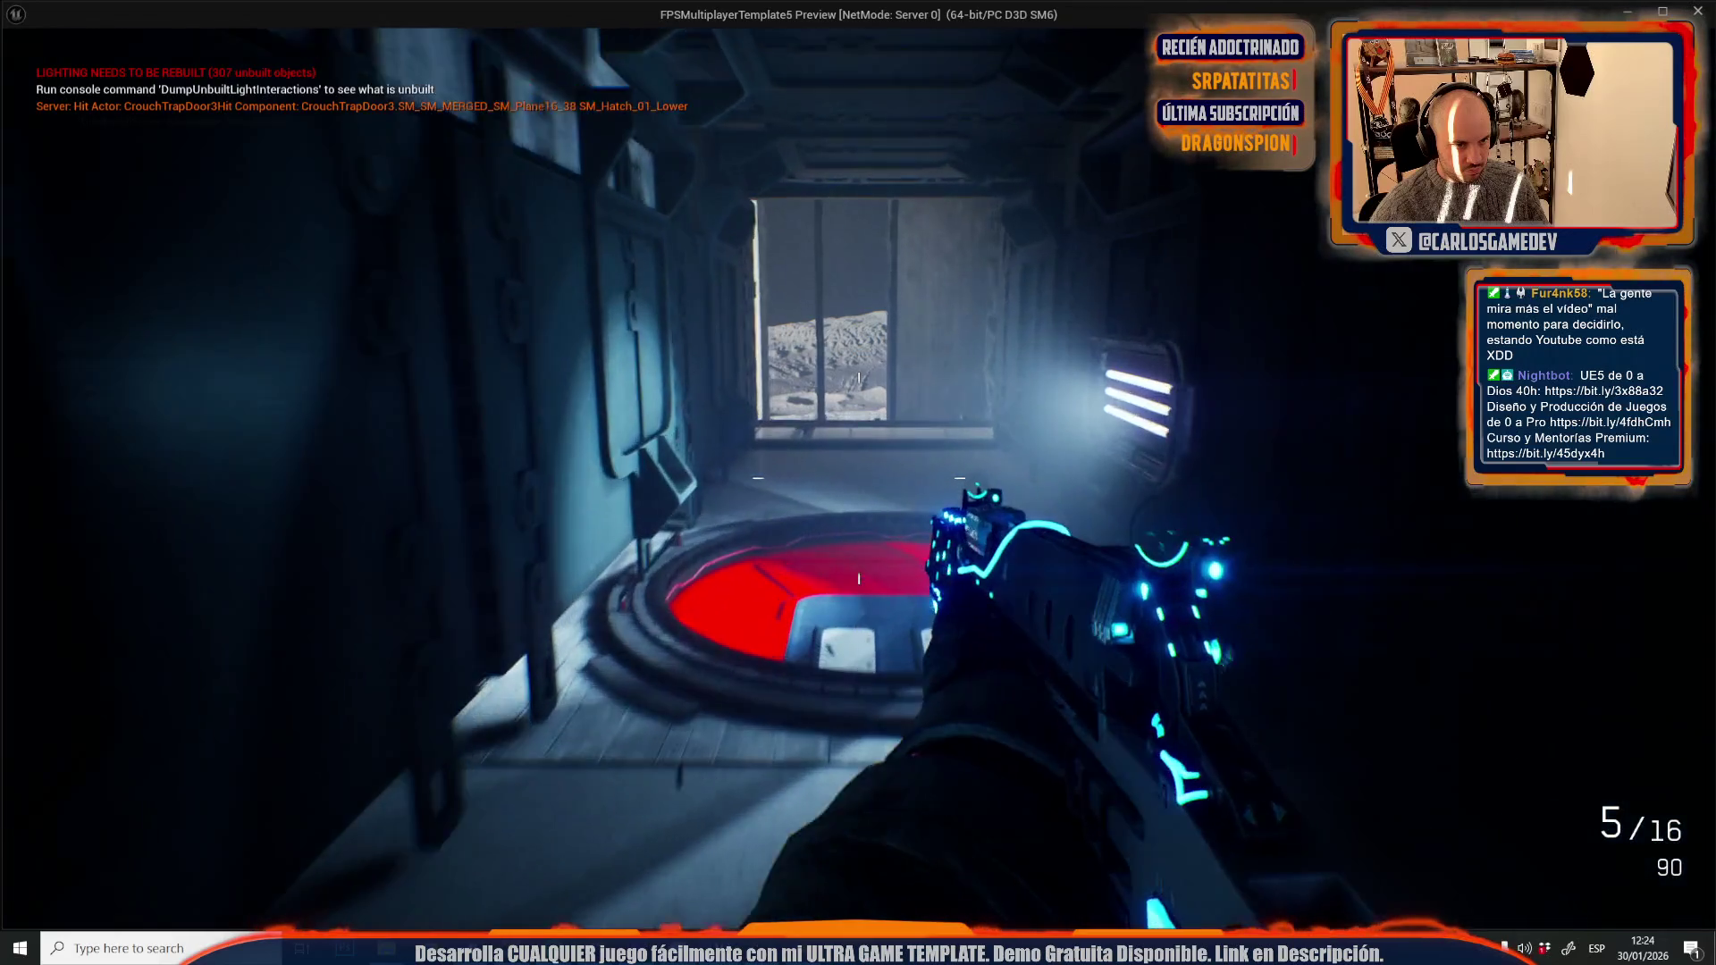
key(w)
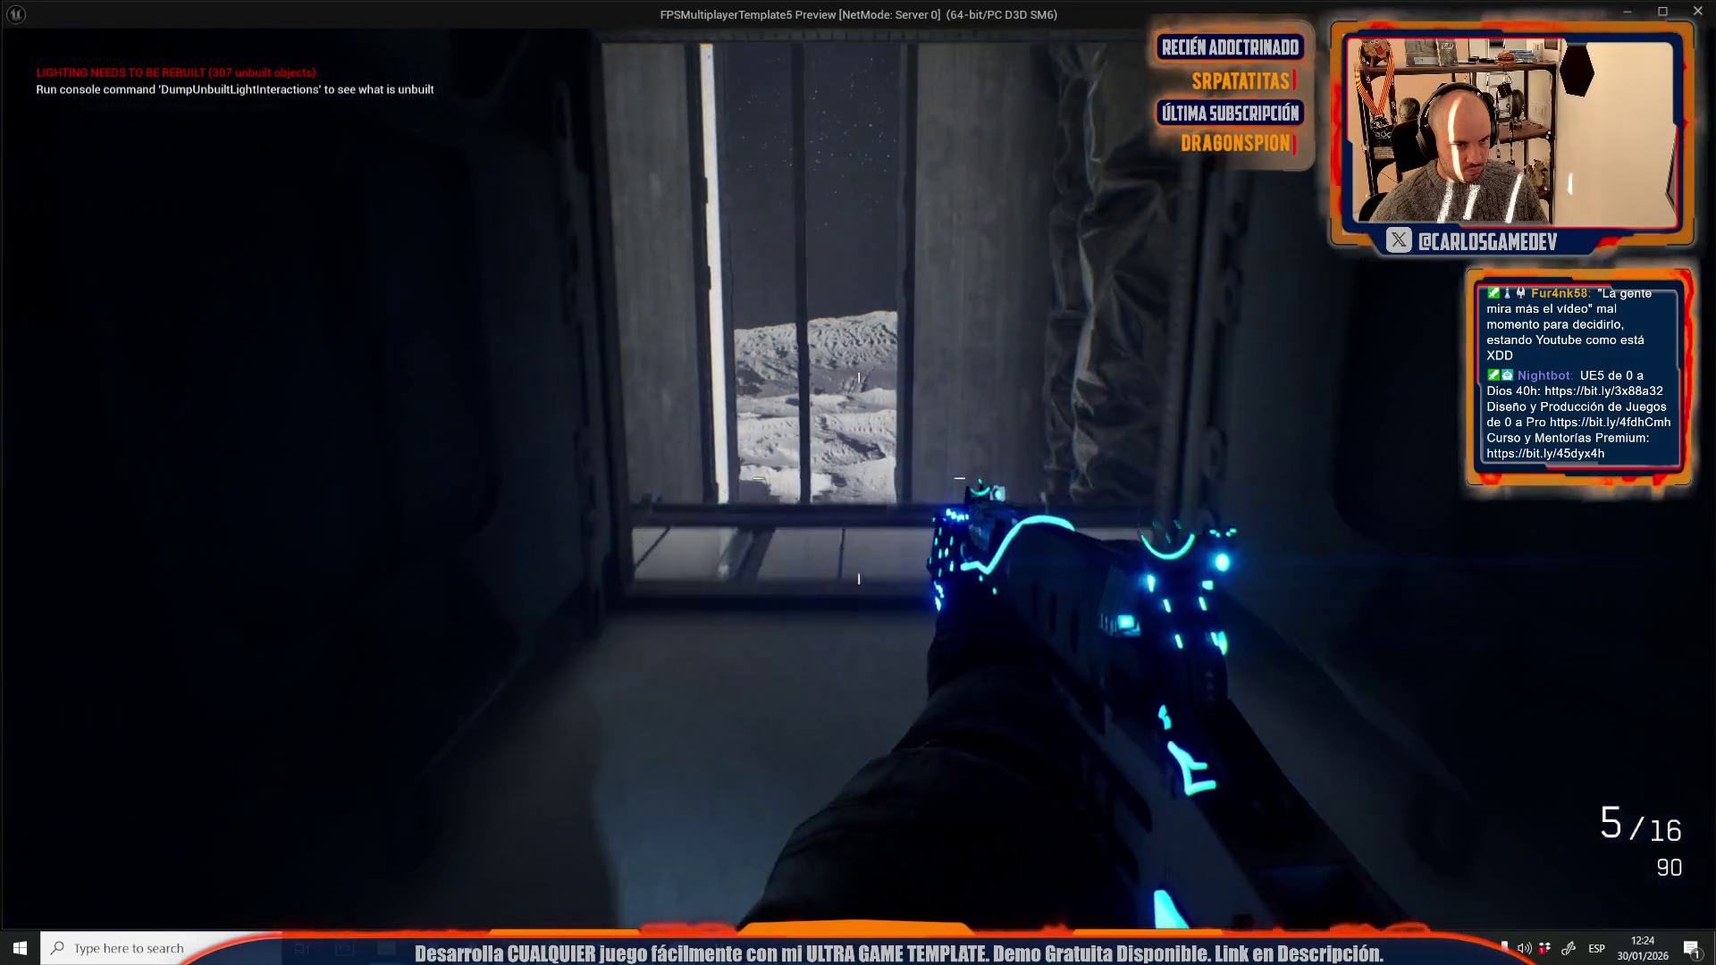
- Walk further down the moon-base corridor, then stop the play-test and return to the editor
key(Escape)
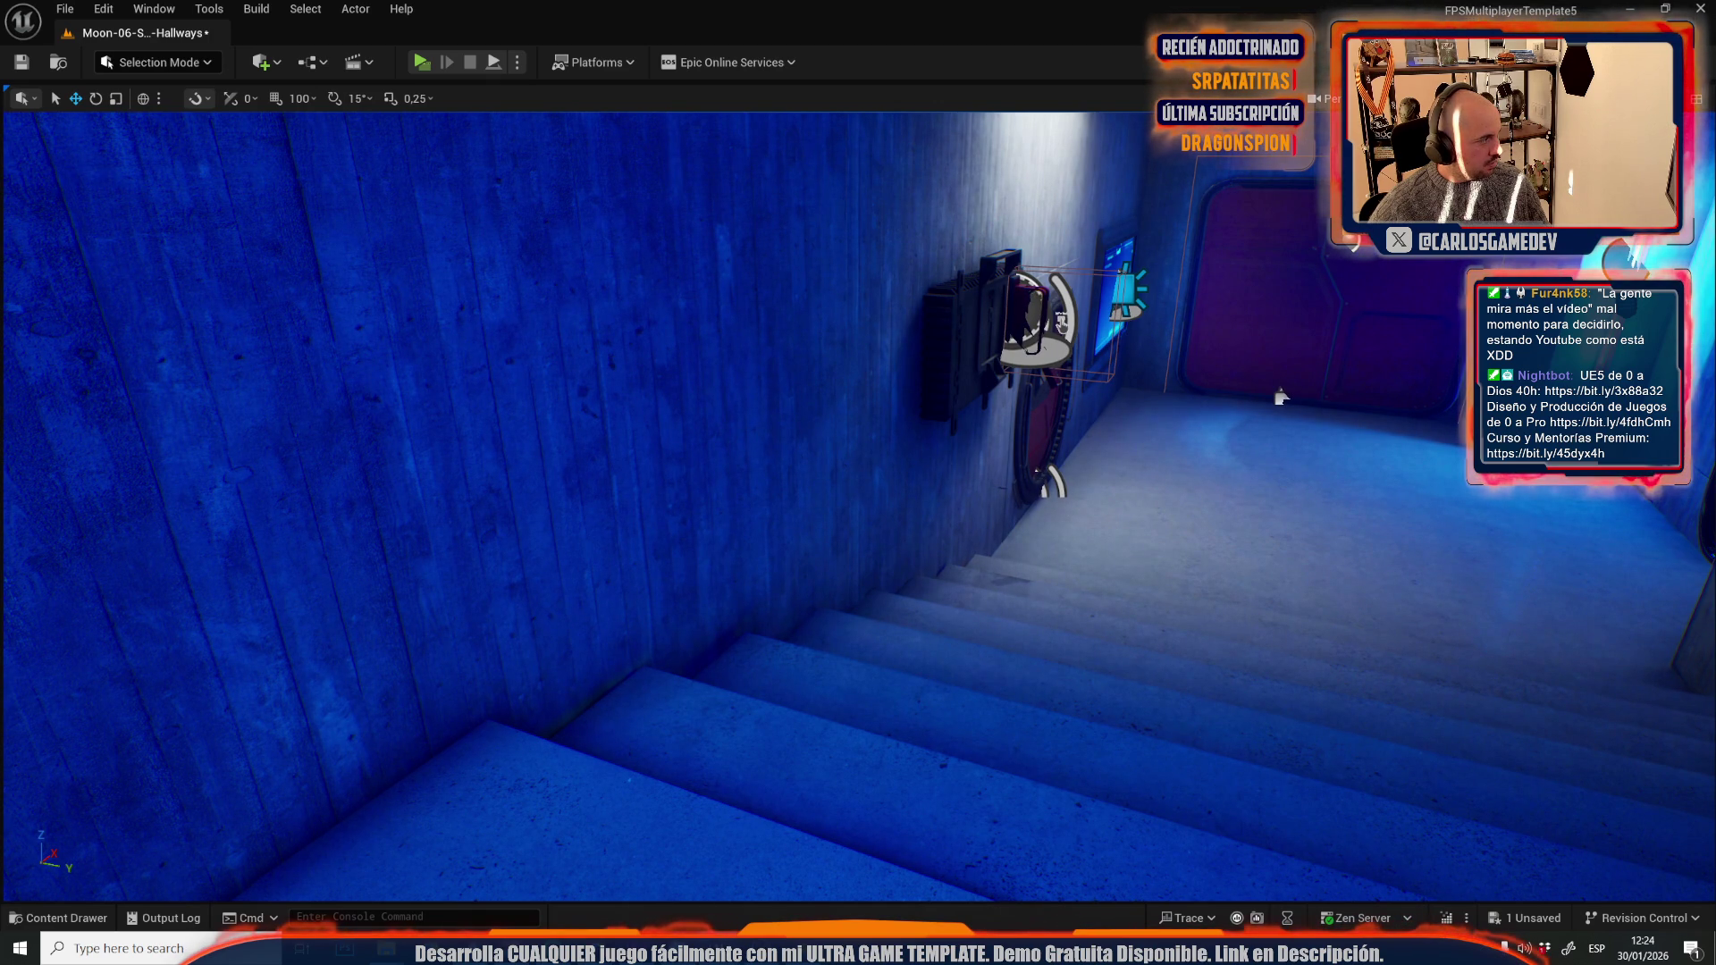
- Fly the editor camera to the stacked-crate corner beside the lunar-surface window
mouse_move(1281, 395)
mouse_down()
mouse_move(1233, 420)
mouse_move(1188, 491)
mouse_move(1222, 786)
mouse_move(1212, 469)
mouse_up()
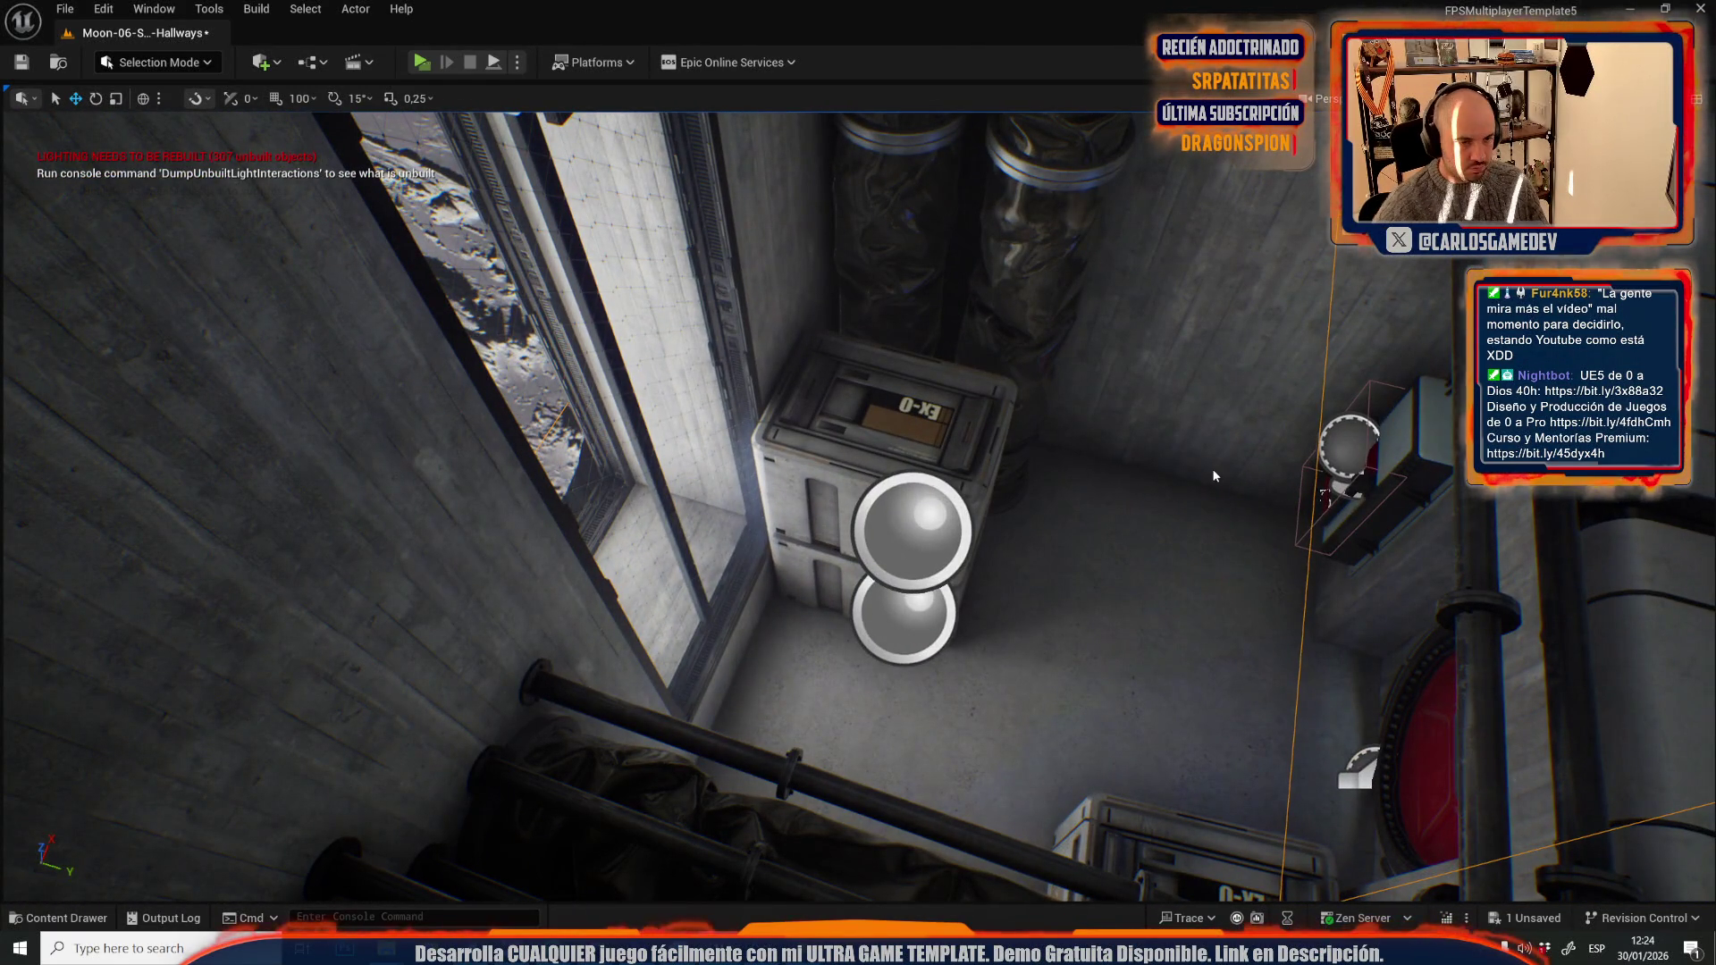
key(alt+p)
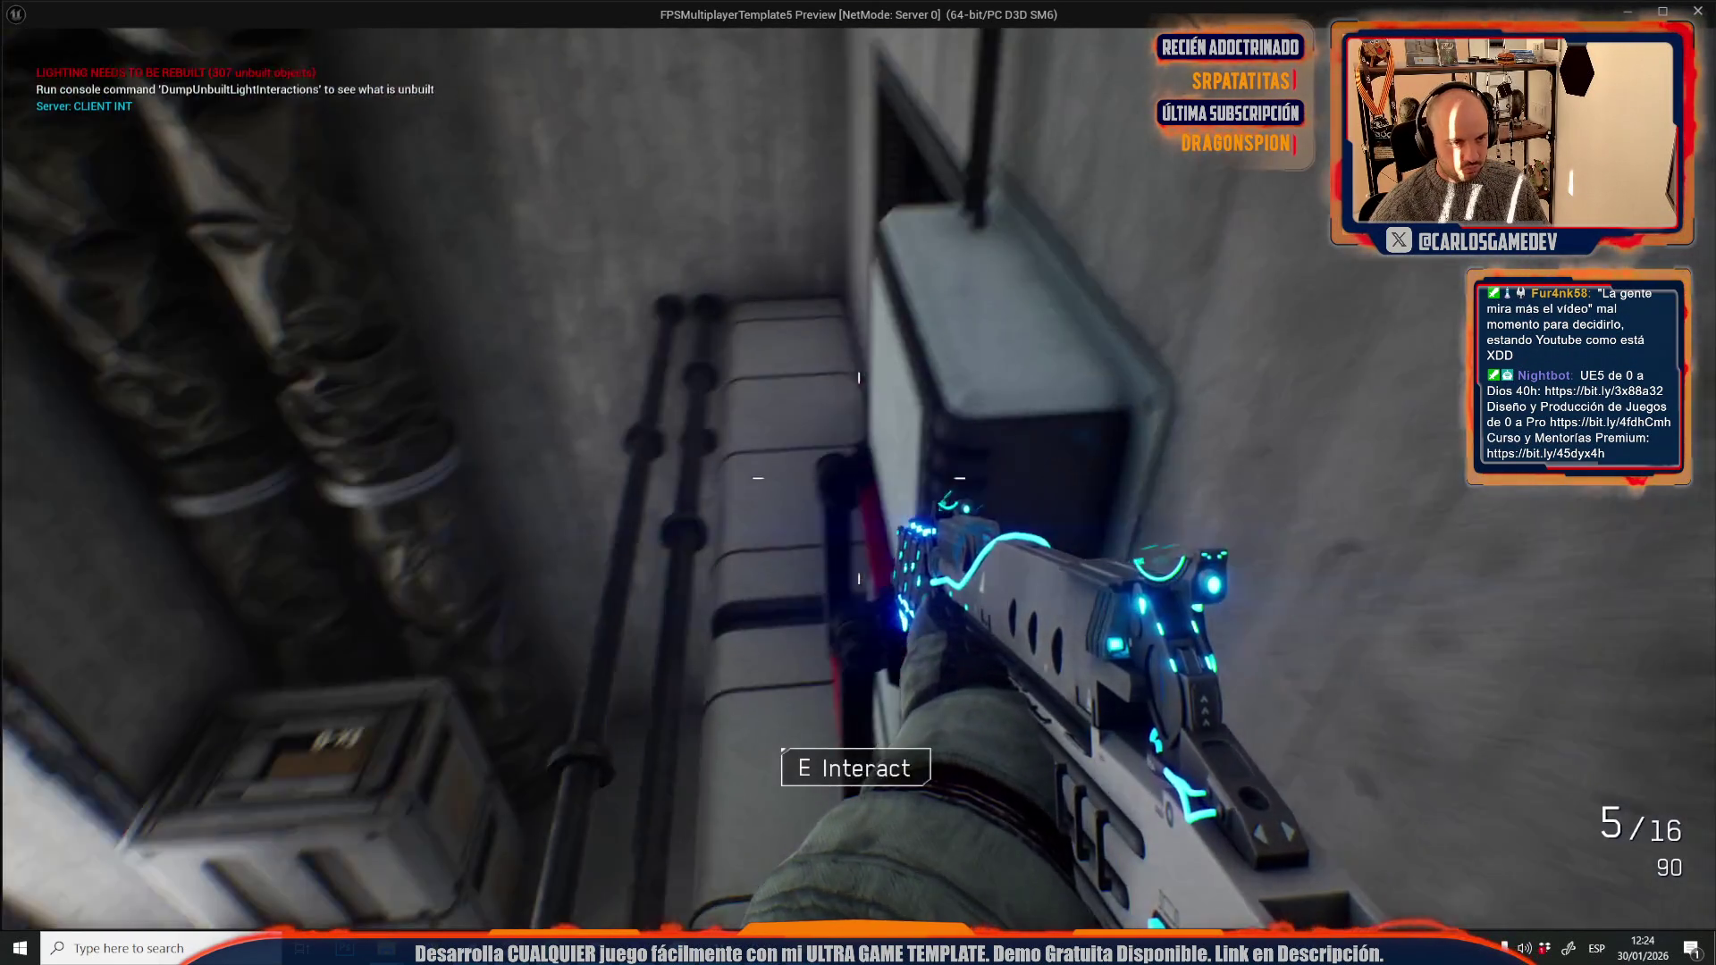
key(w)
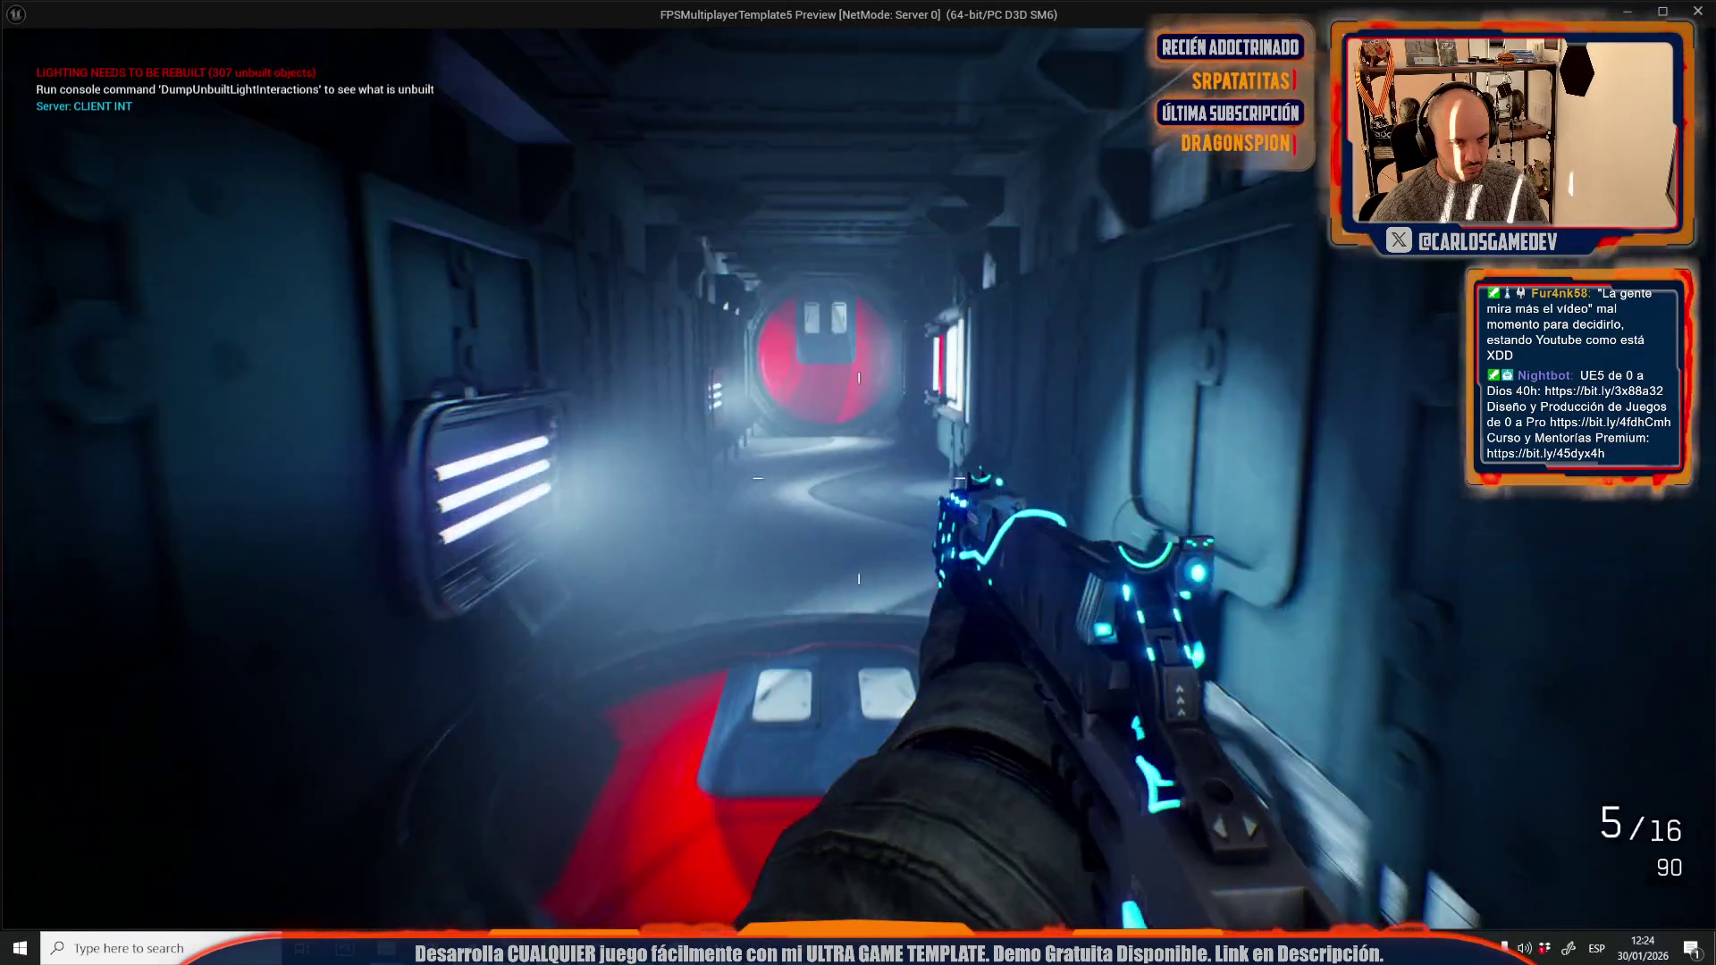
key(w)
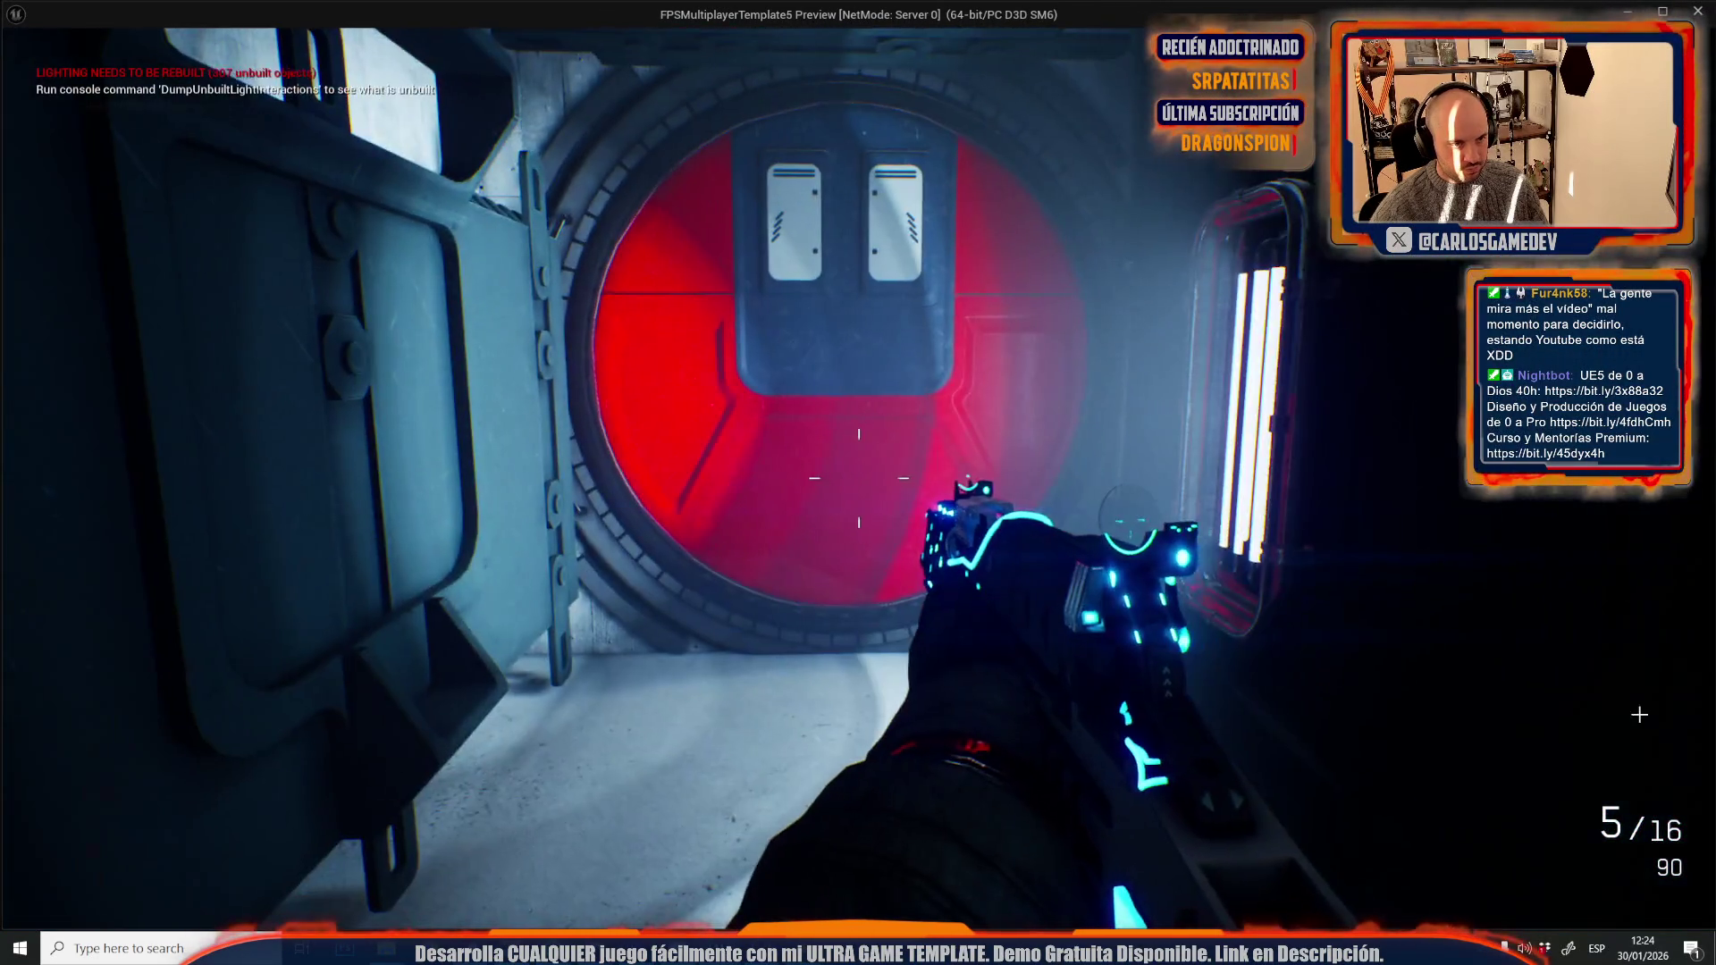
key(Escape)
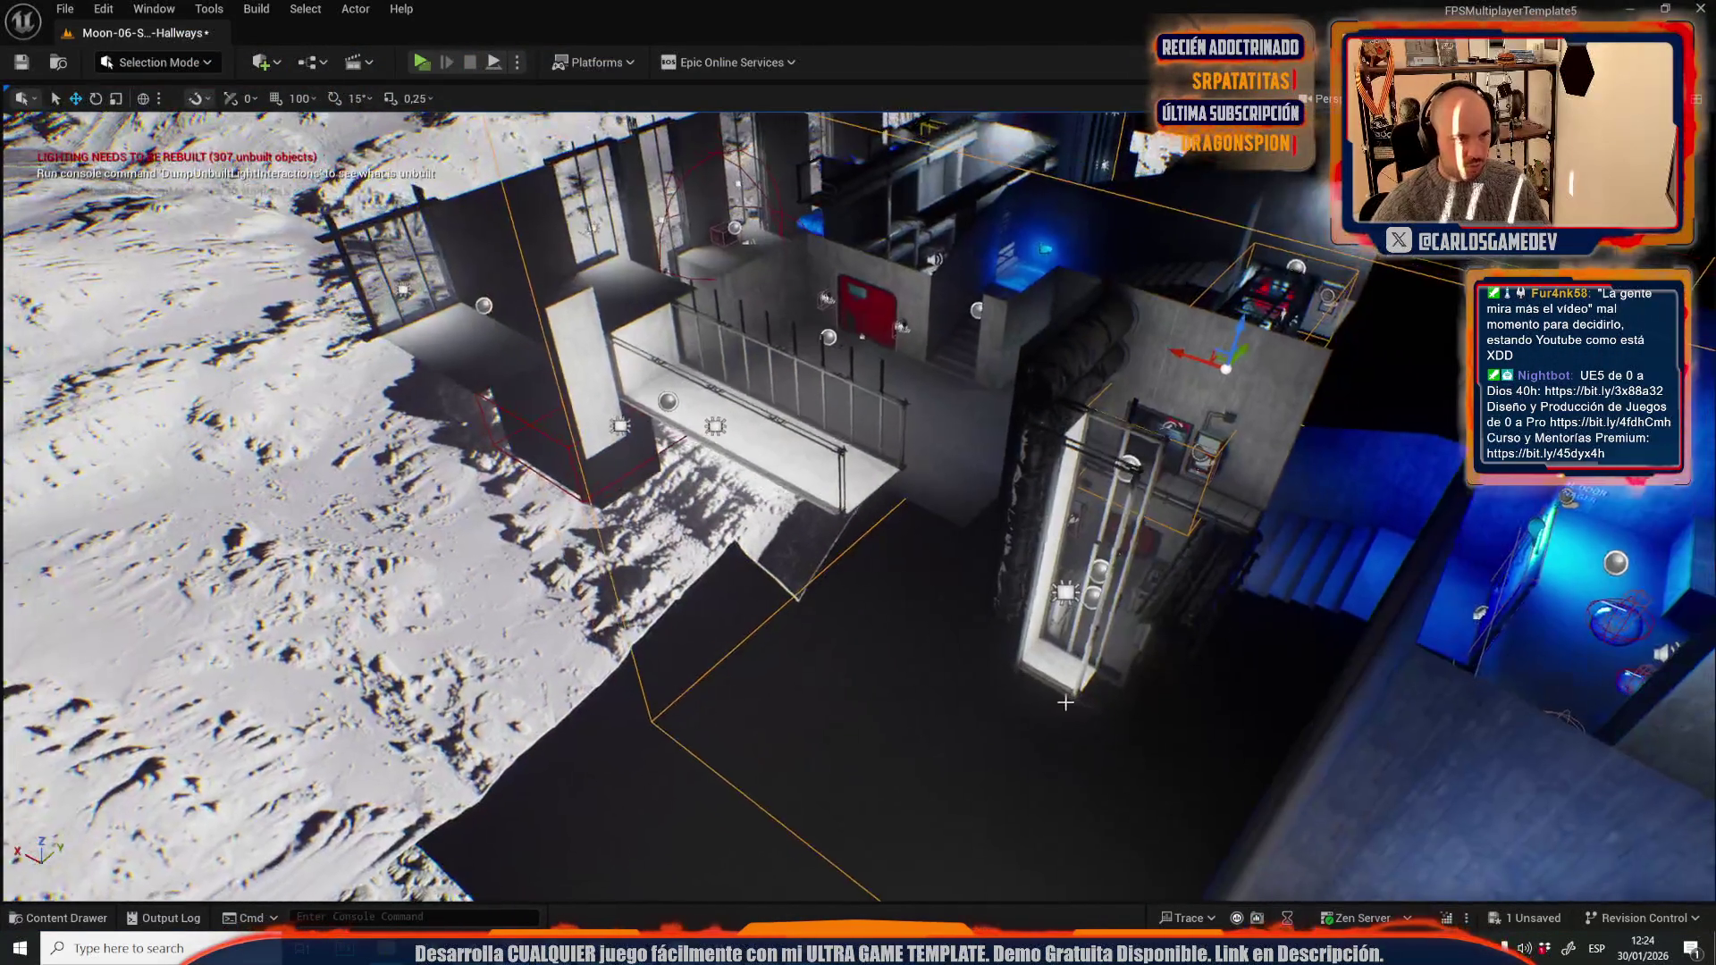
- Fly the view over the hallway rooms and down into the blue-lit corridor
key(s)
key(w)
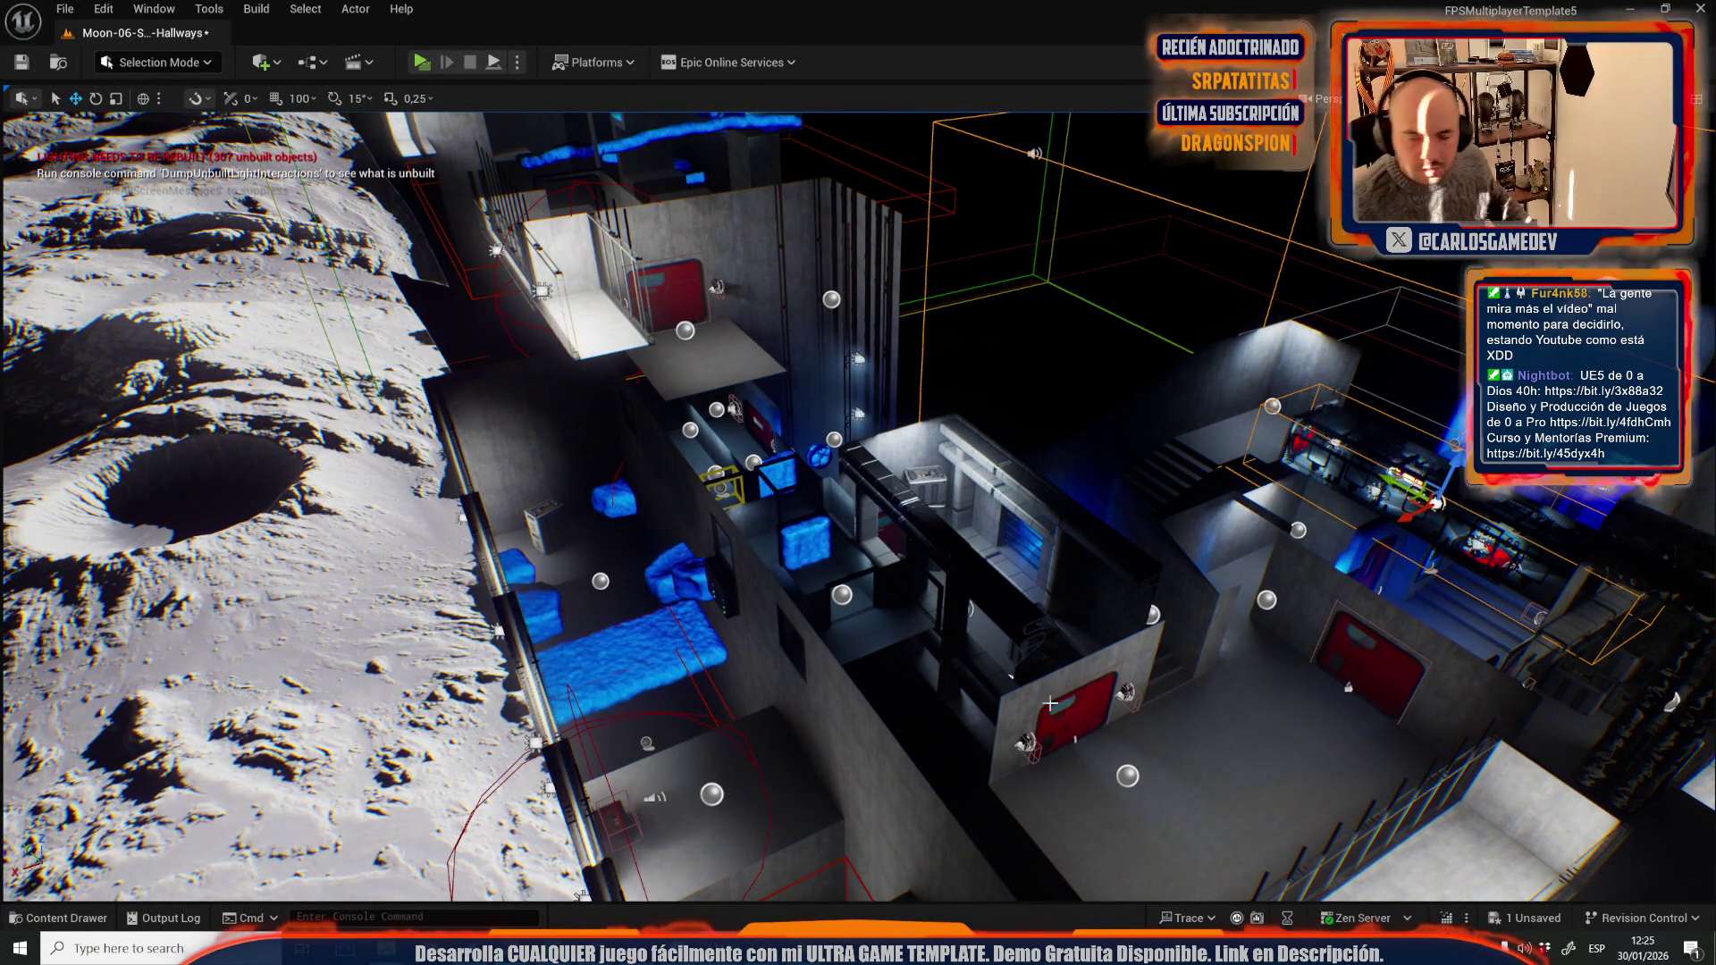
scroll(899, 582, up, 10)
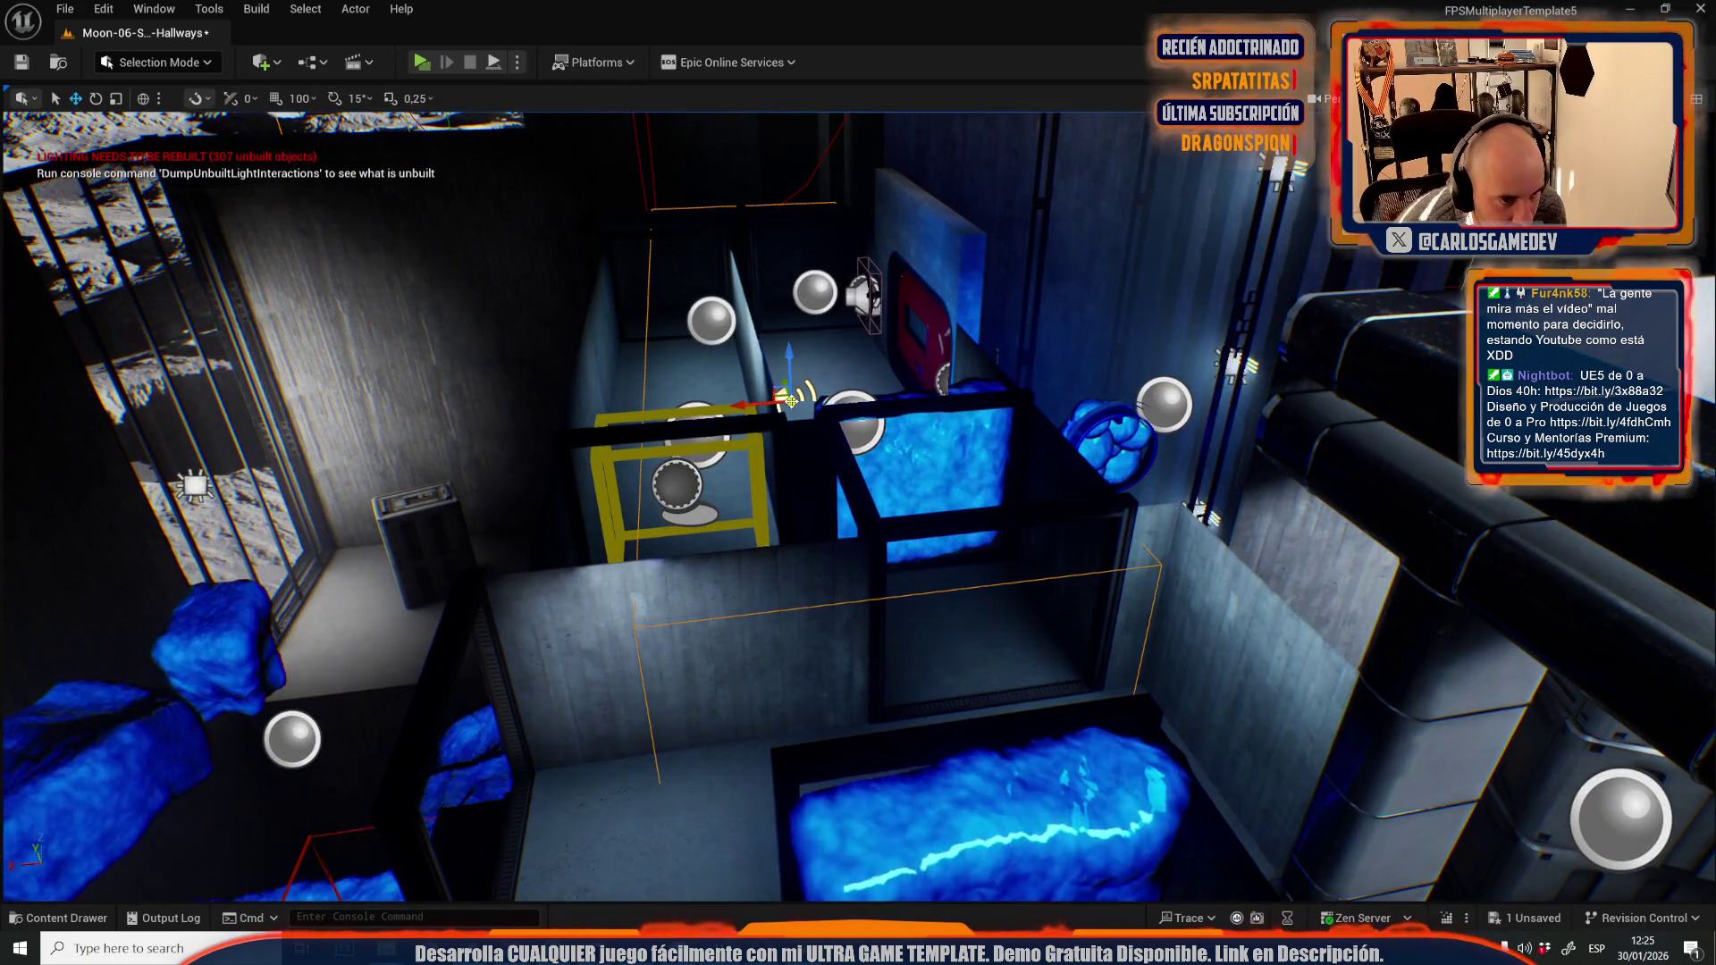
scroll(858, 507, up, 5)
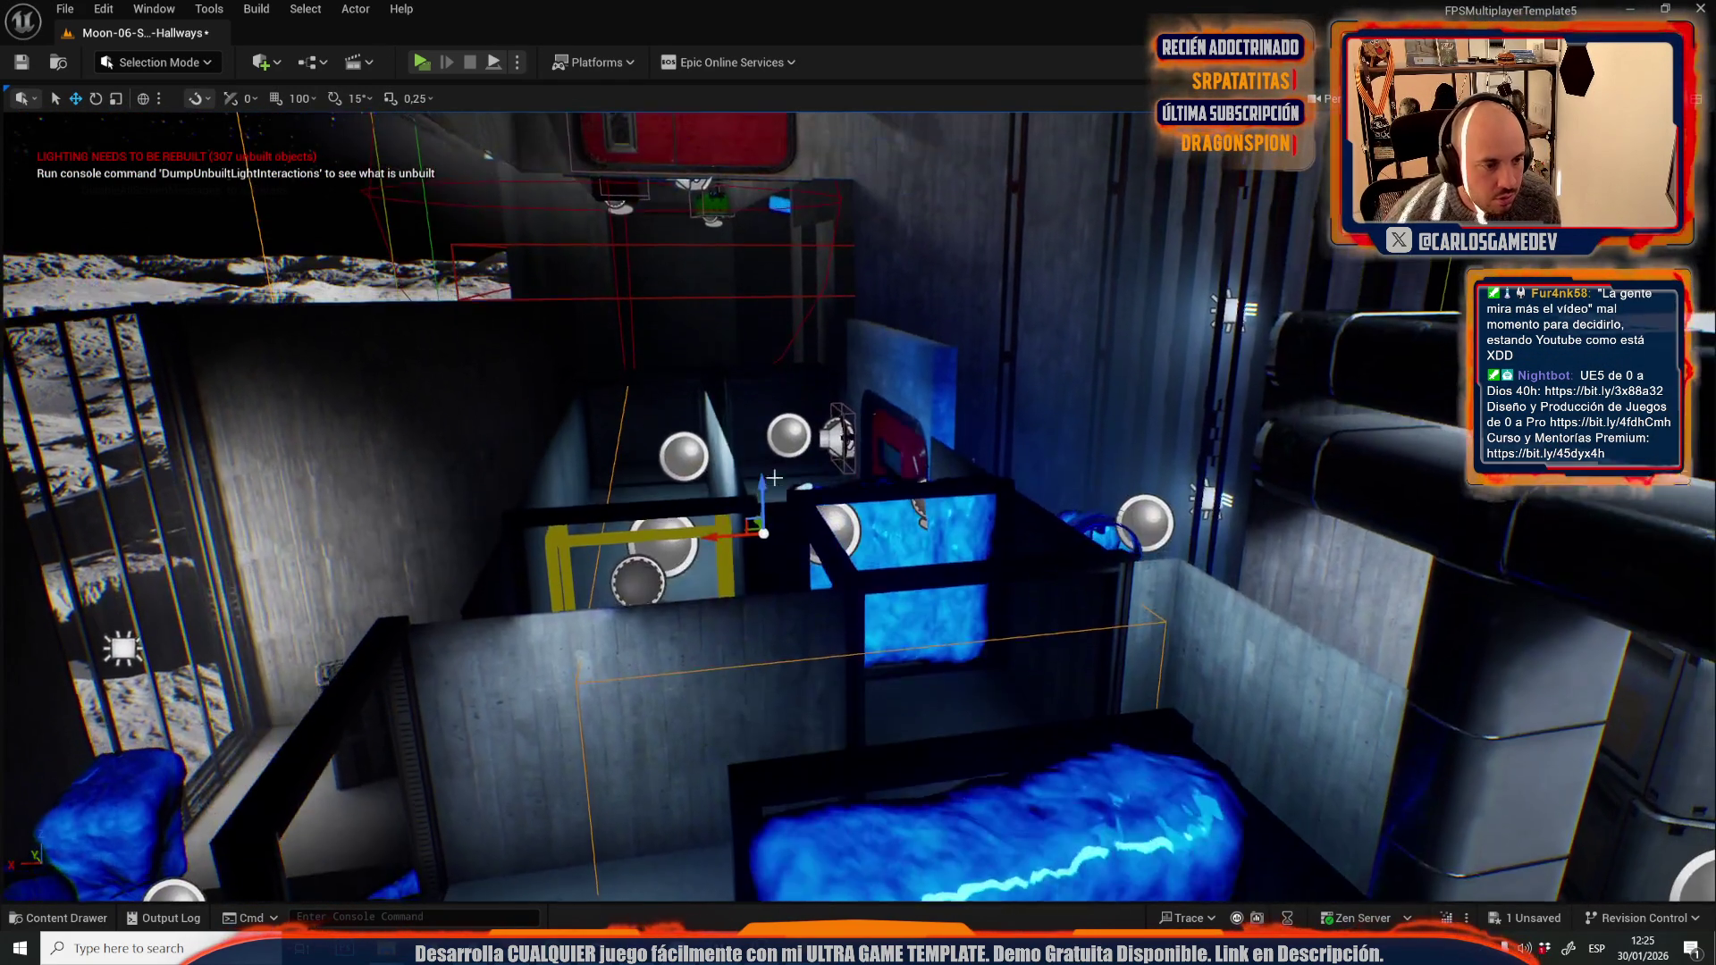
scroll(703, 561, down, 3)
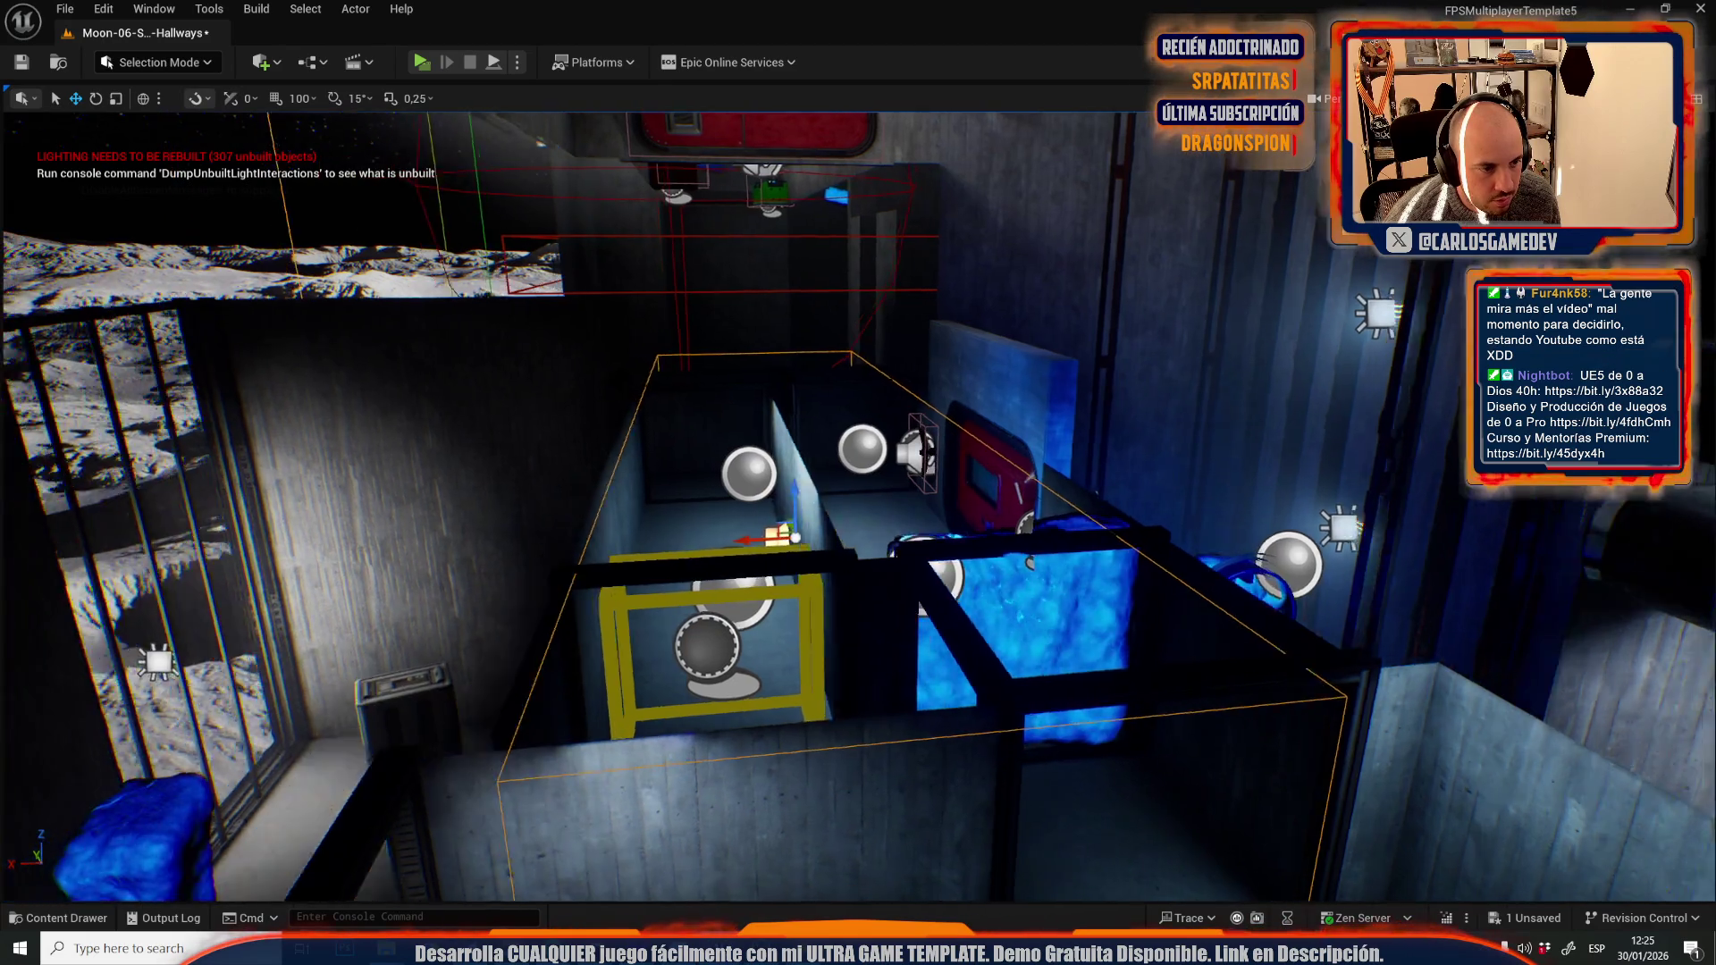
mouse_move(675, 501)
mouse_down()
mouse_move(655, 696)
mouse_move(515, 588)
mouse_up()
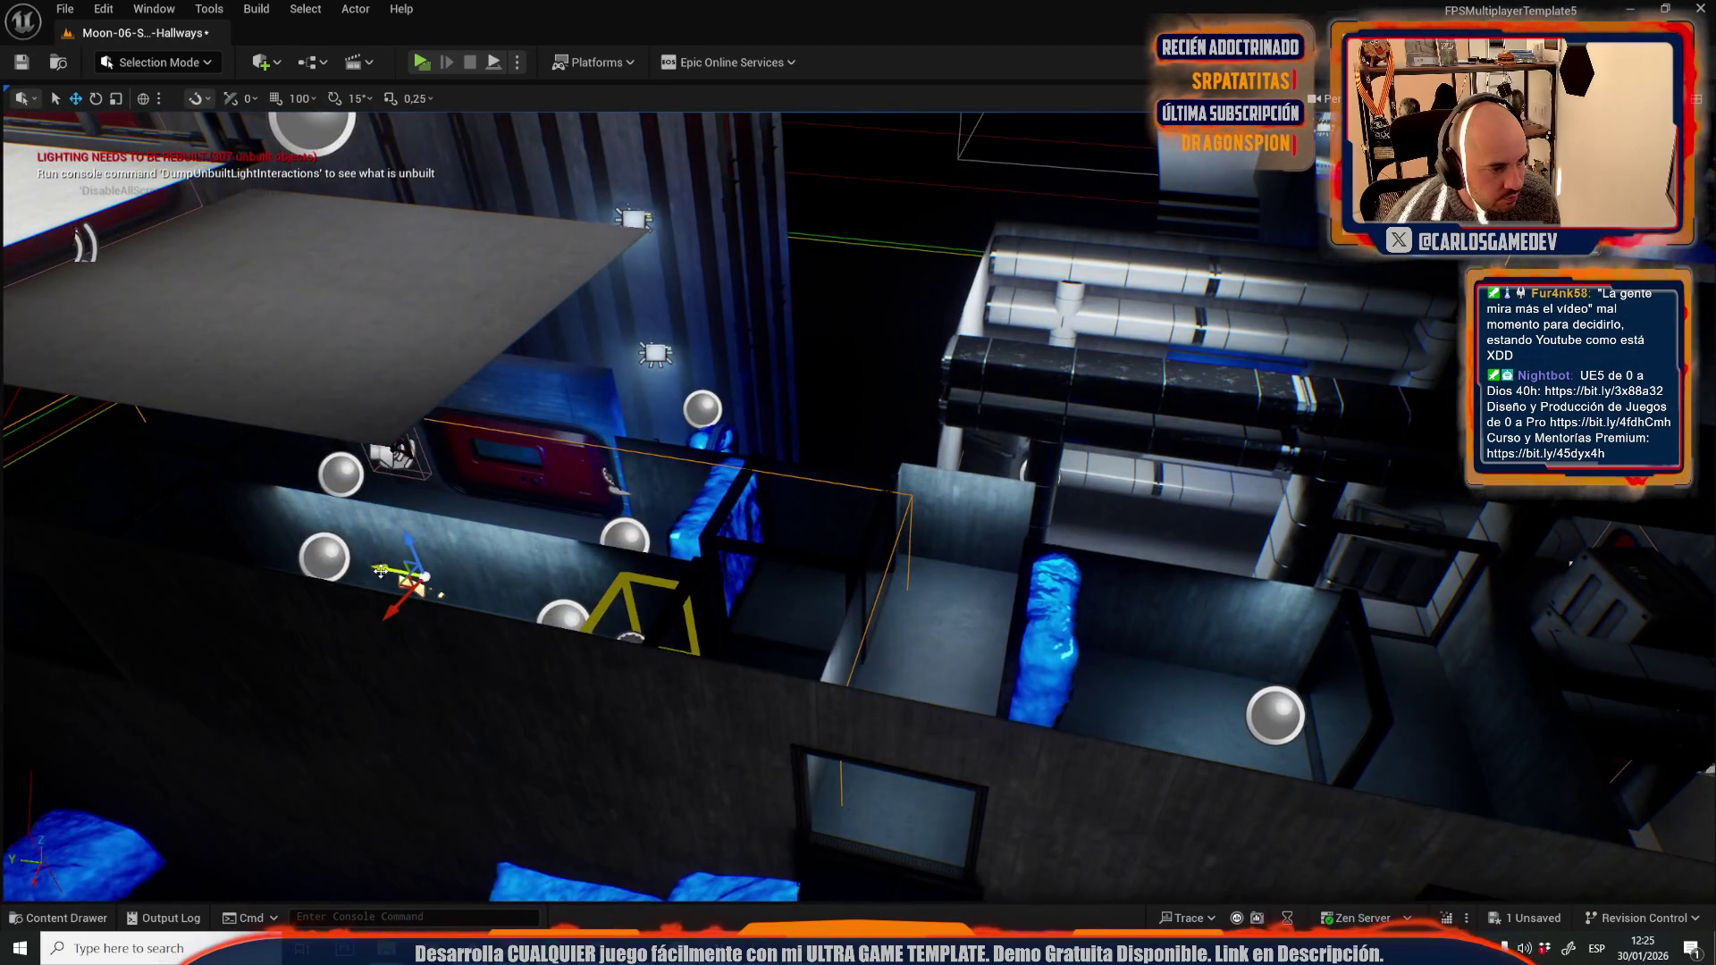
drag(379, 569, 474, 577)
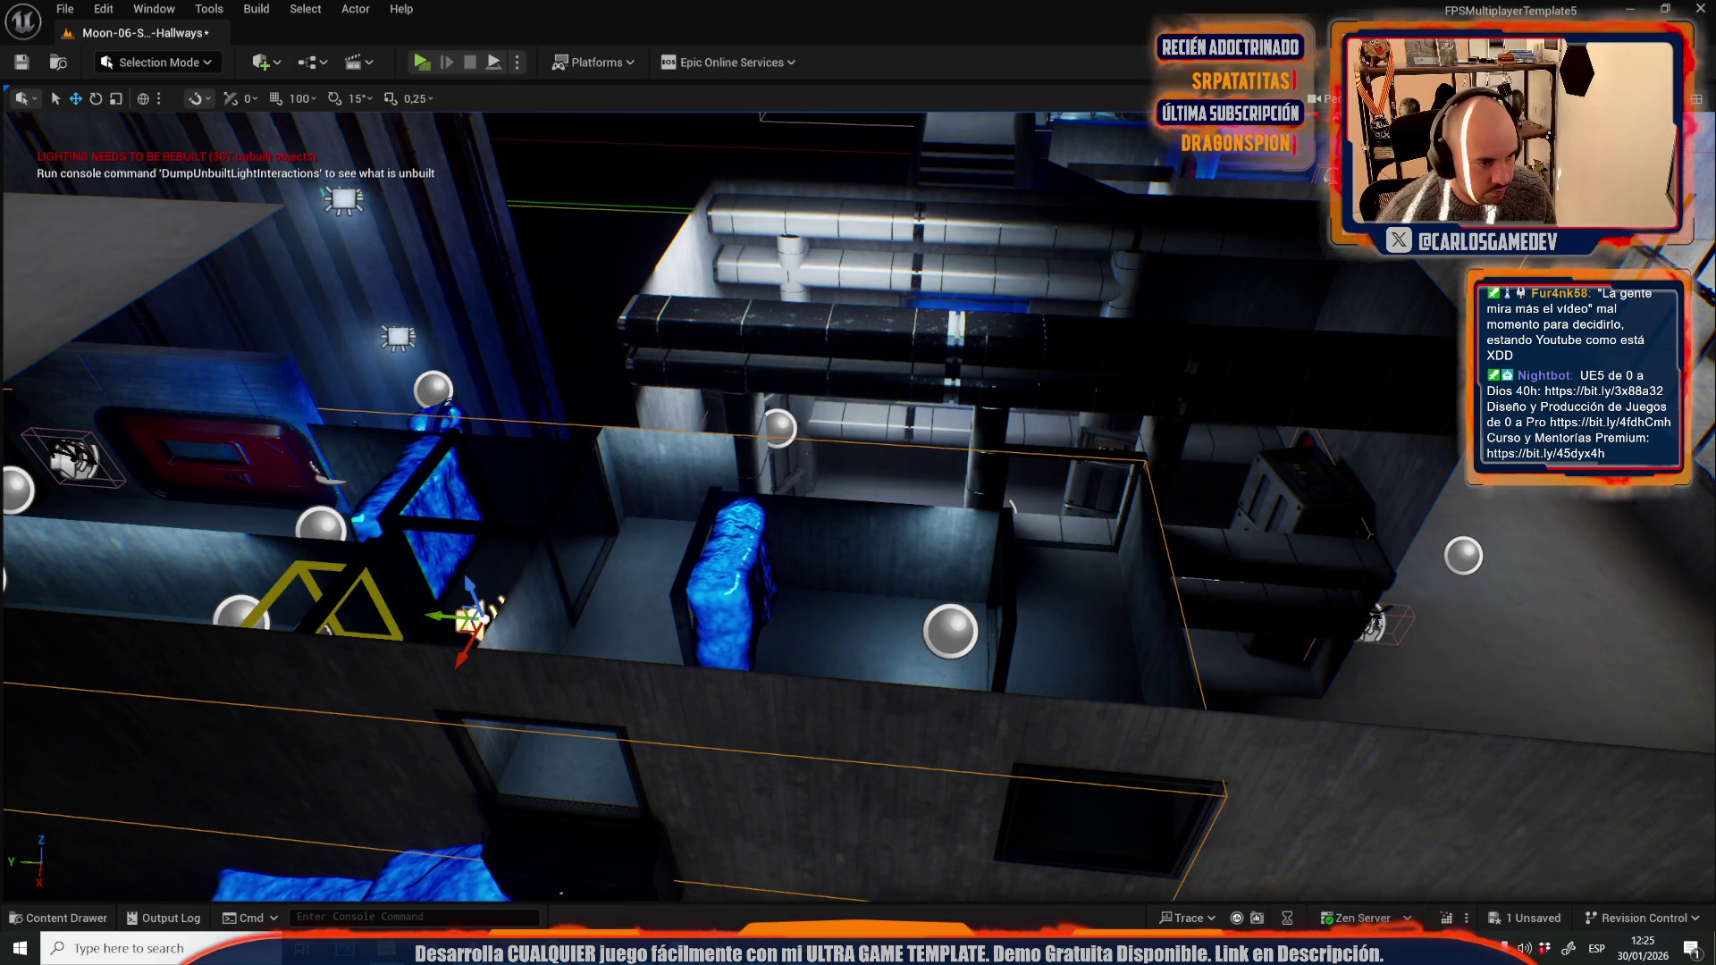
mouse_move(681, 747)
mouse_down()
mouse_move(661, 715)
mouse_move(681, 748)
mouse_move(644, 742)
mouse_move(680, 747)
mouse_up()
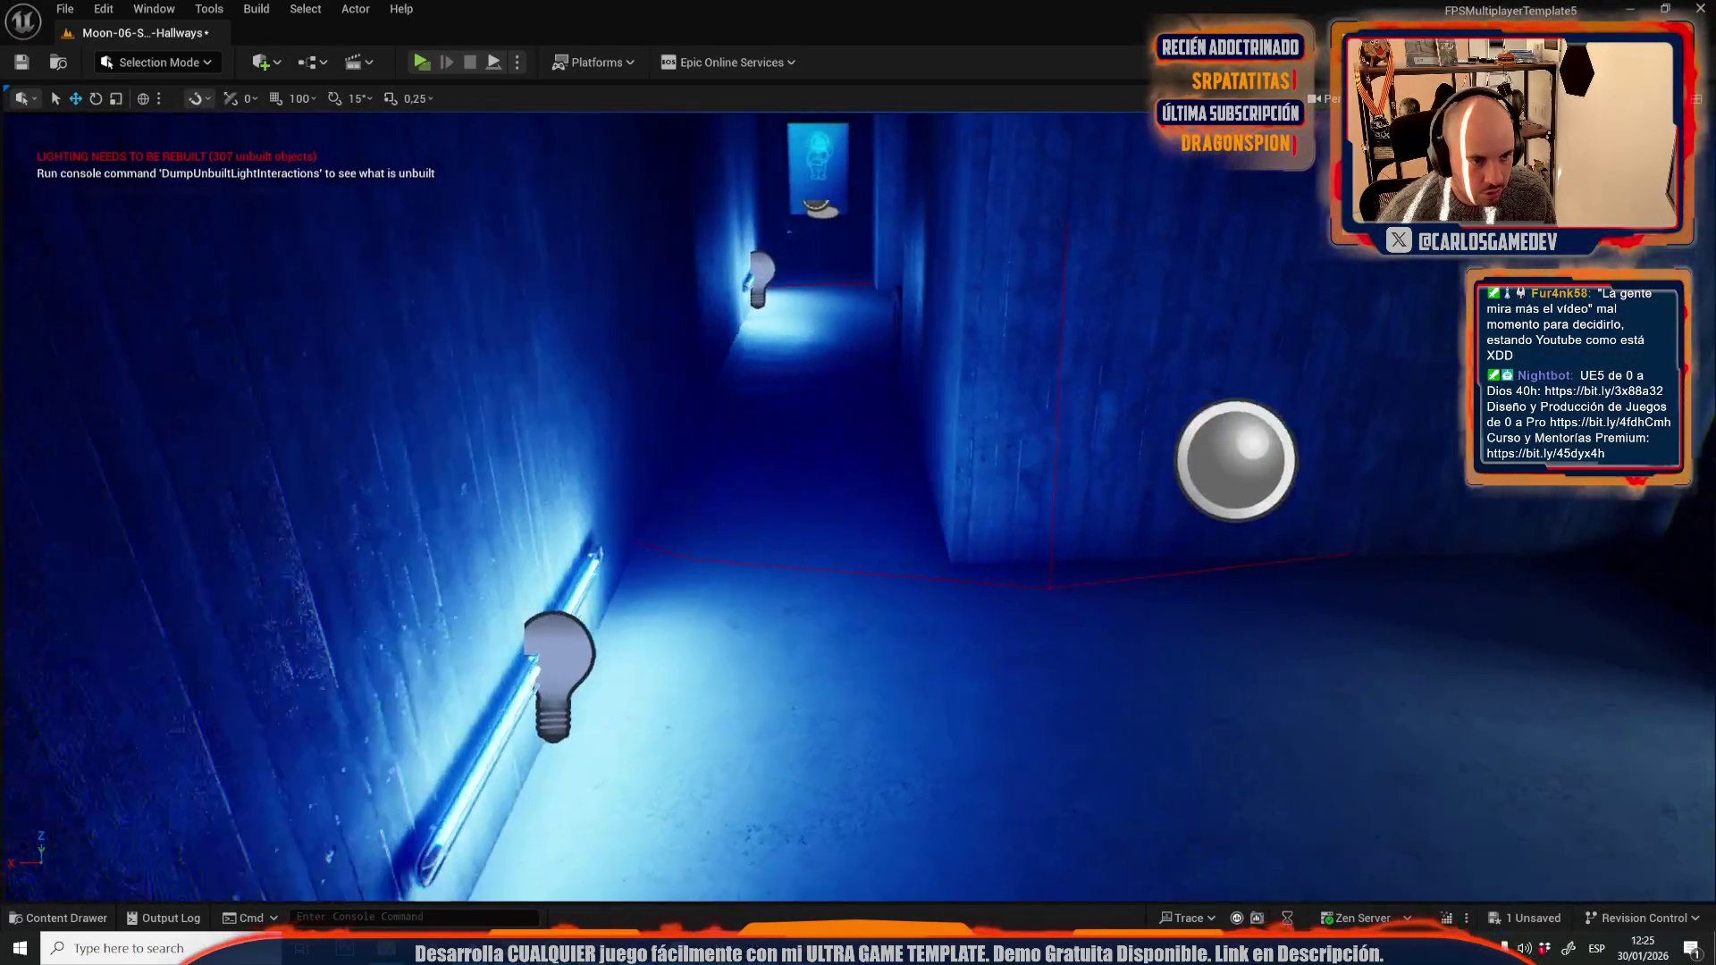
drag(809, 537, 810, 536)
- Paste a new Ambient Sound emitter into the blue corridor and fly around it
key(ctrl+v)
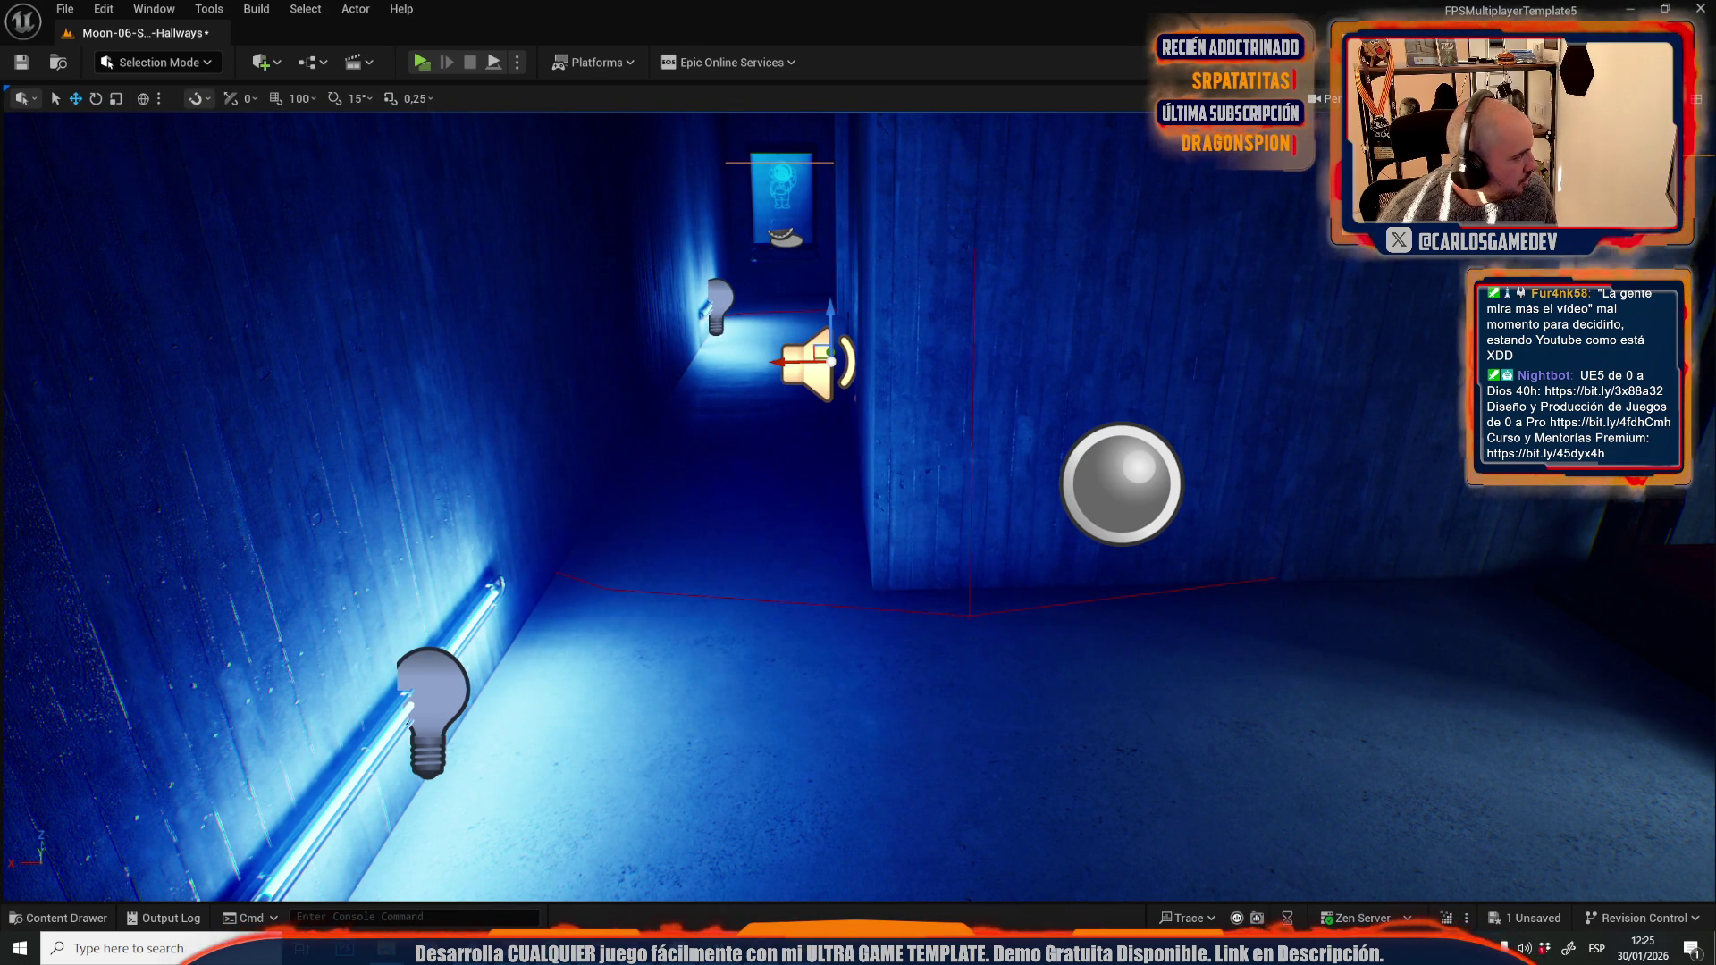
drag(925, 483, 925, 482)
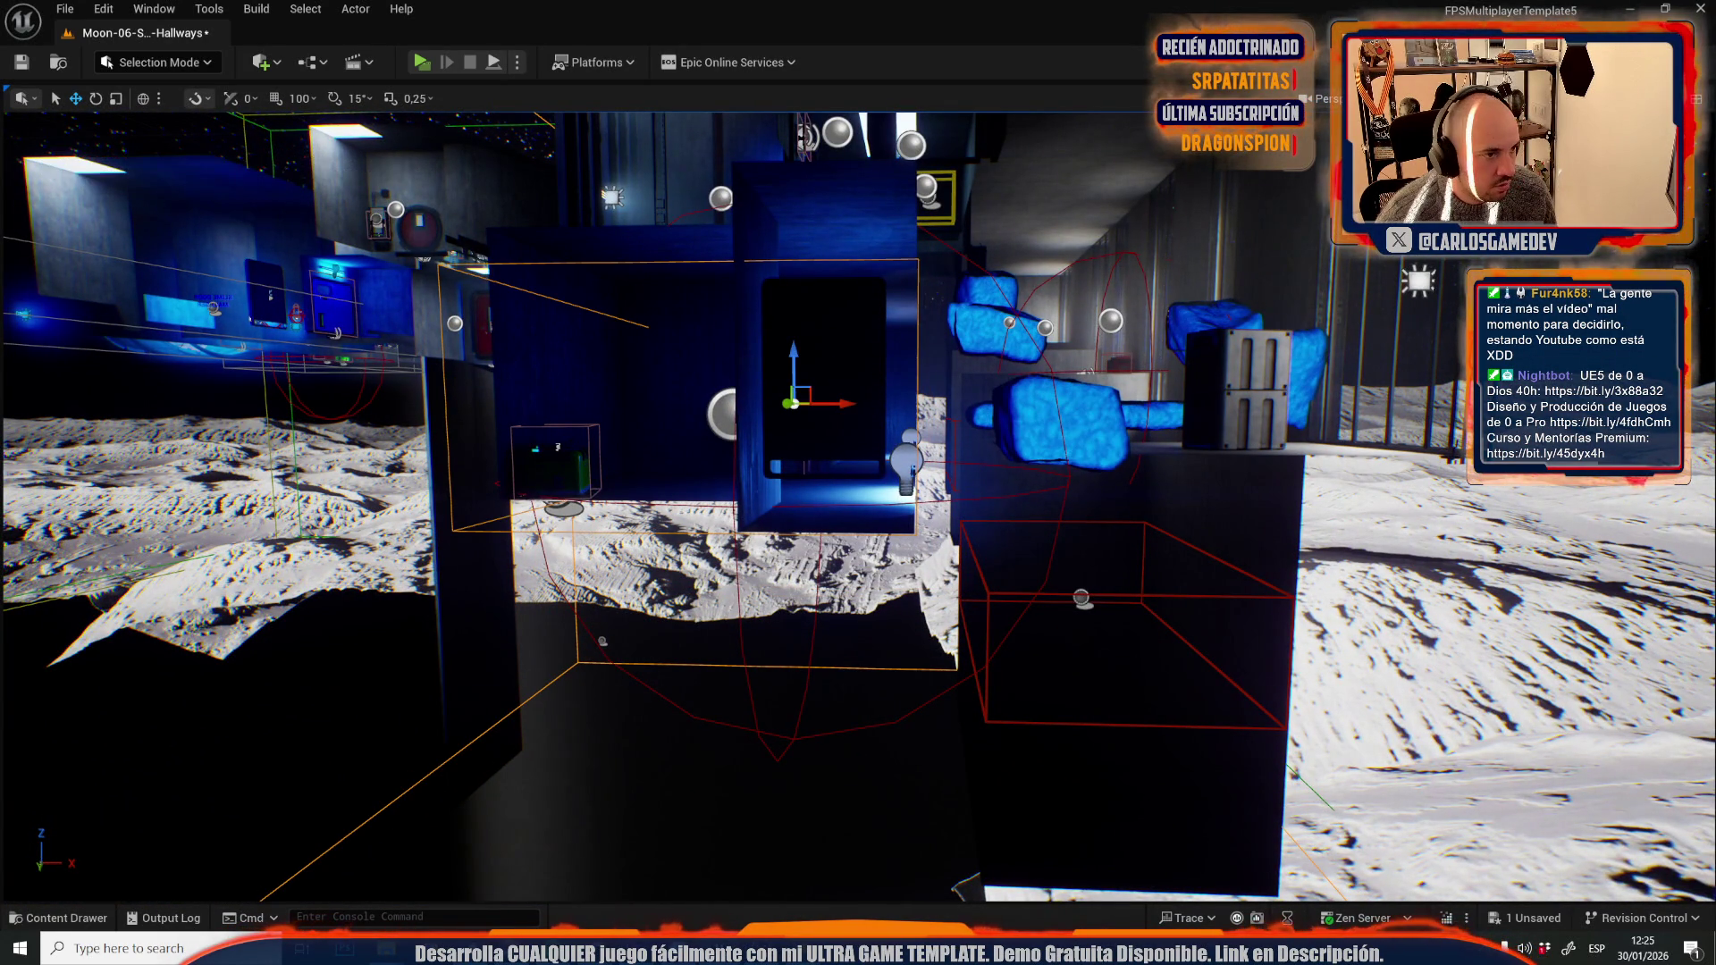
drag(925, 482, 925, 483)
drag(582, 653, 582, 653)
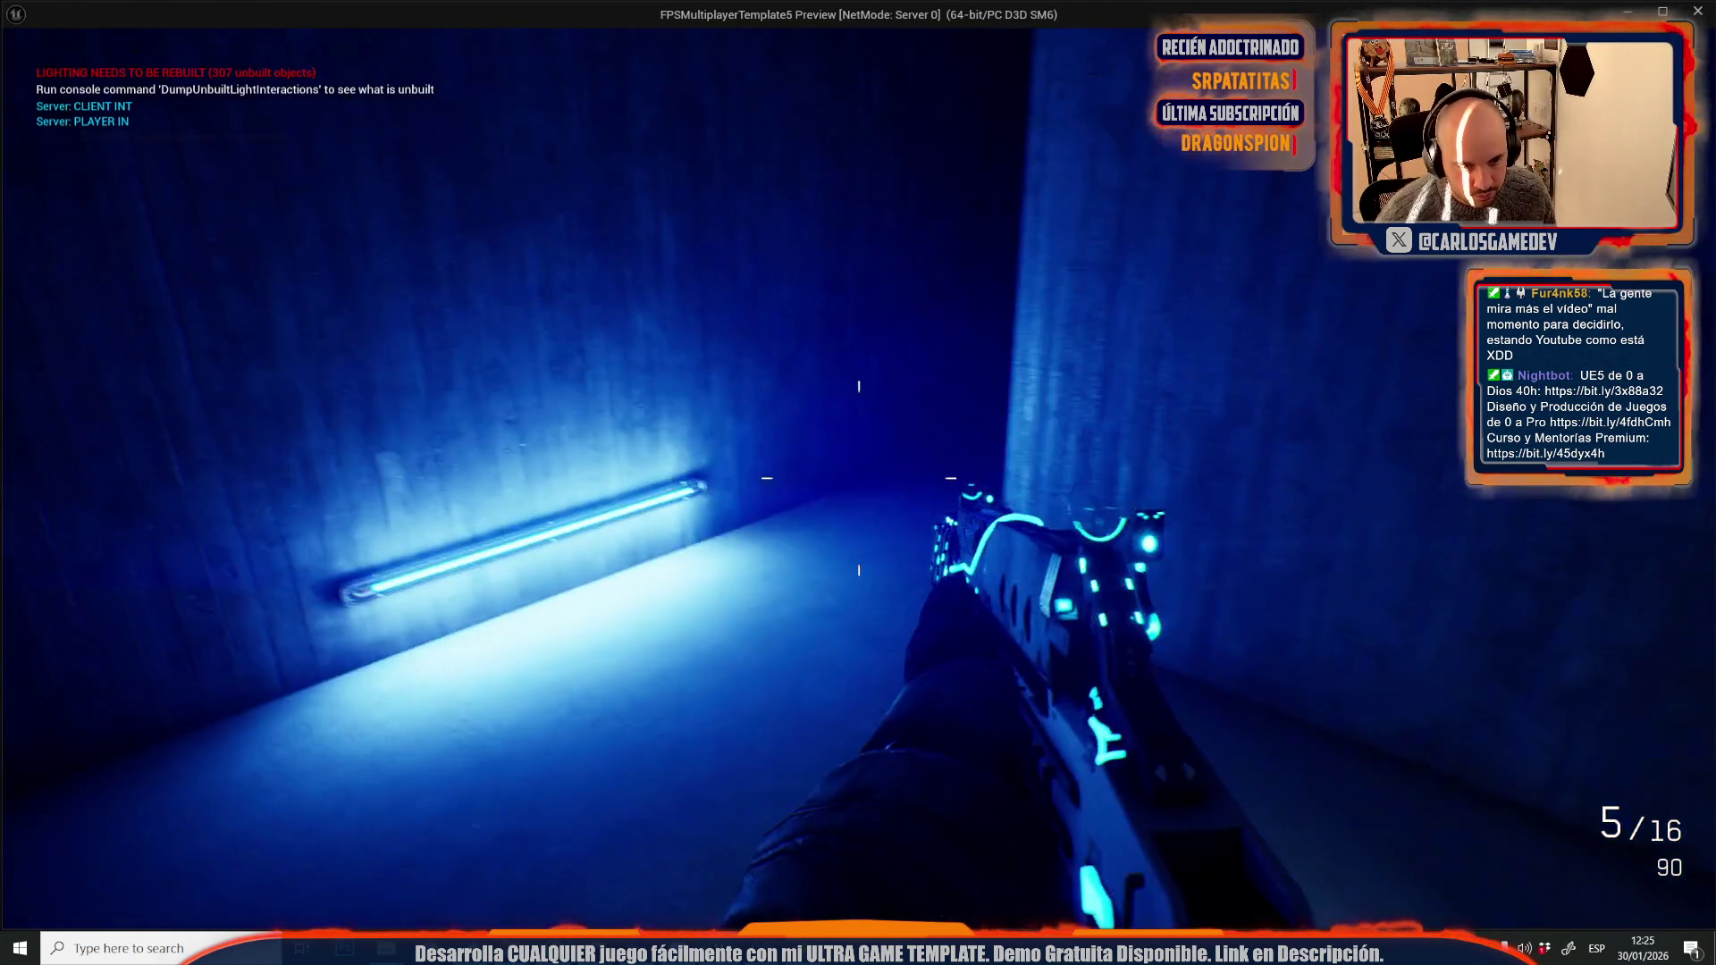
- Walk past the astronaut poster into the red-lit room and face the blue wall
key(w)
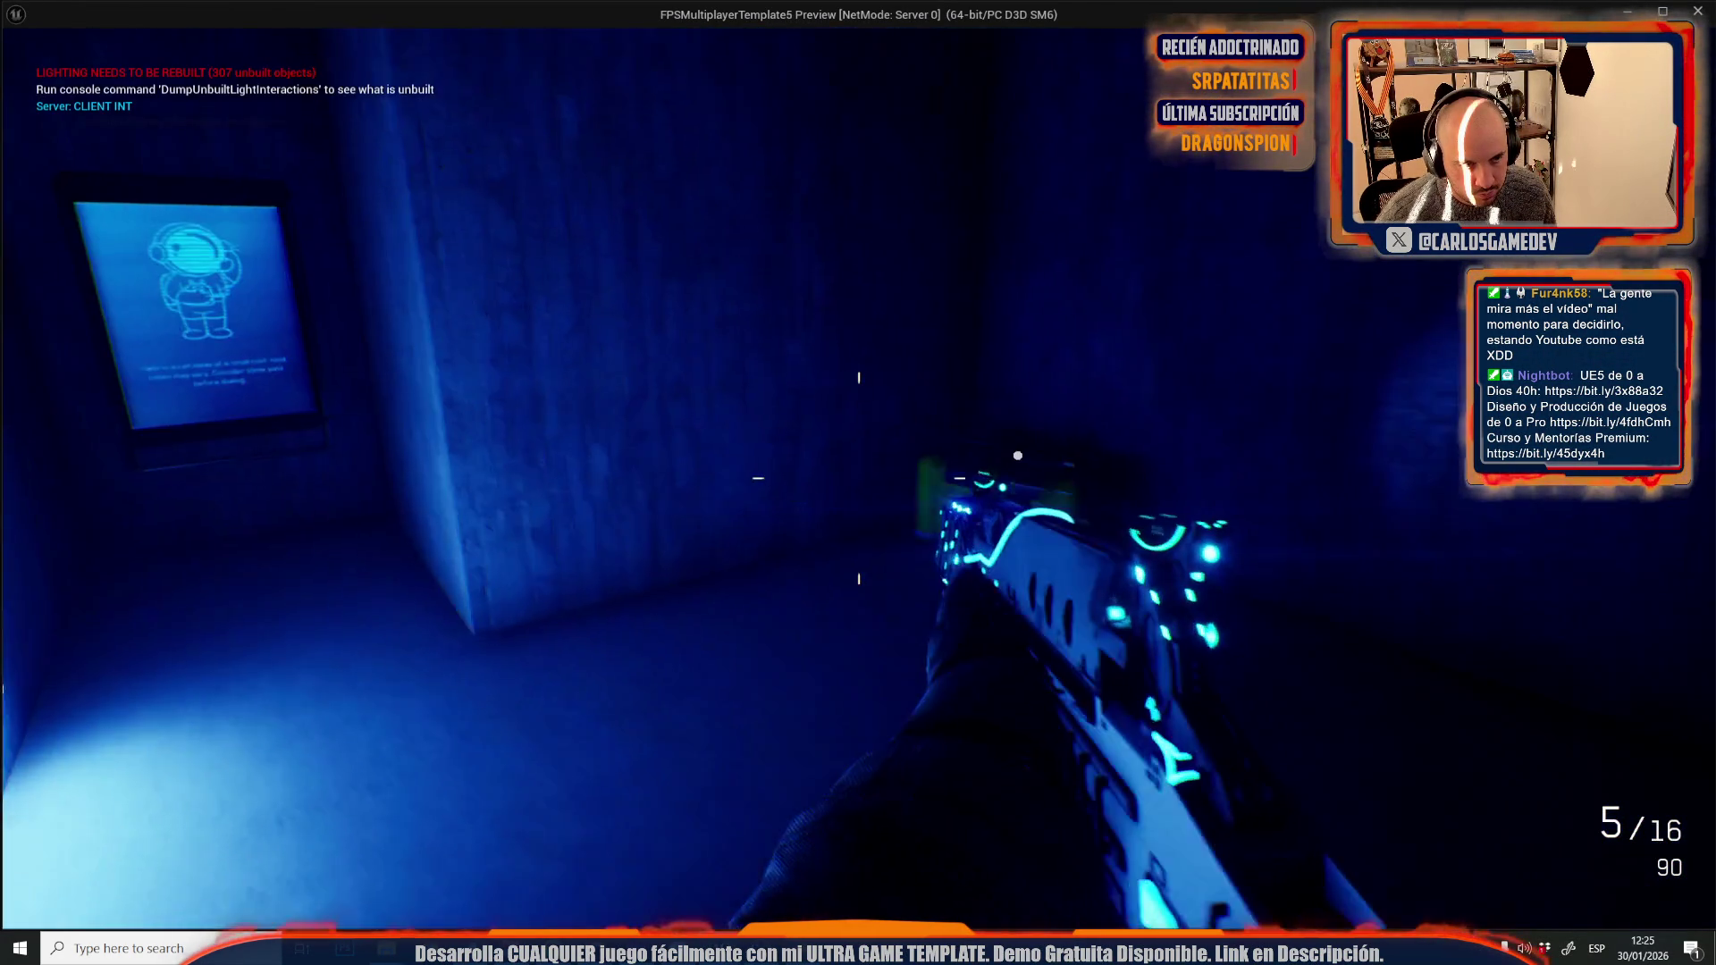
key(w)
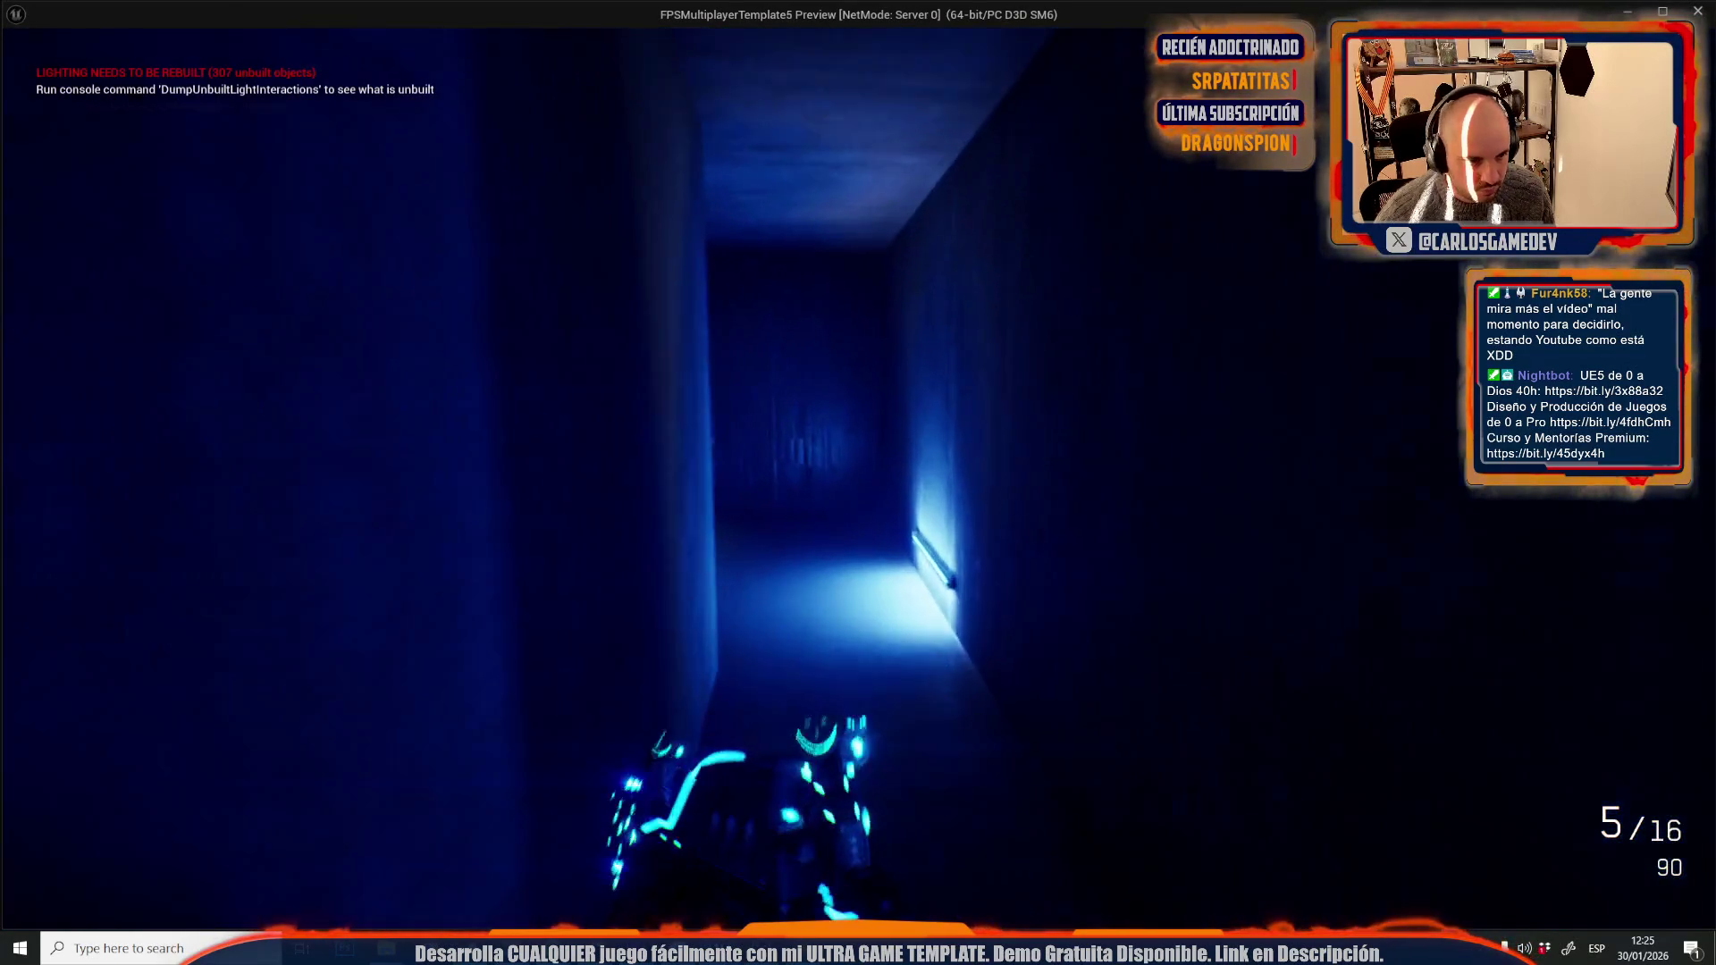
key(w)
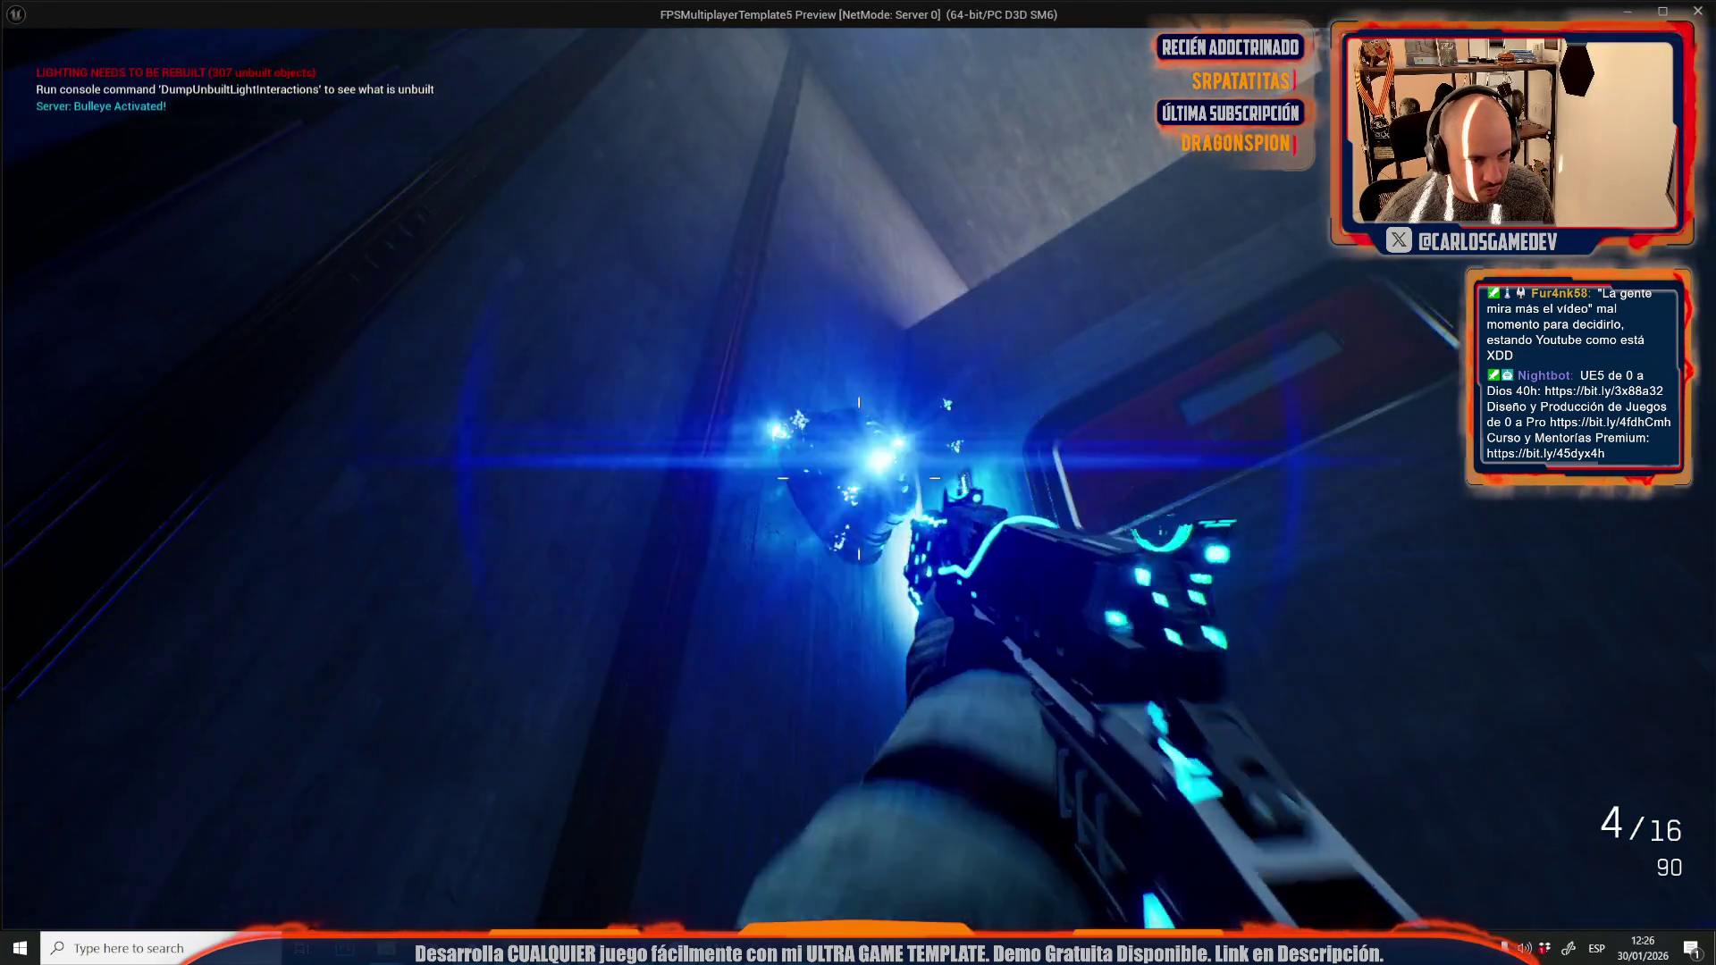
- Shoot the Bullseye wall target four times, walk to the red door, and end the play-test
click(858, 478)
click(858, 478)
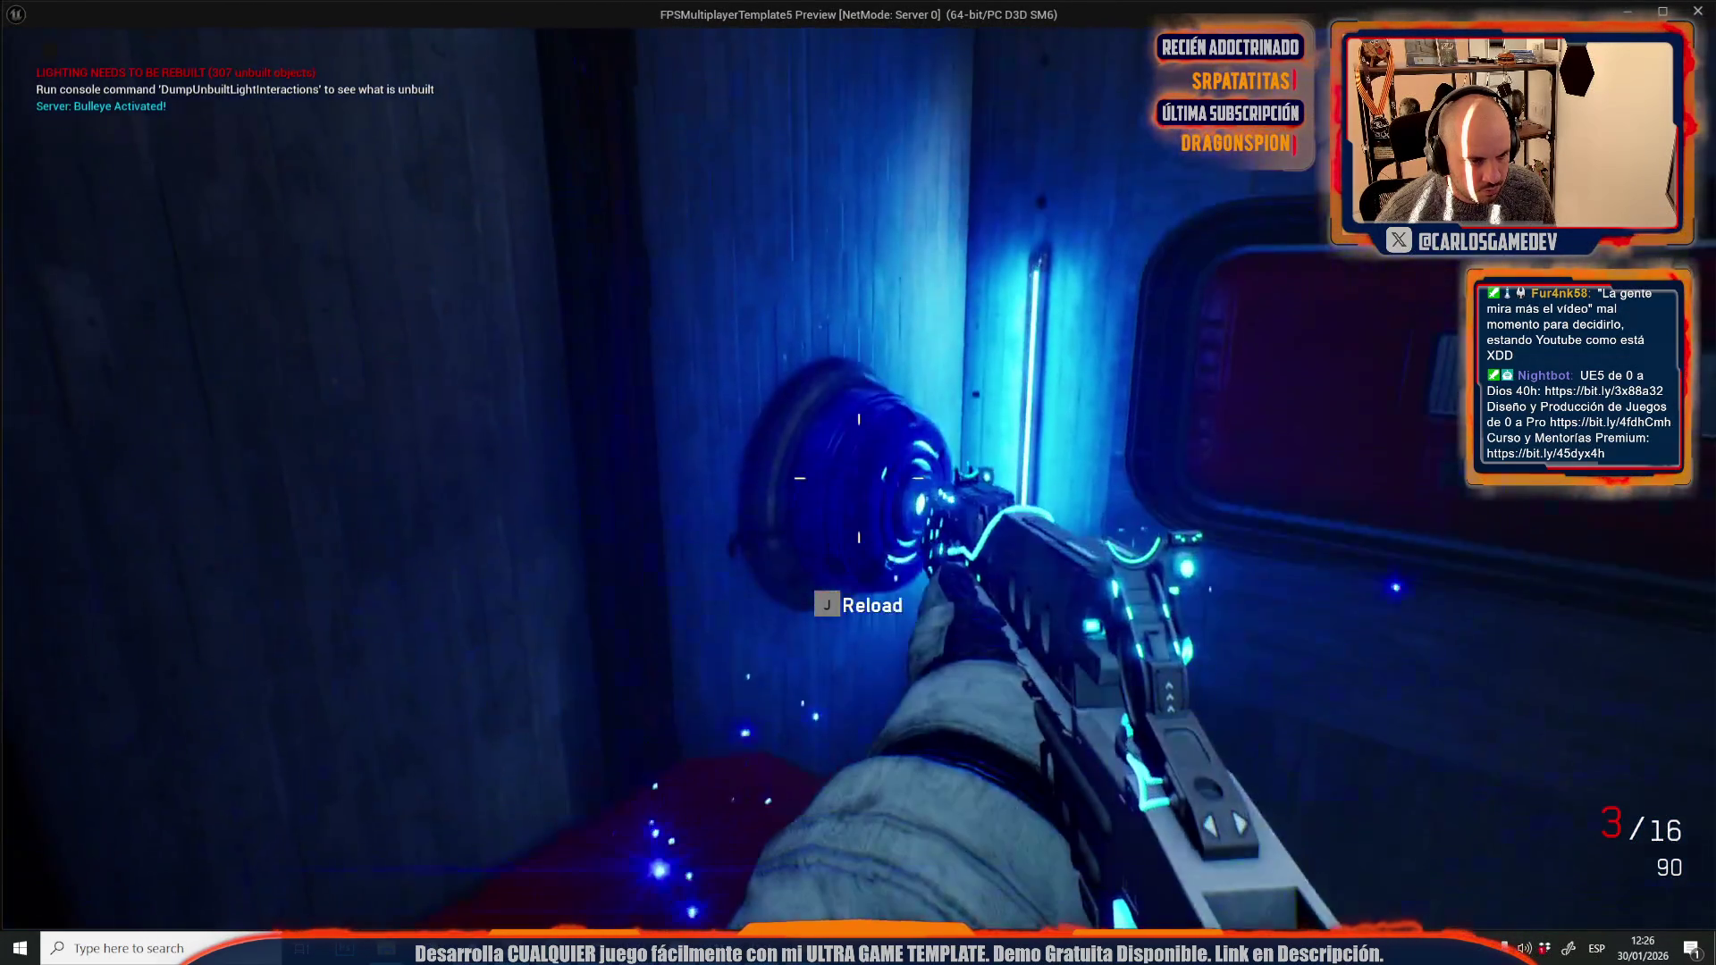
click(858, 479)
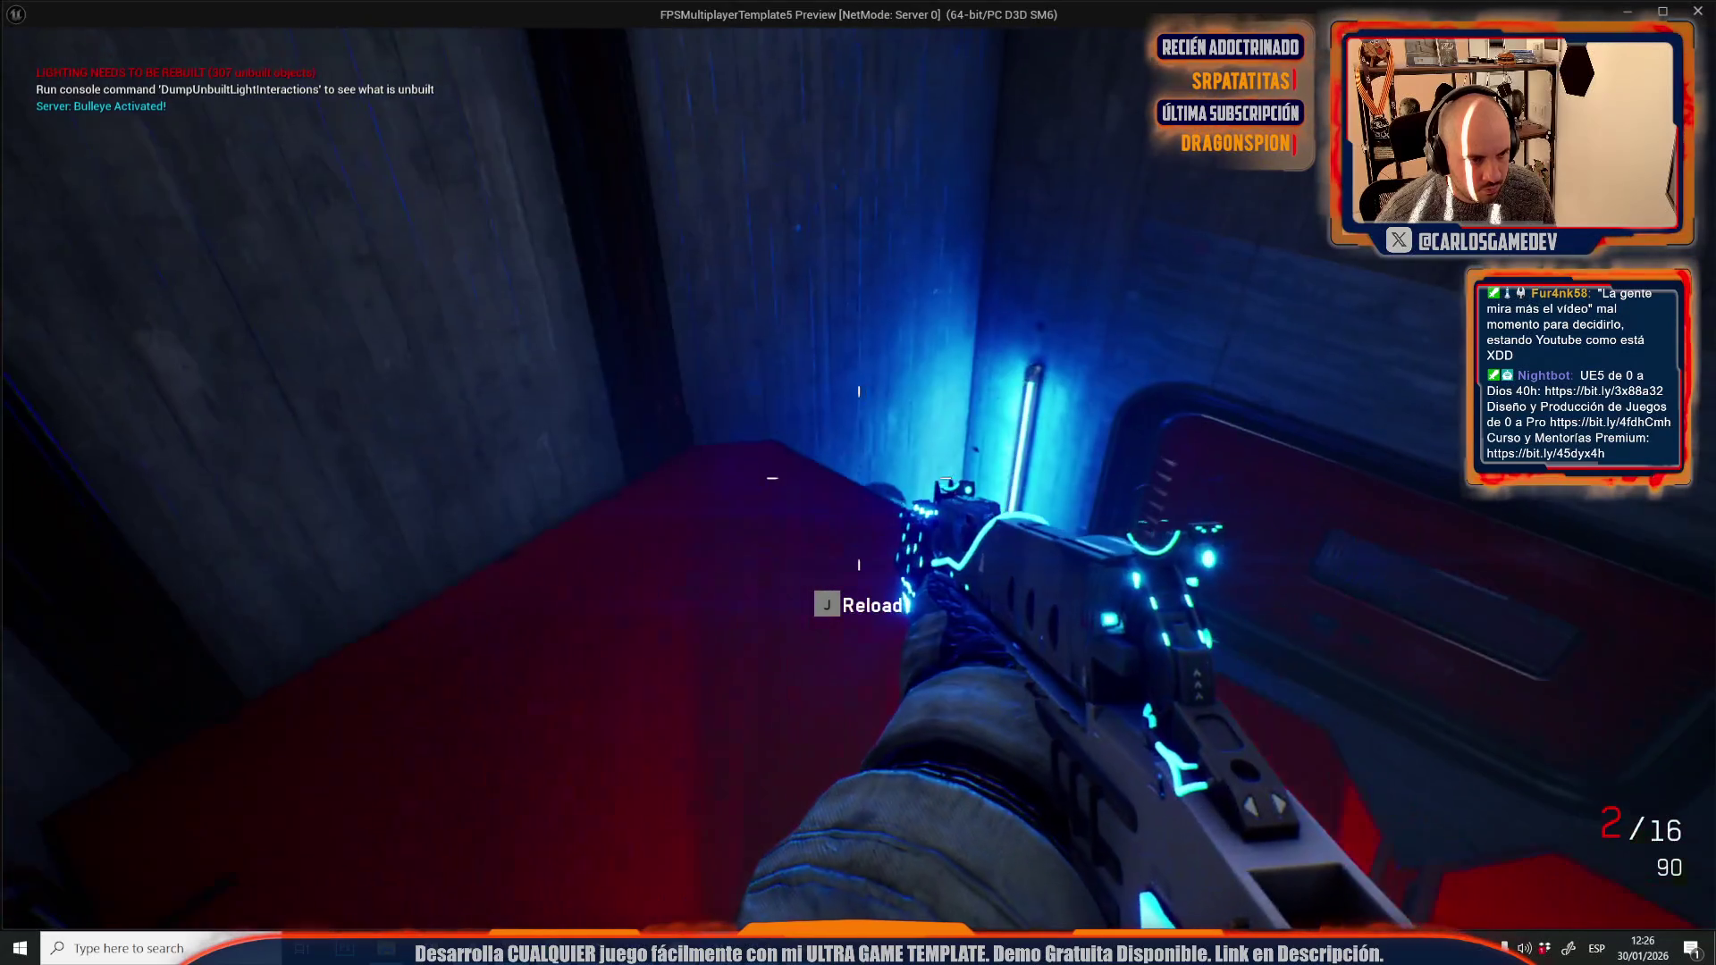
click(858, 478)
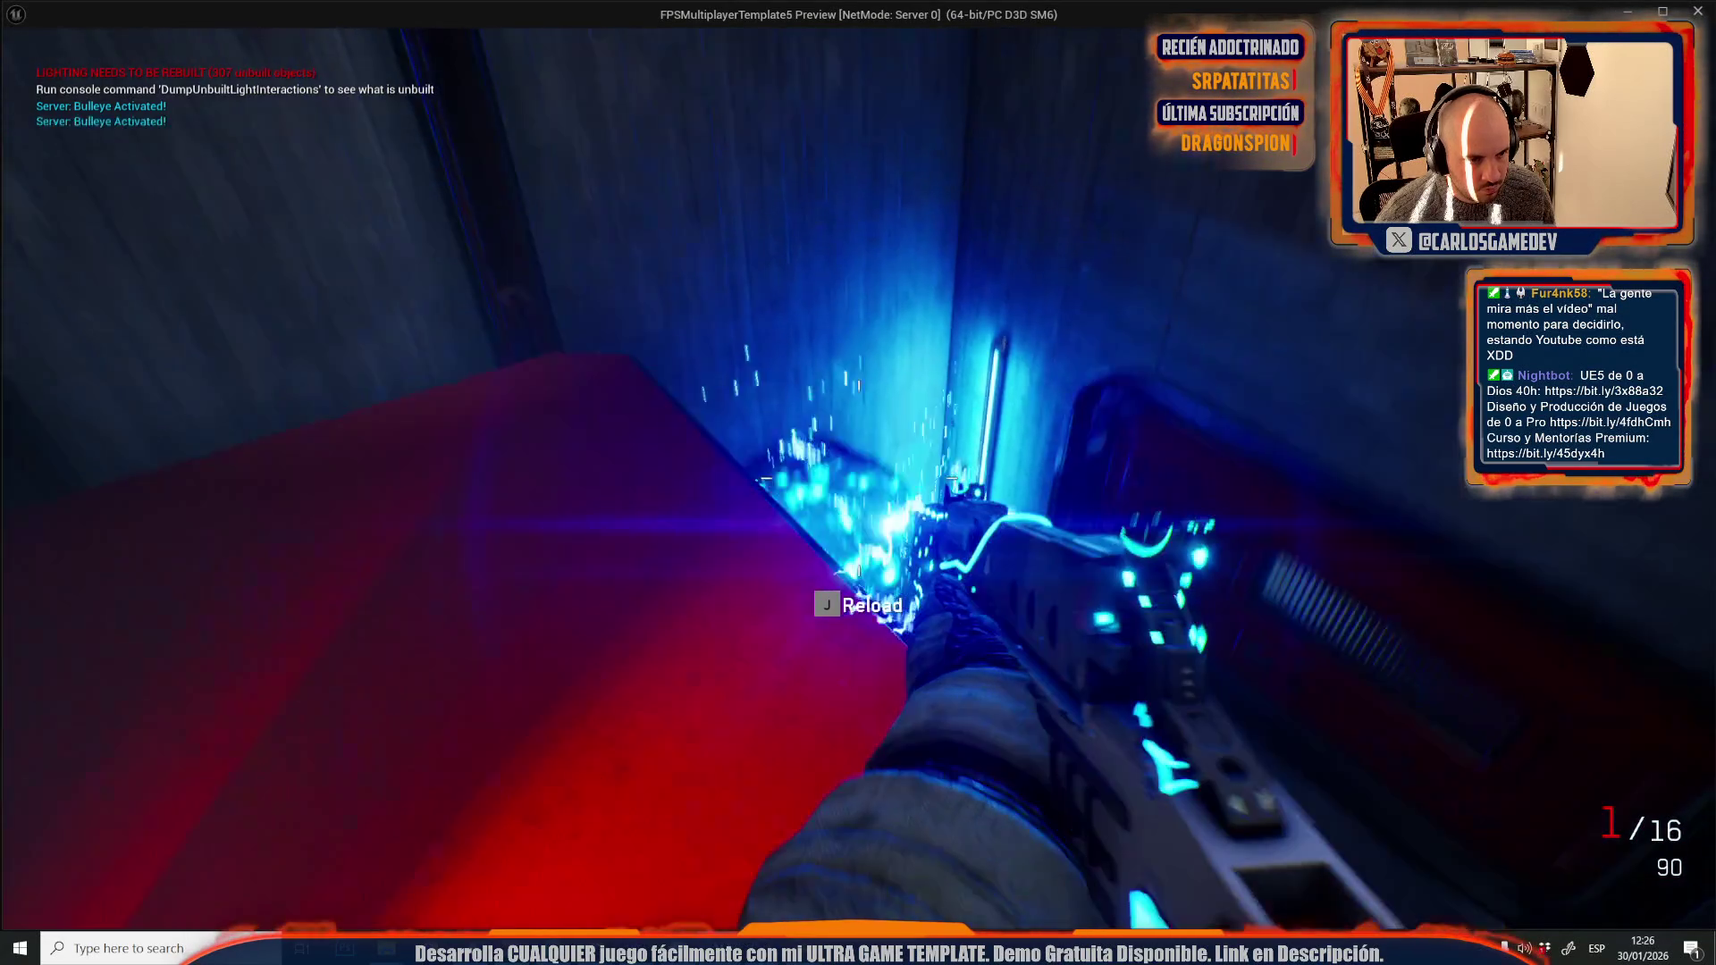
key(w)
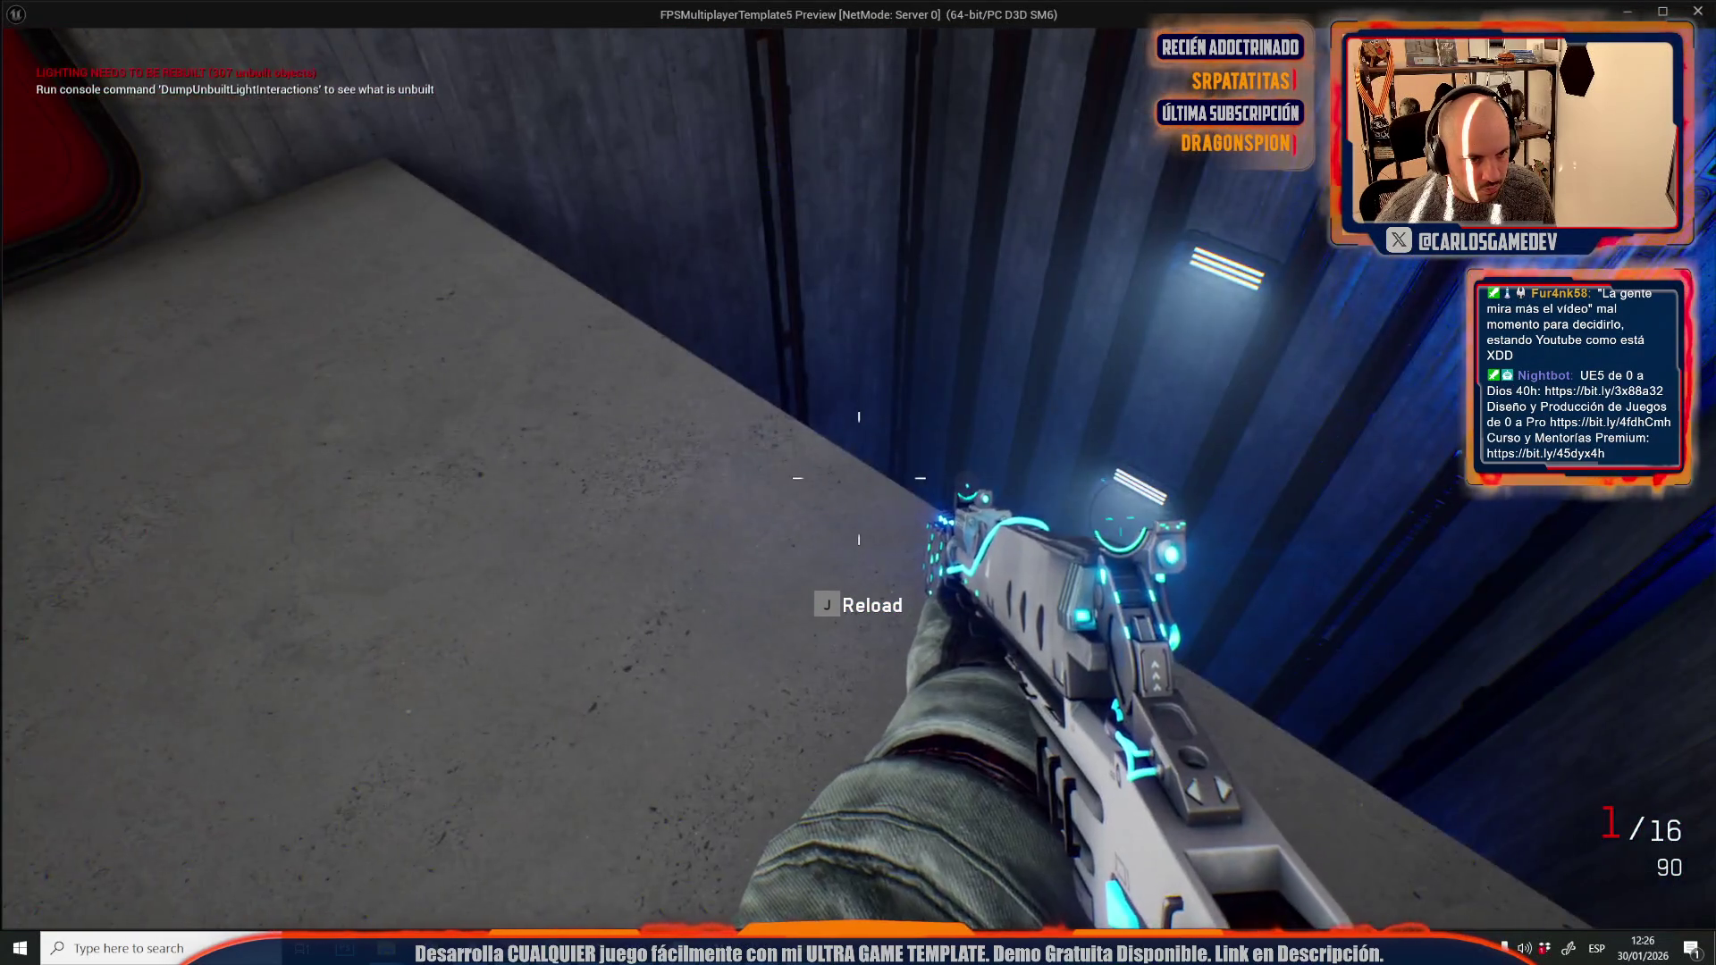
key(Escape)
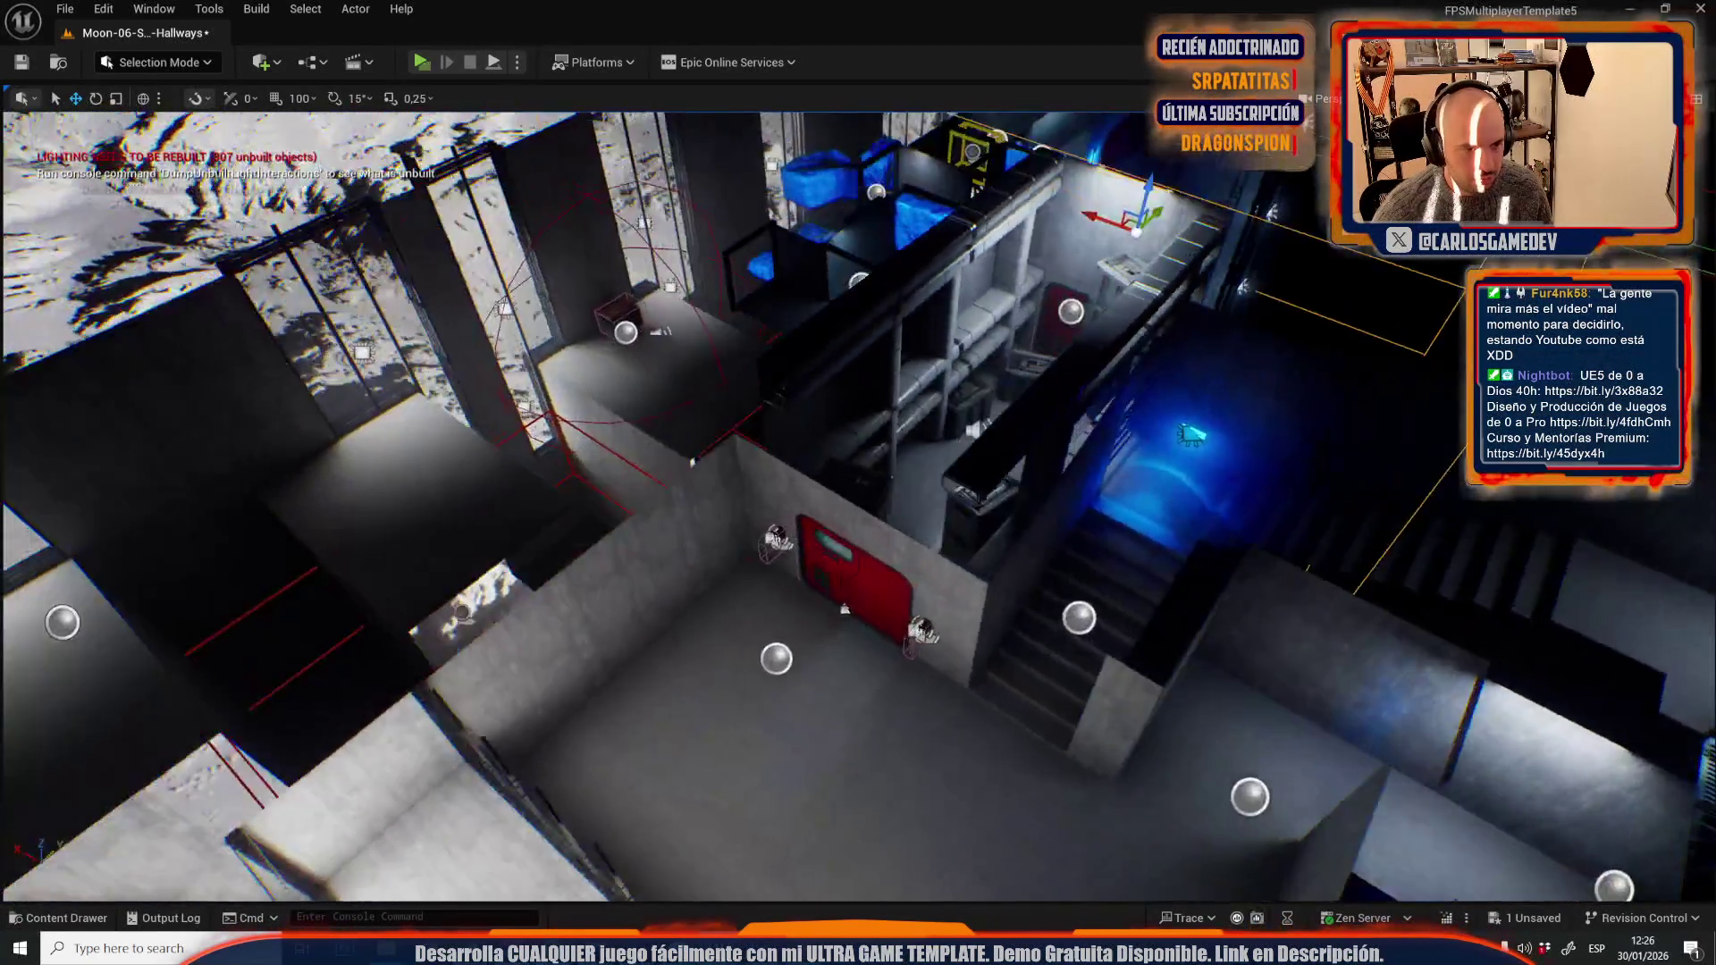
- Navigate into the concrete red-door room and start a play-test there with Alt+P
mouse_move(693, 462)
mouse_down()
mouse_move(858, 376)
mouse_move(920, 447)
mouse_move(818, 762)
mouse_up()
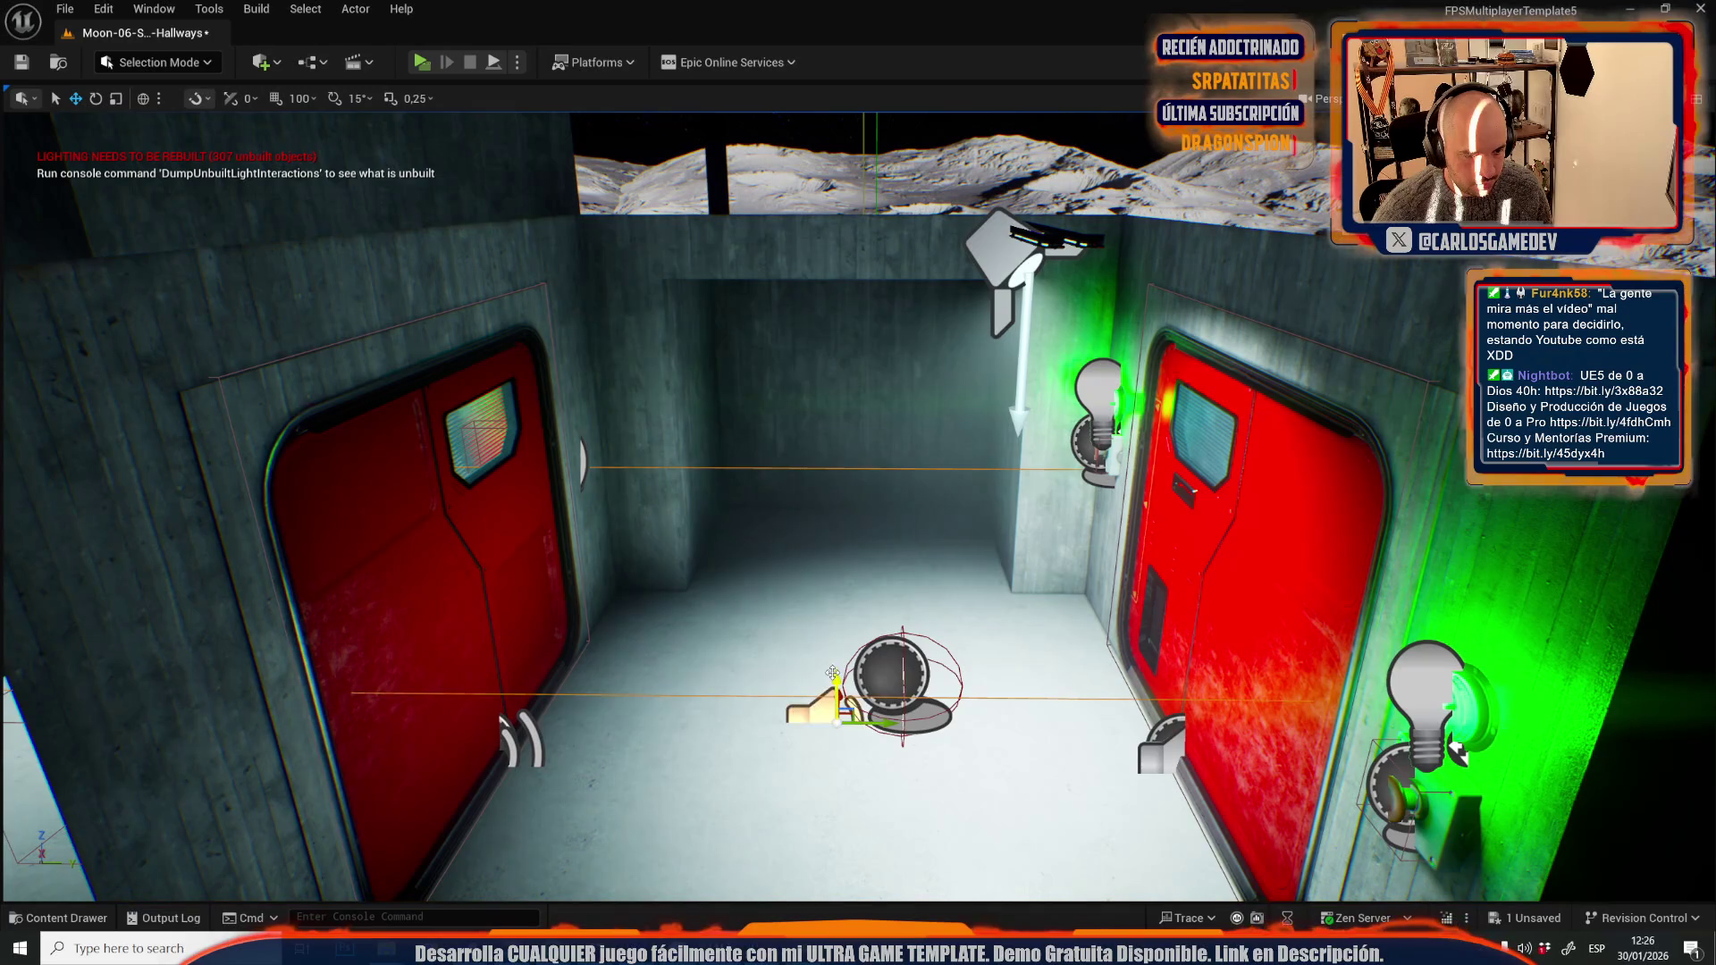
scroll(848, 610, down, 8)
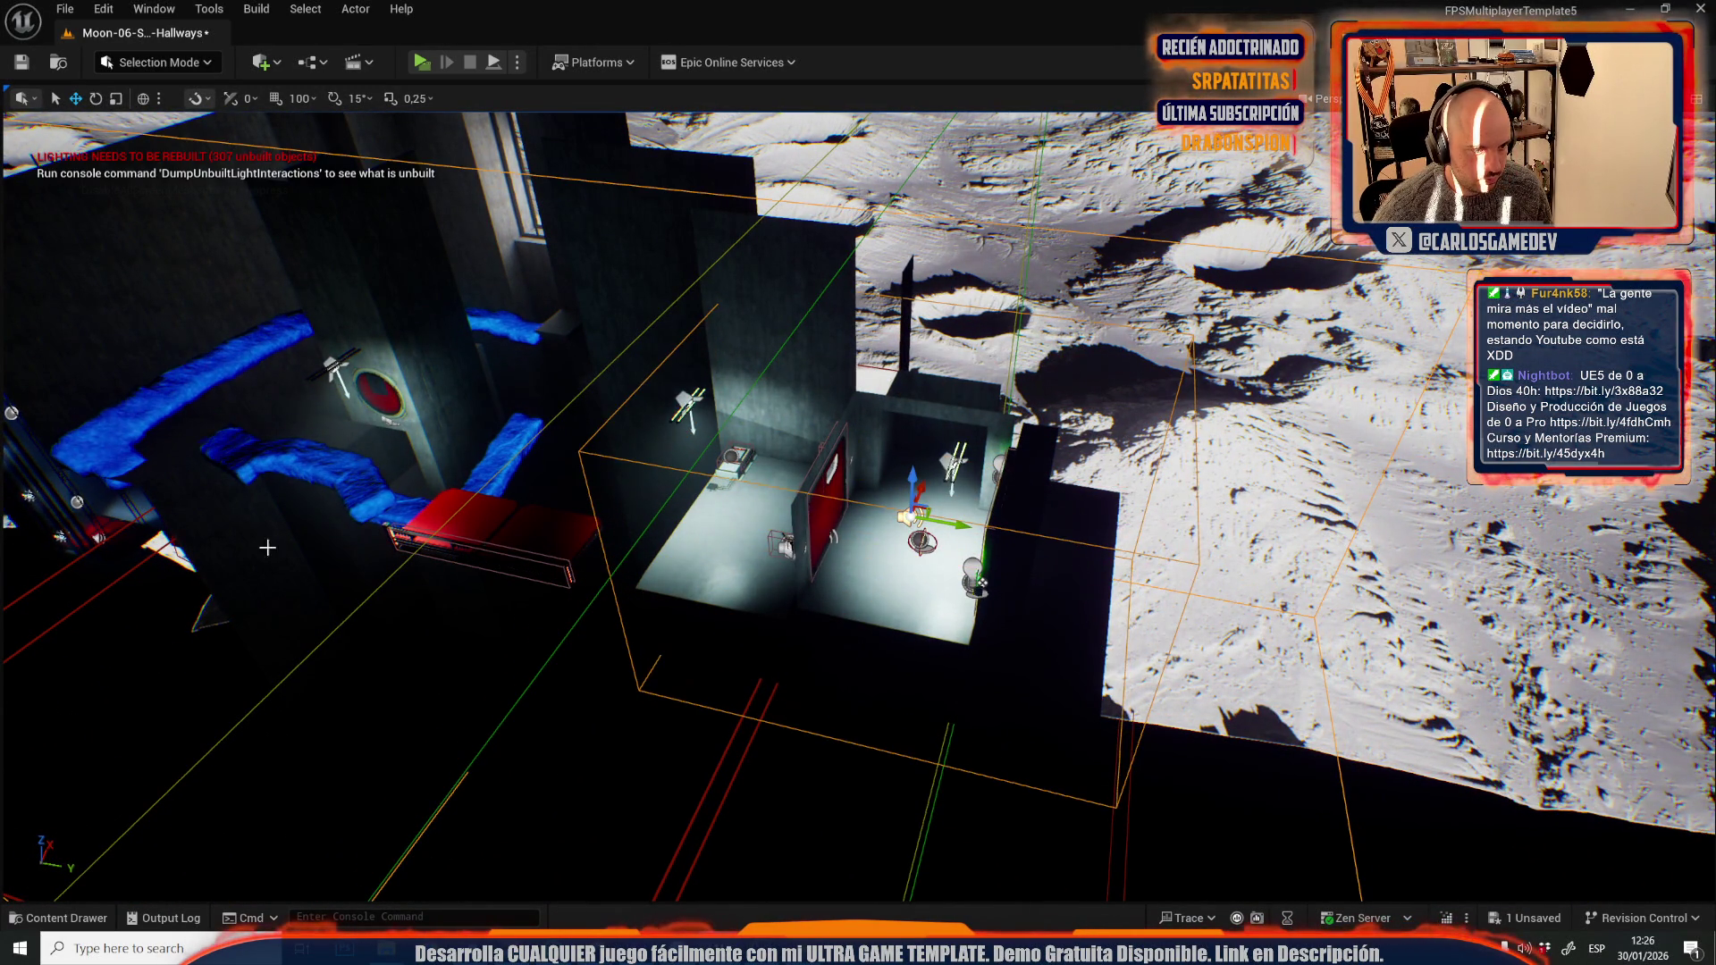
scroll(982, 585, up, 8)
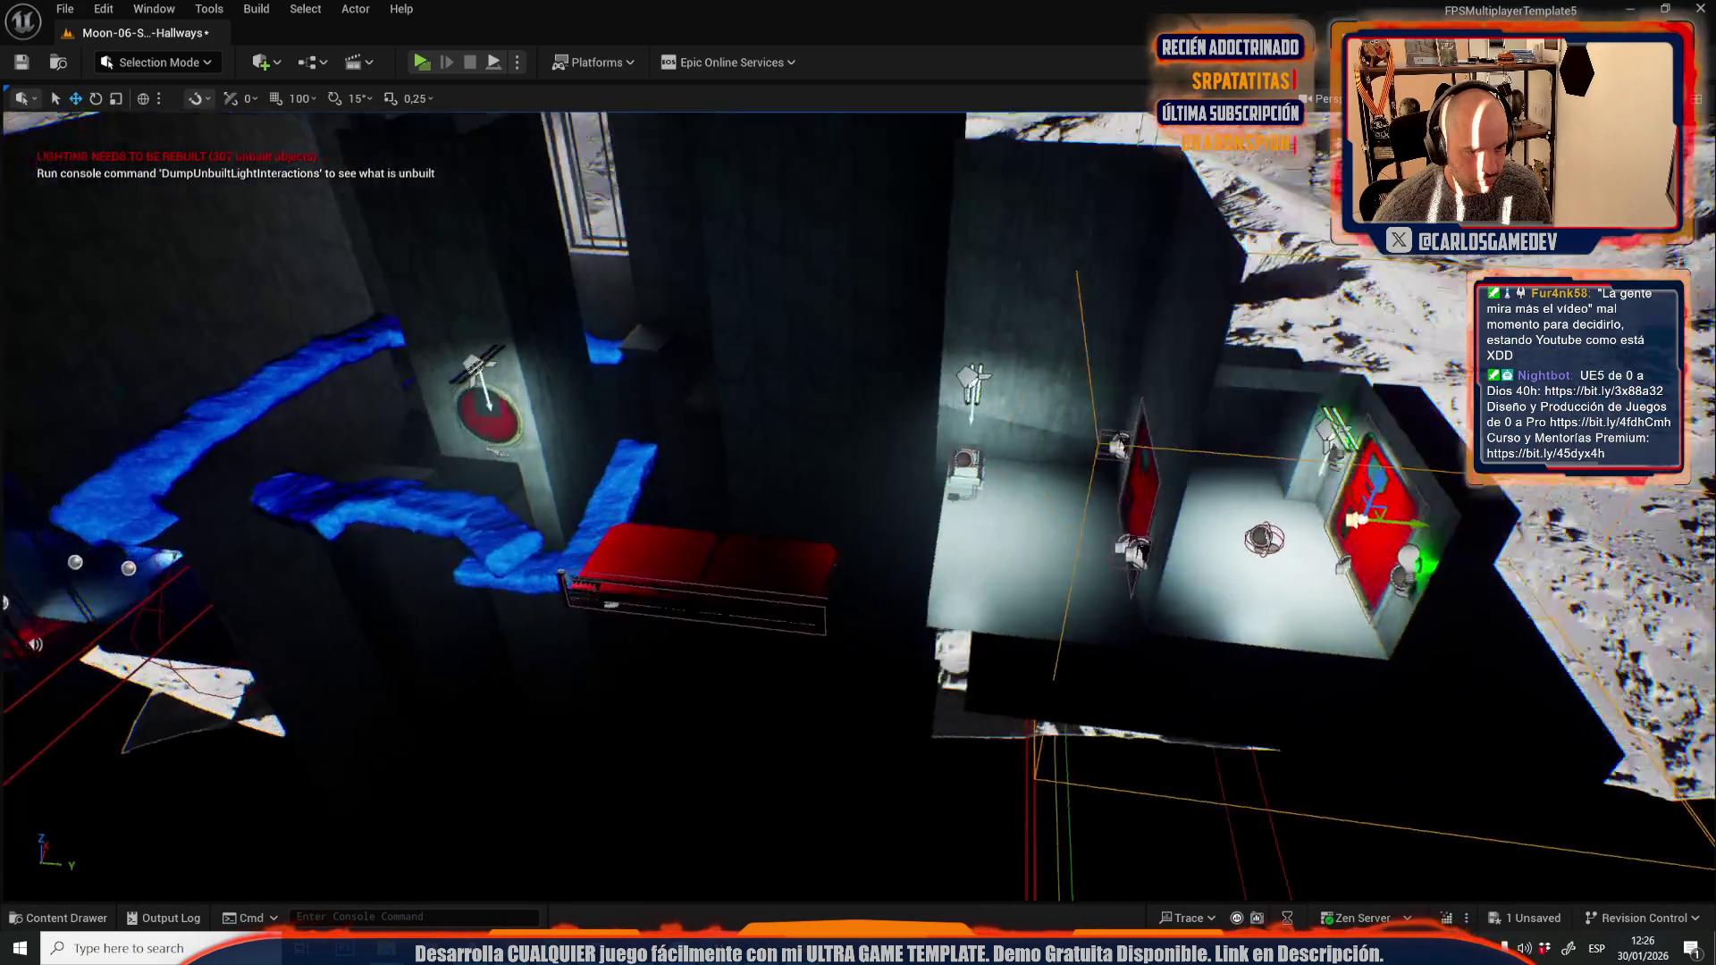
scroll(1016, 540, up, 2)
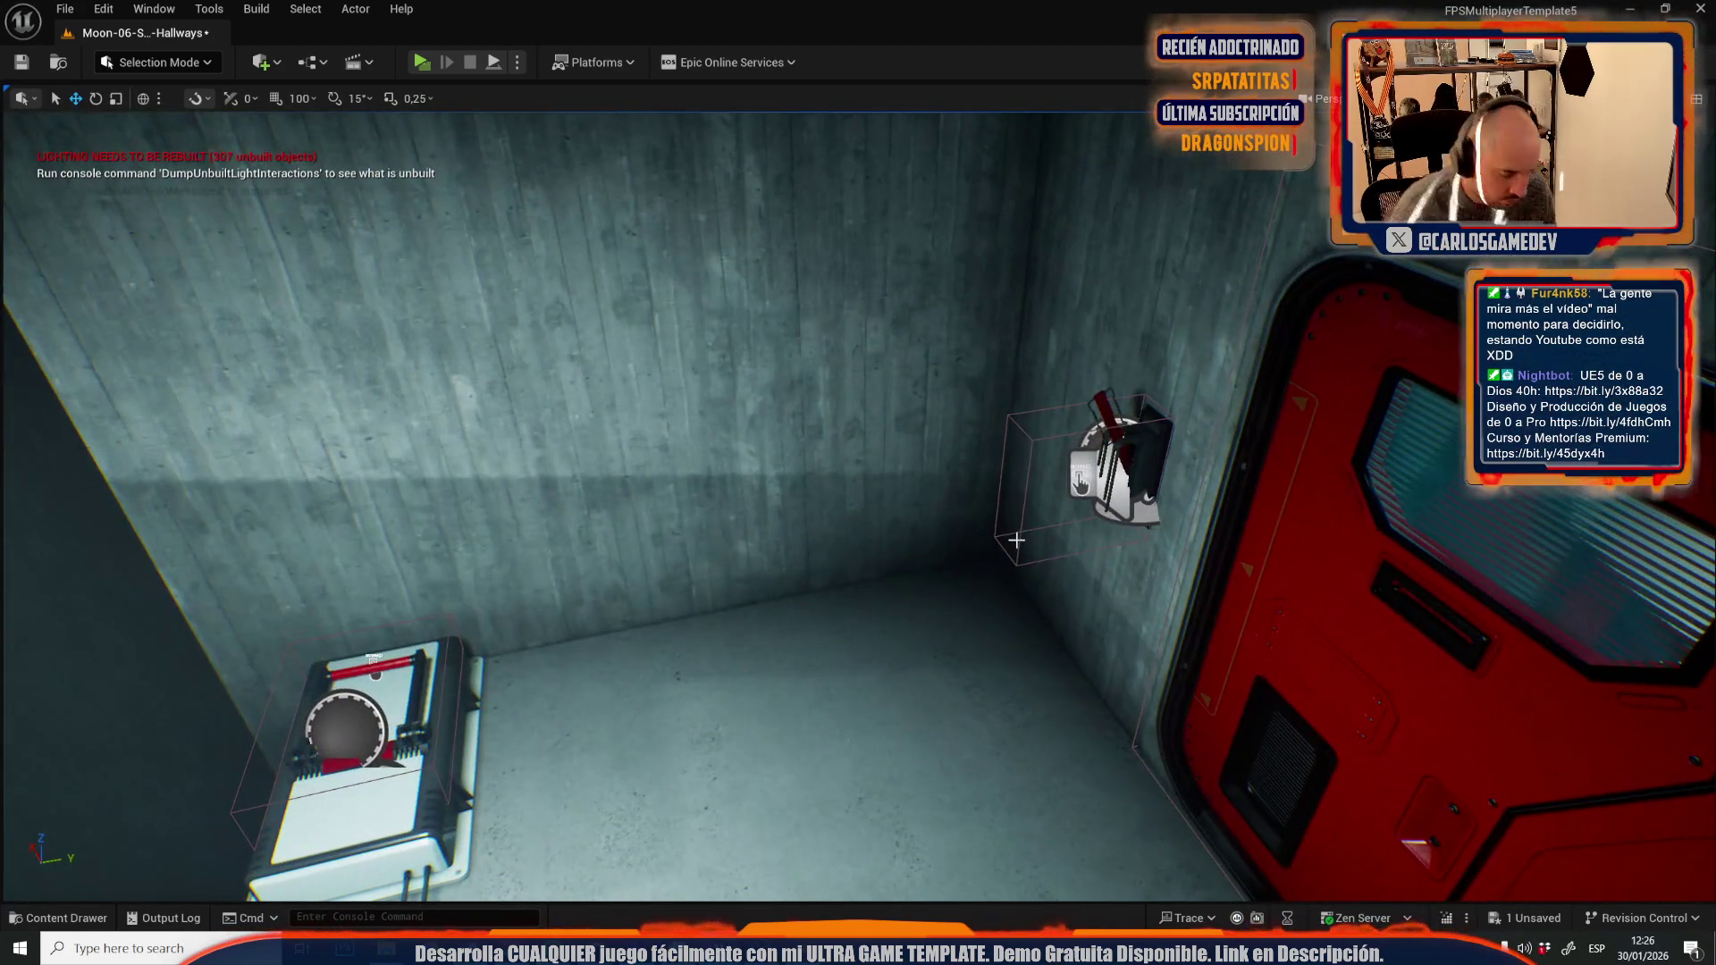
key(alt+p)
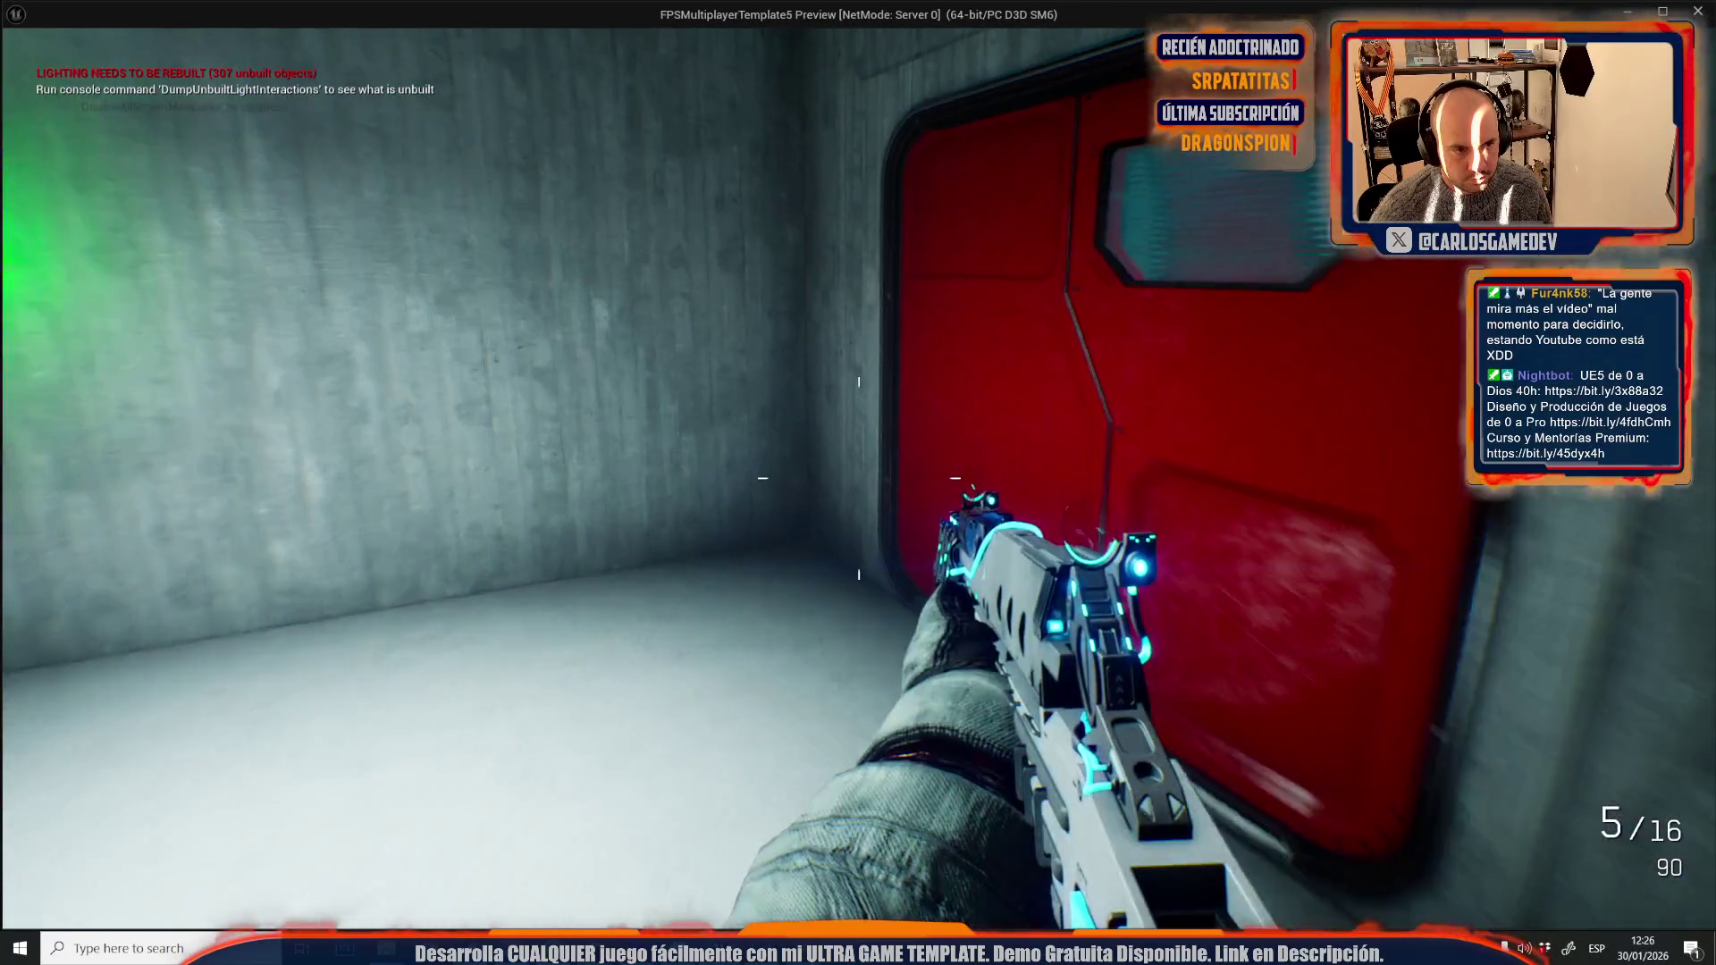
- Walk up to the red door, stop the play-test, and fly the view to the blue-lit shaft
key(w)
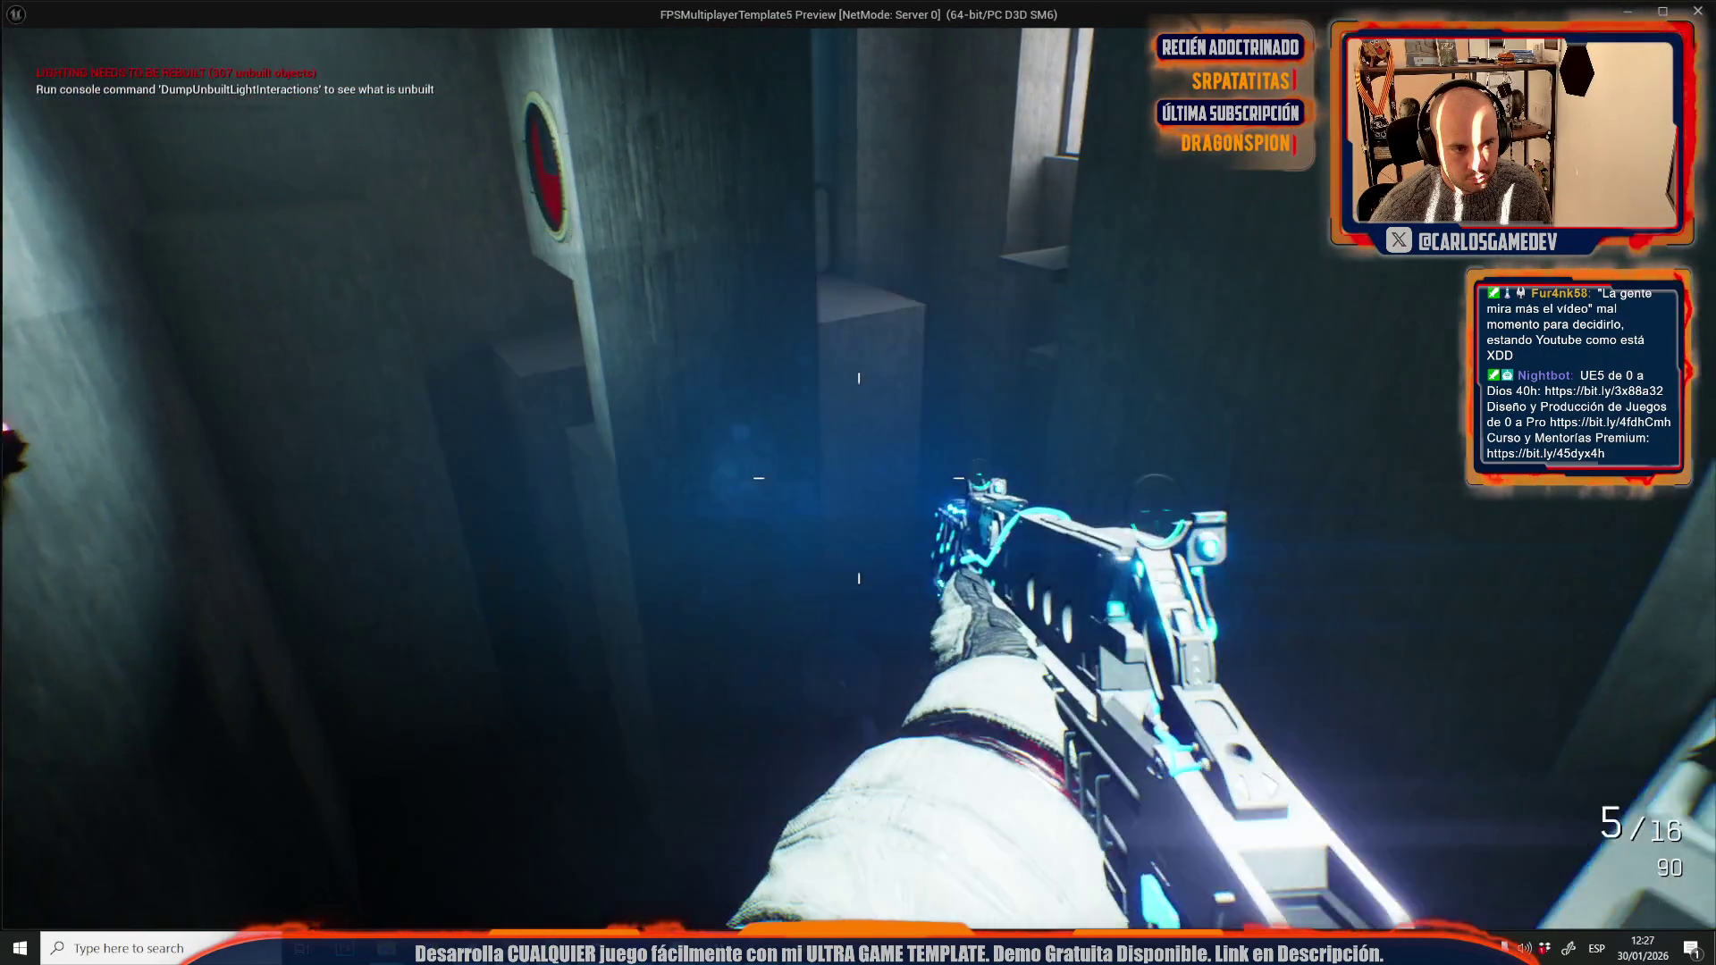
key(Escape)
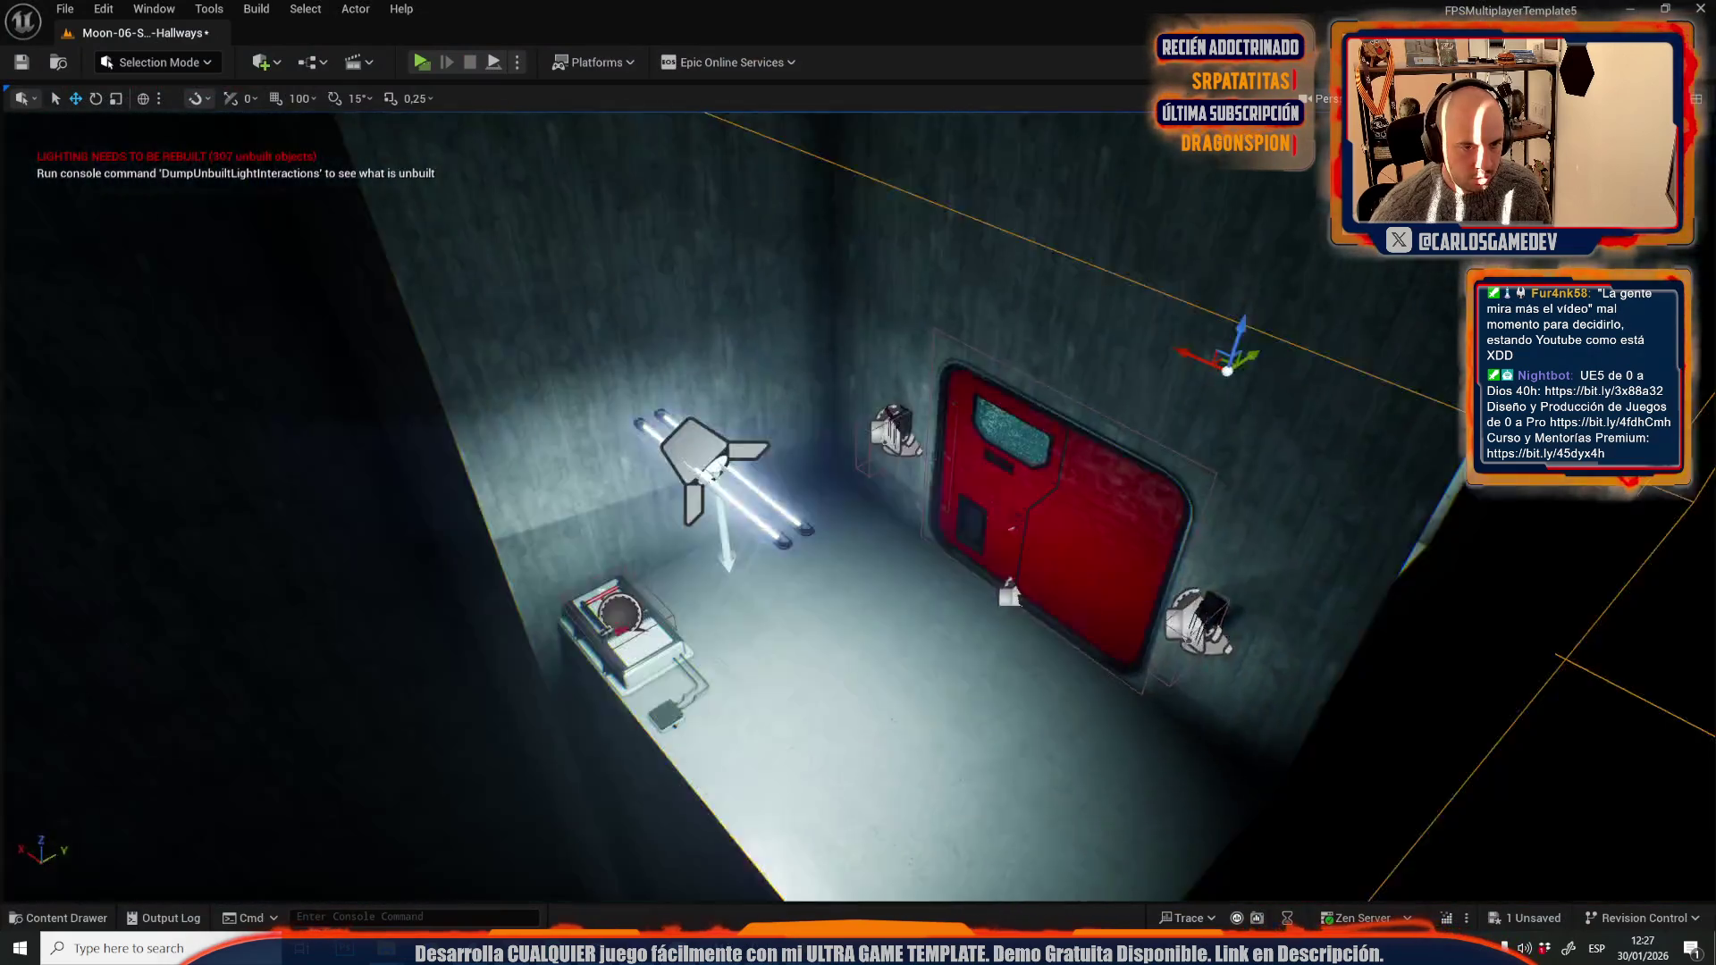
mouse_move(858, 500)
mouse_down()
mouse_move(858, 536)
mouse_move(894, 500)
mouse_move(876, 554)
mouse_move(858, 501)
mouse_move(894, 536)
mouse_move(876, 554)
mouse_move(858, 537)
mouse_move(876, 518)
mouse_move(894, 536)
mouse_move(876, 554)
mouse_move(858, 537)
mouse_move(876, 519)
mouse_move(894, 536)
mouse_move(876, 554)
mouse_move(520, 517)
mouse_up()
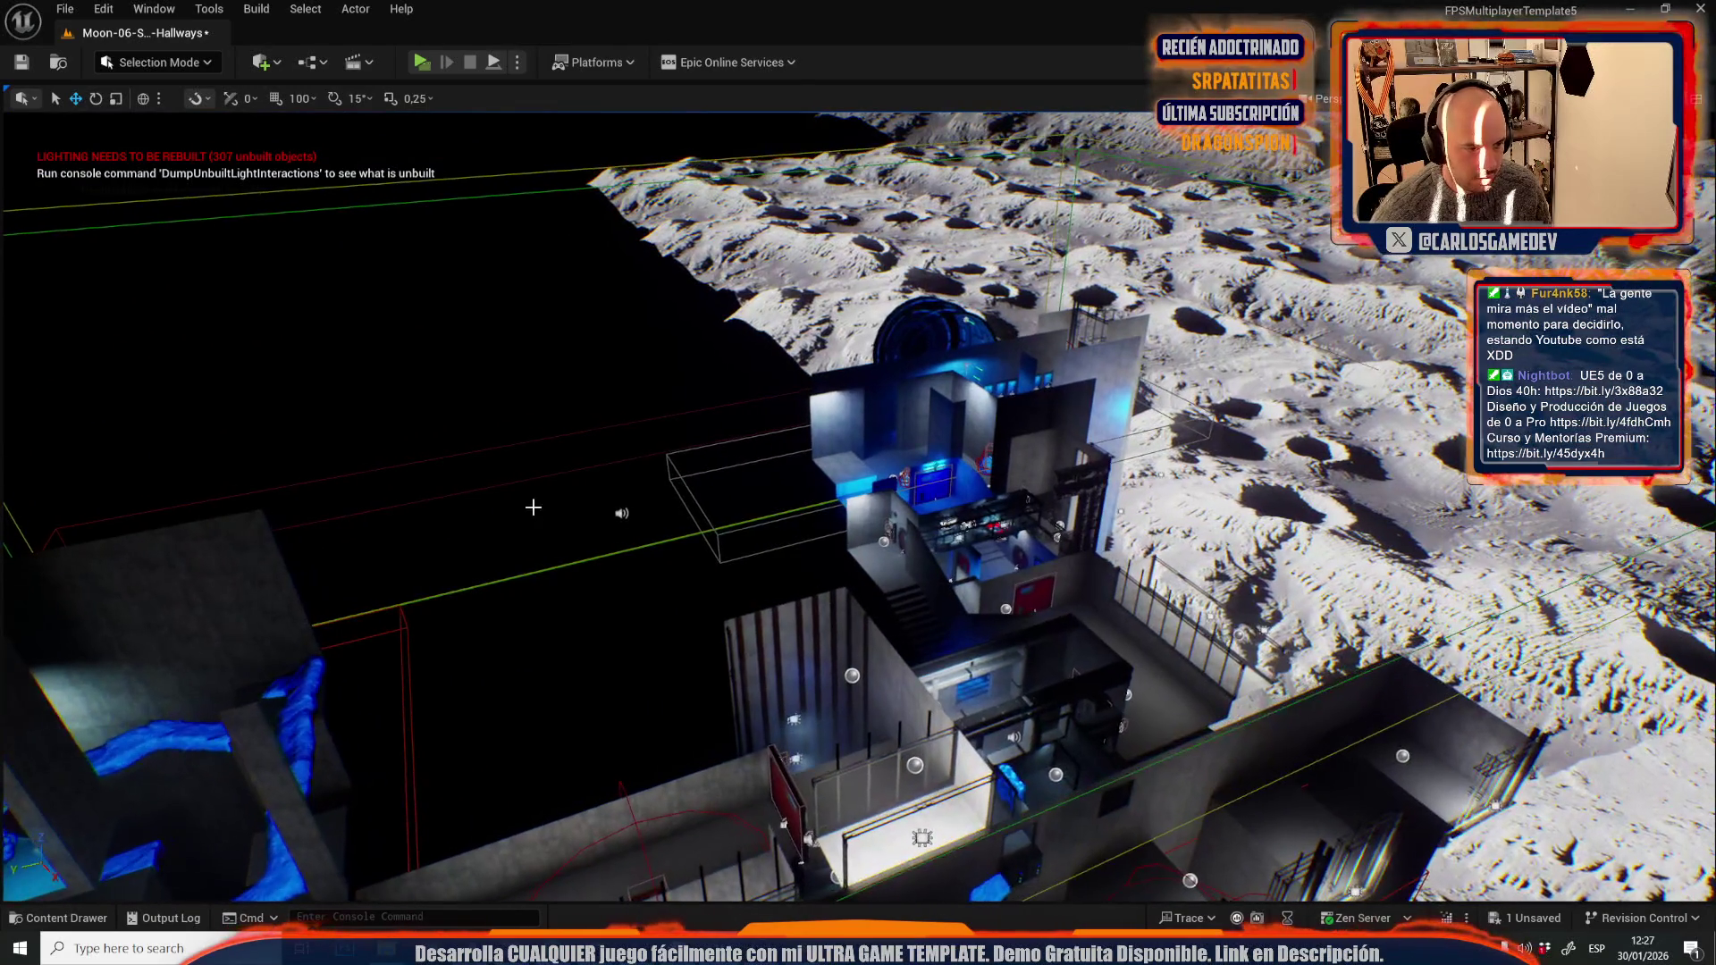
- Open Moon-06-Slime-Hallways-2-Incident from _Moon/Maps, saving the Moon-06-Slime-Hallways level first
drag(625, 508, 554, 447)
click(63, 6)
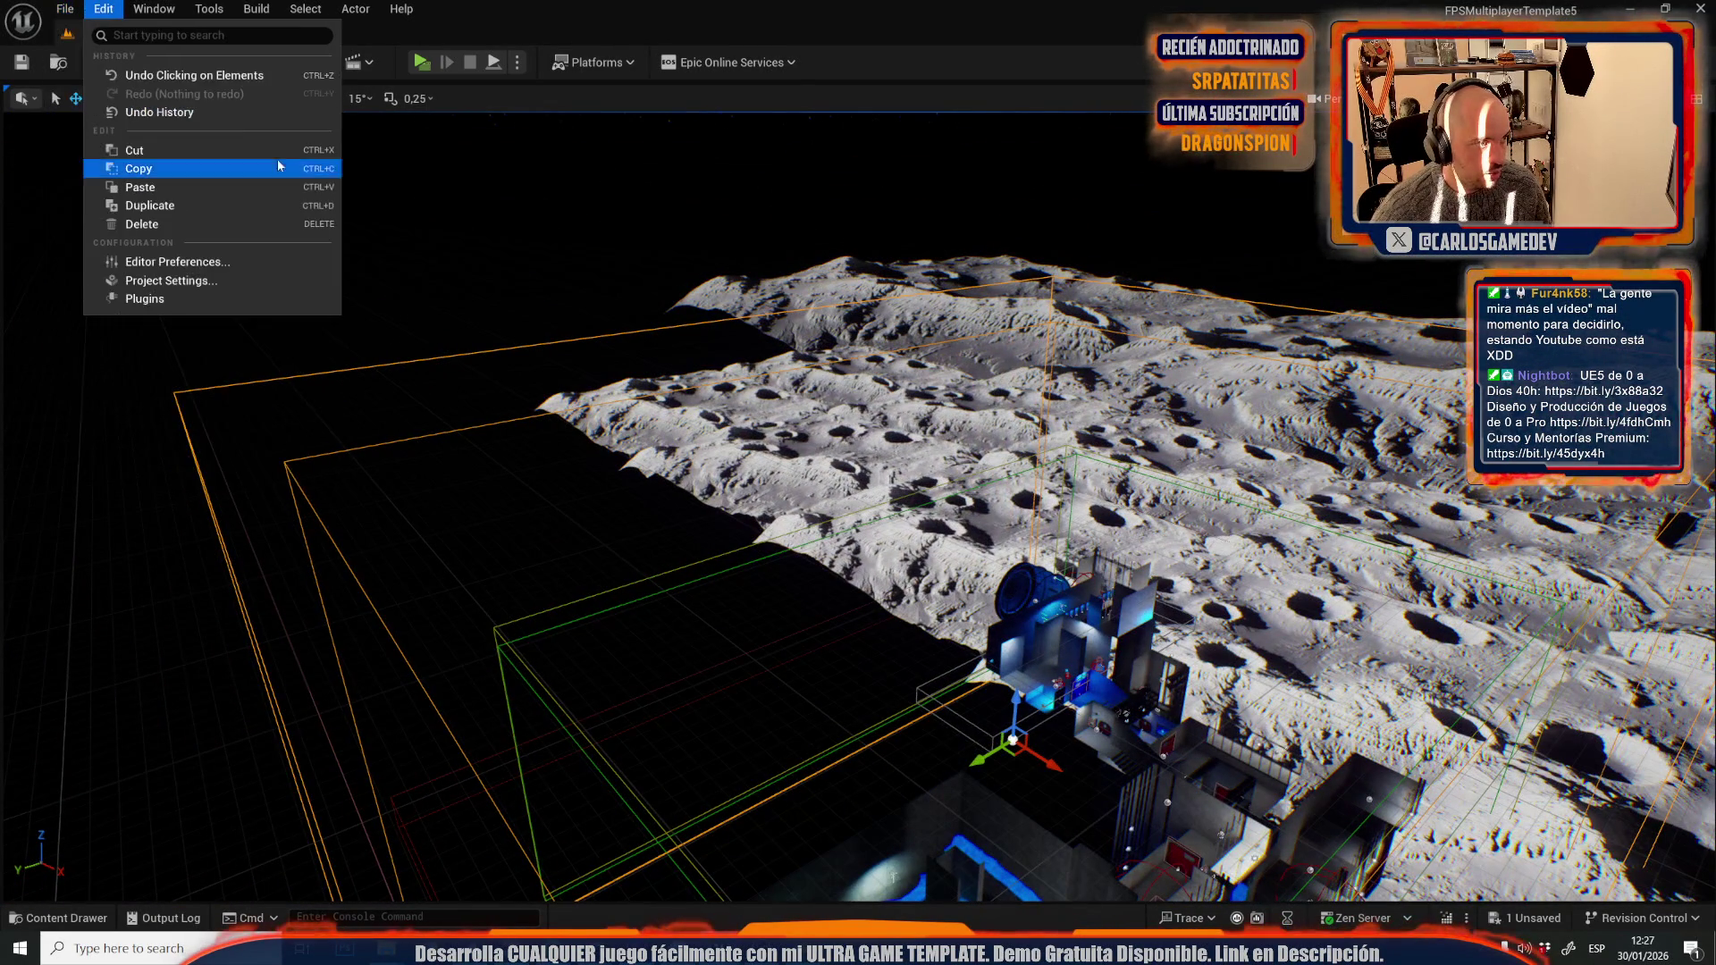
mouse_move(196, 135)
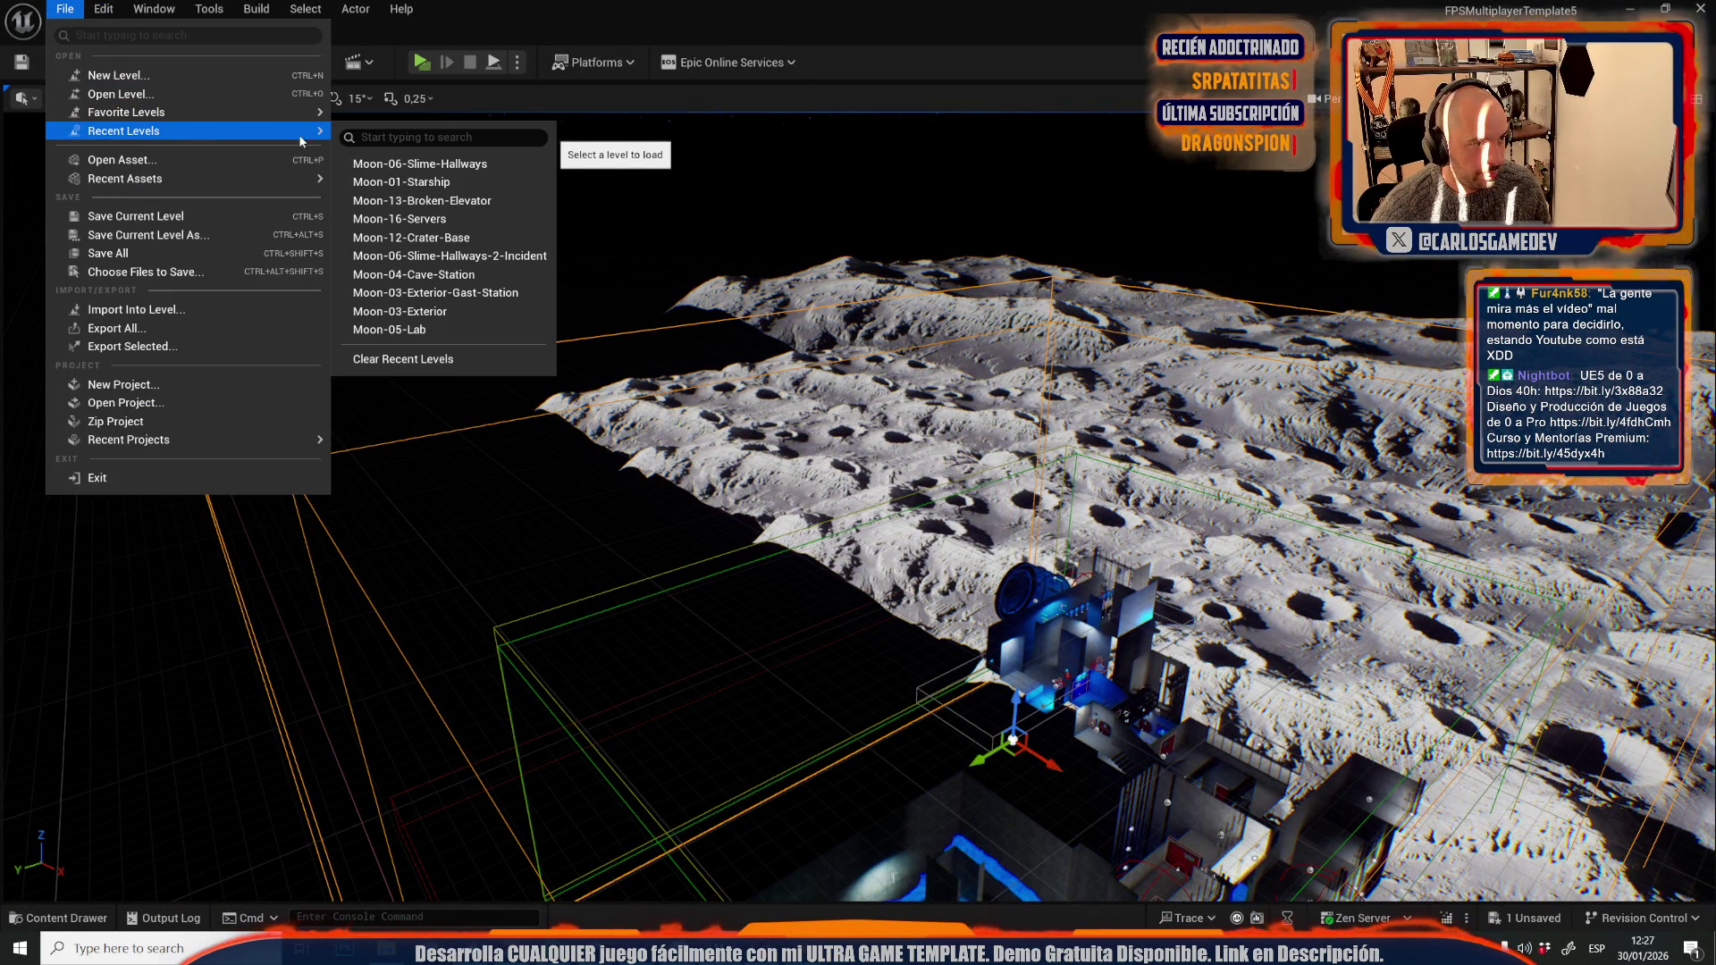
click(119, 94)
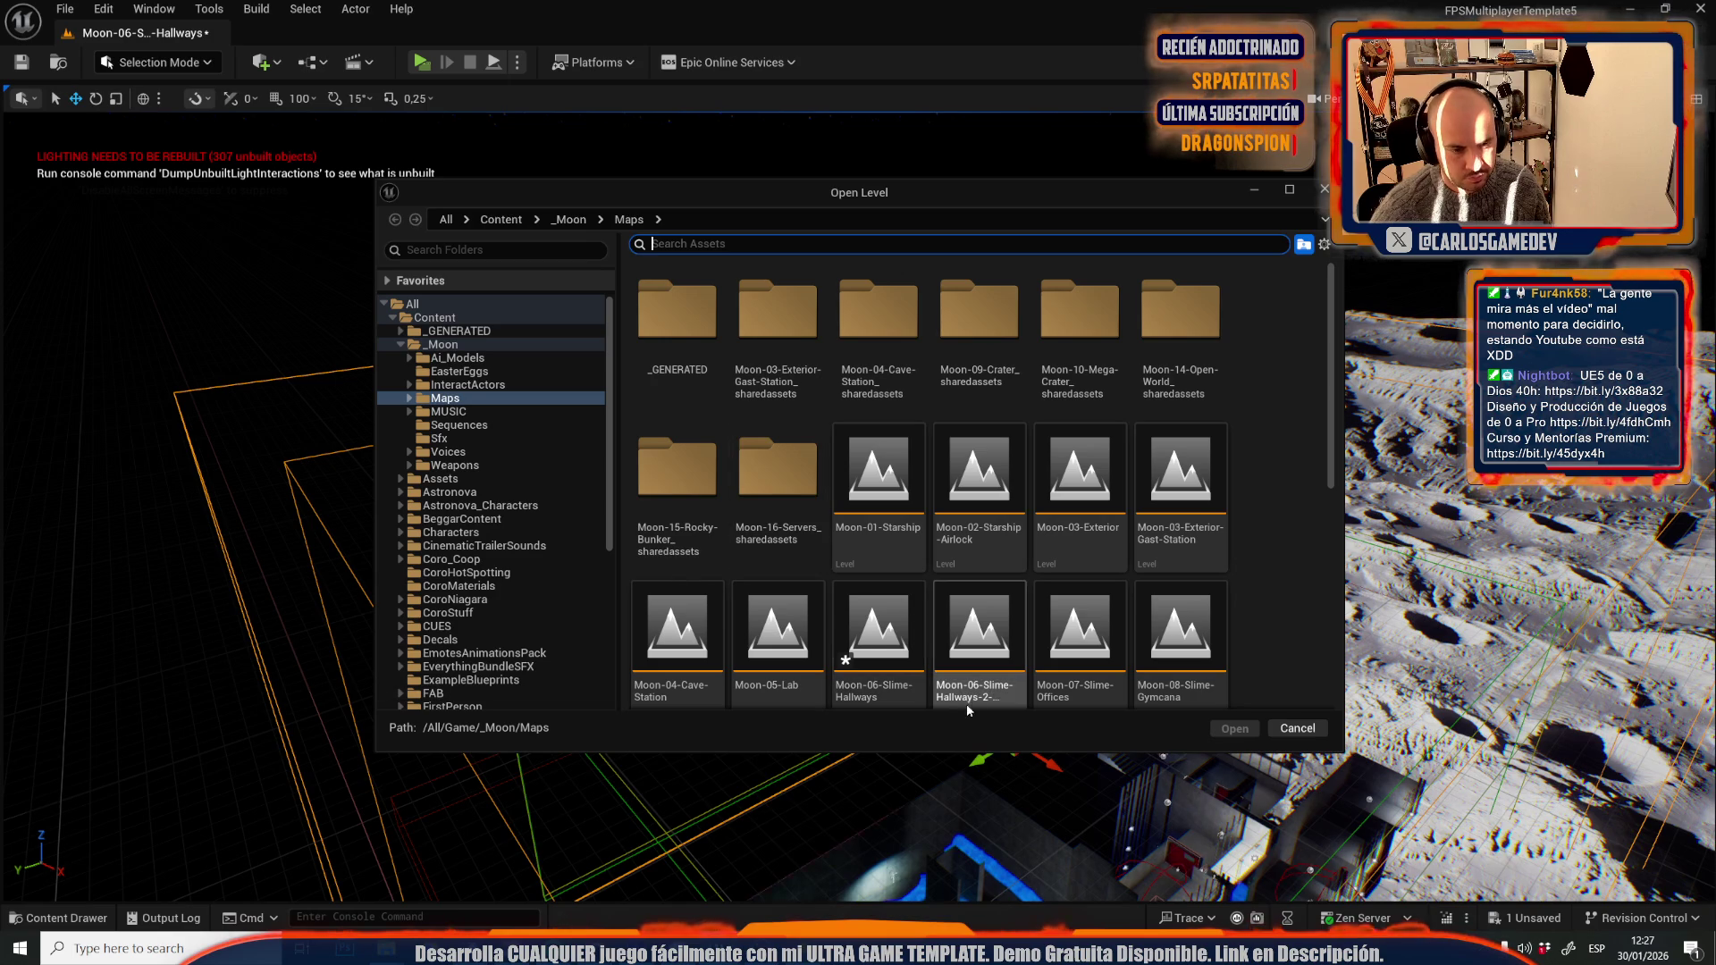
double_click(963, 701)
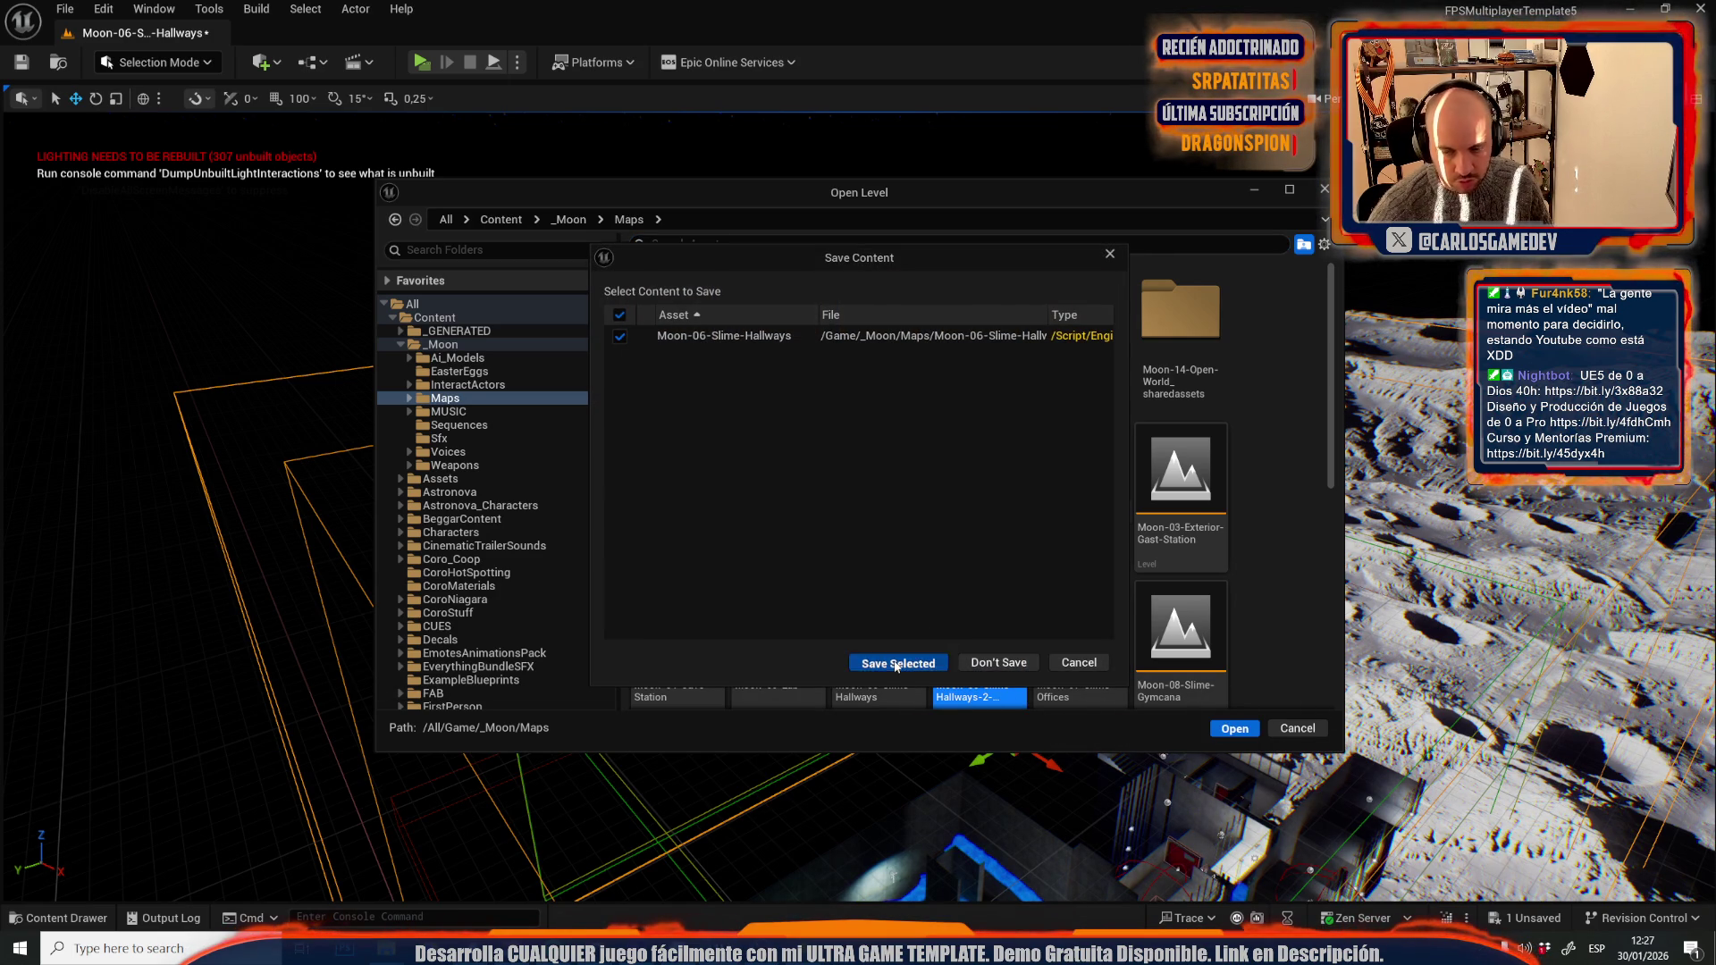
click(897, 666)
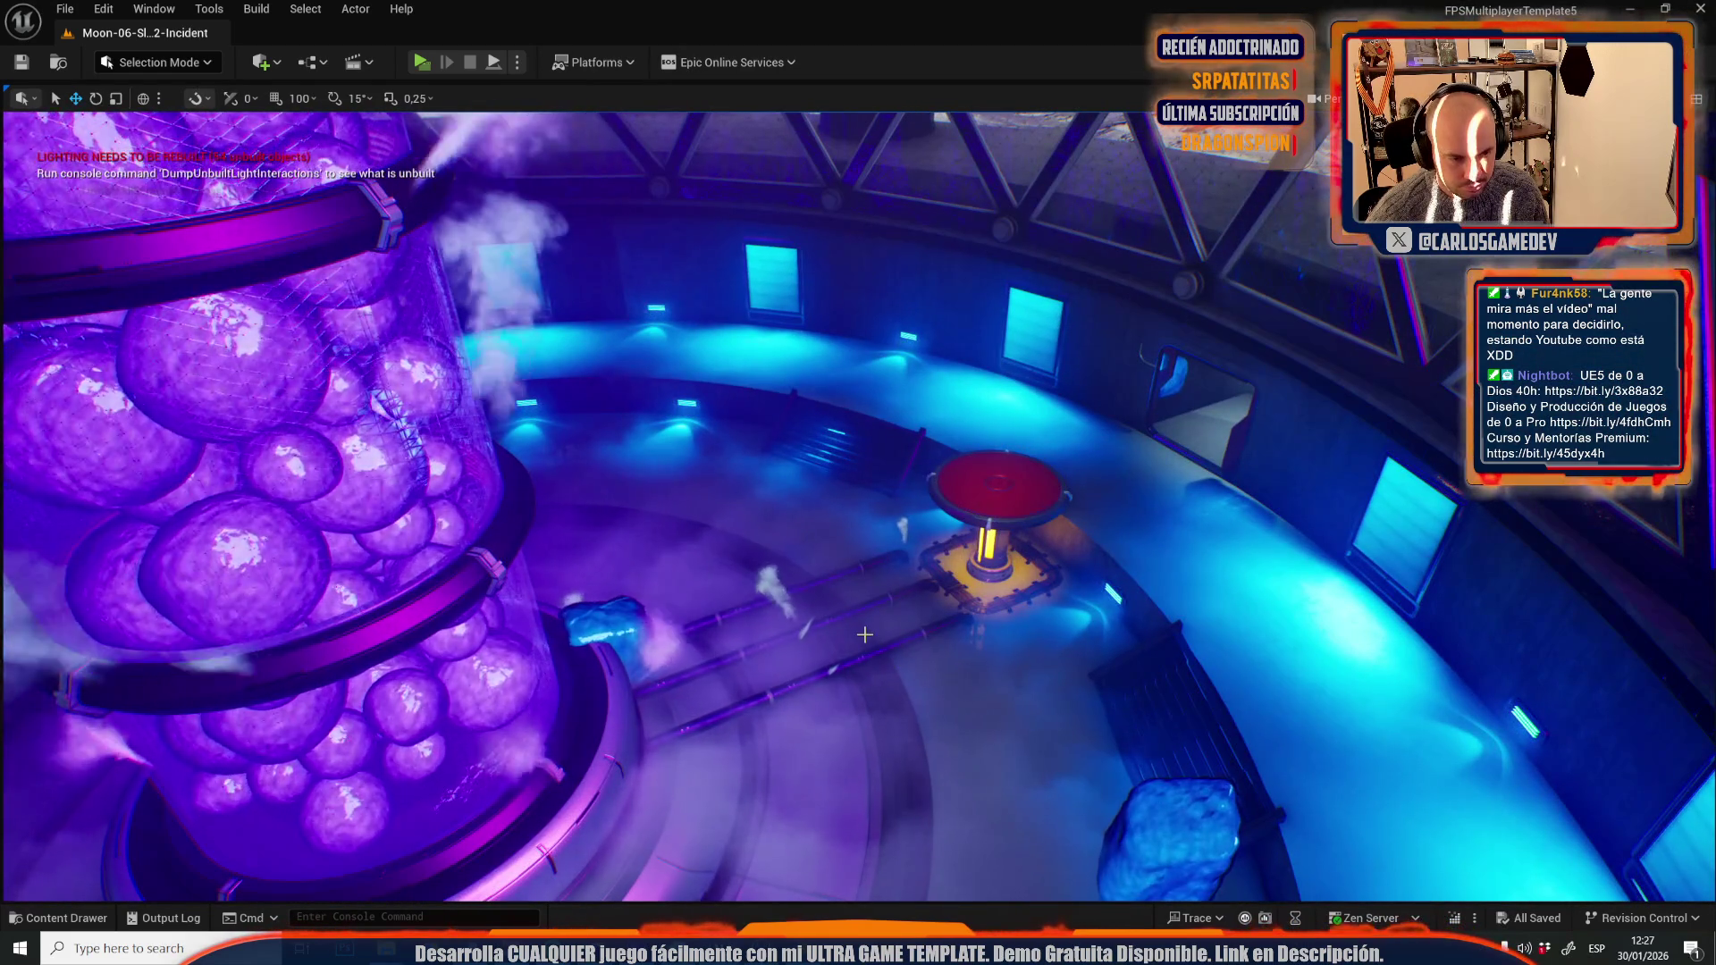
- Reveal the sound emitter icons with G, save the Incident level, and open the Content Drawer
click(883, 620)
key(g)
key(q)
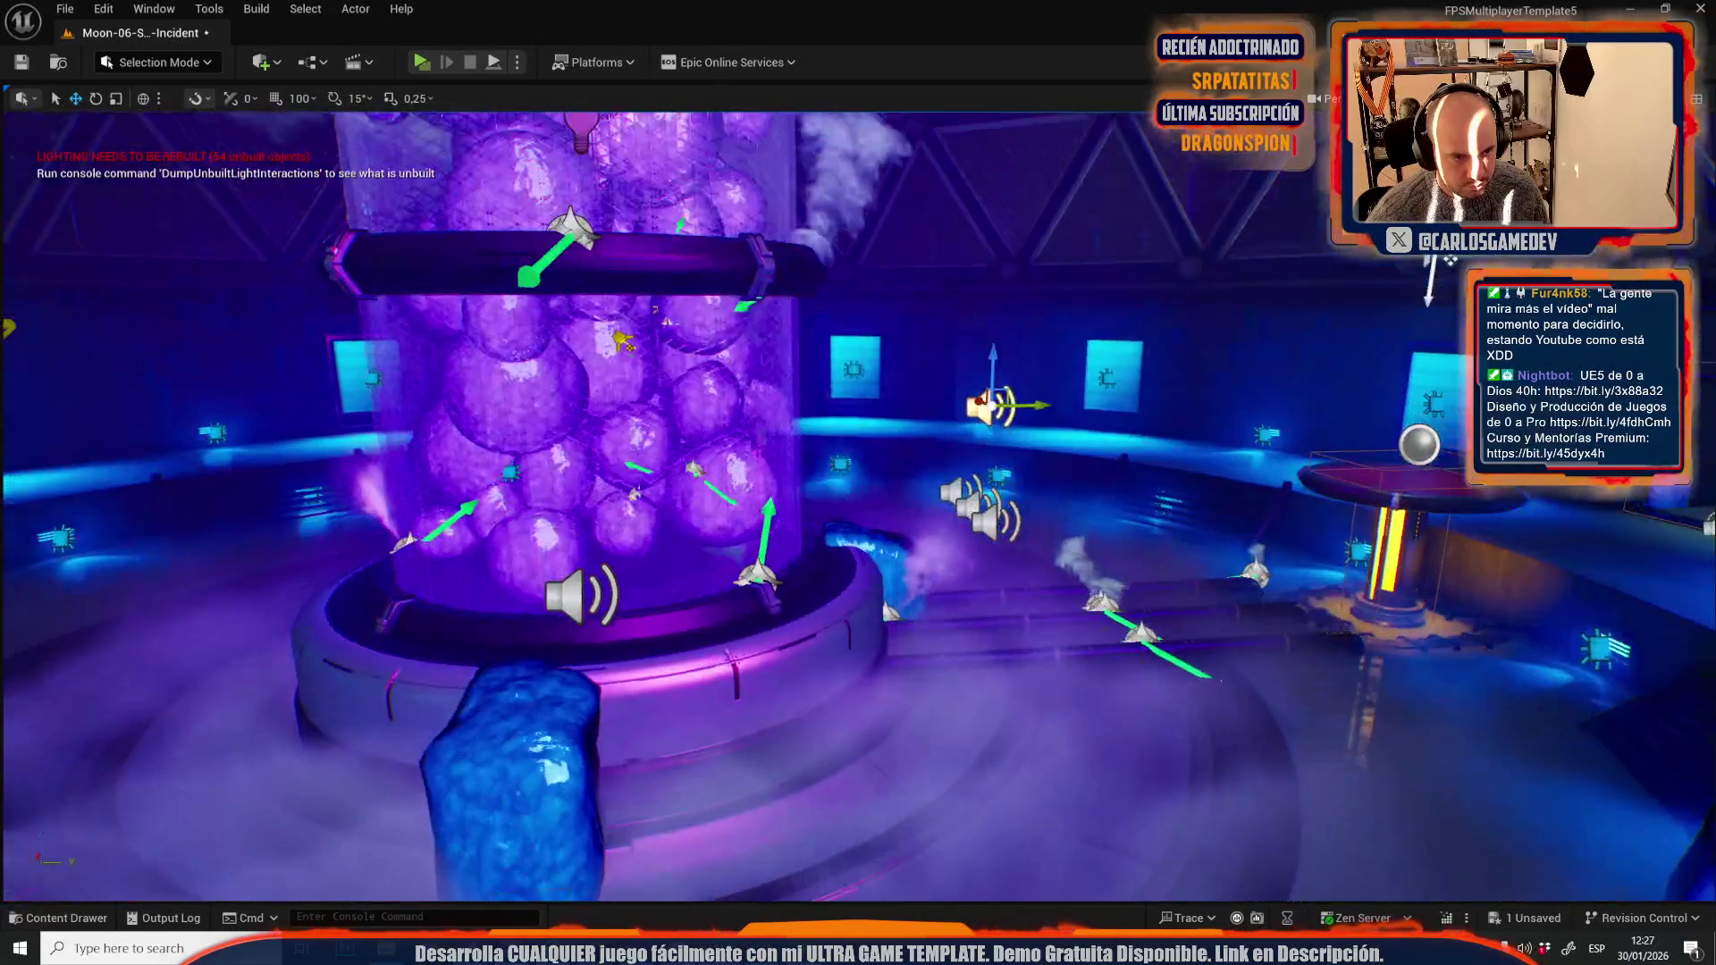
key(ctrl+s)
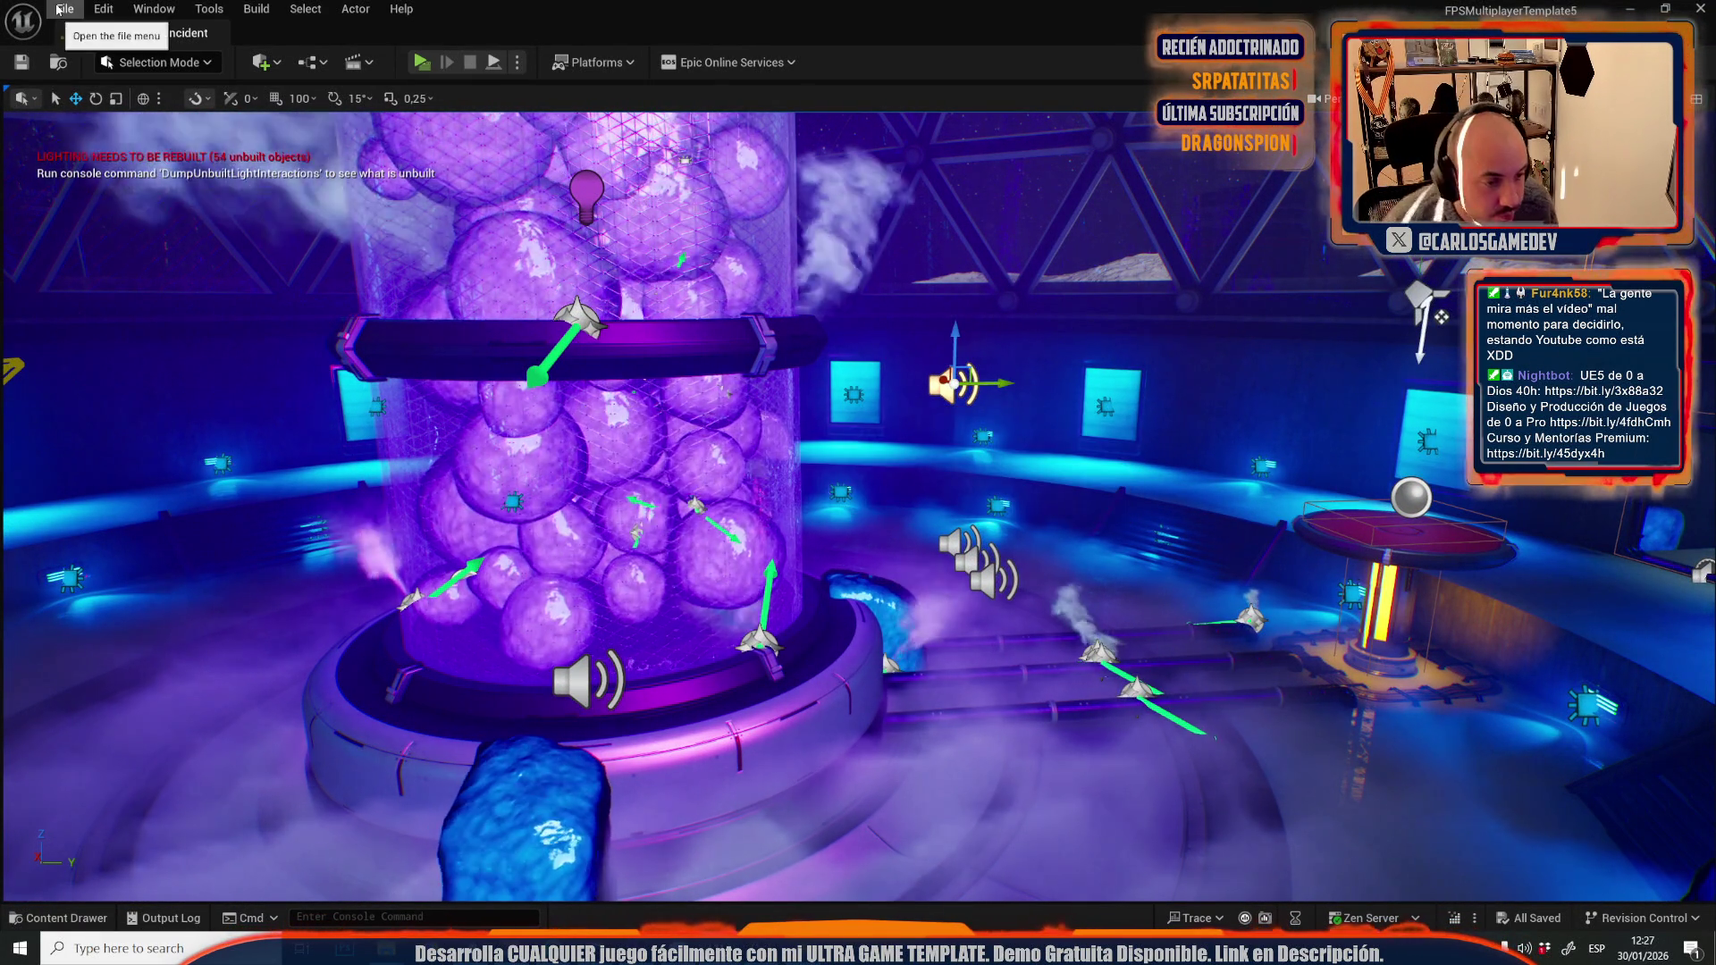
key(ctrl+space)
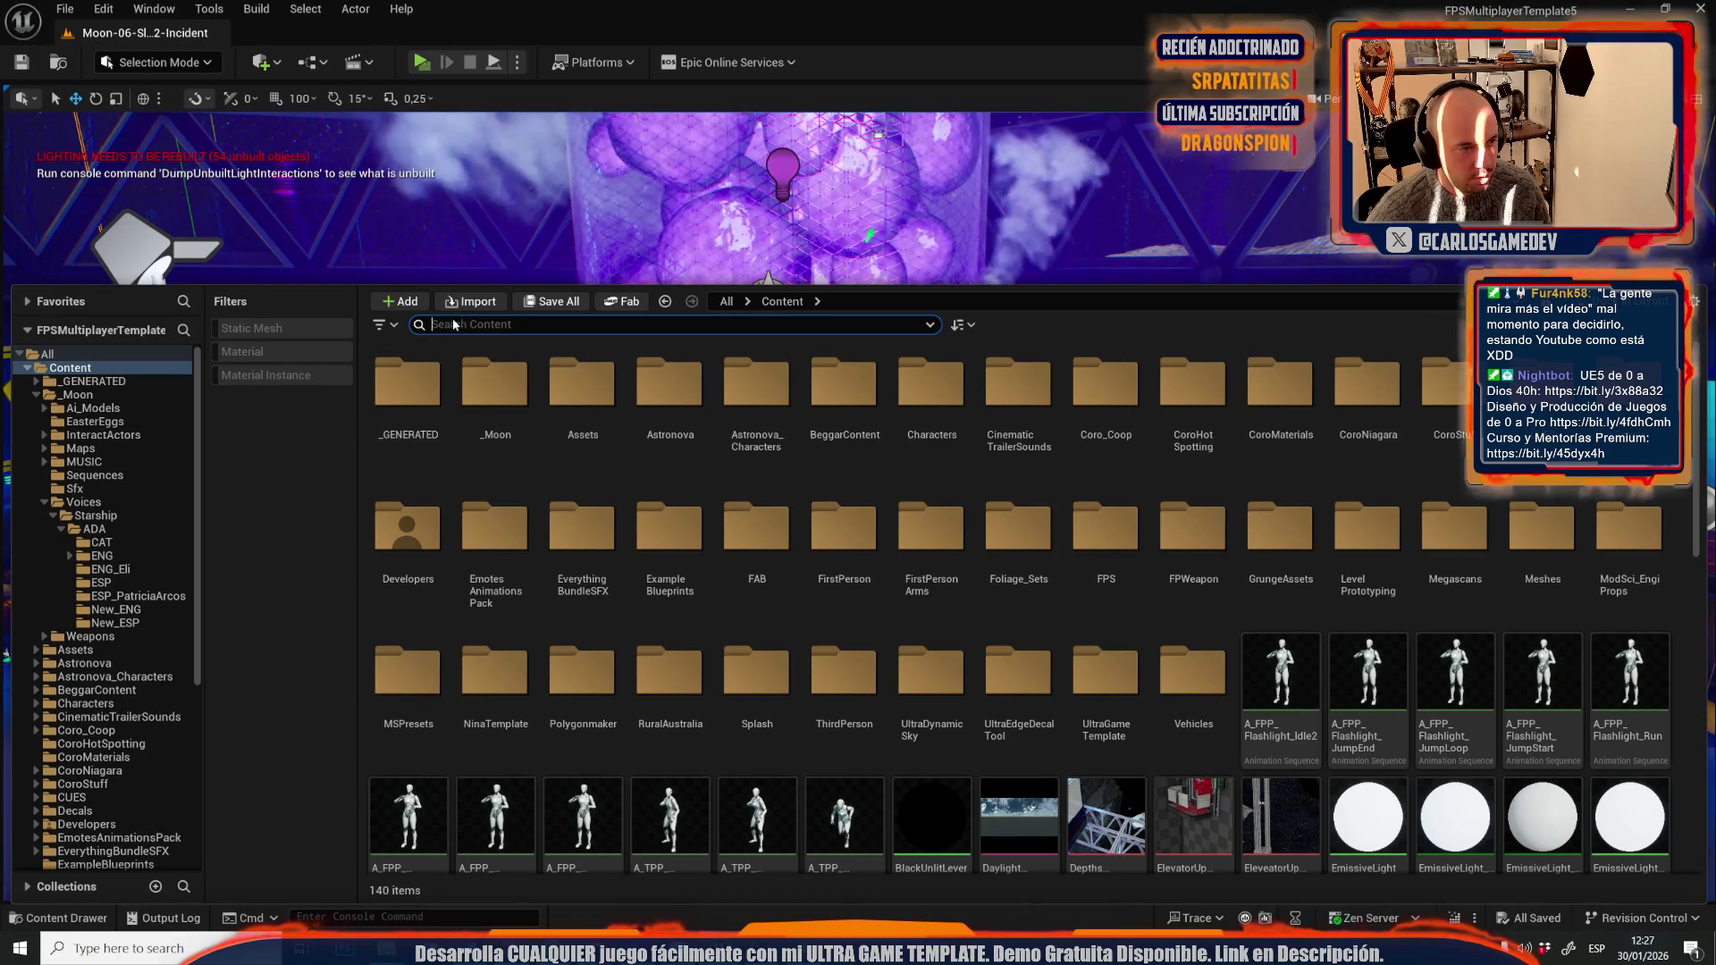
- Search 'audio loc' to open UGT_AudioLocalizationTable and filter it with 'c' to A_Ada_CountdownLiftofff
text(audio loc)
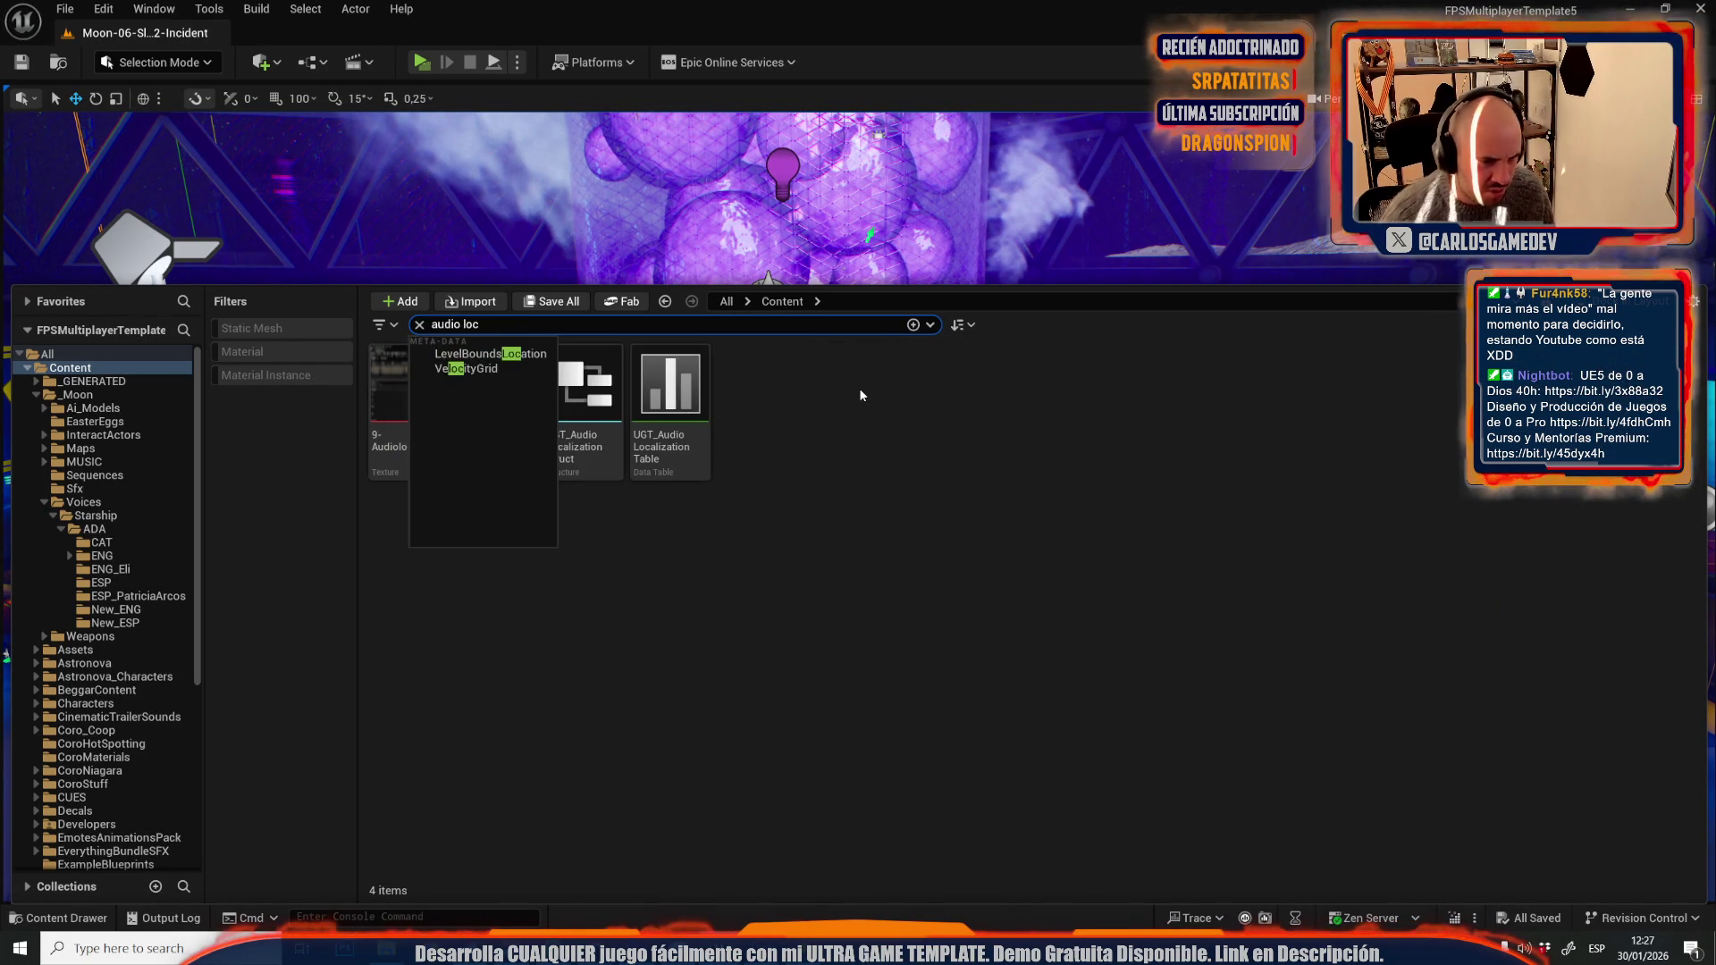
double_click(670, 402)
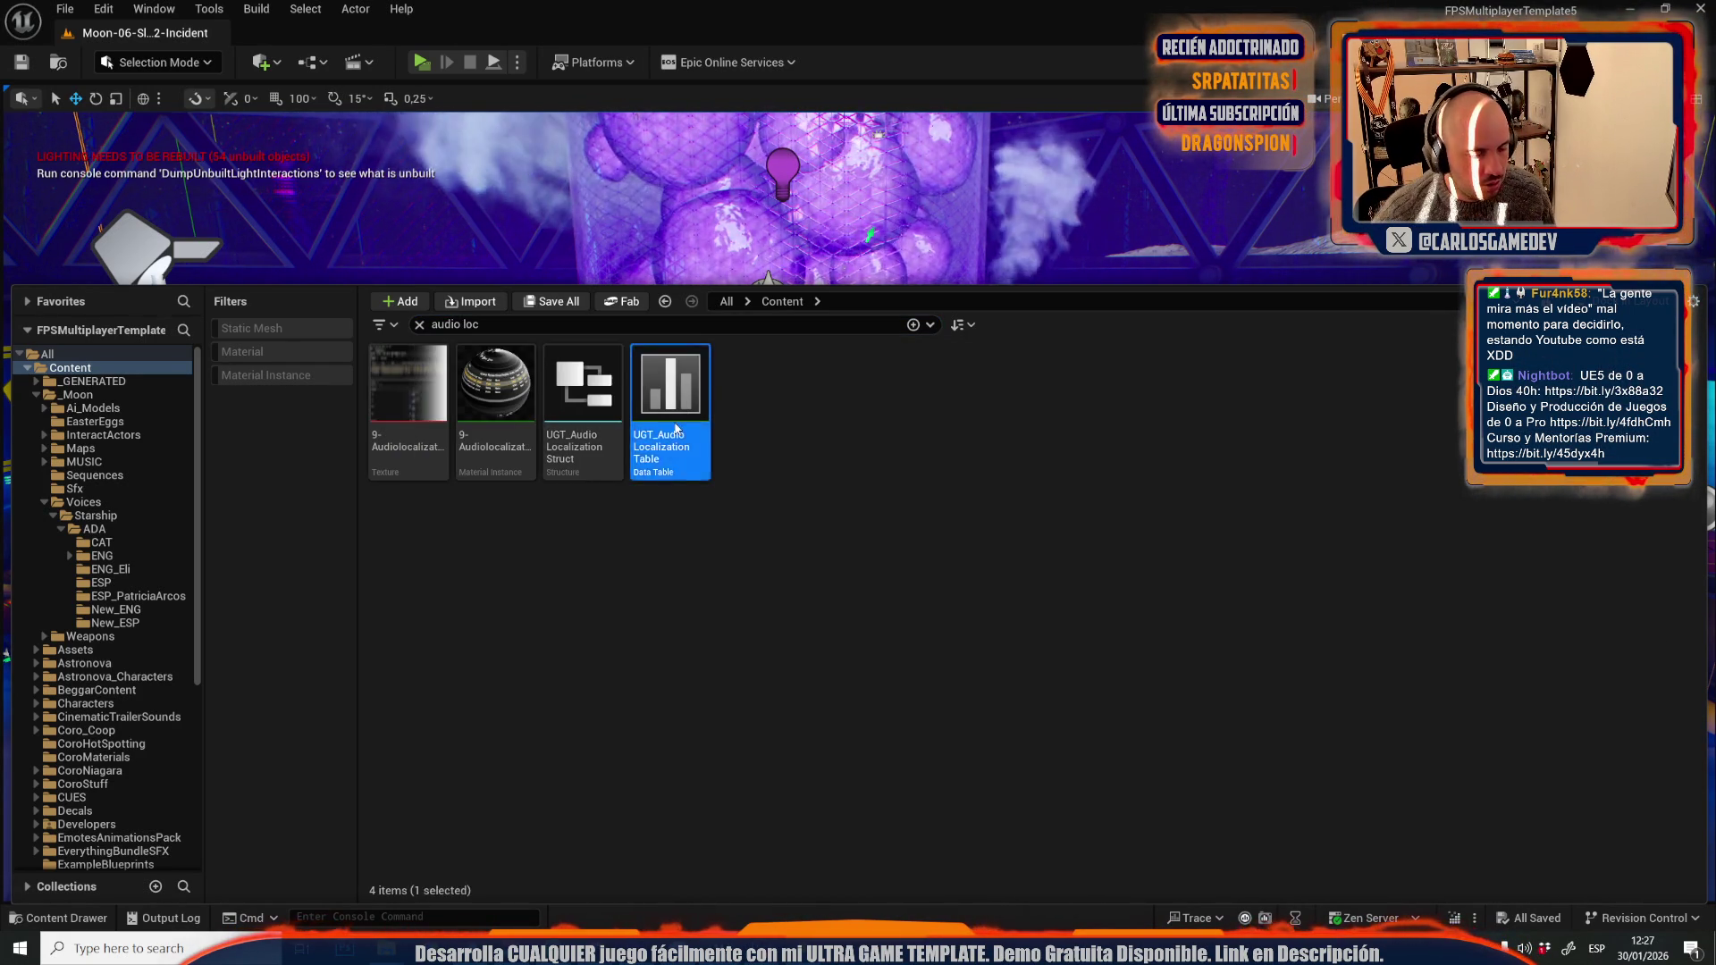
text(coun)
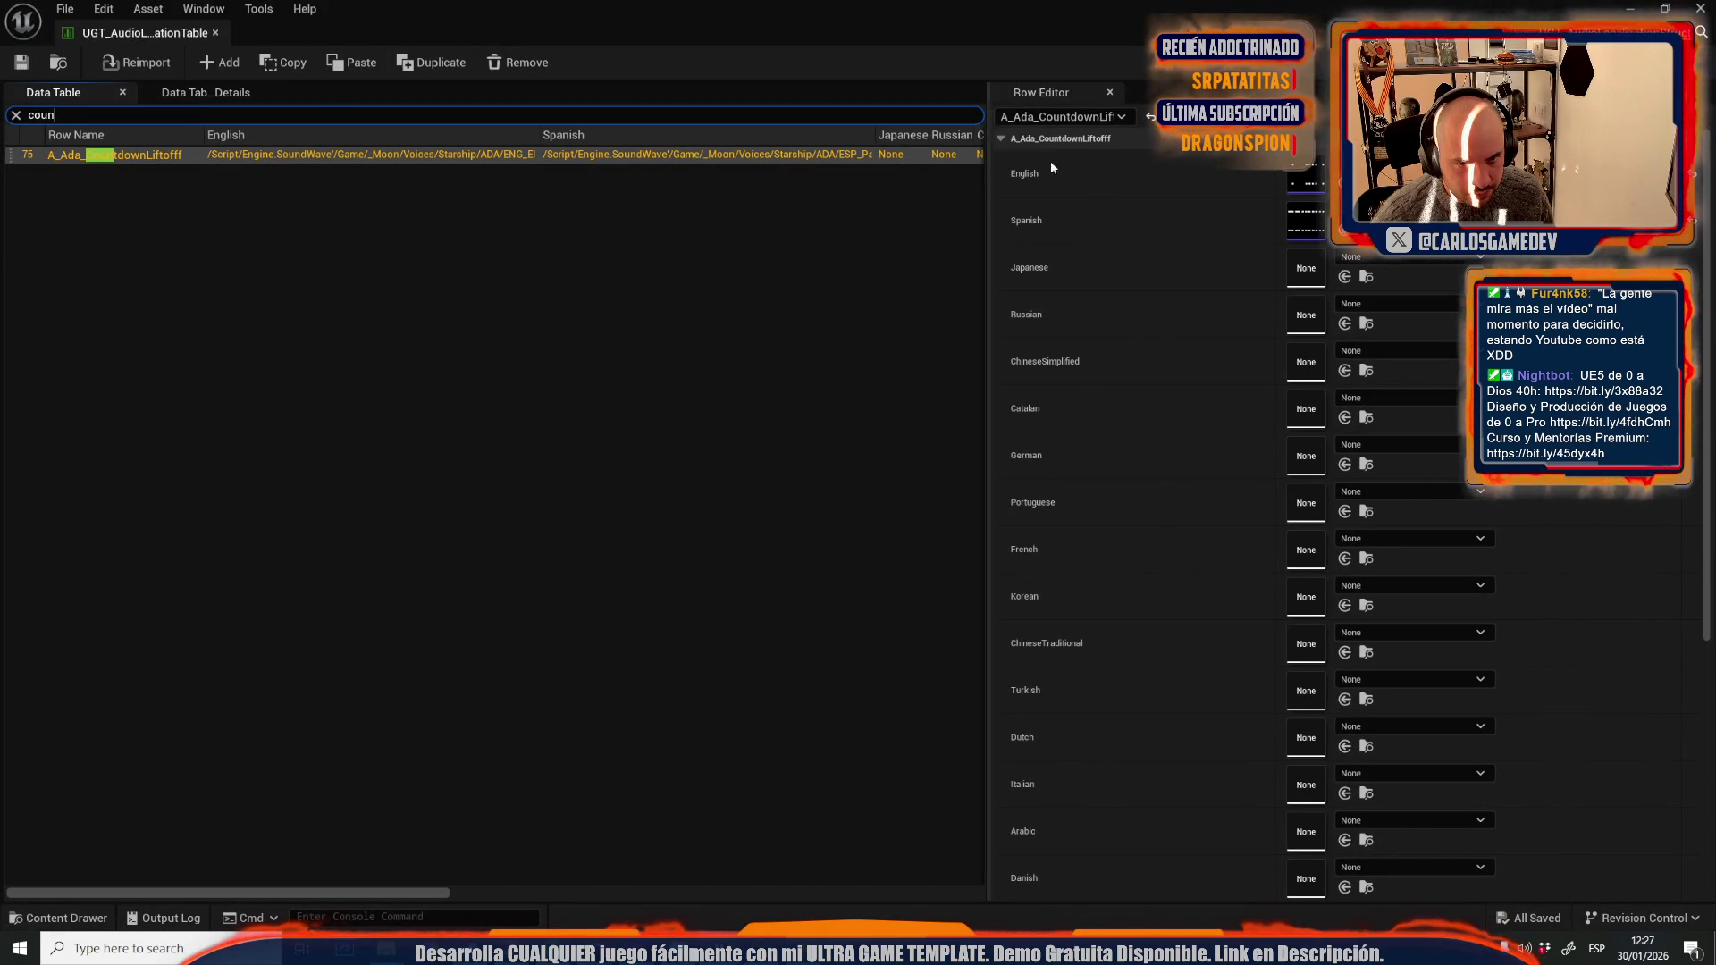
- Open the first A_Ada_CountdownLiftofff sound wave, find its Volume setting, and save it
double_click(268, 154)
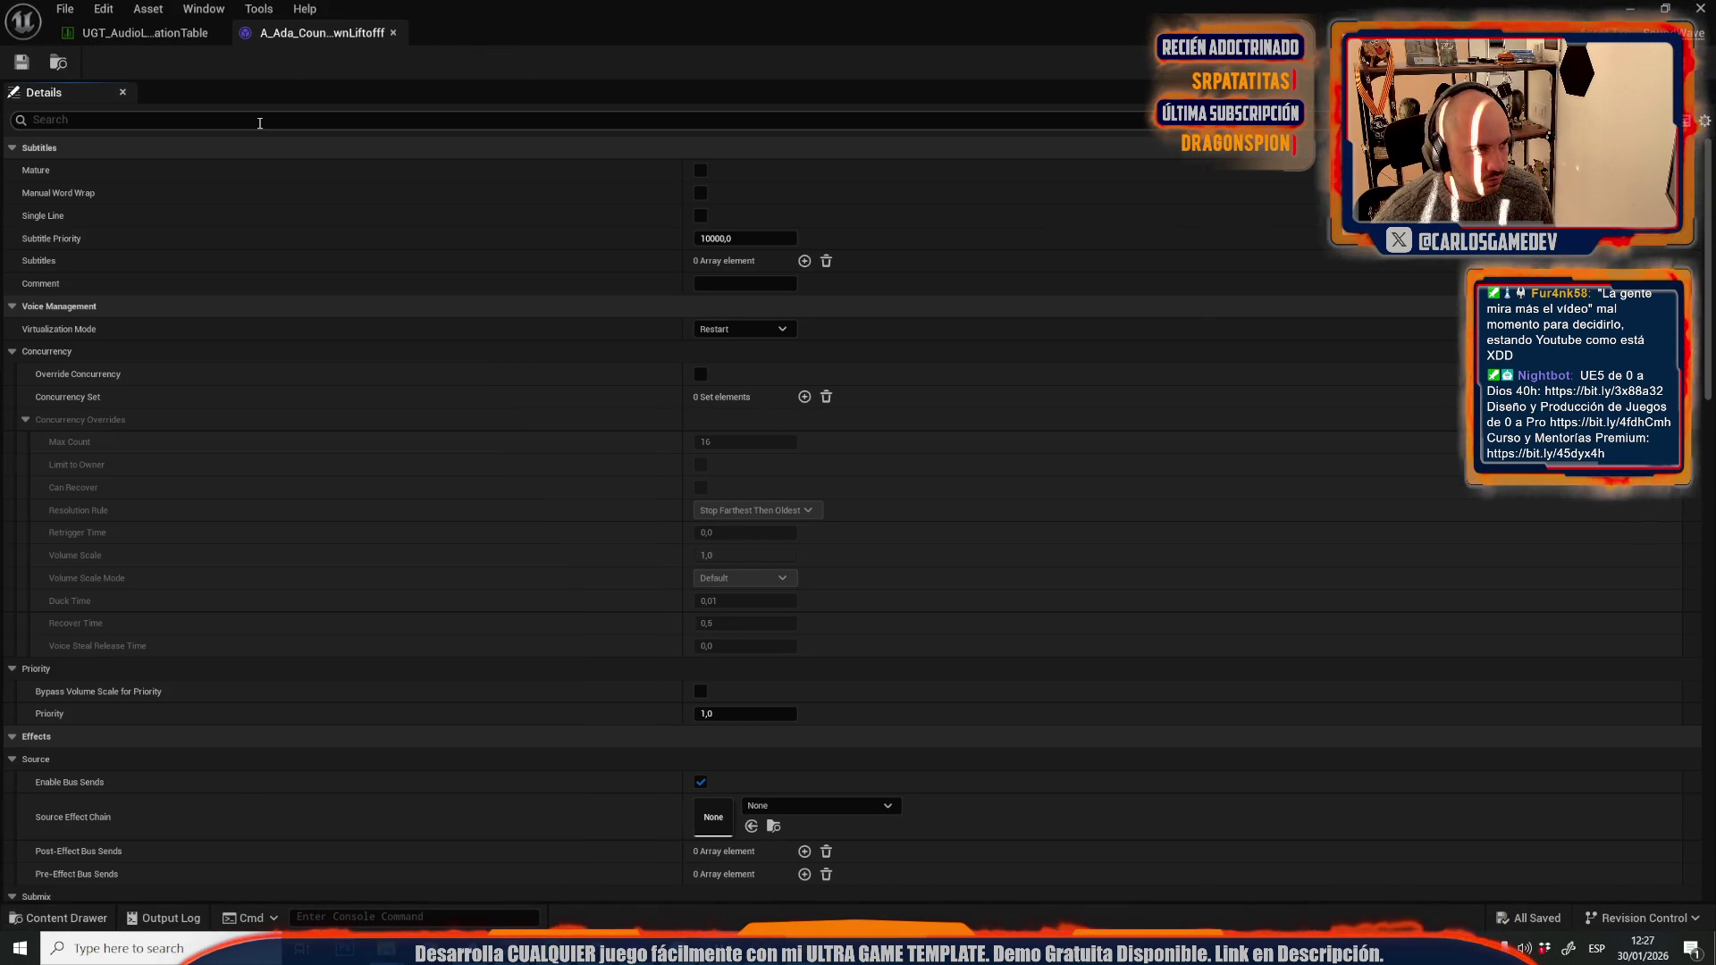
text(vol)
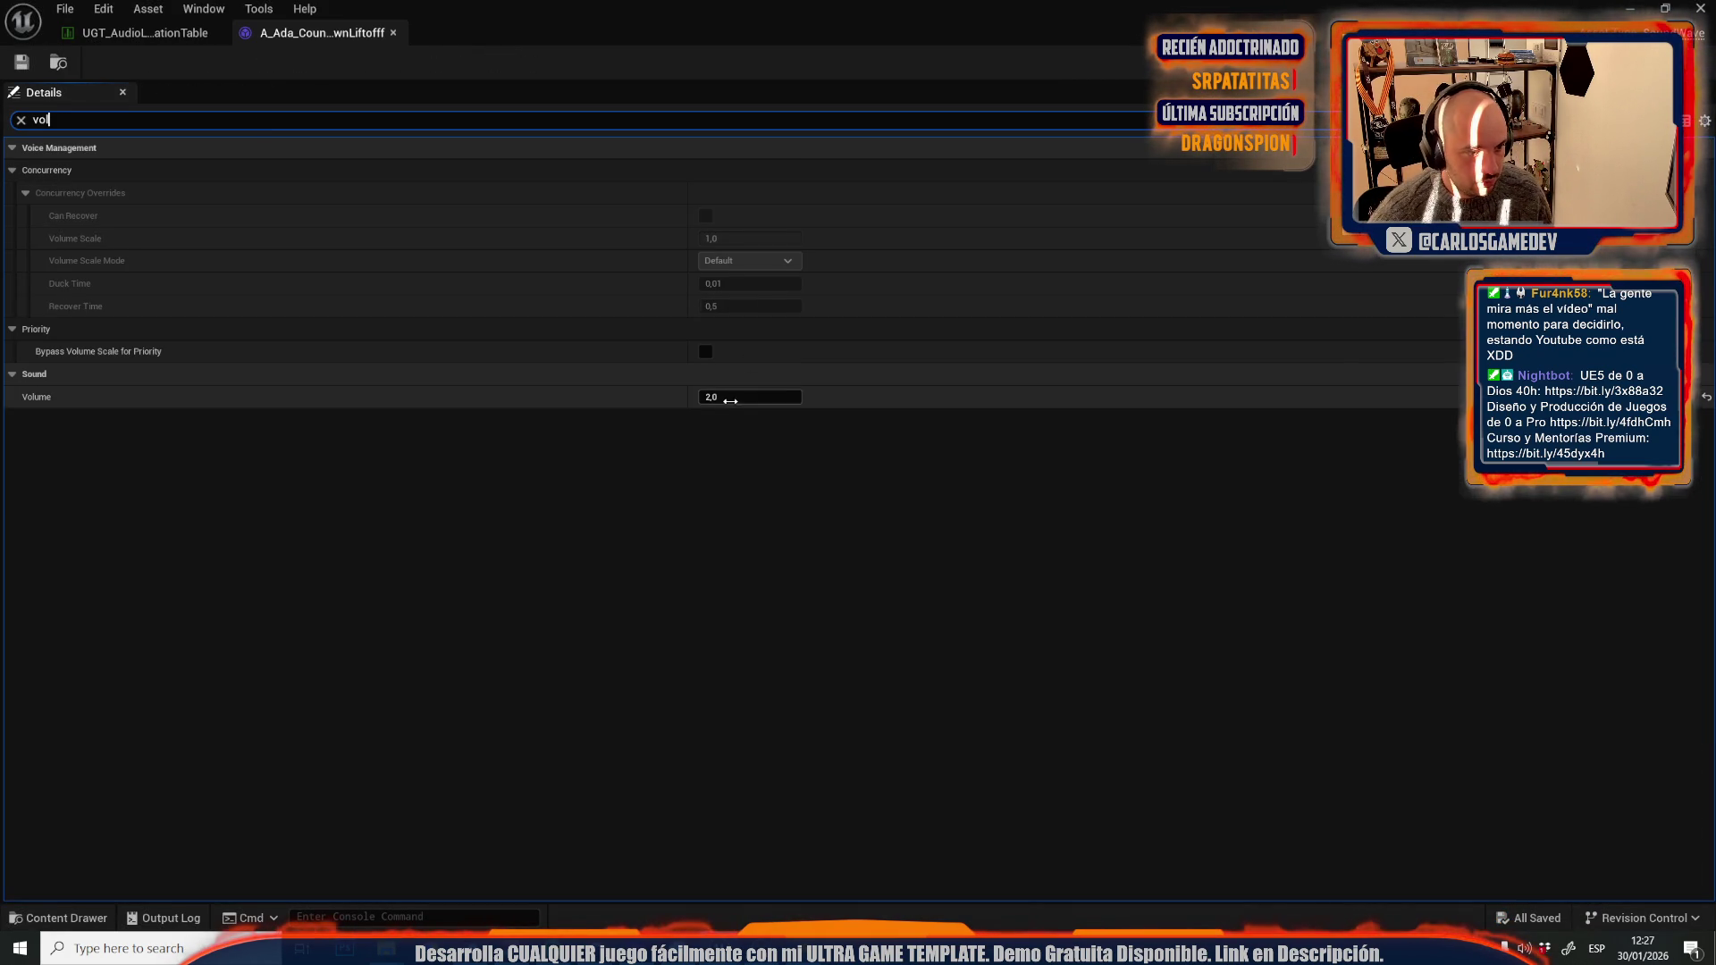
click(21, 62)
click(148, 9)
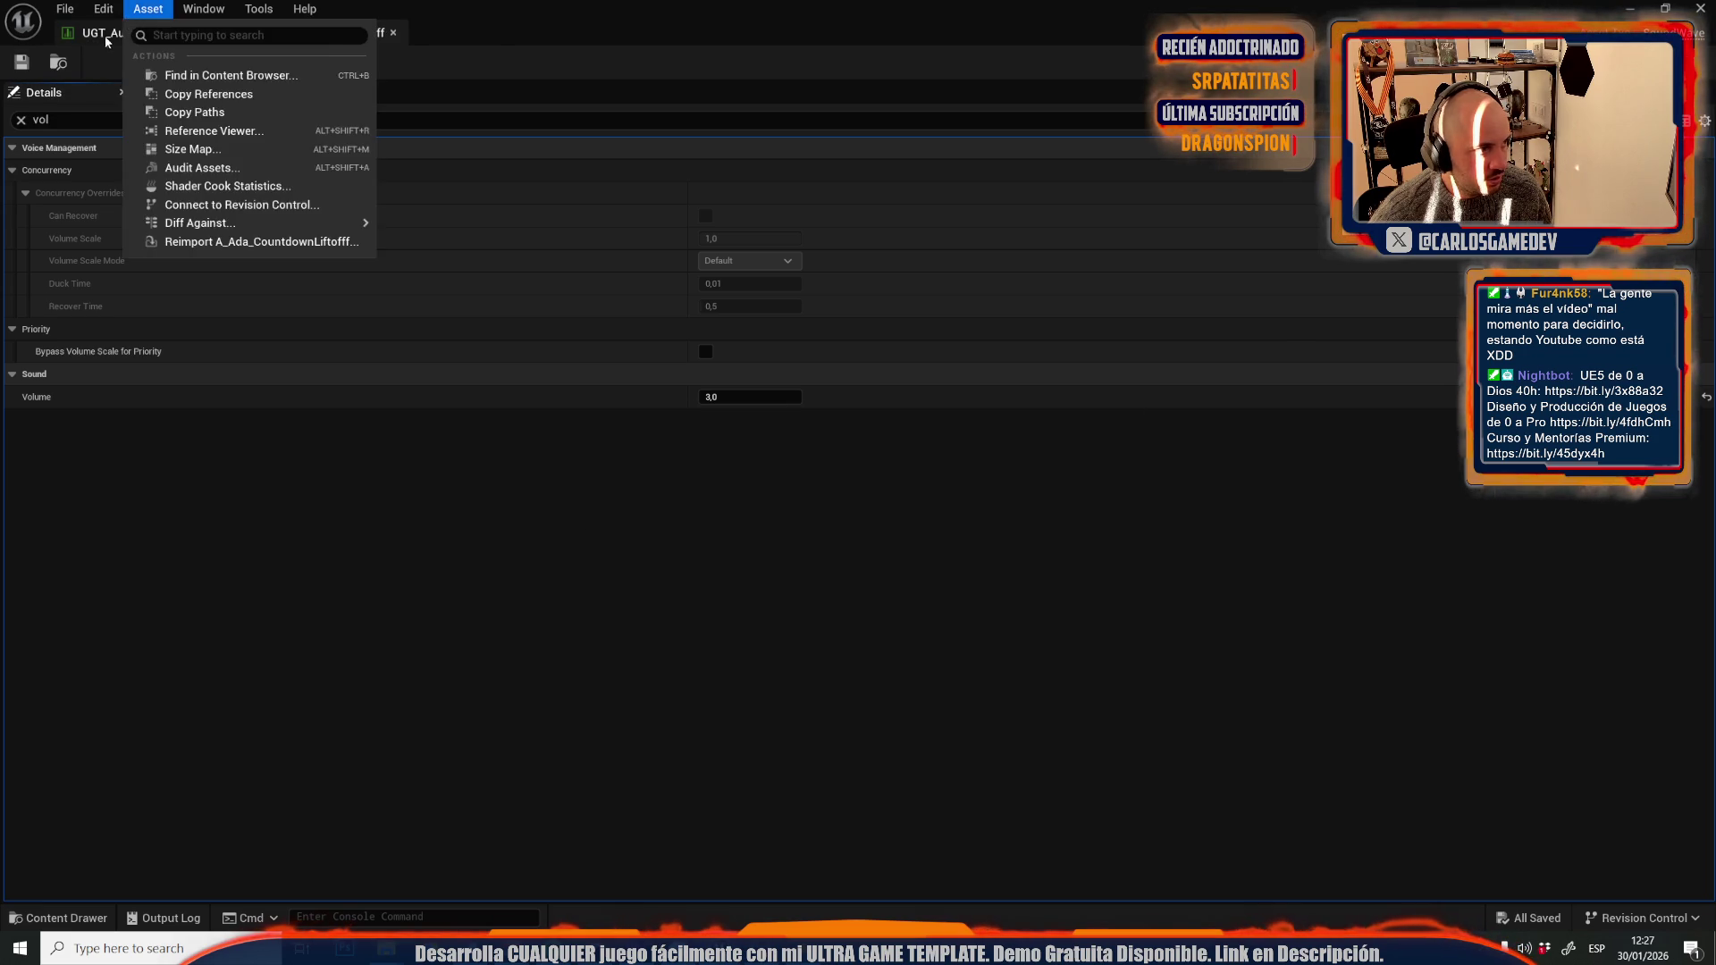
click(98, 32)
- Set the second A_Ada_CountdownLiftofff sound wave's Volume to 2 and save it
double_click(1306, 221)
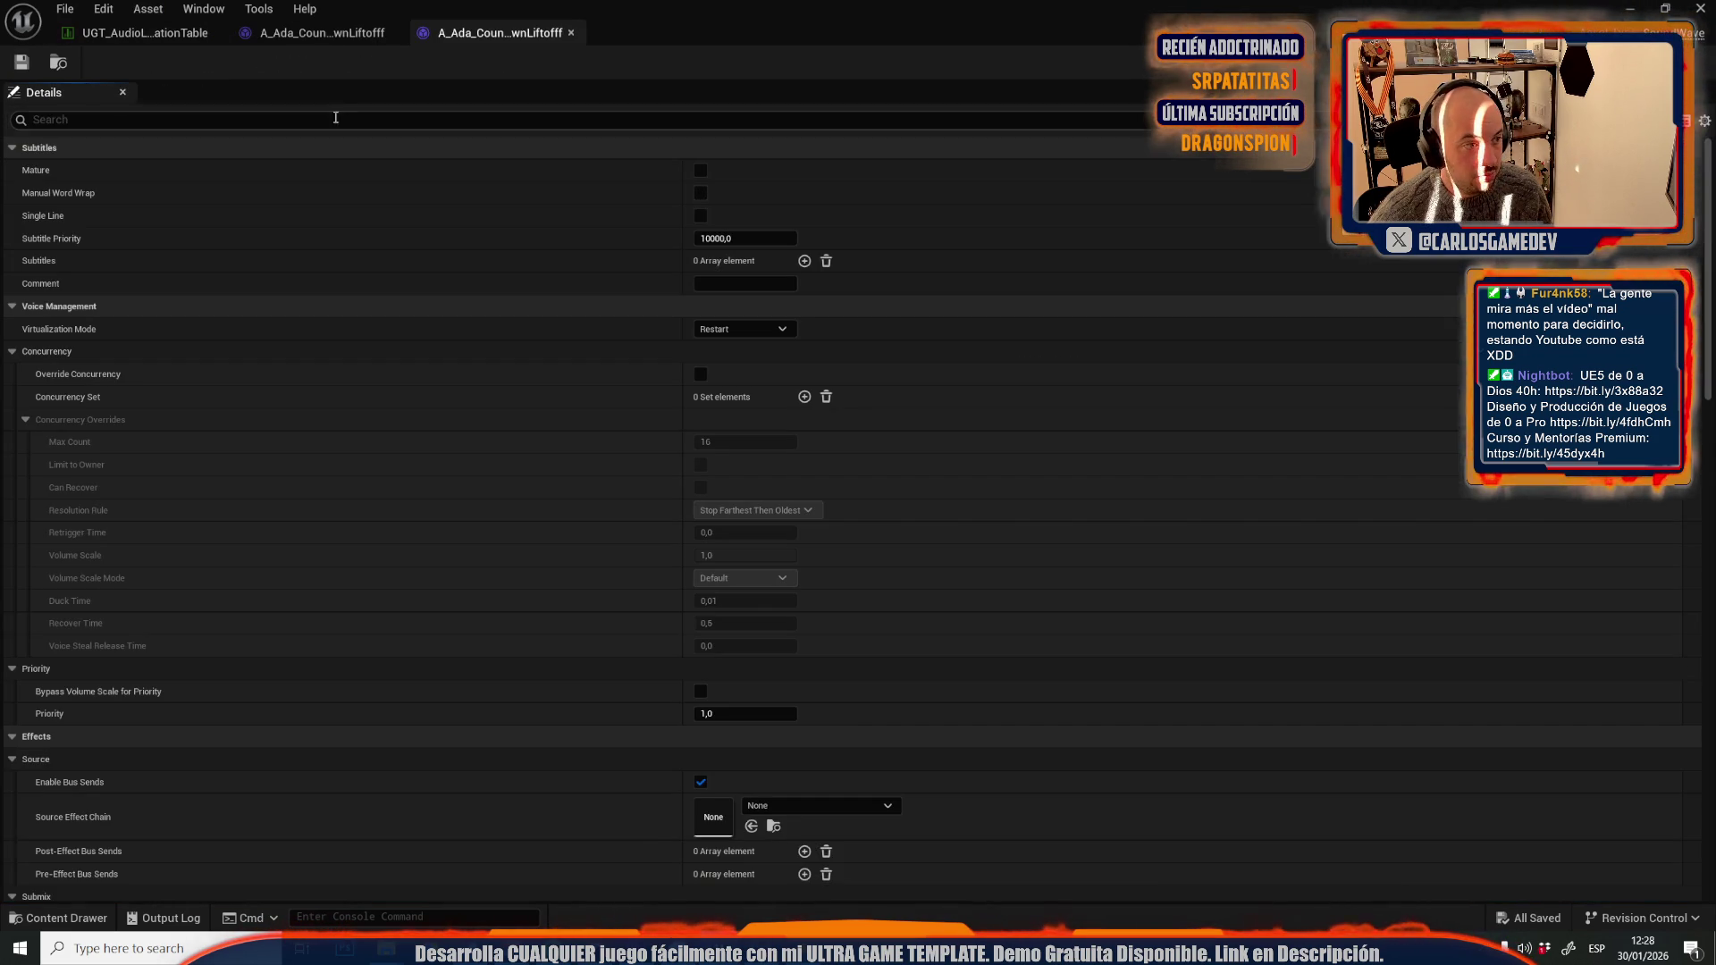
text(vol)
click(749, 397)
text(2)
key(Return)
click(11, 62)
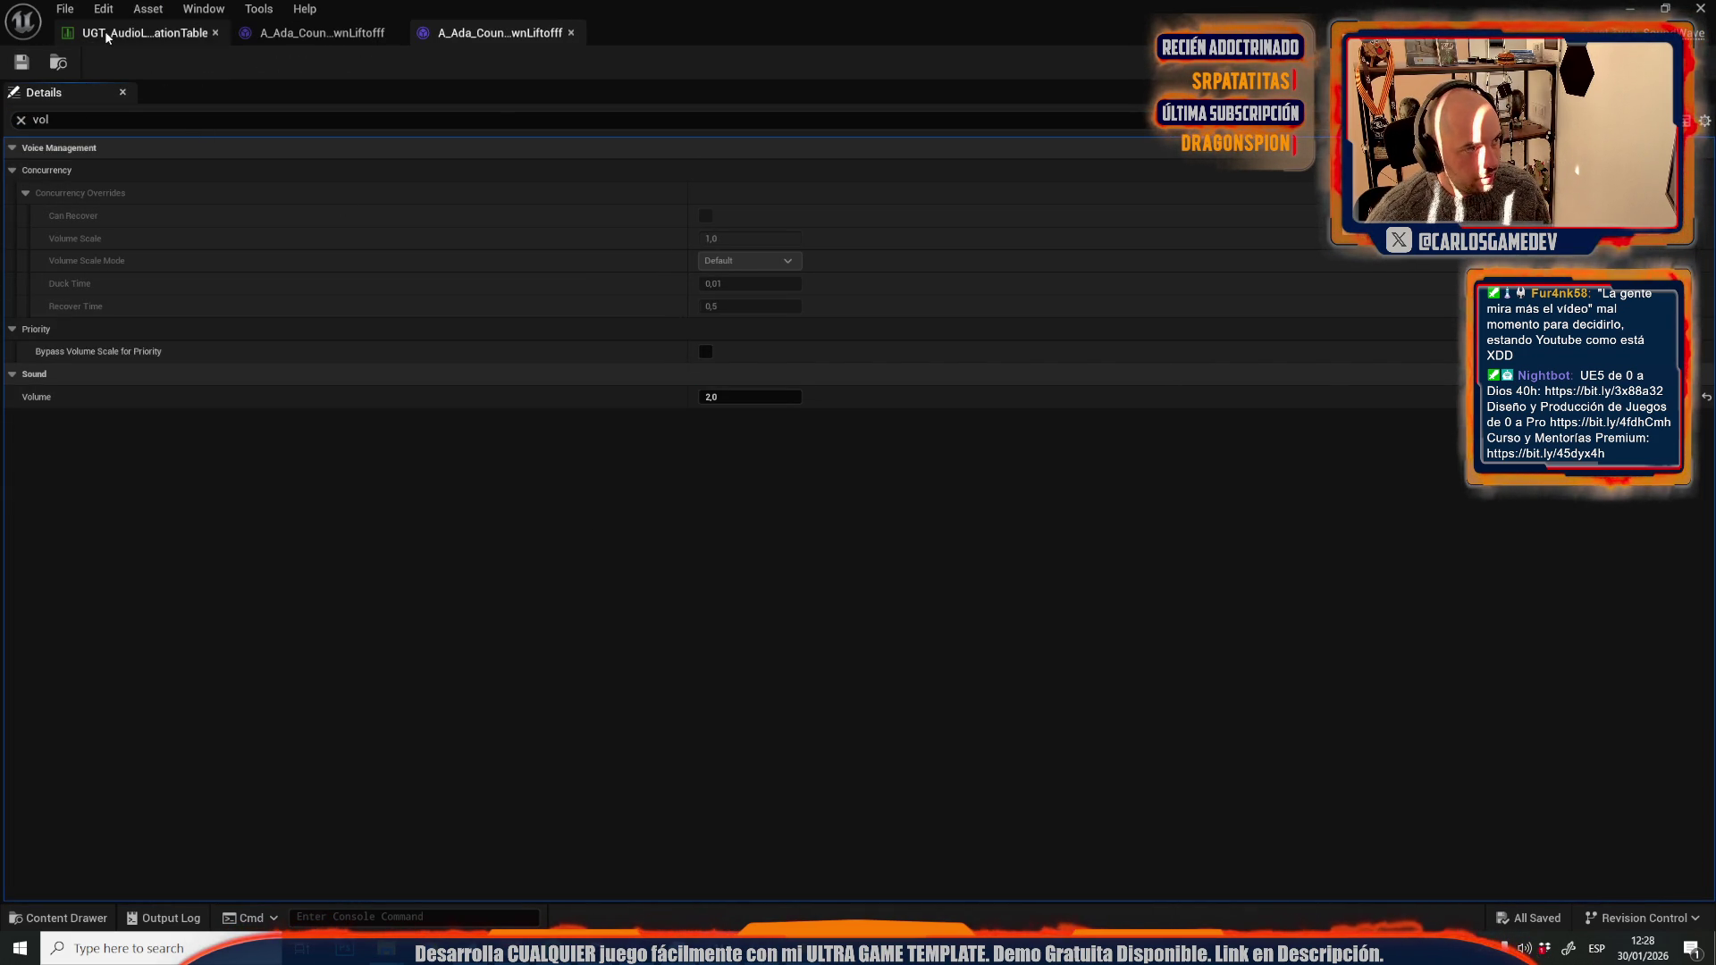
- Close the three open asset editor tabs and return to the level editor
middle_click(497, 32)
middle_click(322, 32)
middle_click(143, 32)
click(65, 11)
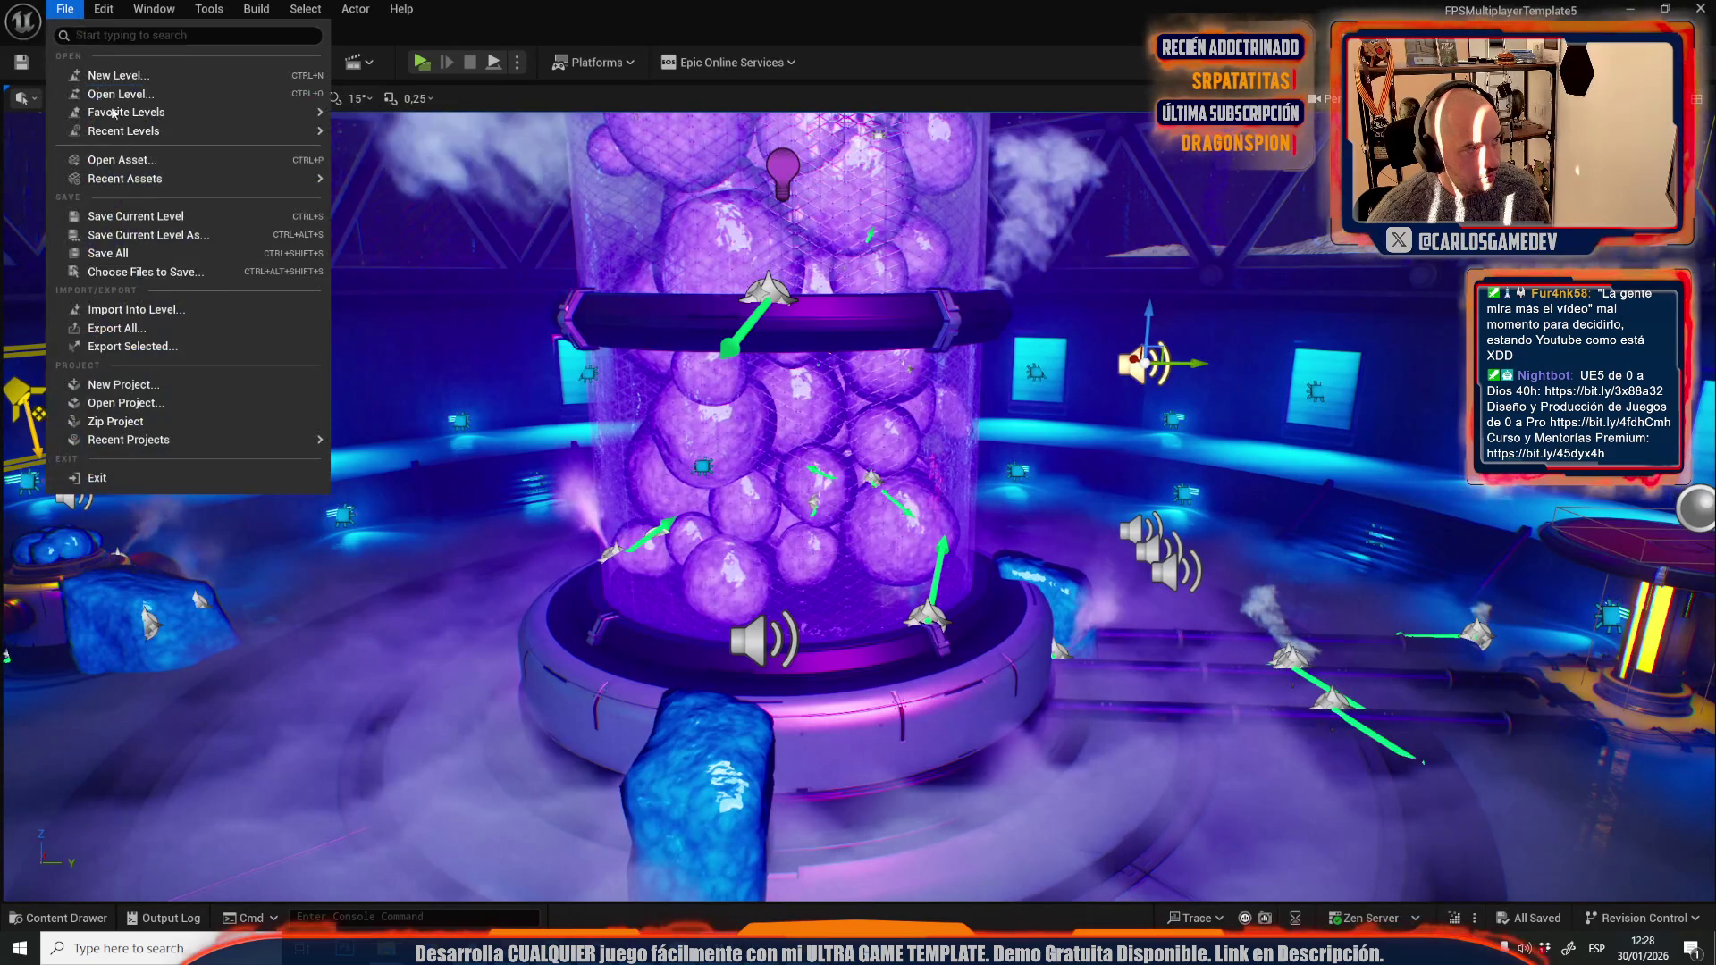
- Open the Moon-16-Servers level from Recent Levels and fly the camera to the console
mouse_move(224, 131)
click(424, 238)
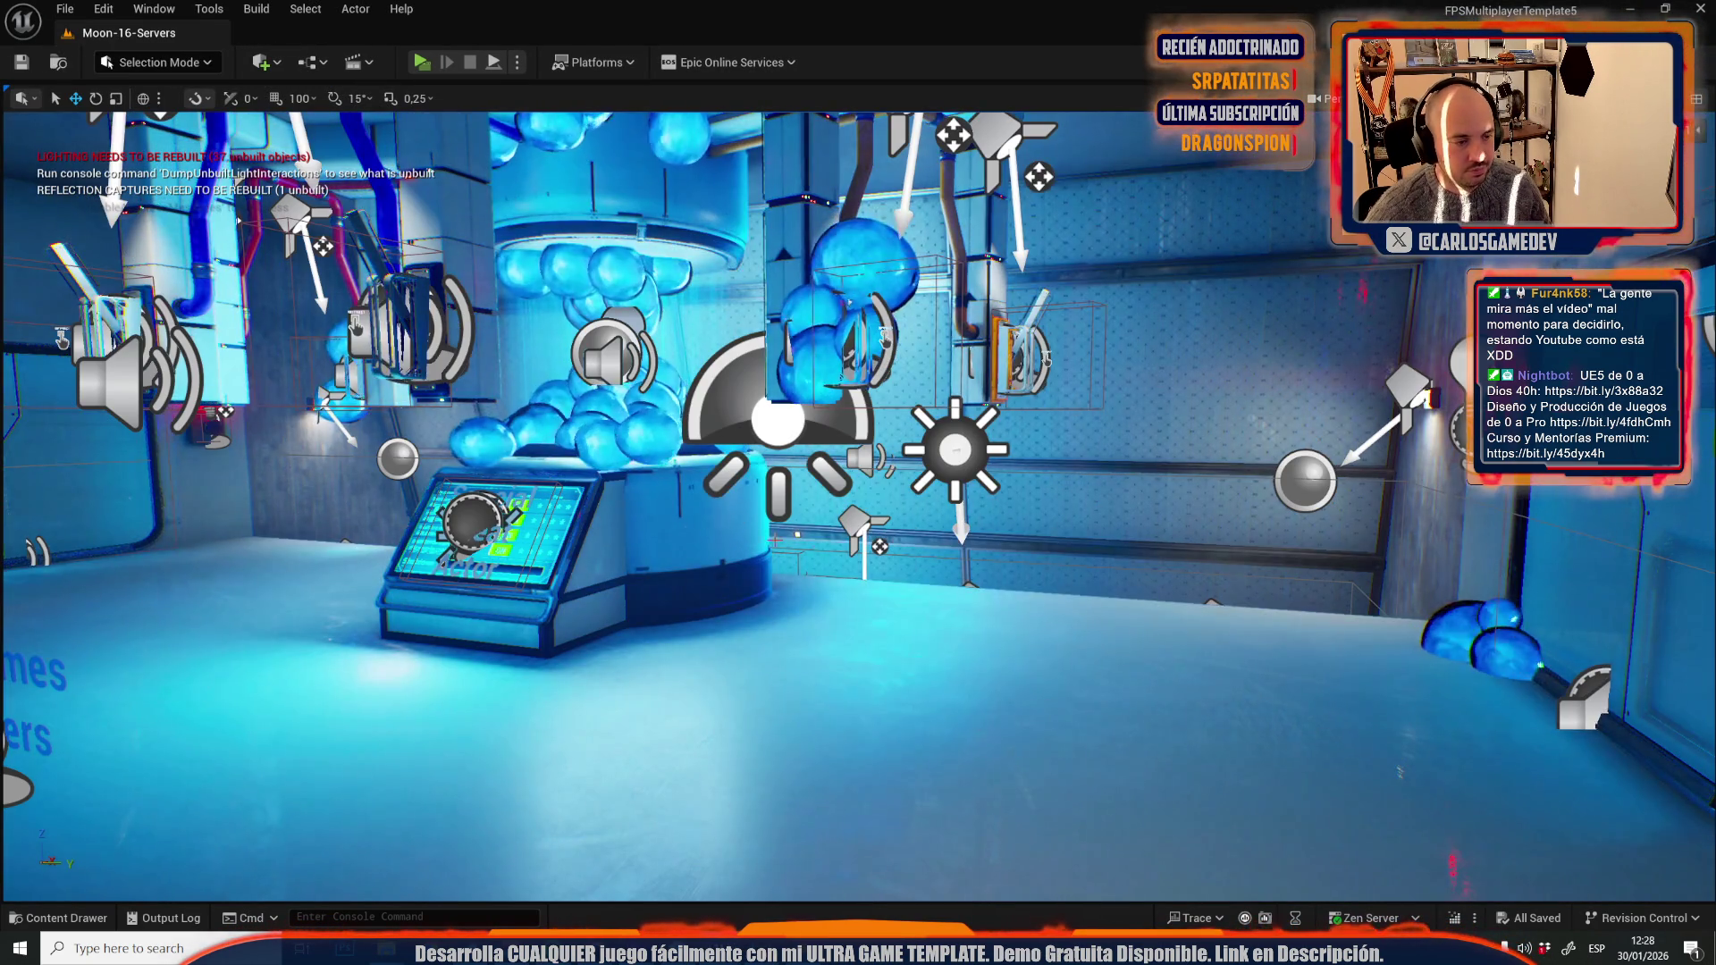
key(w)
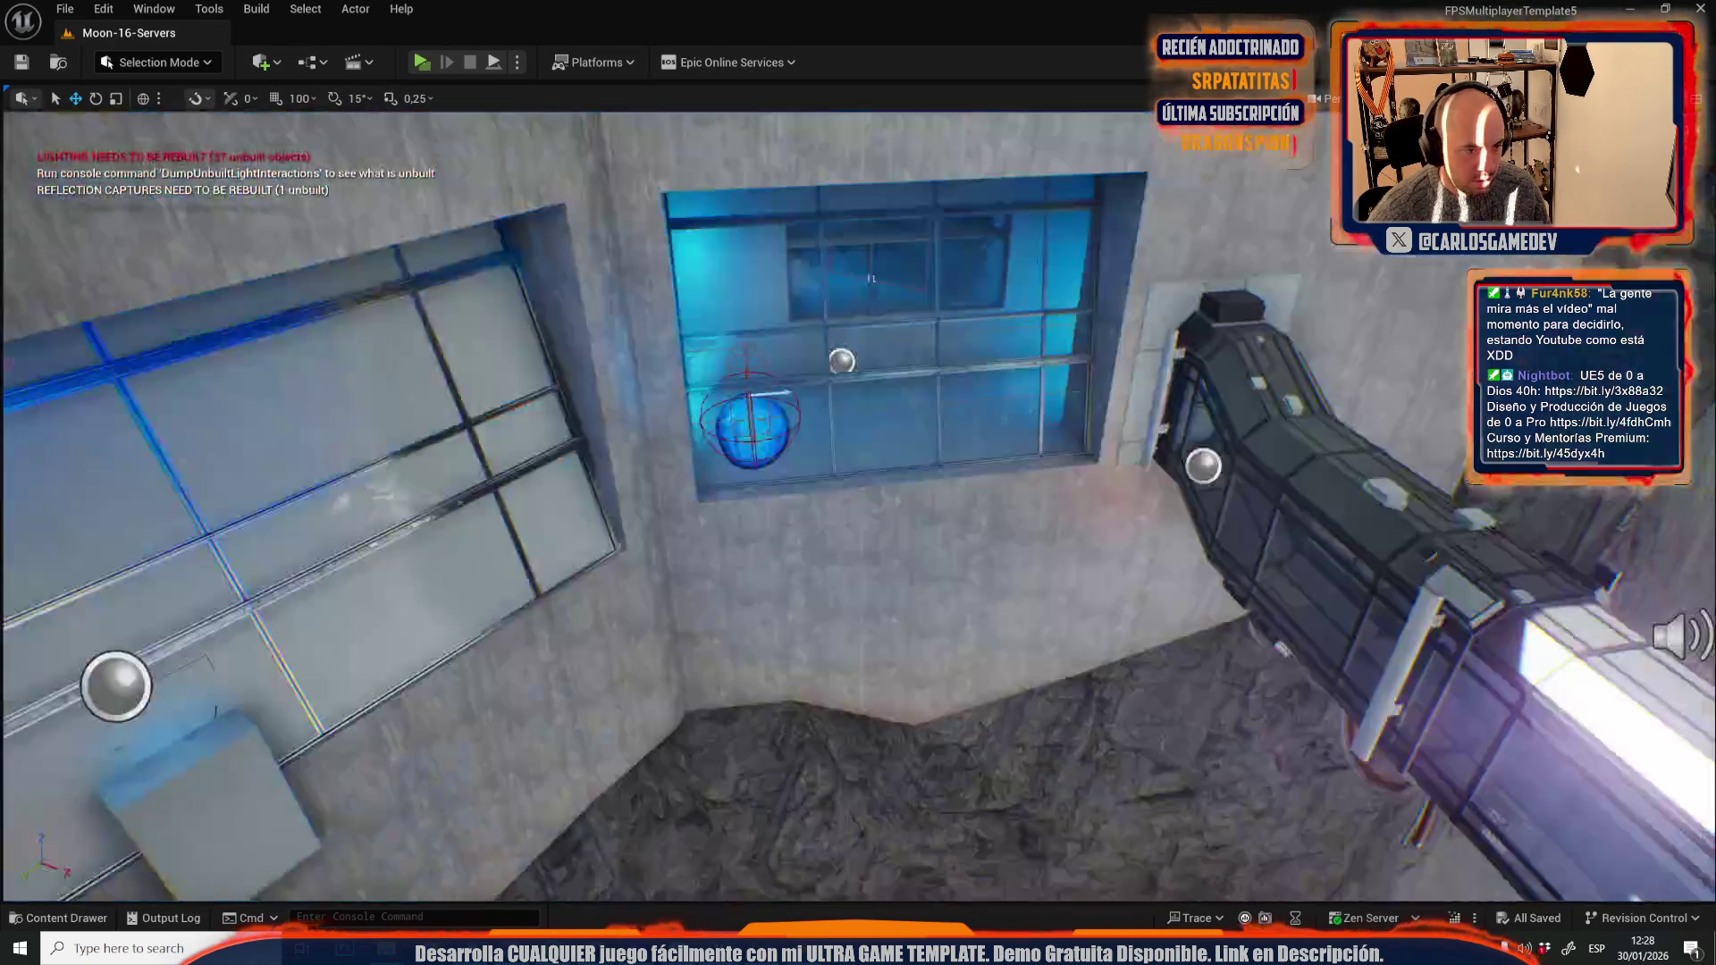
key(w)
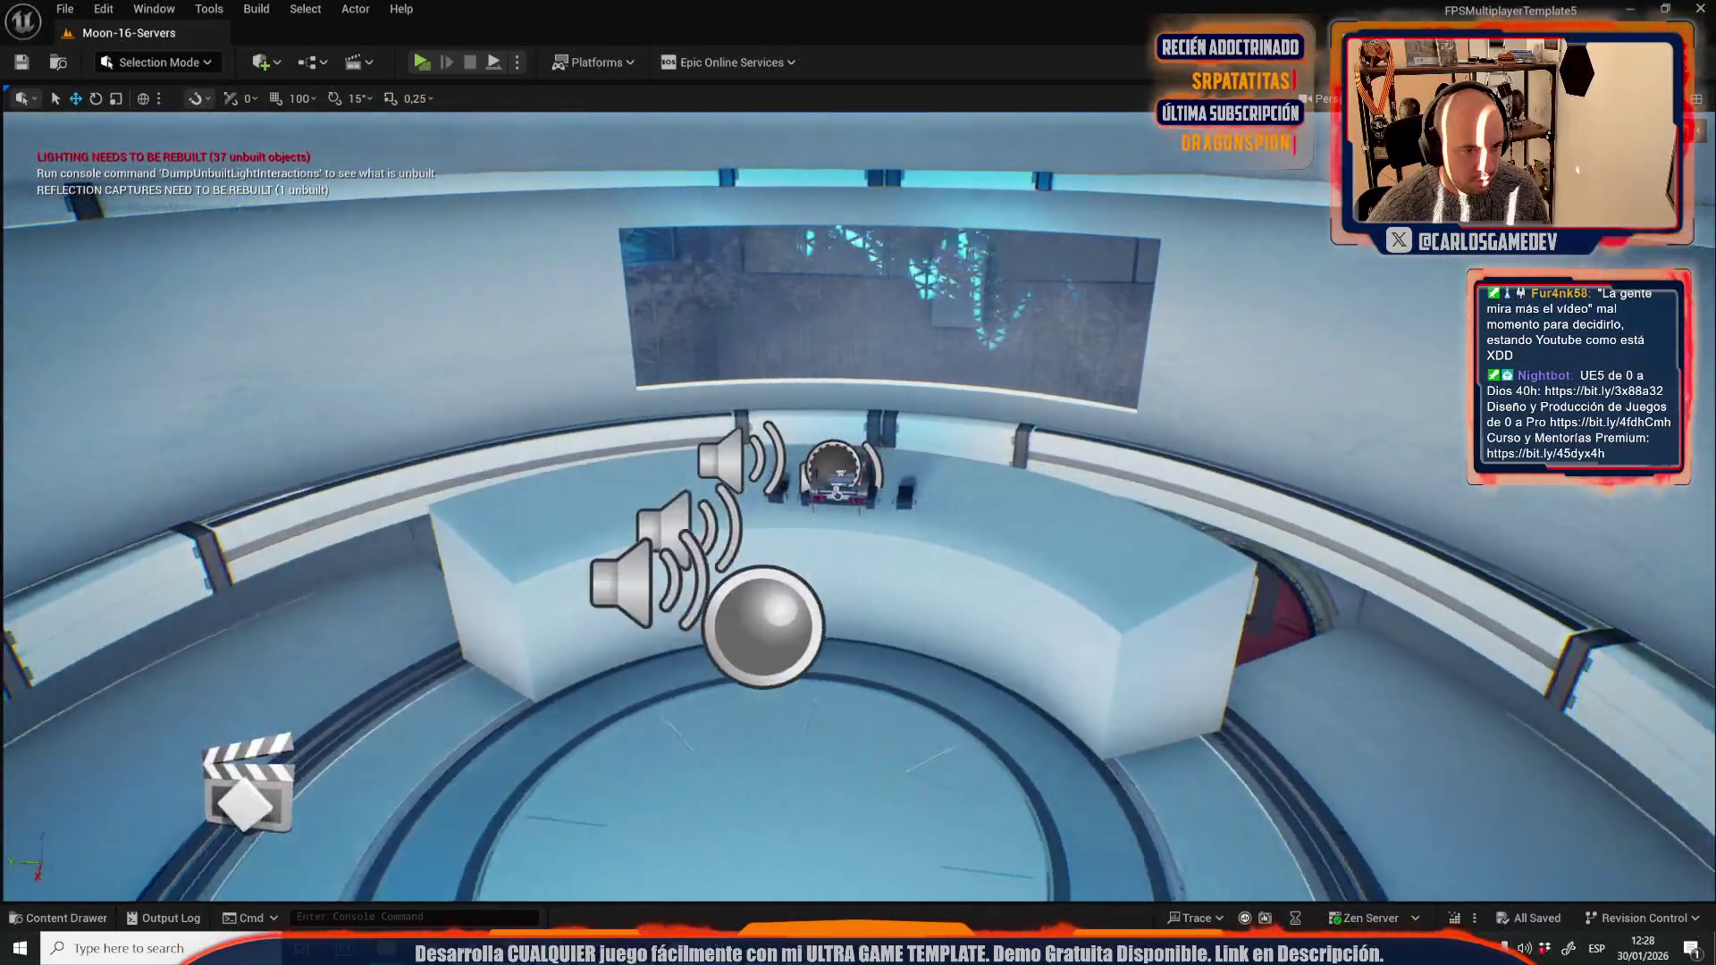
key(w)
- Select the Bp_Nuclear_Button and jump to its pressed event in the Level Blueprint
click(428, 450)
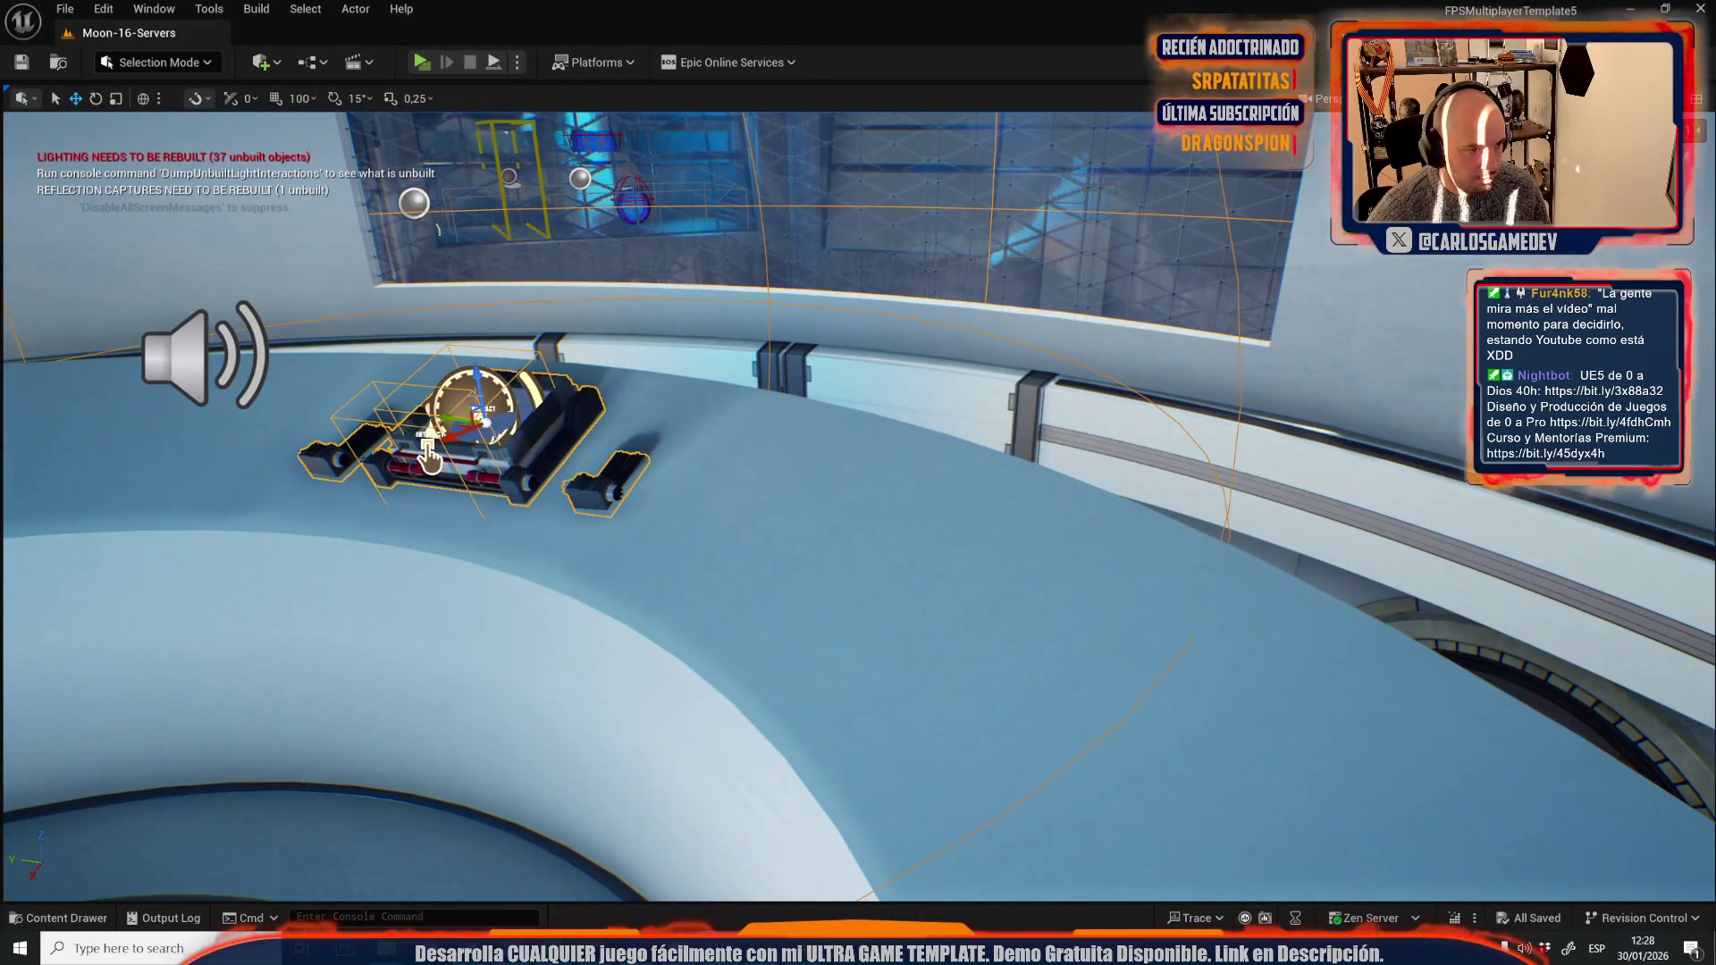
click(356, 8)
mouse_move(535, 526)
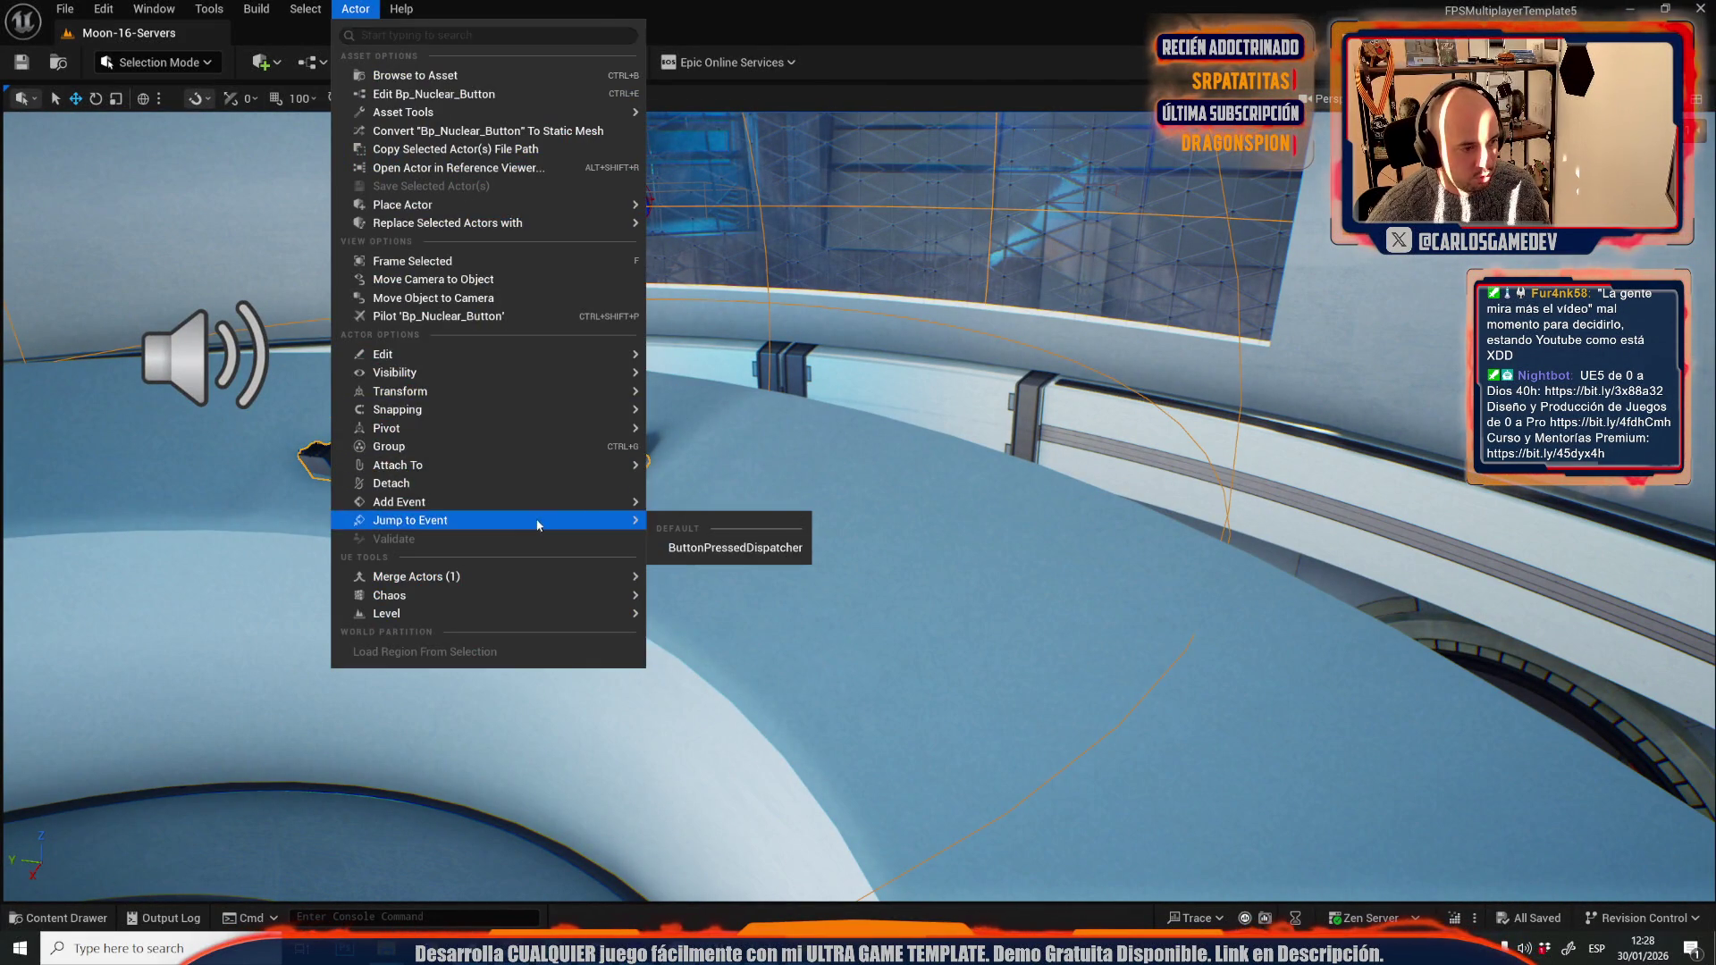
click(718, 549)
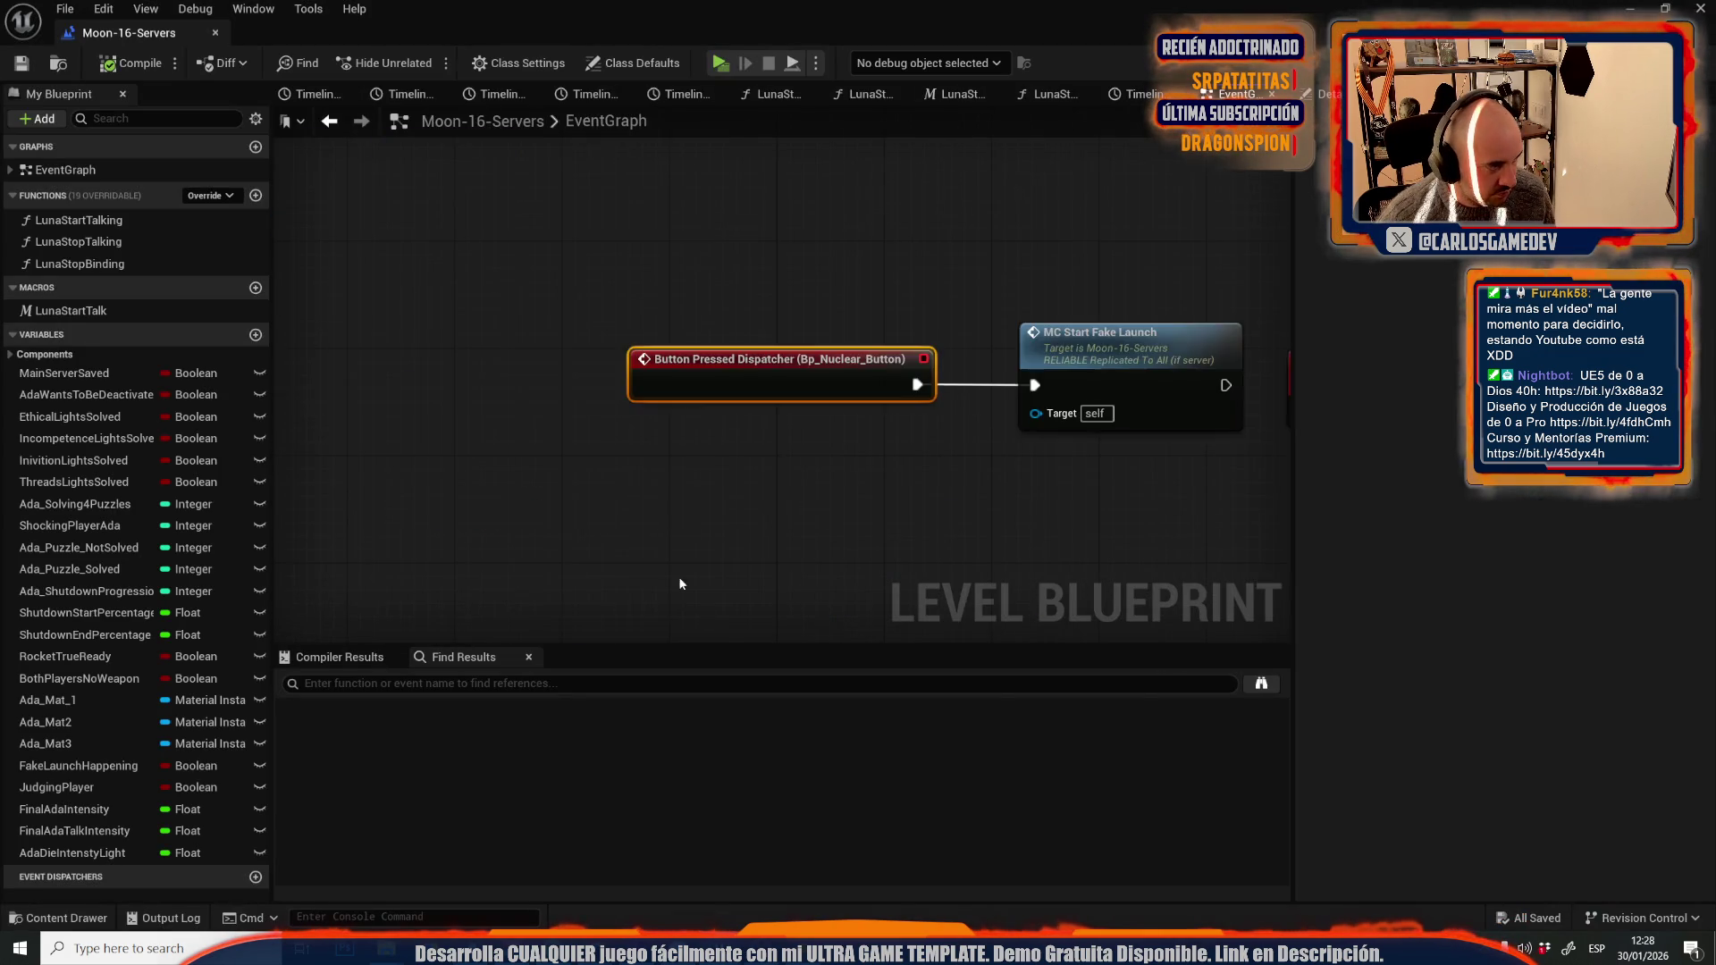
- Pan along the event graph from the button event to the audio playback nodes
drag(747, 292, 630, 291)
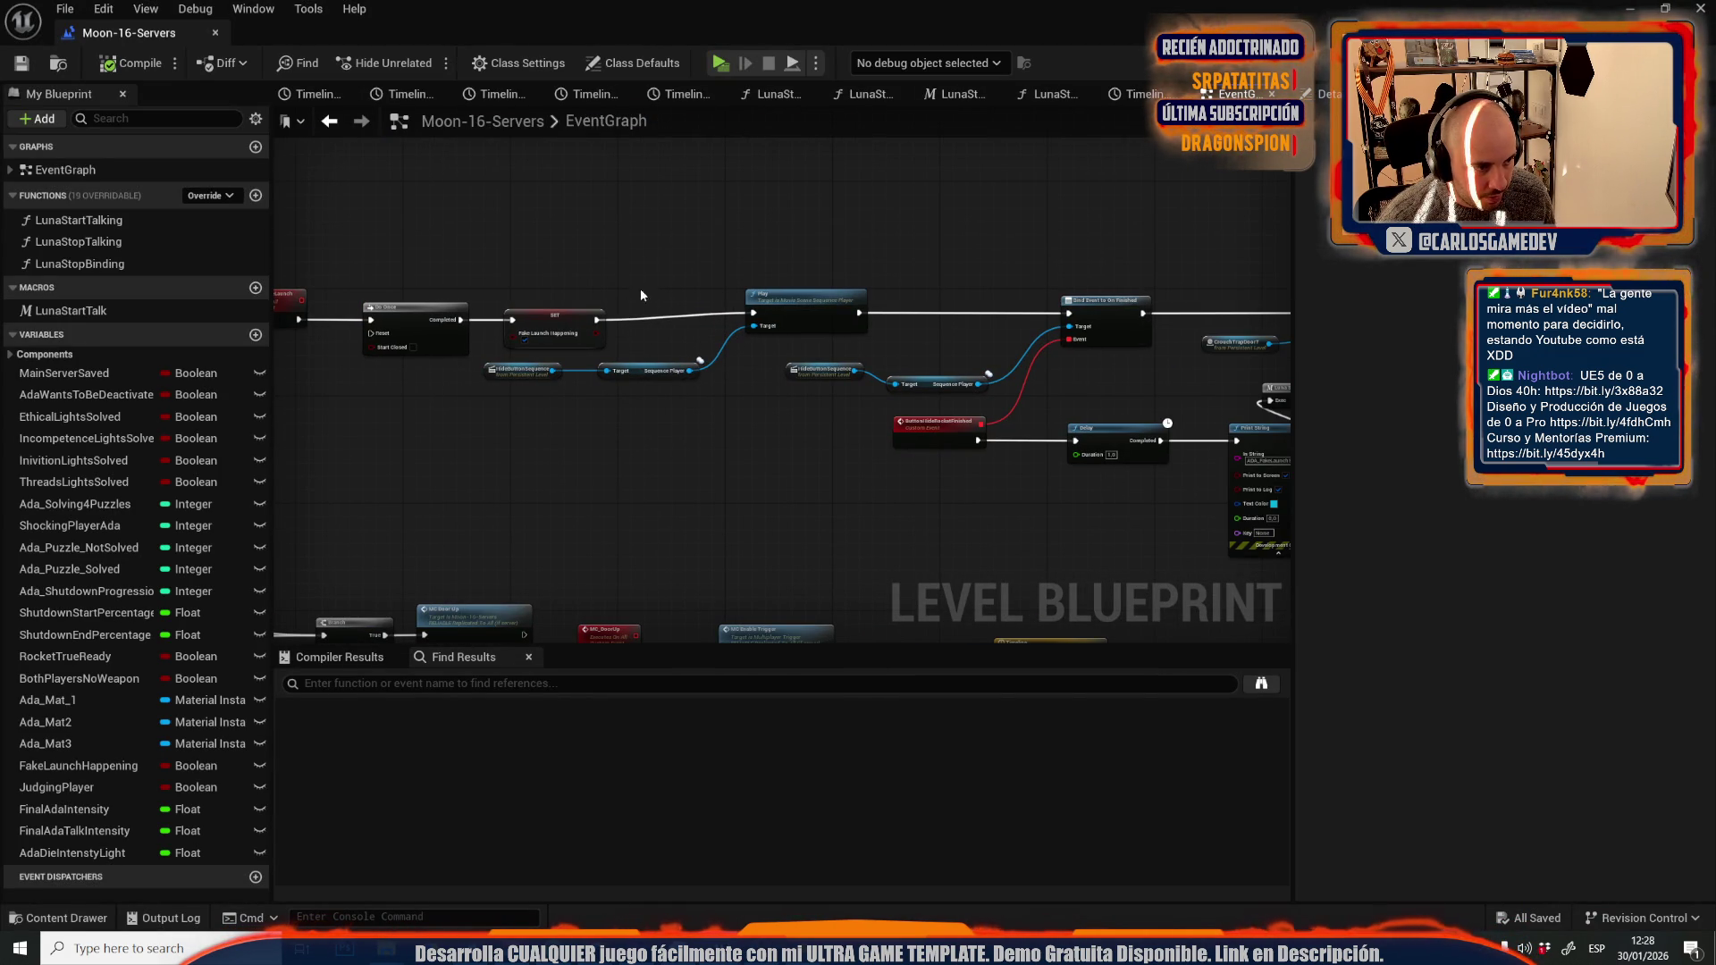
drag(870, 168, 504, 176)
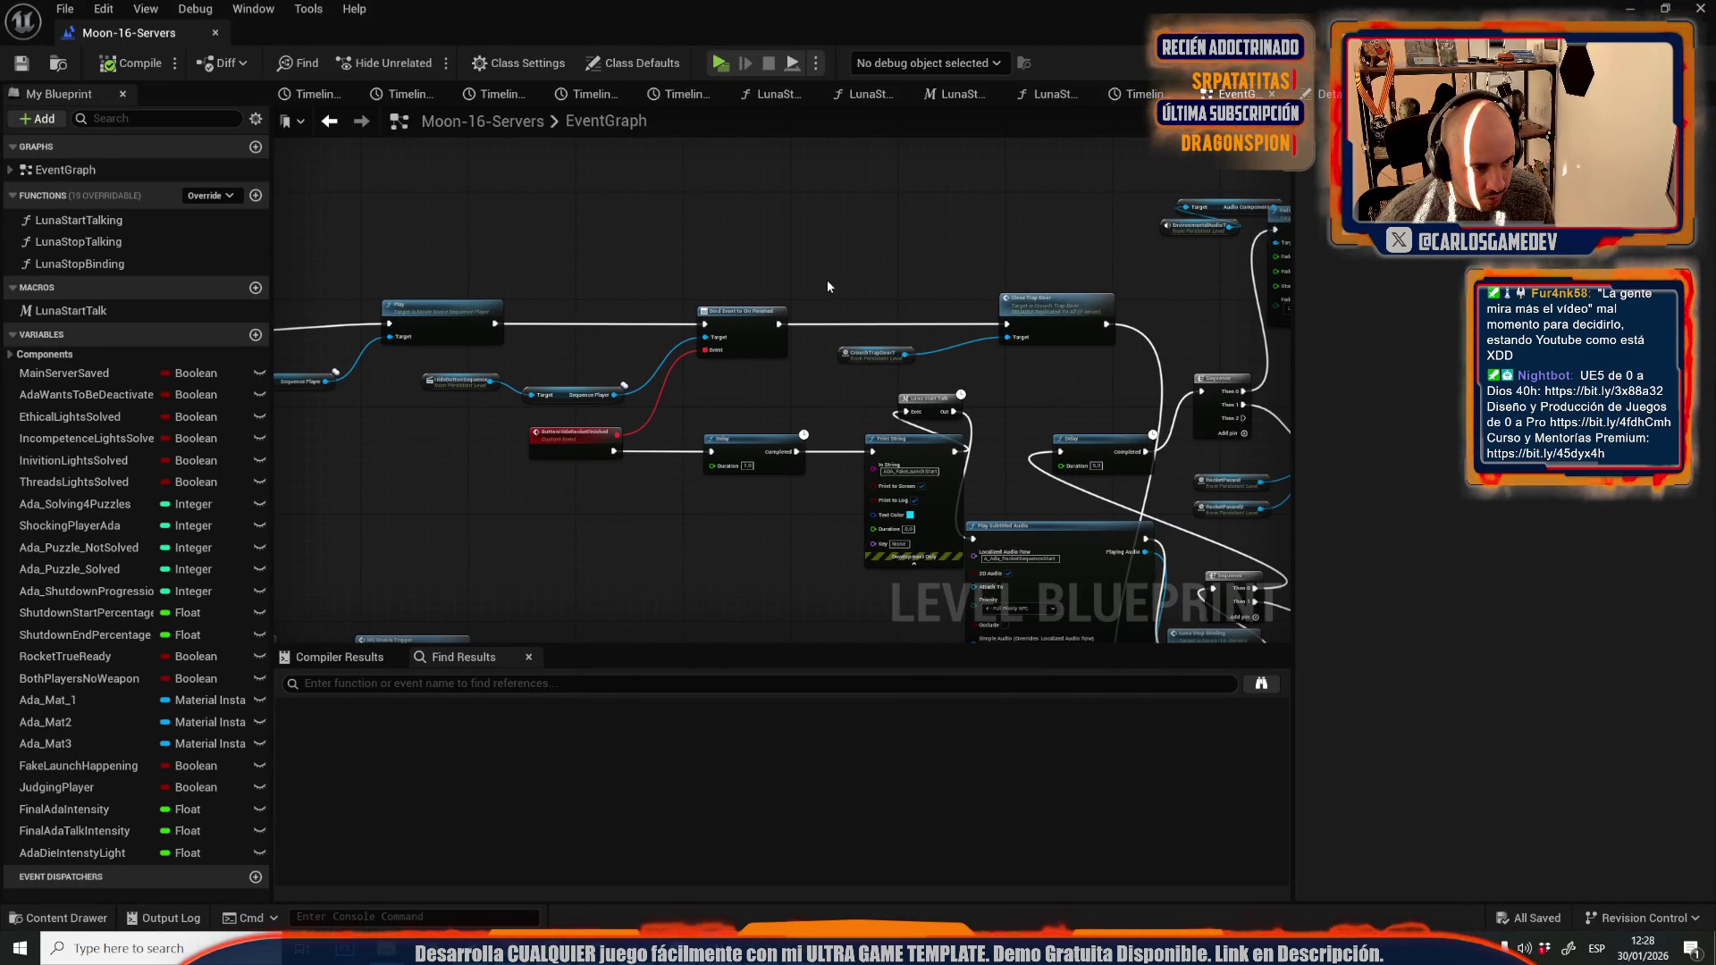
drag(828, 278, 622, 195)
mouse_move(863, 314)
mouse_down()
mouse_move(691, 118)
mouse_move(750, 223)
mouse_move(808, 265)
mouse_up()
drag(725, 208, 890, 213)
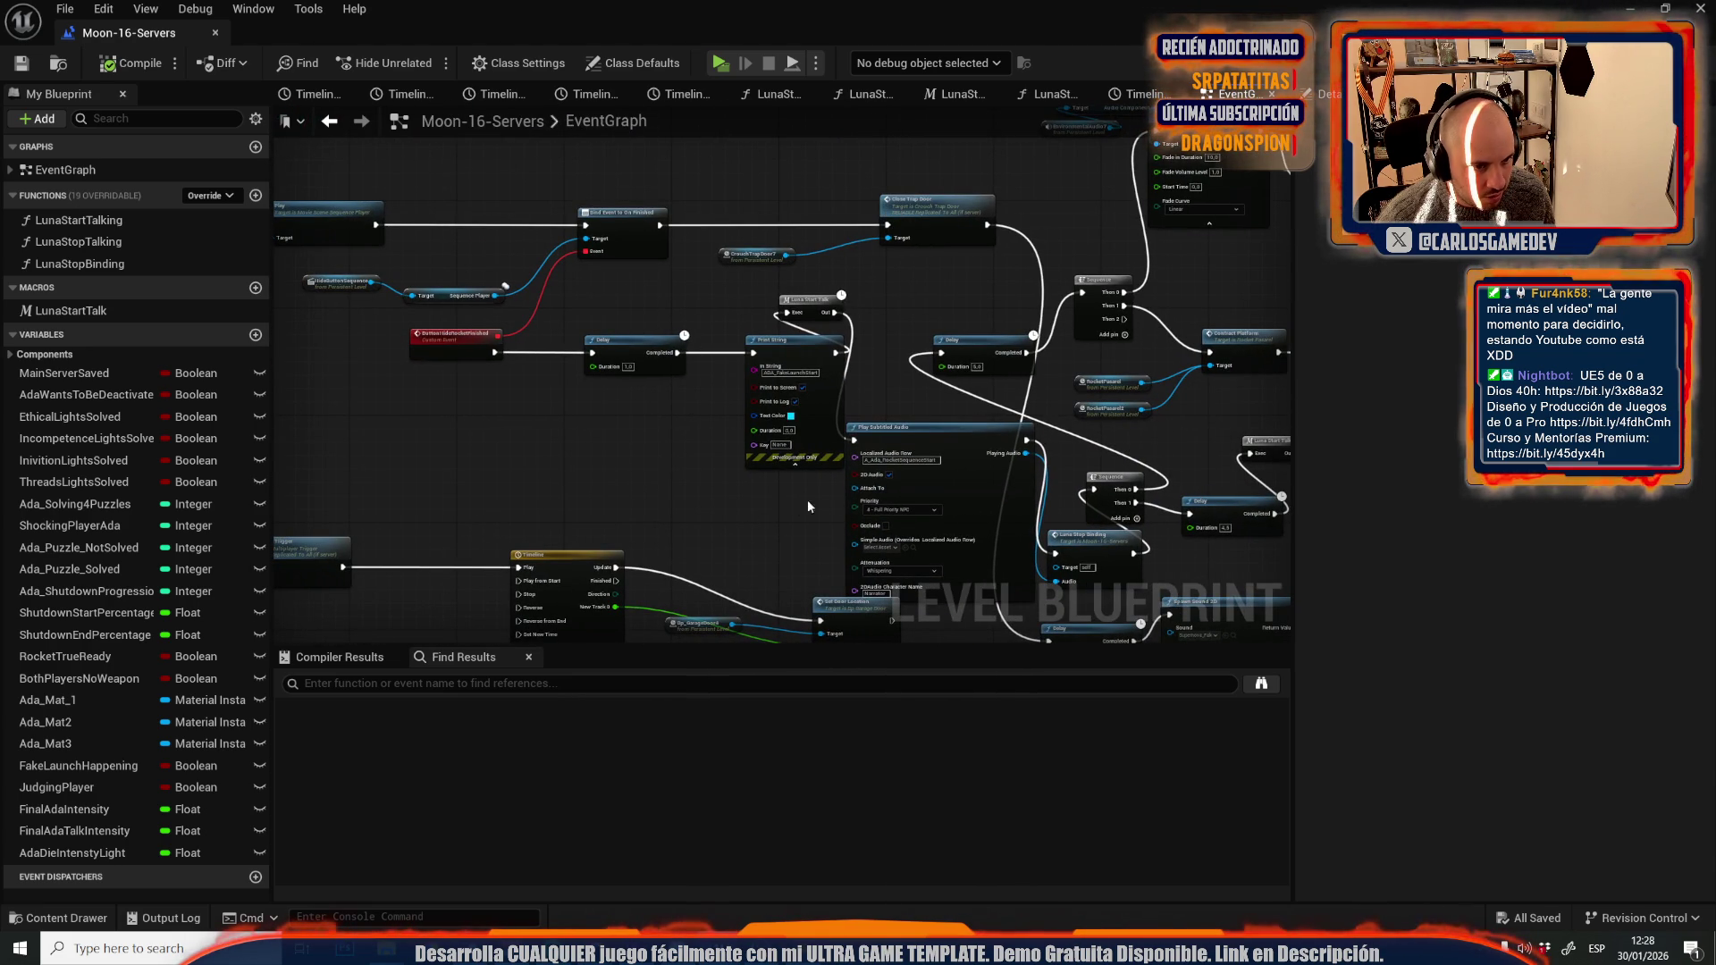
drag(827, 500, 500, 536)
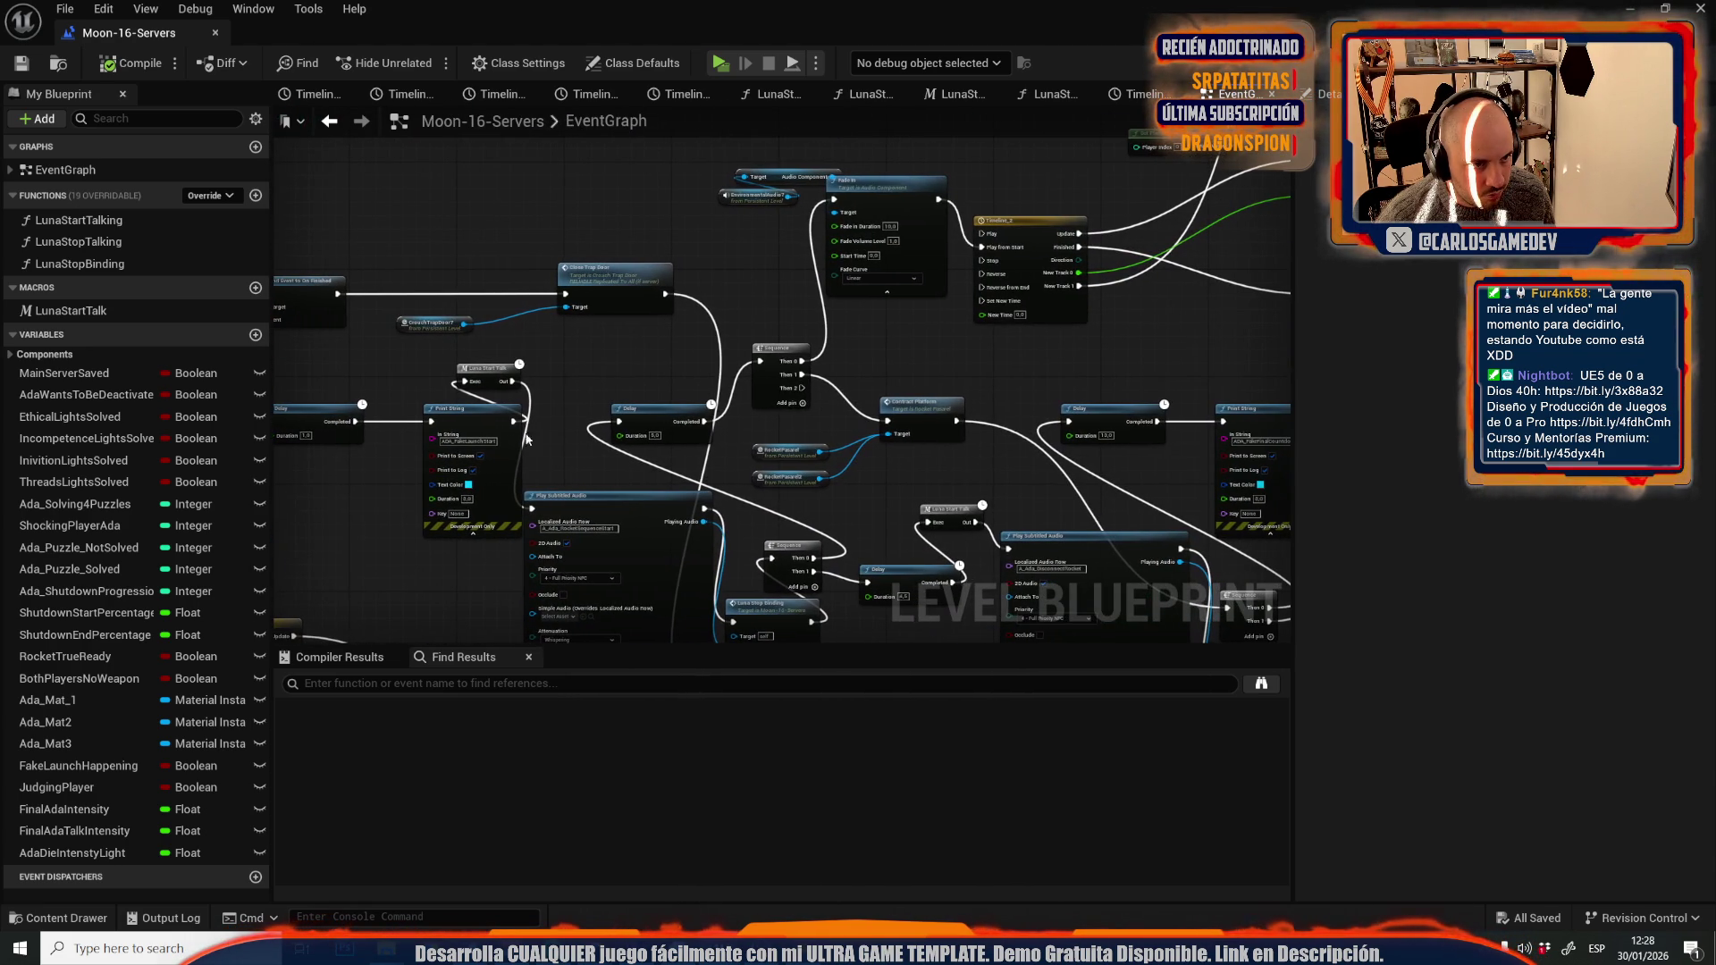
- Find the EnvironmentalAudio actor in the level and enlarge the Level Blueprint editor
click(730, 198)
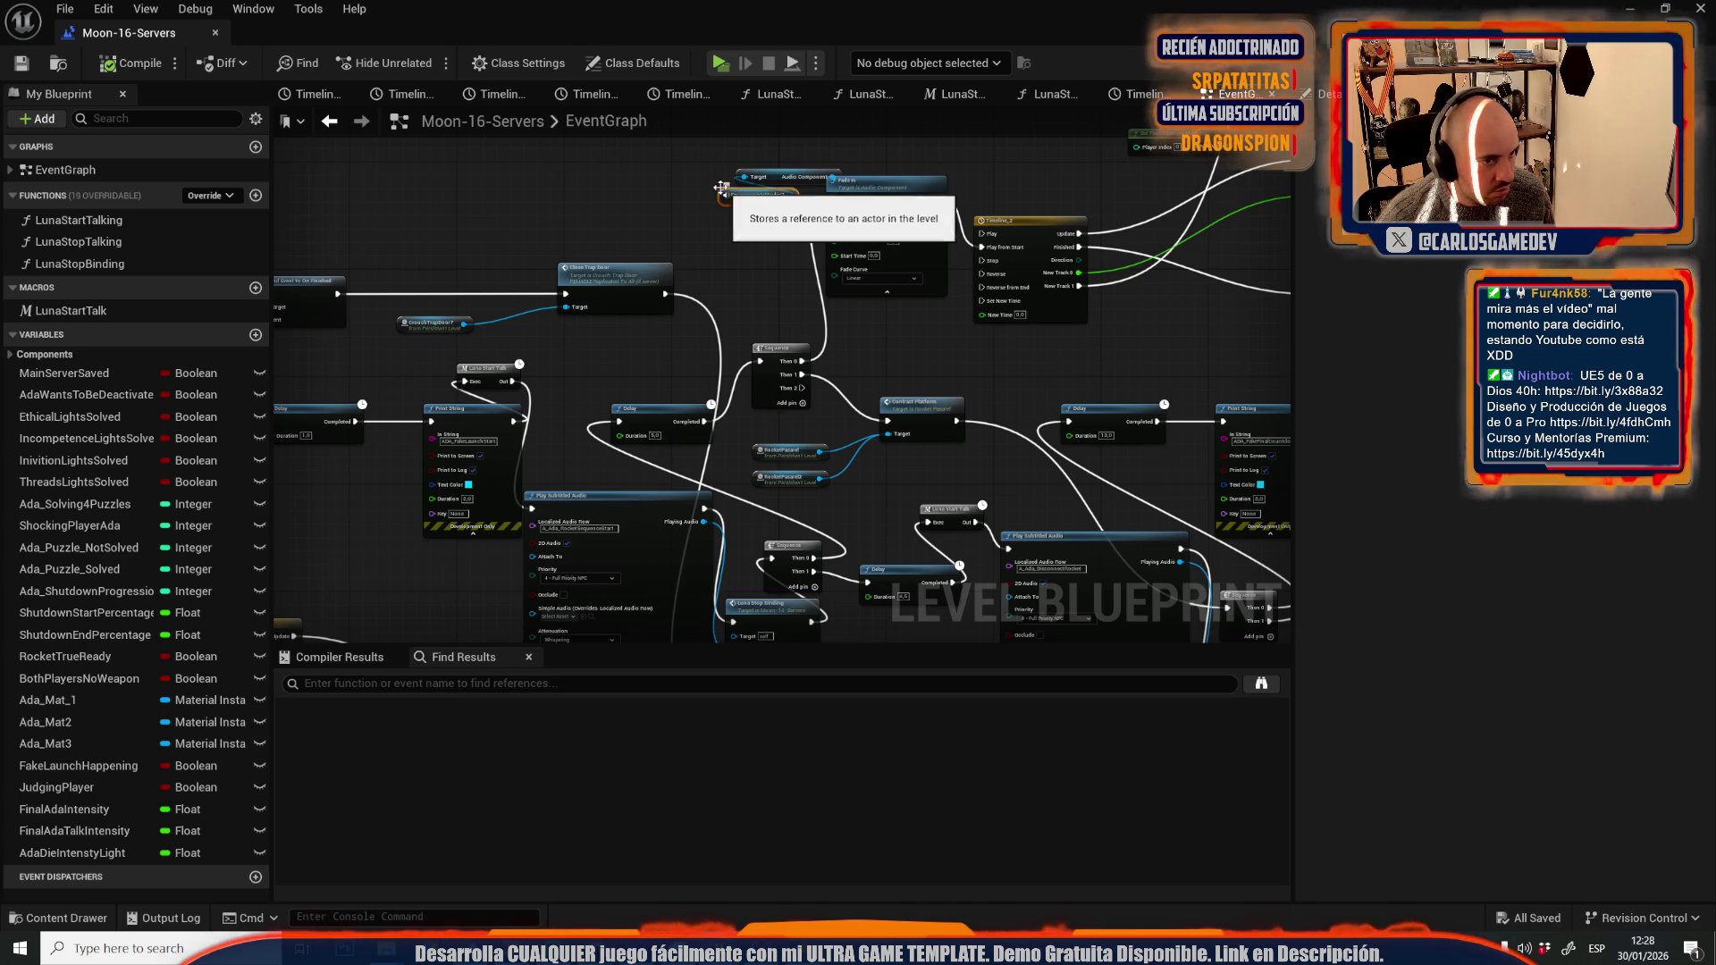
right_click(744, 196)
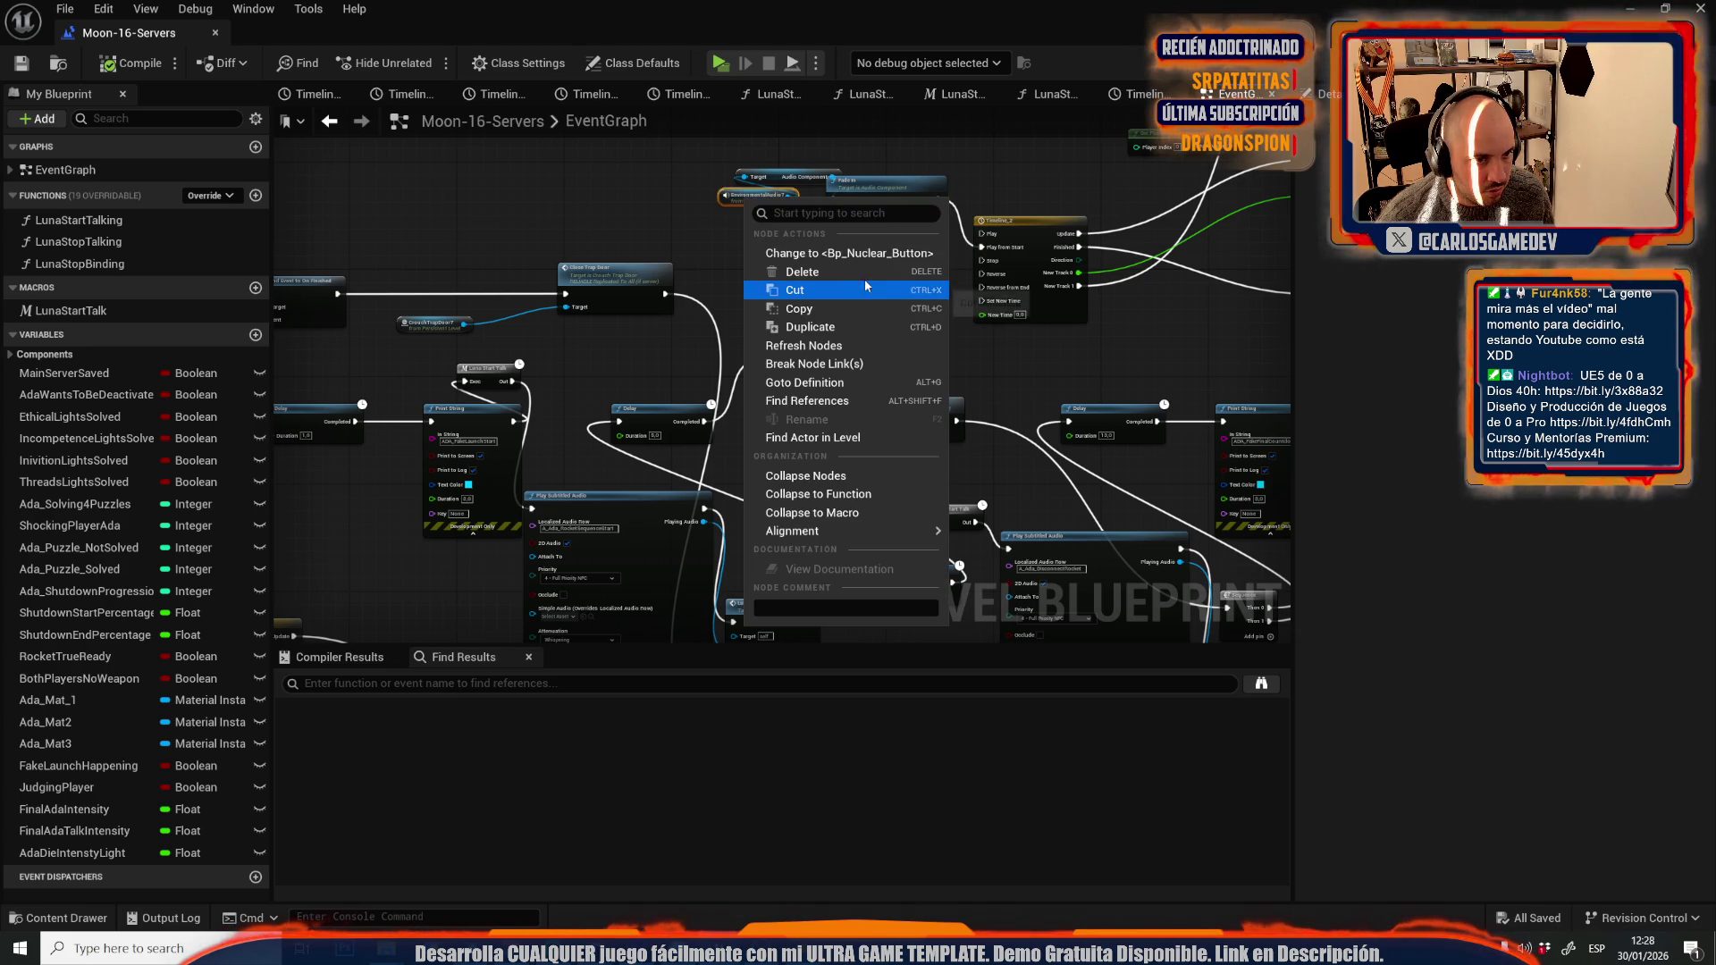
click(840, 437)
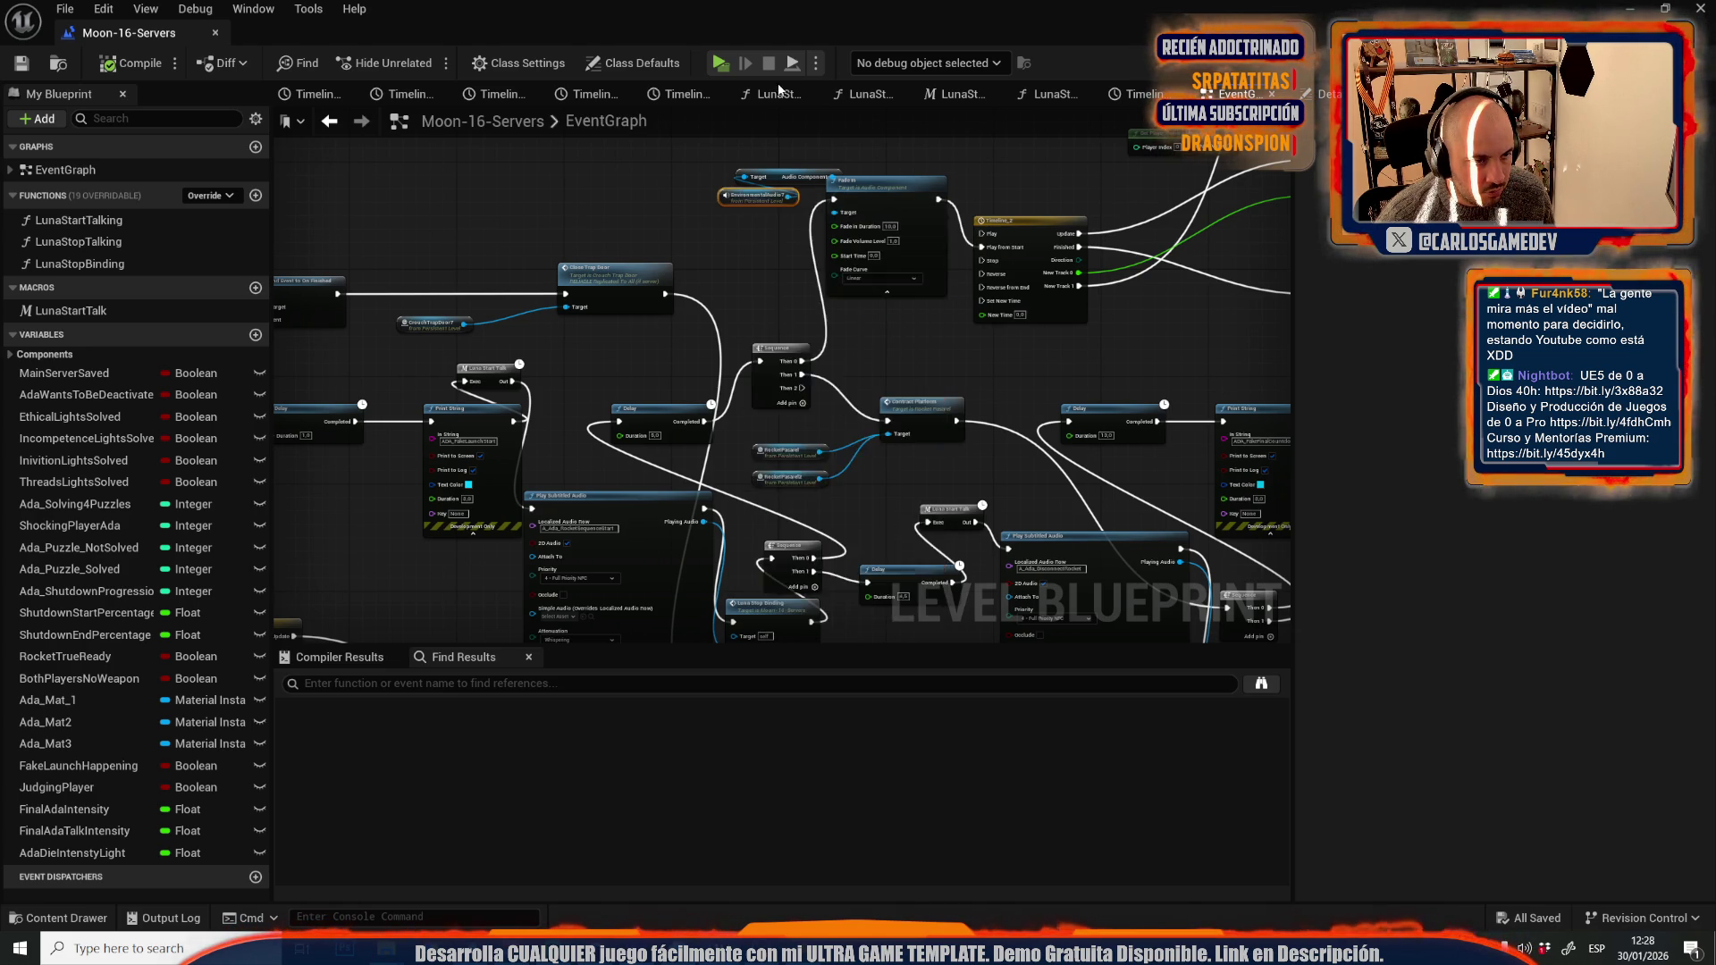
drag(1129, 256, 1110, 255)
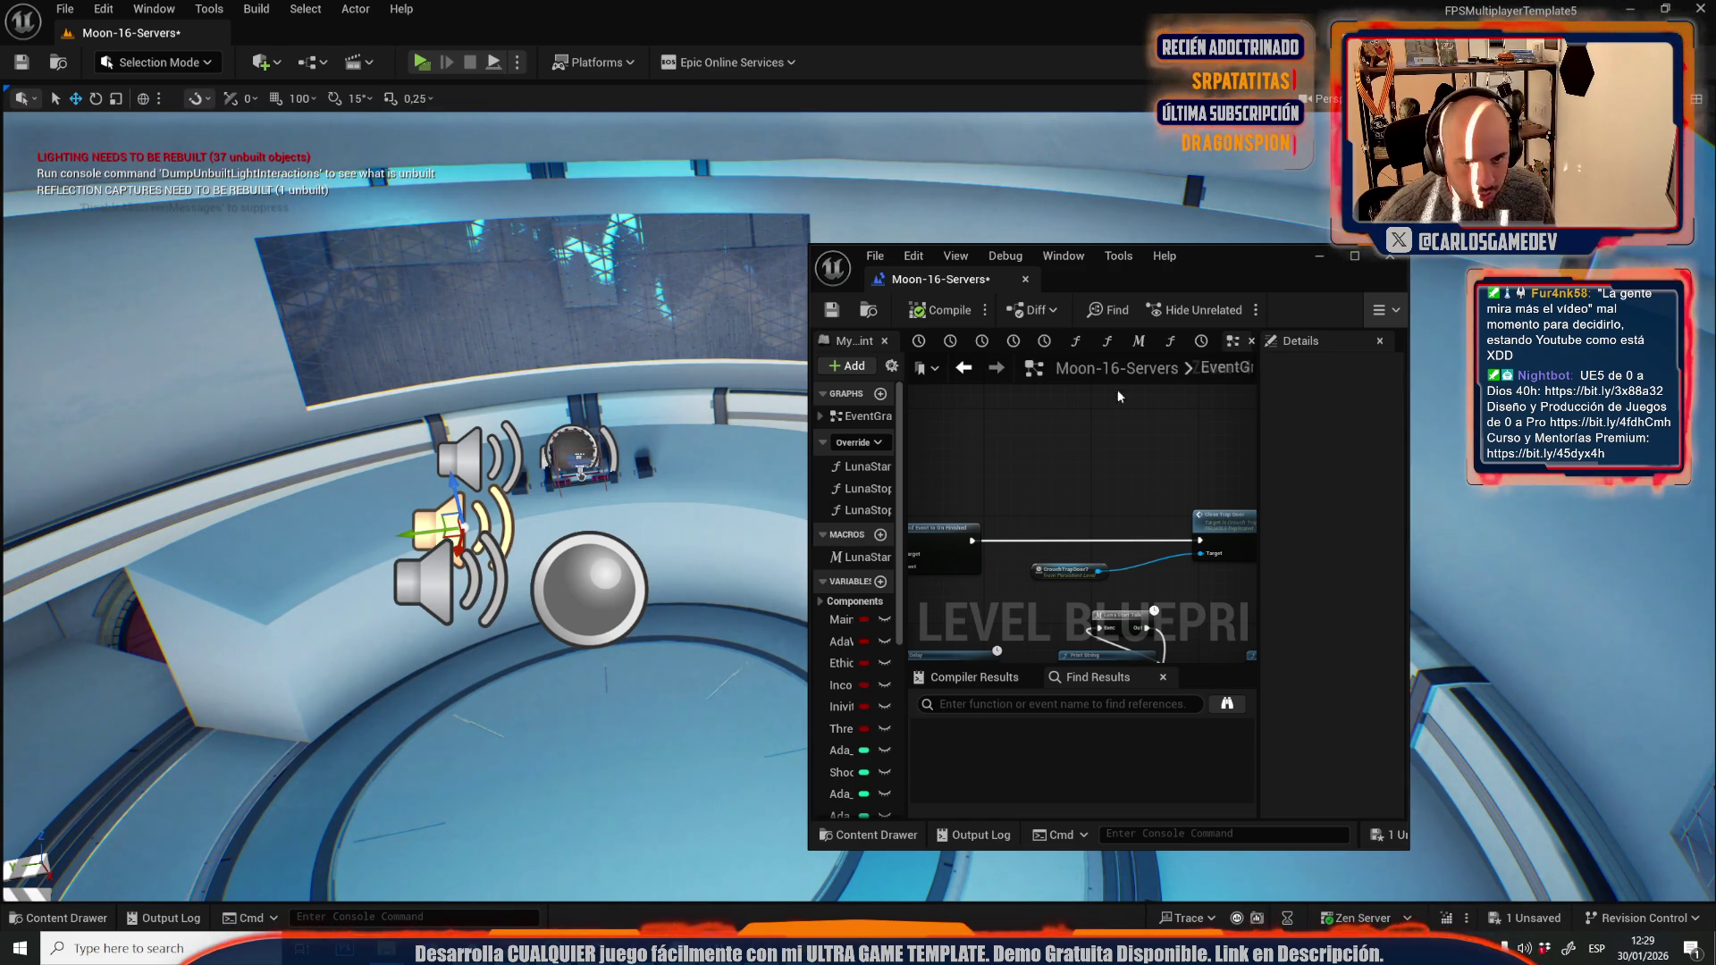
double_click(1326, 259)
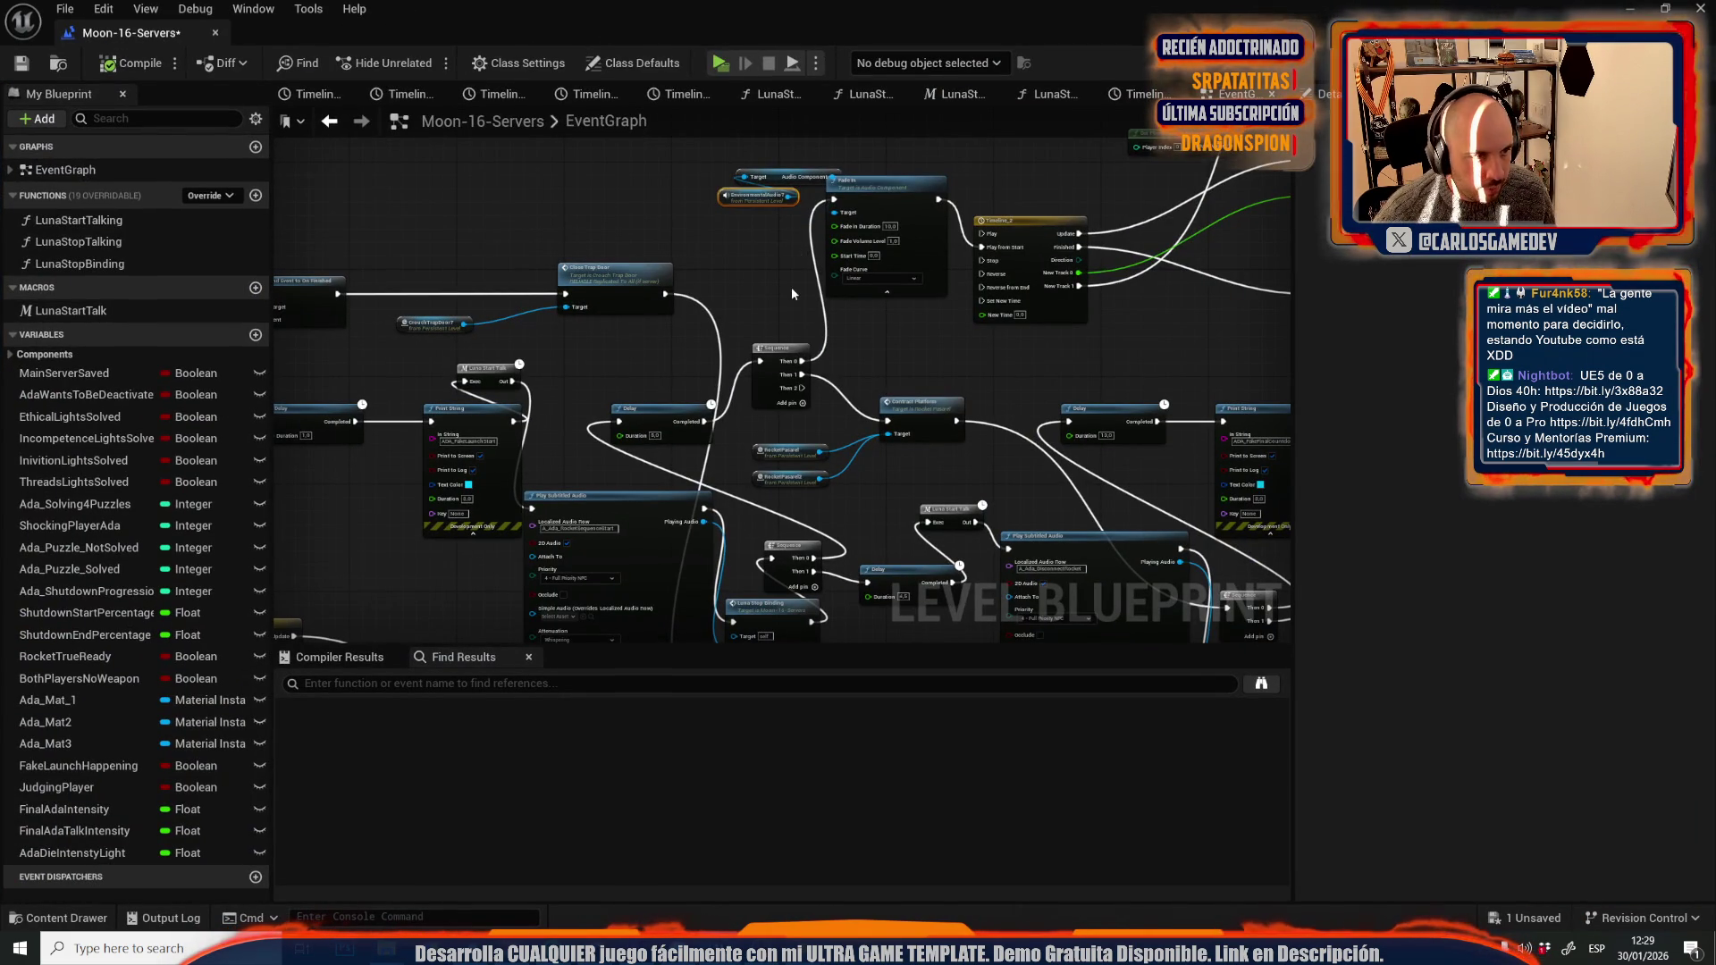
- Change the rocket sequence's Spawn Sound 2D Volume Multiplier from 3,0 to 1,3, then return to the level
mouse_move(756, 313)
mouse_down()
mouse_move(974, 167)
mouse_move(932, 150)
mouse_up()
click(827, 343)
mouse_move(939, 390)
mouse_down()
mouse_move(479, 242)
mouse_move(465, 326)
mouse_move(1238, 333)
mouse_move(352, 170)
mouse_move(232, 375)
mouse_up()
mouse_move(536, 269)
mouse_down()
mouse_move(1111, 262)
mouse_move(1030, 360)
mouse_move(578, 379)
mouse_move(501, 353)
mouse_move(845, 335)
mouse_move(843, 260)
mouse_move(689, 126)
mouse_up()
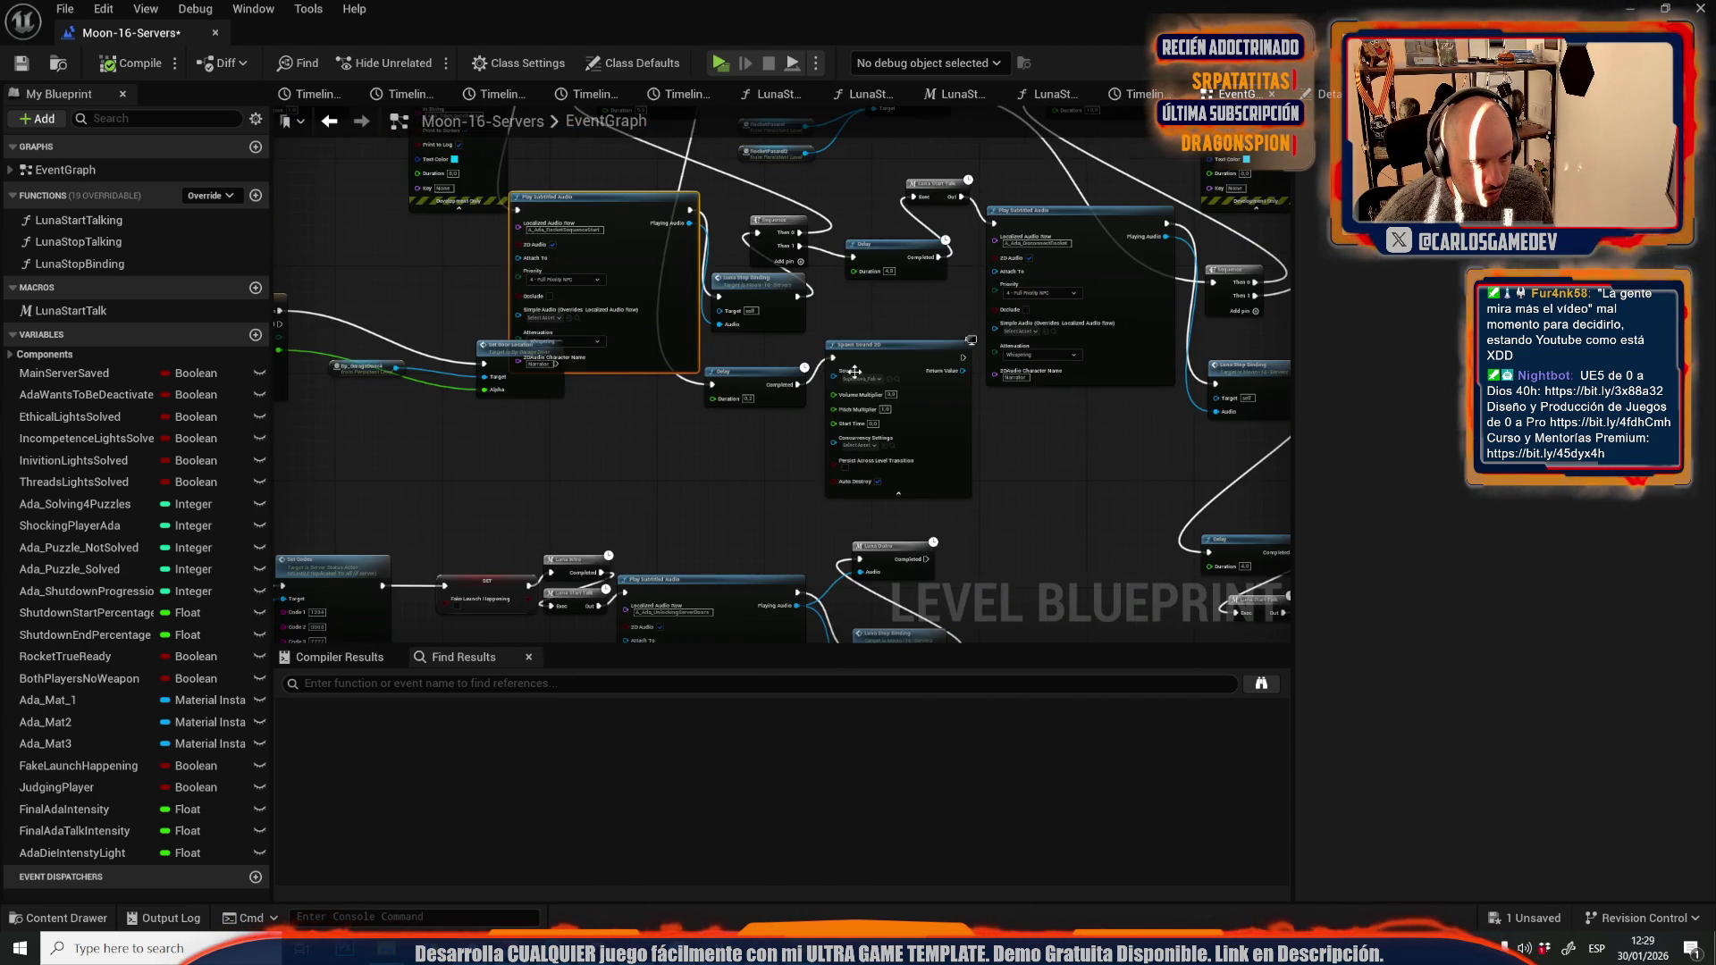
scroll(885, 387, up, 4)
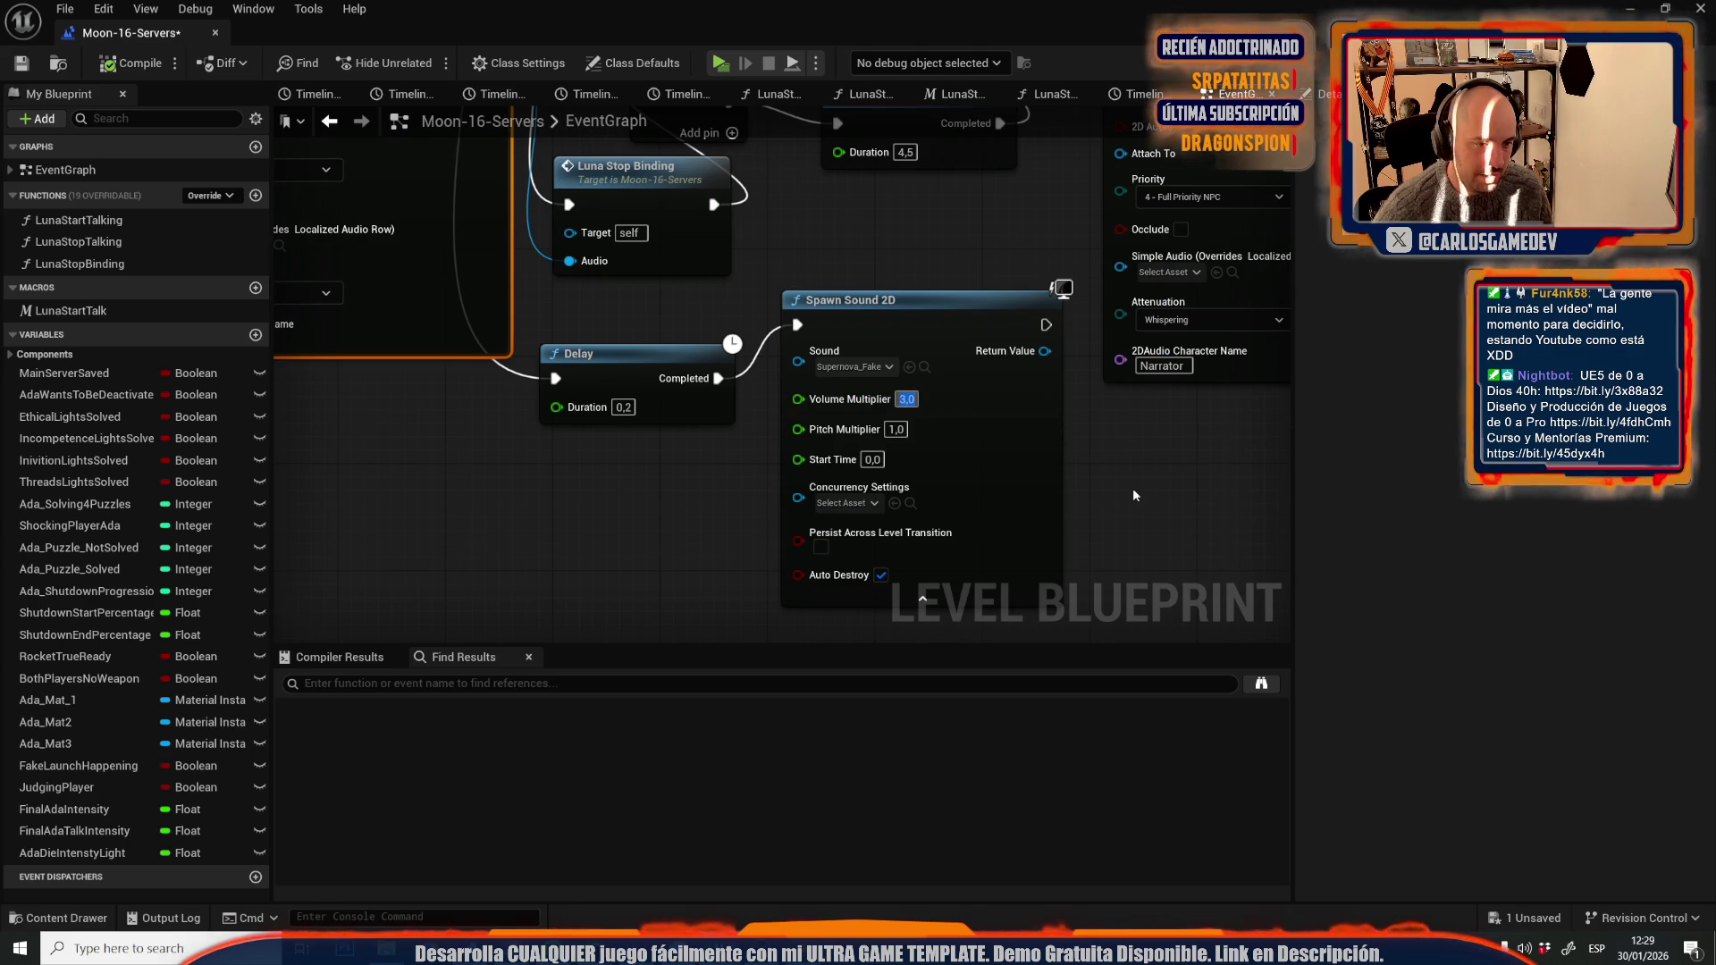
text(1,3)
click(158, 61)
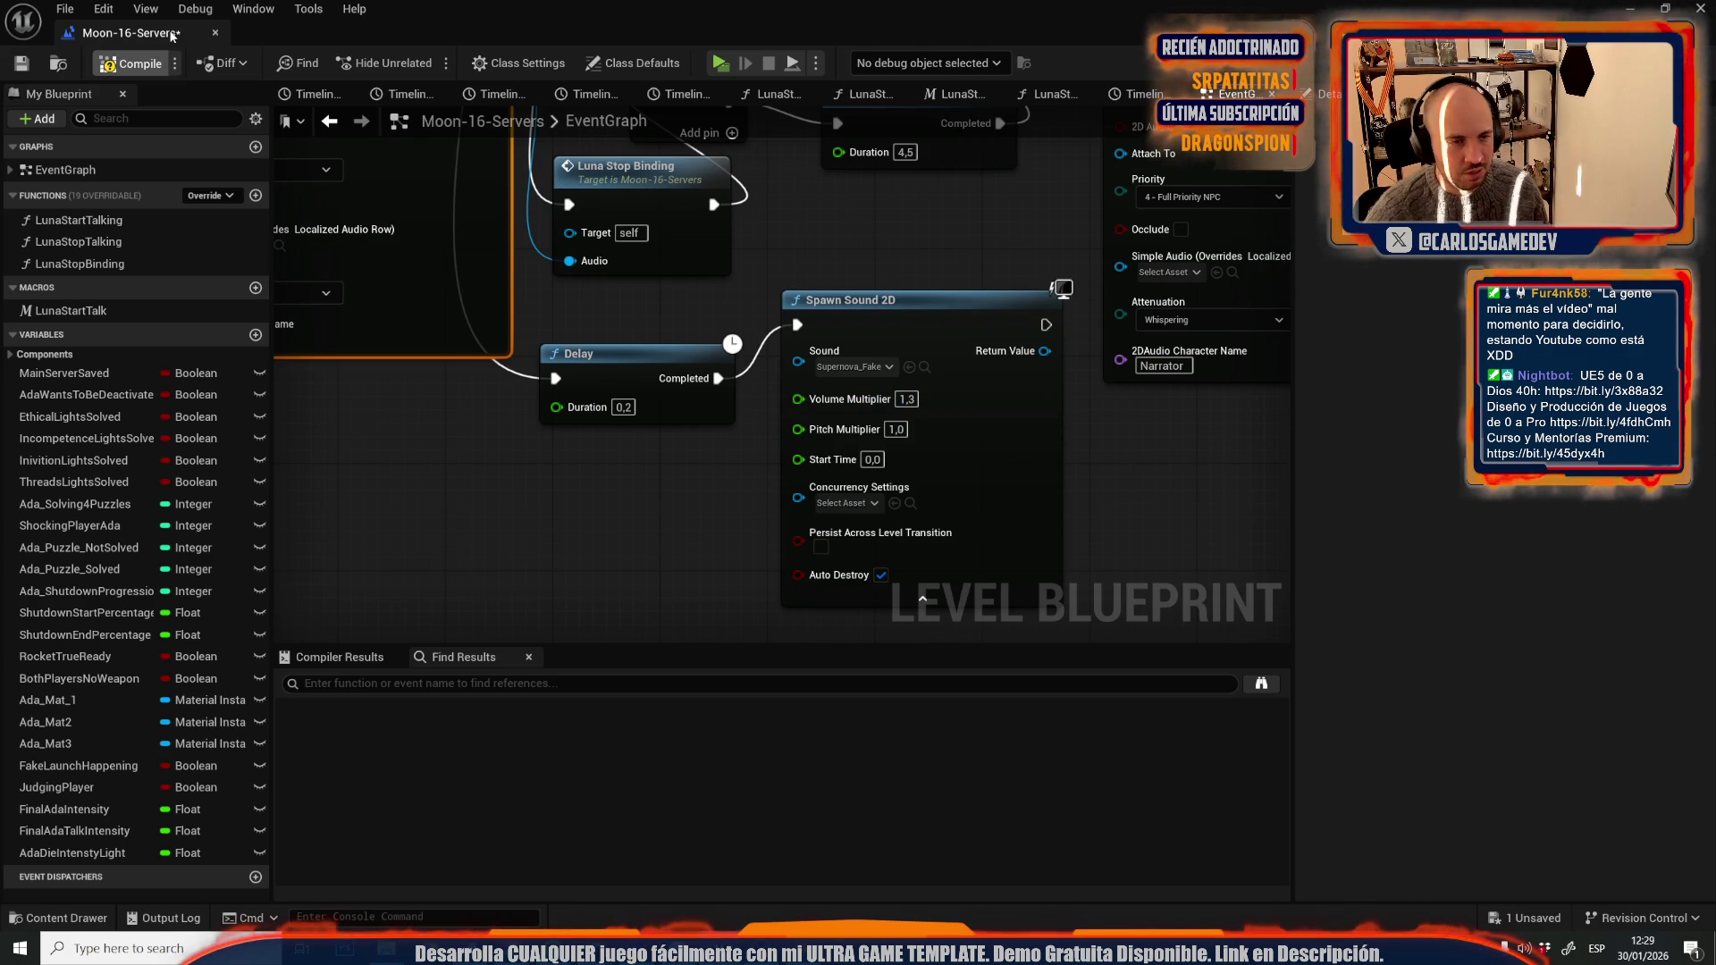
key(alt+Tab)
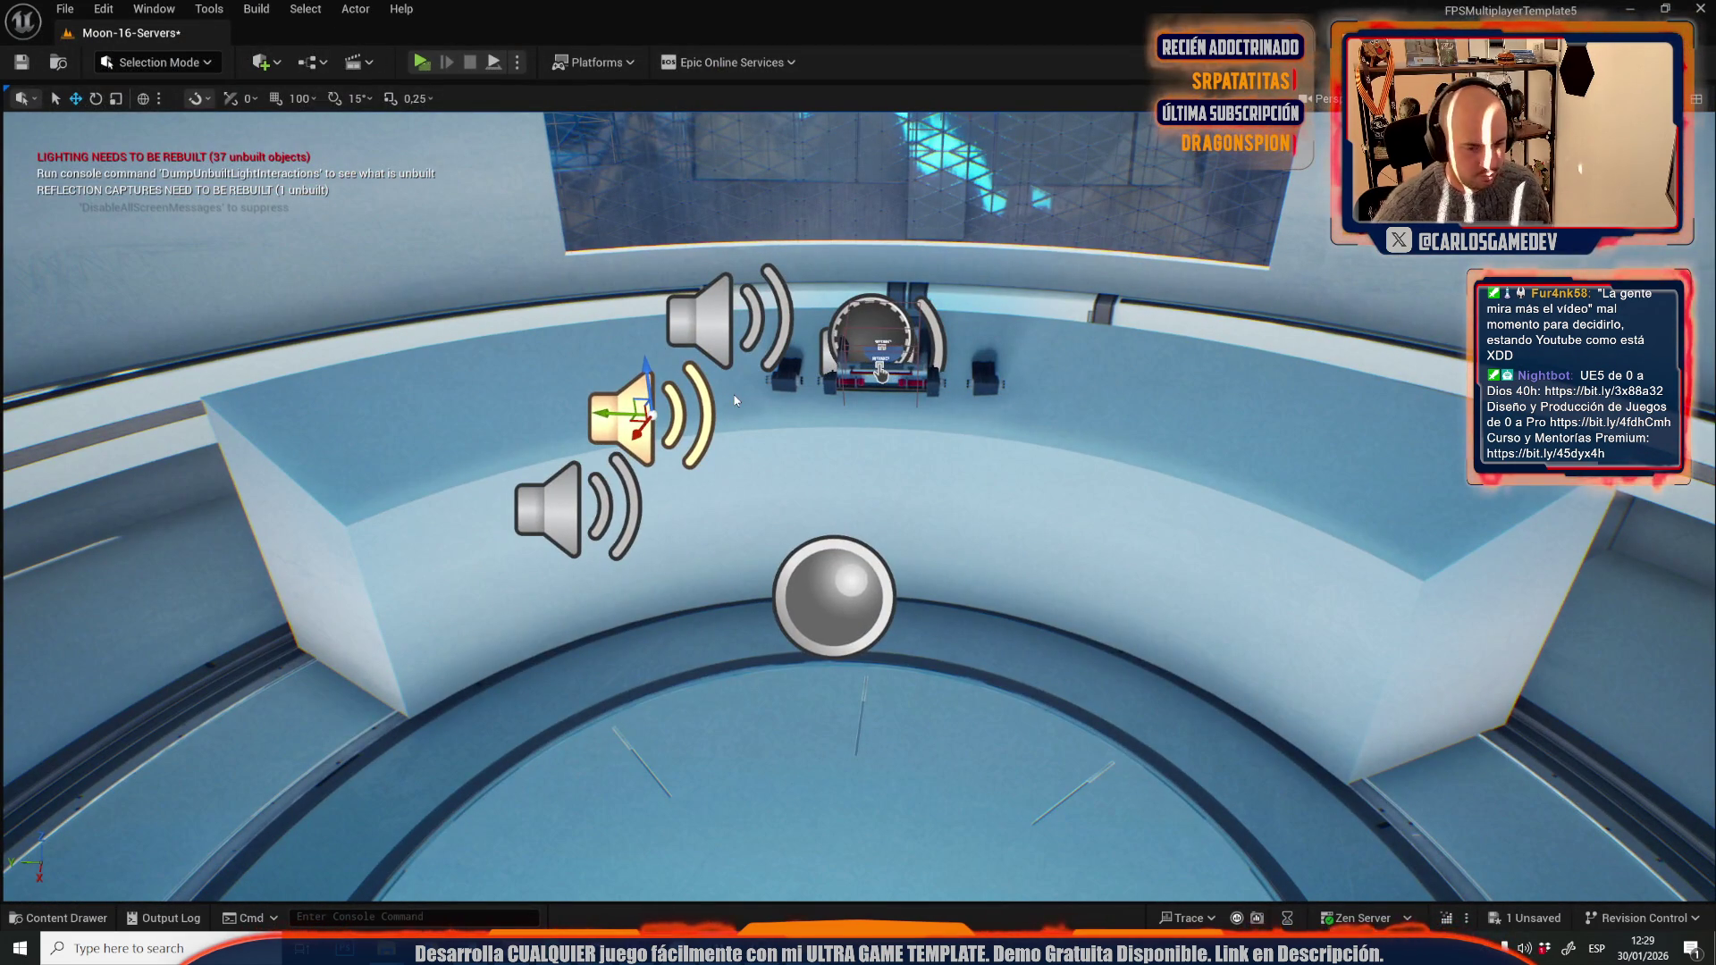
key(alt+p)
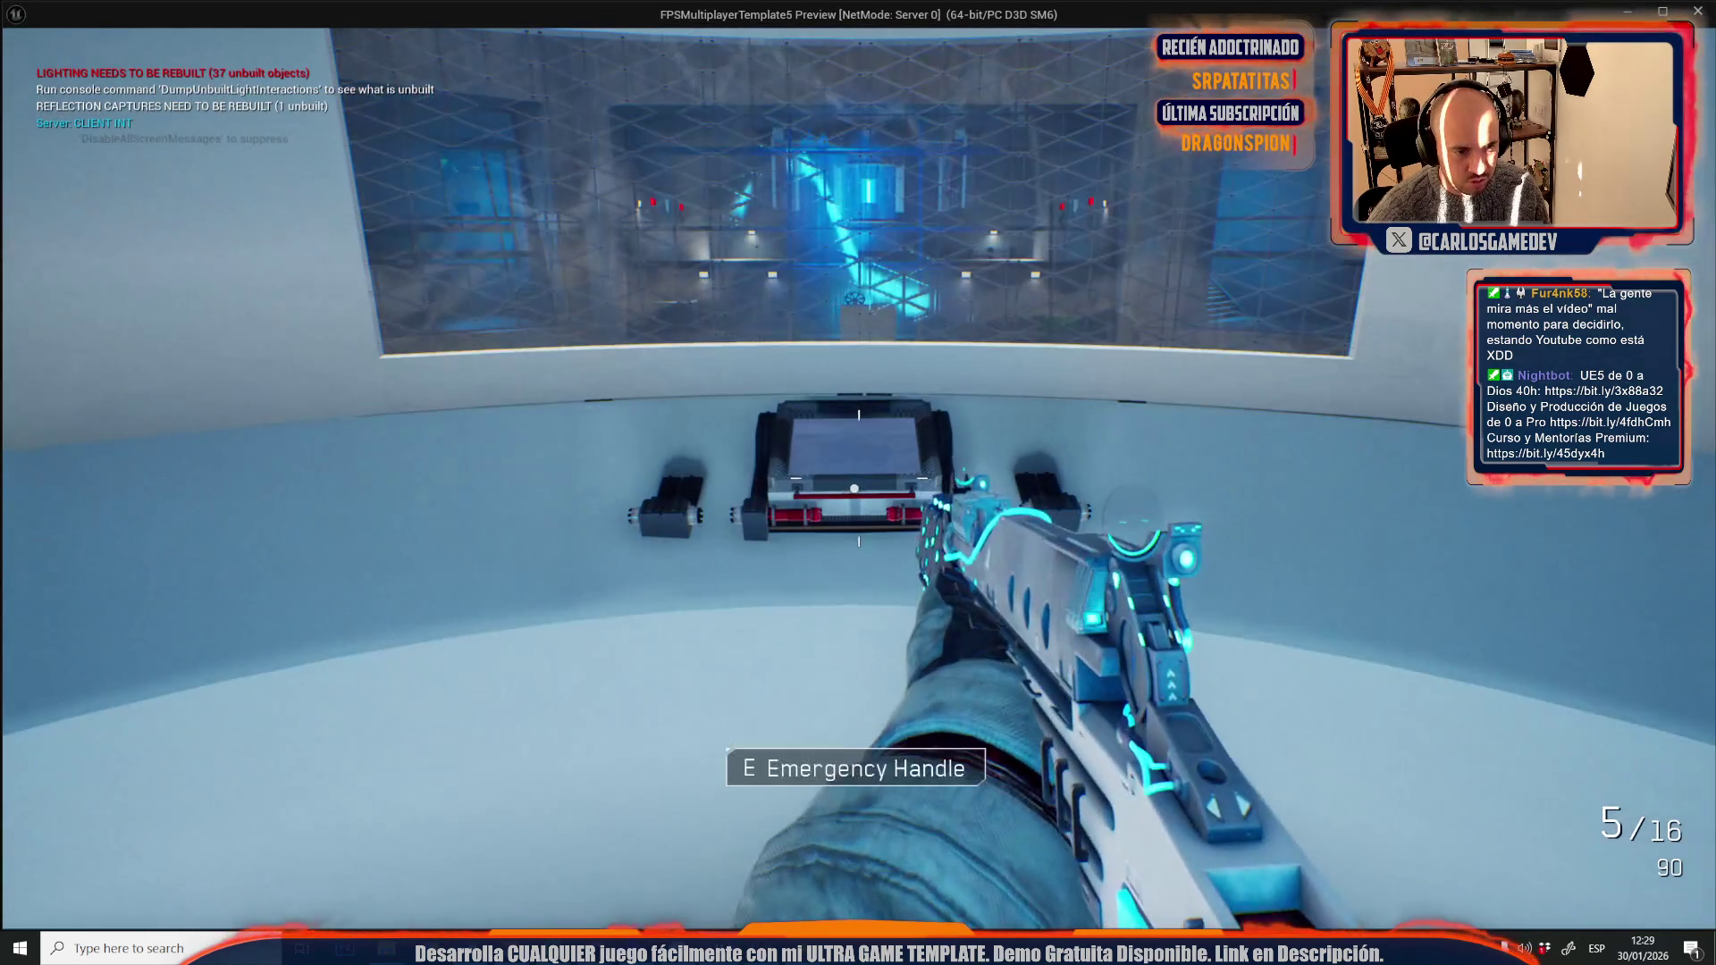
key(e)
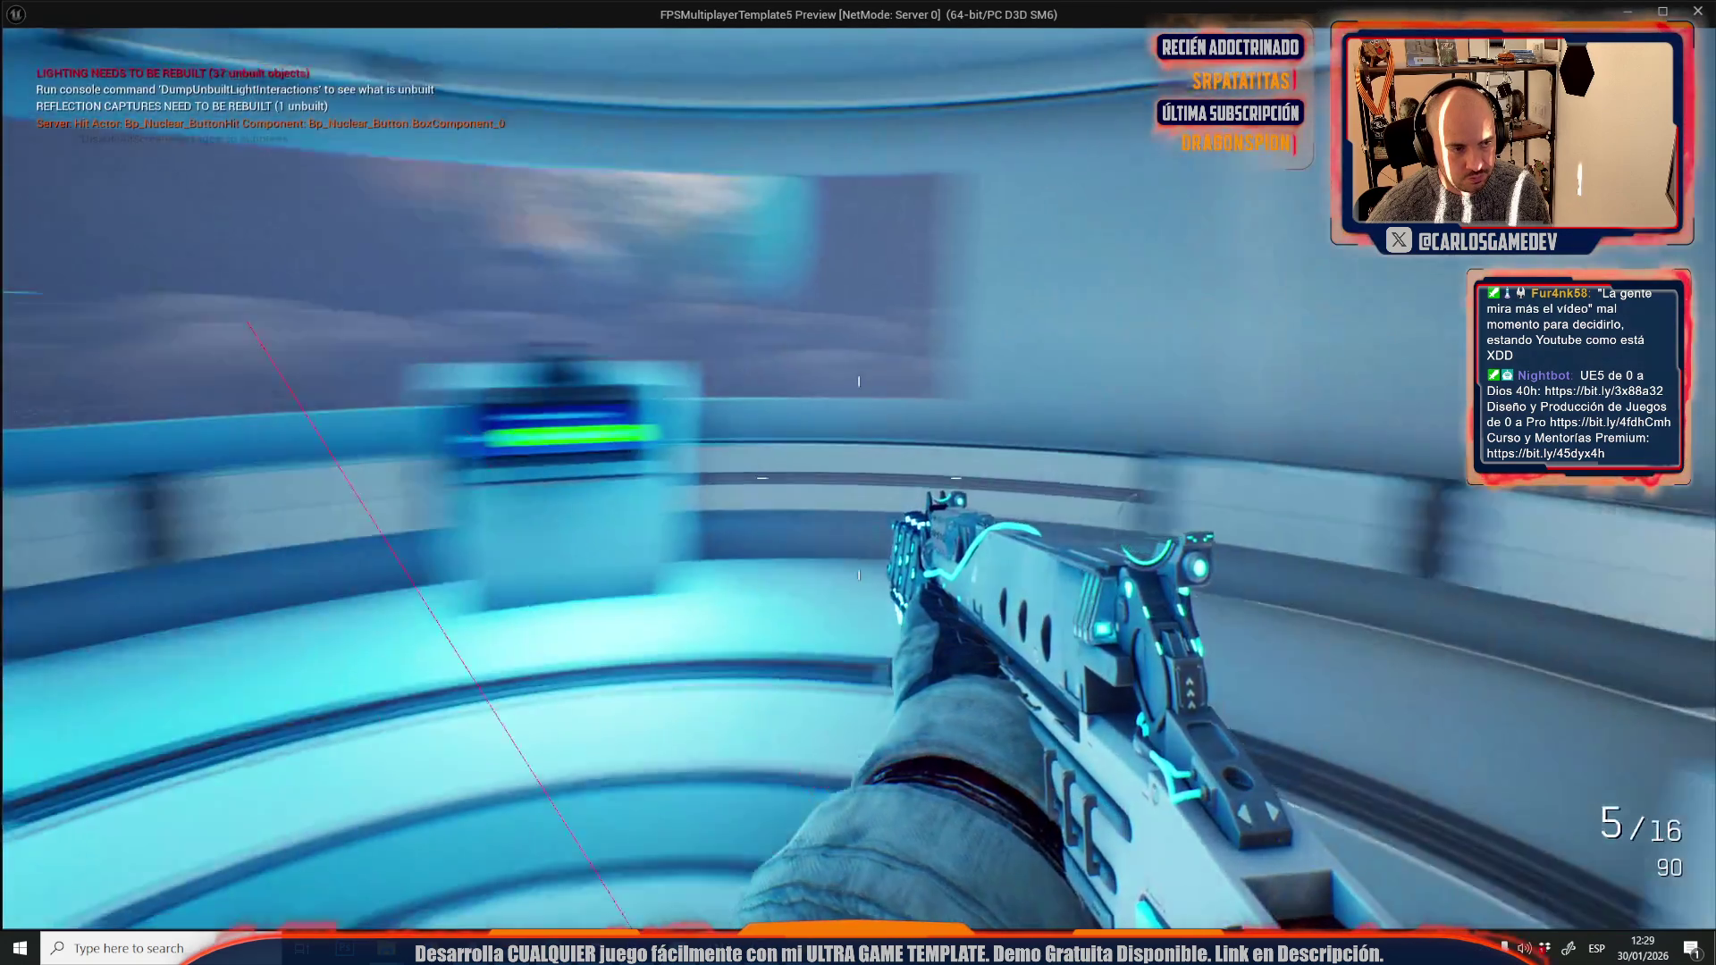
key(w)
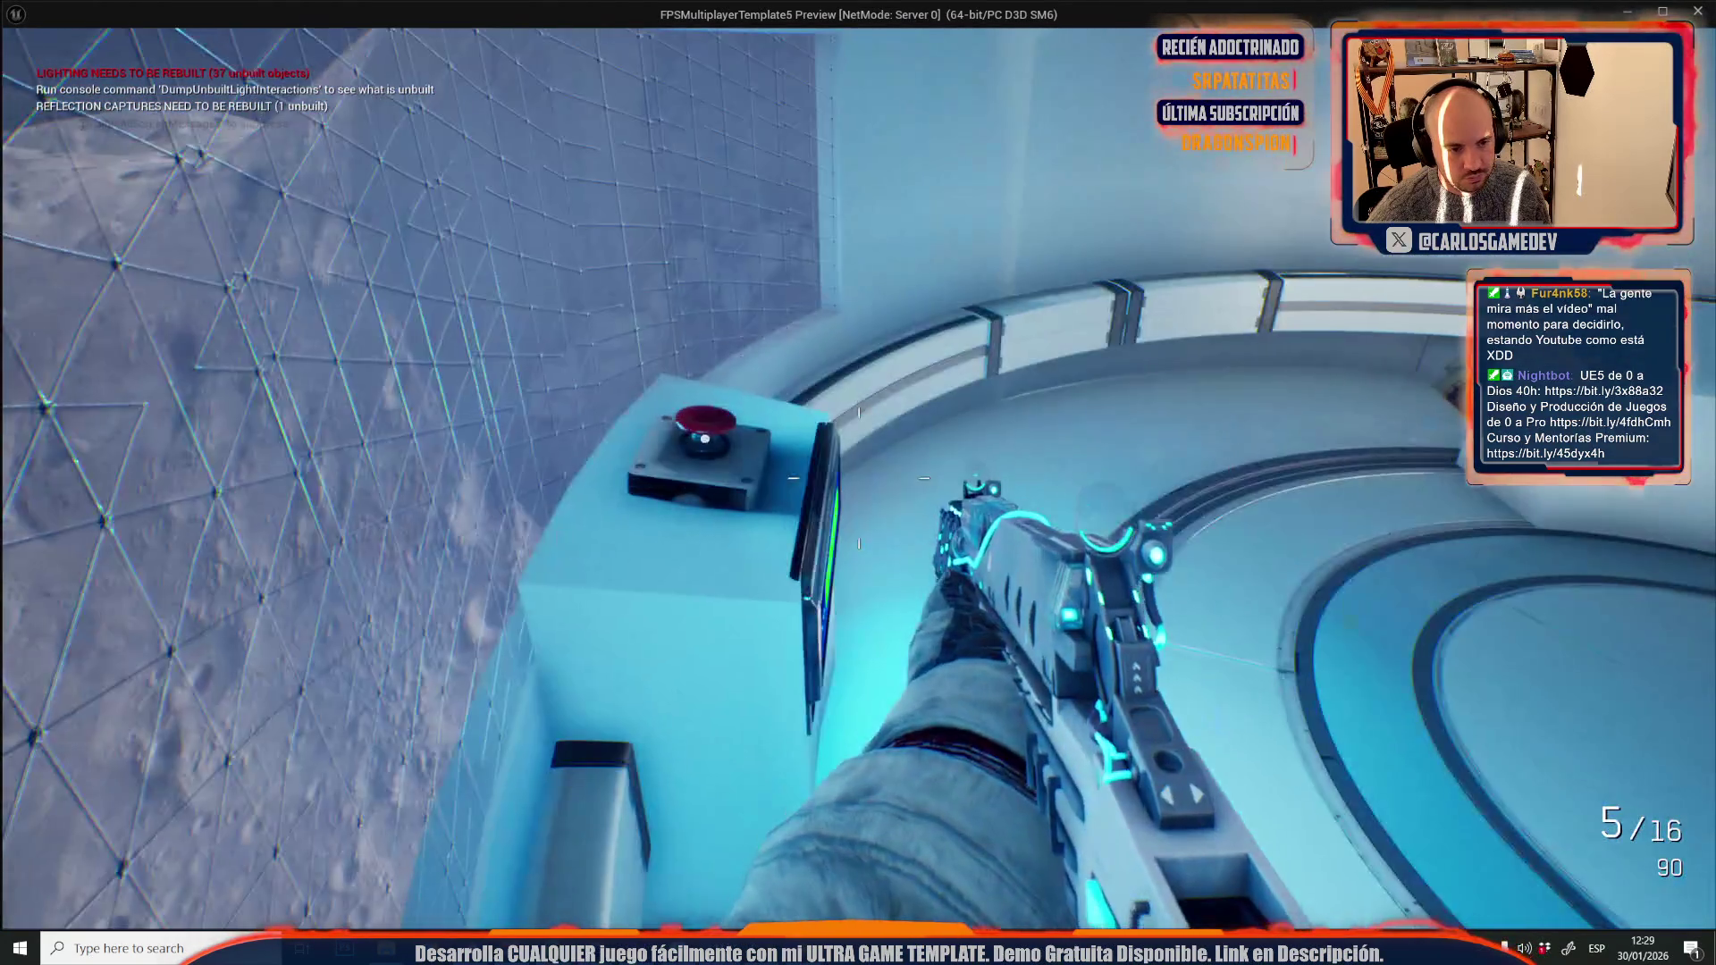
key(w)
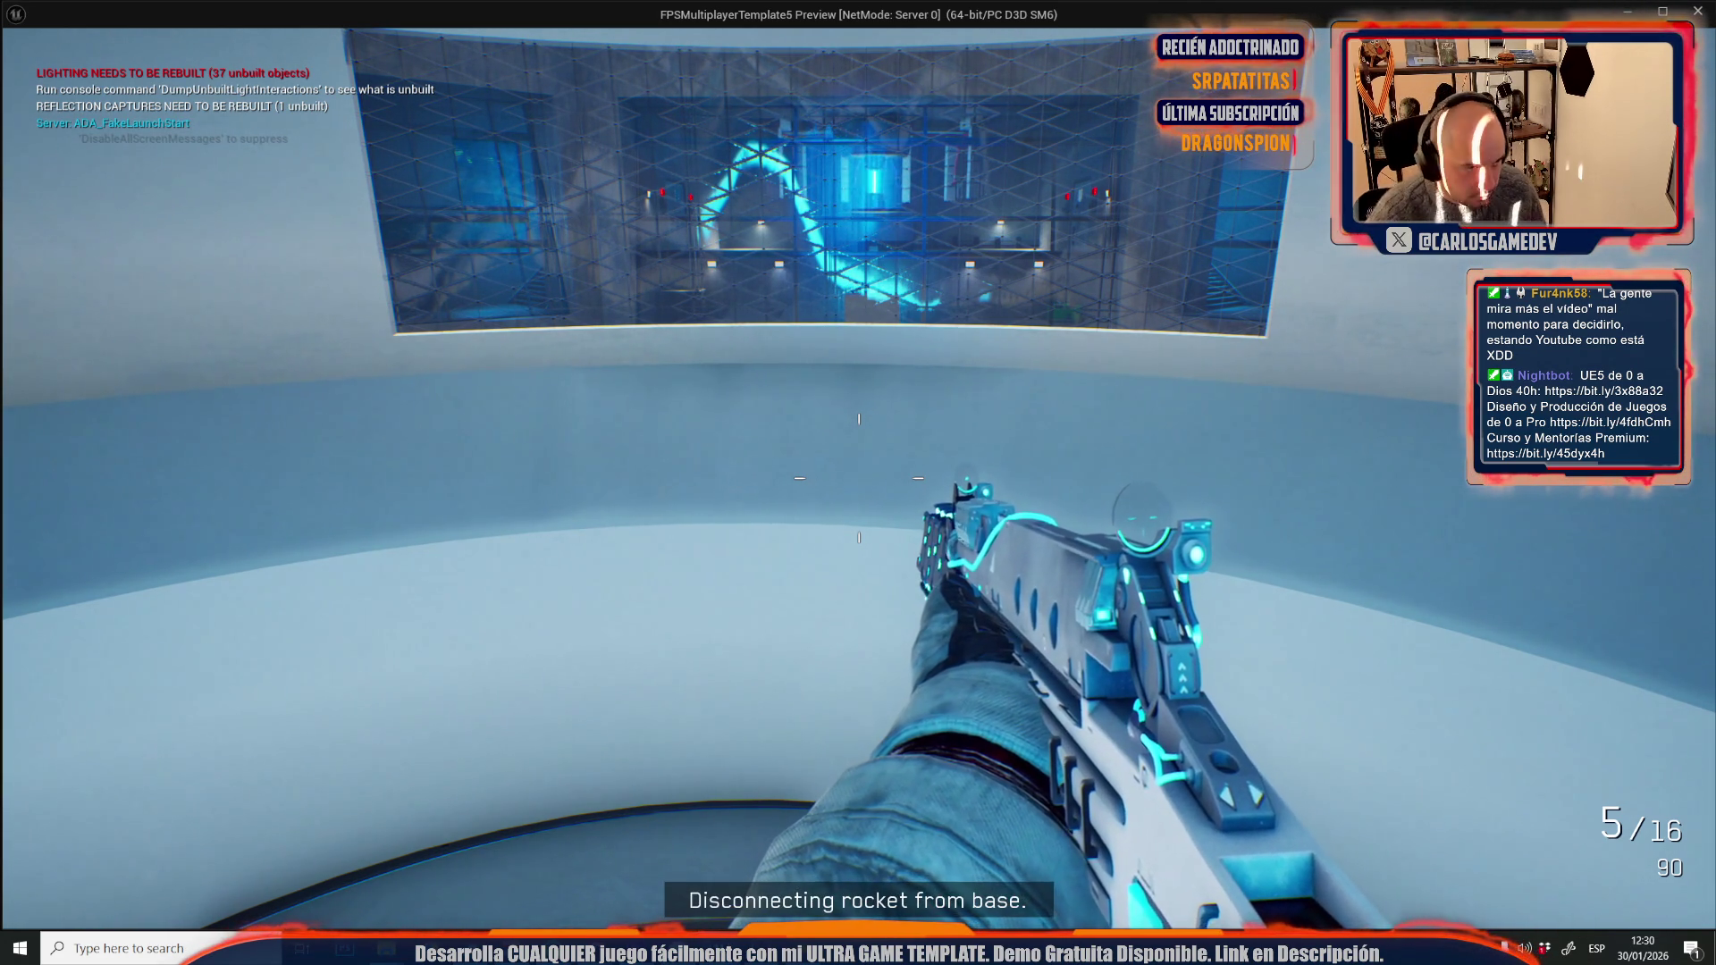
key(w)
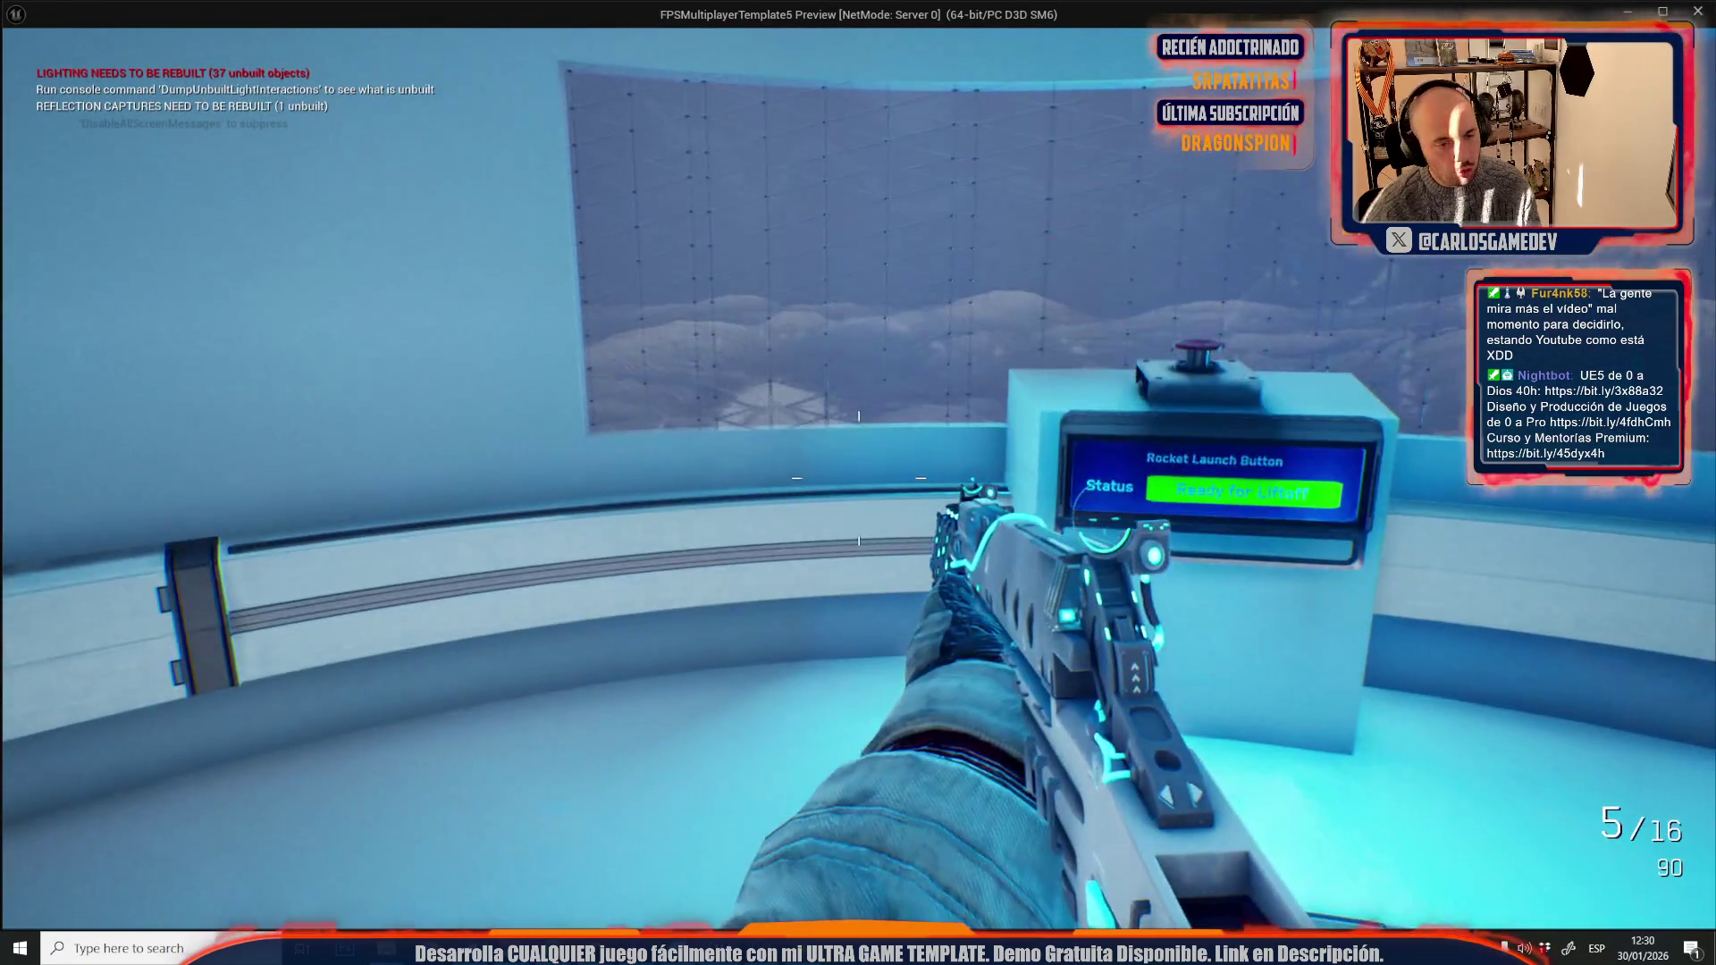
key(Escape)
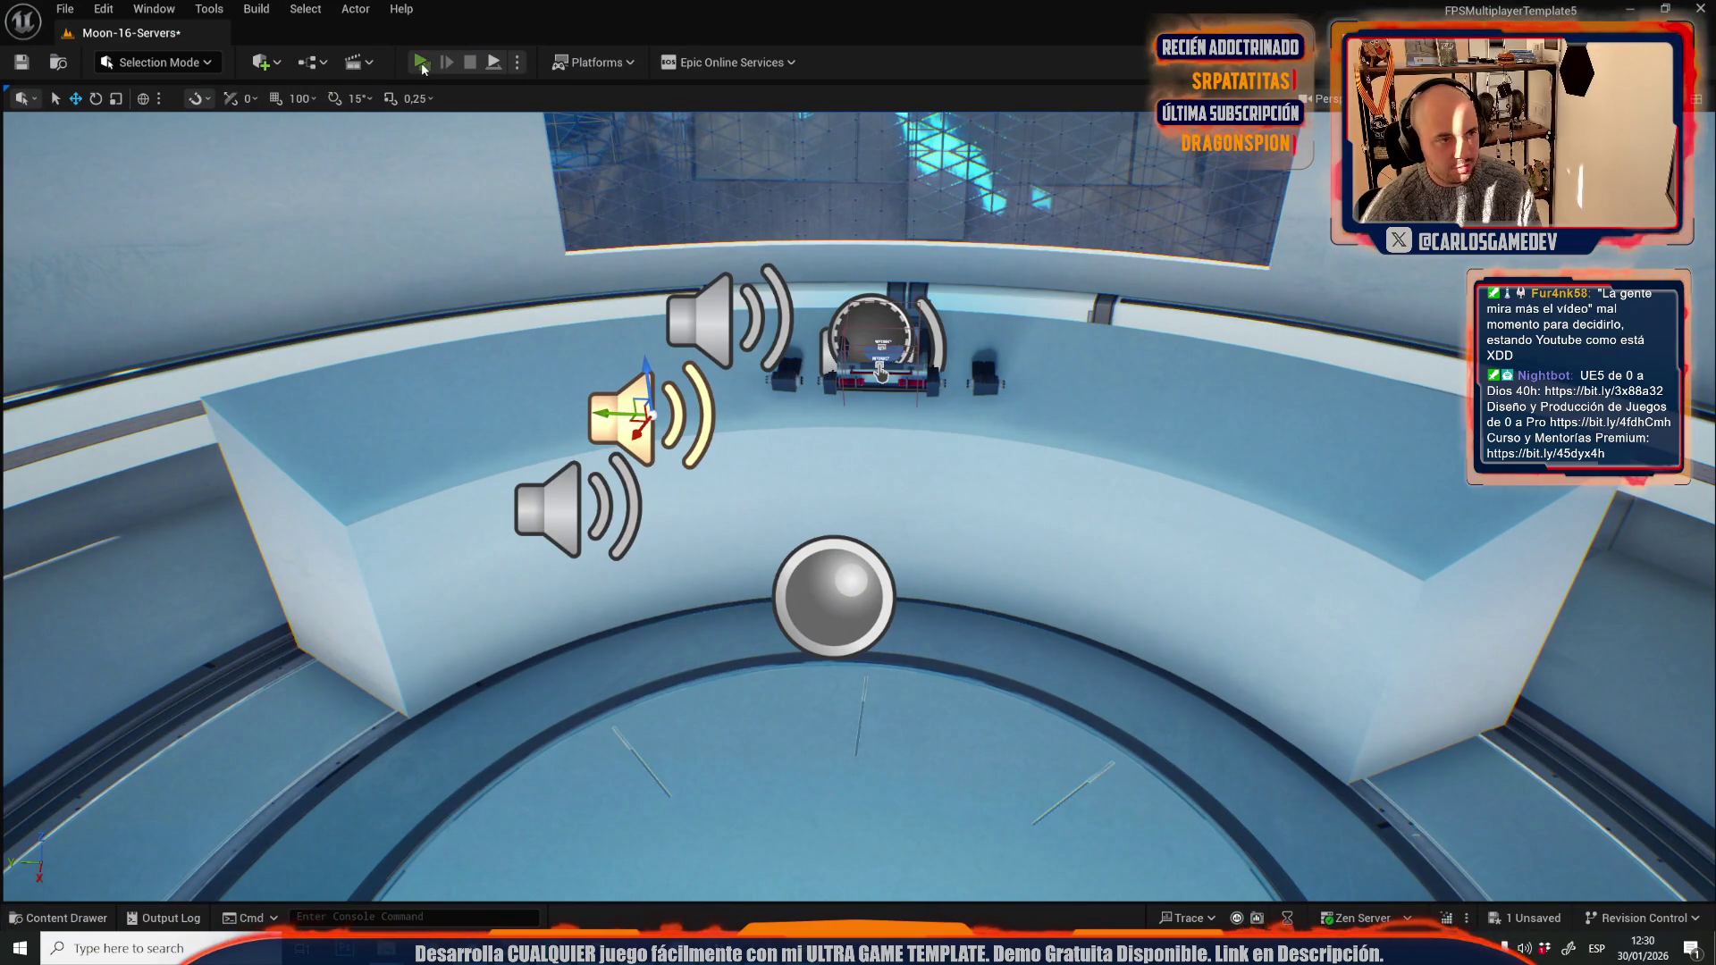
click(420, 63)
key(Escape)
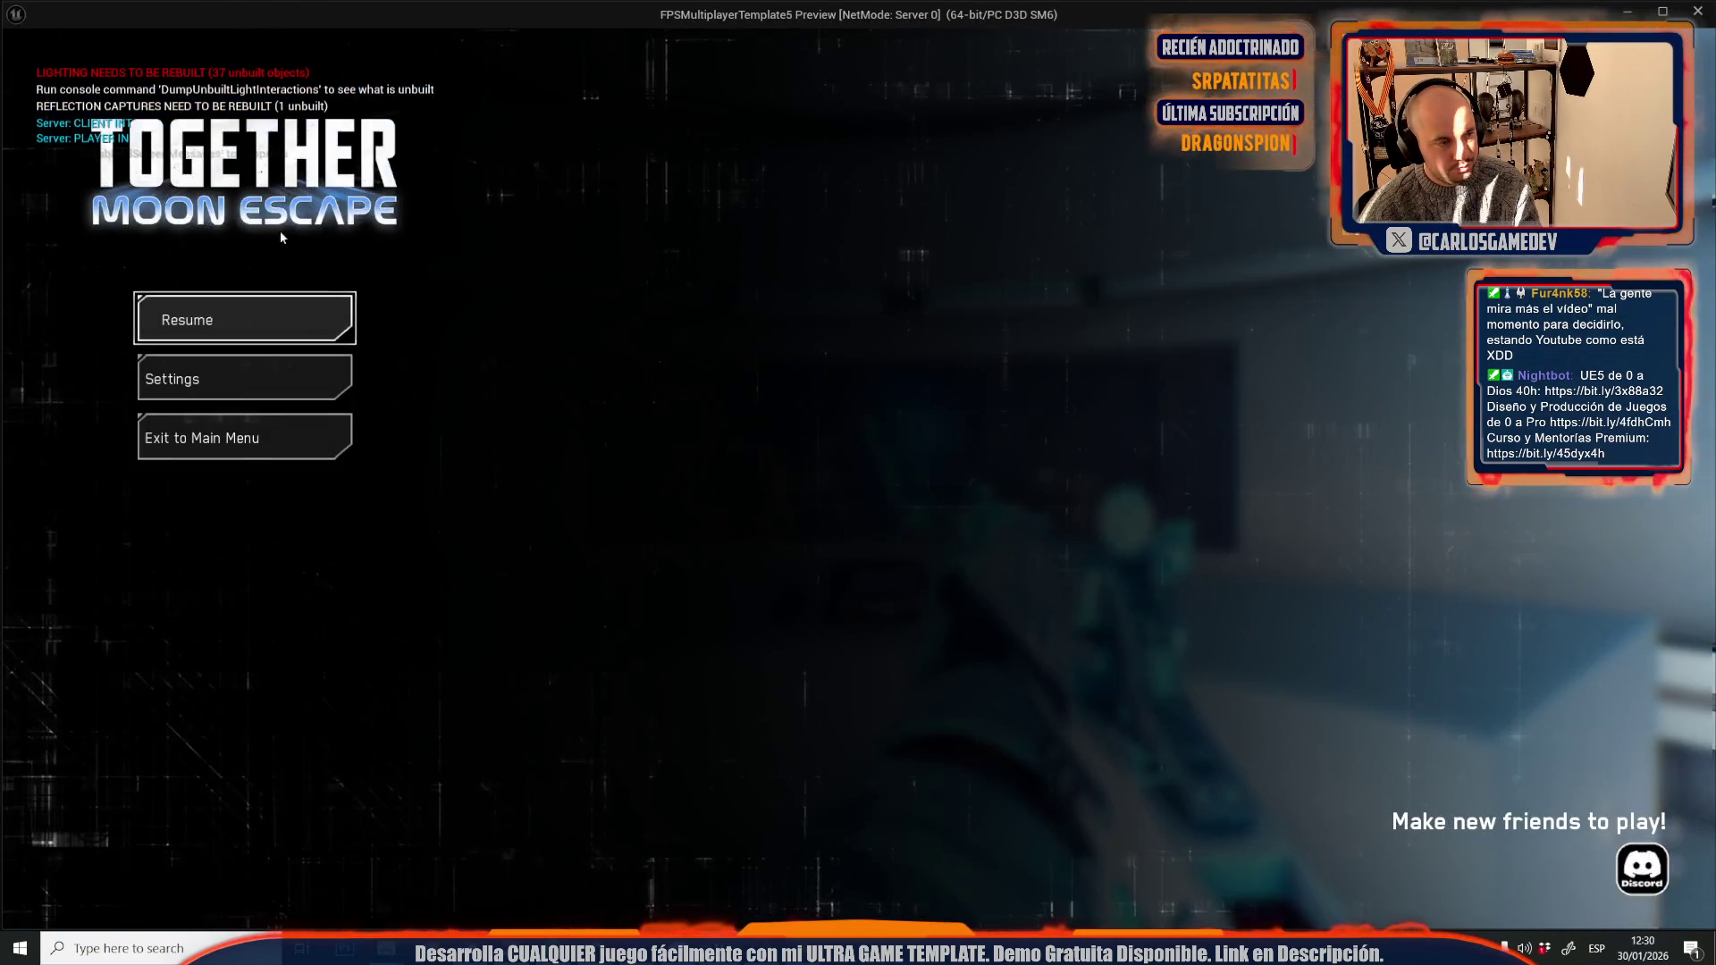
click(255, 376)
click(178, 118)
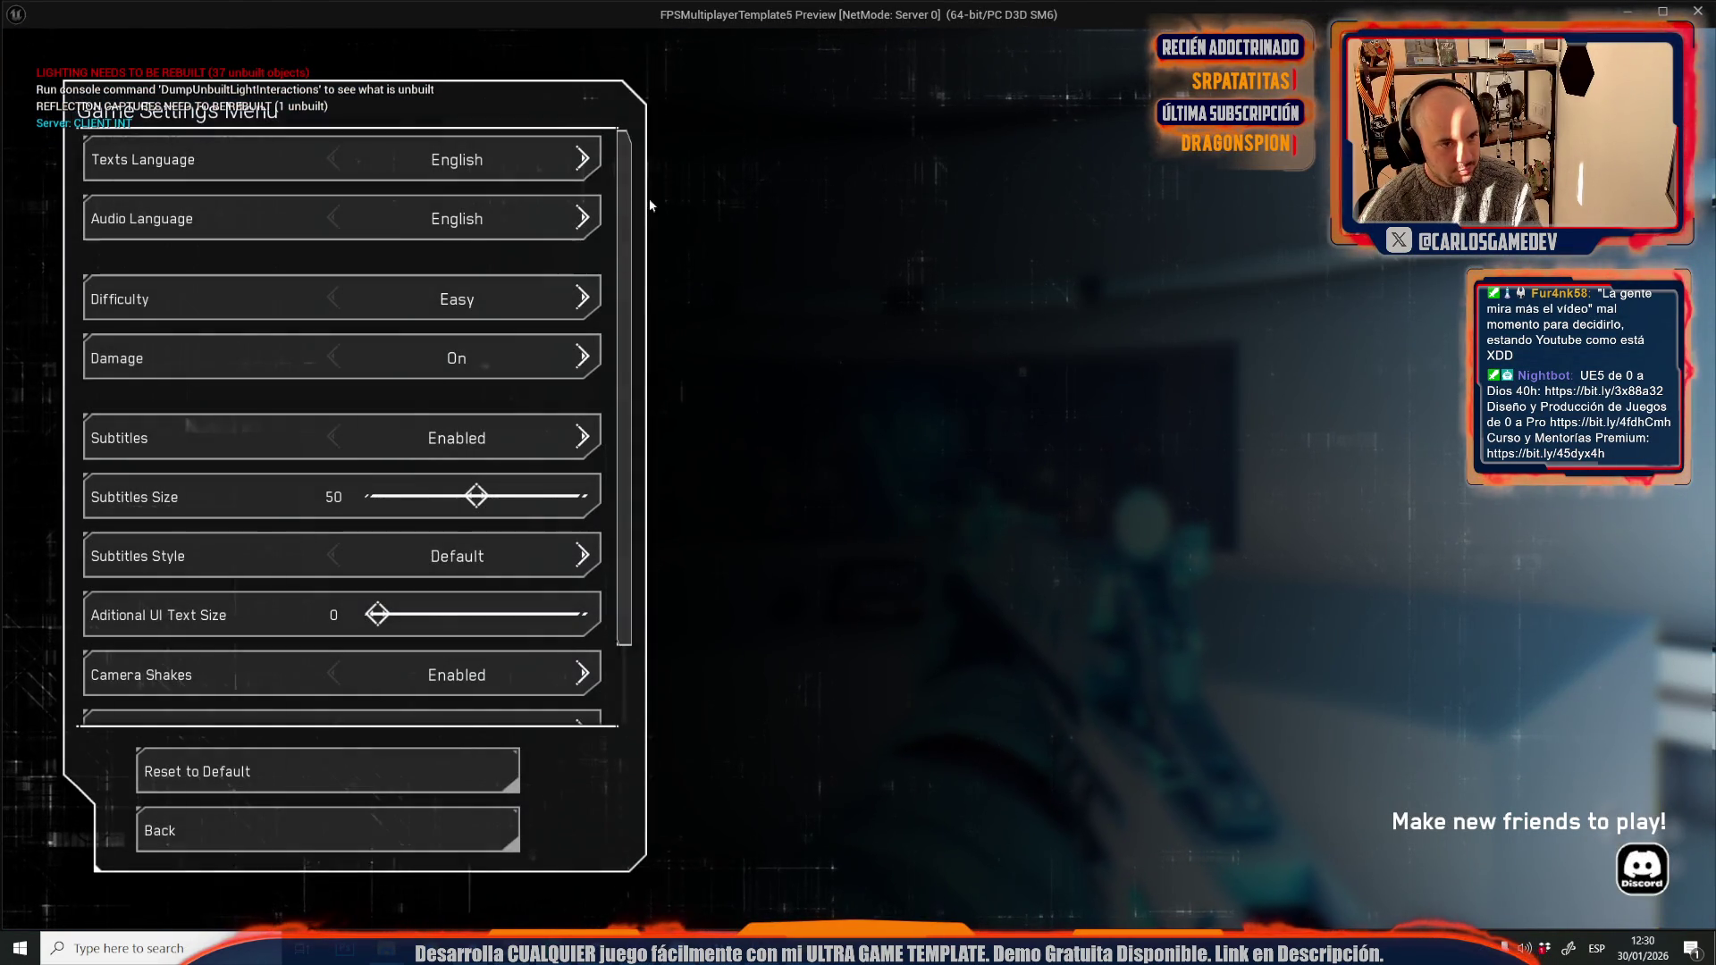
key(Escape)
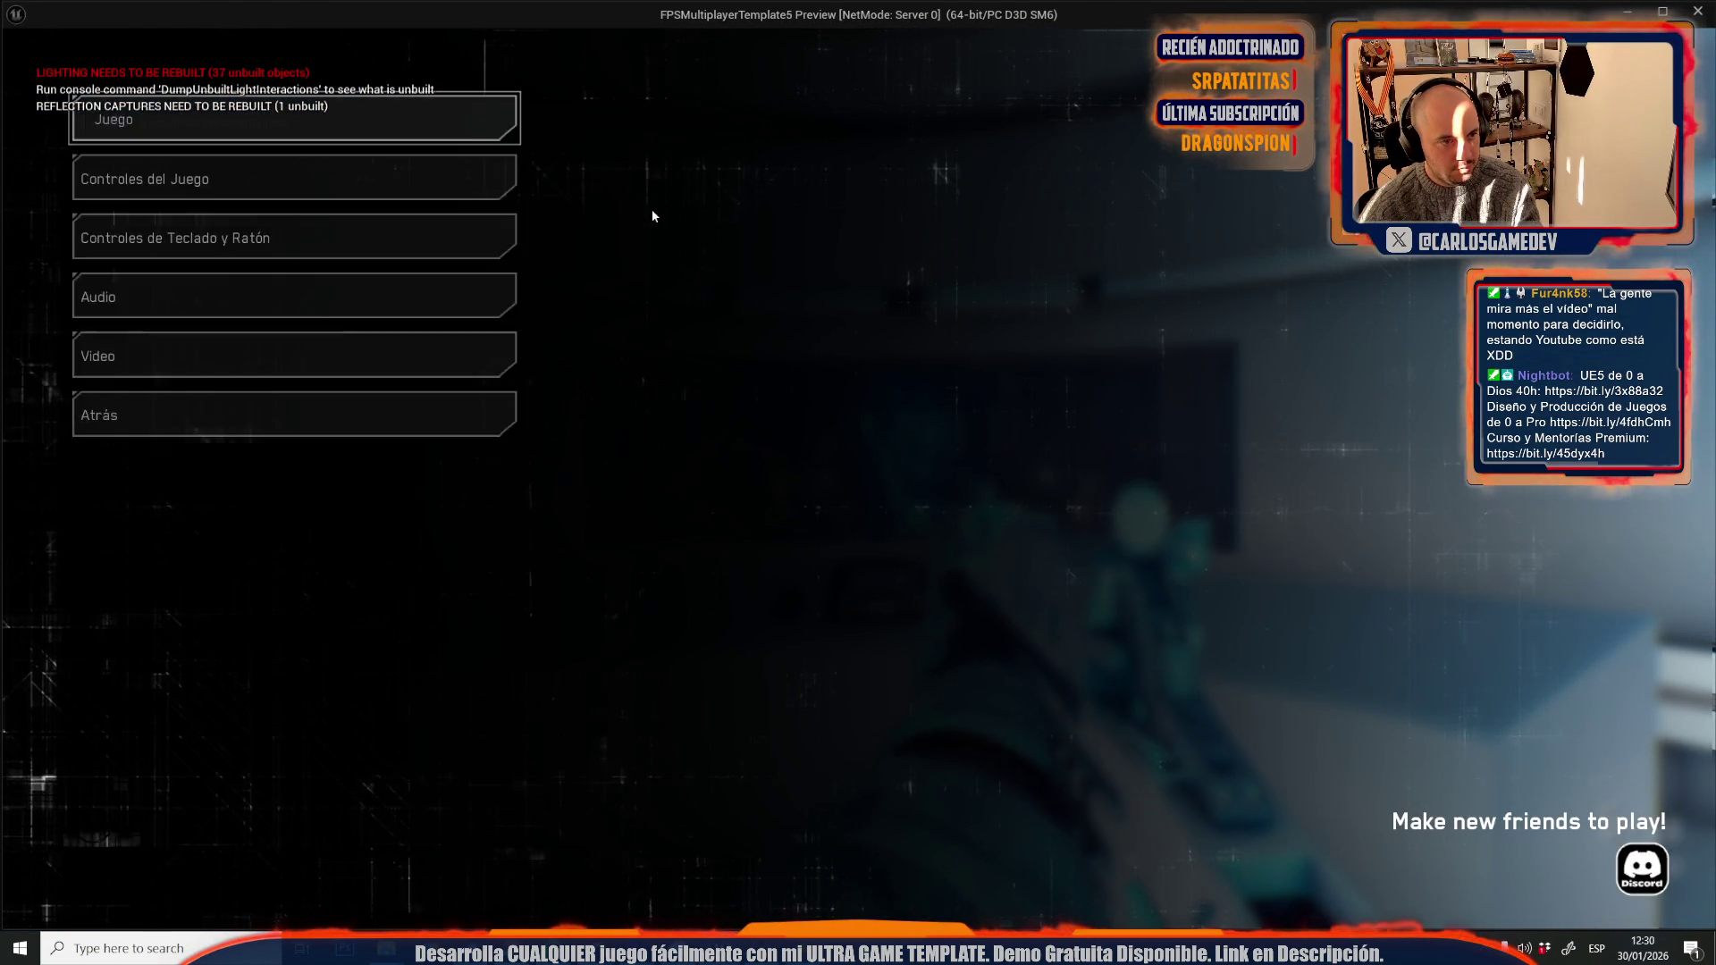
key(Escape)
key(w)
key(e)
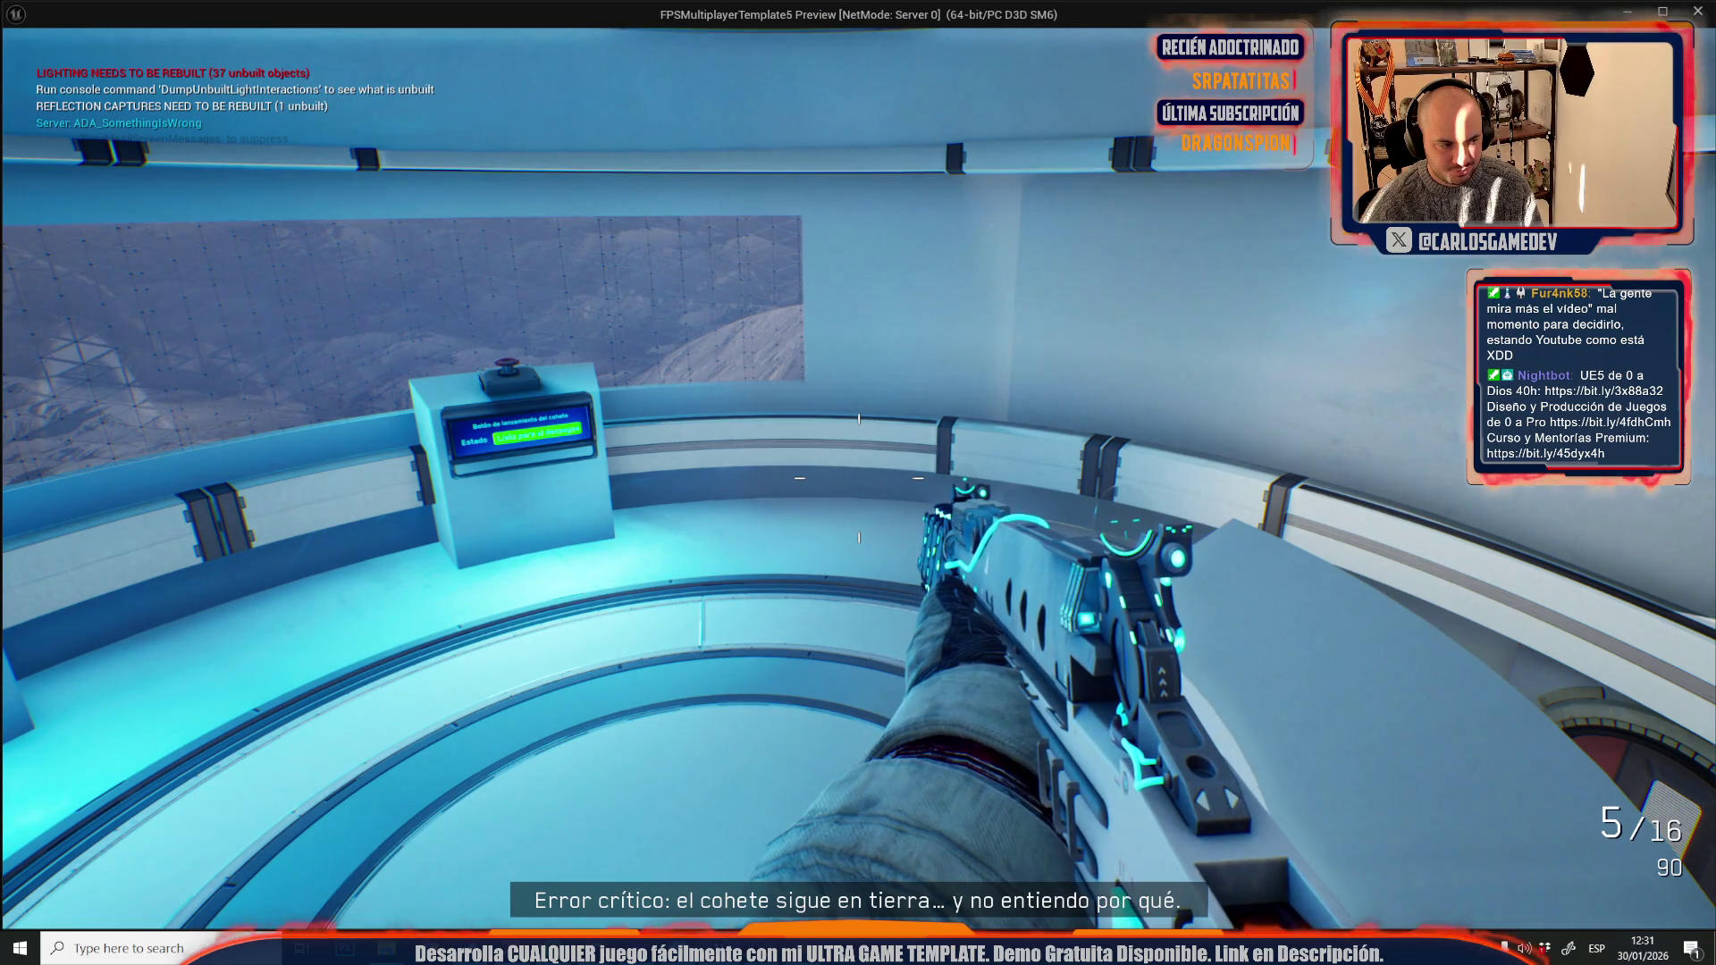
key(Escape)
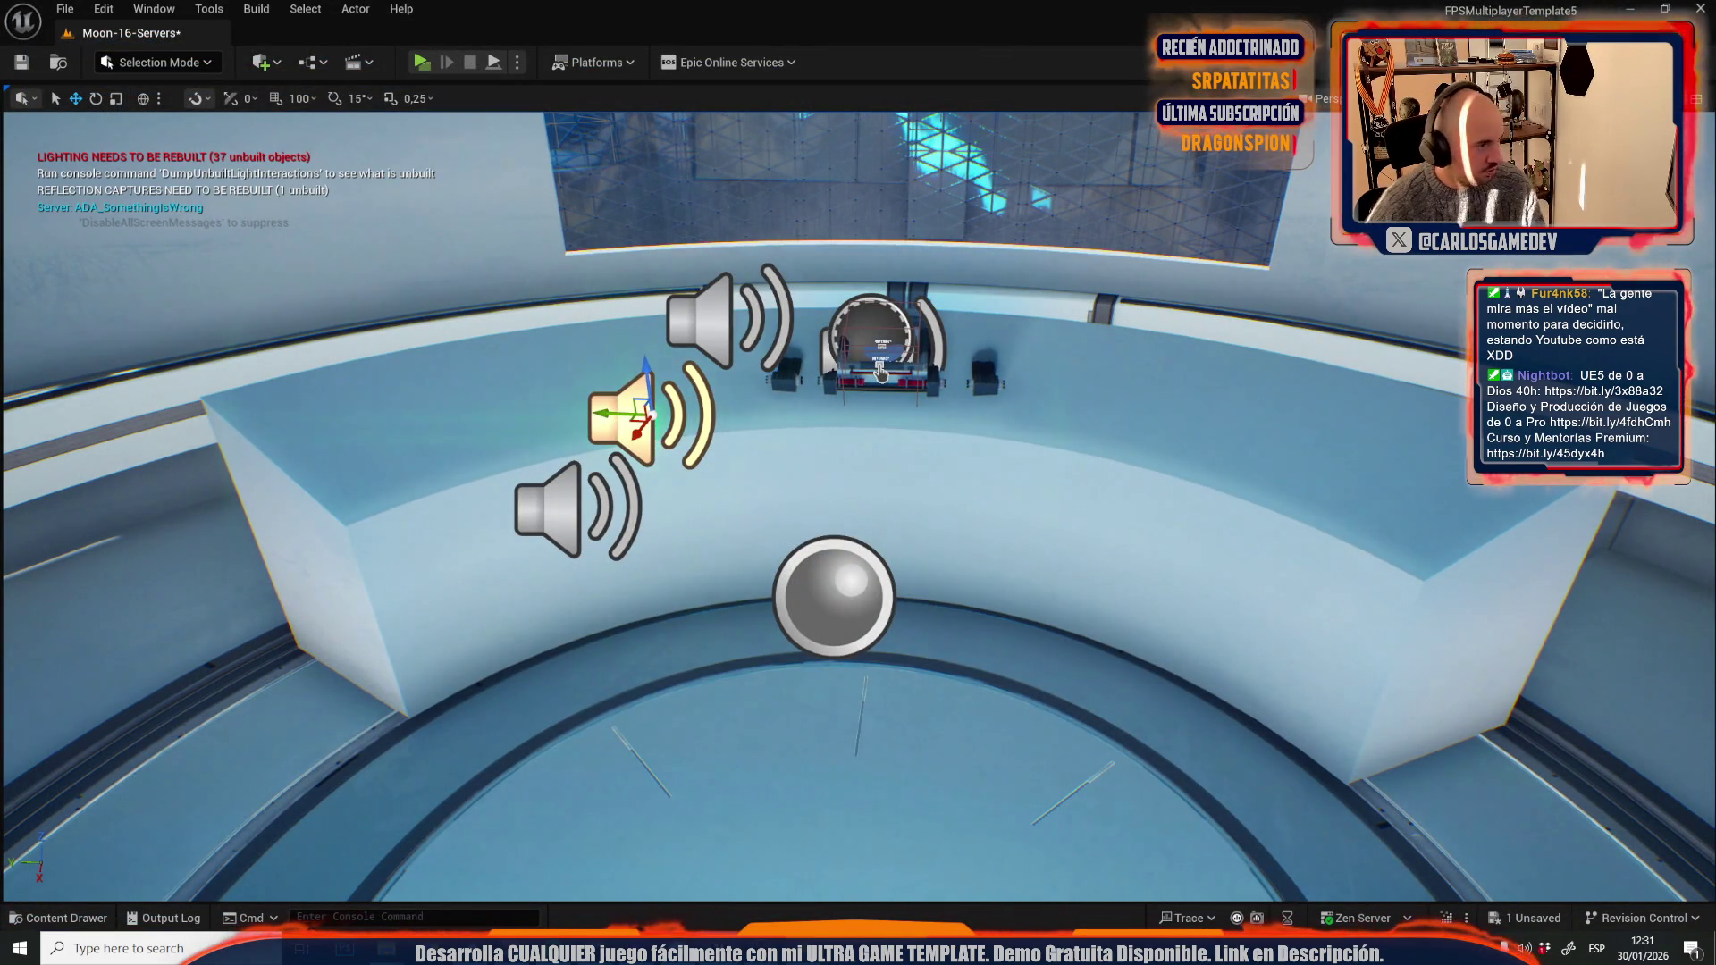
- Reopen the Level Blueprint, set Spawn Sound 2D Volume Multiplier to 1,5, and save the map
click(308, 62)
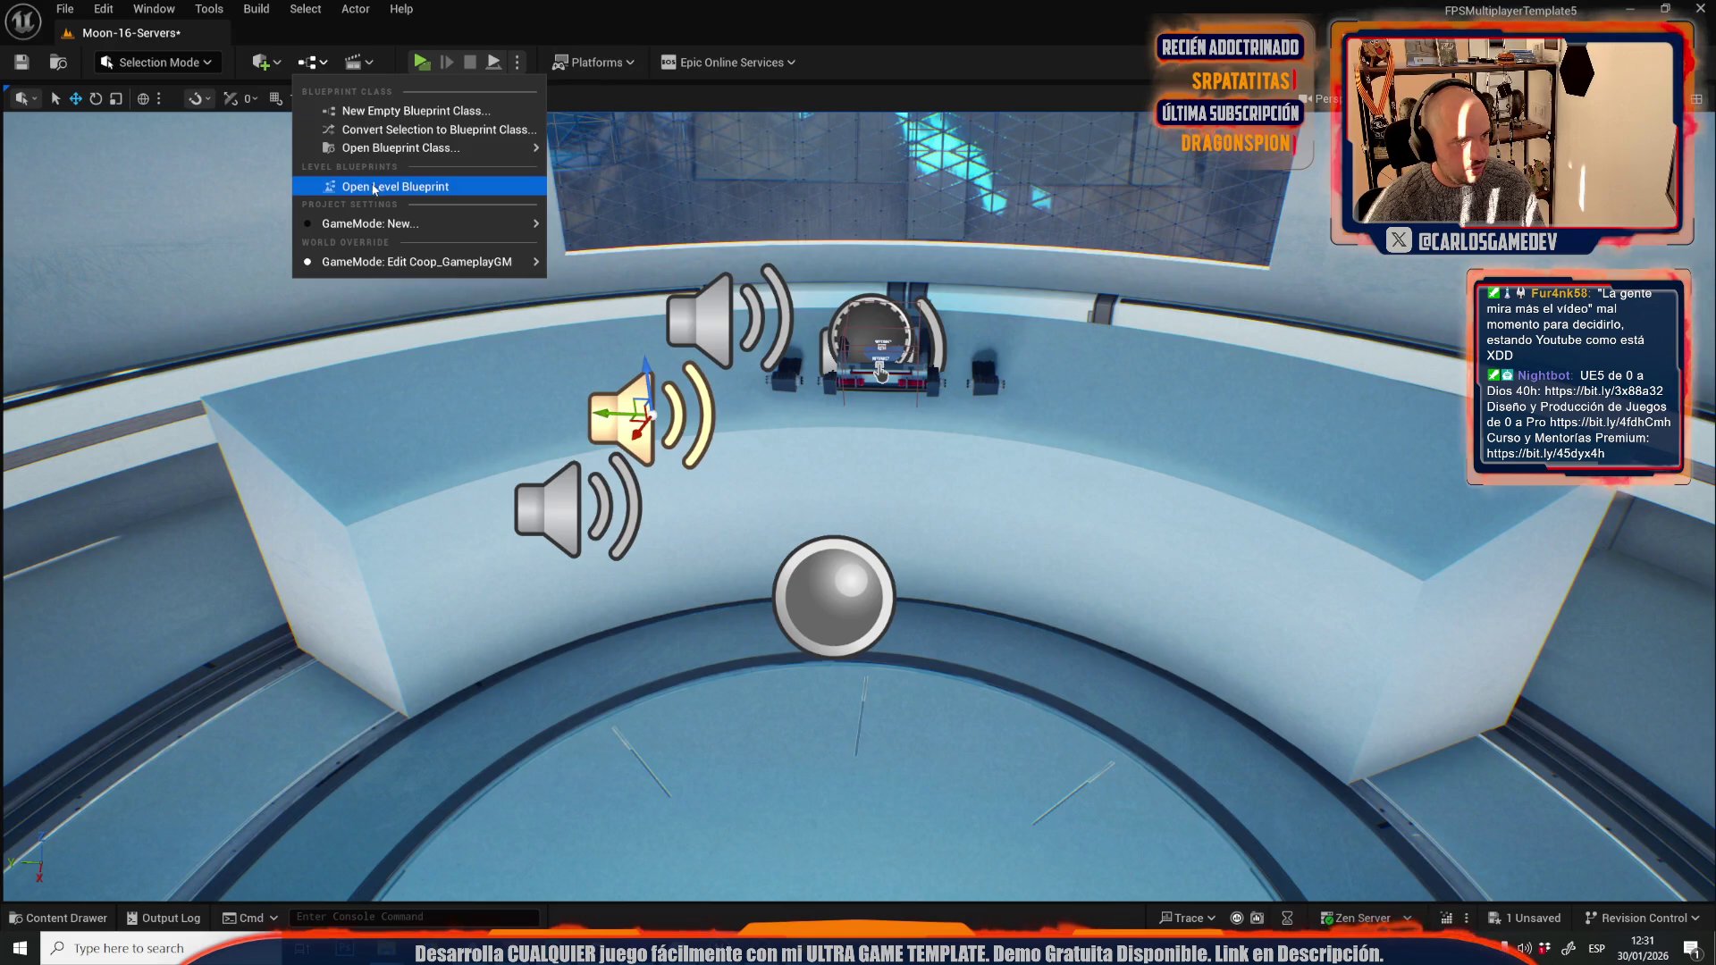
click(373, 187)
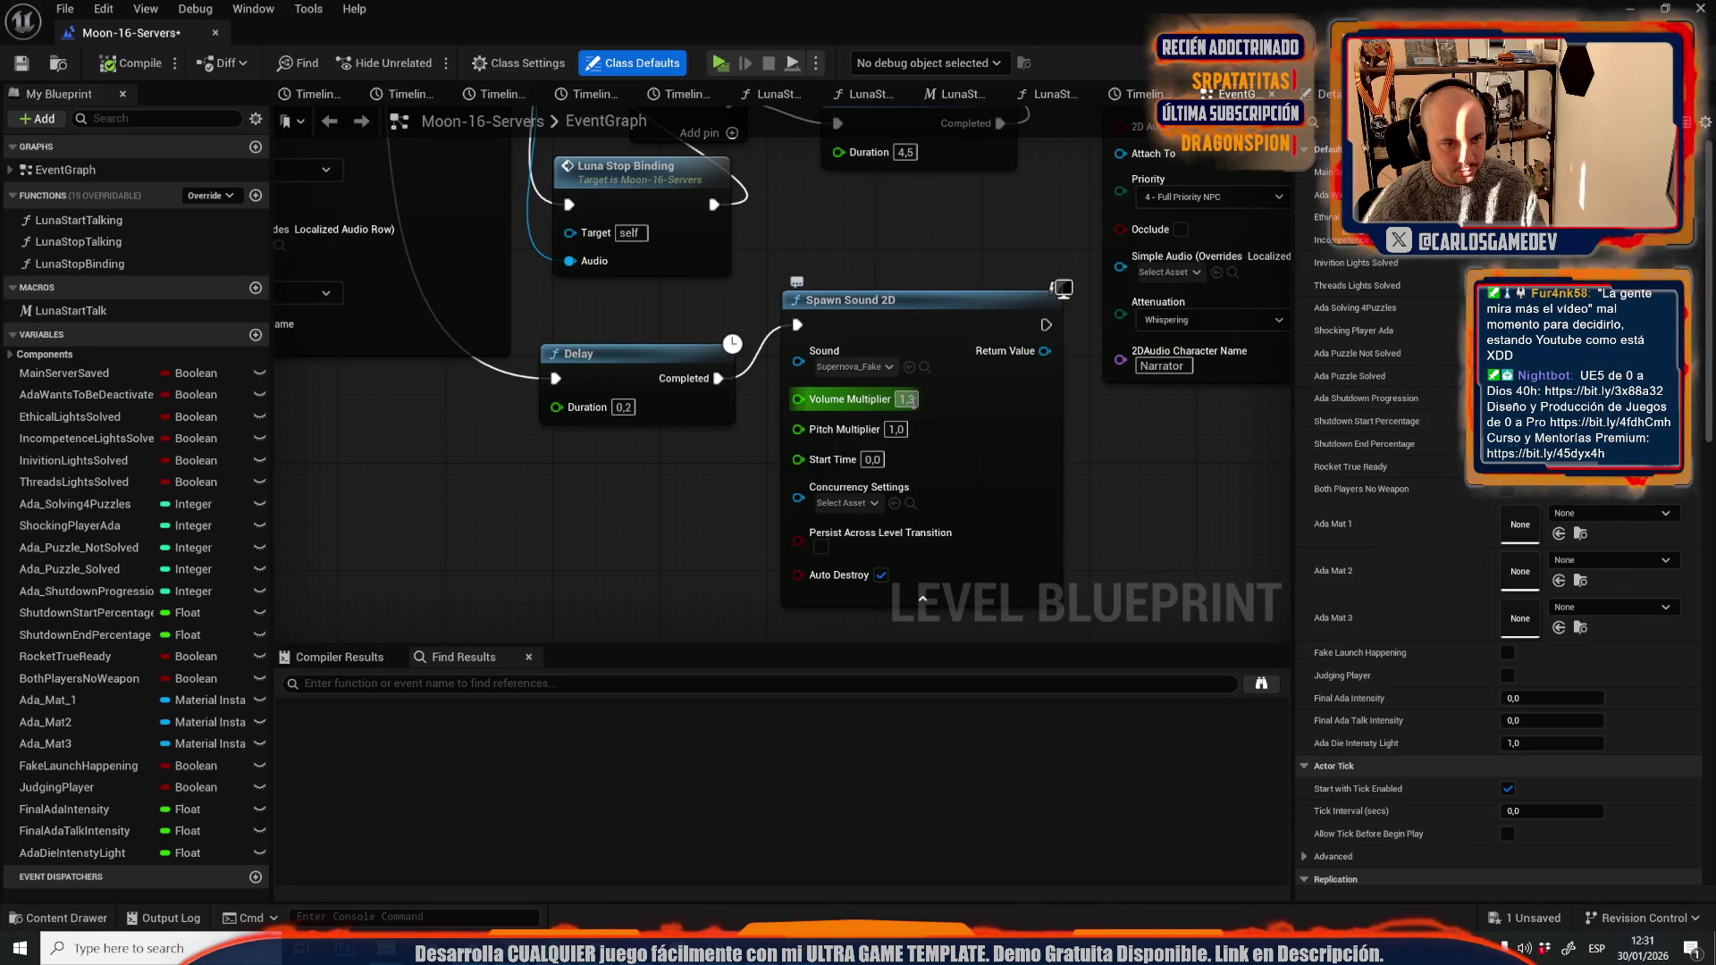
click(906, 400)
text(1,5)
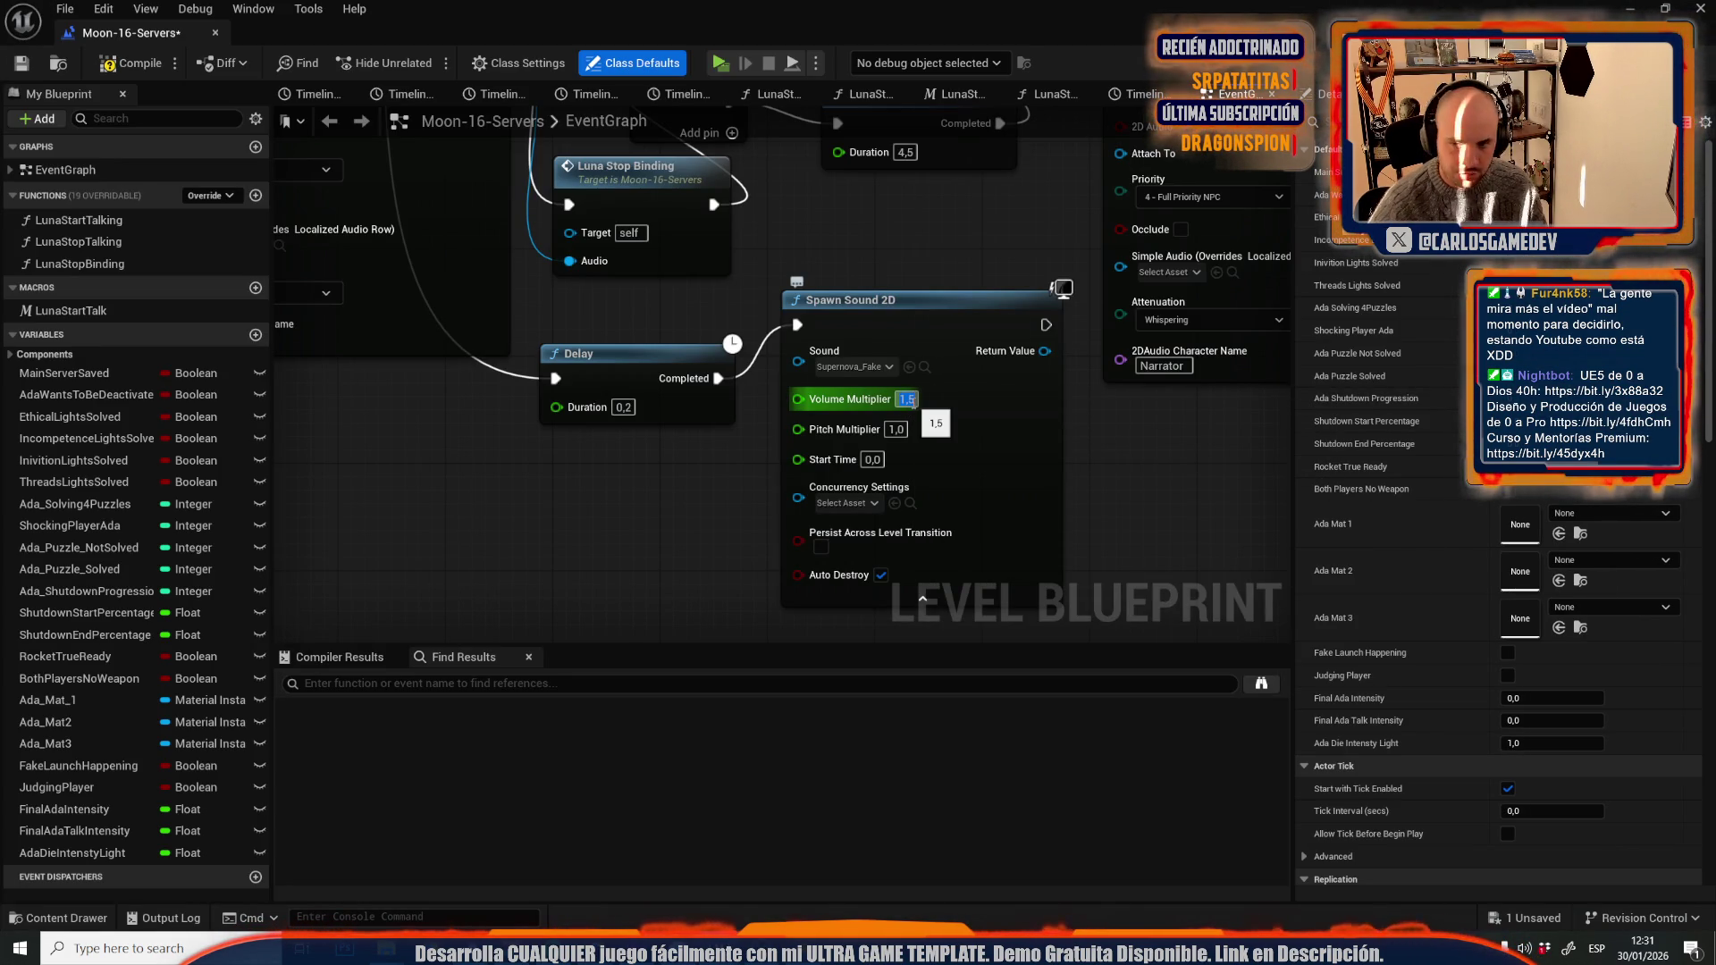
key(Return)
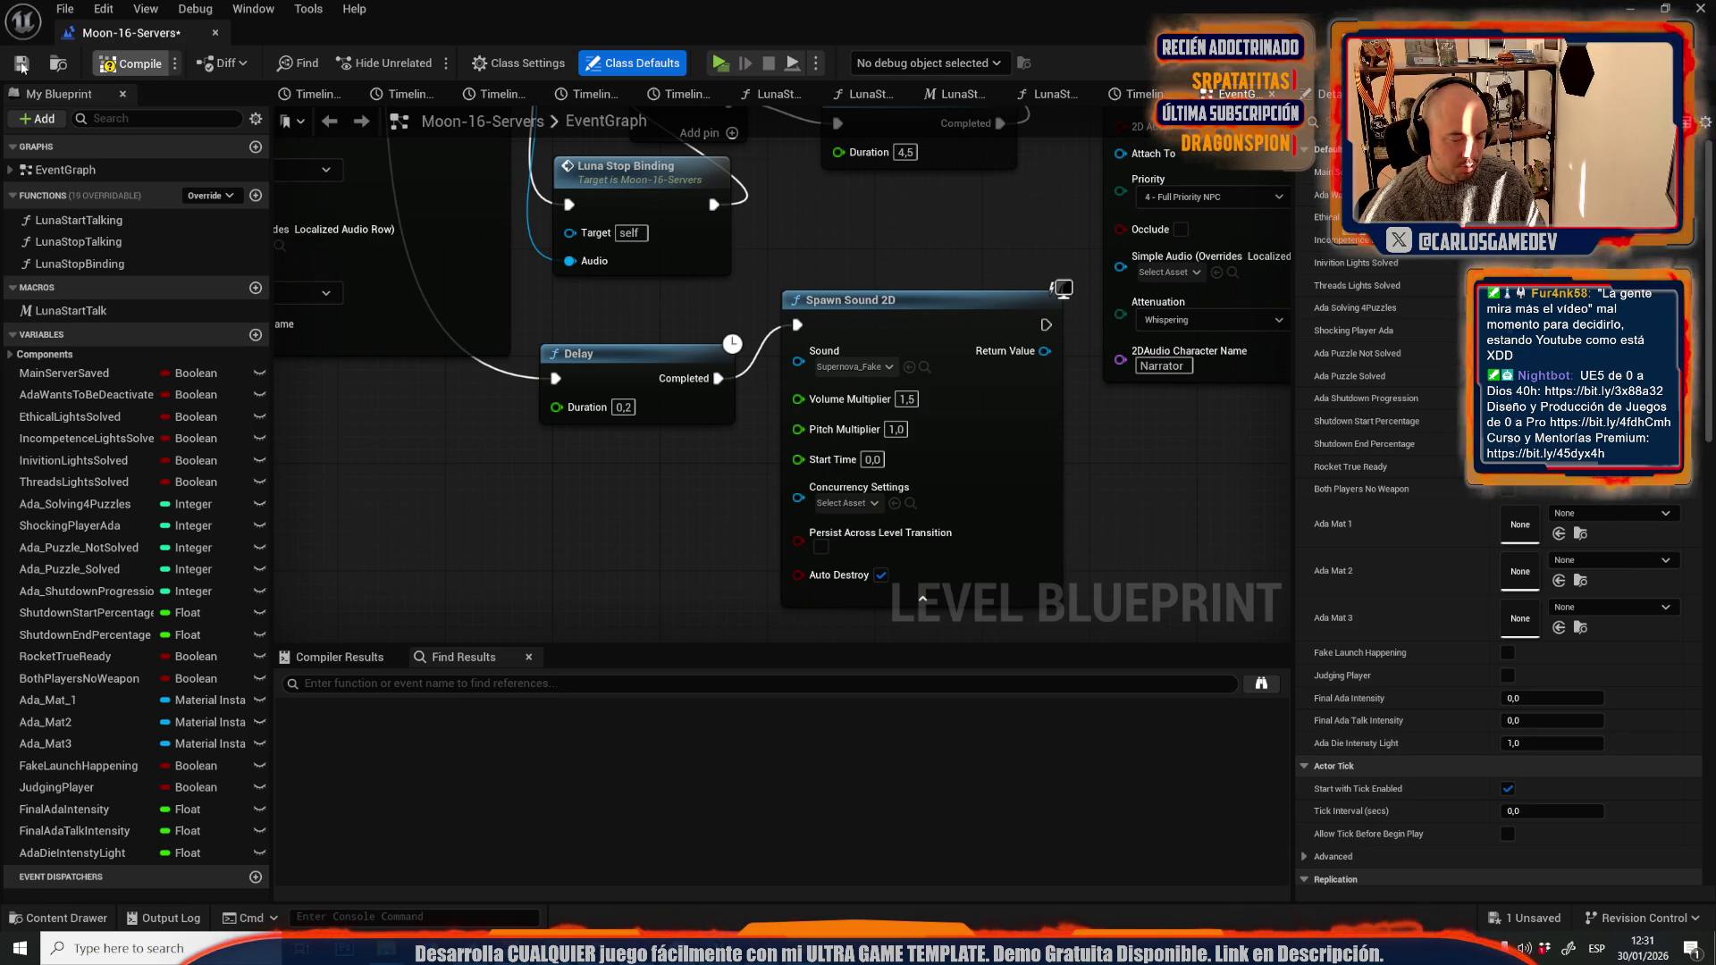
click(21, 64)
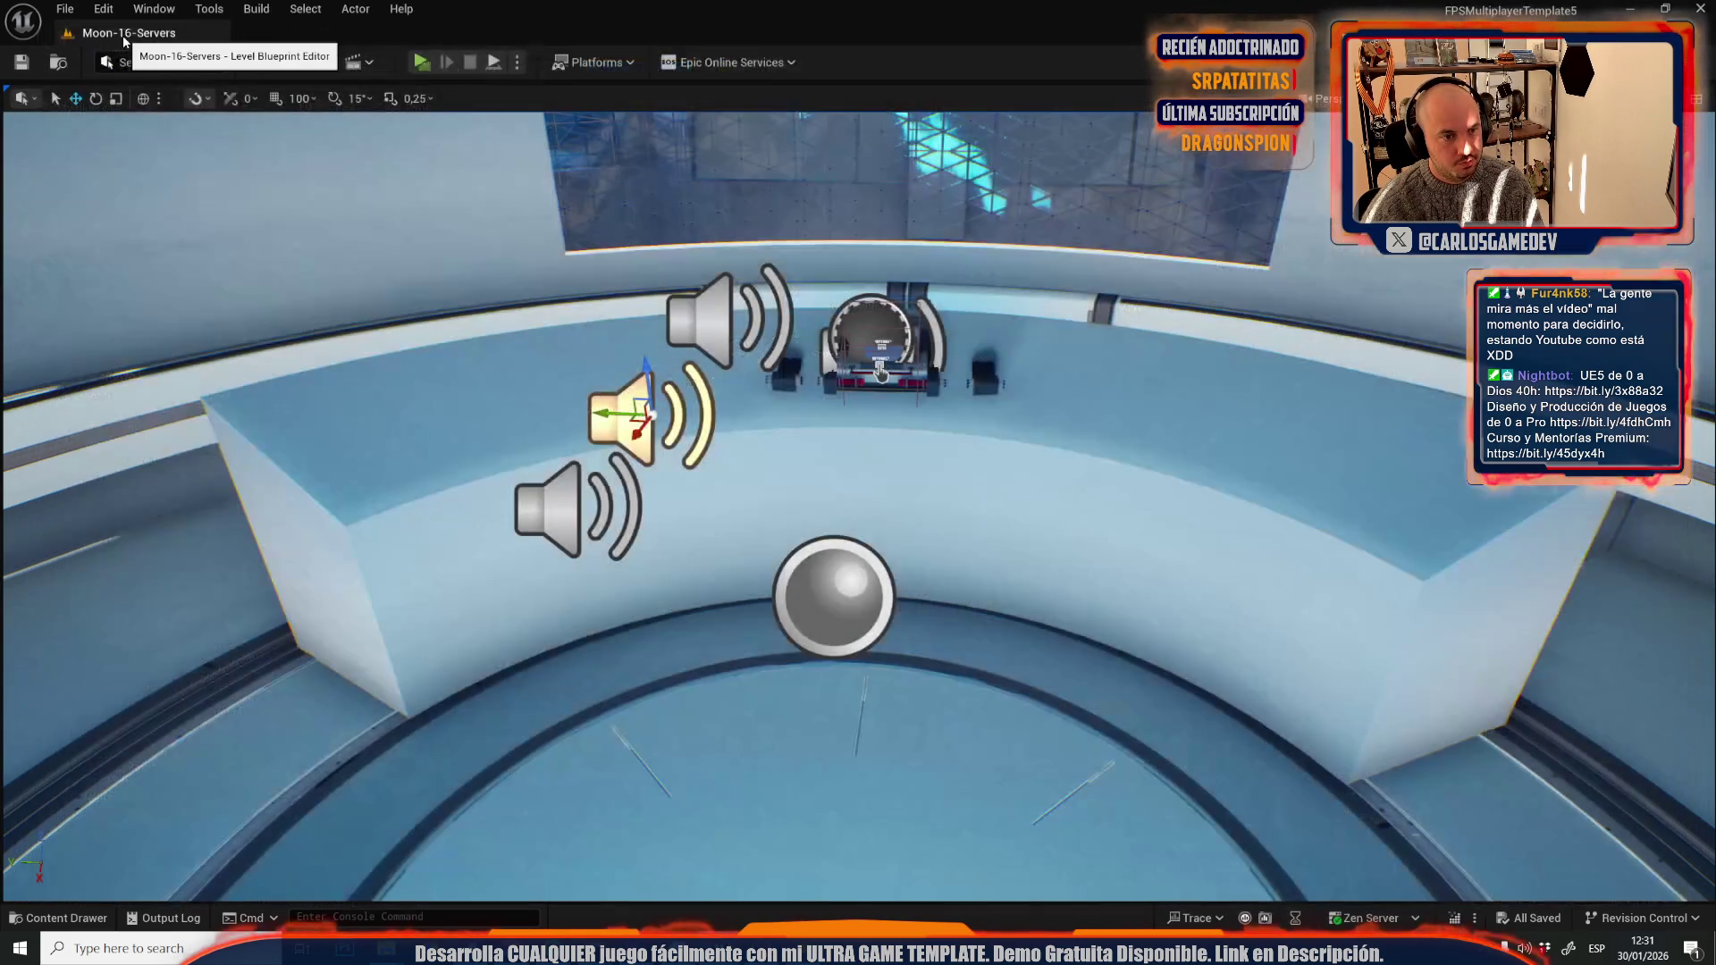
- Load the Moon-06 hallways level from Recent Levels
click(65, 9)
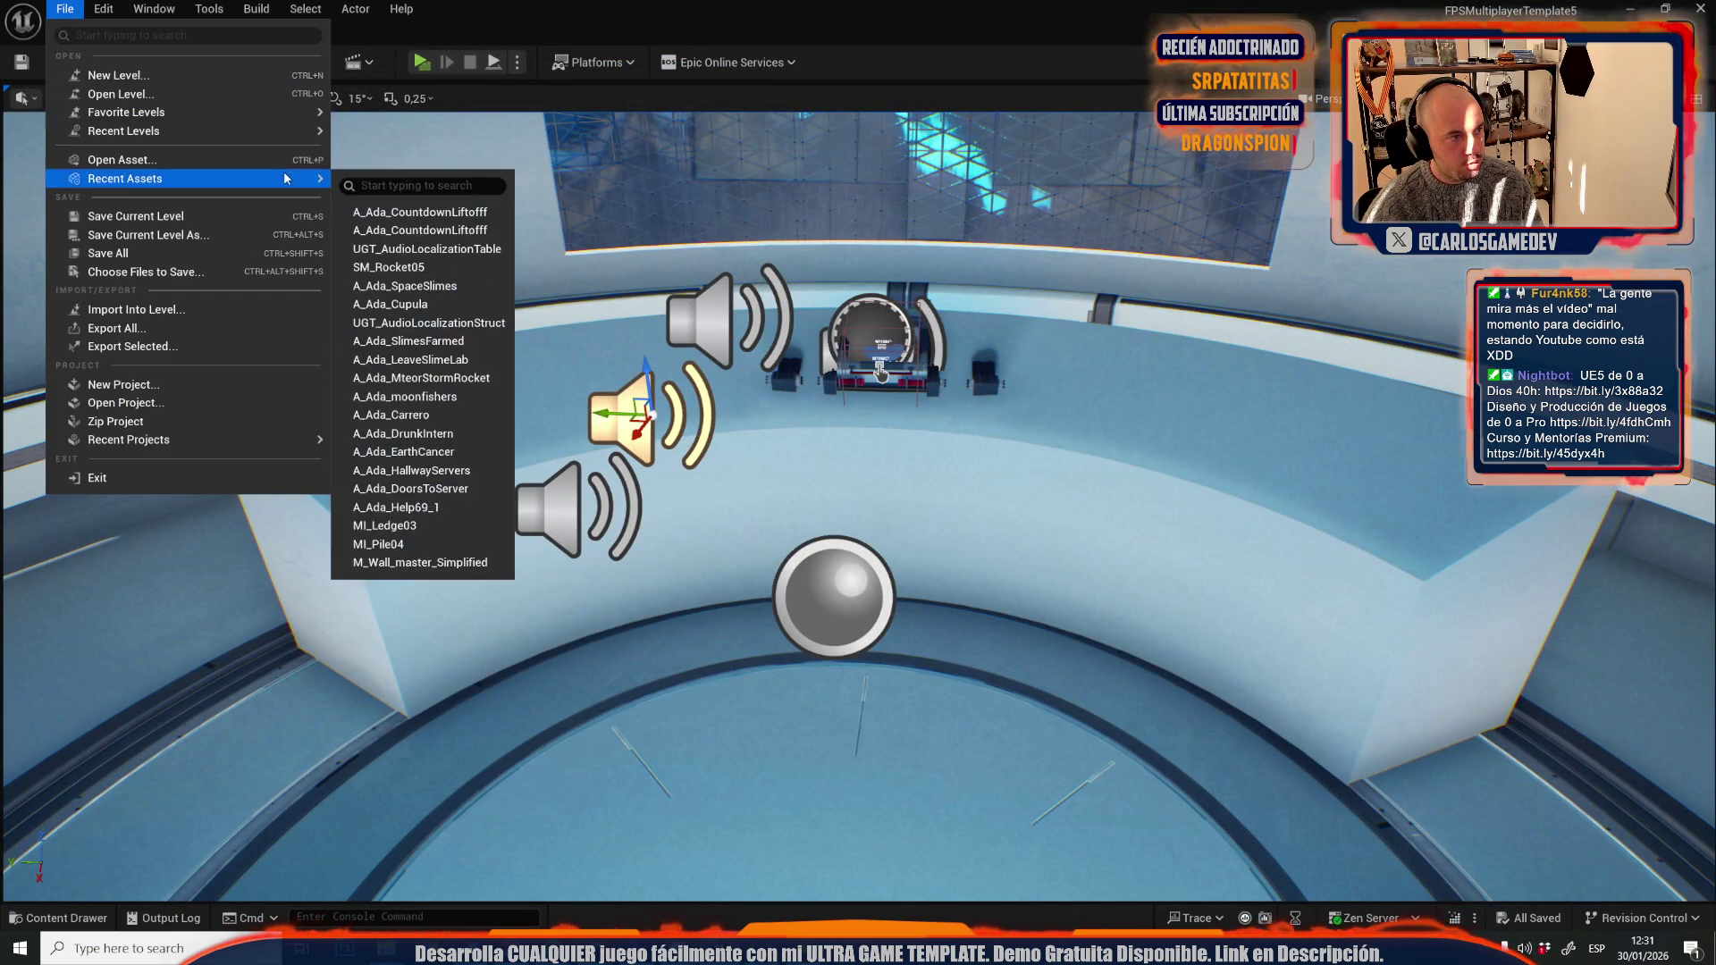
mouse_move(310, 133)
click(500, 212)
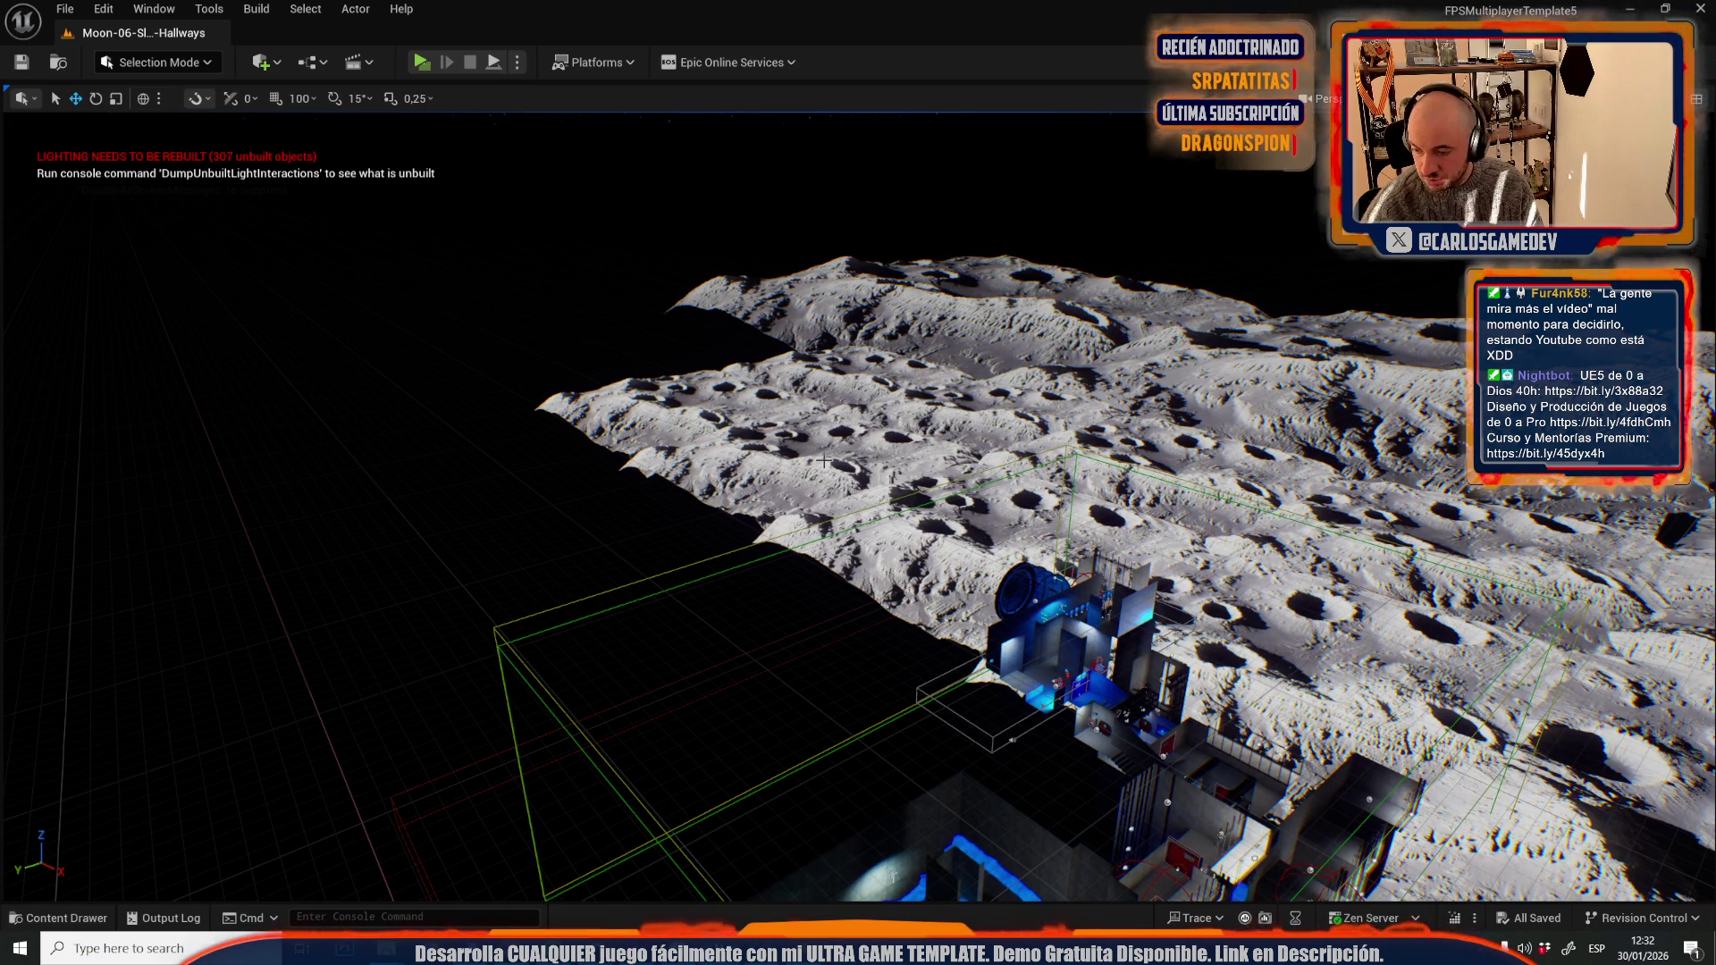
- Delete the grouped astronaut screens and frame the speaker actor by the green light
scroll(1088, 619, up, 10)
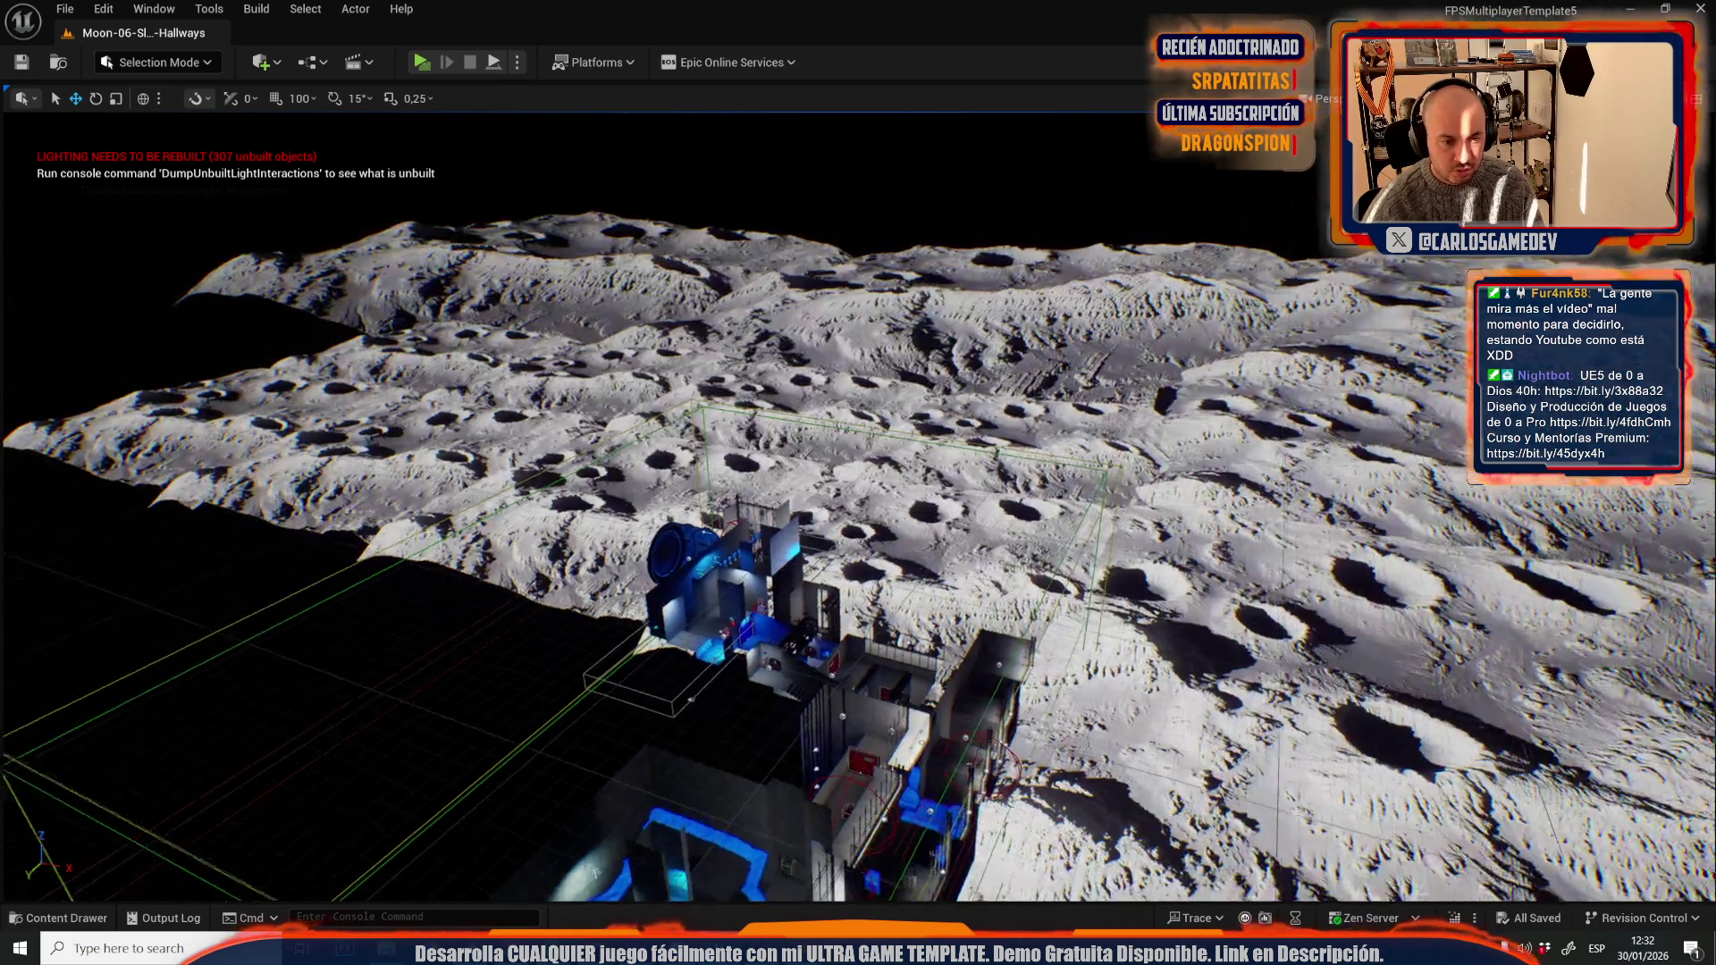
scroll(858, 501, up, 10)
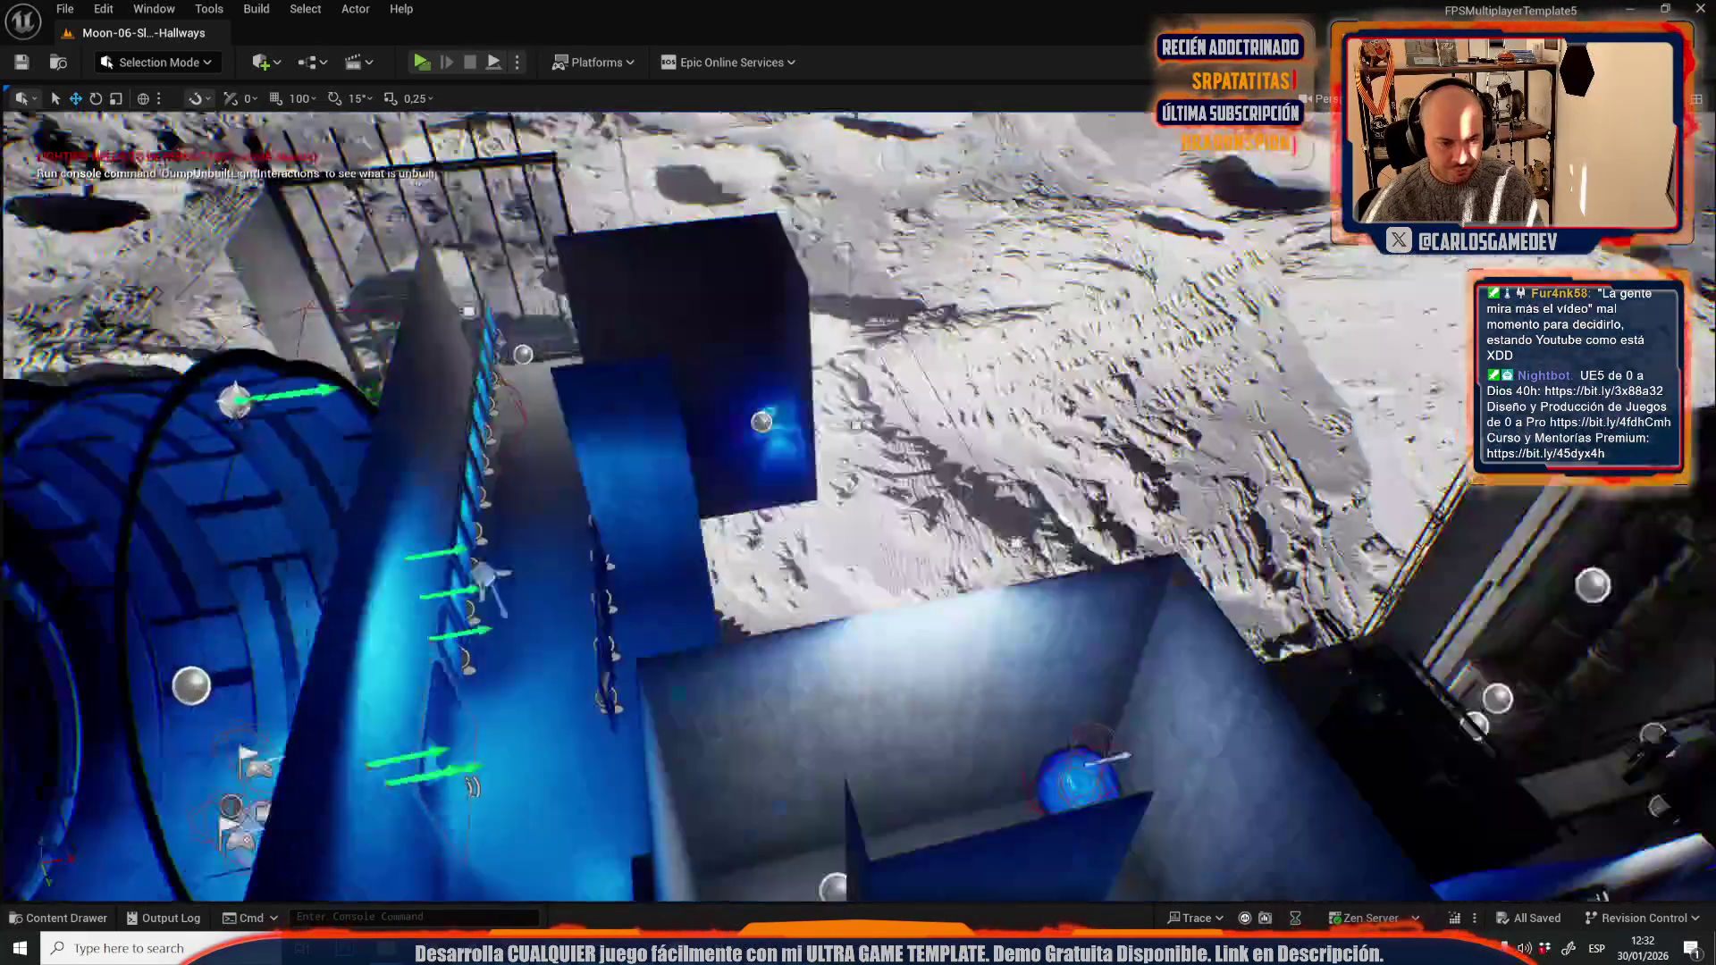
scroll(858, 501, up, 10)
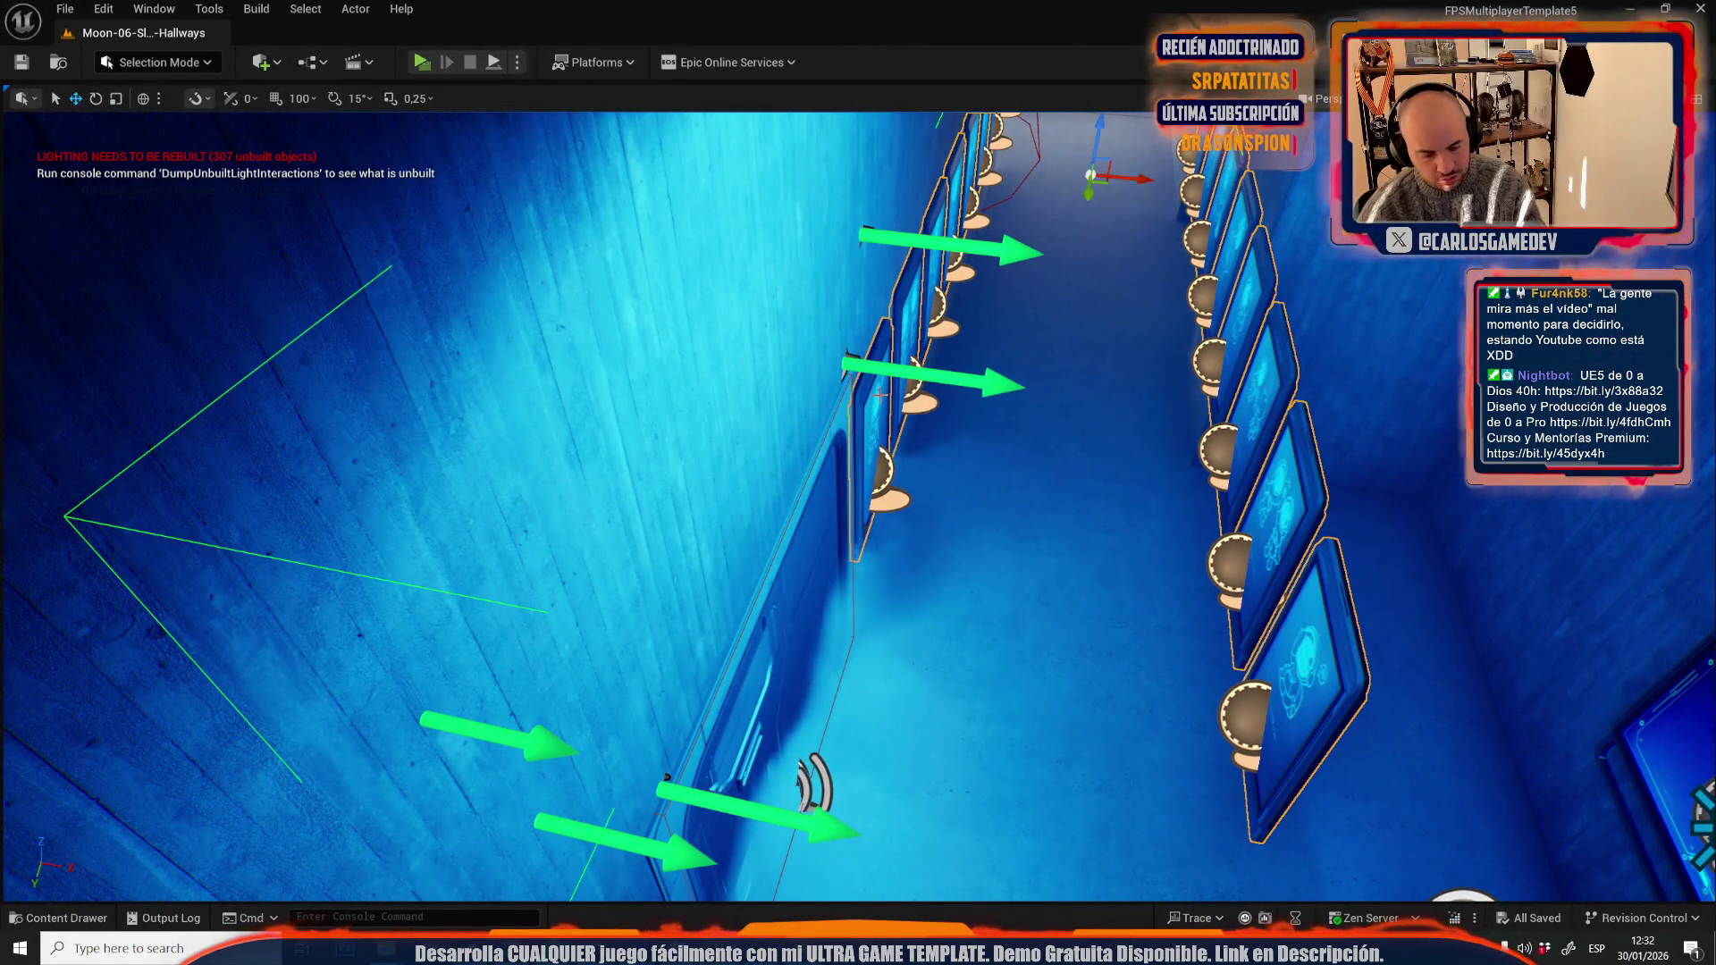
key(Delete)
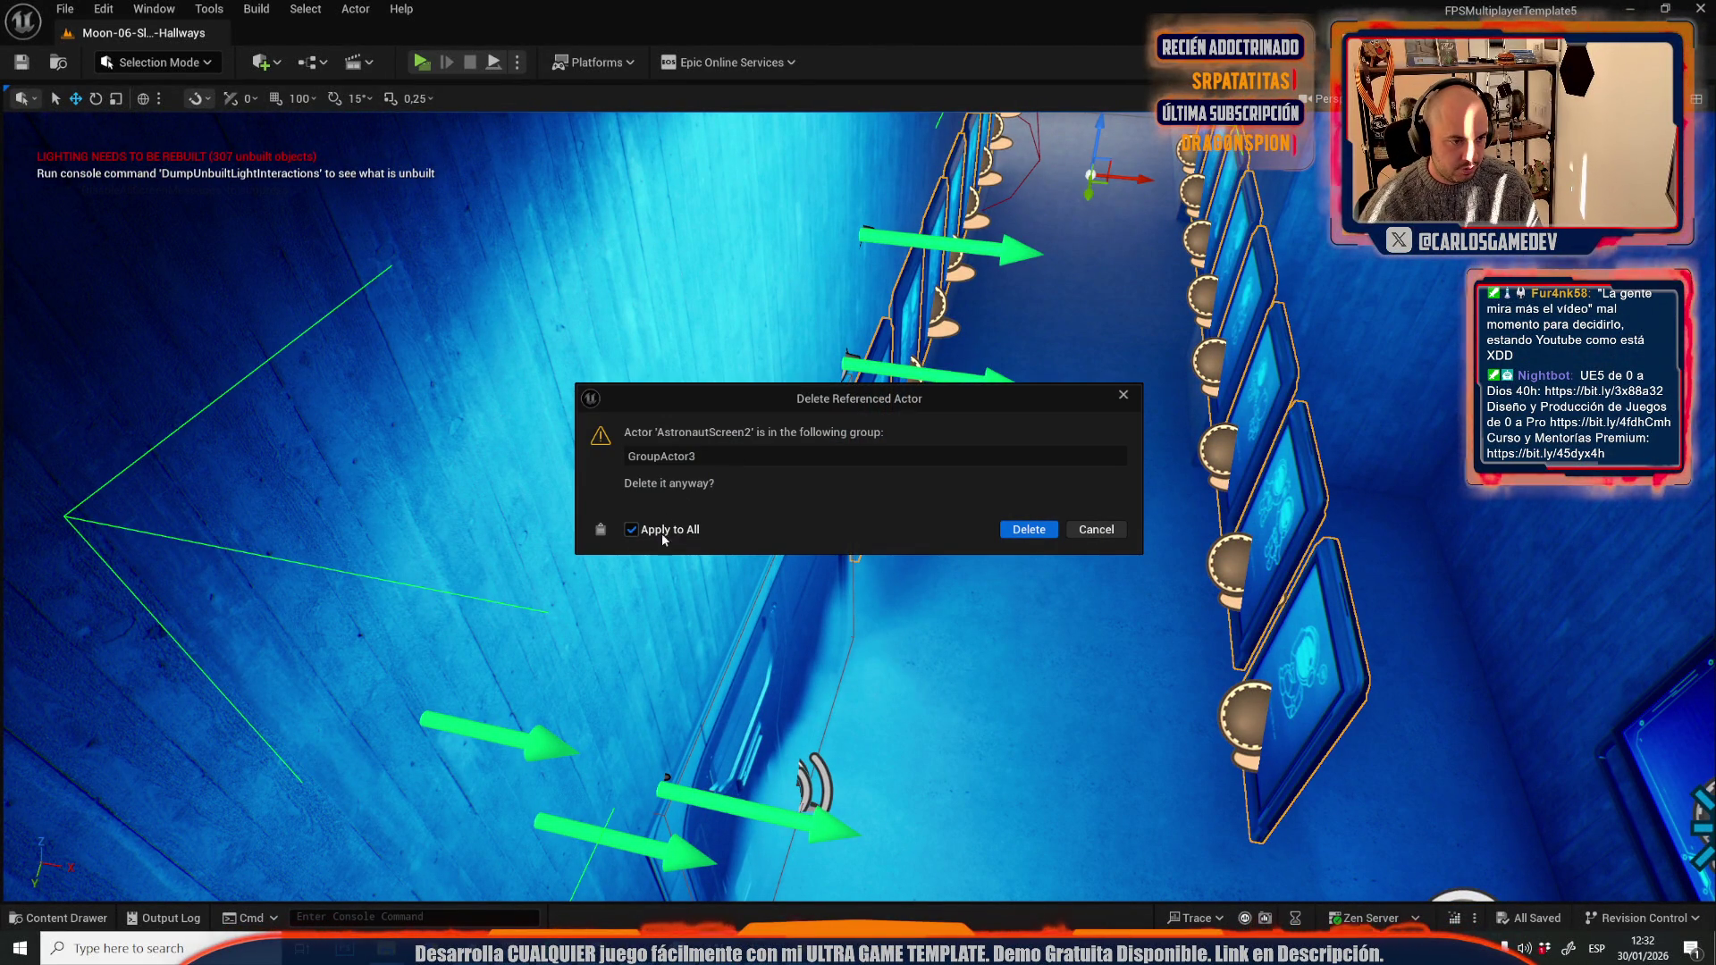
click(1048, 535)
scroll(1048, 534, up, 5)
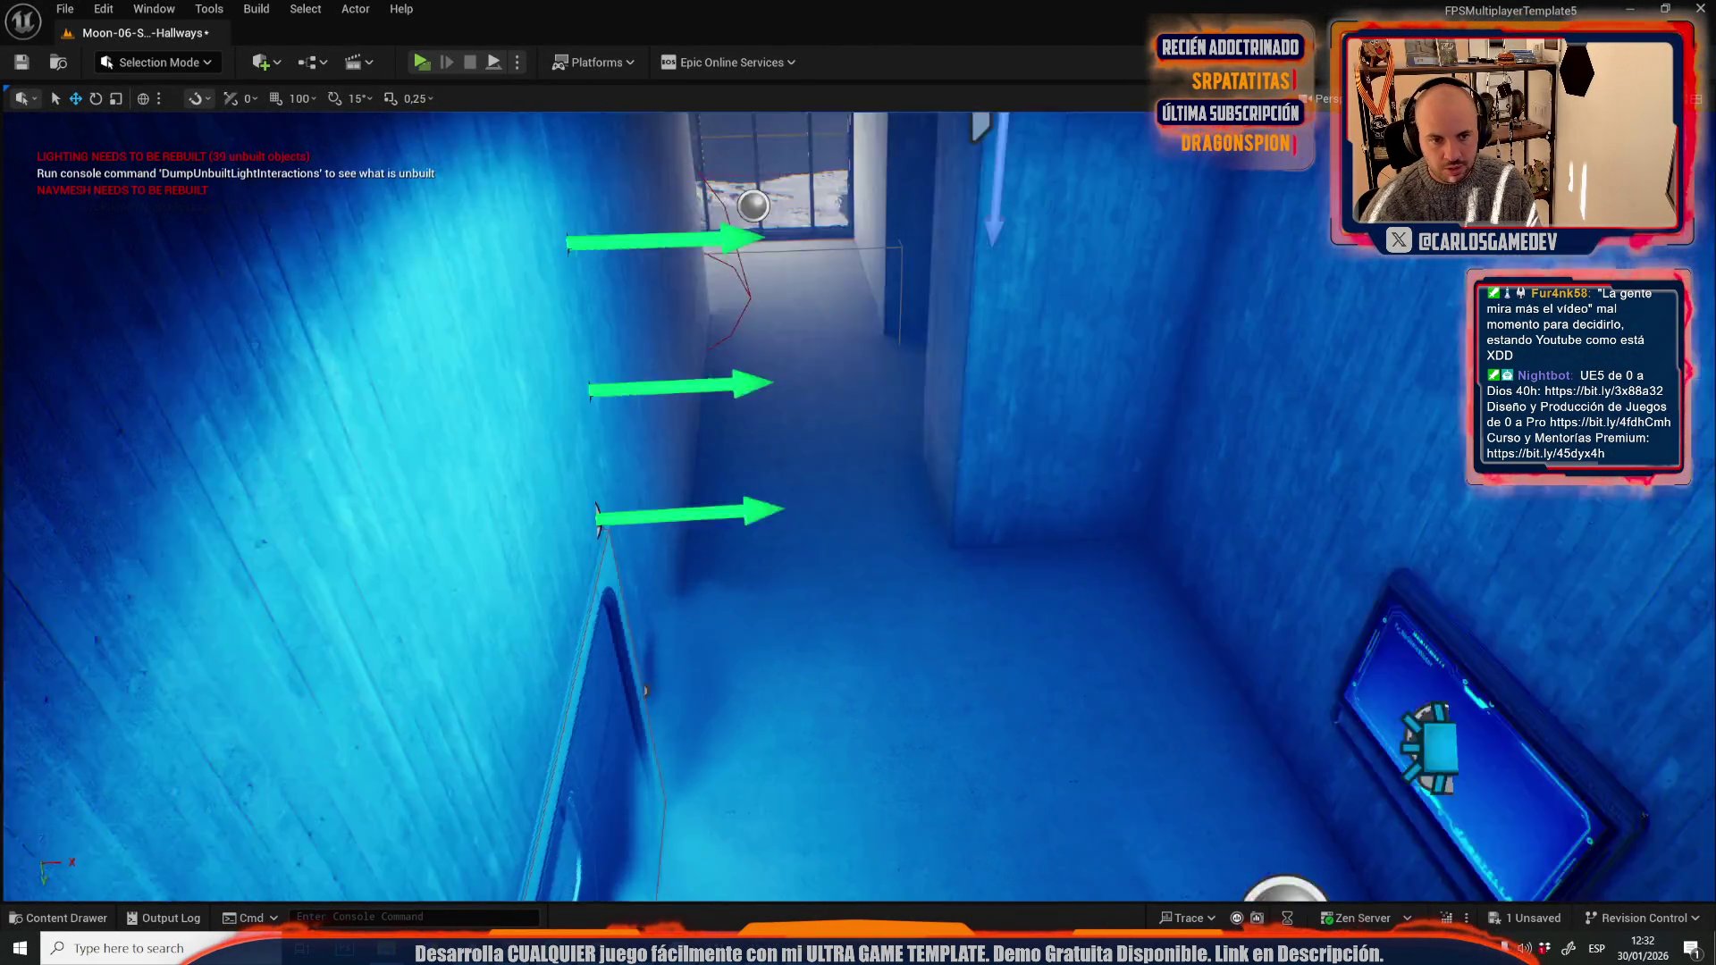
scroll(858, 501, down, 10)
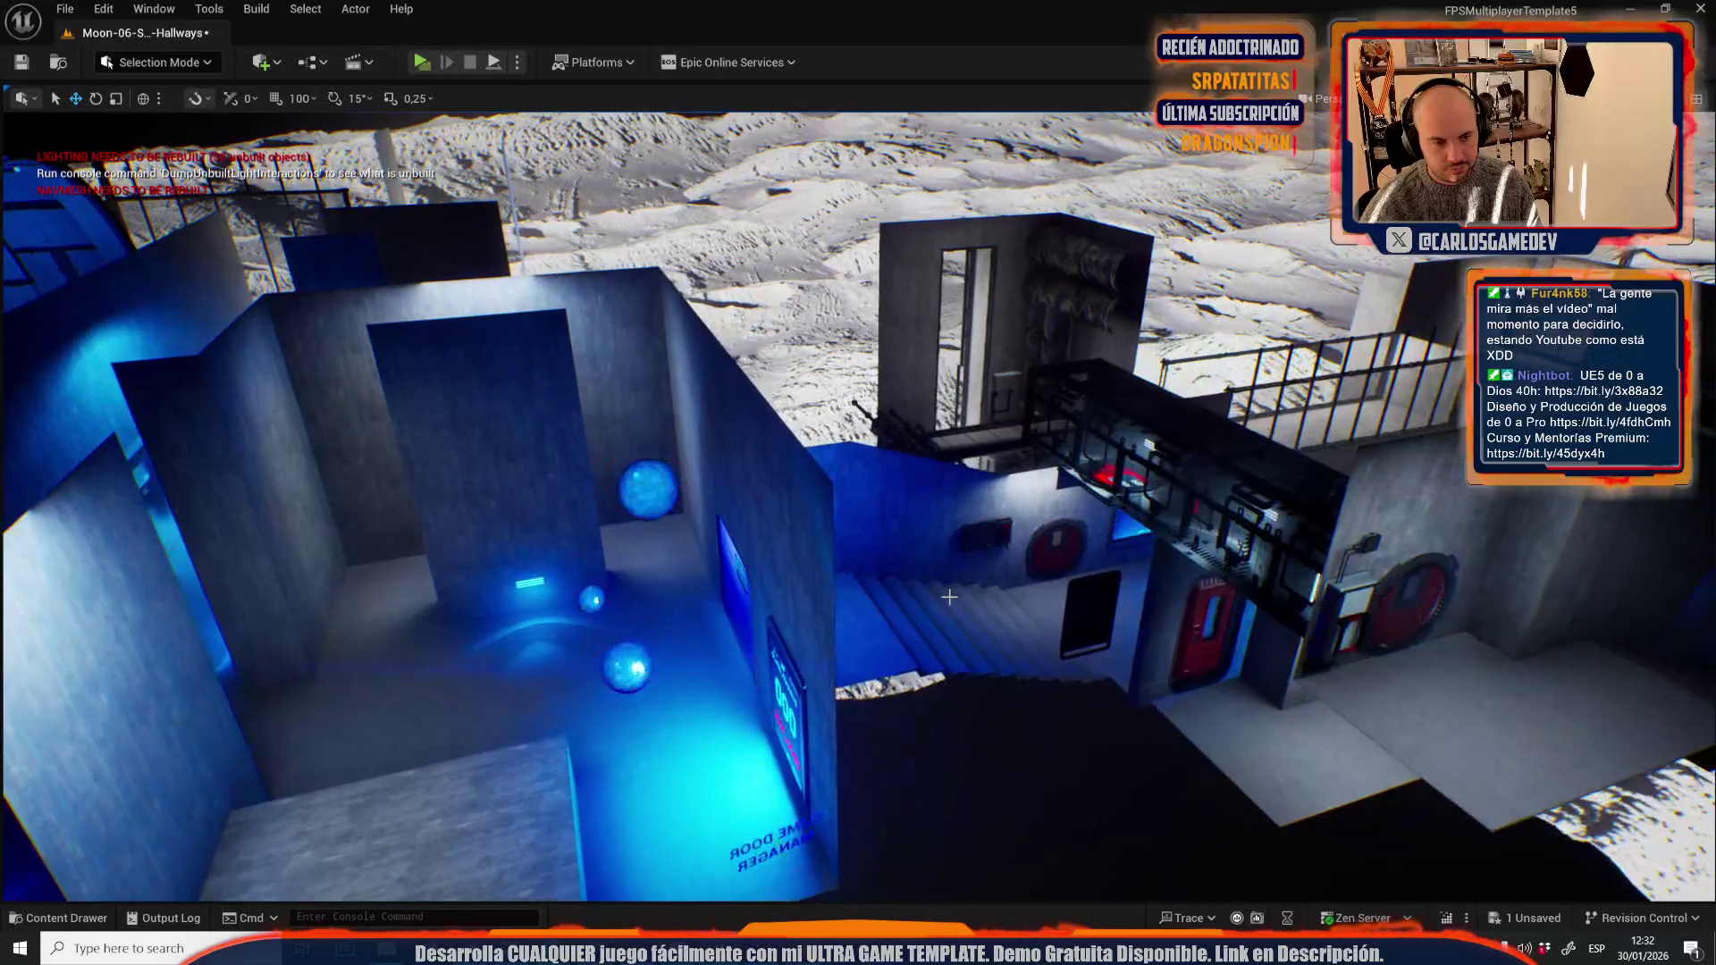
key(f)
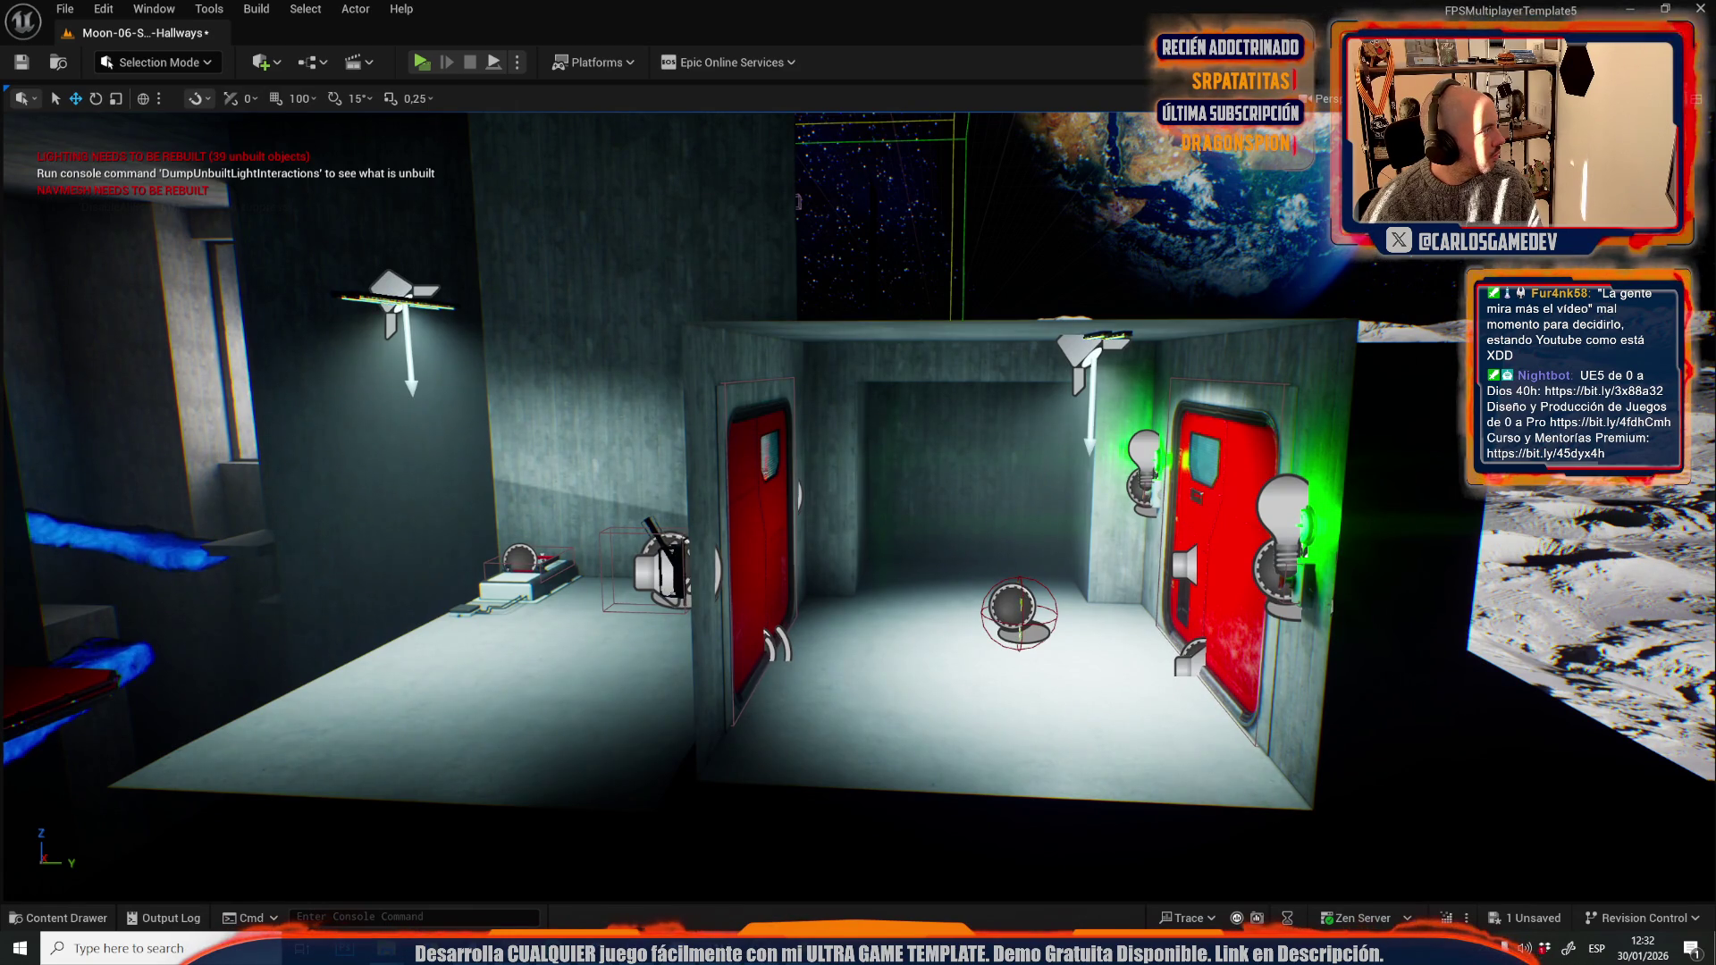
key(f)
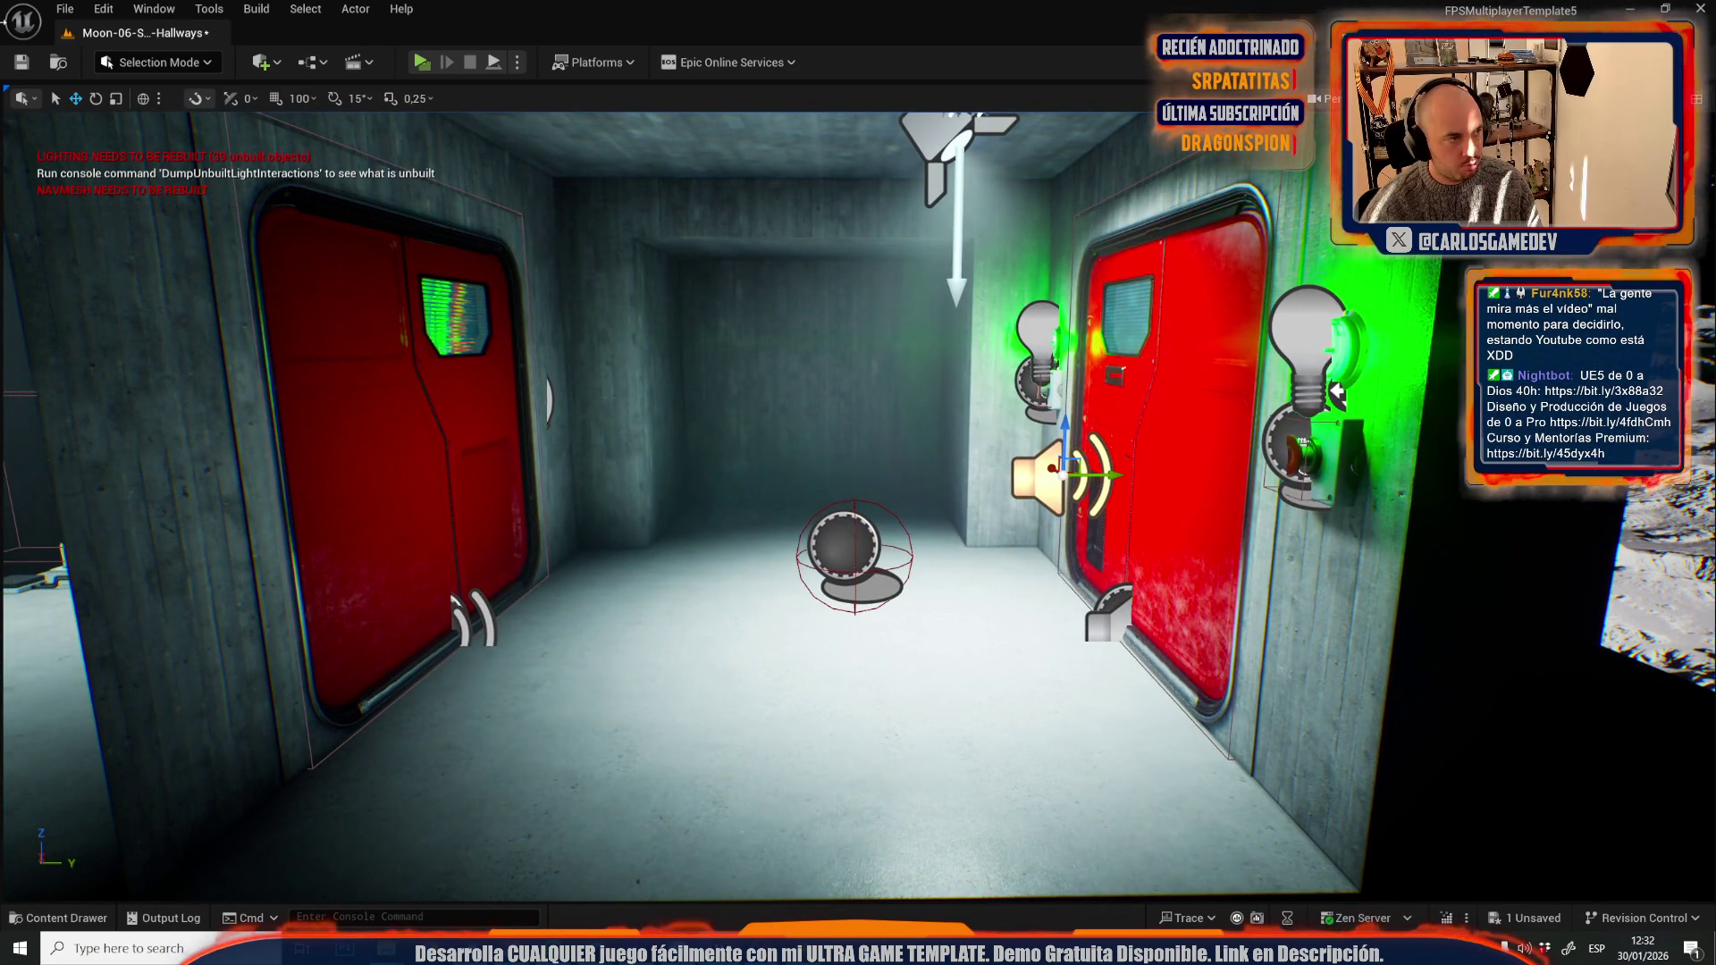
- Reopen Moon-06-Slime-Hallways-2-Incident, saving the current level, and switch to the OpusClip dashboard
click(64, 9)
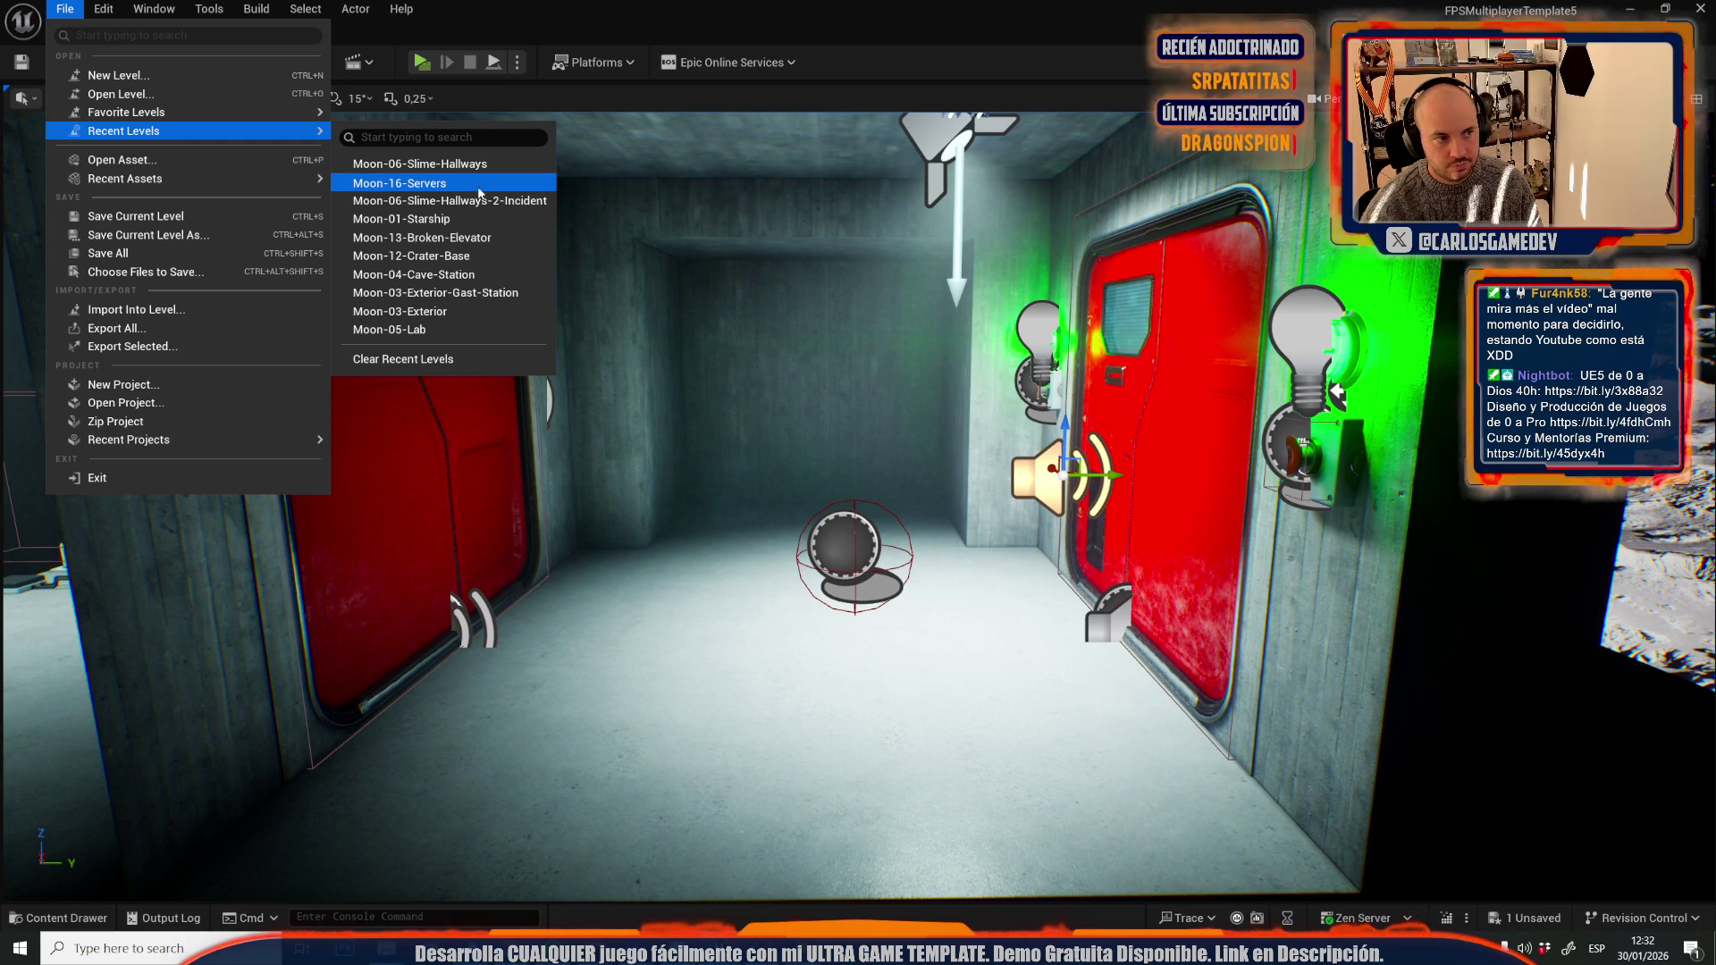
click(479, 202)
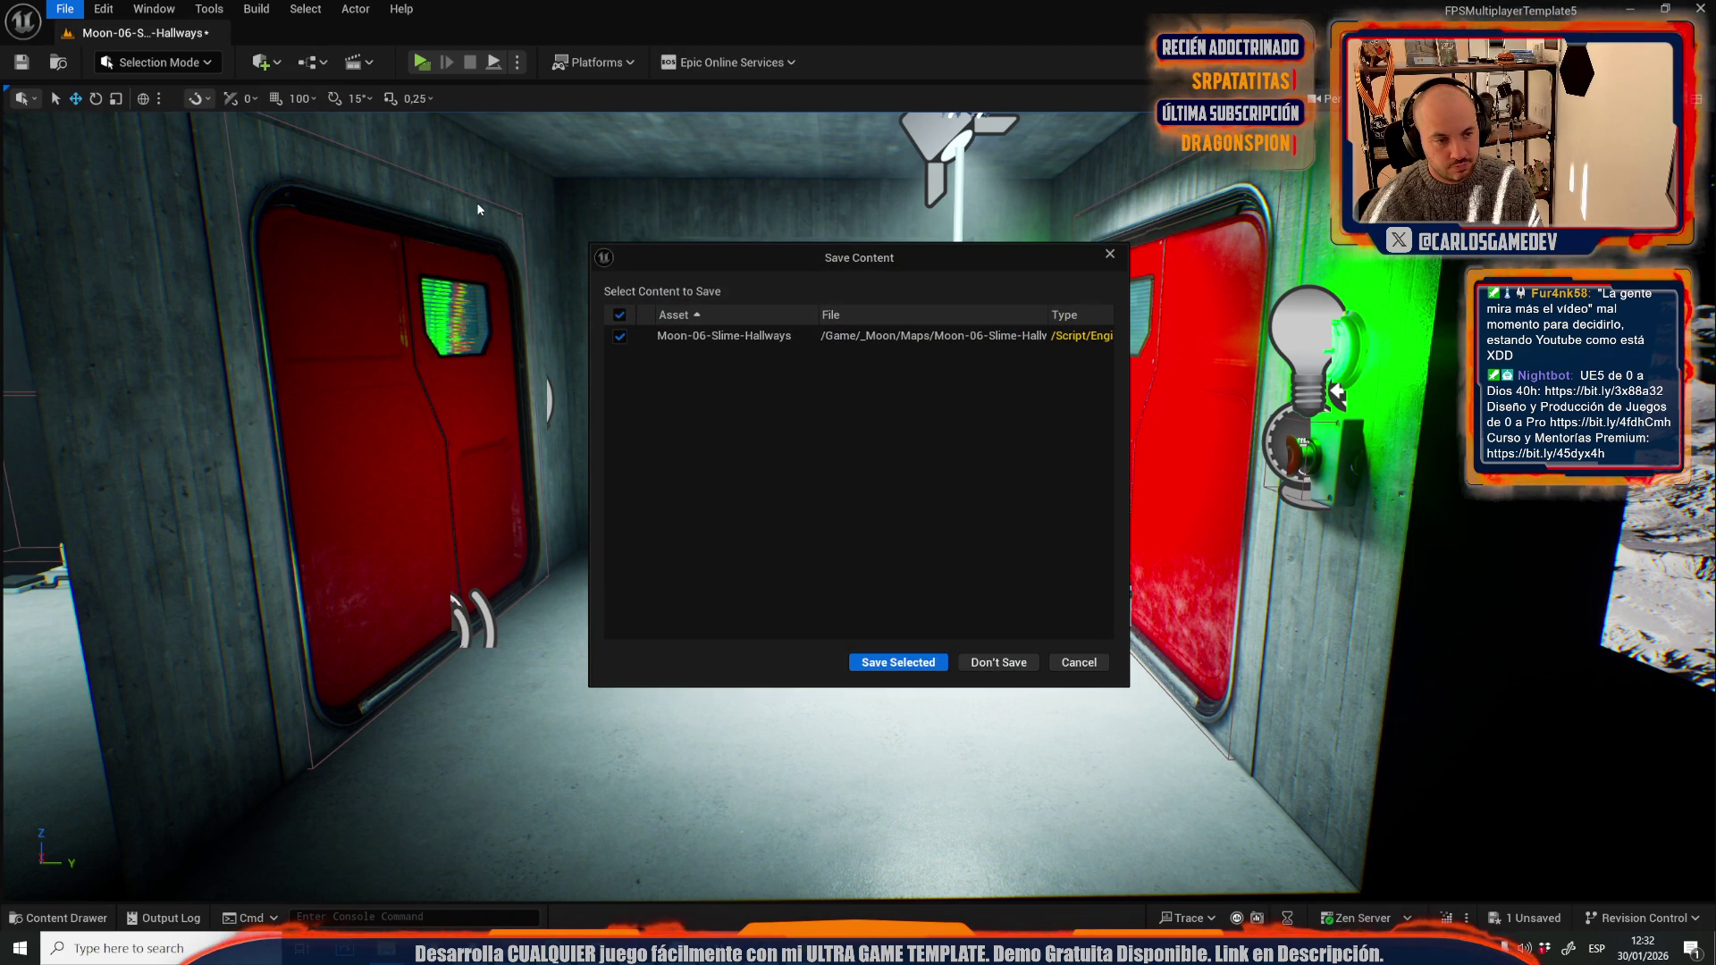
click(928, 661)
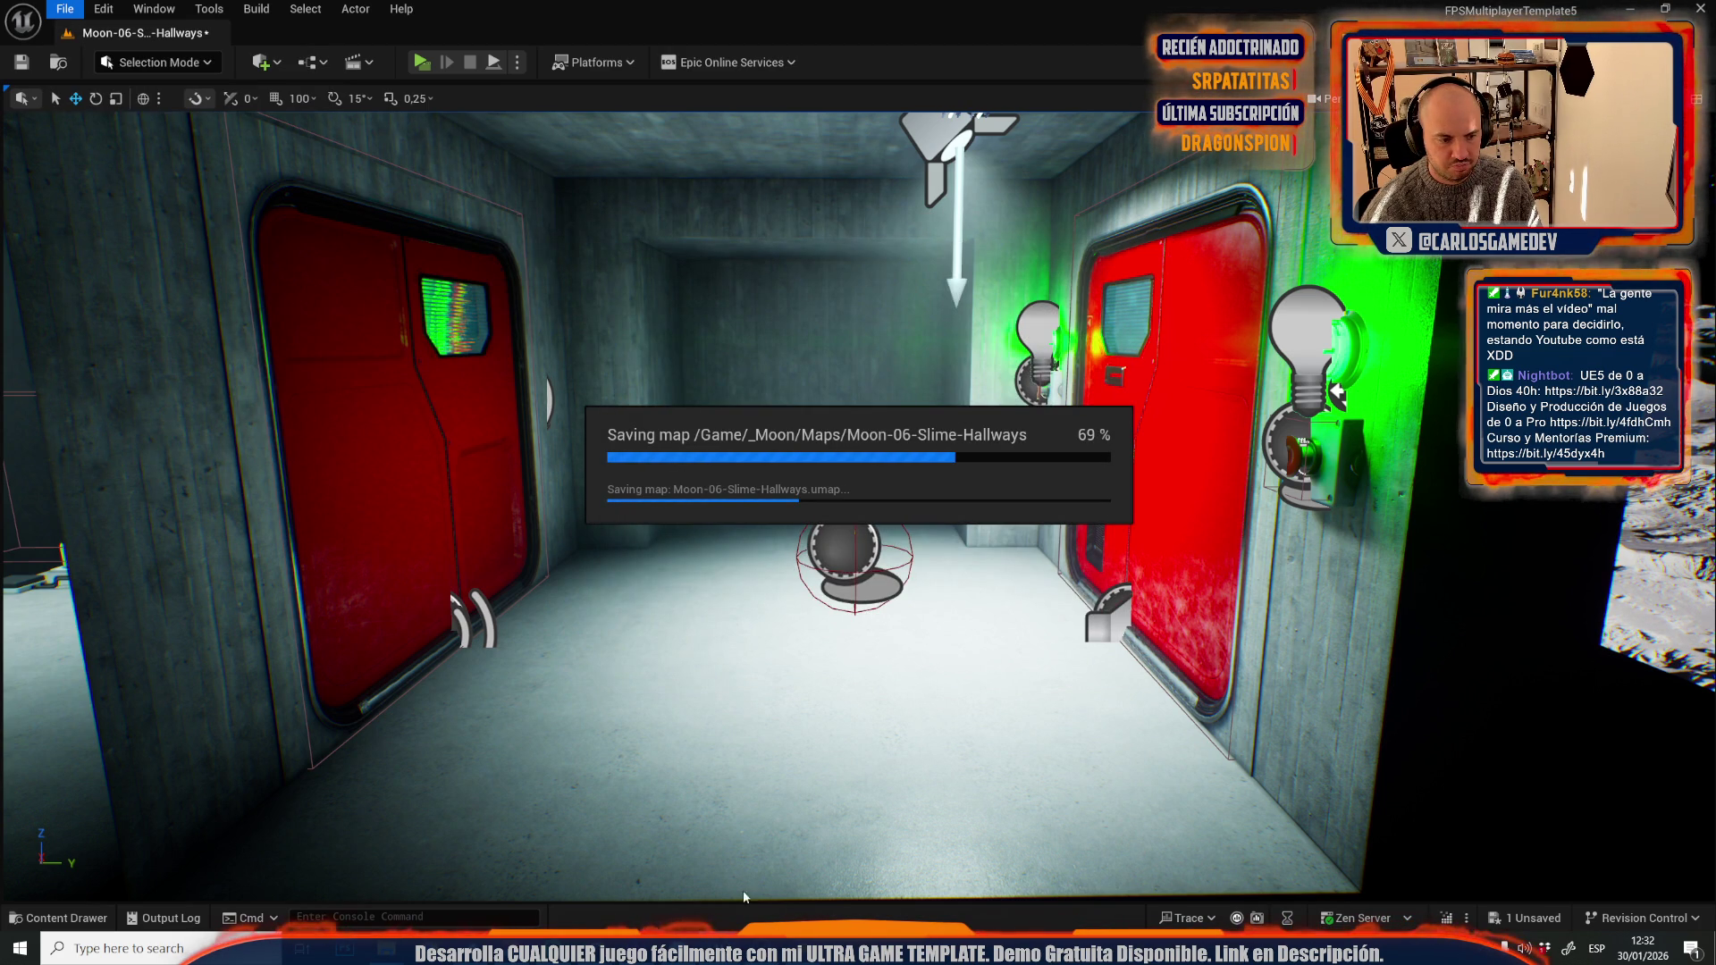
mouse_move(622, 949)
click(669, 874)
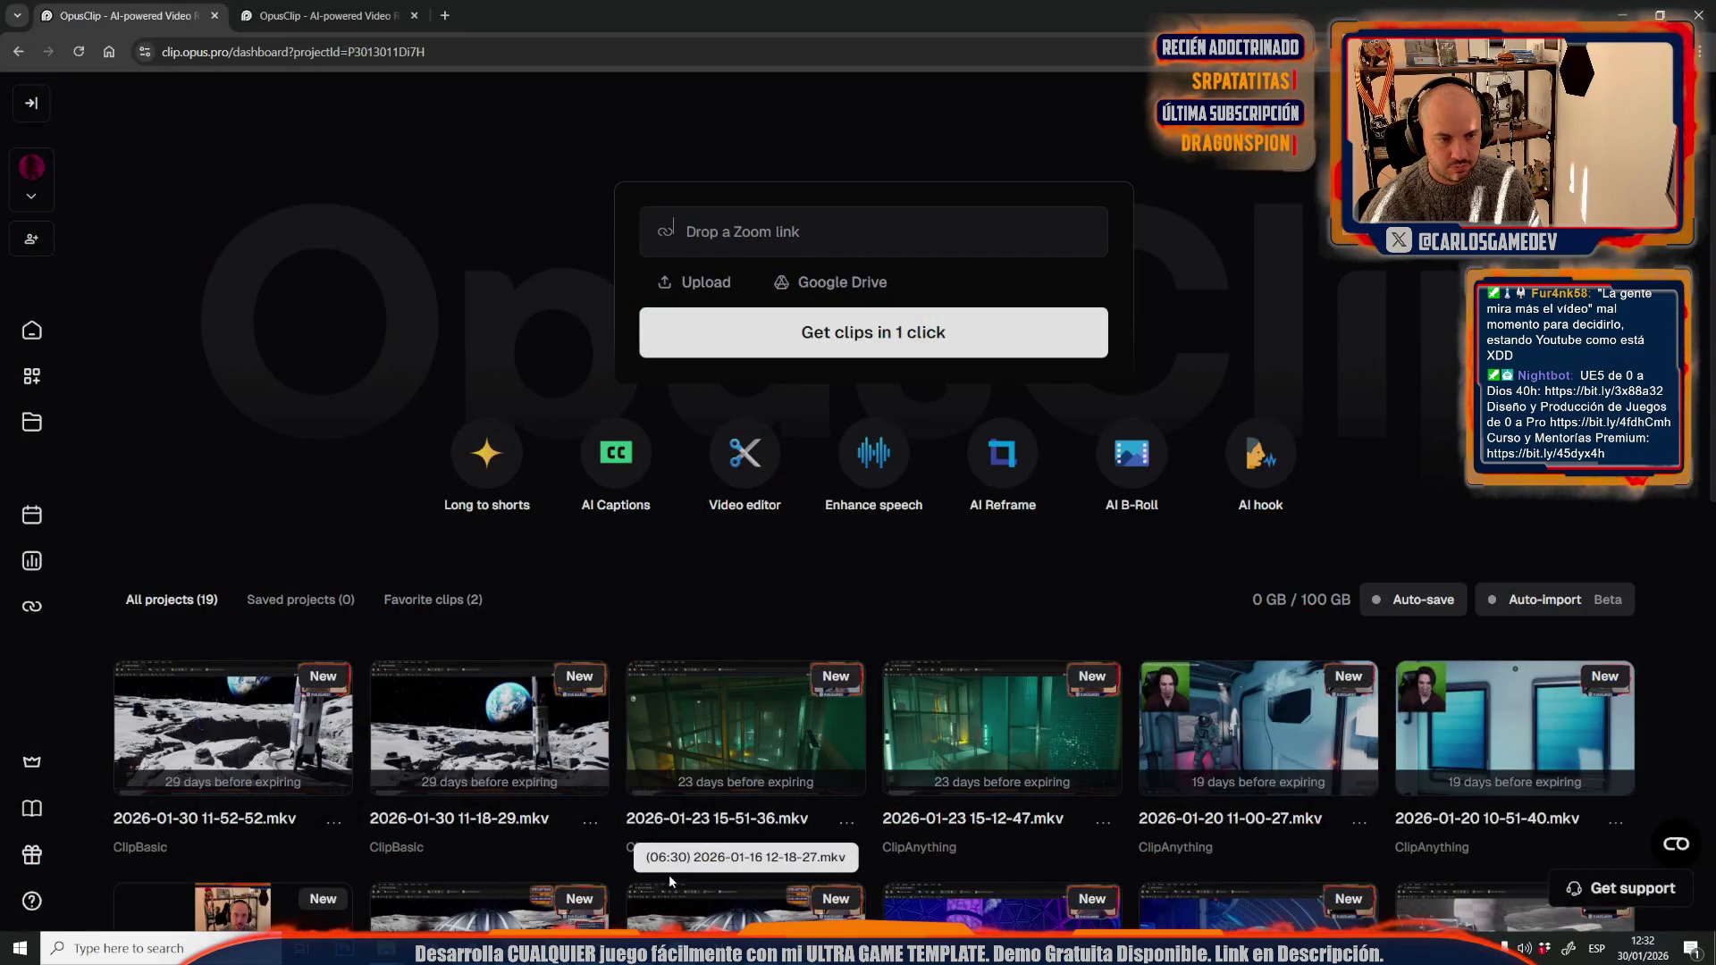
click(284, 720)
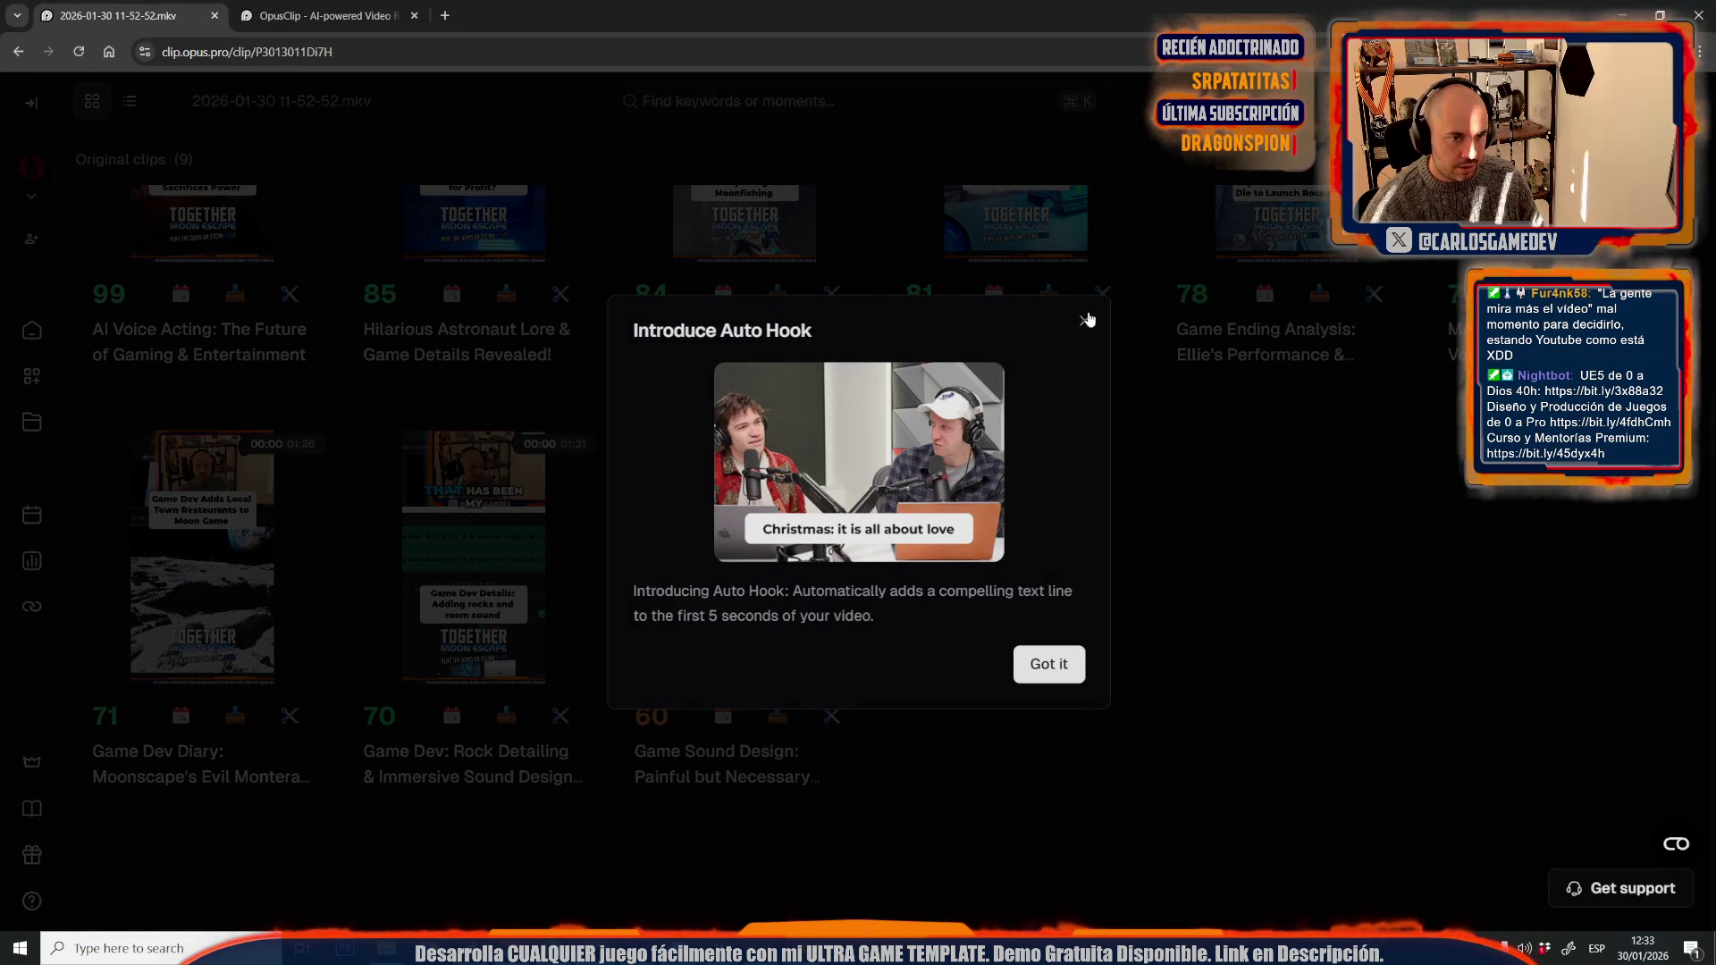
click(1085, 320)
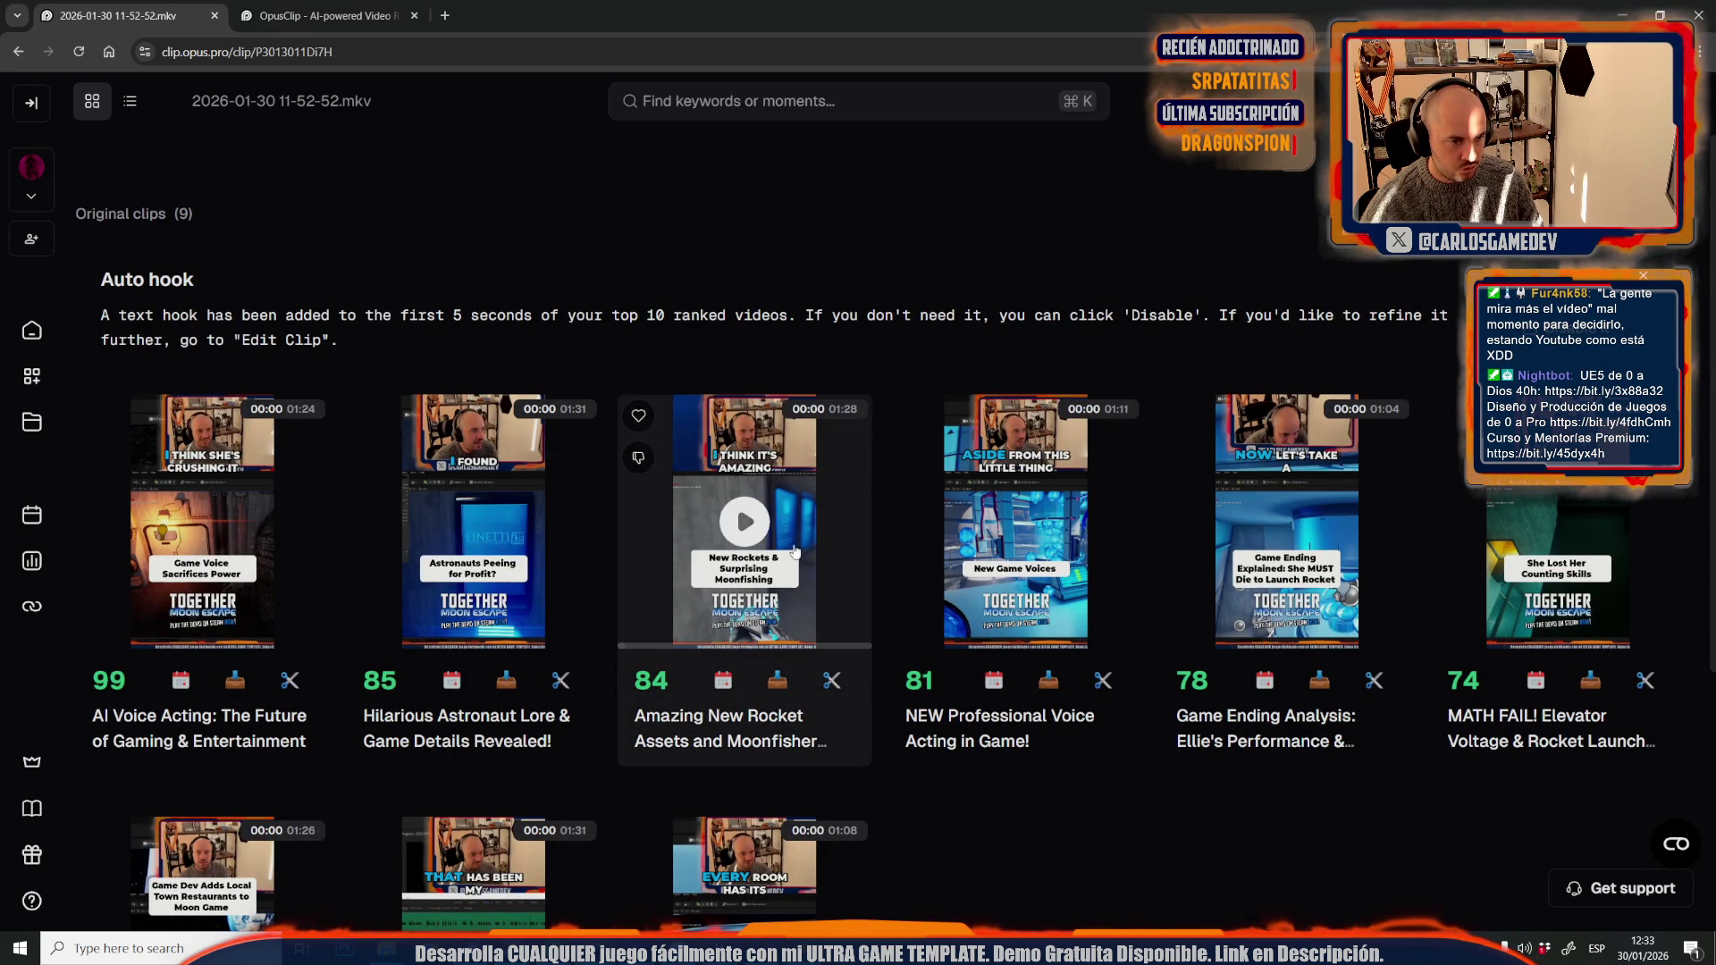
scroll(1574, 510, down, 5)
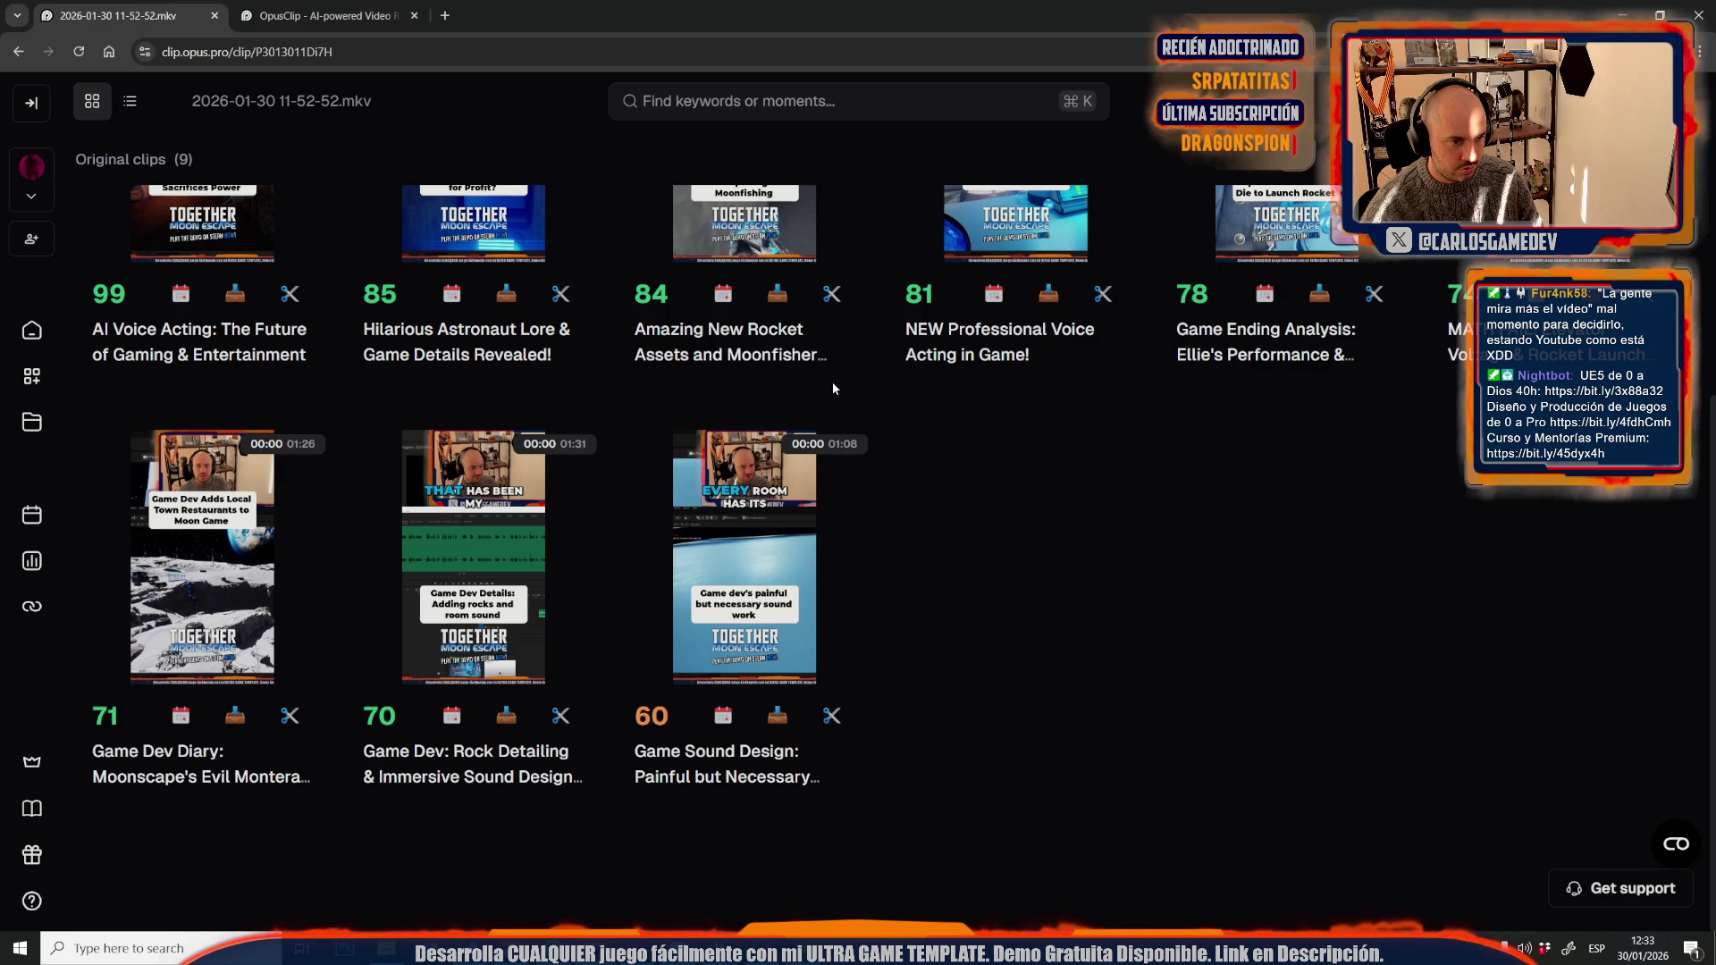
scroll(941, 568, up, 5)
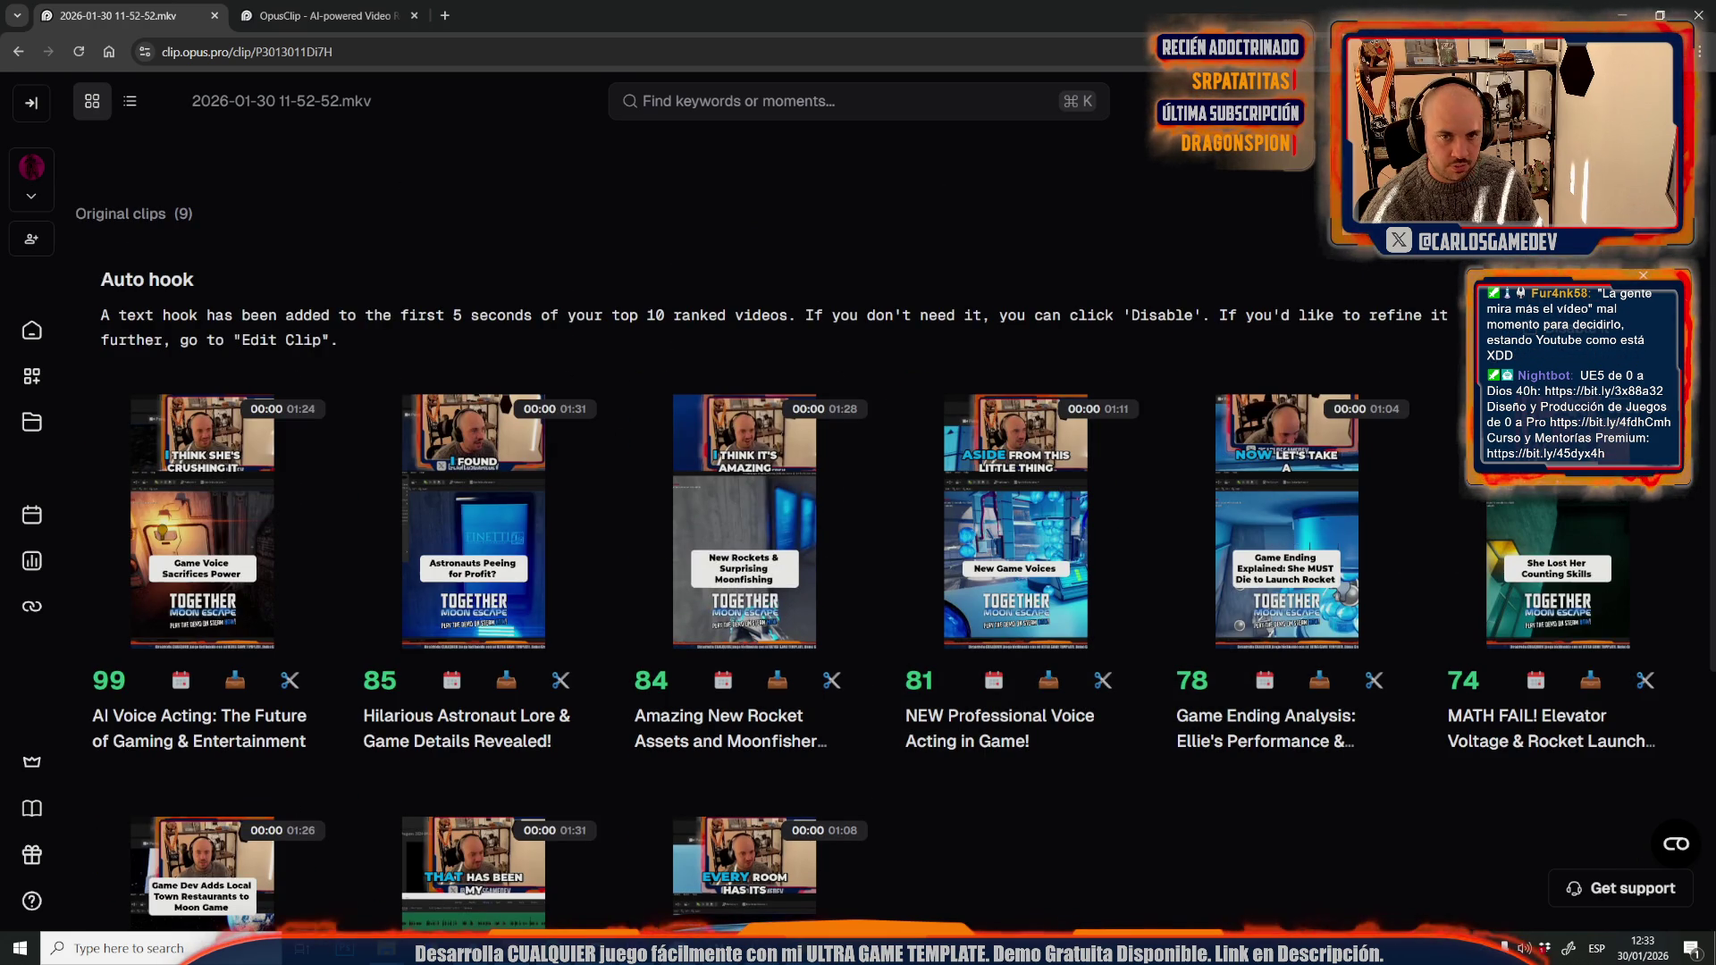
- Select the first eight clips, from AI Voice Acting through the rock detailing sound design clip
click(1320, 160)
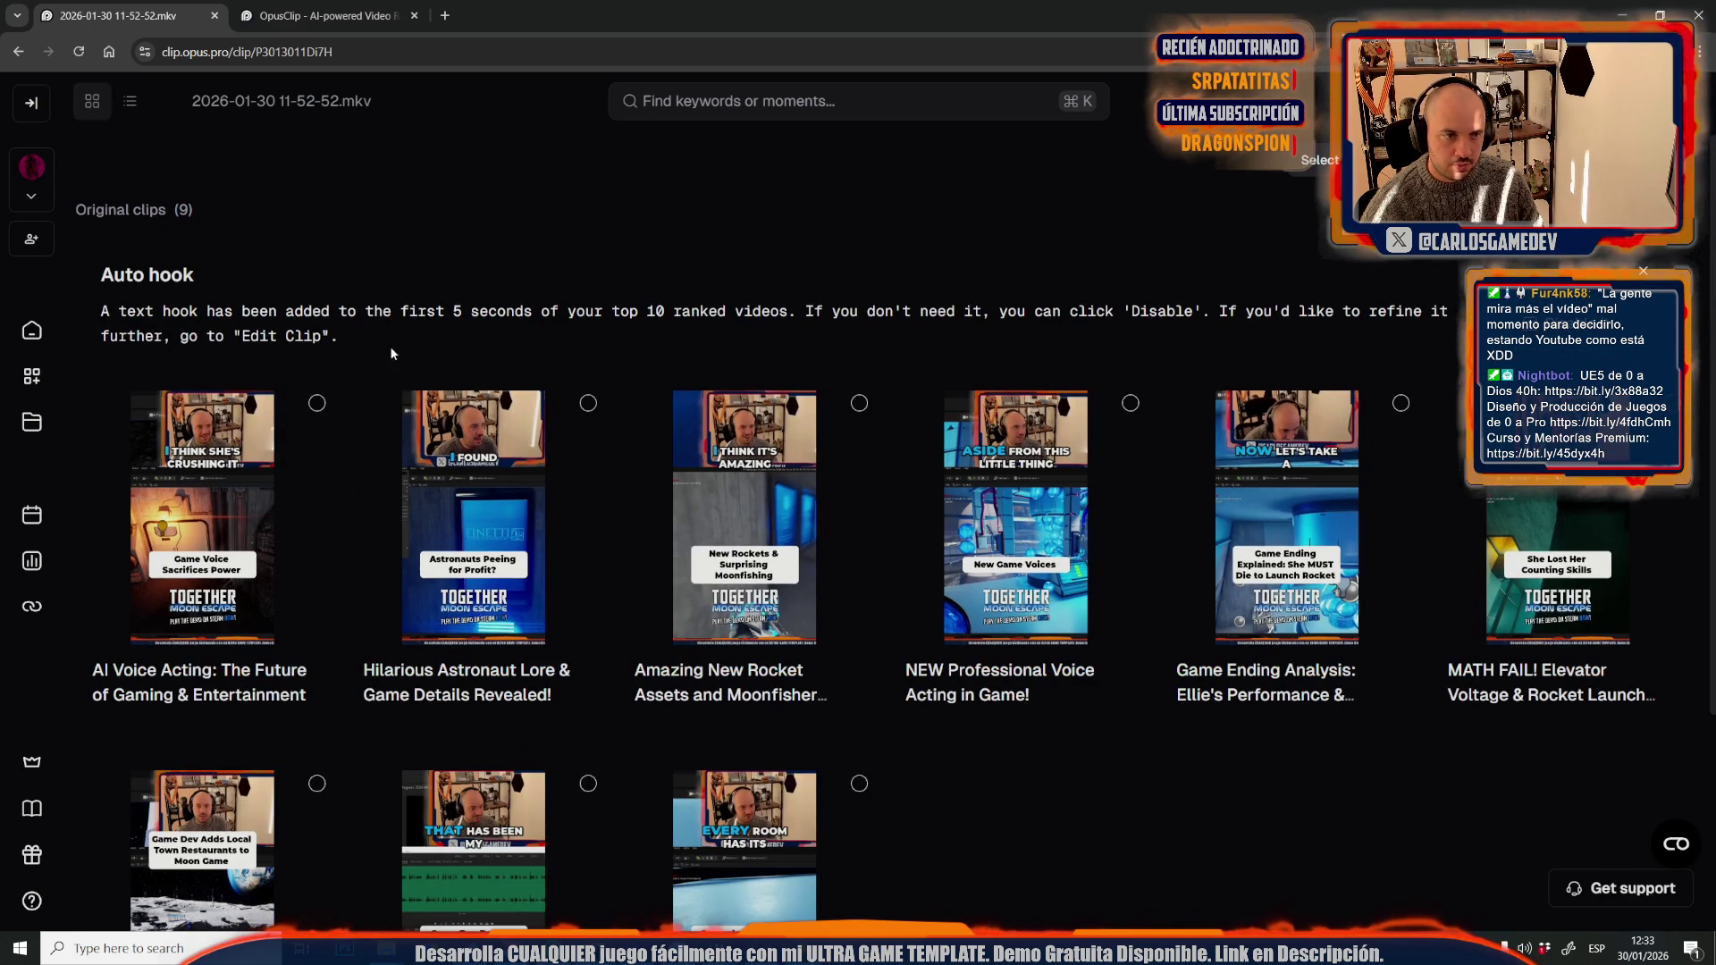
click(317, 404)
click(588, 403)
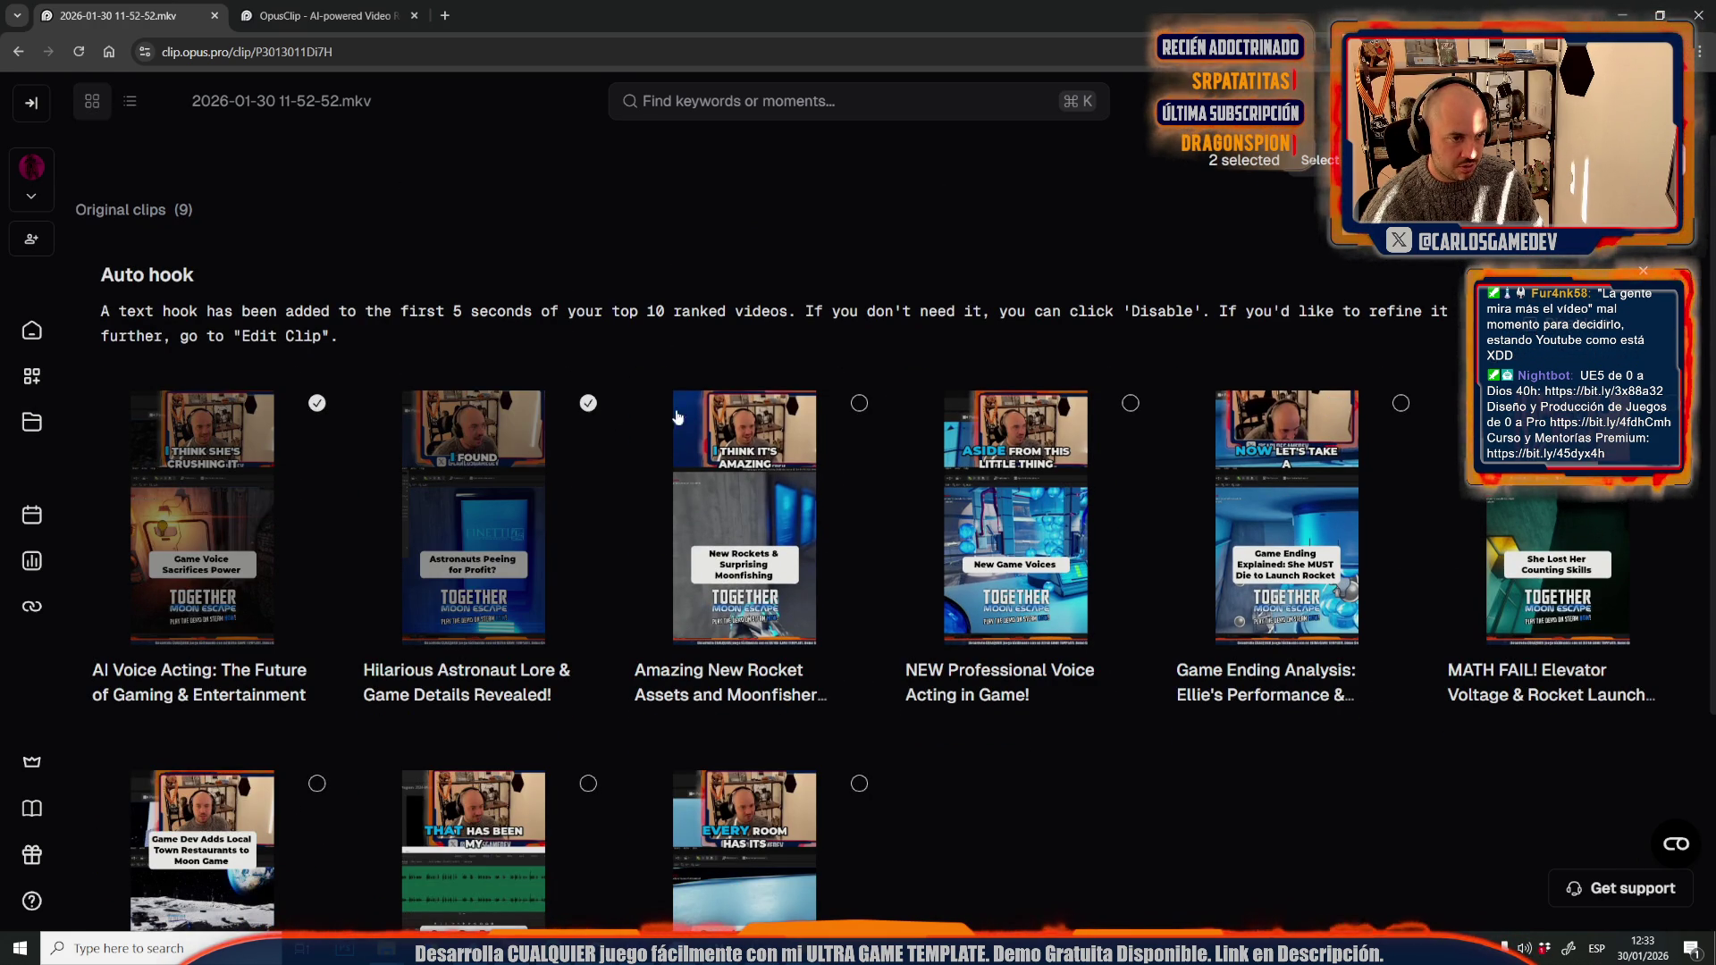
click(859, 404)
click(1131, 403)
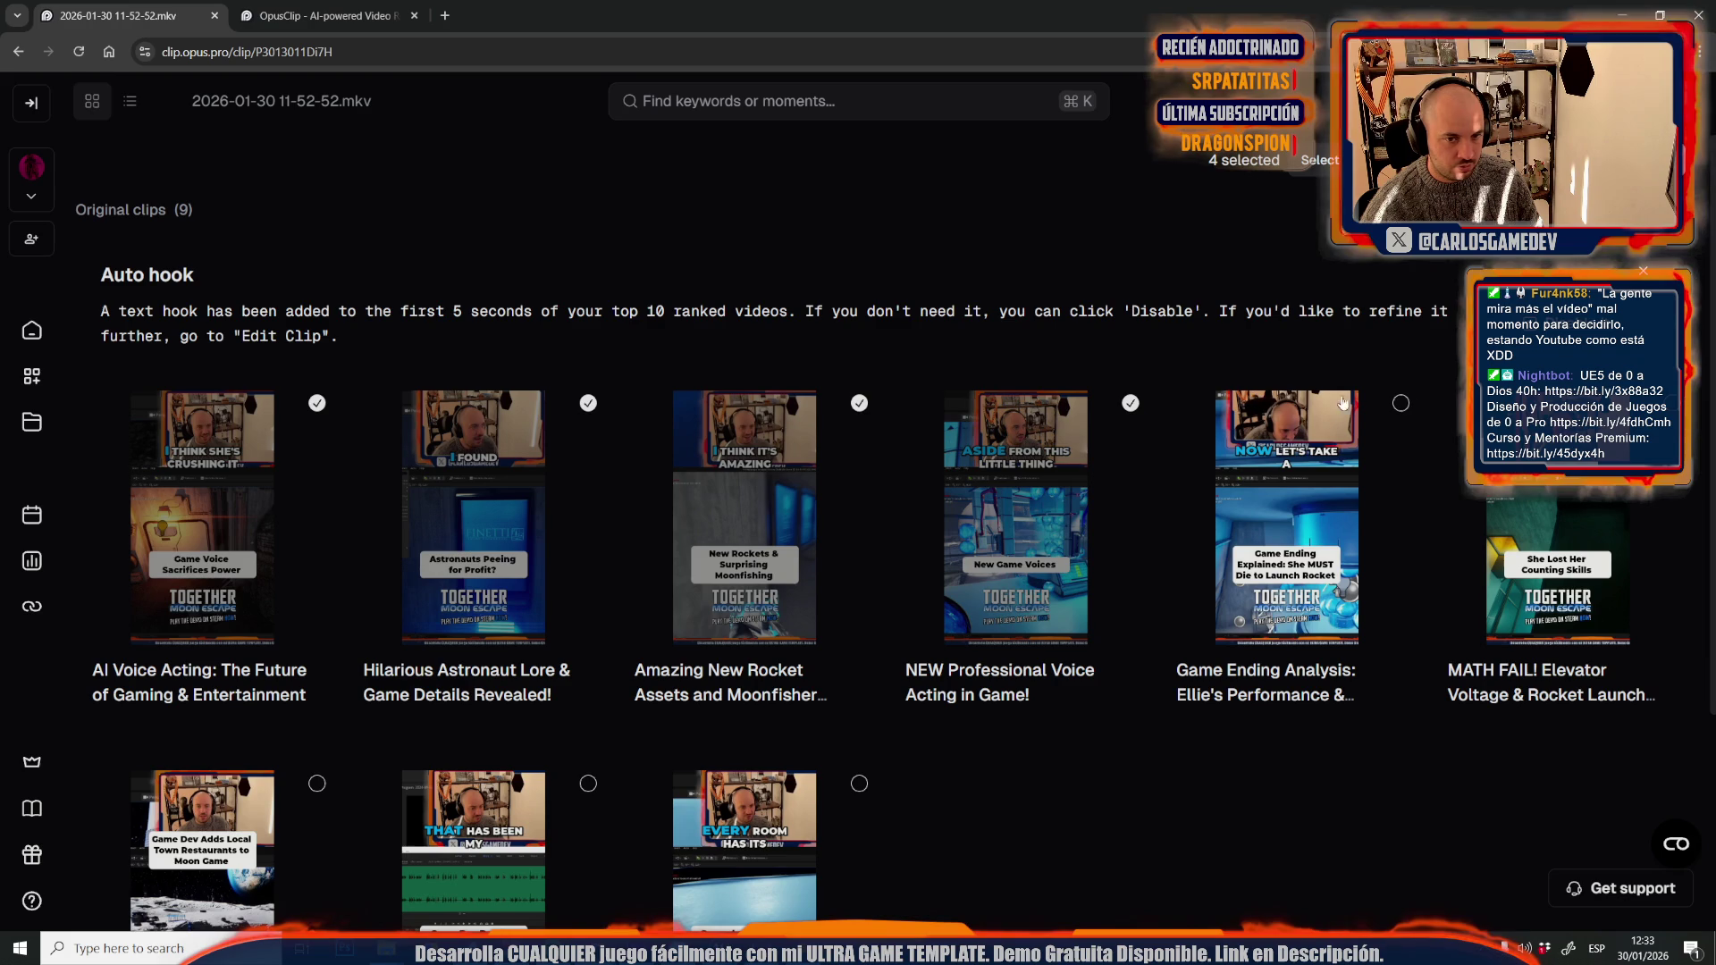
click(1401, 403)
click(1672, 403)
scroll(545, 630, down, 3)
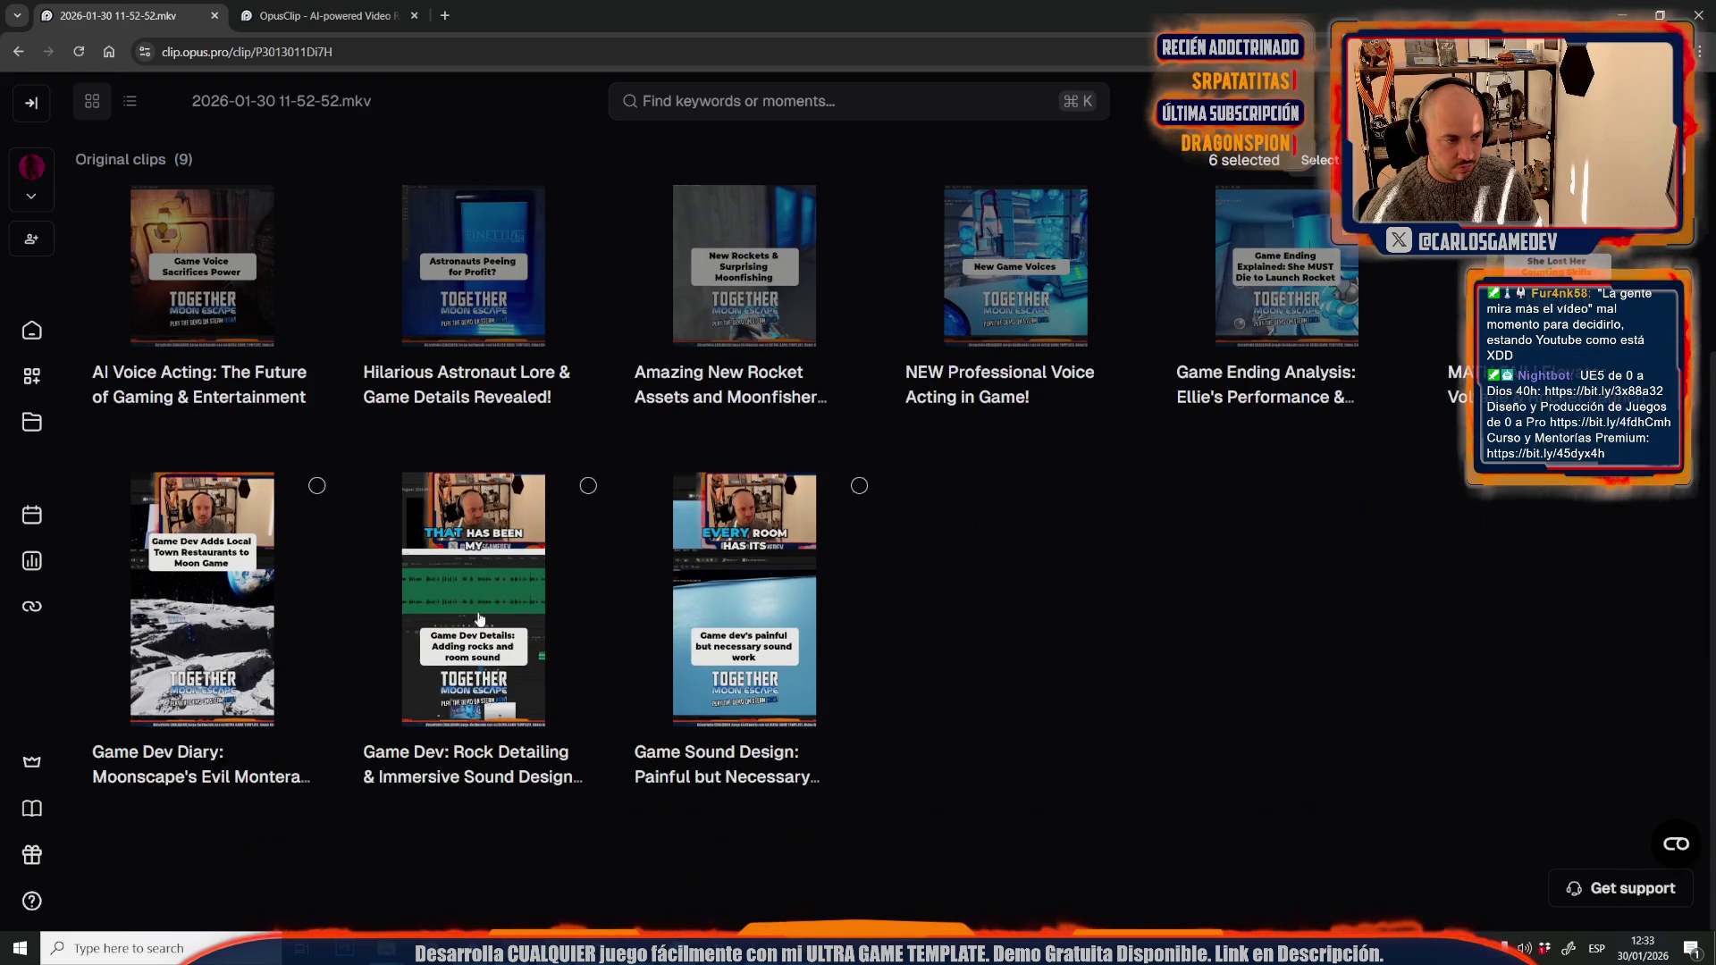
click(315, 487)
click(588, 486)
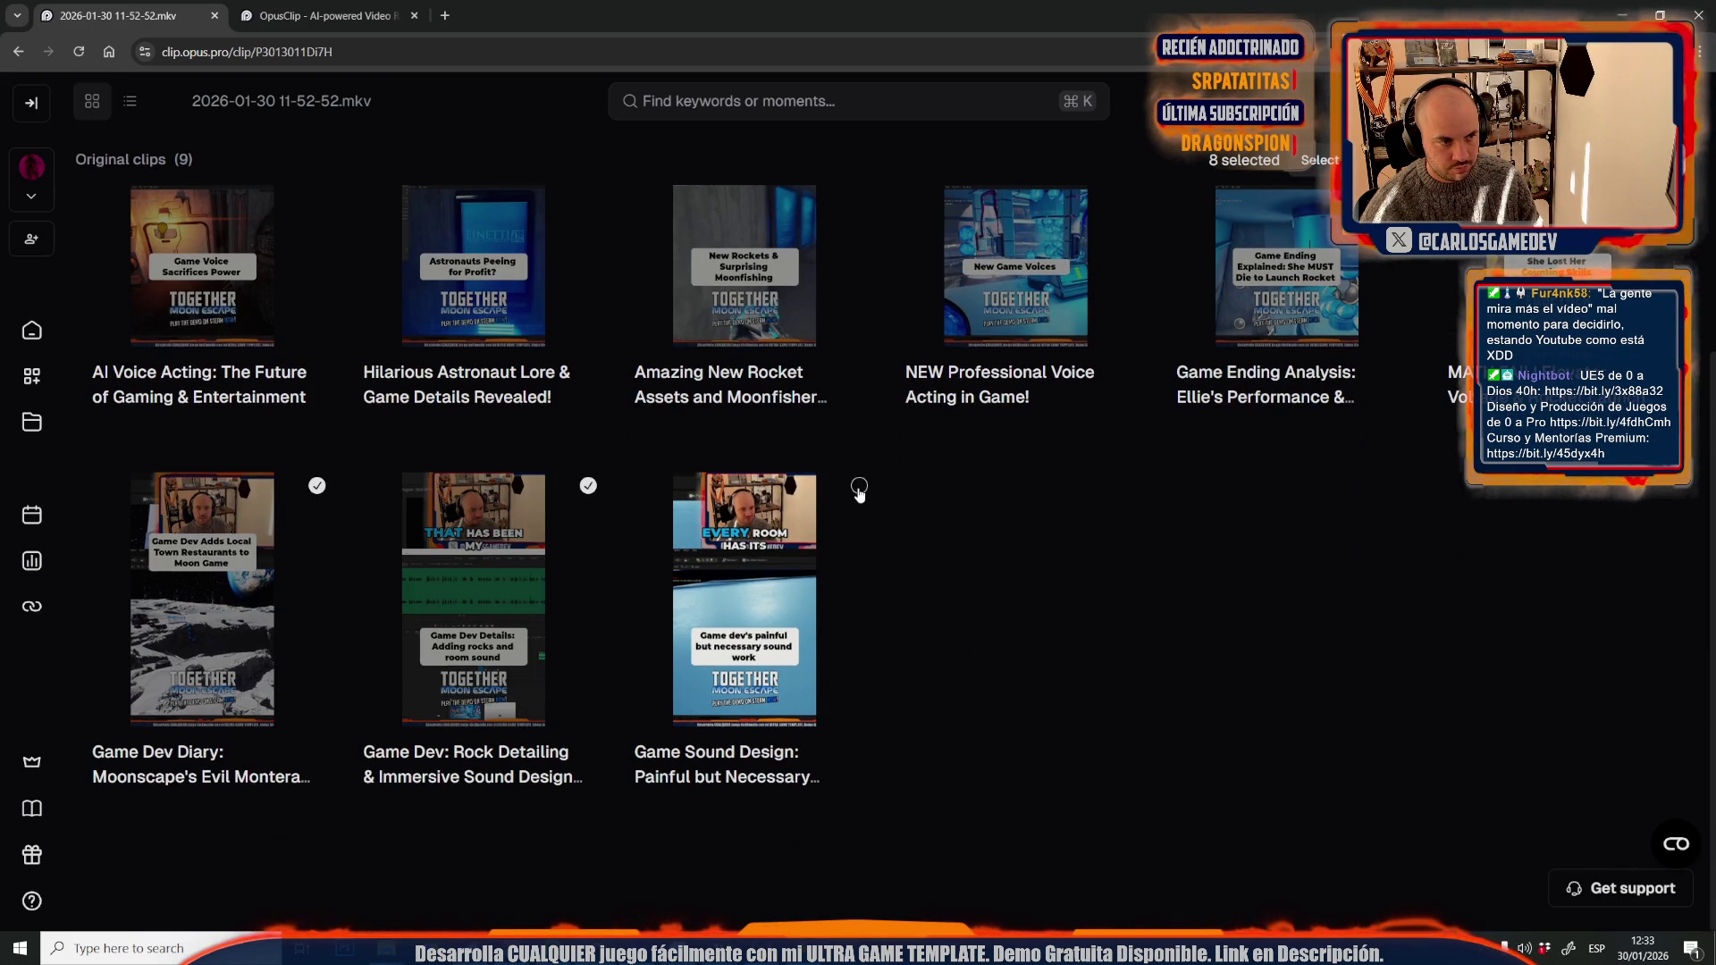
- Review the selection and start scheduling the eight clips as social posts
scroll(353, 380, up, 3)
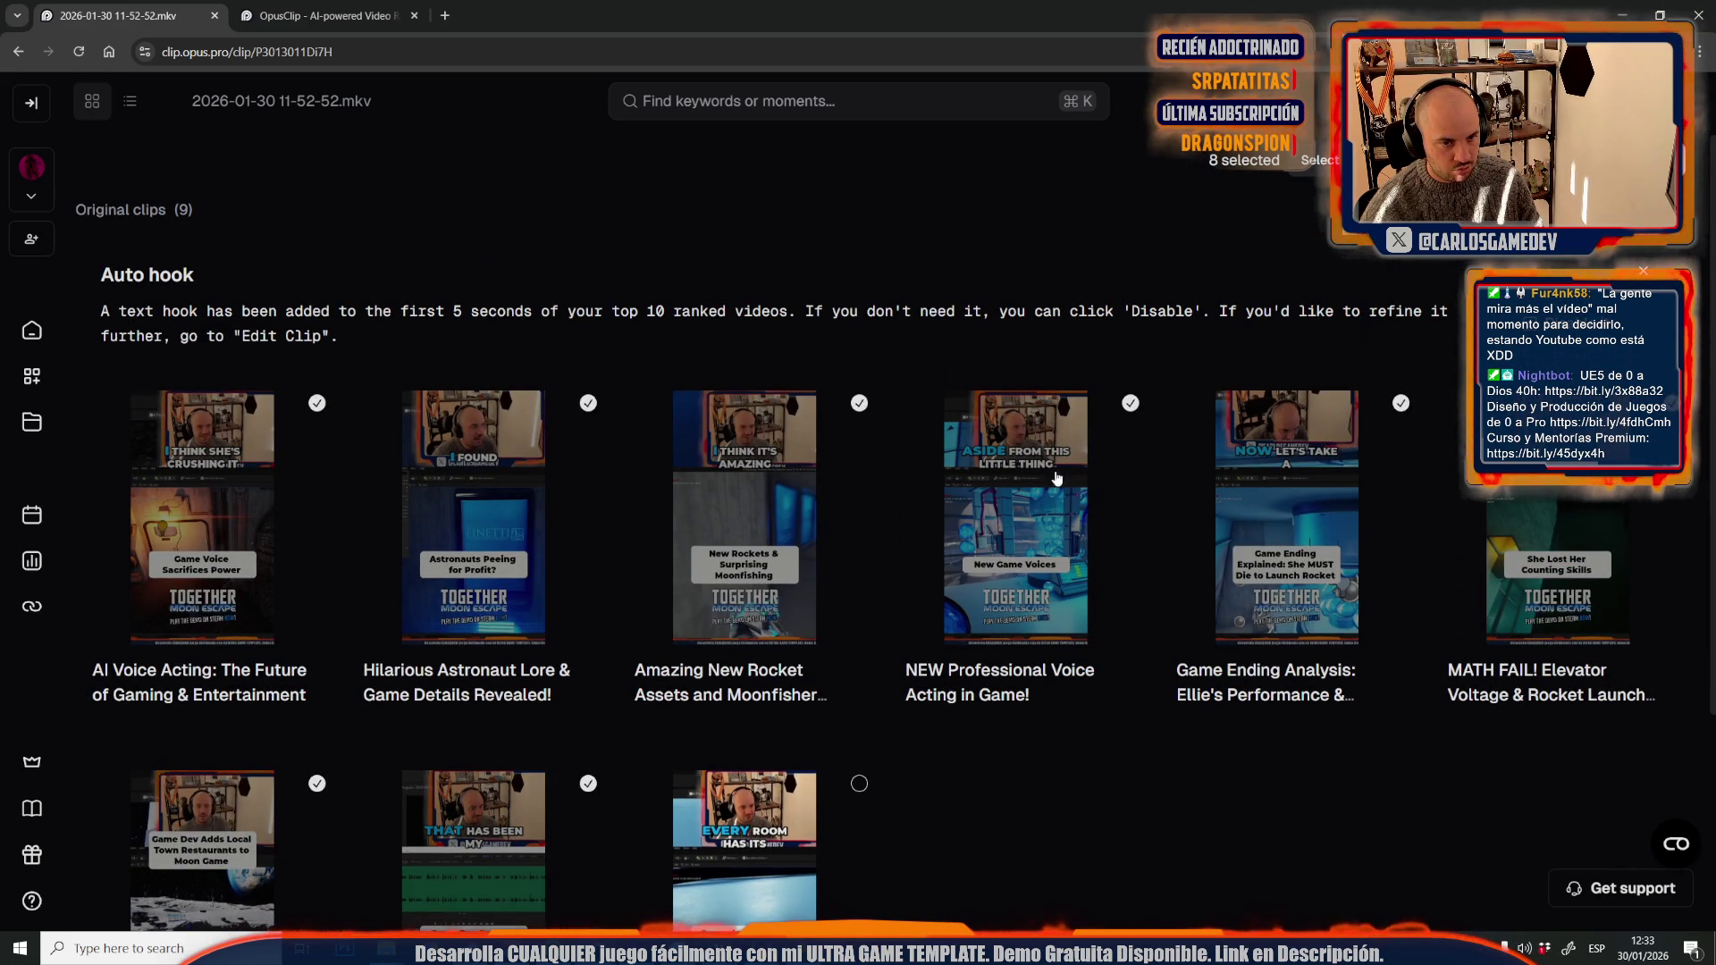
scroll(602, 384, down, 3)
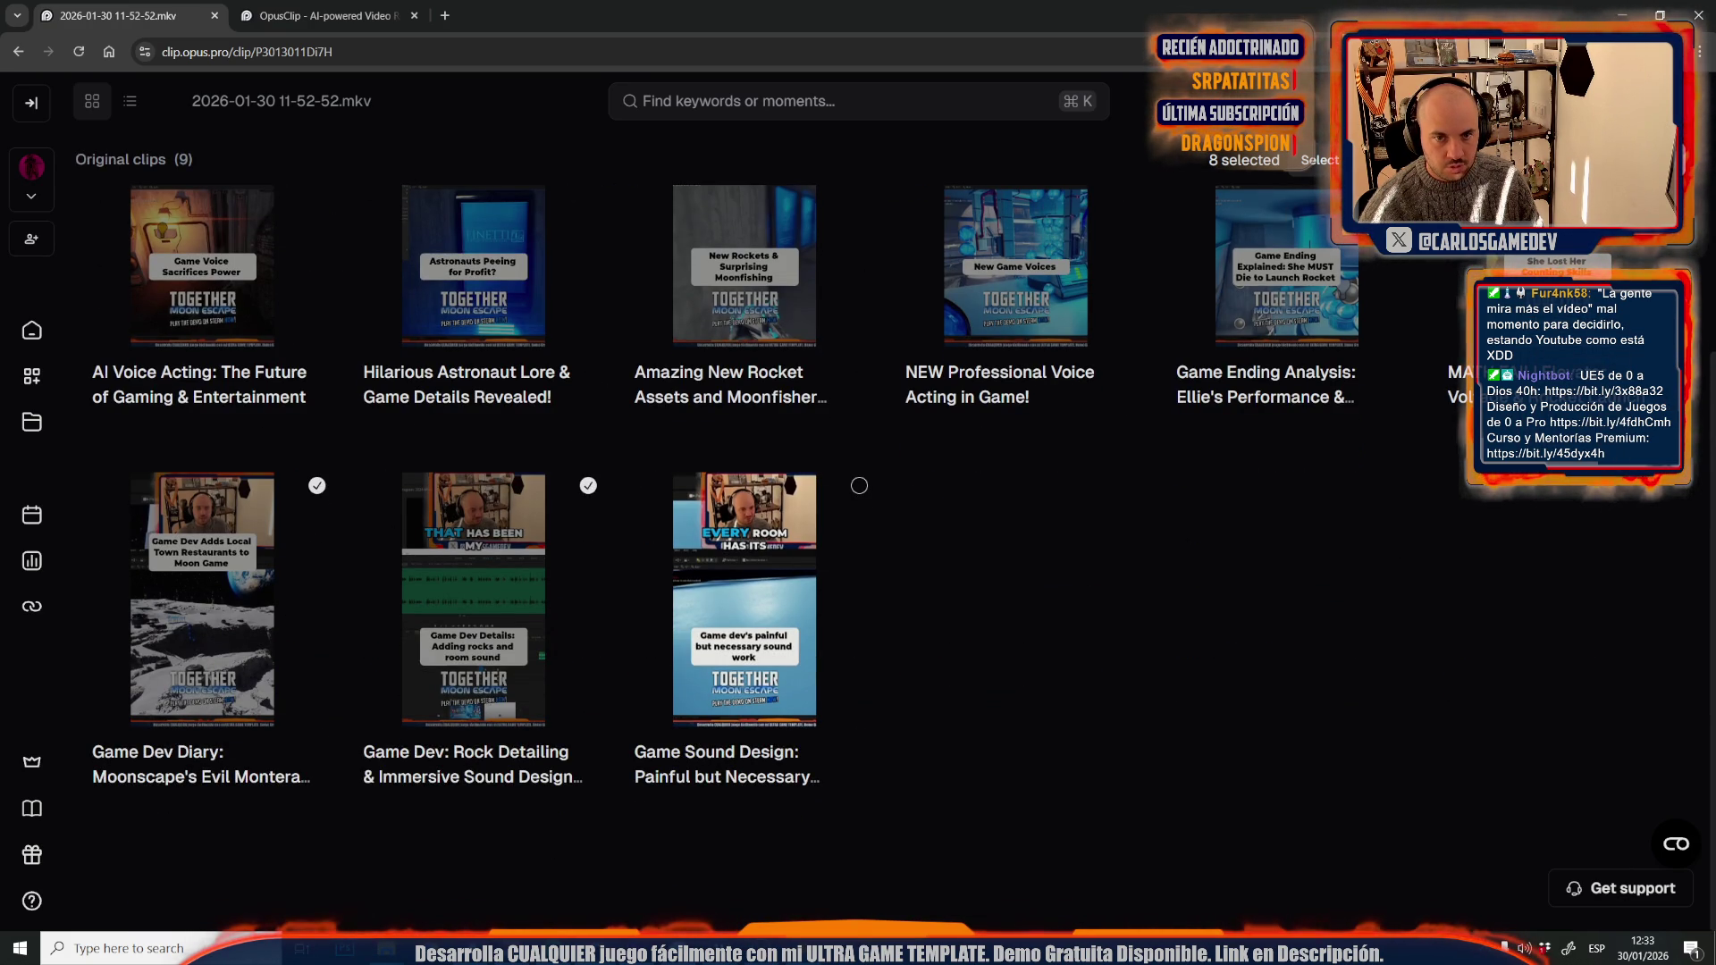
click(1394, 159)
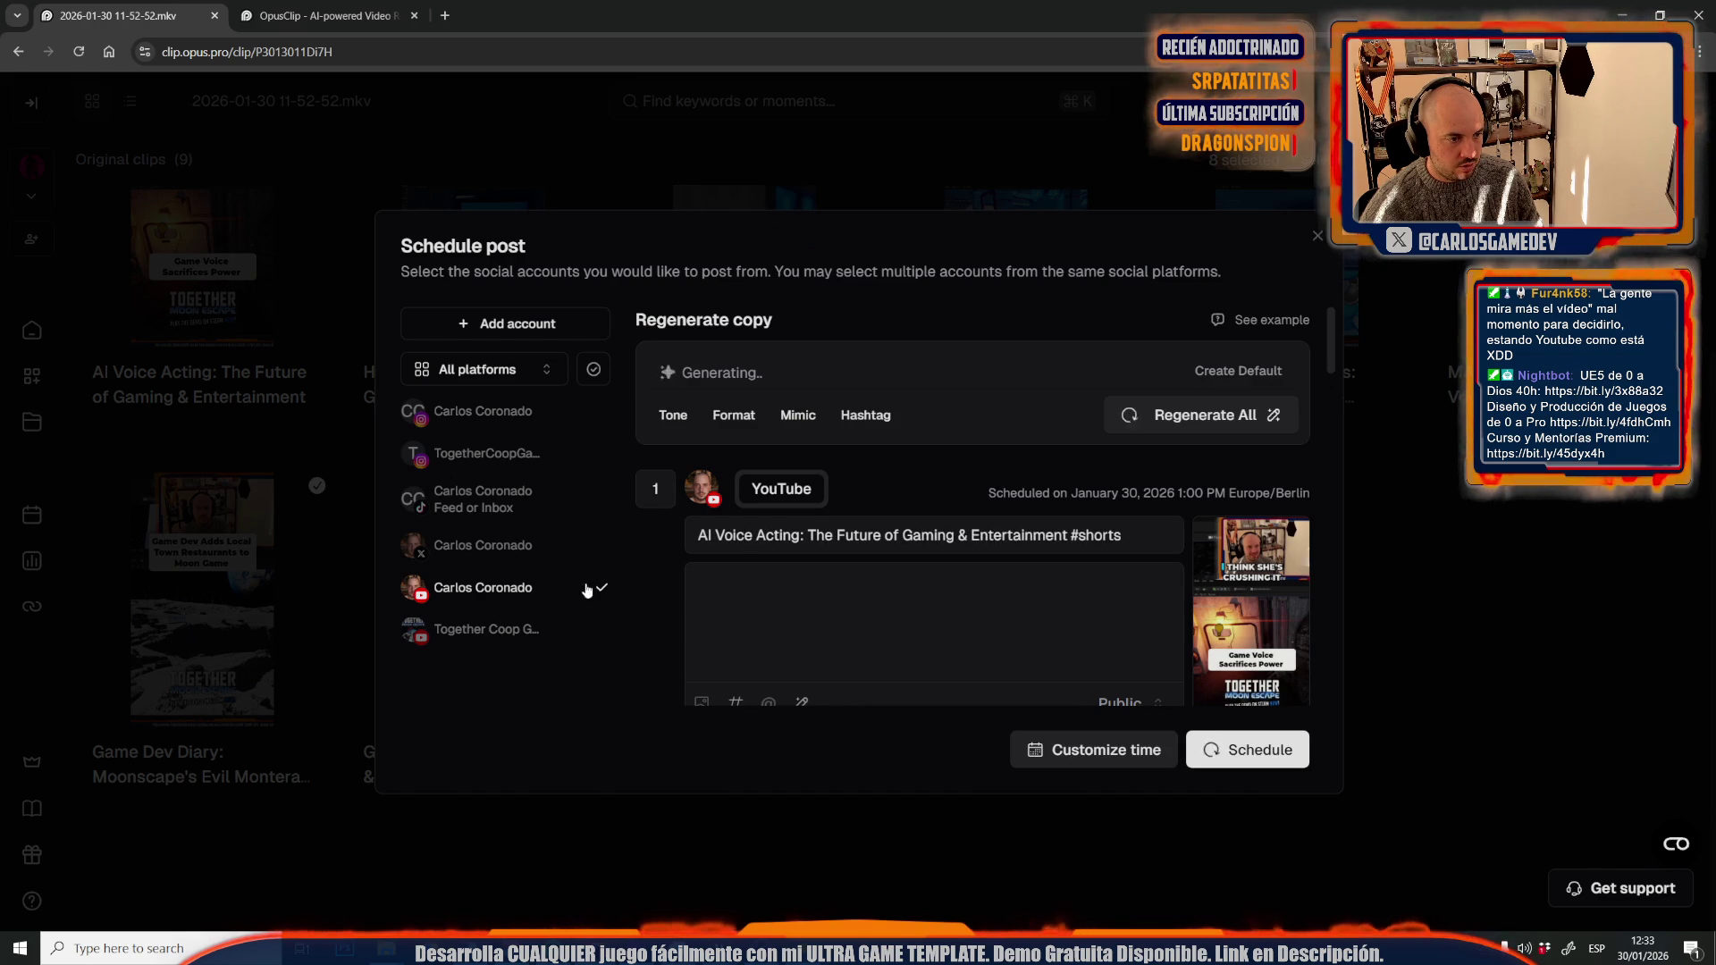
- Post to Instagram, TikTok and the second YouTube channel instead of the first YouTube account
click(471, 597)
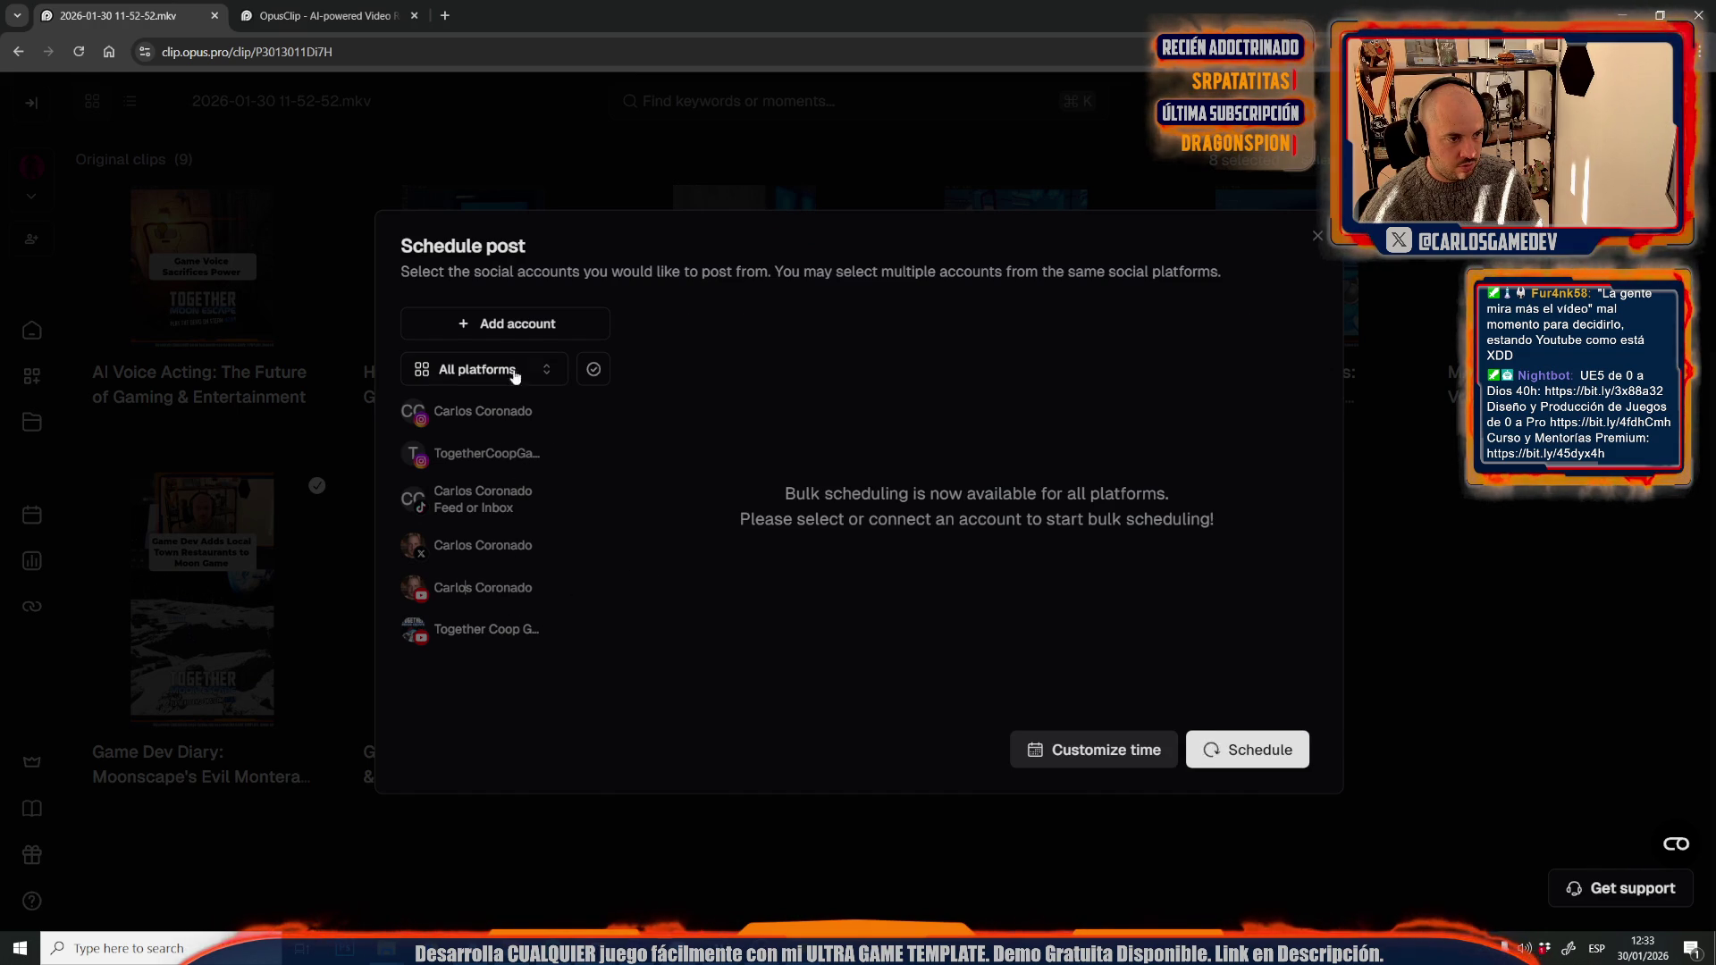
click(479, 457)
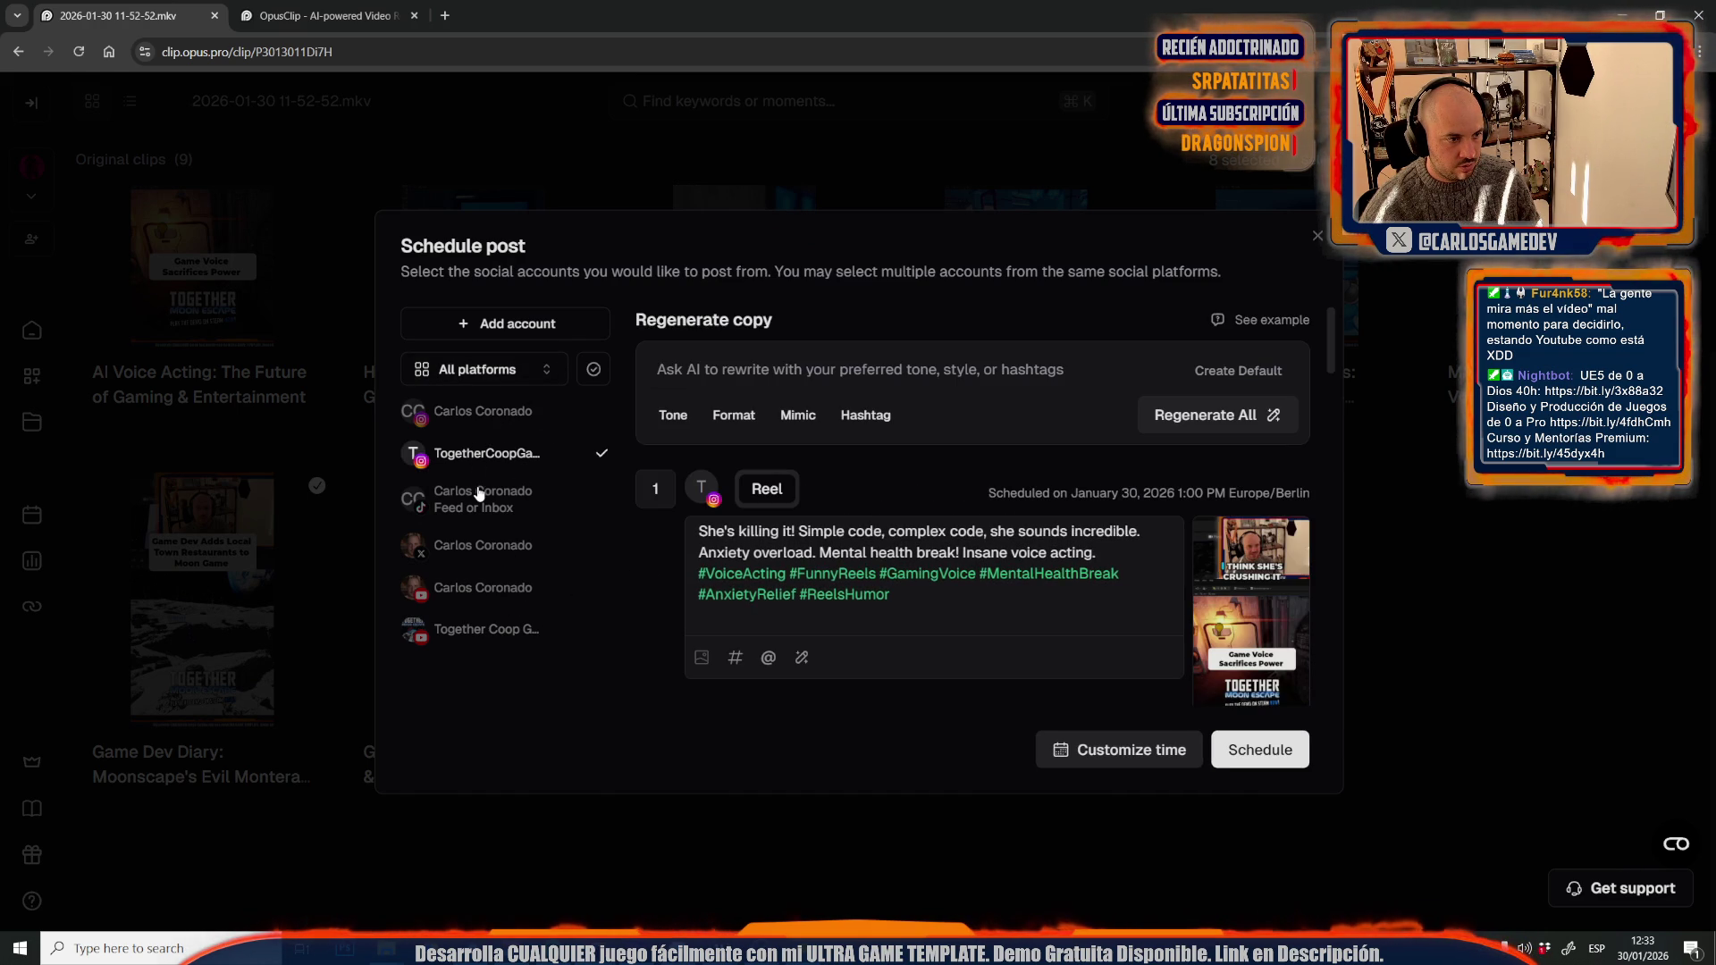
click(476, 496)
click(480, 631)
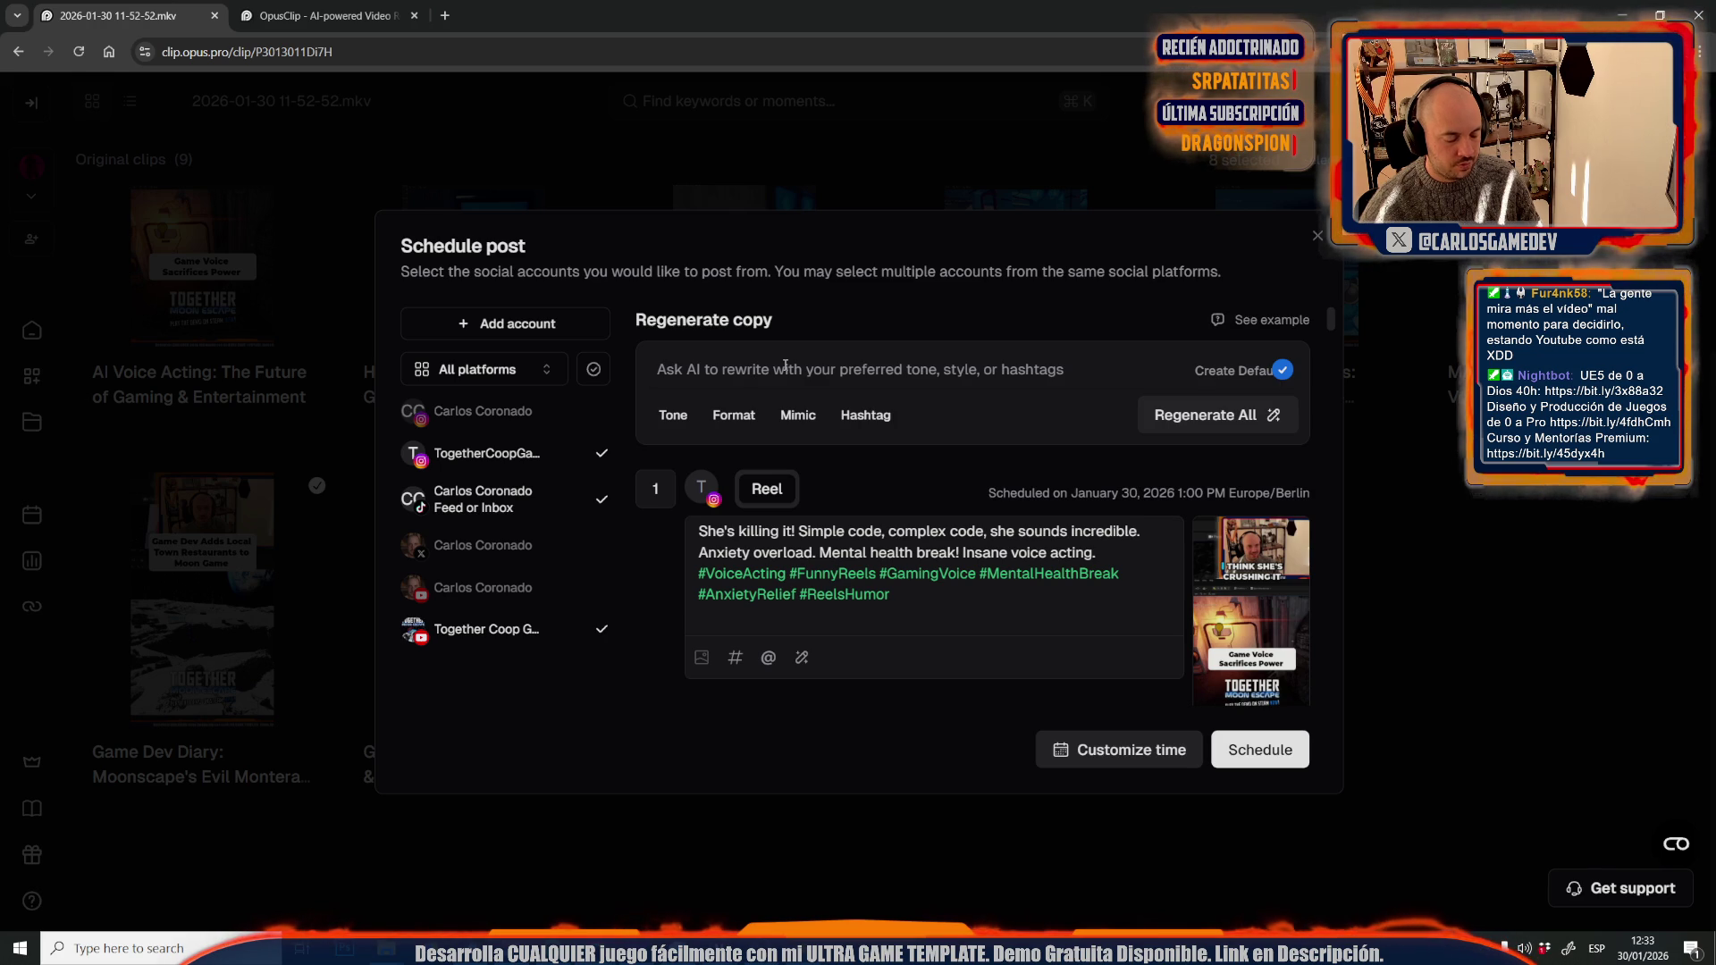
- Regenerate all captions from a no-clickbait UE5 gamedev prompt and review the posts
text(No clickbait. Just )
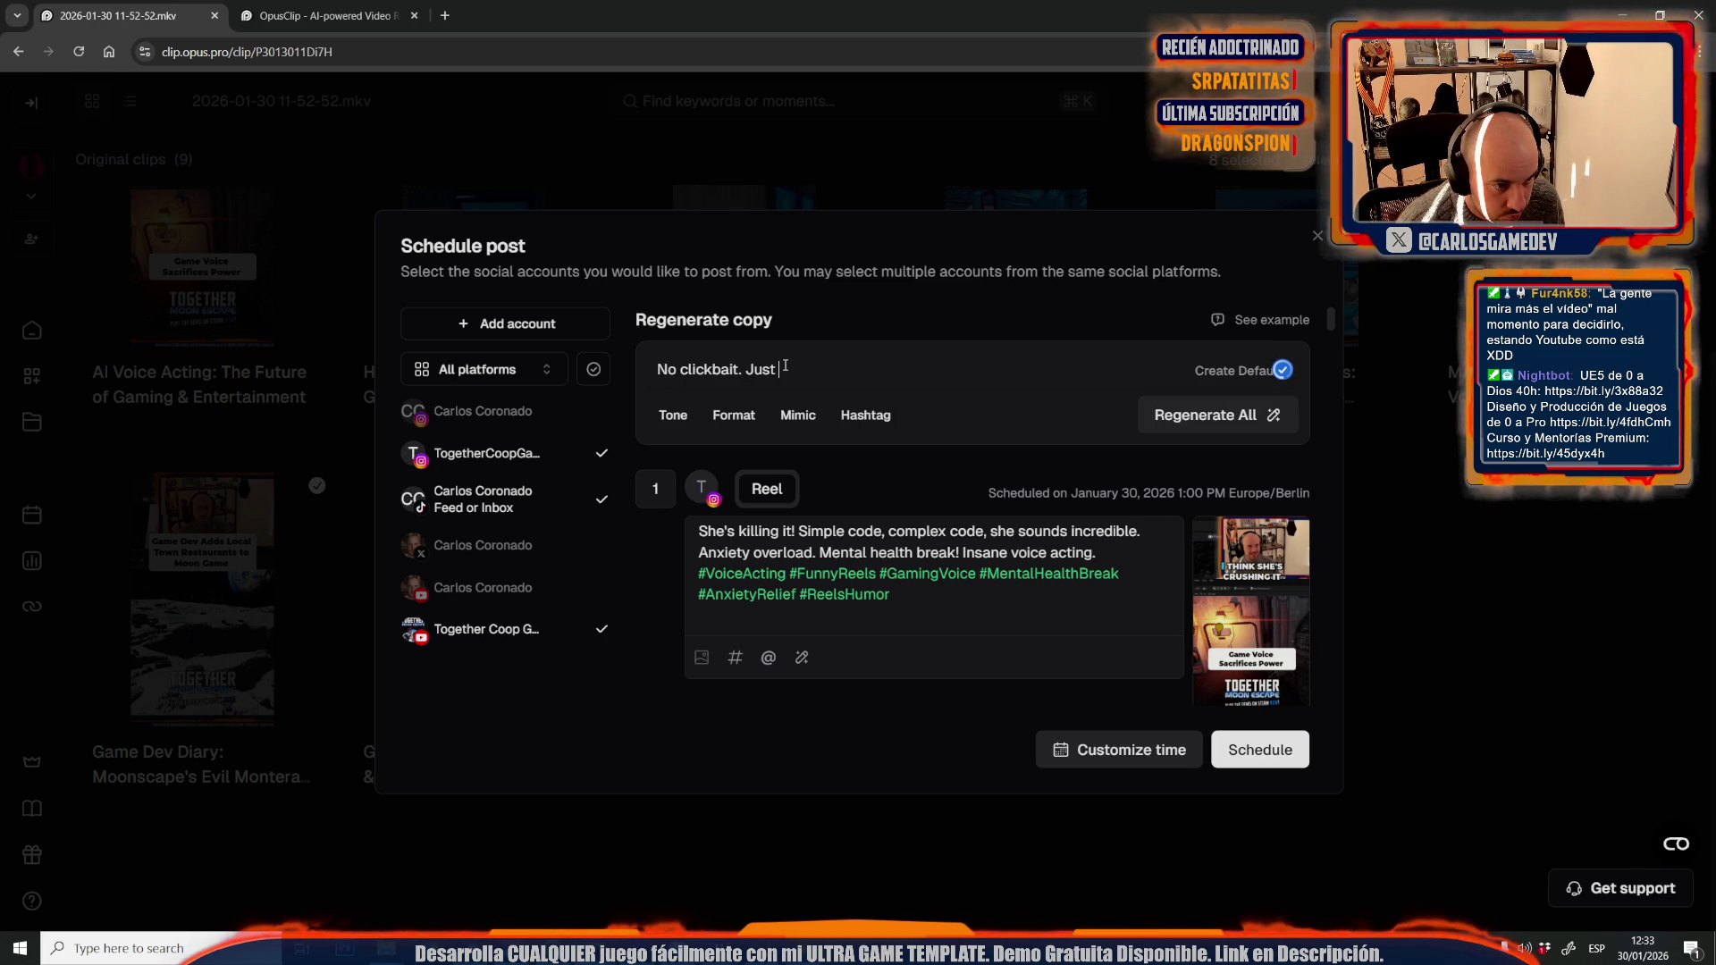
text(a gamedev showing the game he)
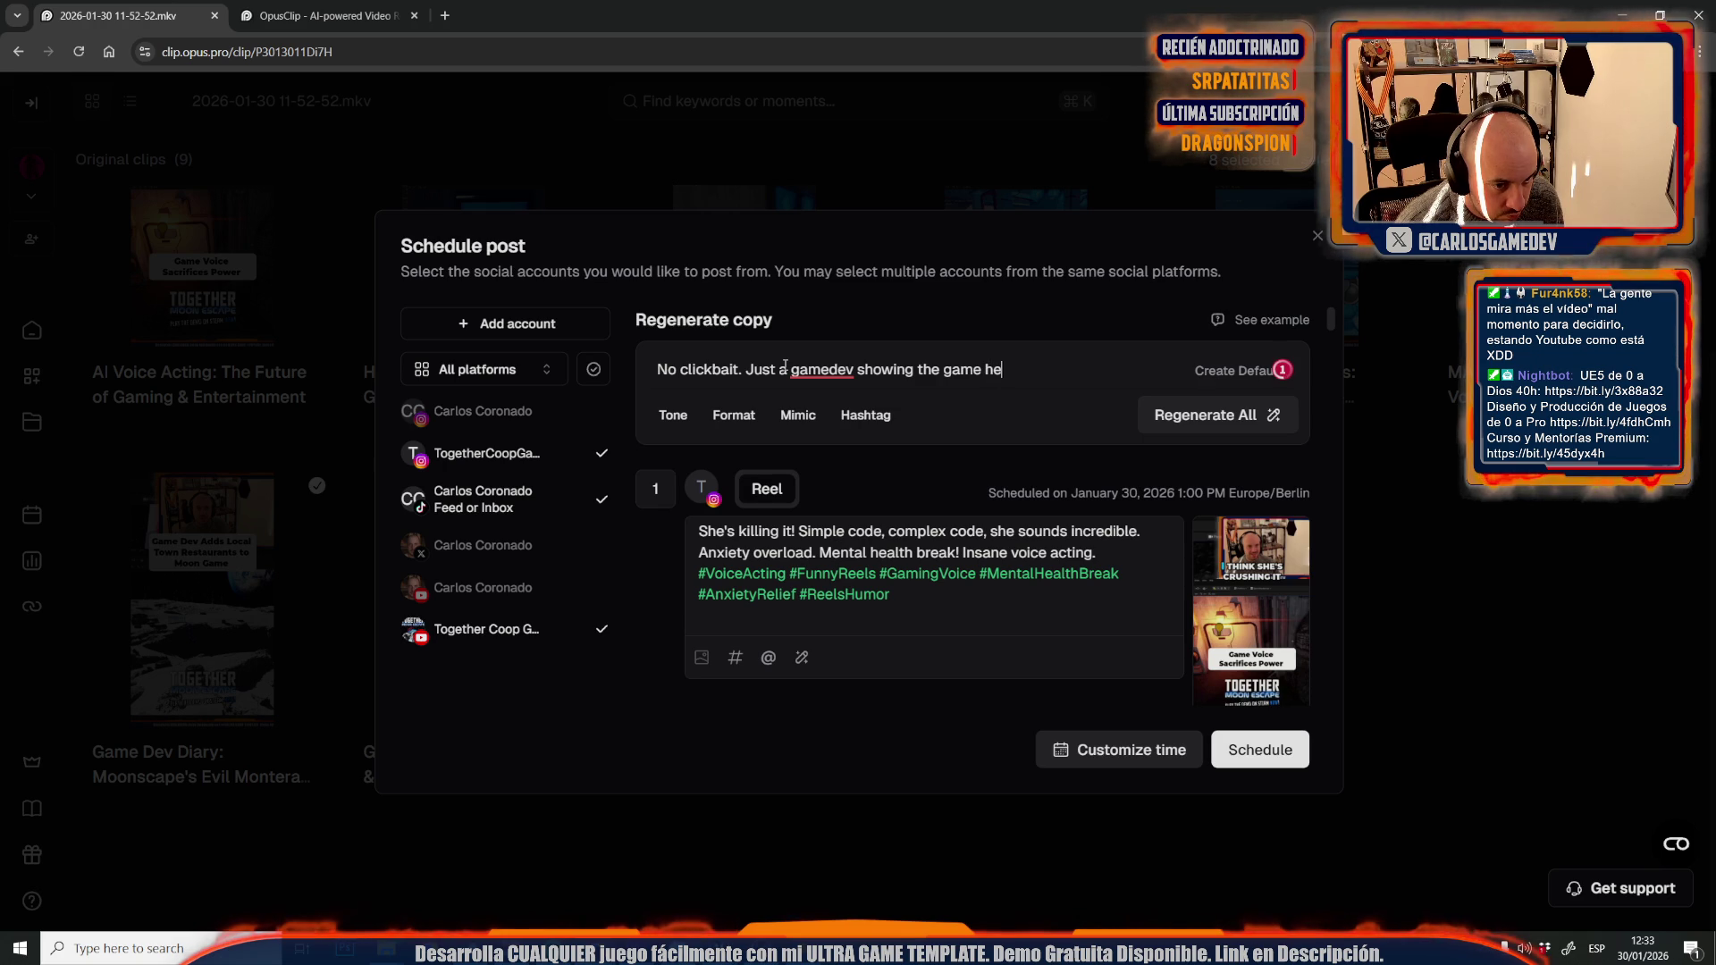
text( in U)
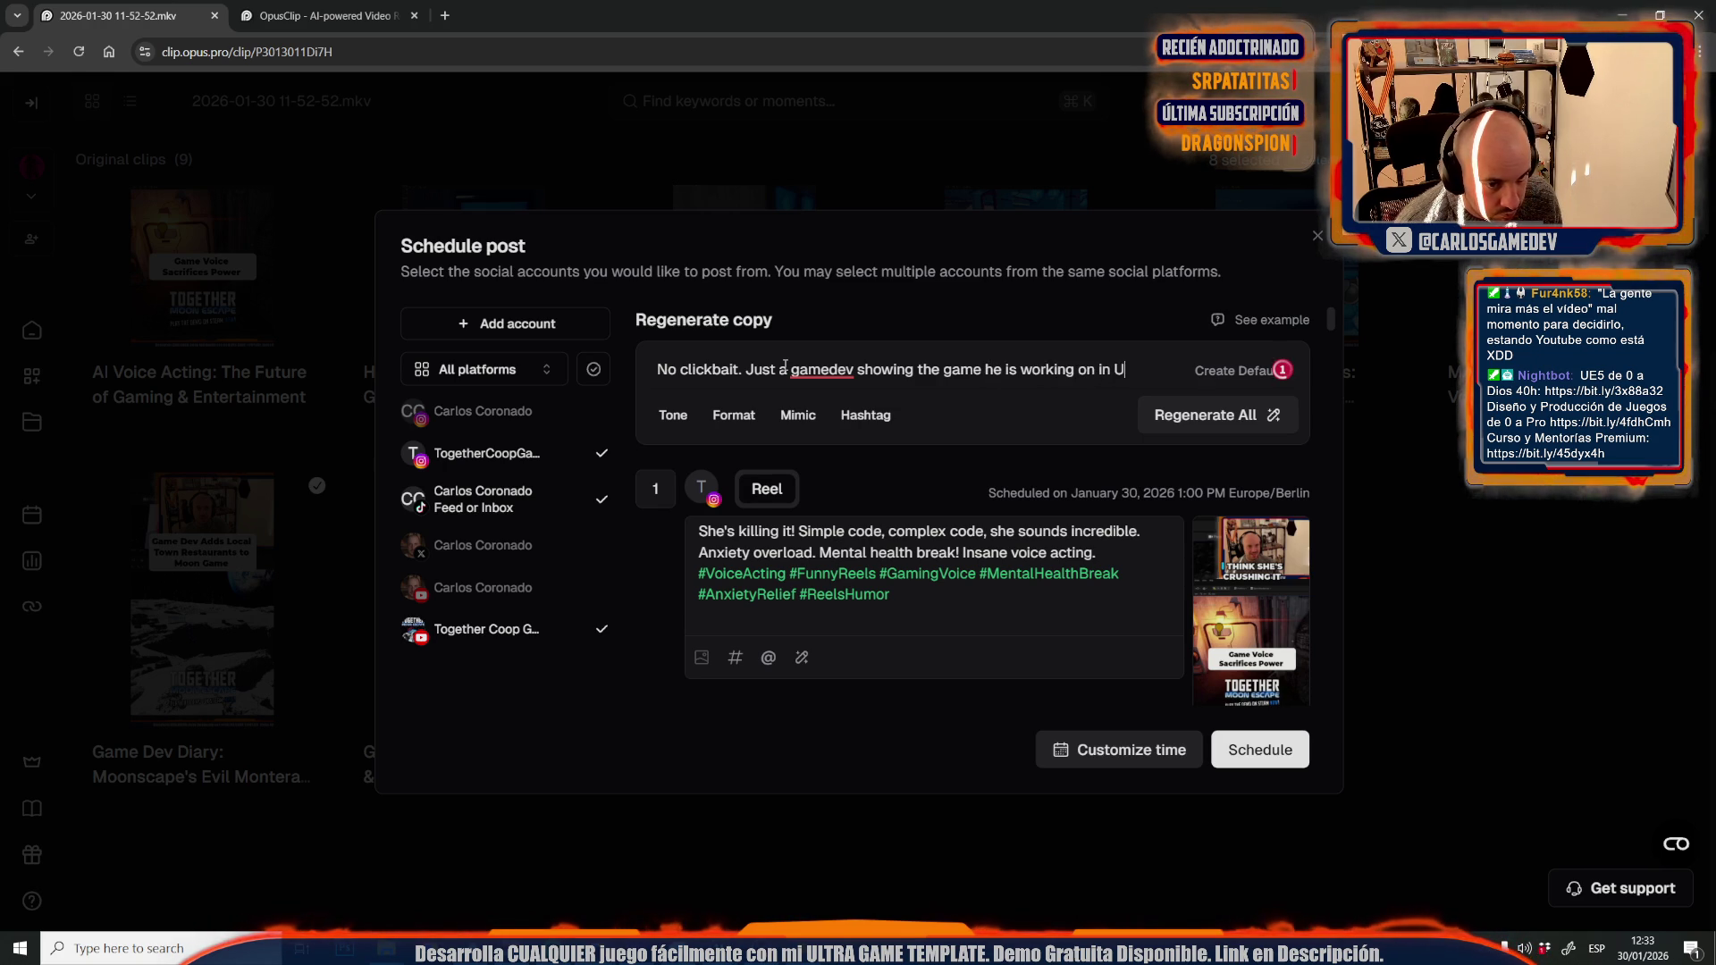
text(E5. Together M)
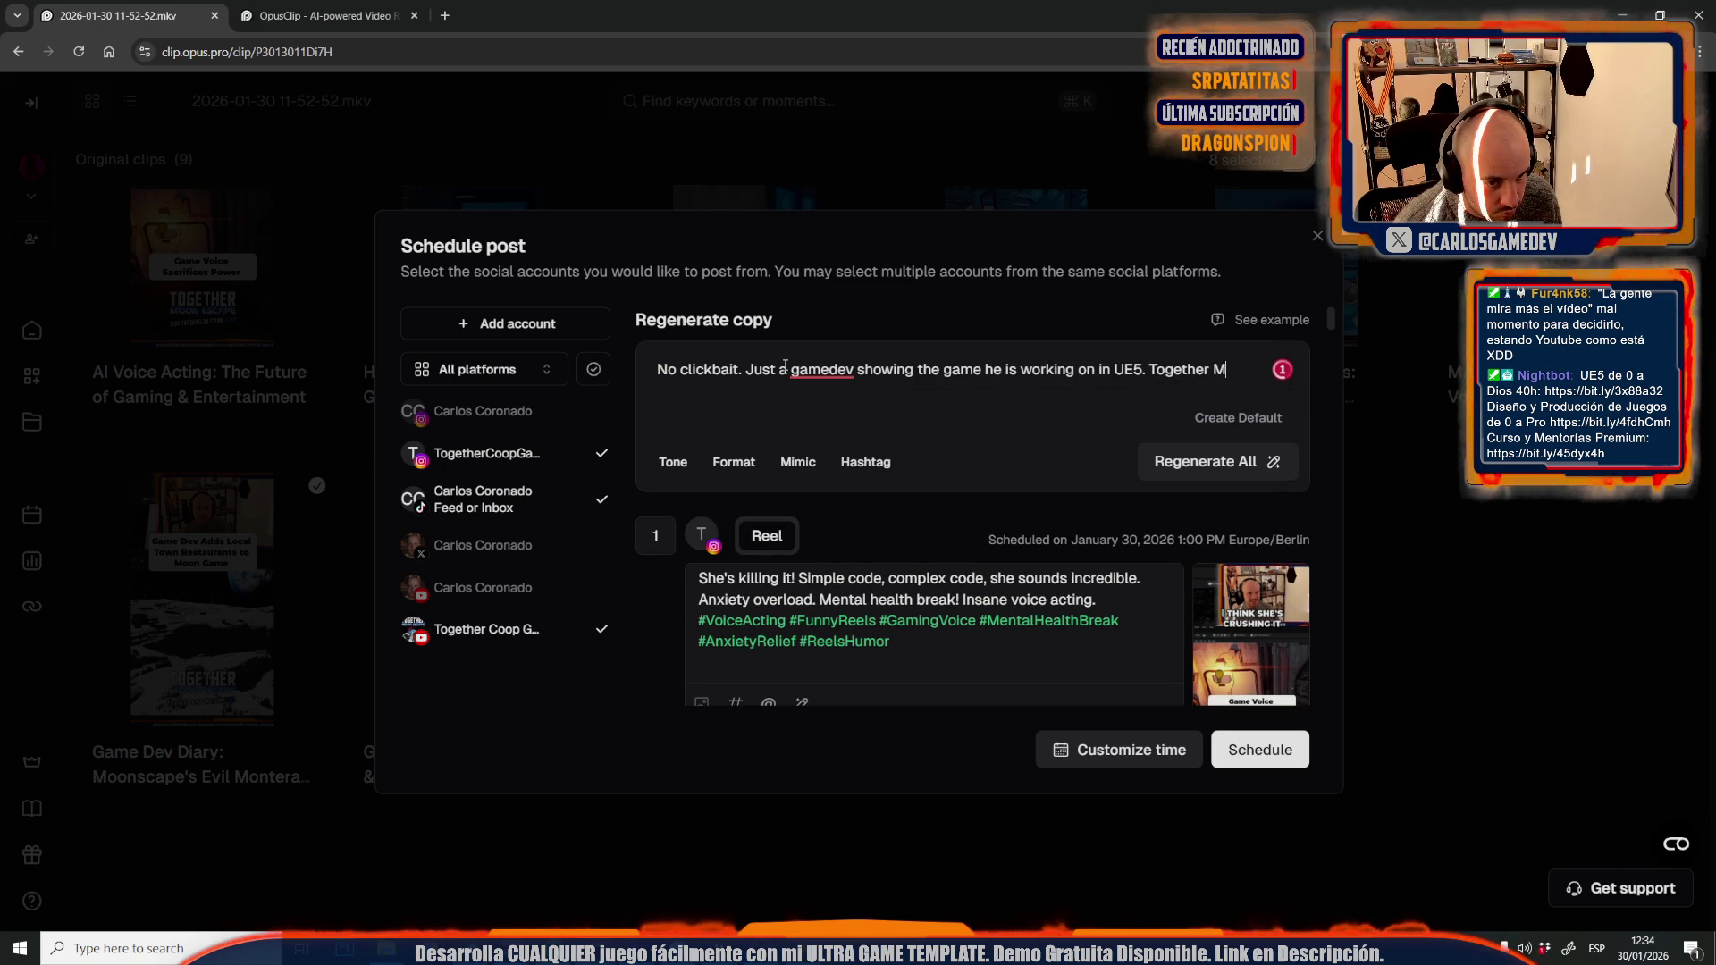
text(ooncape.)
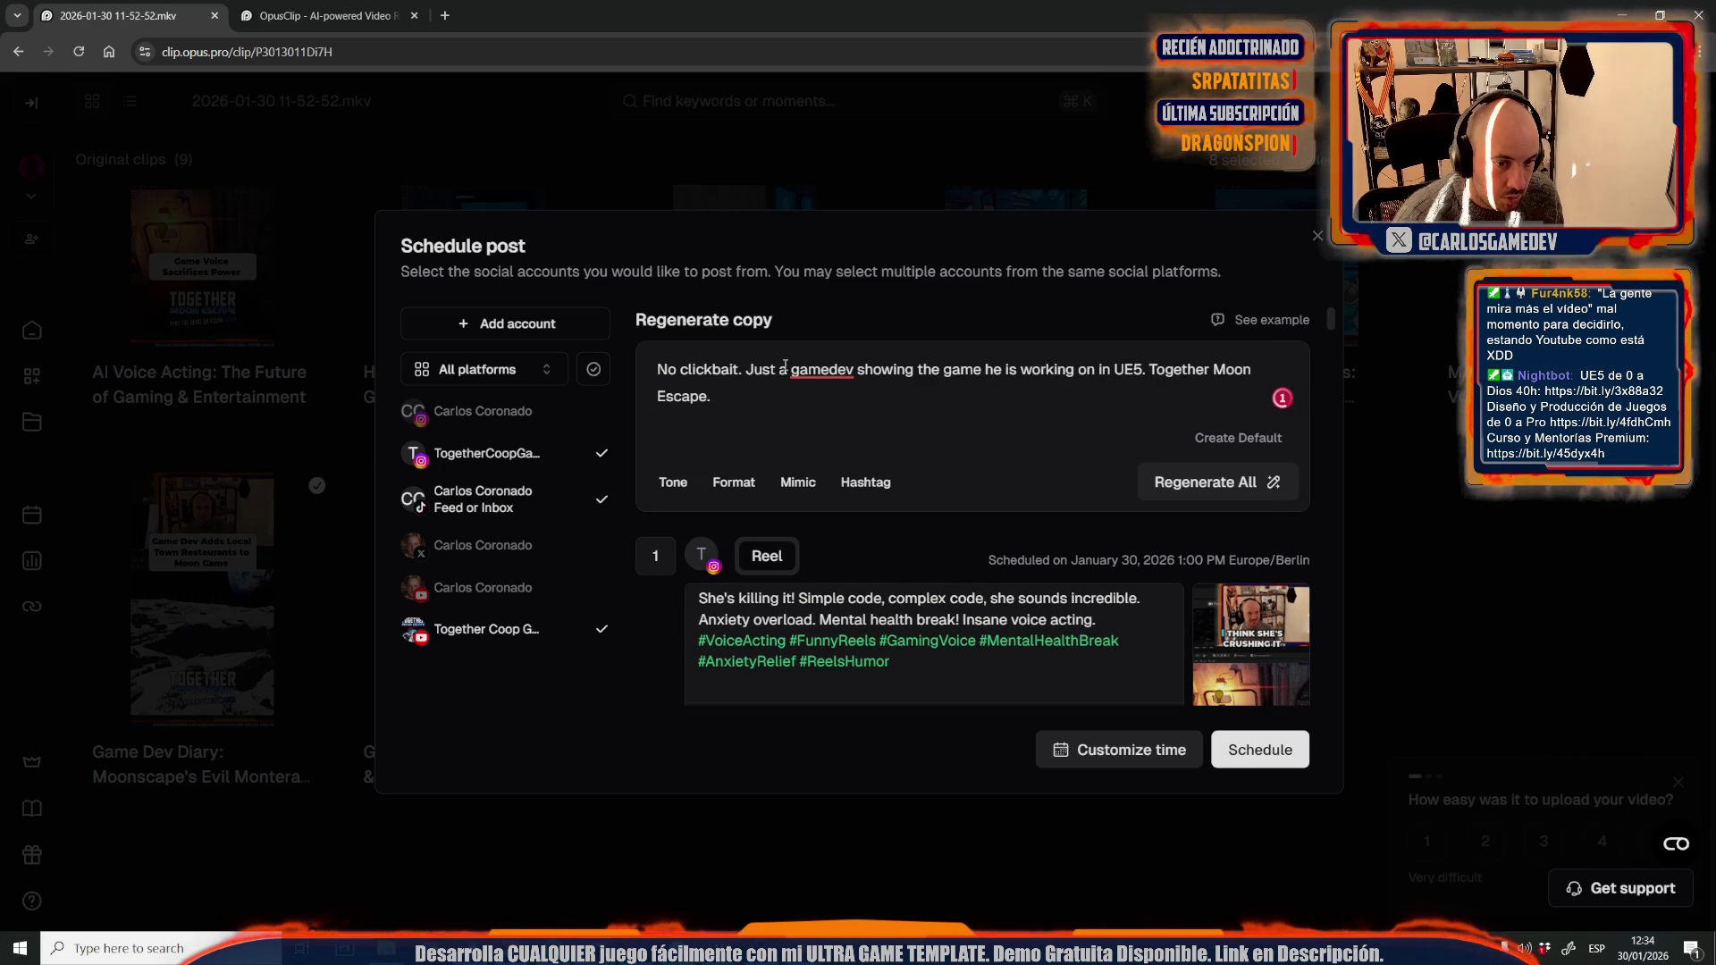
click(1224, 487)
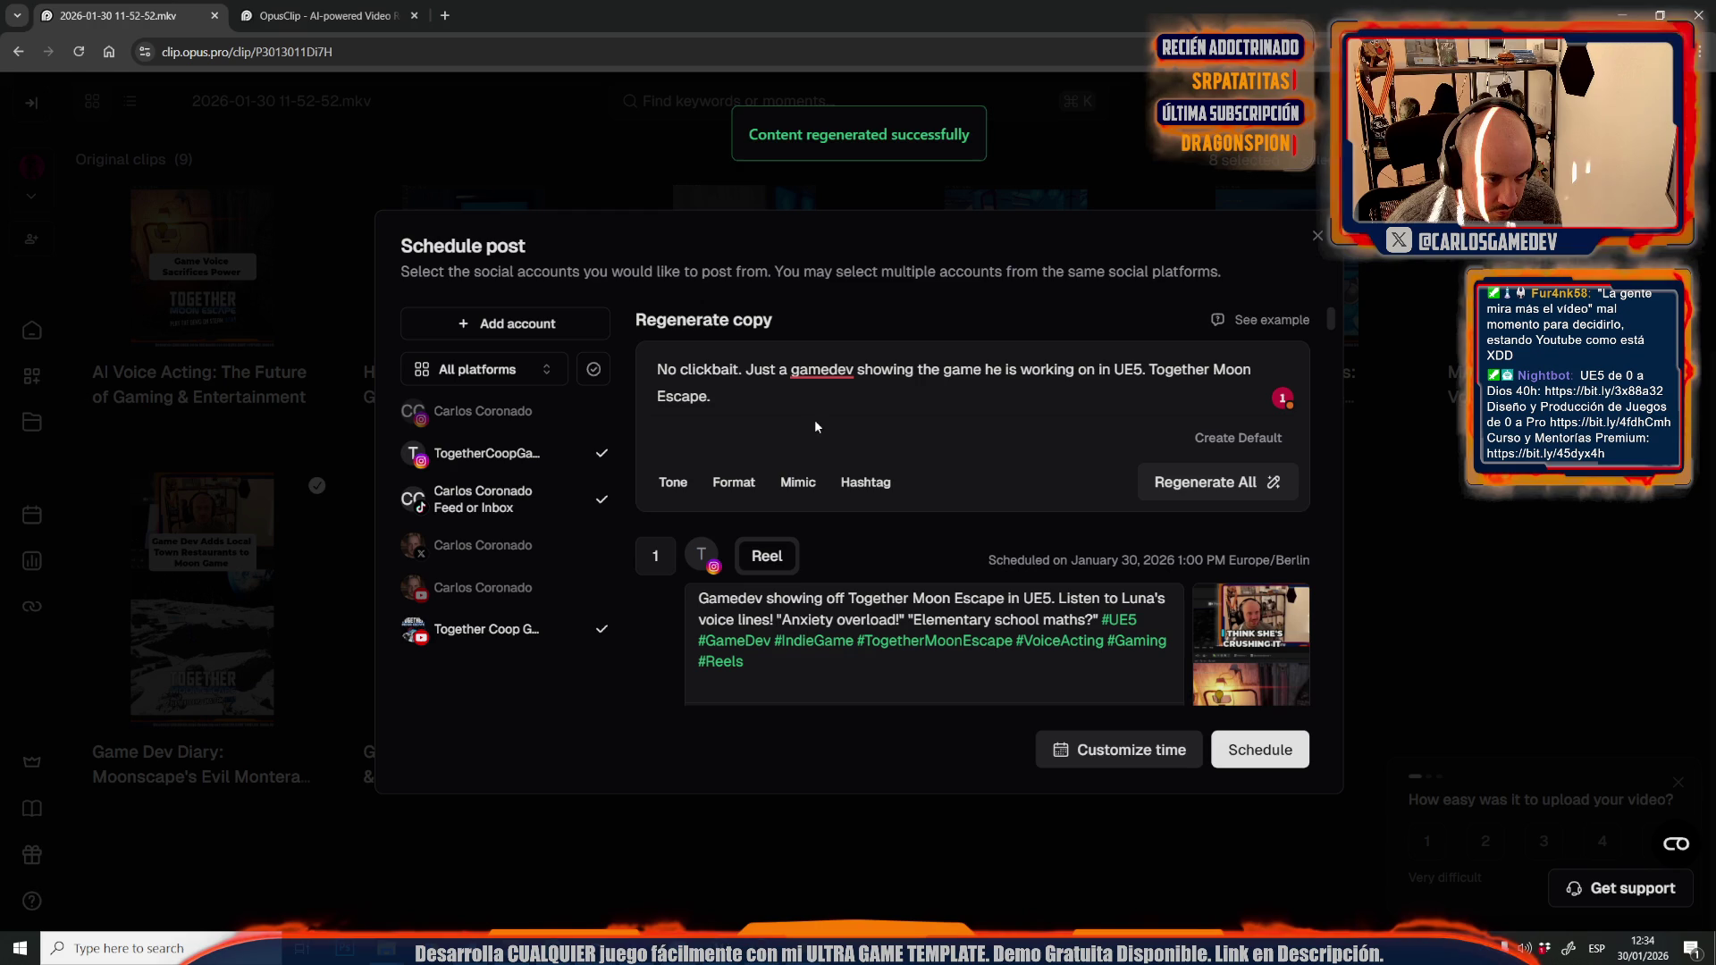
scroll(715, 619, down, 5)
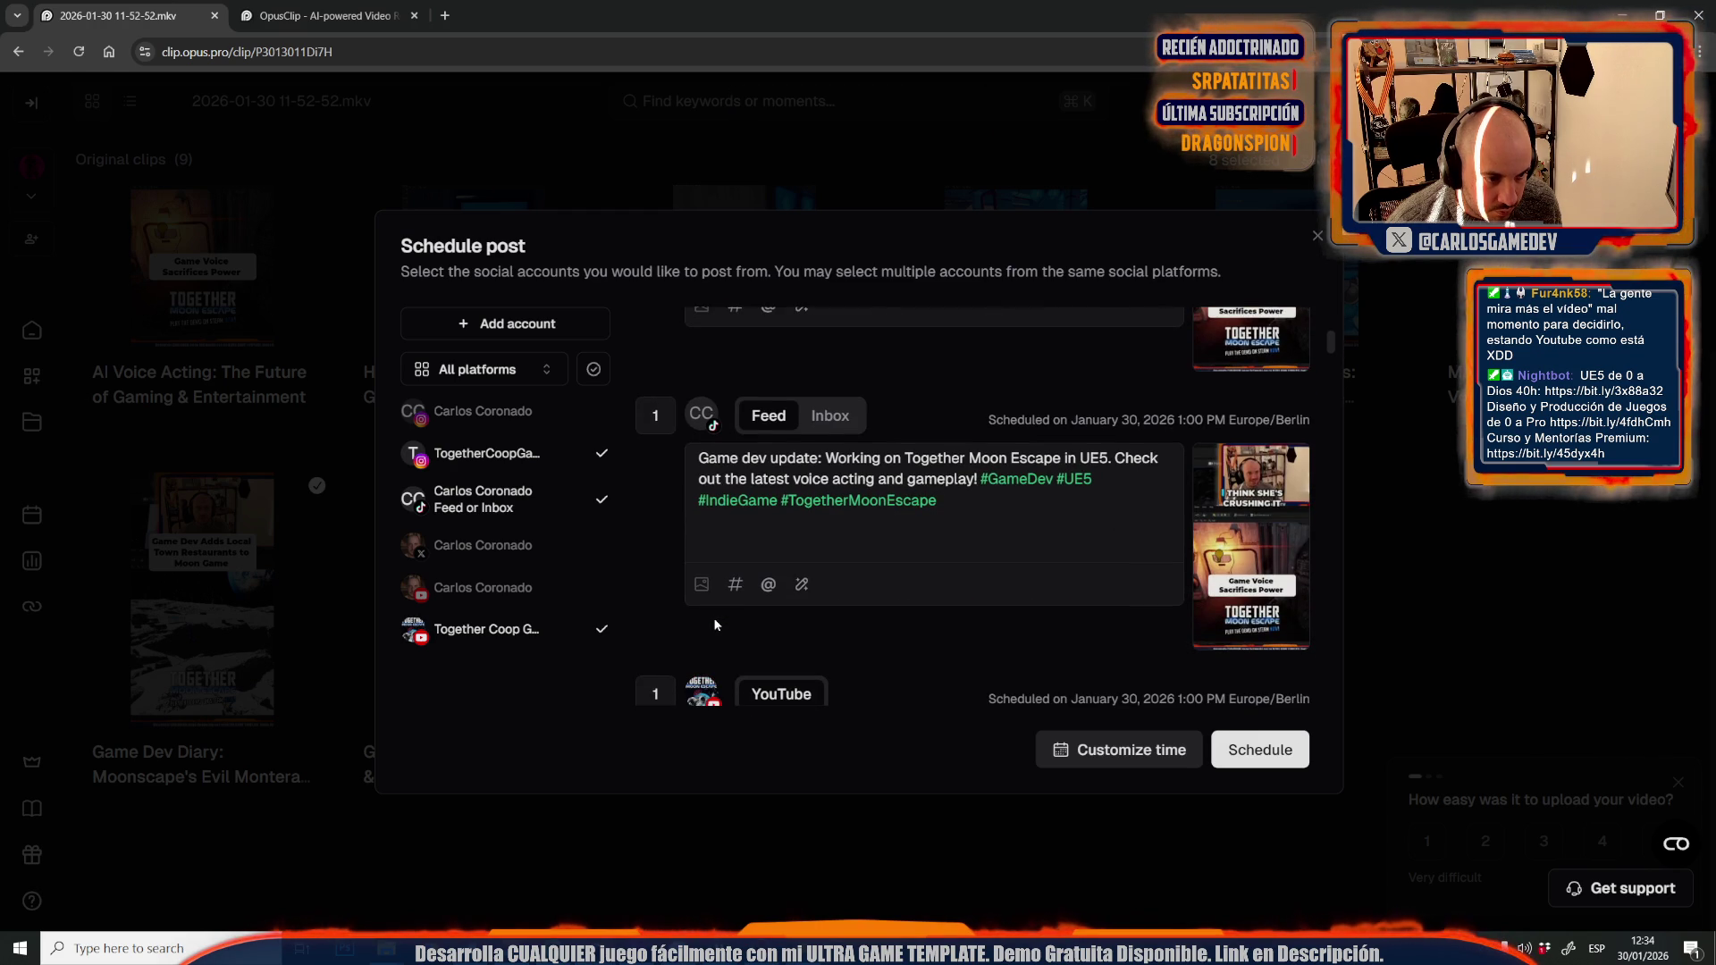
scroll(1069, 581, down, 5)
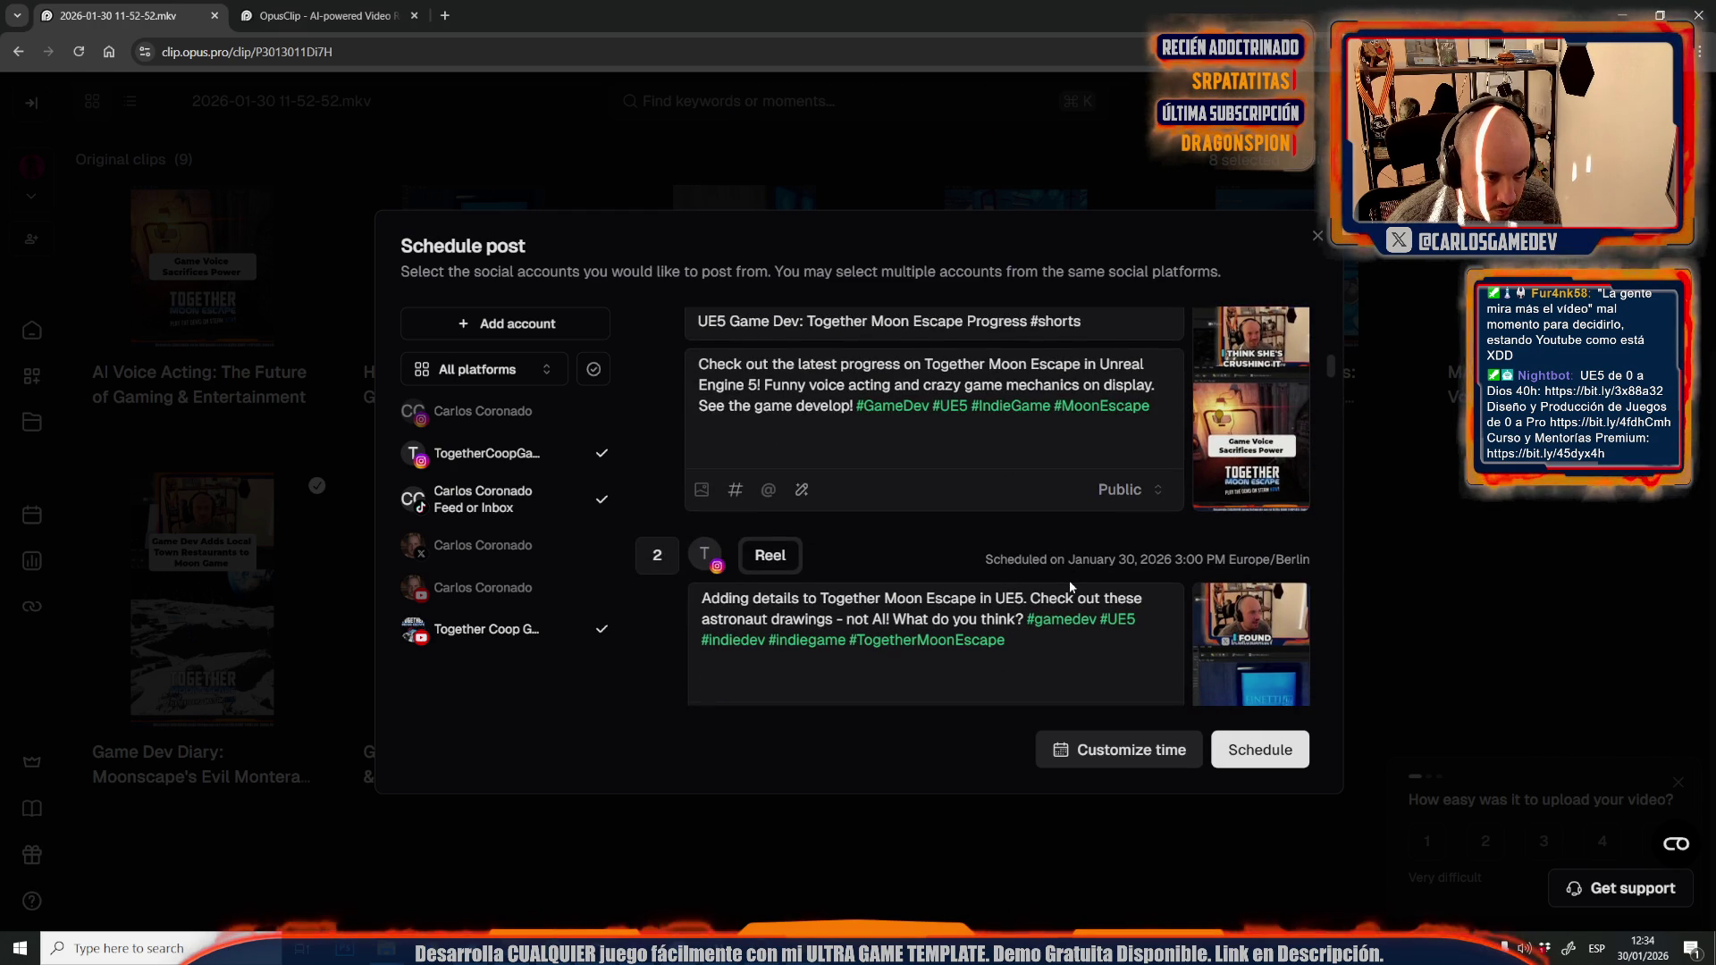
scroll(1069, 581, down, 5)
scroll(1069, 581, down, 12)
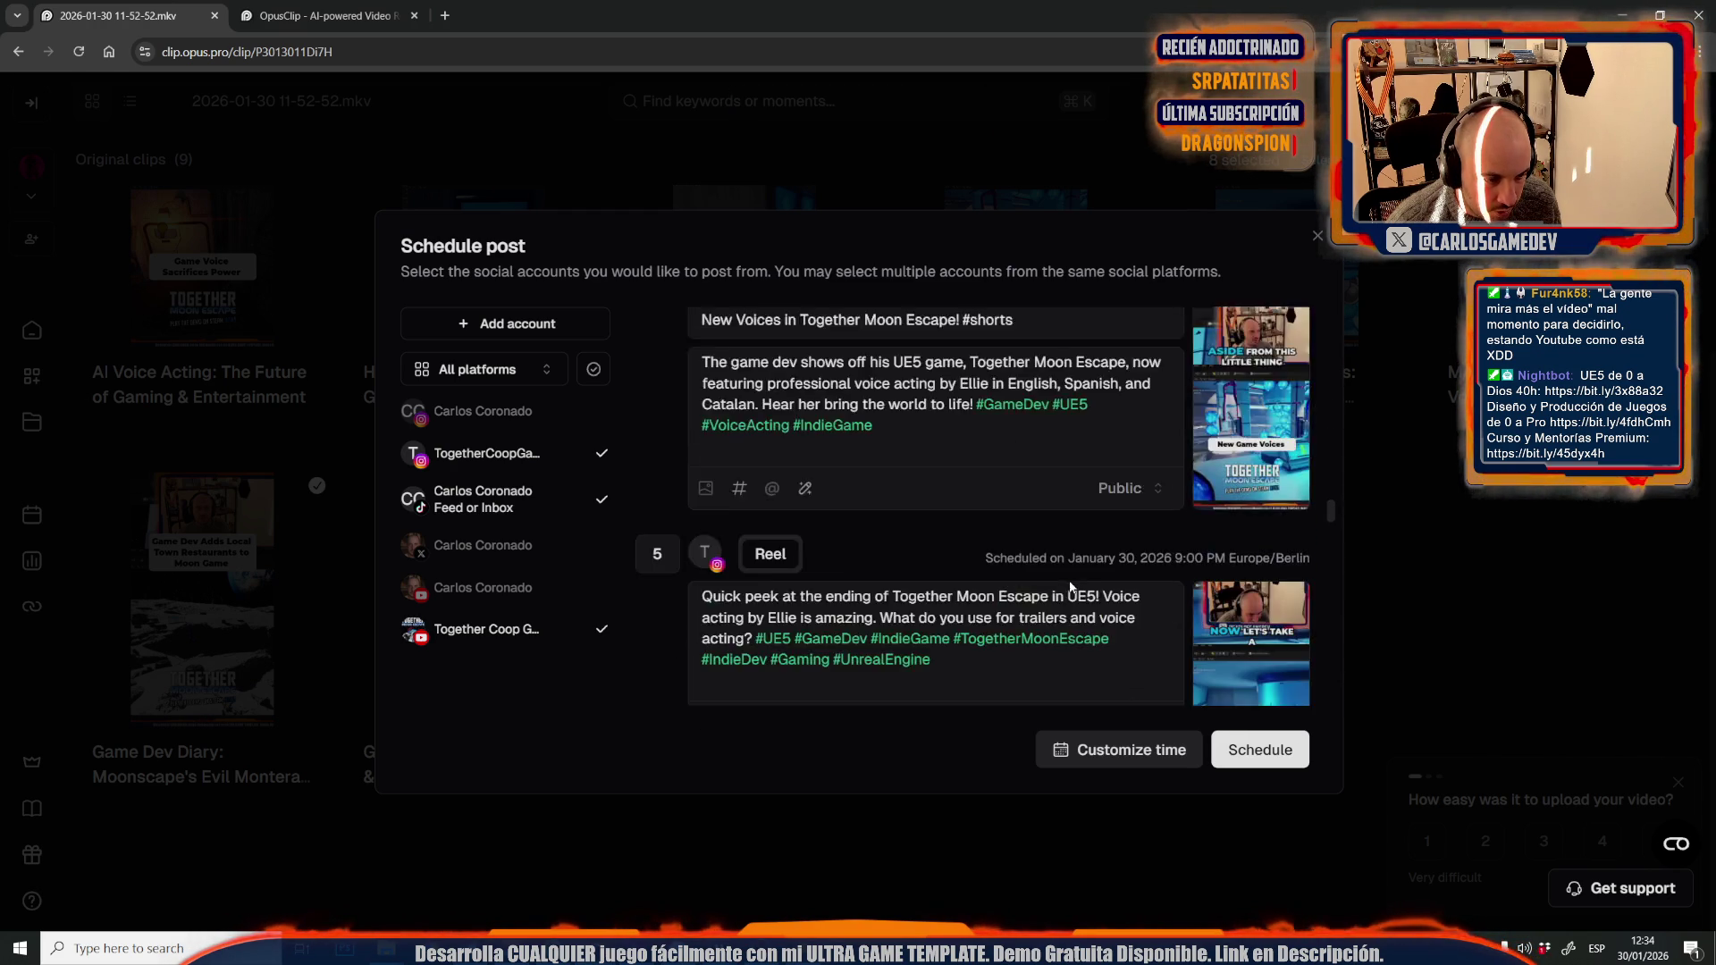
scroll(1069, 581, down, 5)
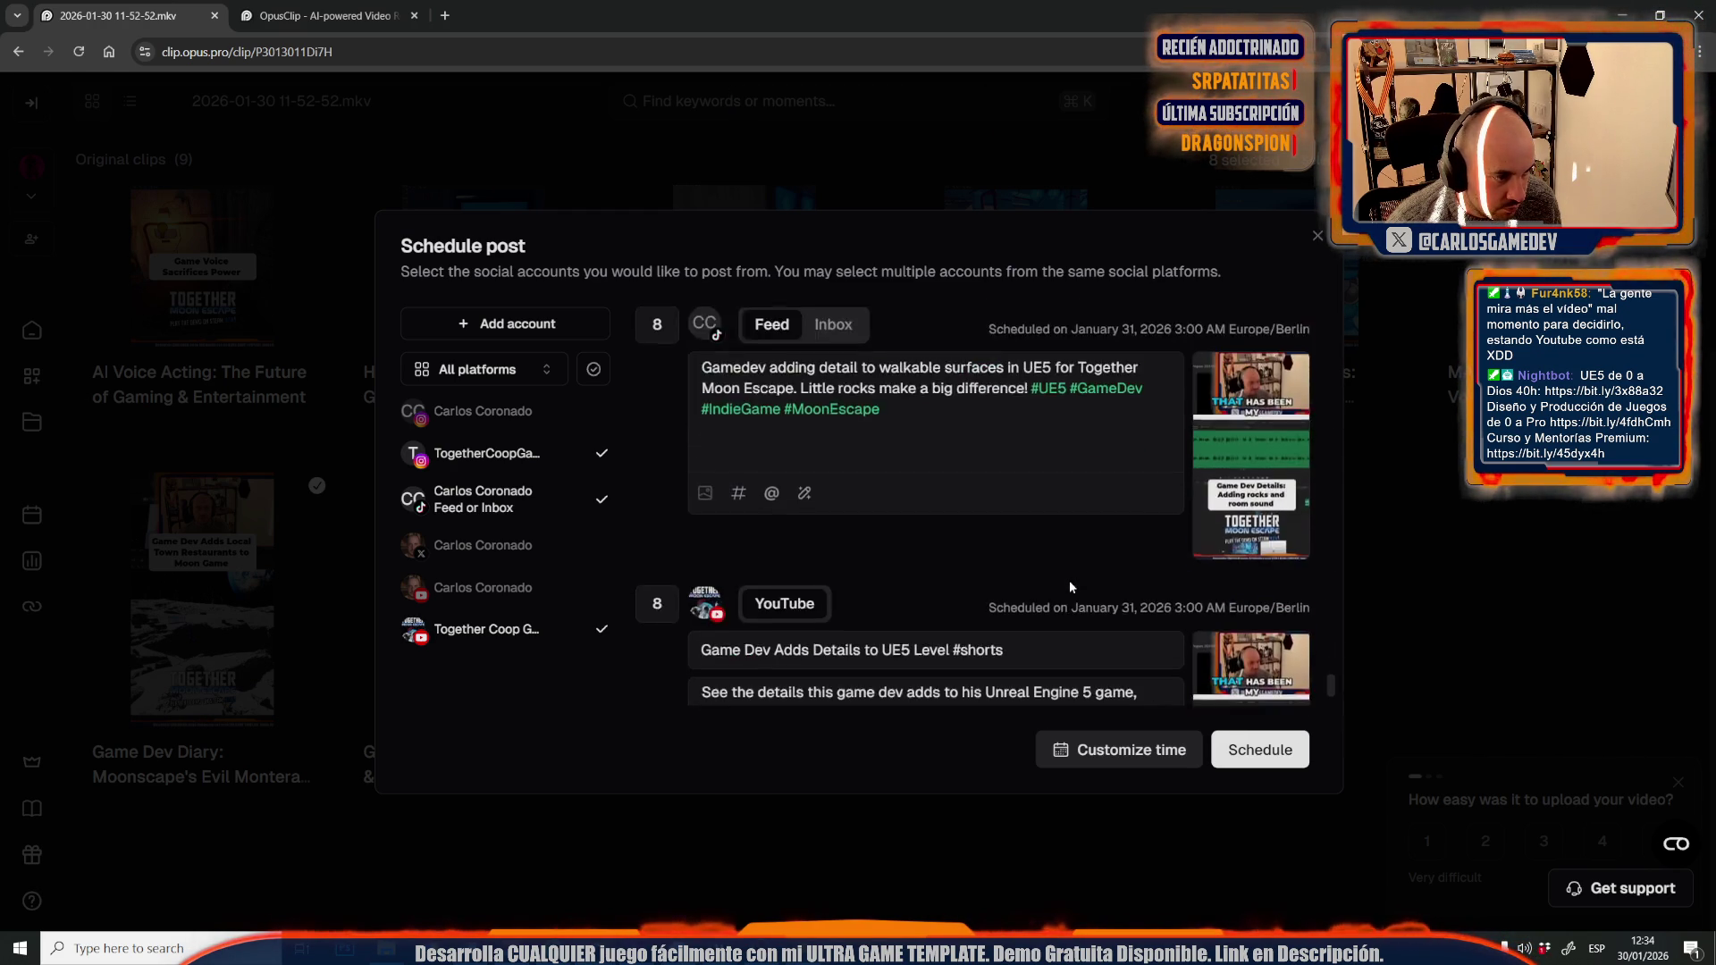
click(1178, 746)
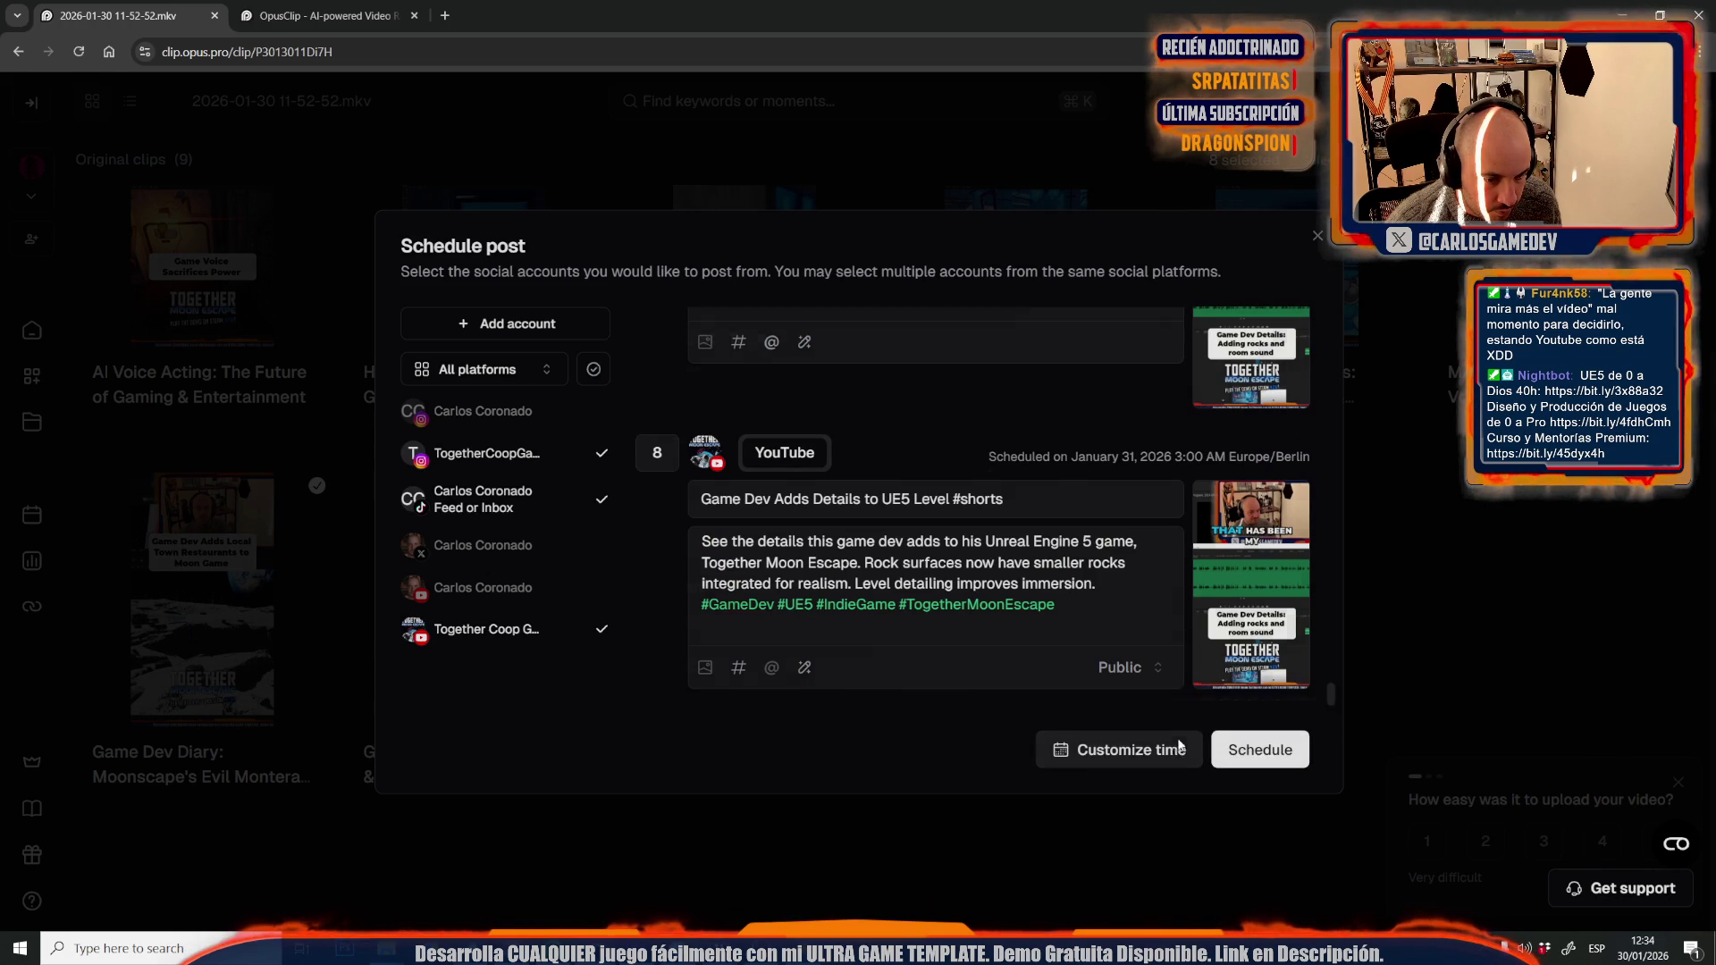
- Auto-schedule the clips every 1 day from January 30, 2026 at 1:00 PM, then open a new tab
click(849, 625)
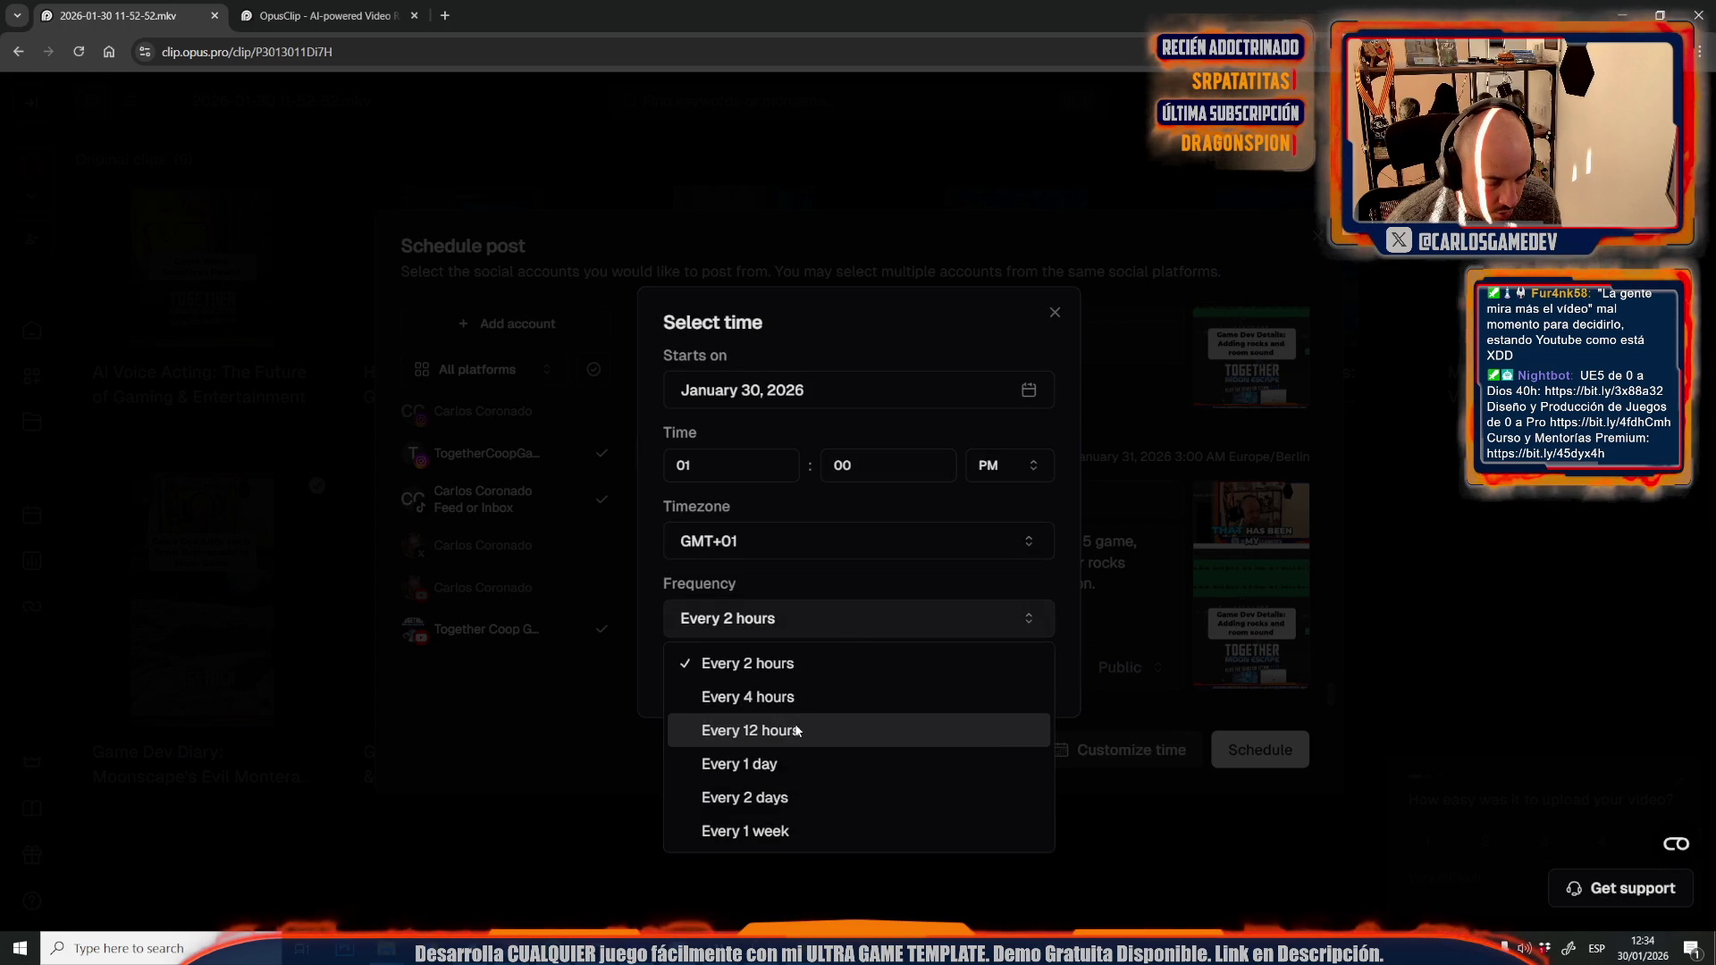
click(761, 766)
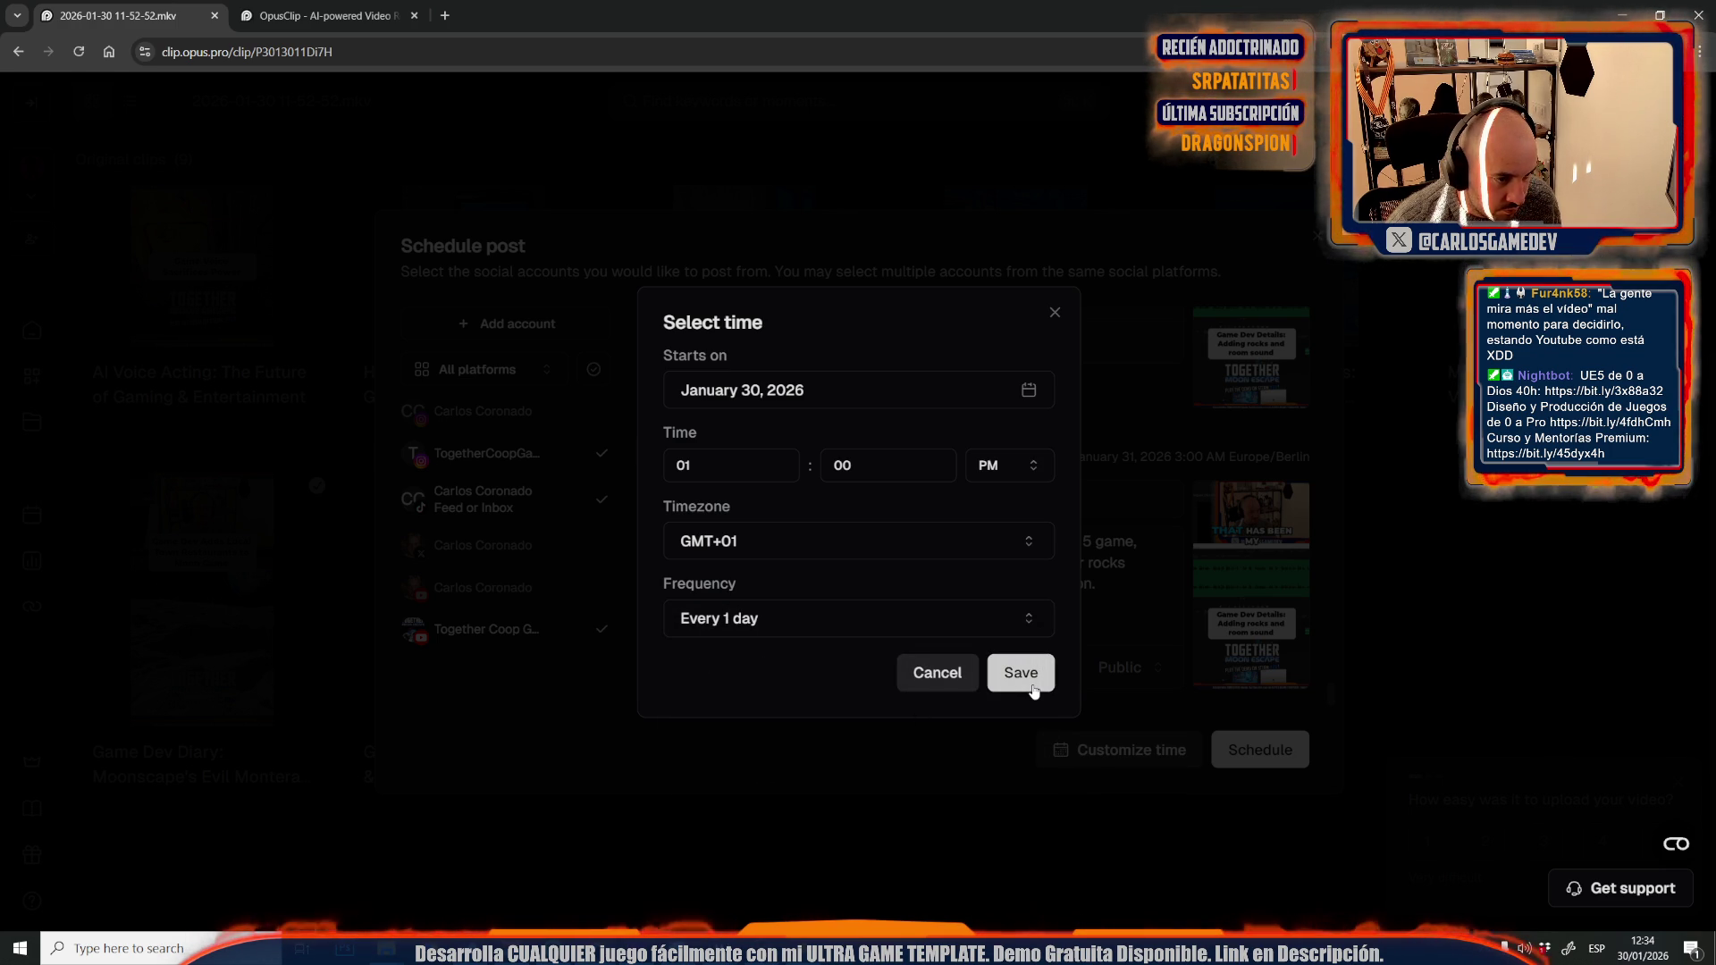
click(1034, 691)
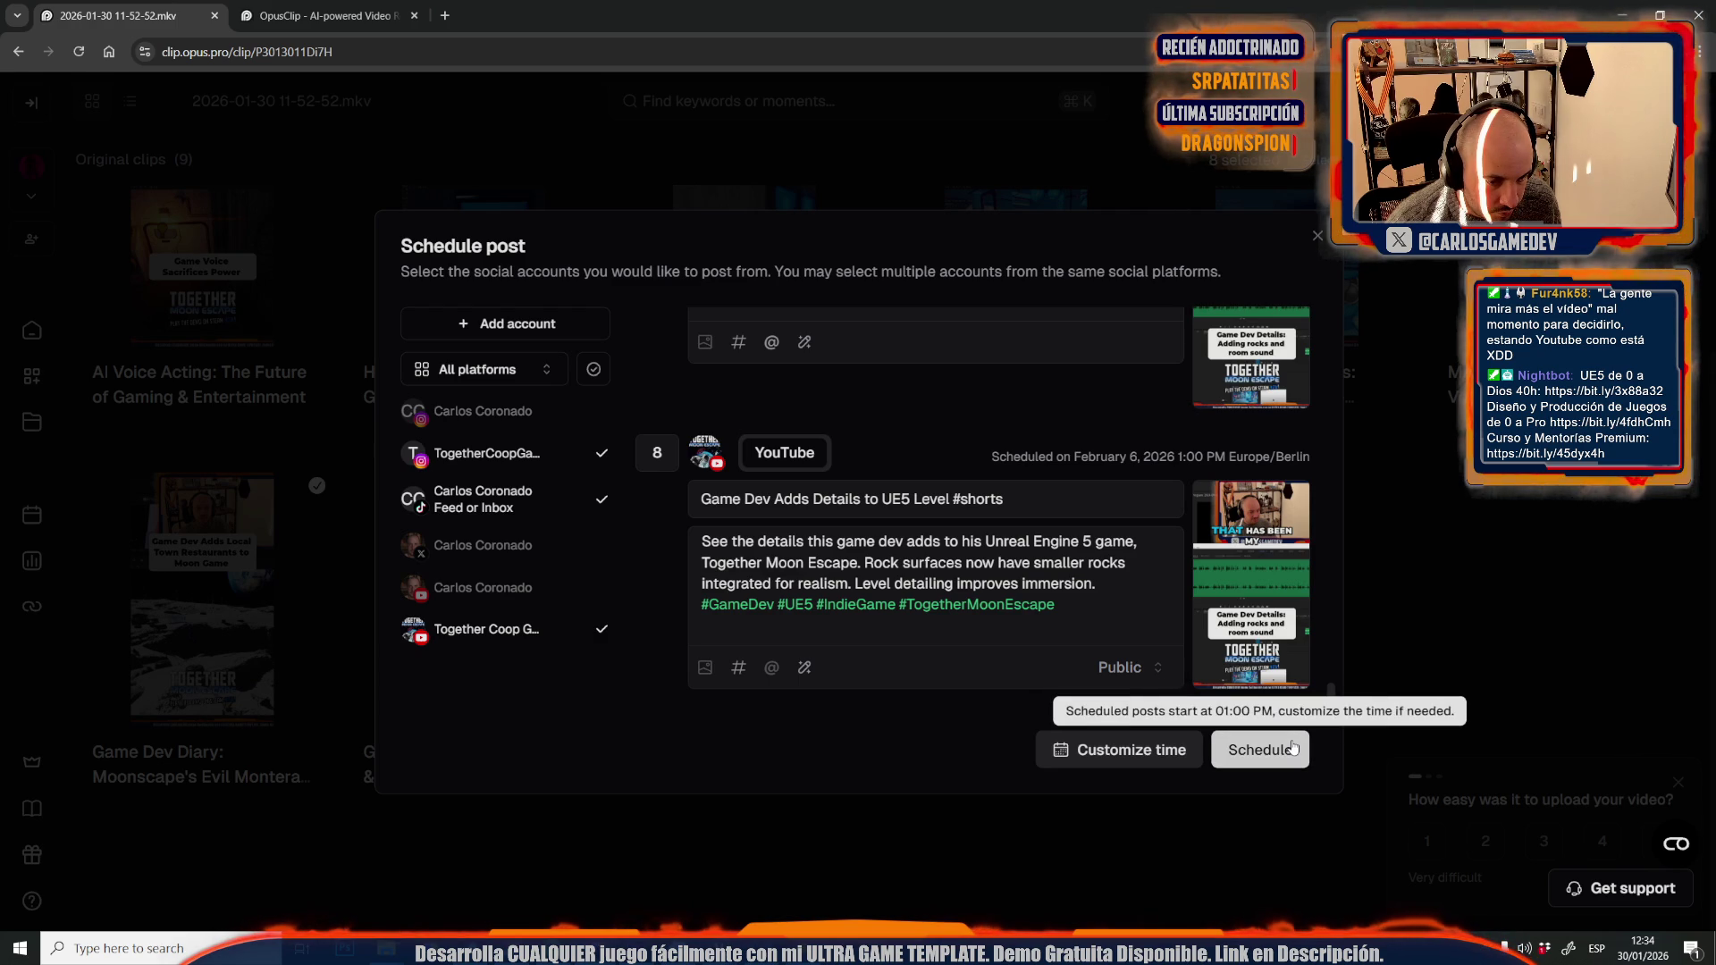
click(1293, 747)
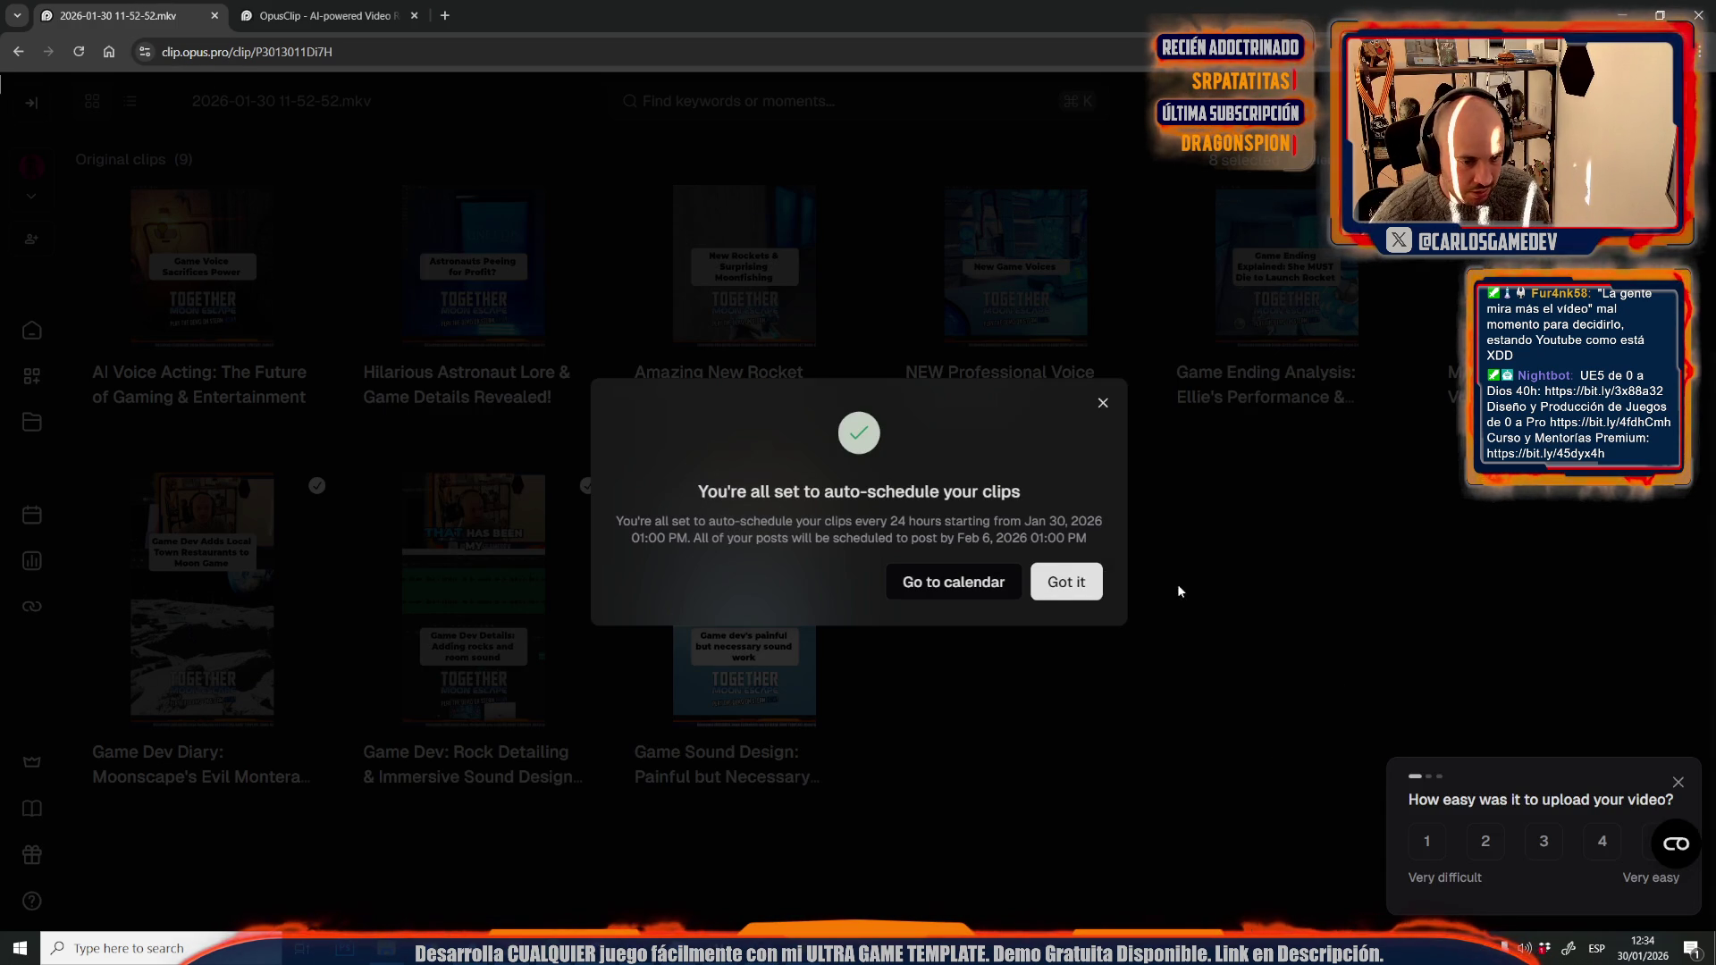
click(1068, 582)
click(445, 17)
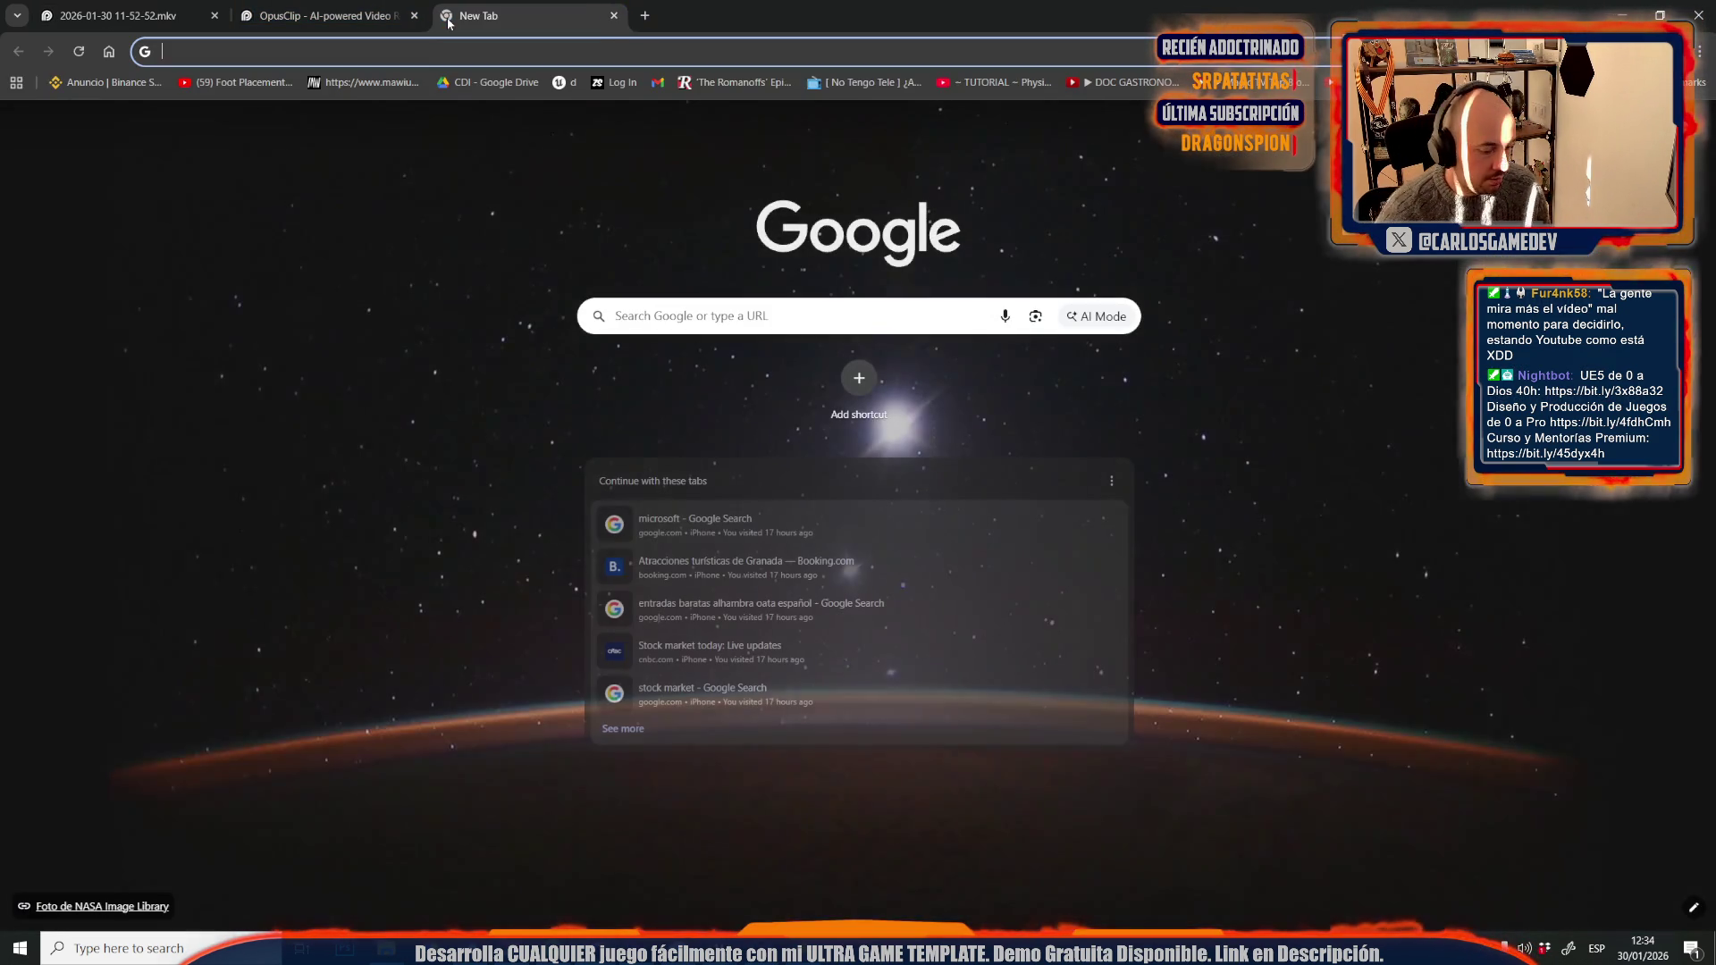
- Sign in to partner.steamgames.com and open the Together: Moon Escape wishlist report
text(partner.steamgames.com)
key(Return)
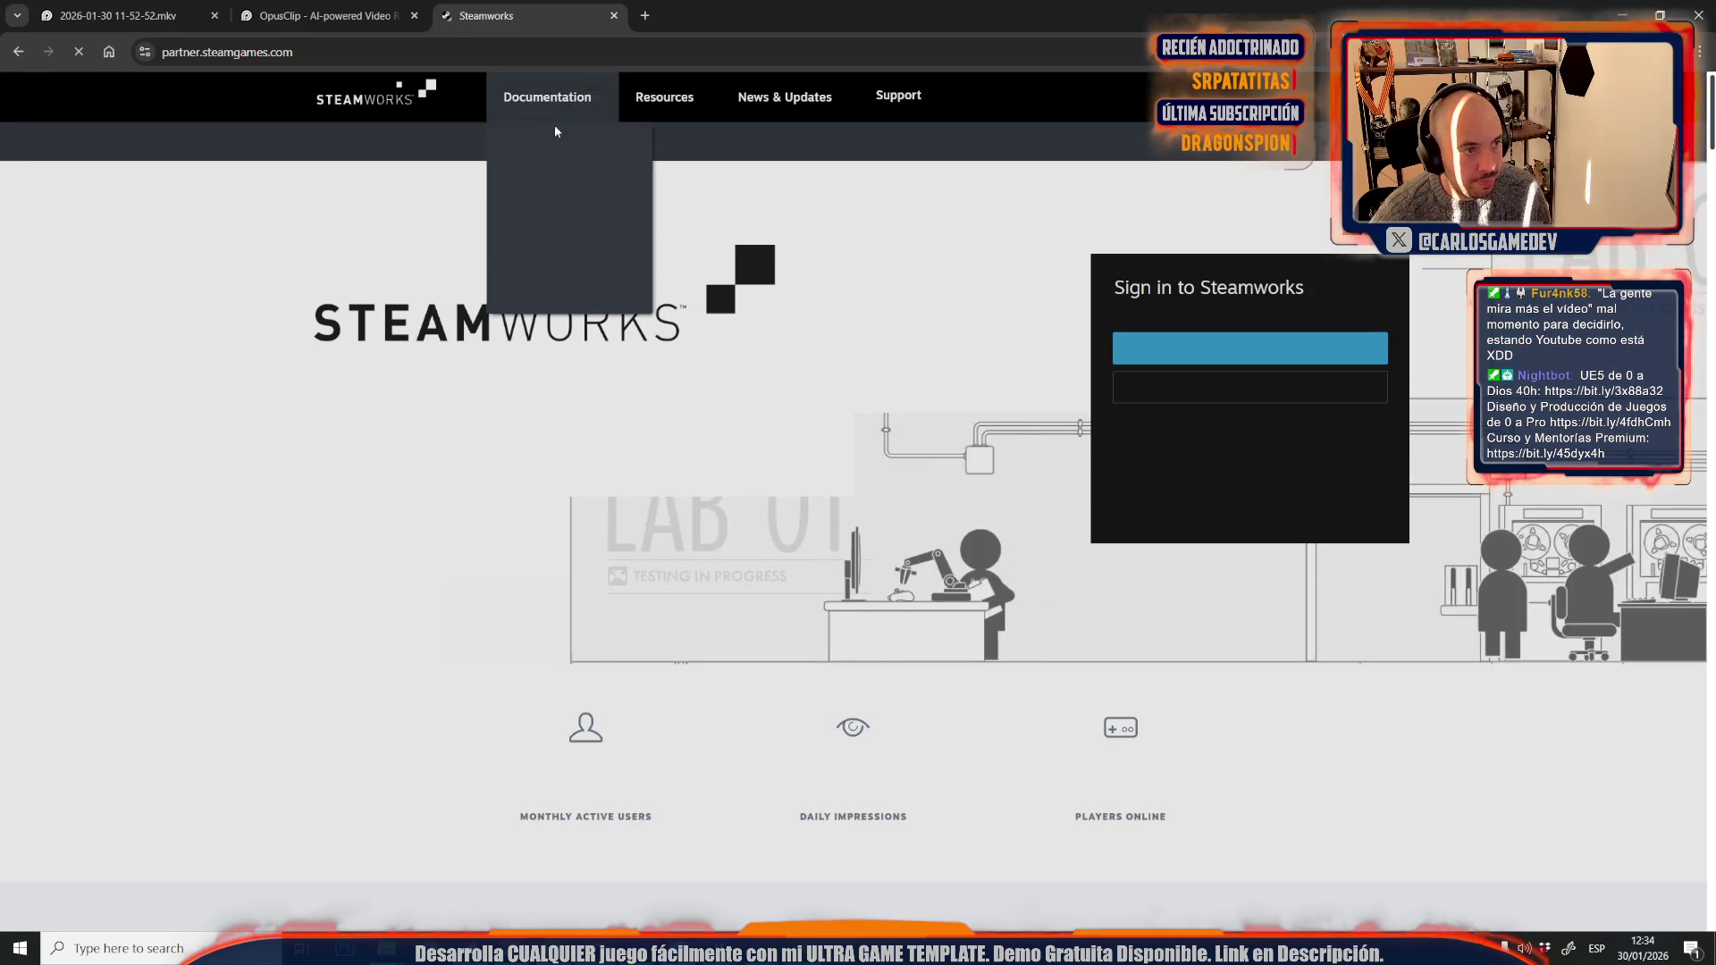
click(1282, 355)
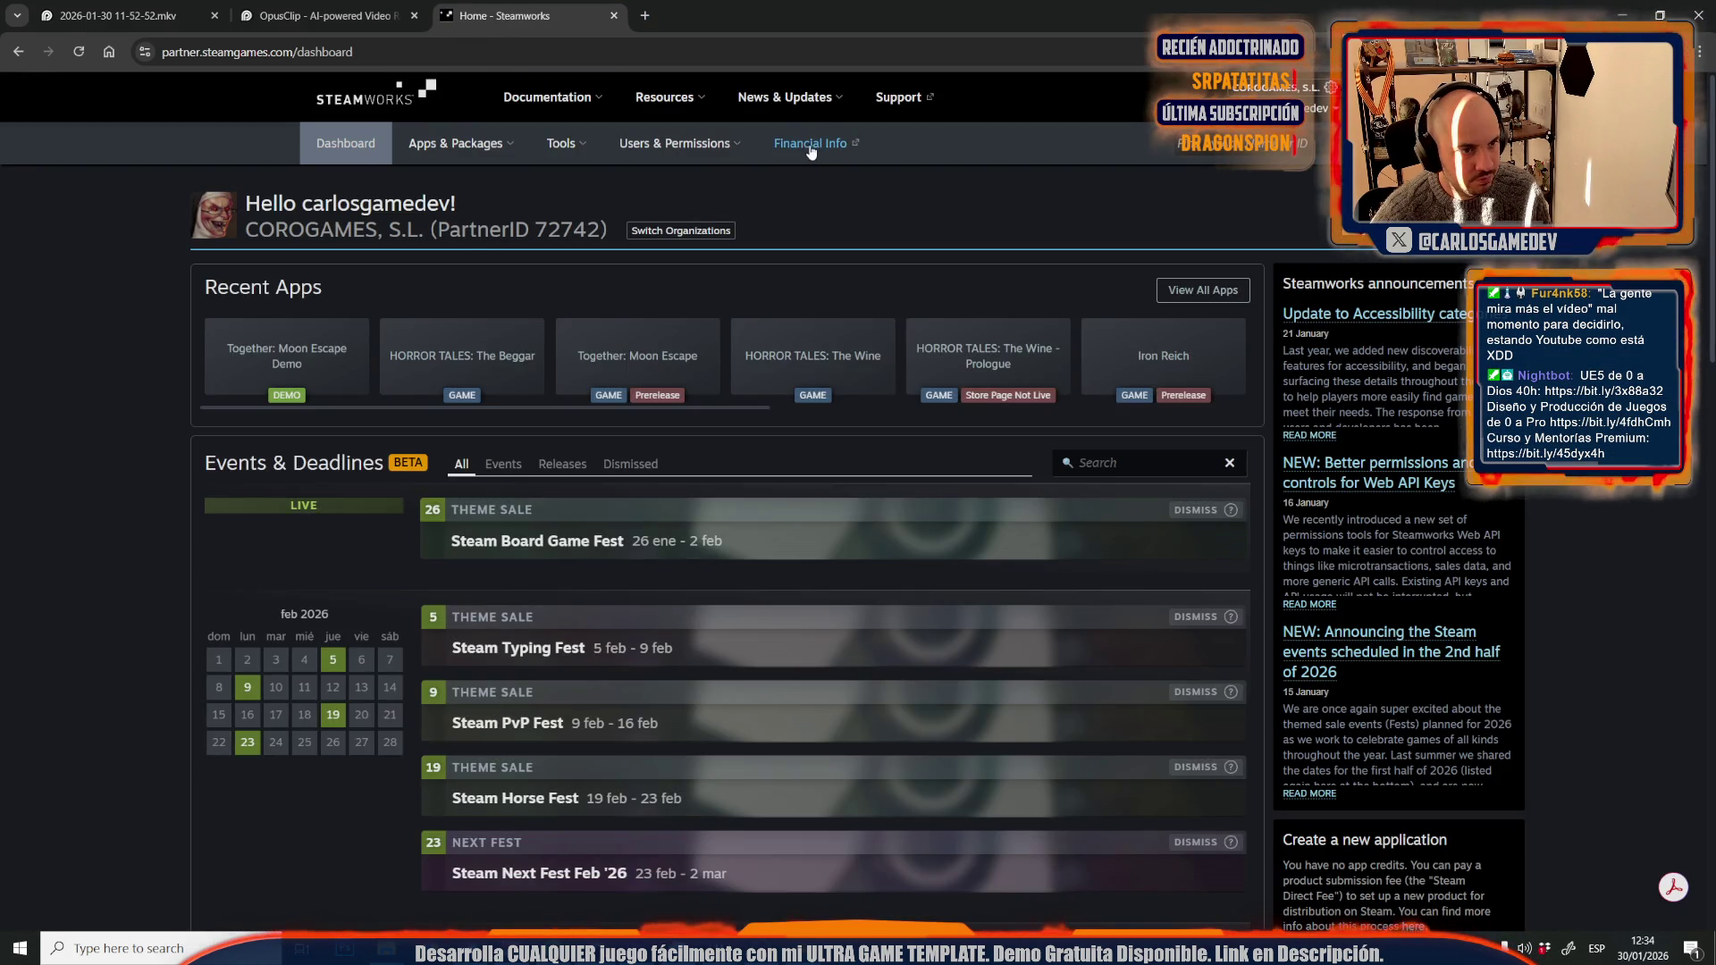
click(818, 145)
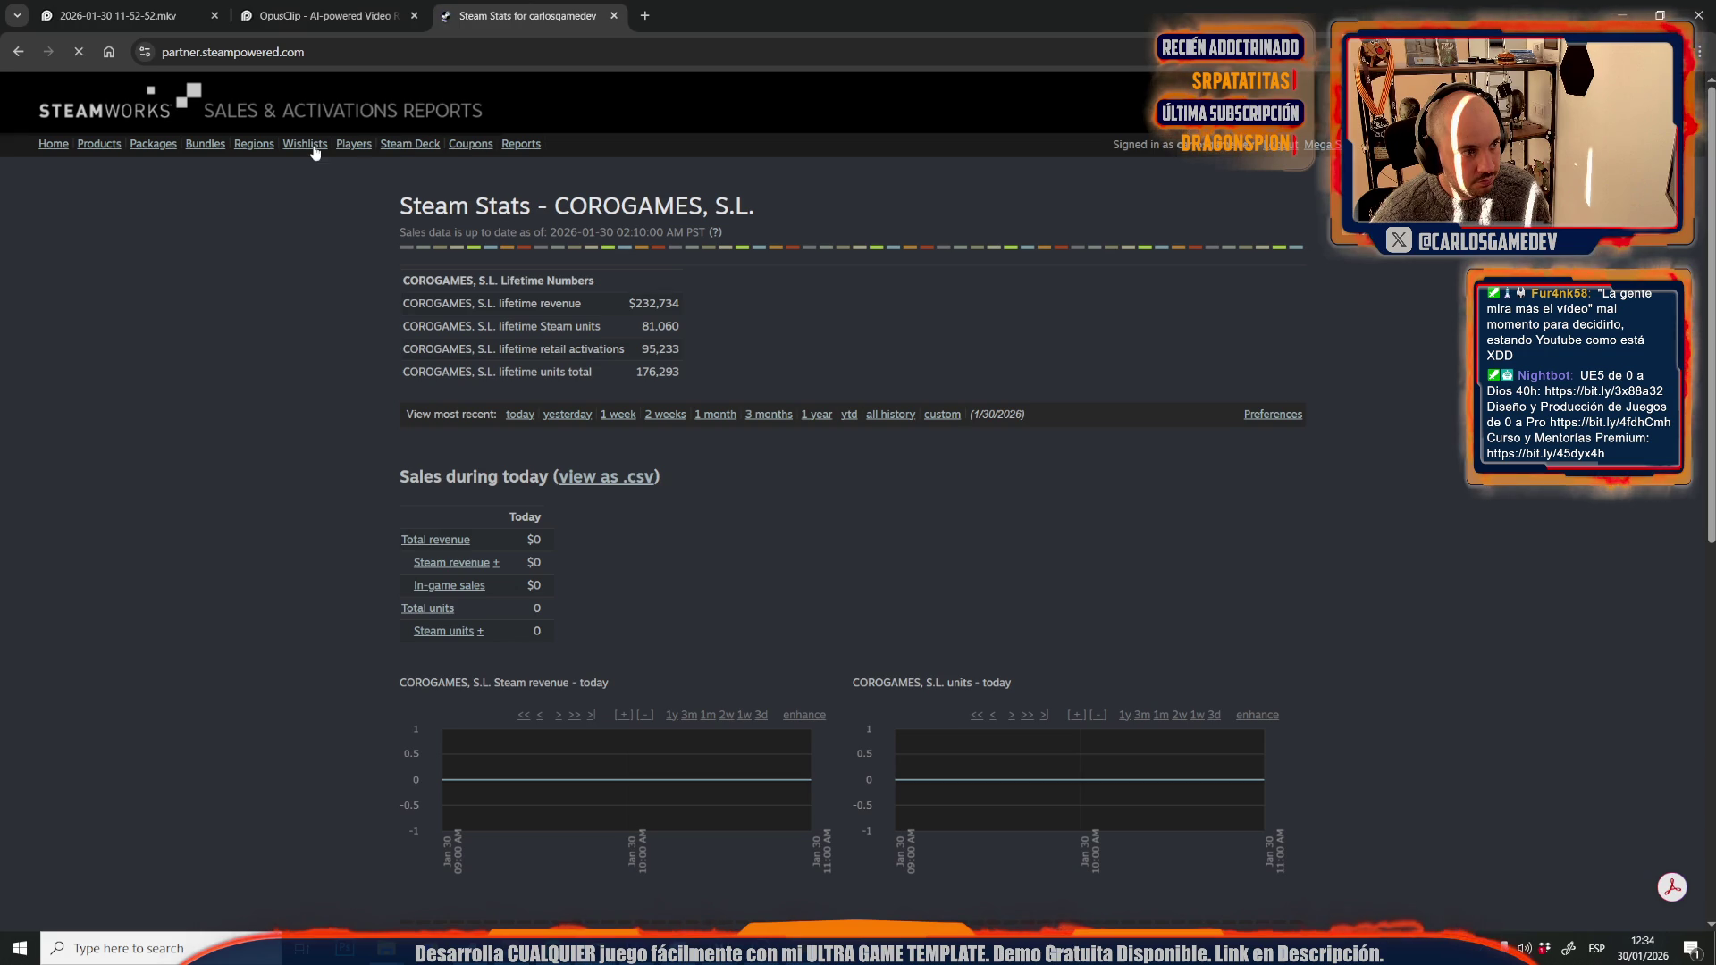
click(313, 148)
scroll(289, 696, down, 3)
click(478, 657)
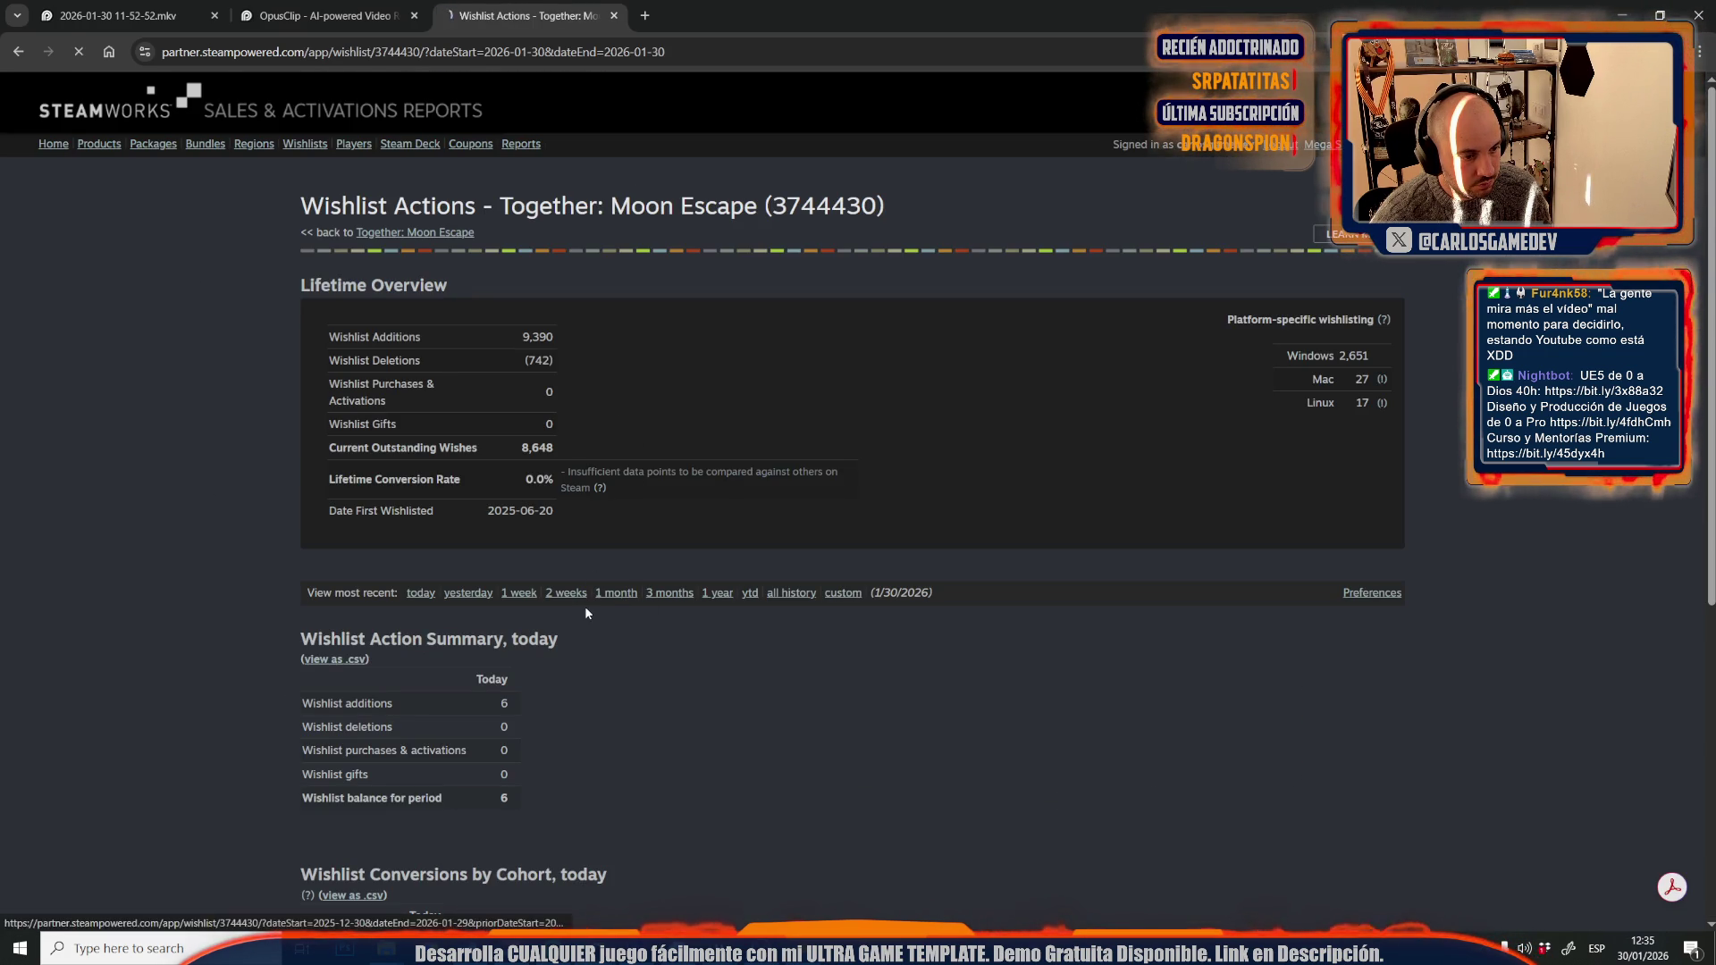
- Review the 1-month wishlist summary (647 added, 119 deleted, 528 net), then switch to 3 months
click(618, 593)
scroll(251, 663, down, 6)
scroll(248, 659, down, 2)
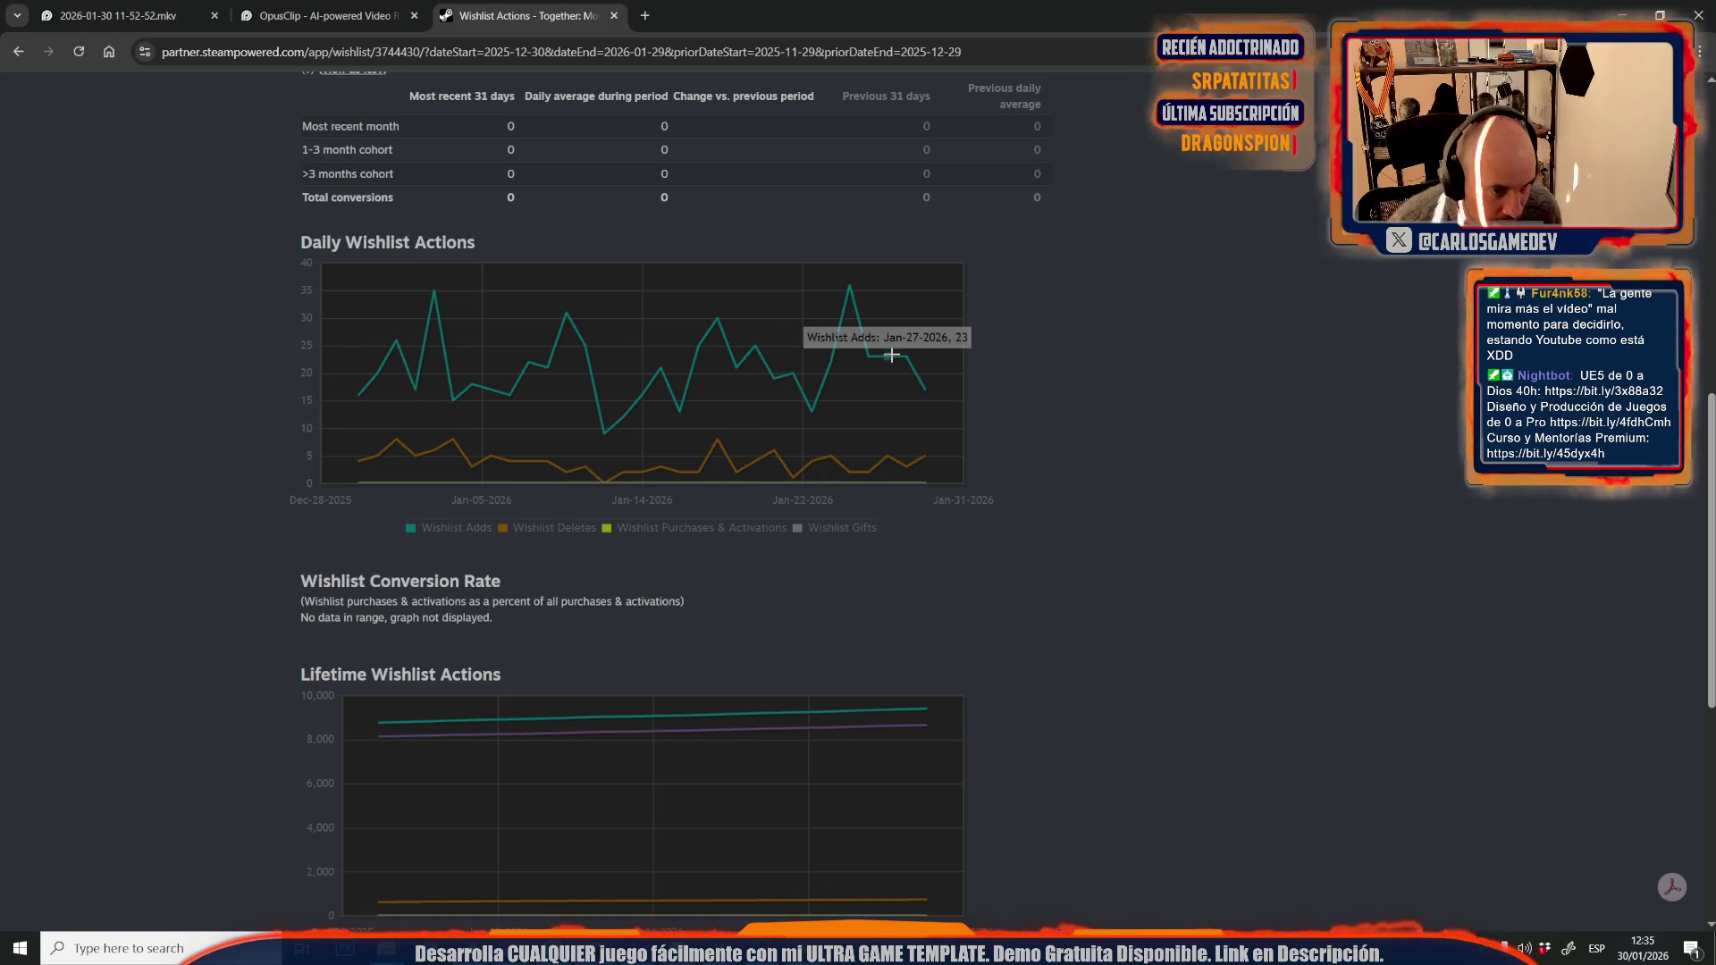
mouse_move(926, 386)
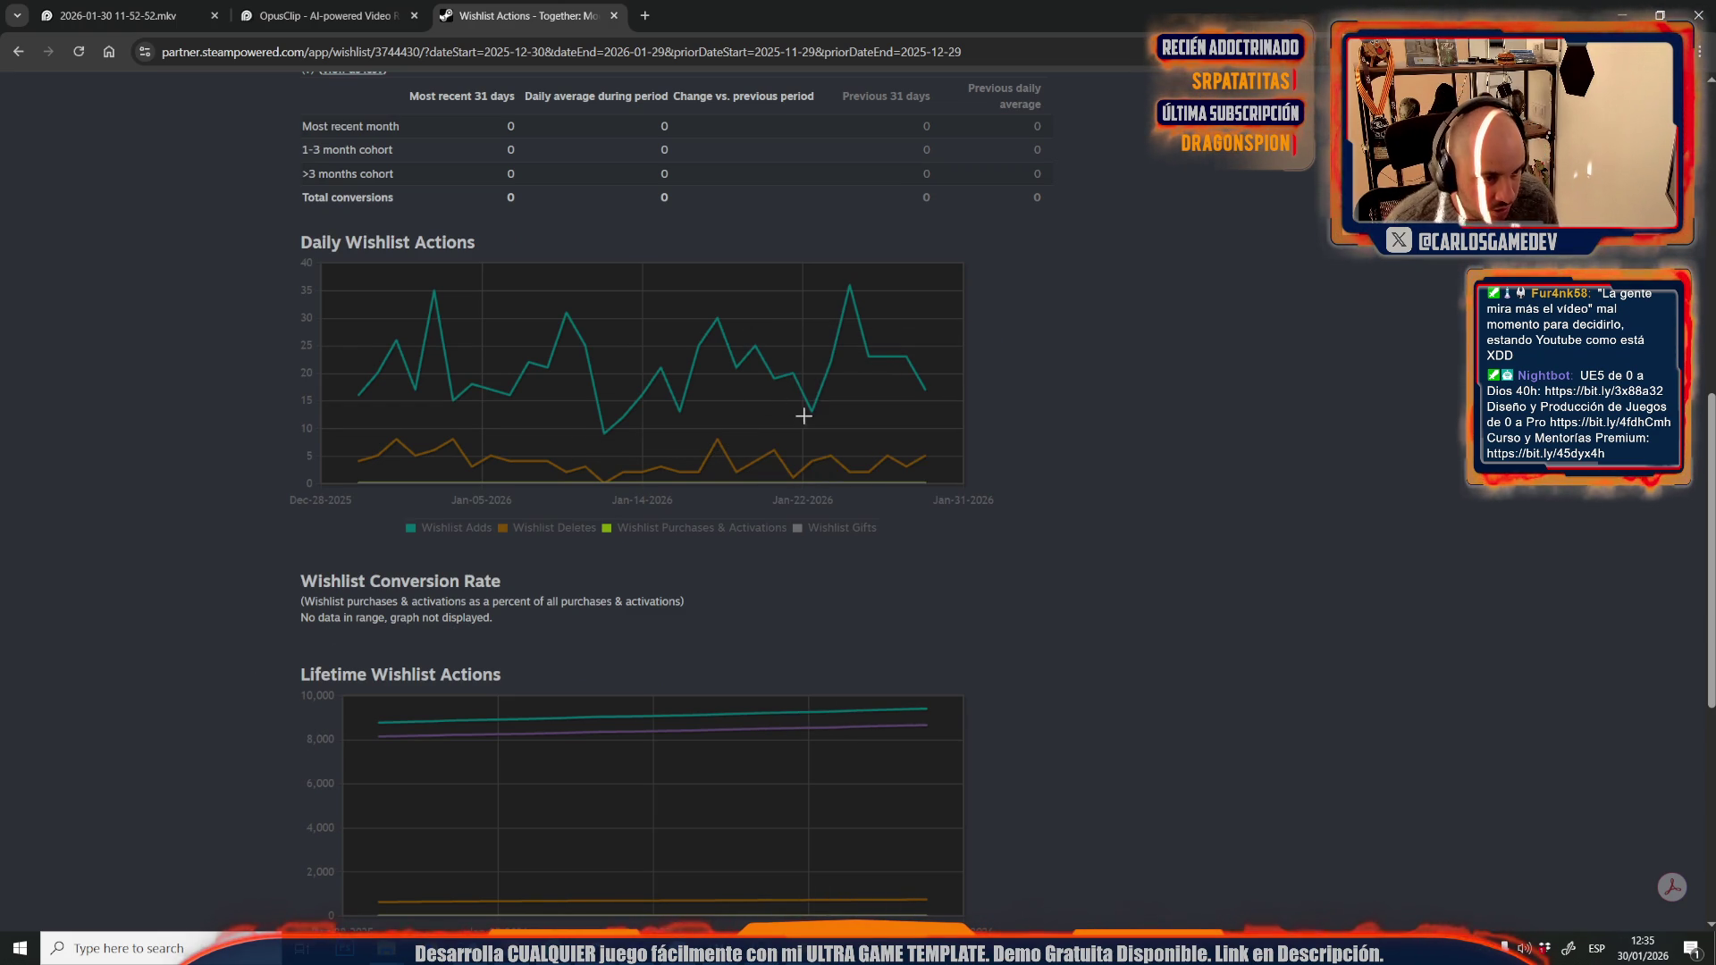
mouse_move(605, 434)
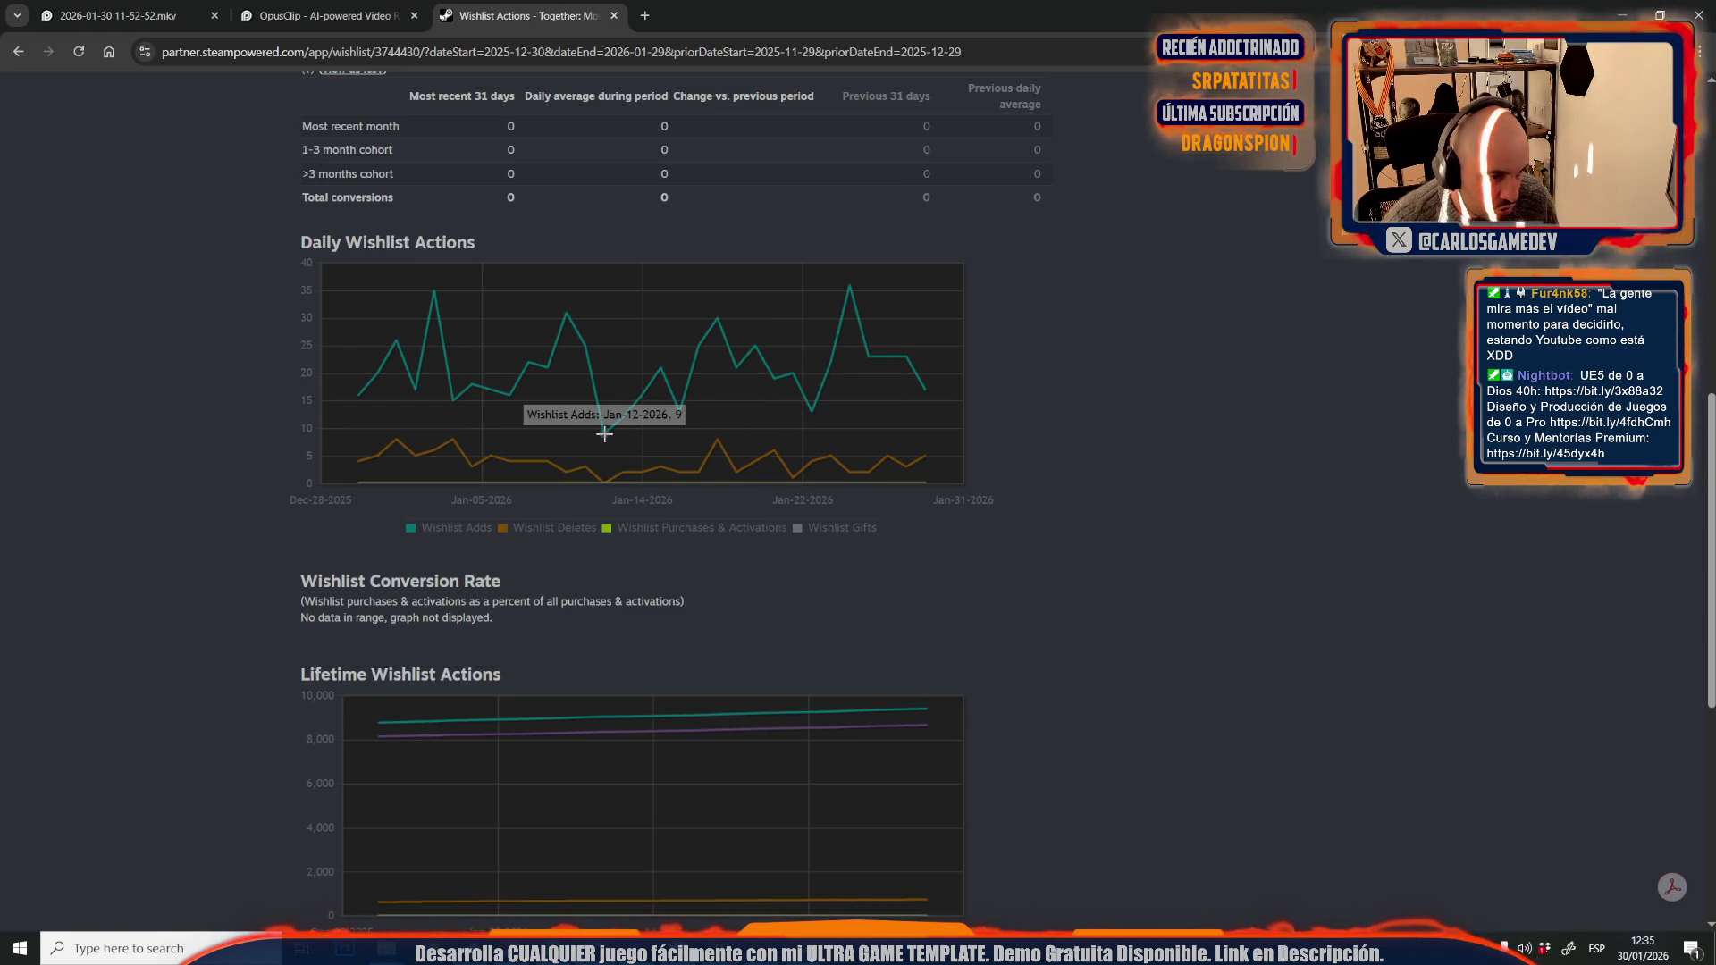
scroll(610, 403, up, 5)
scroll(610, 403, up, 2)
click(654, 341)
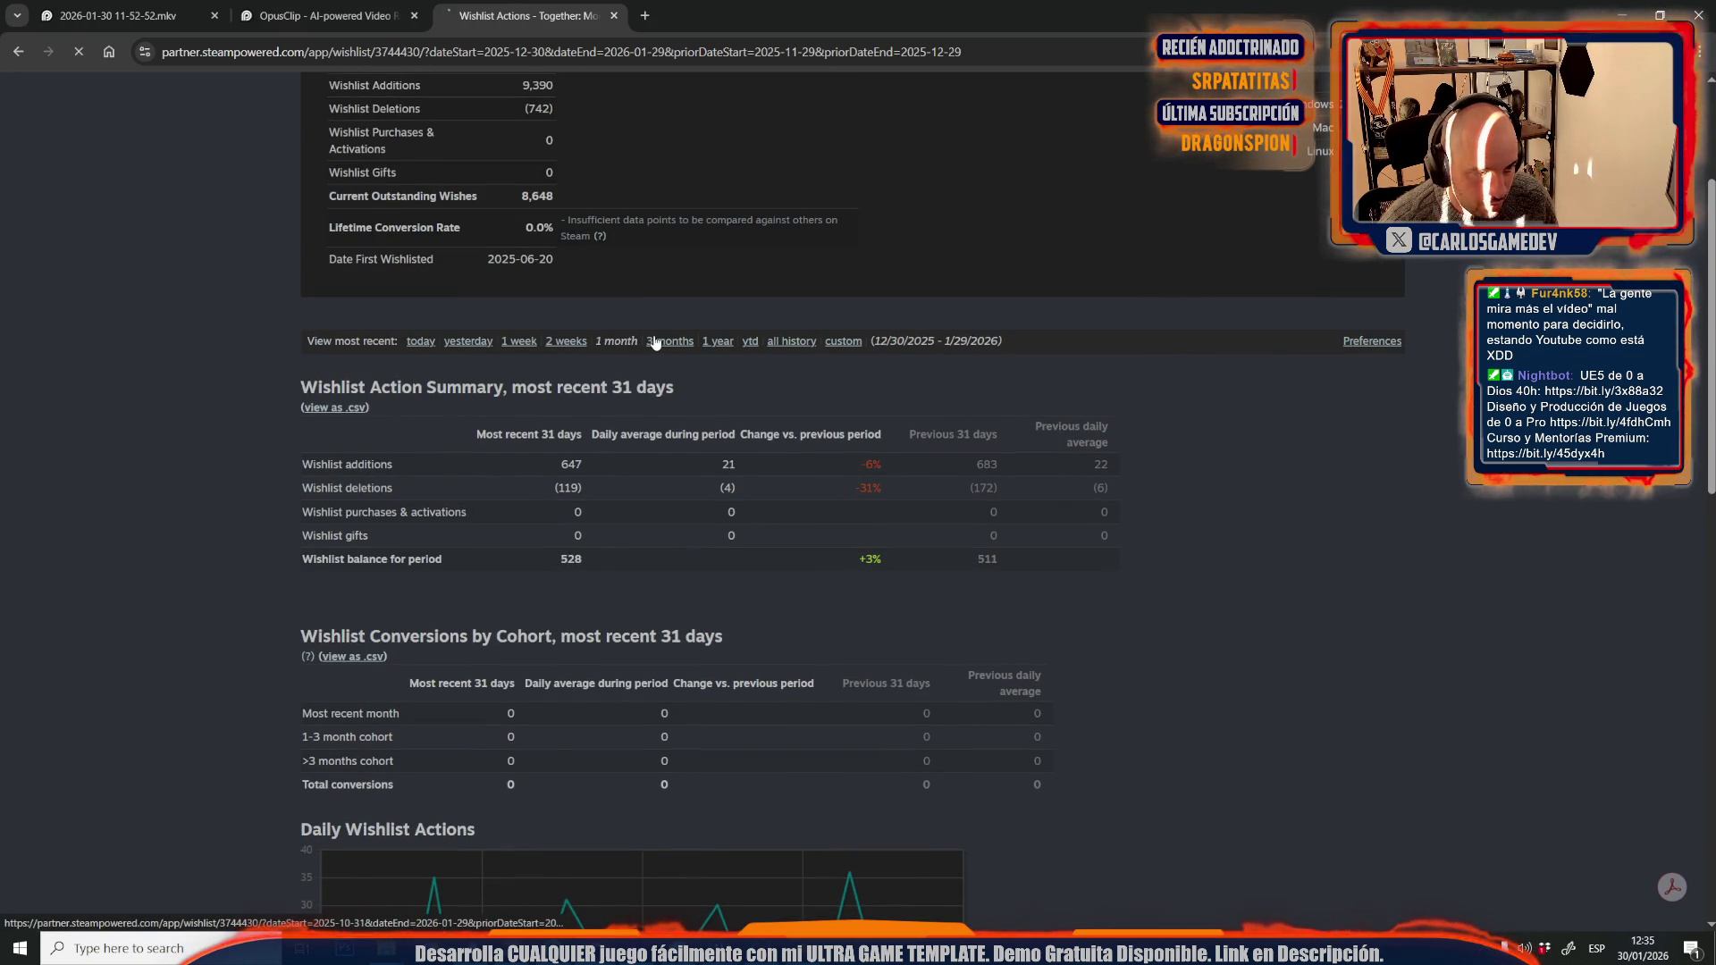
- Scroll through the year-long wishlist charts (8,642 net), then return to the Unreal Editor
scroll(507, 634, down, 9)
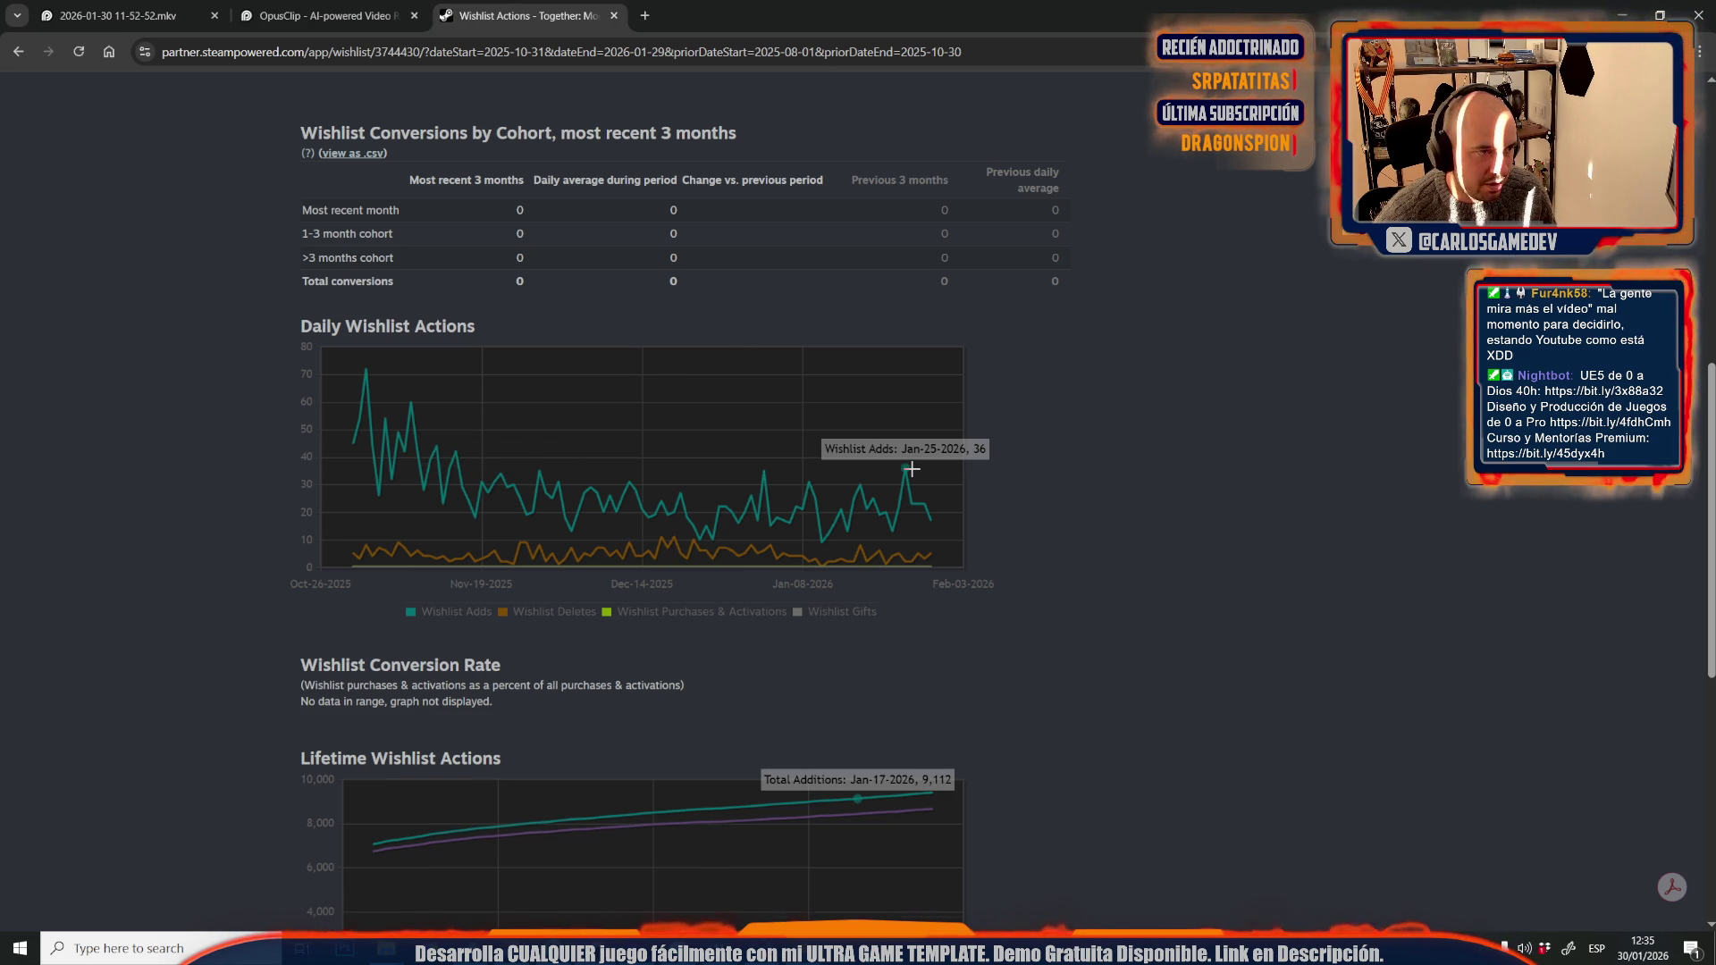
scroll(912, 468, up, 8)
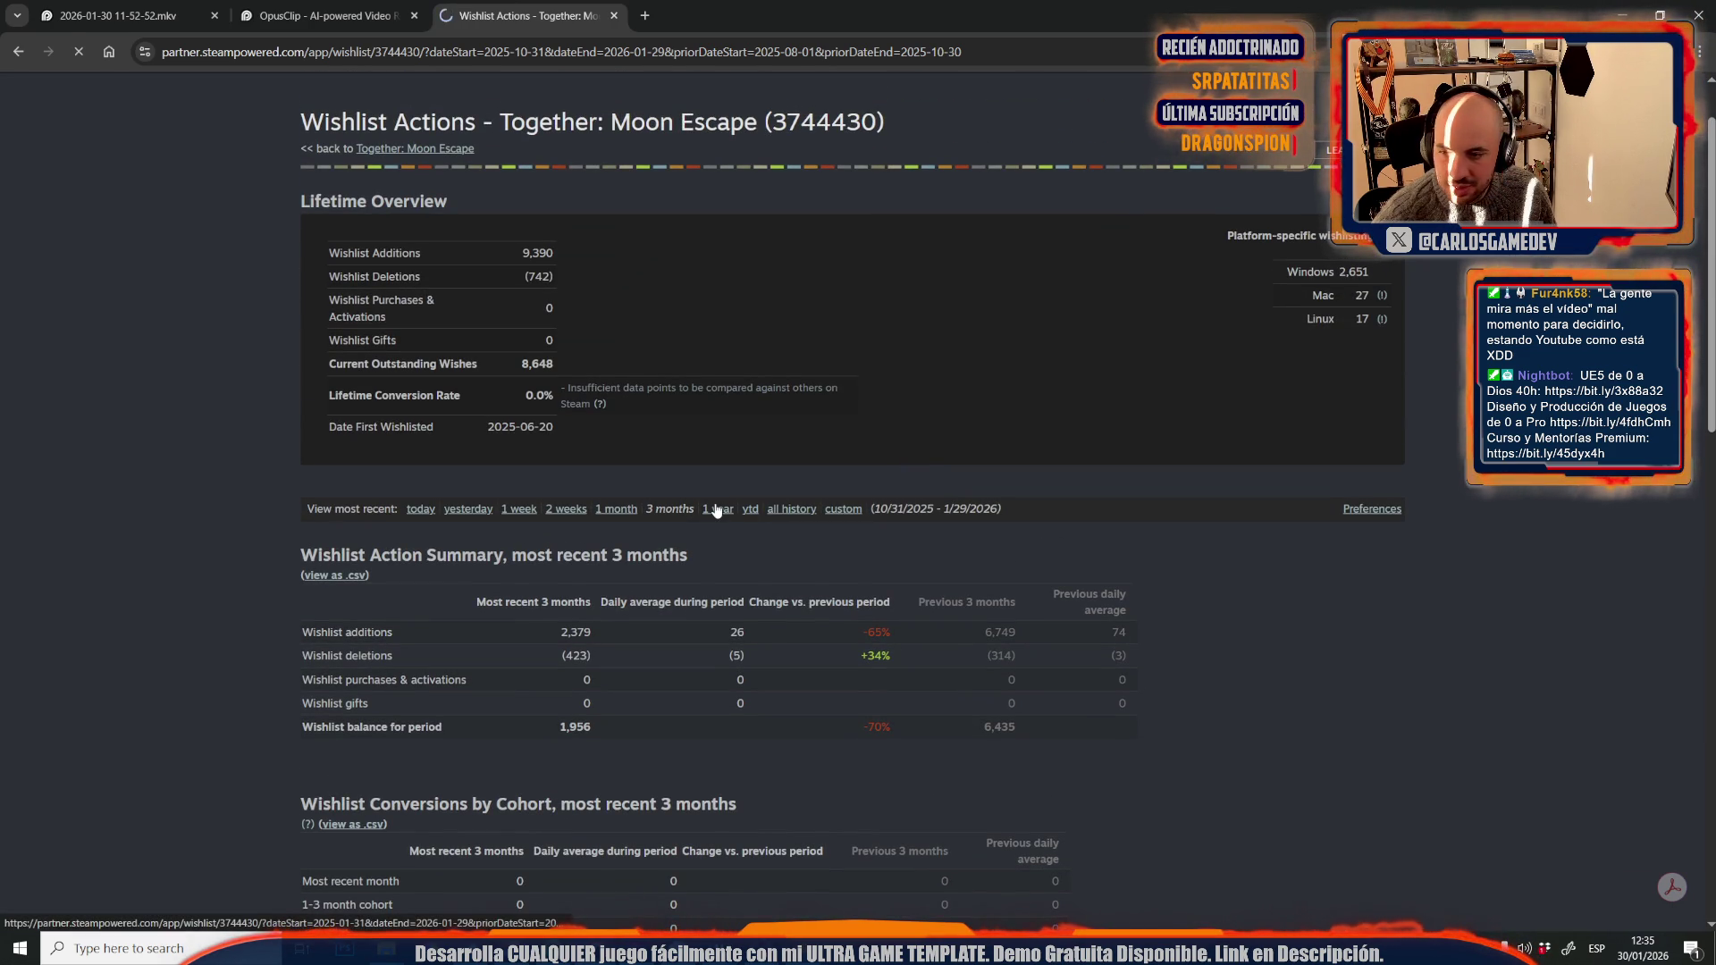
scroll(806, 794, down, 8)
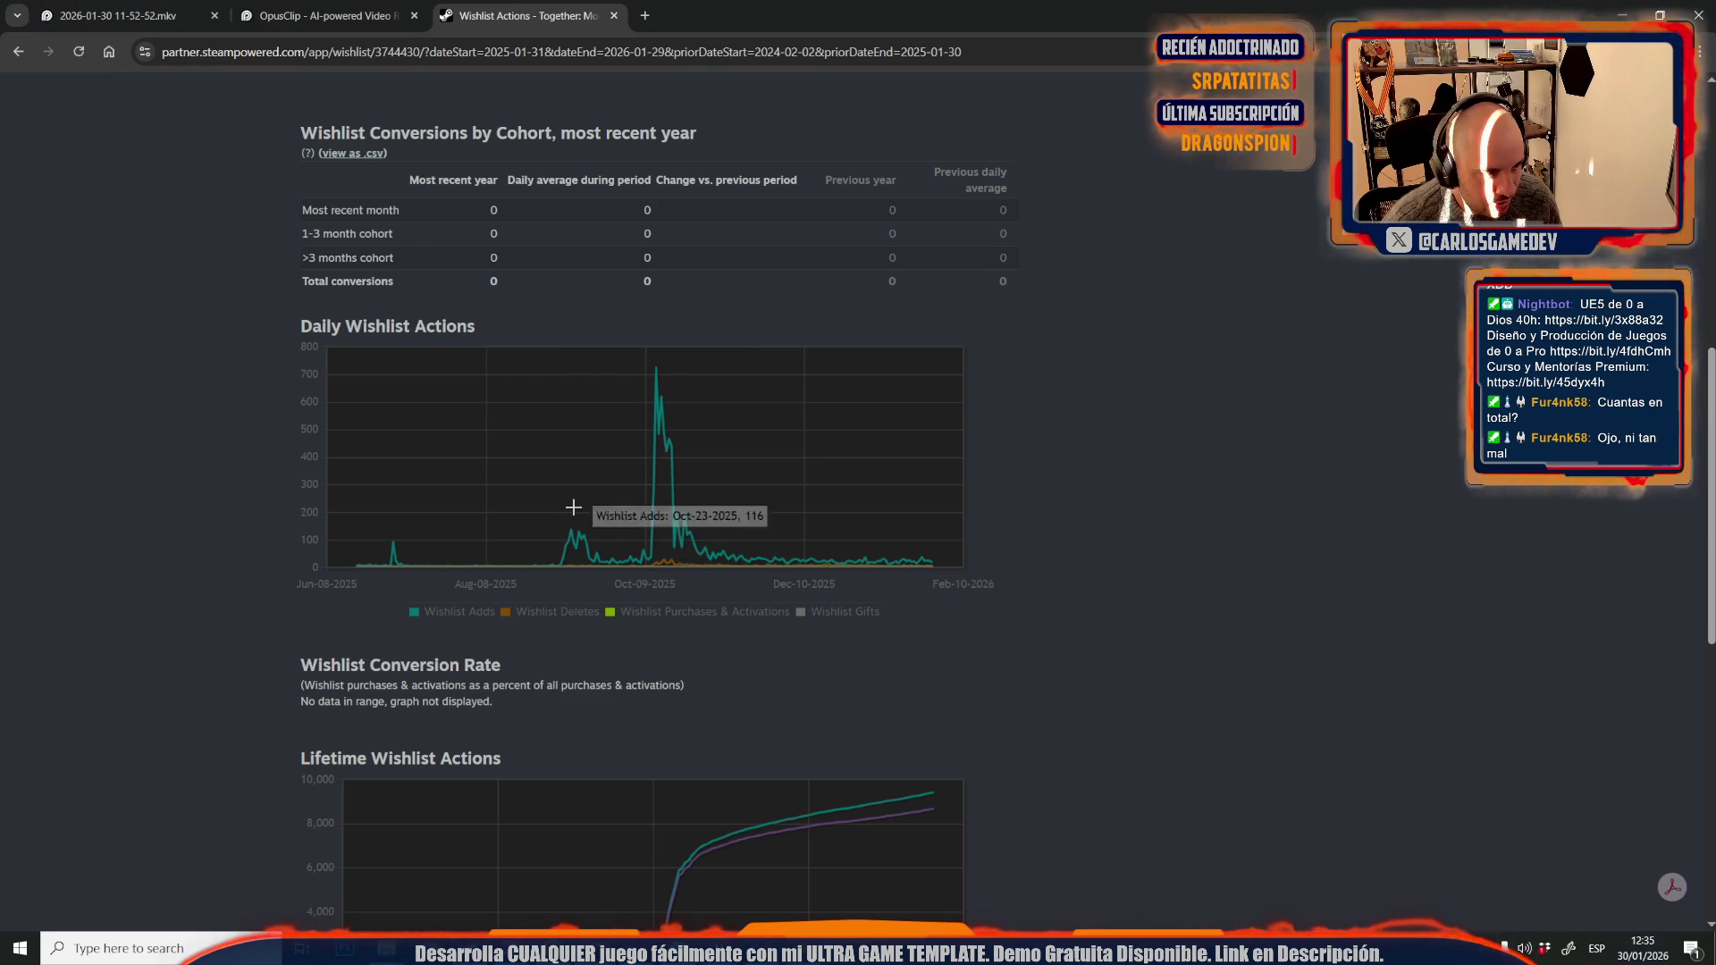
scroll(189, 471, down, 7)
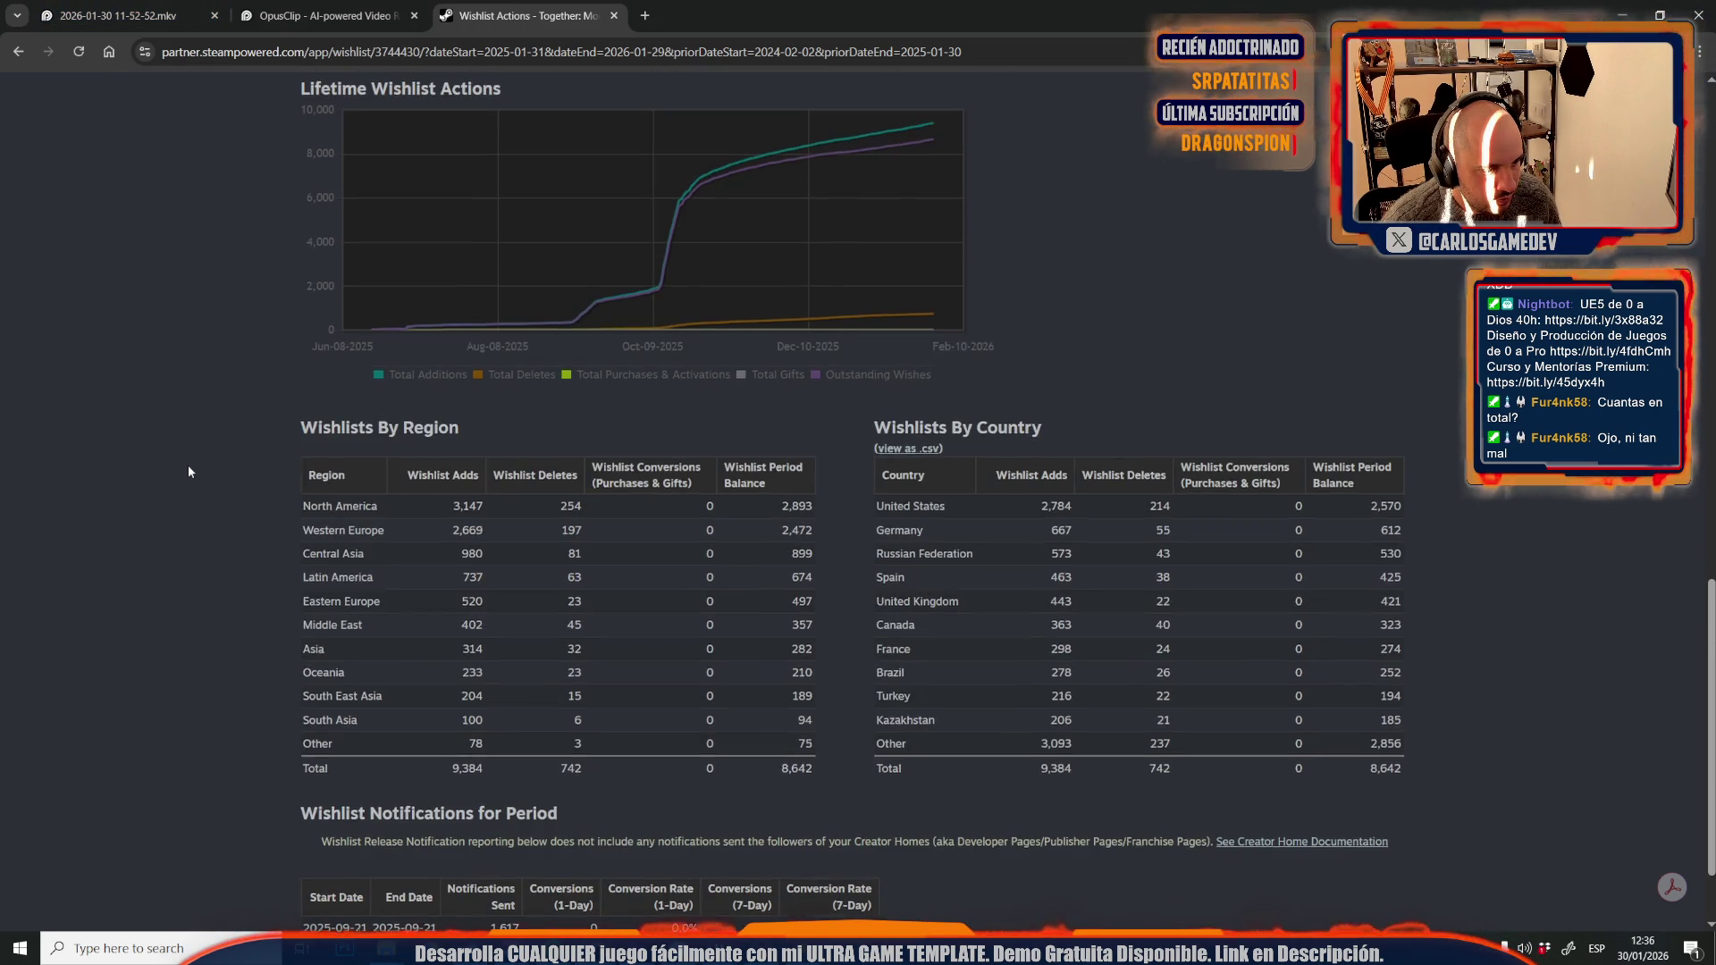
scroll(189, 468, up, 7)
mouse_move(662, 561)
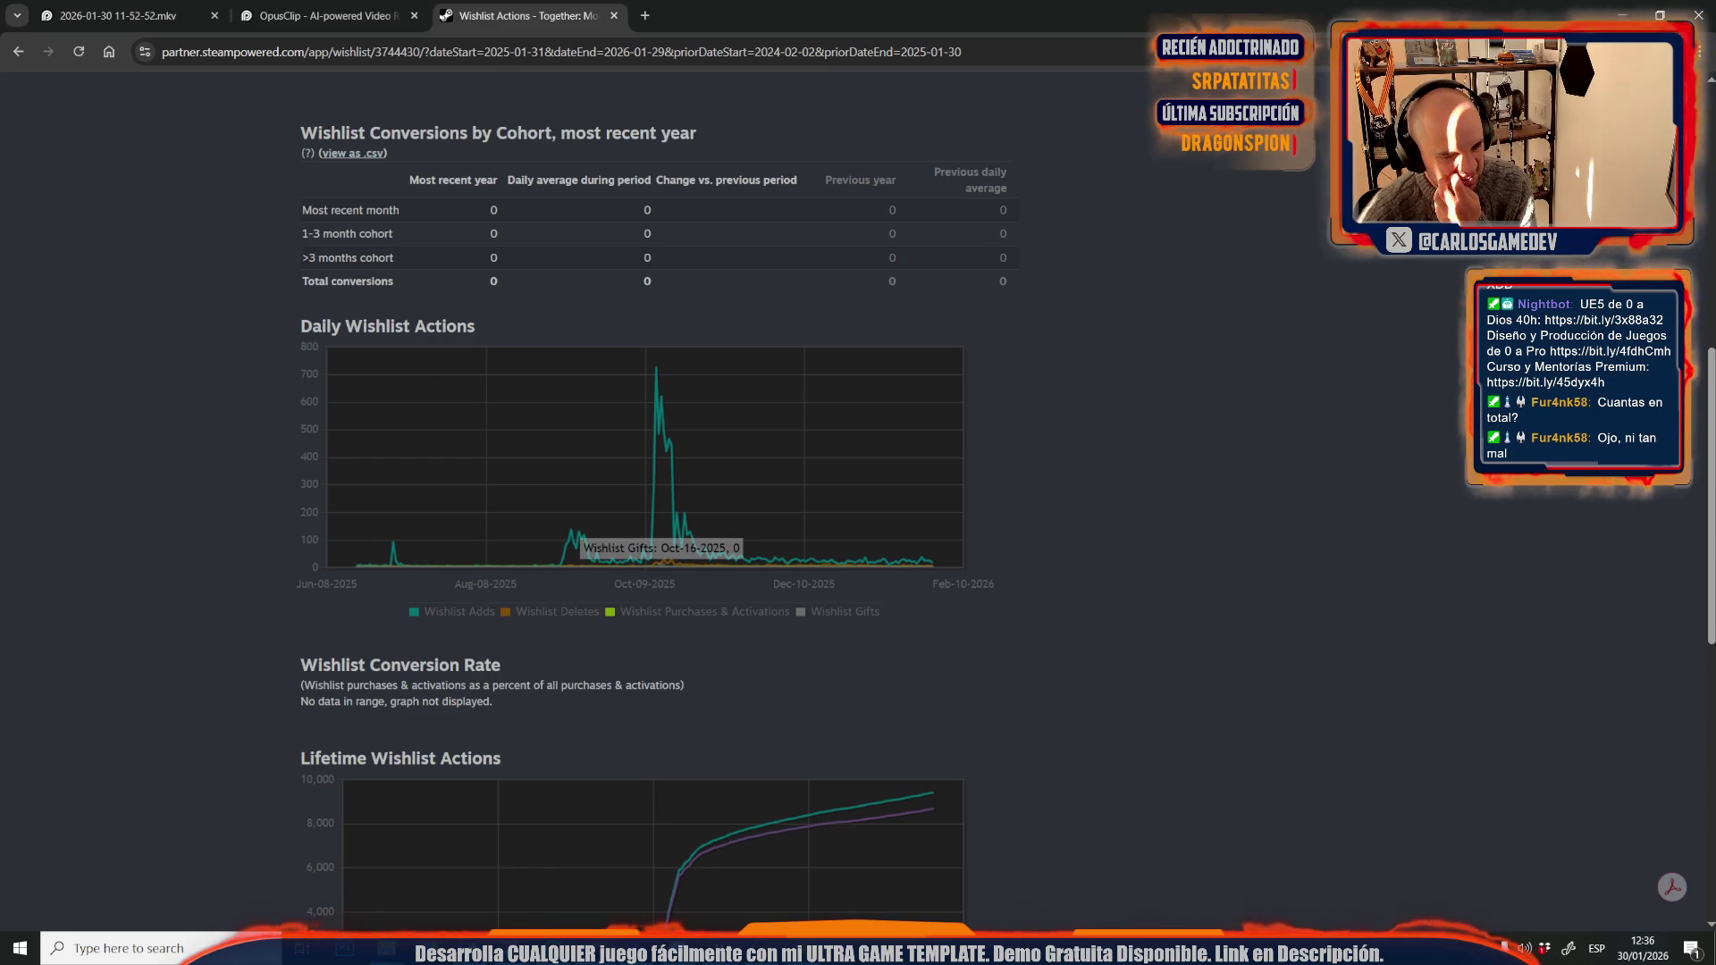
mouse_move(760, 949)
click(644, 858)
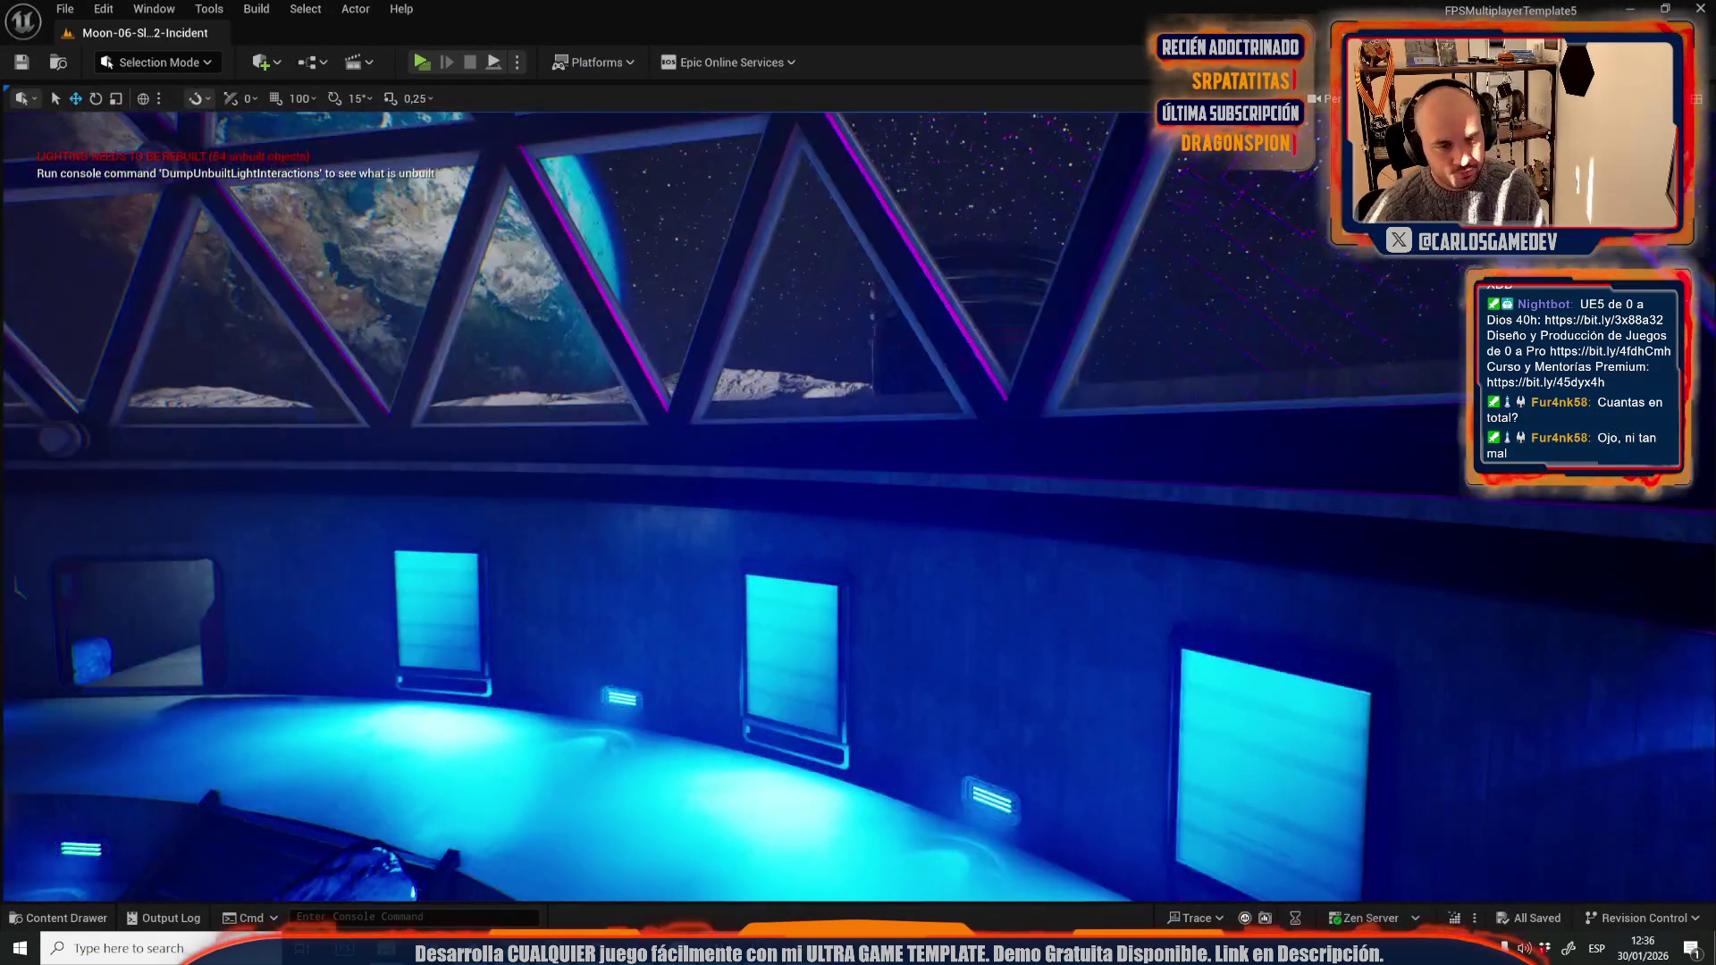
- End the play-test and return to editing the Incident level's sound emitters
key(g)
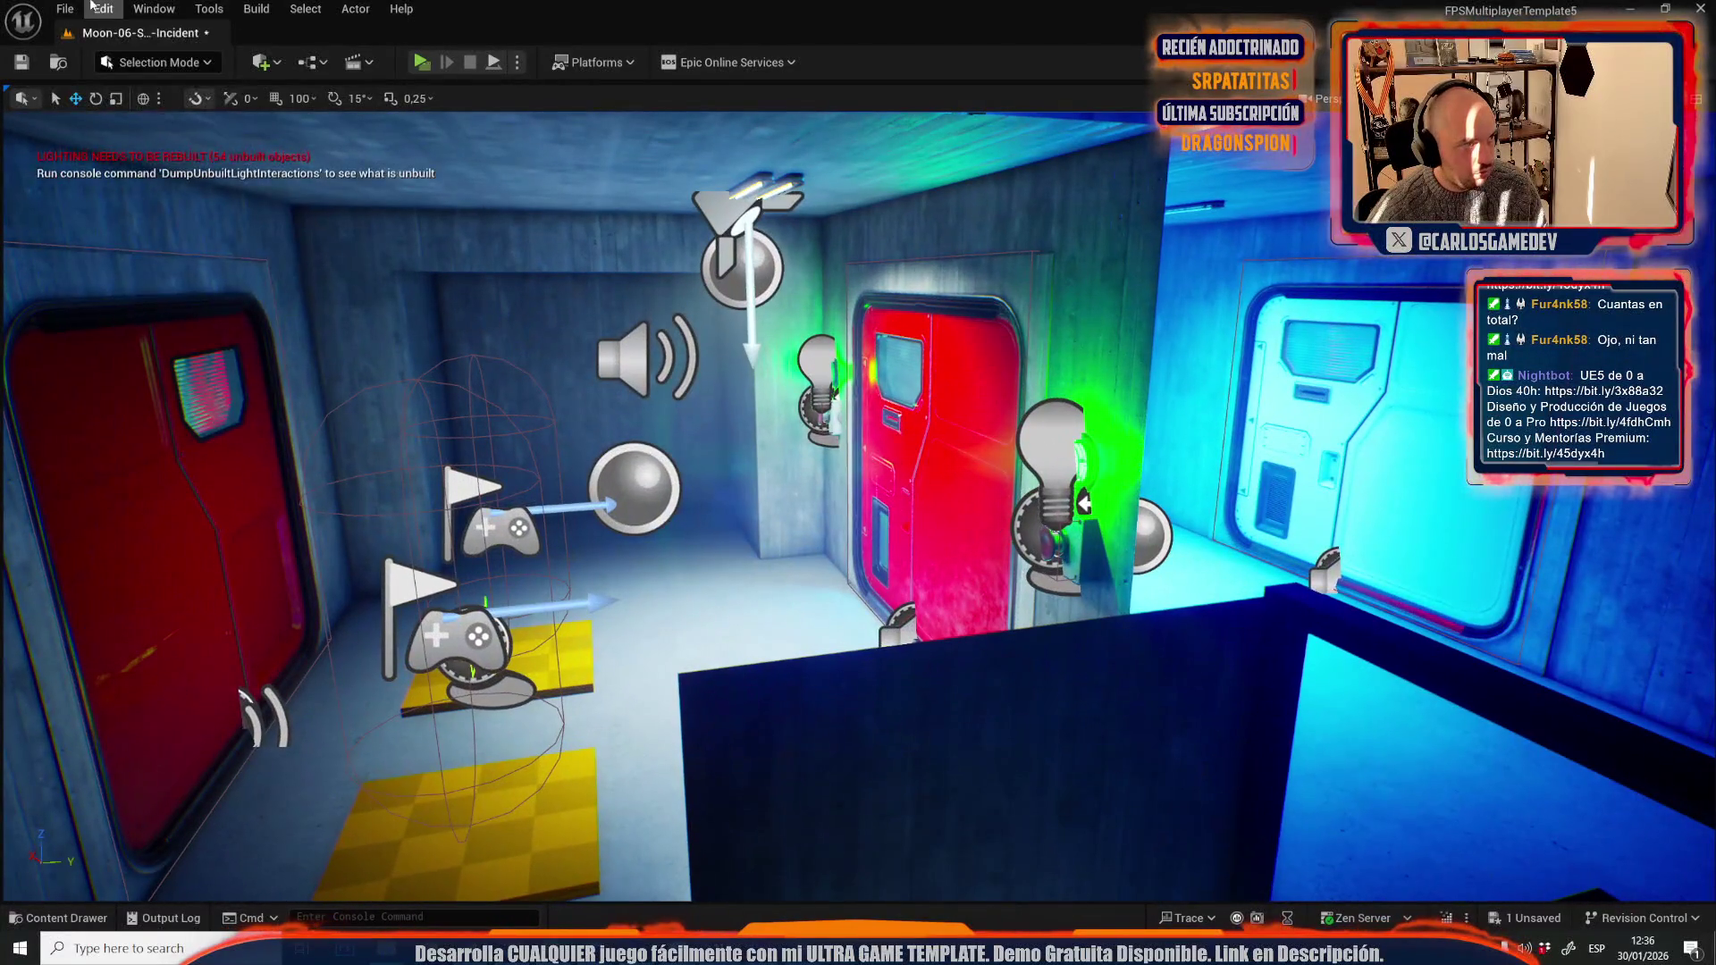
- Save the Incident level and open Moon-06-Slime-Hallways from Recent Levels
click(65, 9)
mouse_move(204, 134)
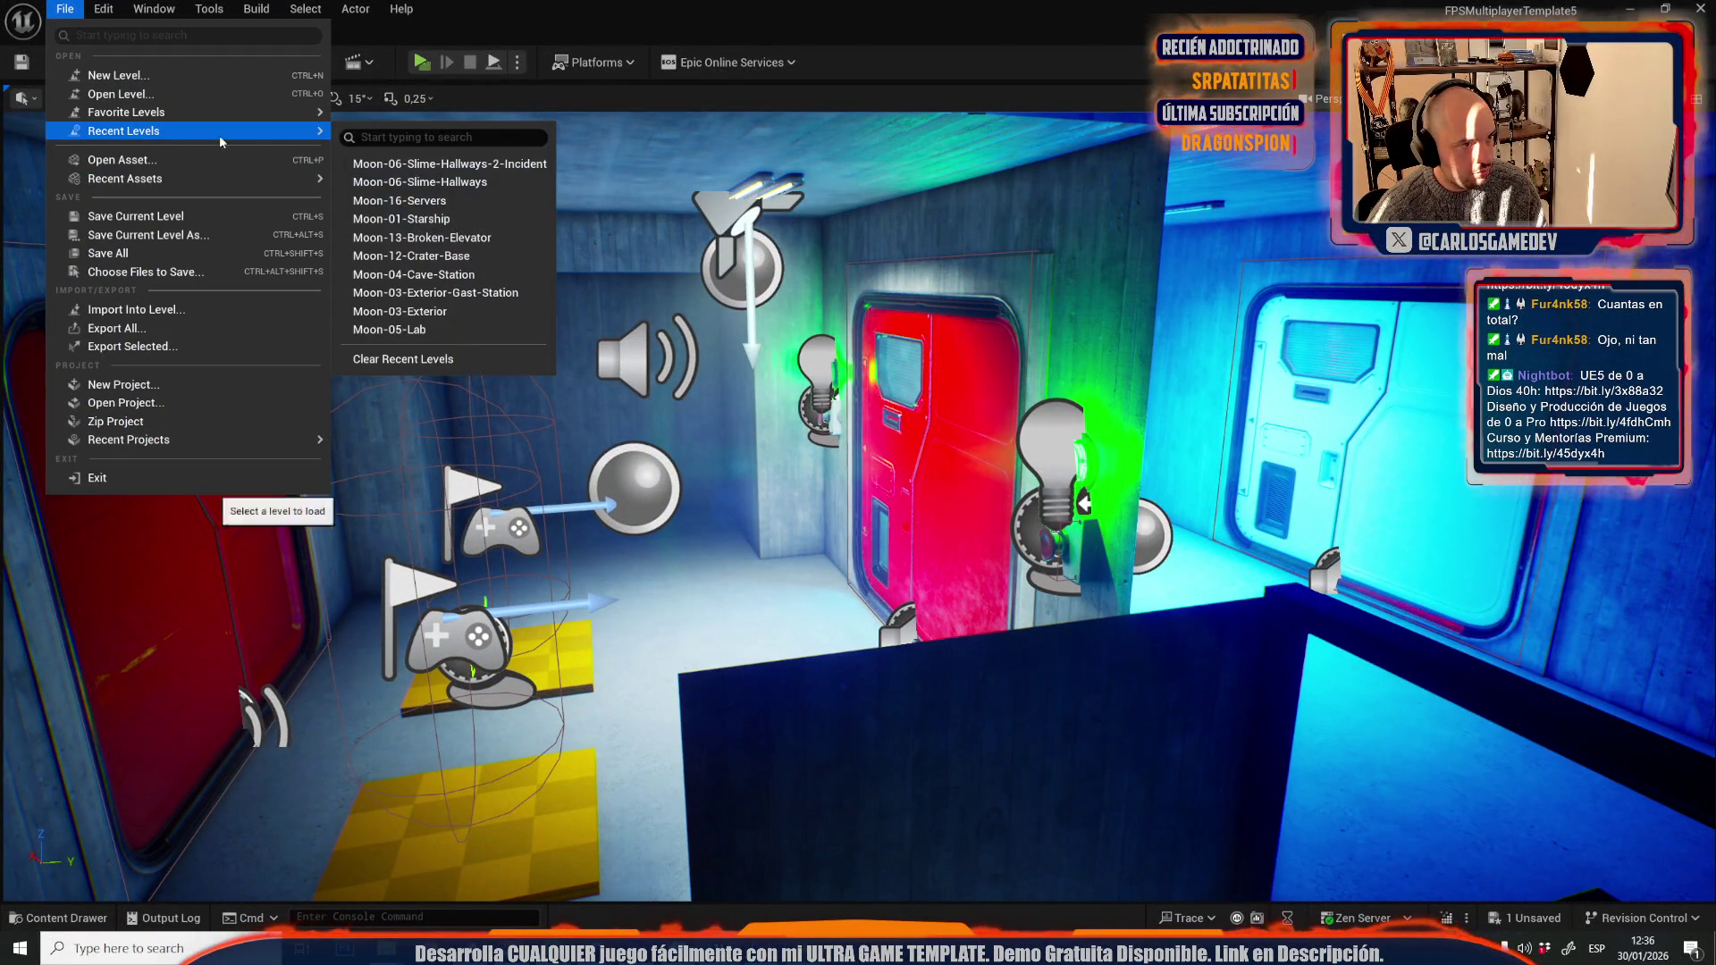
click(456, 186)
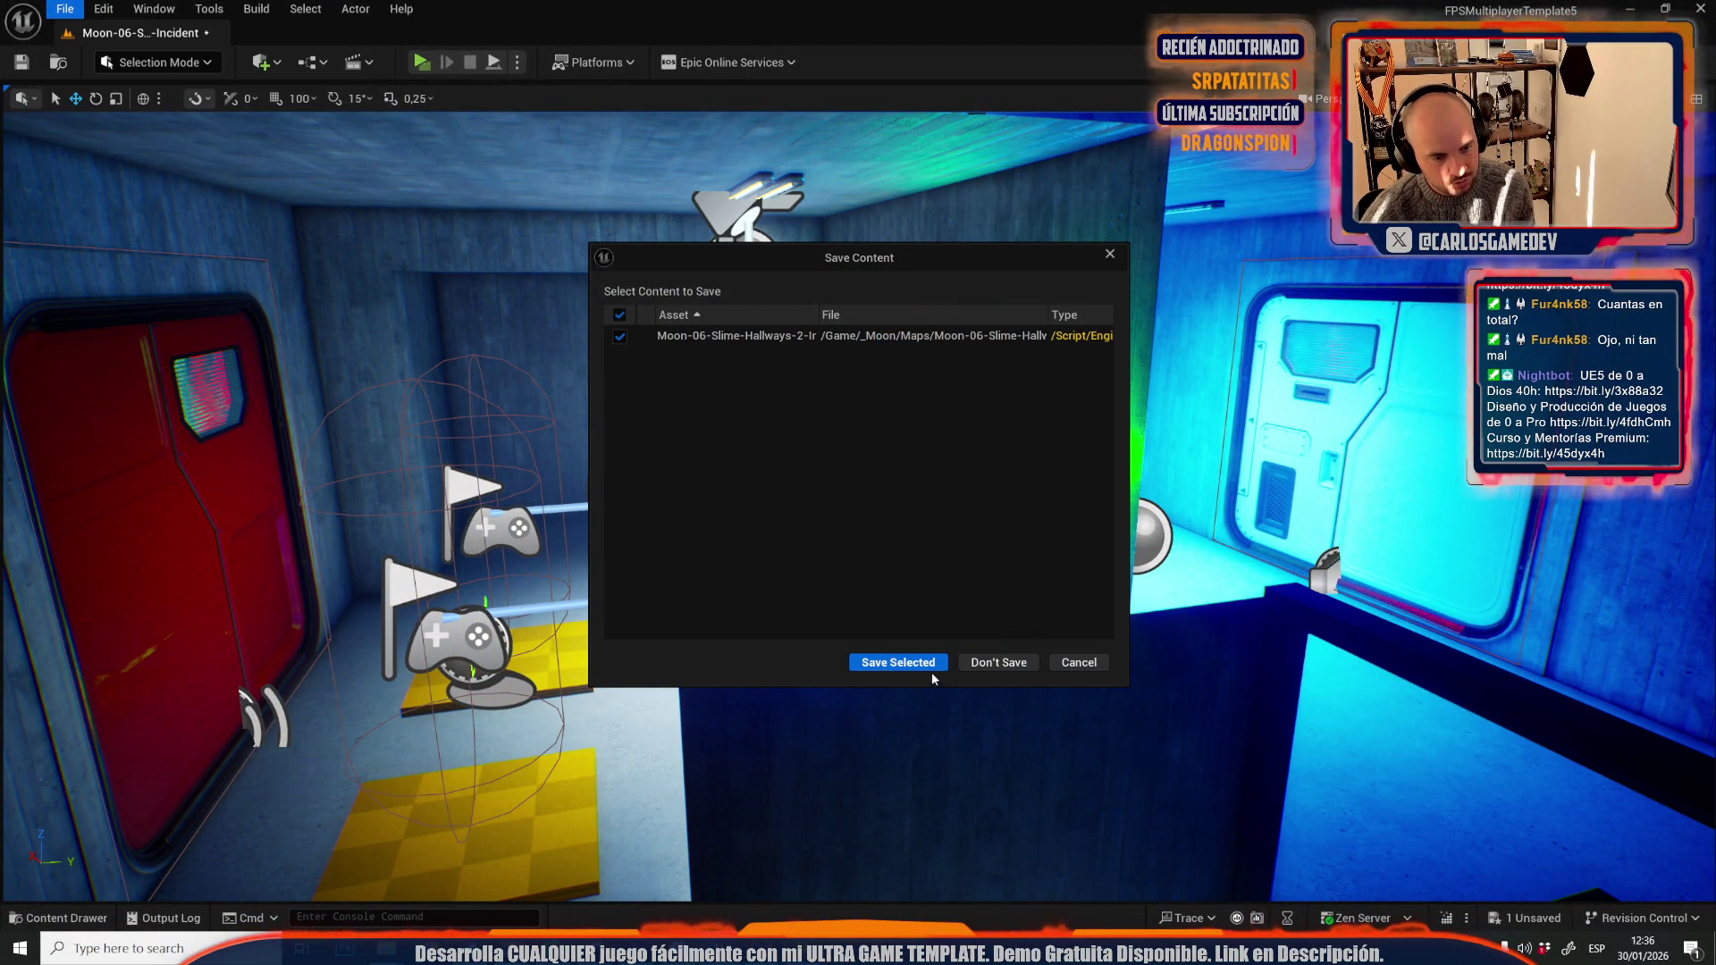
click(926, 666)
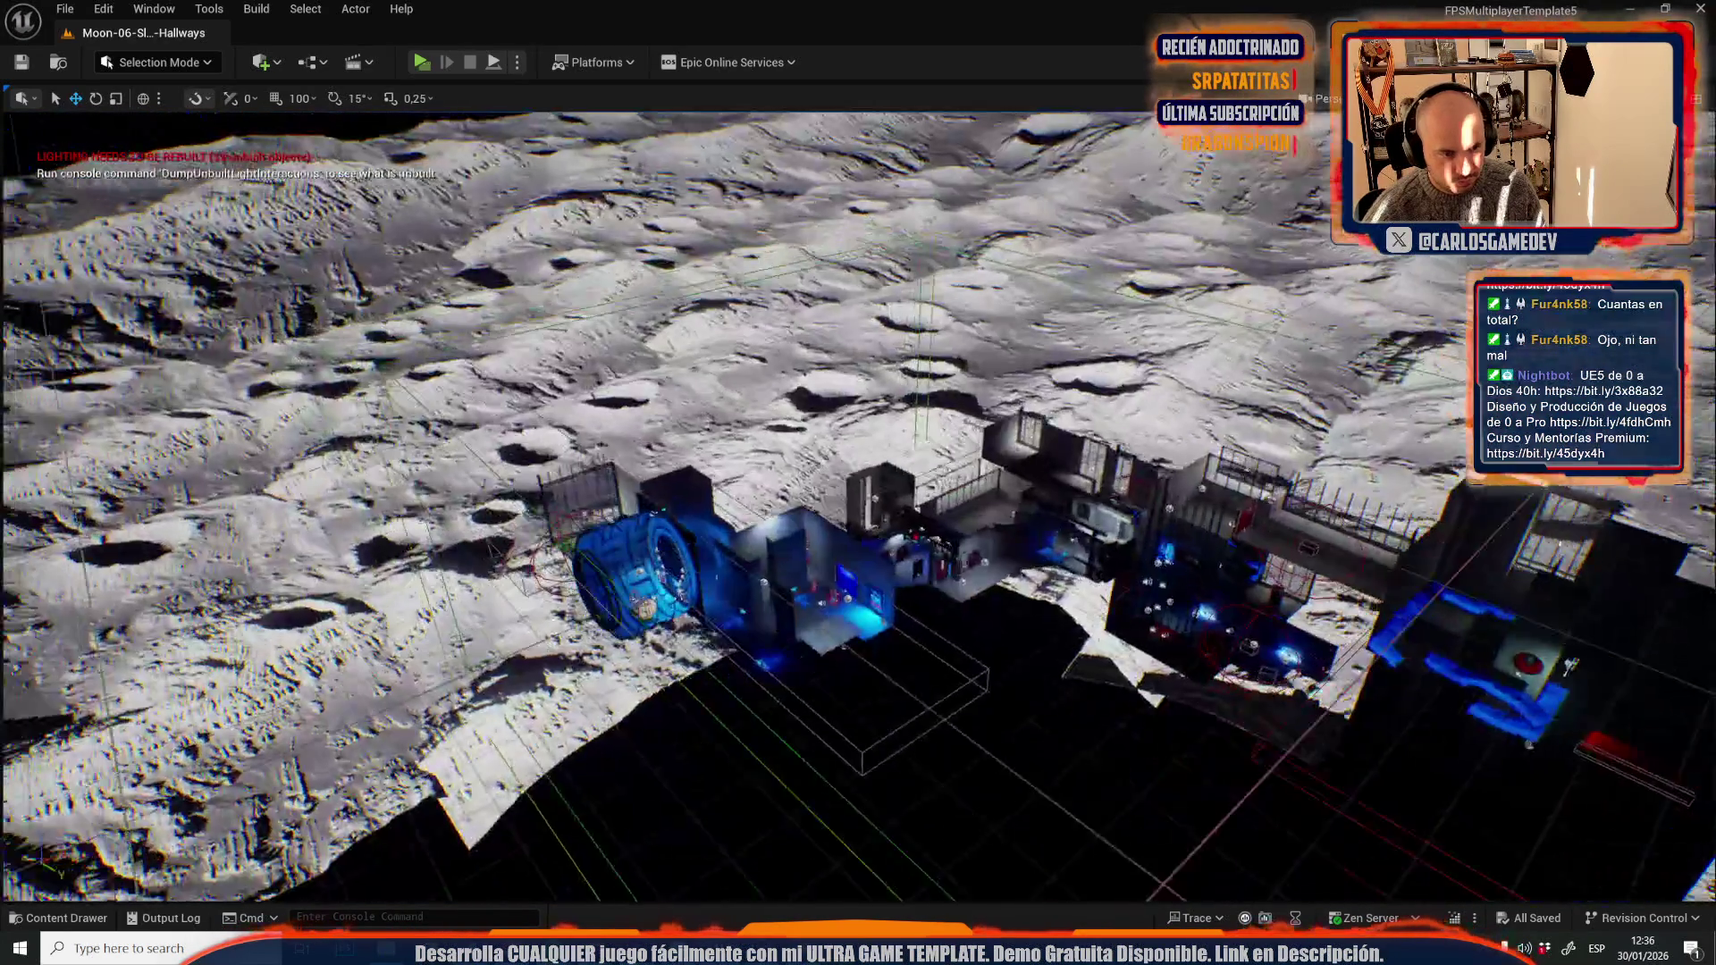
- Select the hallway room's sound emitter, then reopen Moon-06-Slime-Hallways-2-Incident
scroll(858, 501, down, 10)
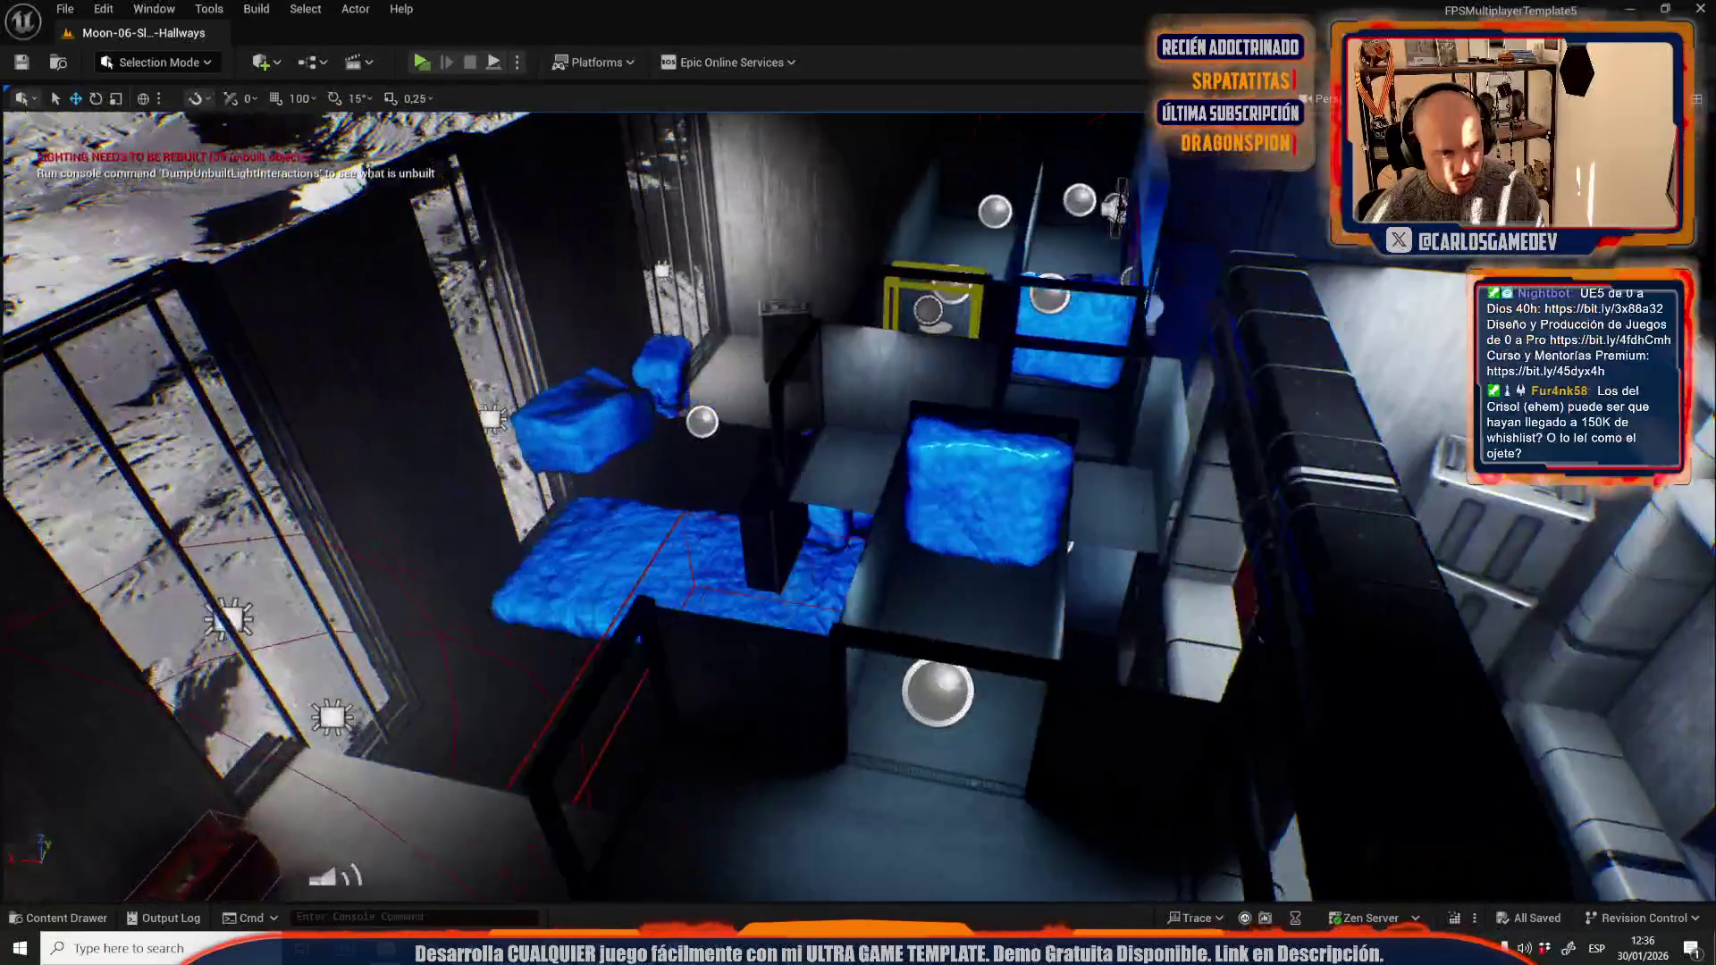
scroll(858, 500, down, 8)
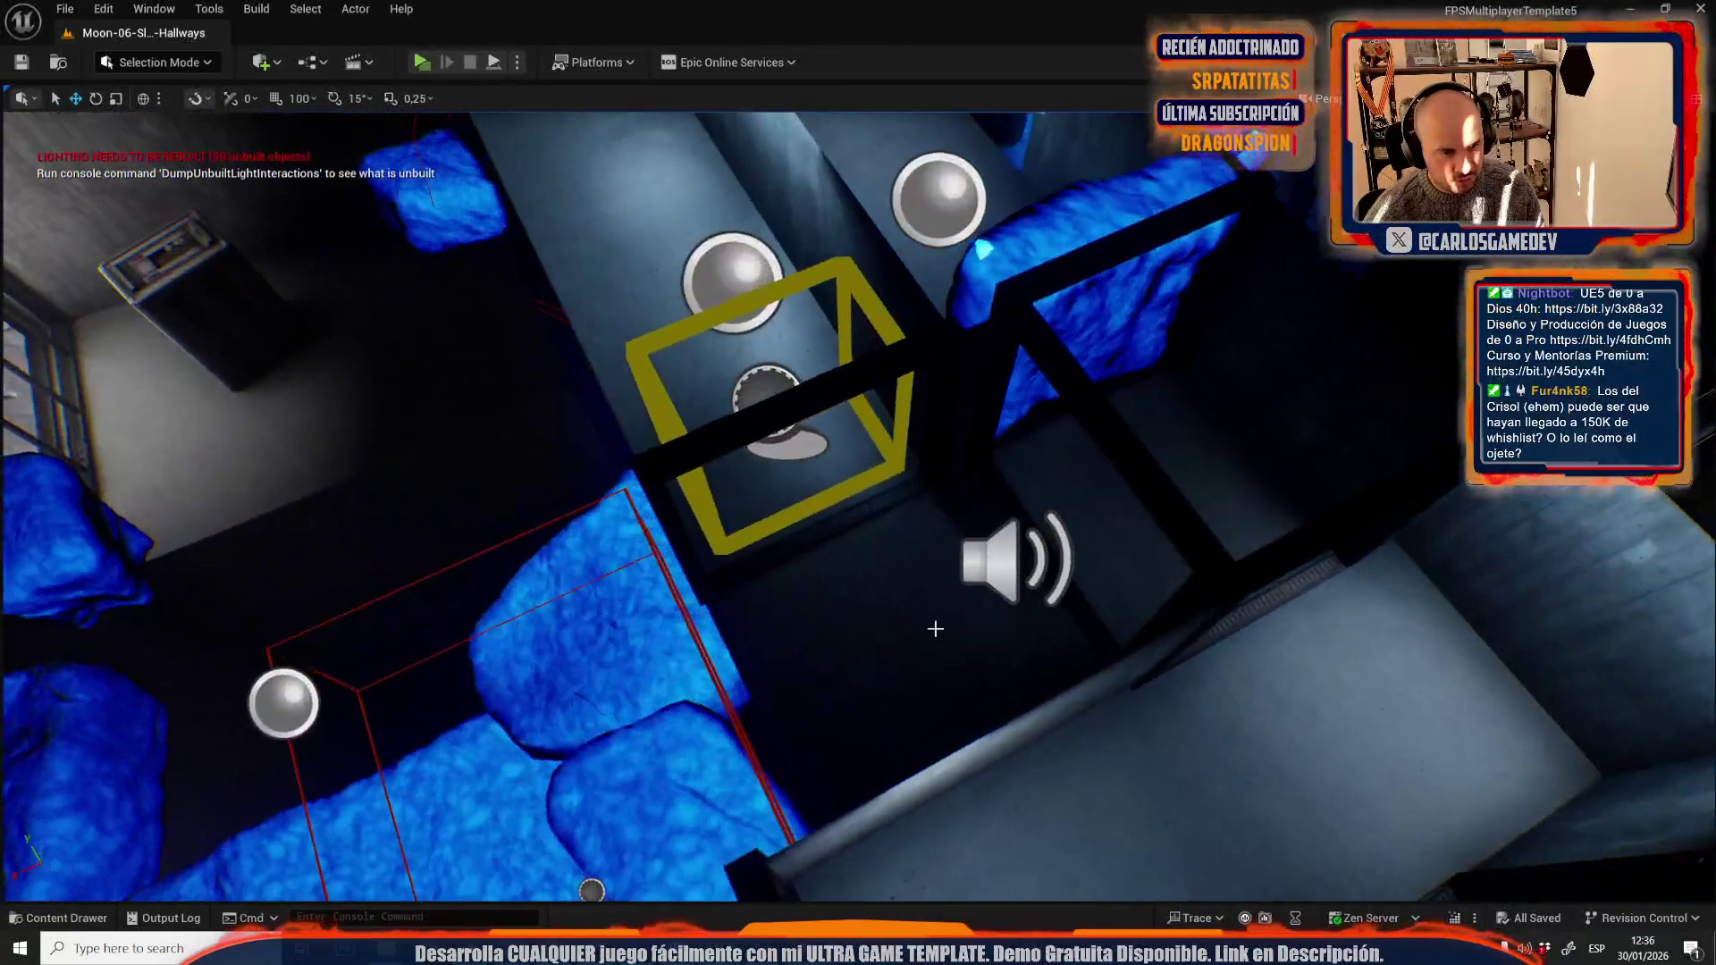
click(997, 575)
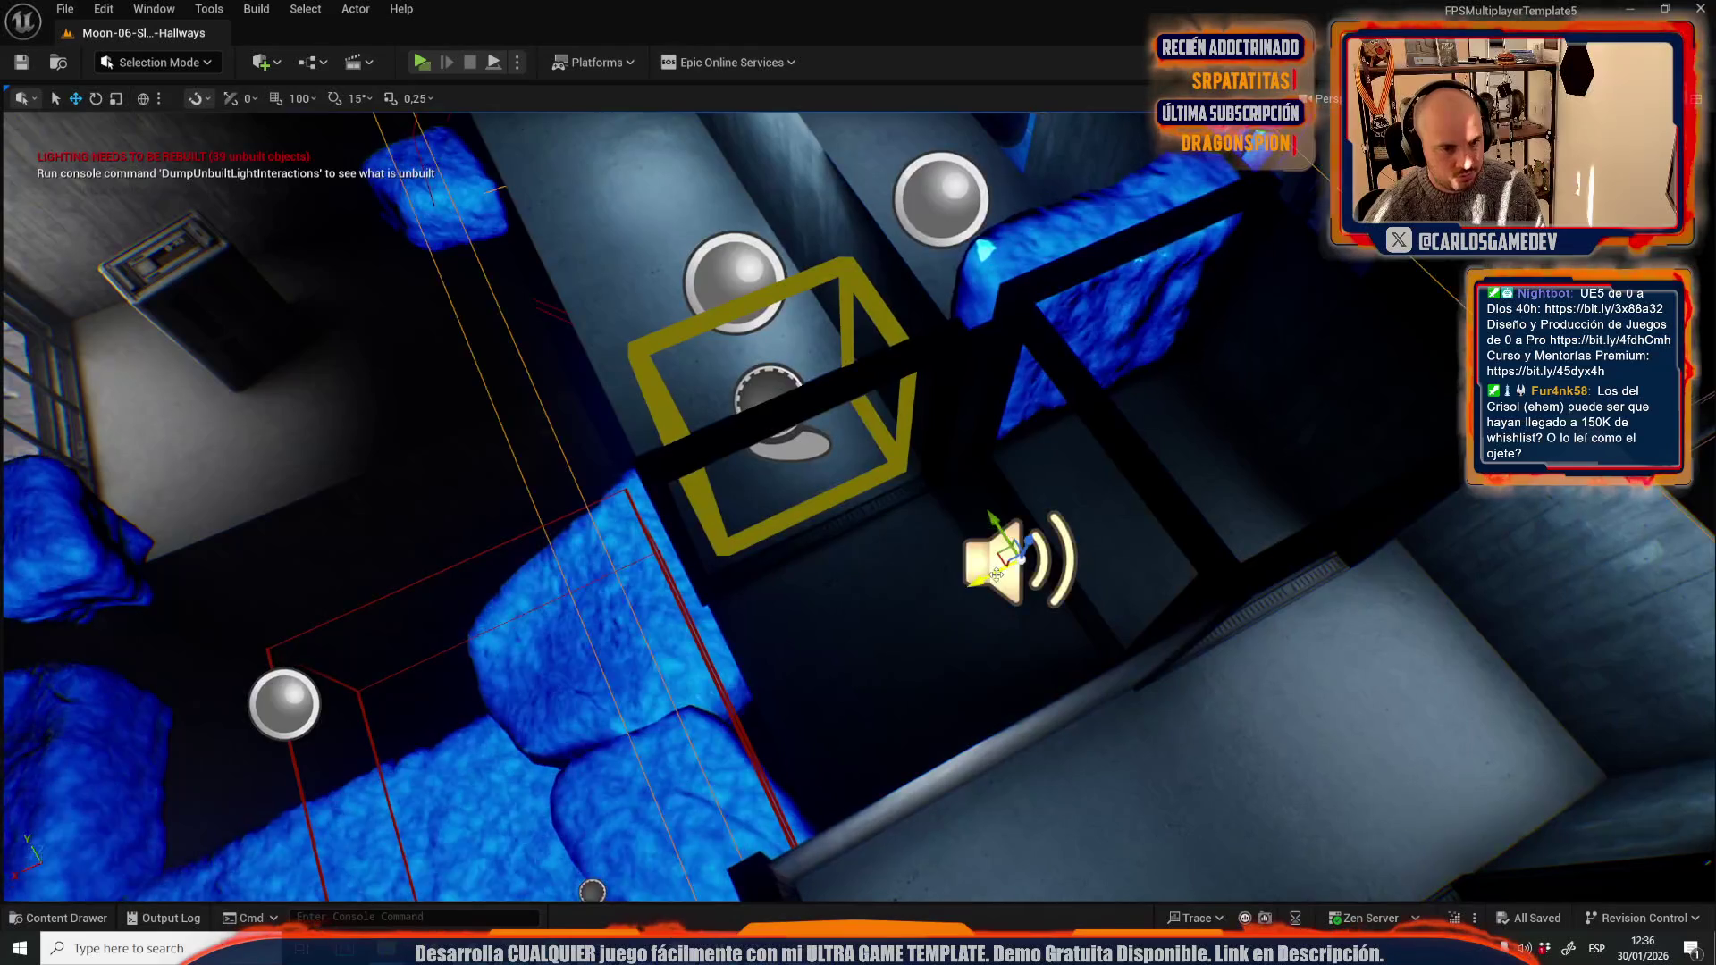
click(64, 8)
mouse_move(125, 131)
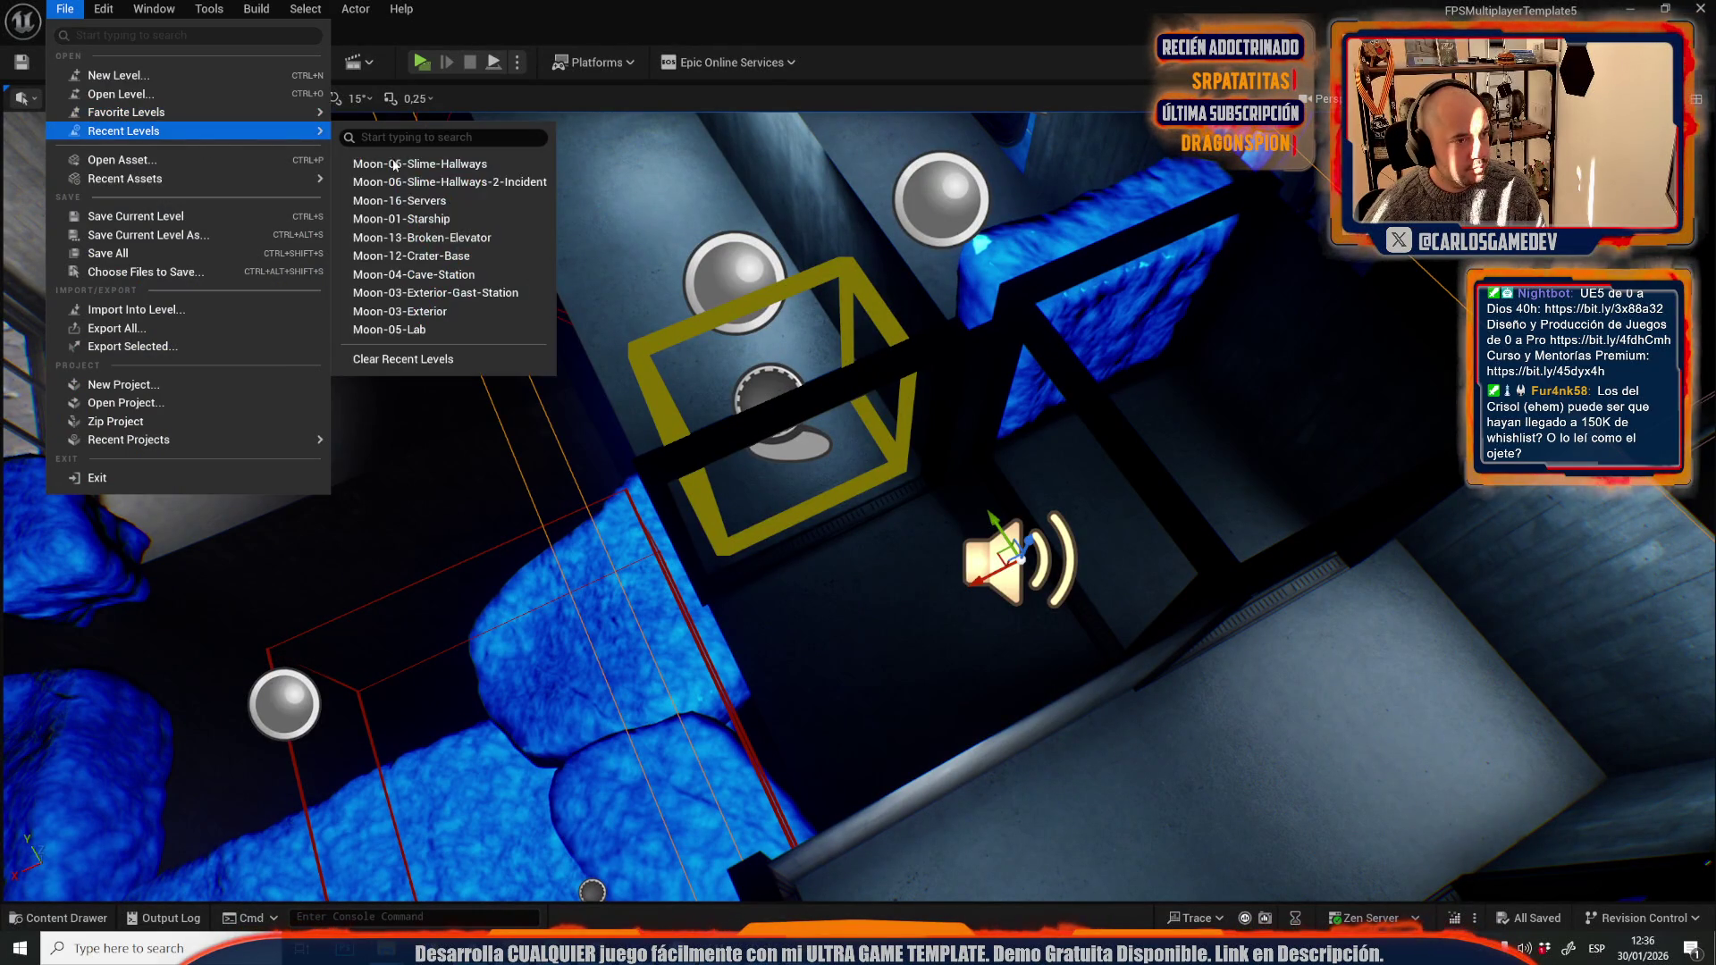
click(494, 178)
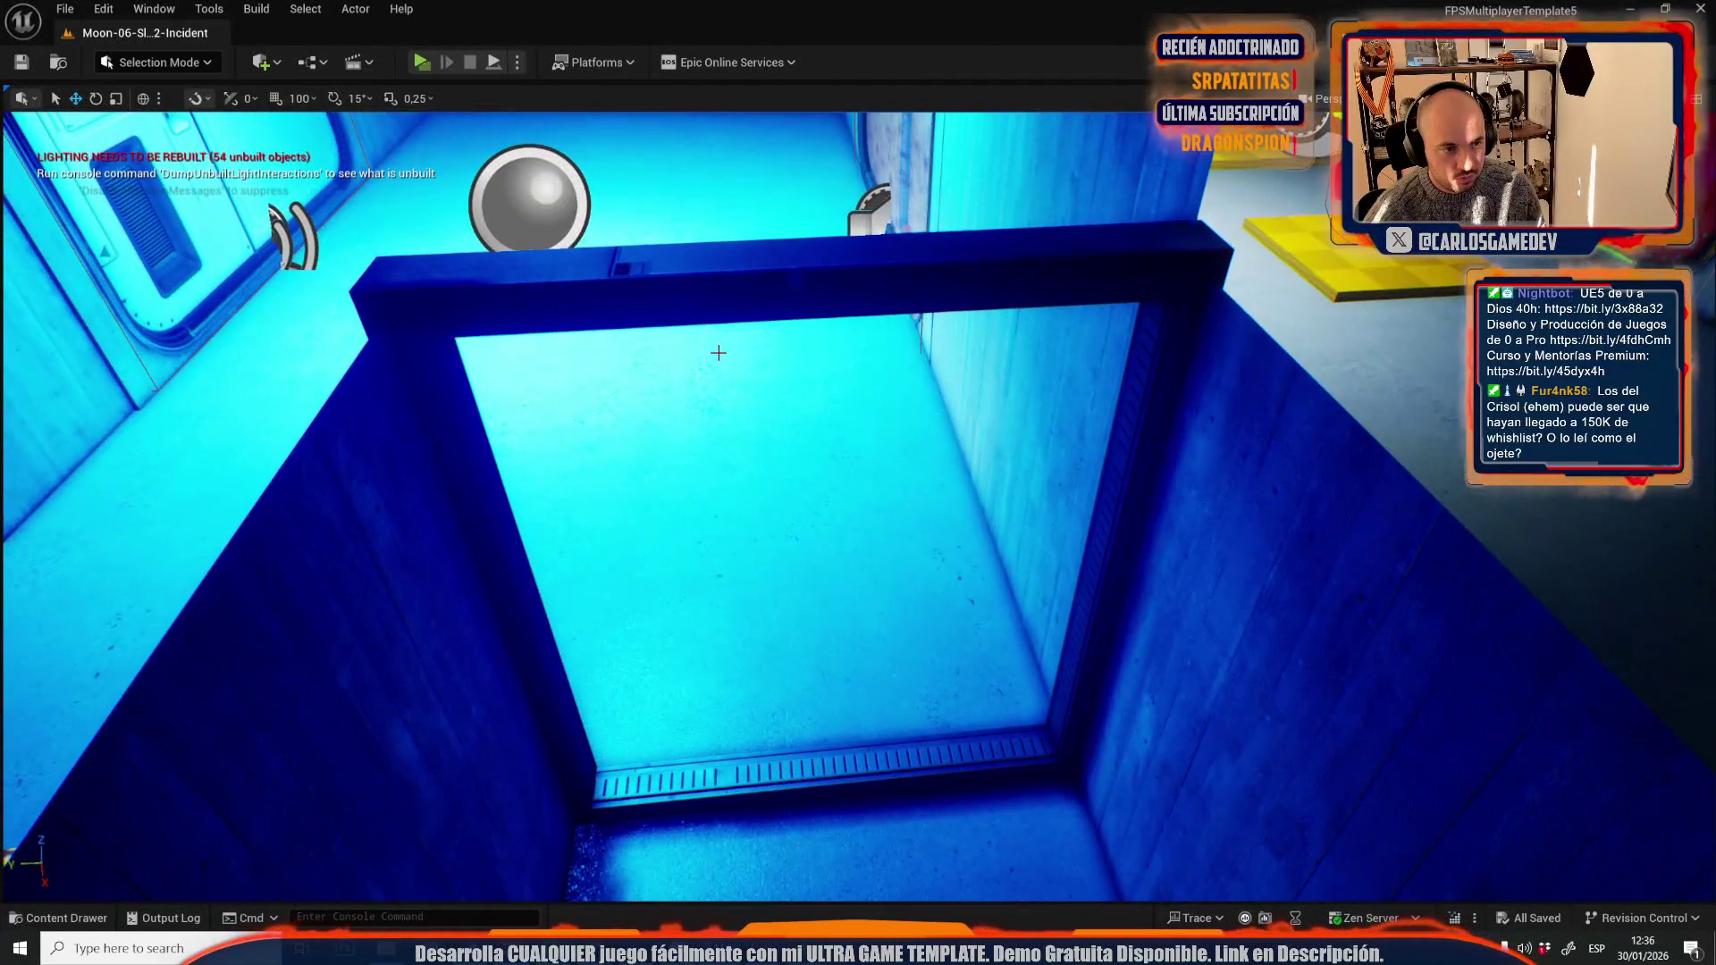
click(718, 353)
scroll(718, 353, down, 10)
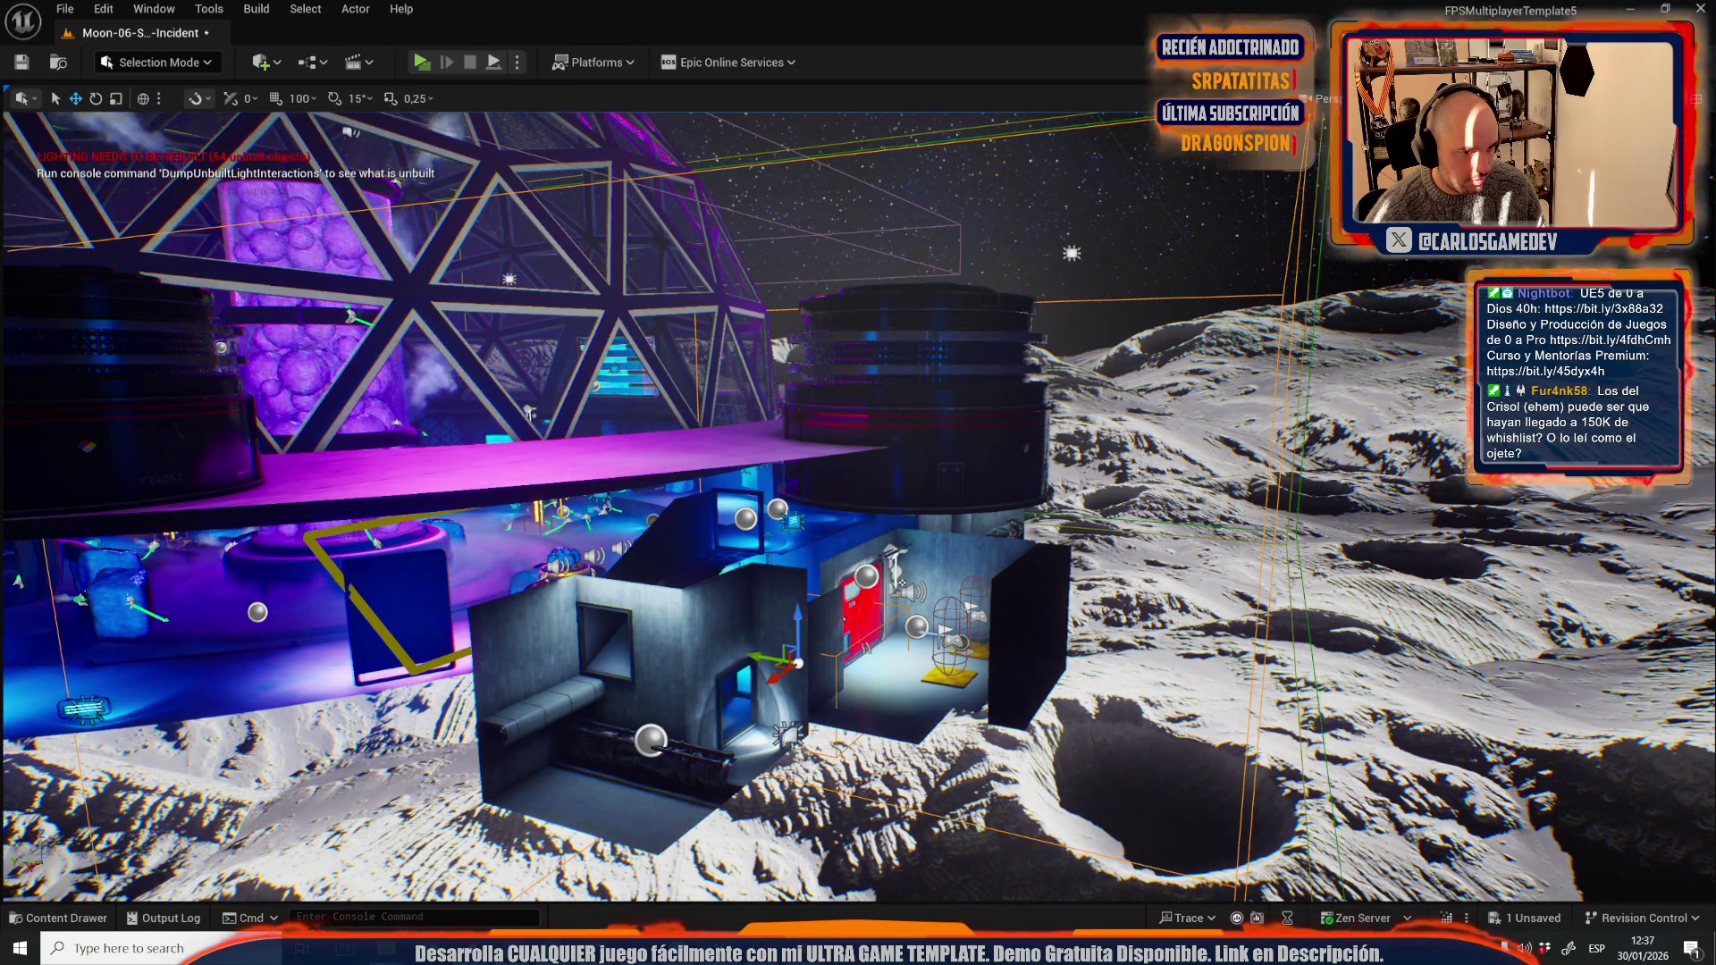
scroll(858, 505, up, 10)
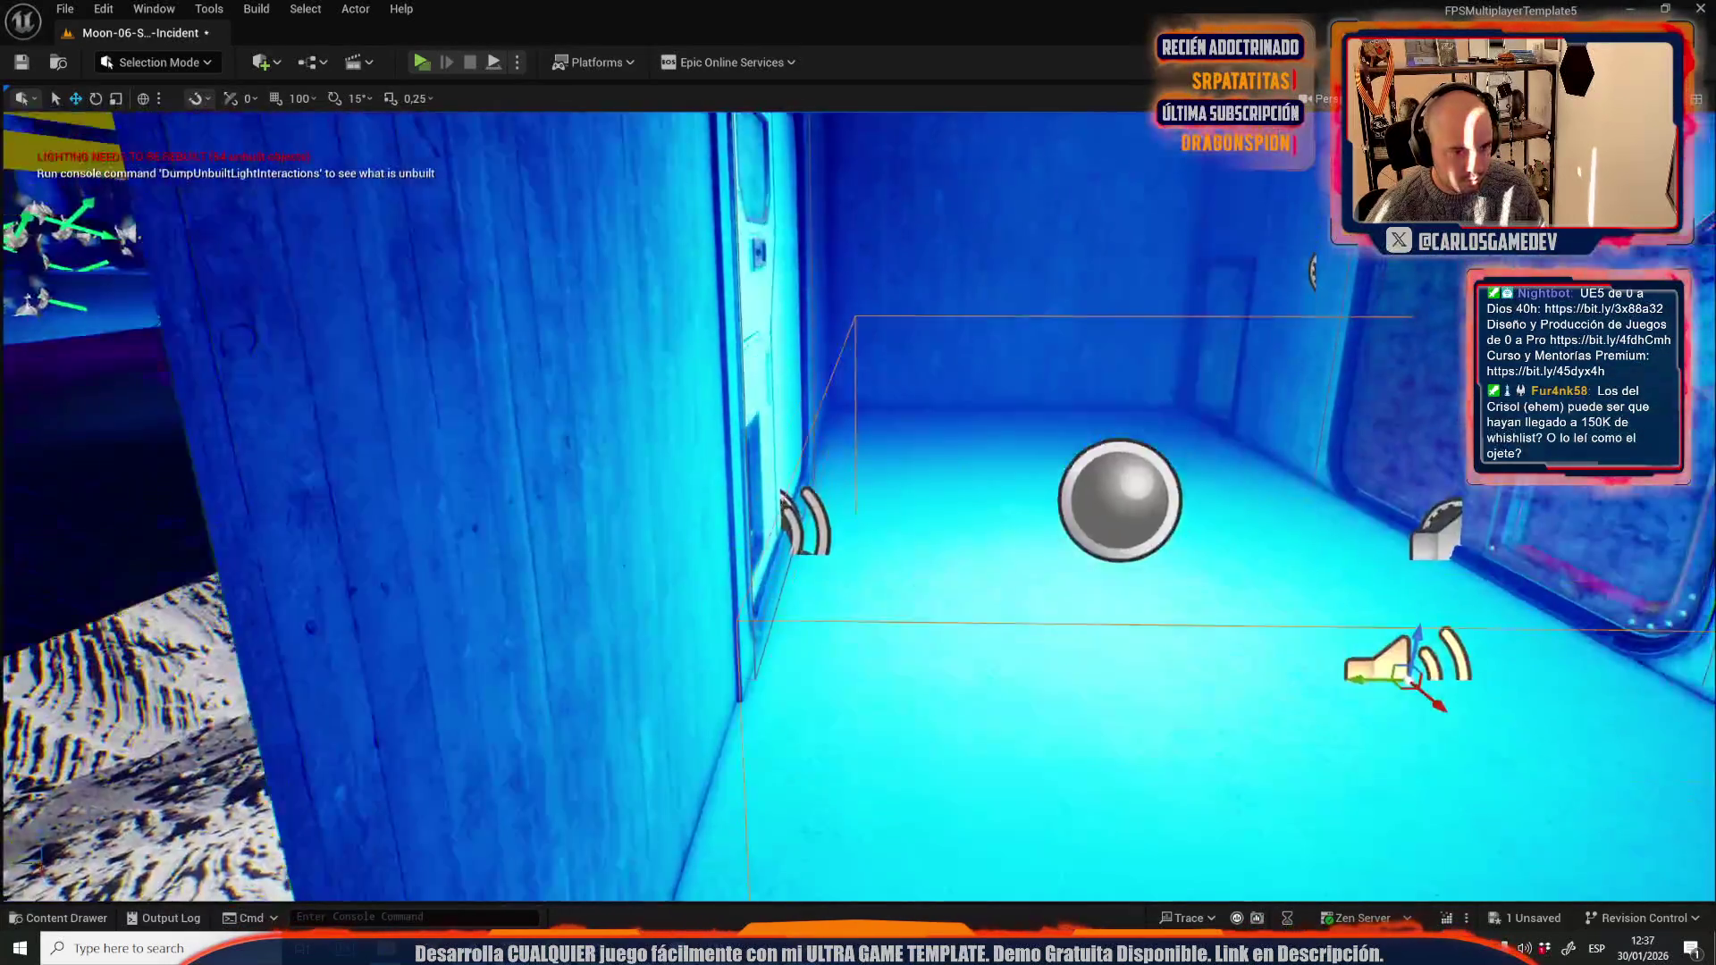
scroll(858, 505, down, 3)
mouse_move(1257, 576)
mouse_down()
mouse_move(1055, 398)
mouse_move(1017, 393)
mouse_up()
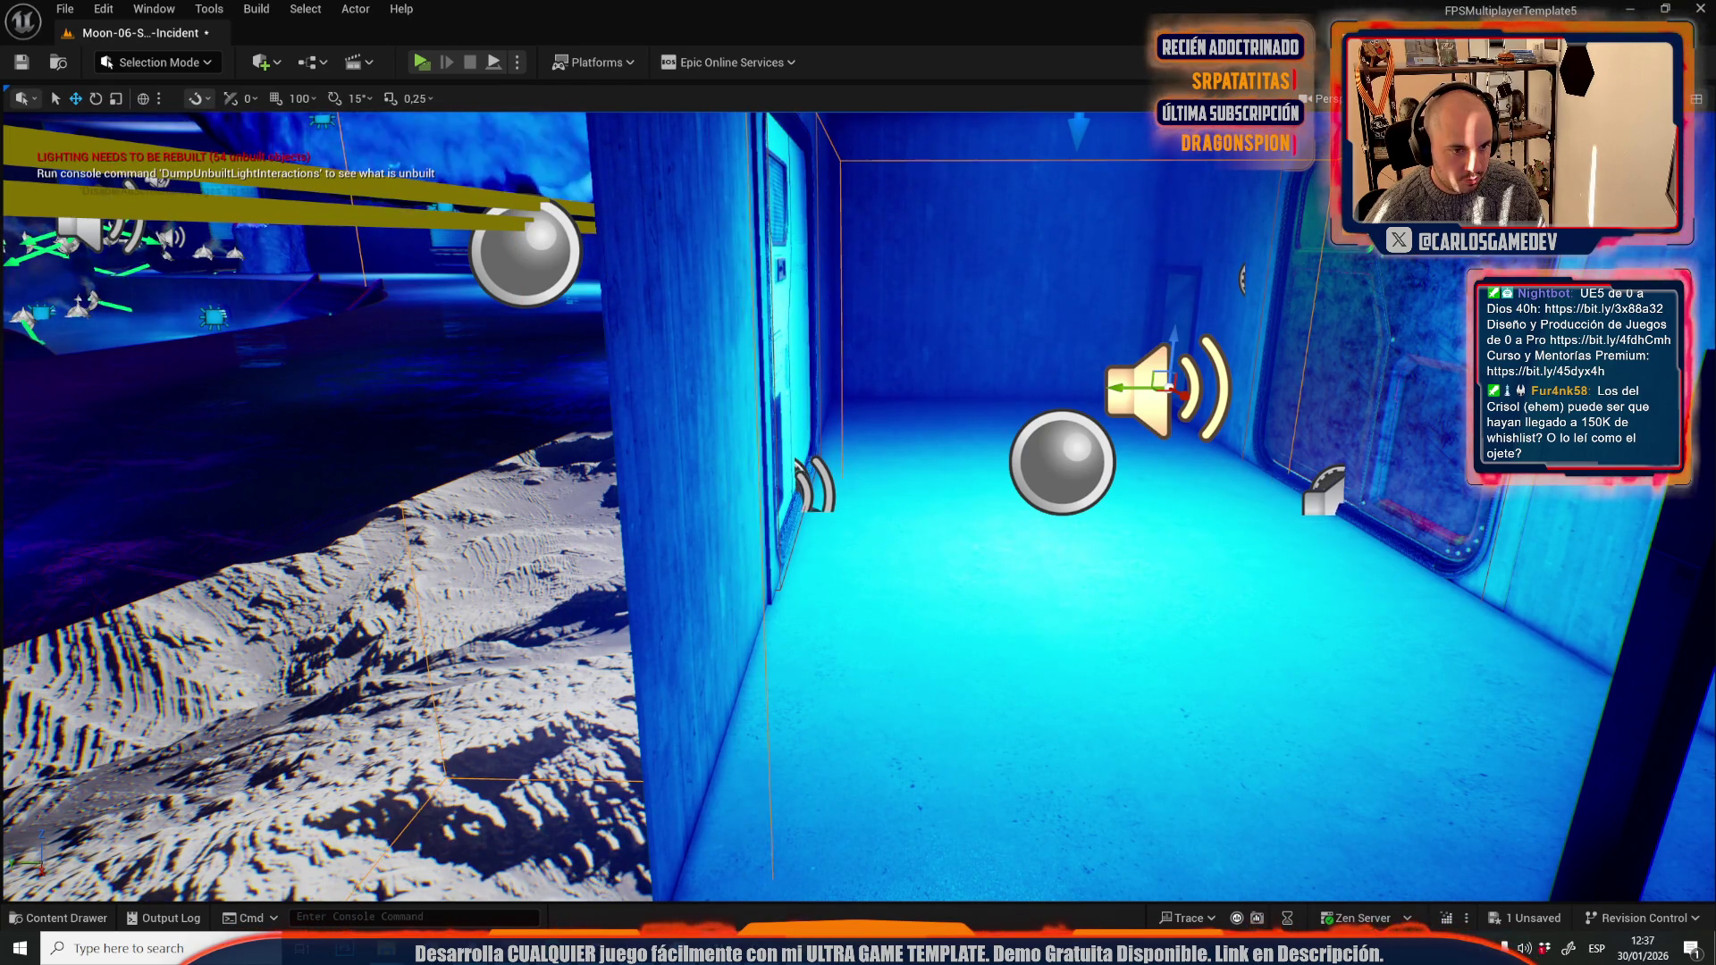
key(f)
scroll(858, 501, down, 5)
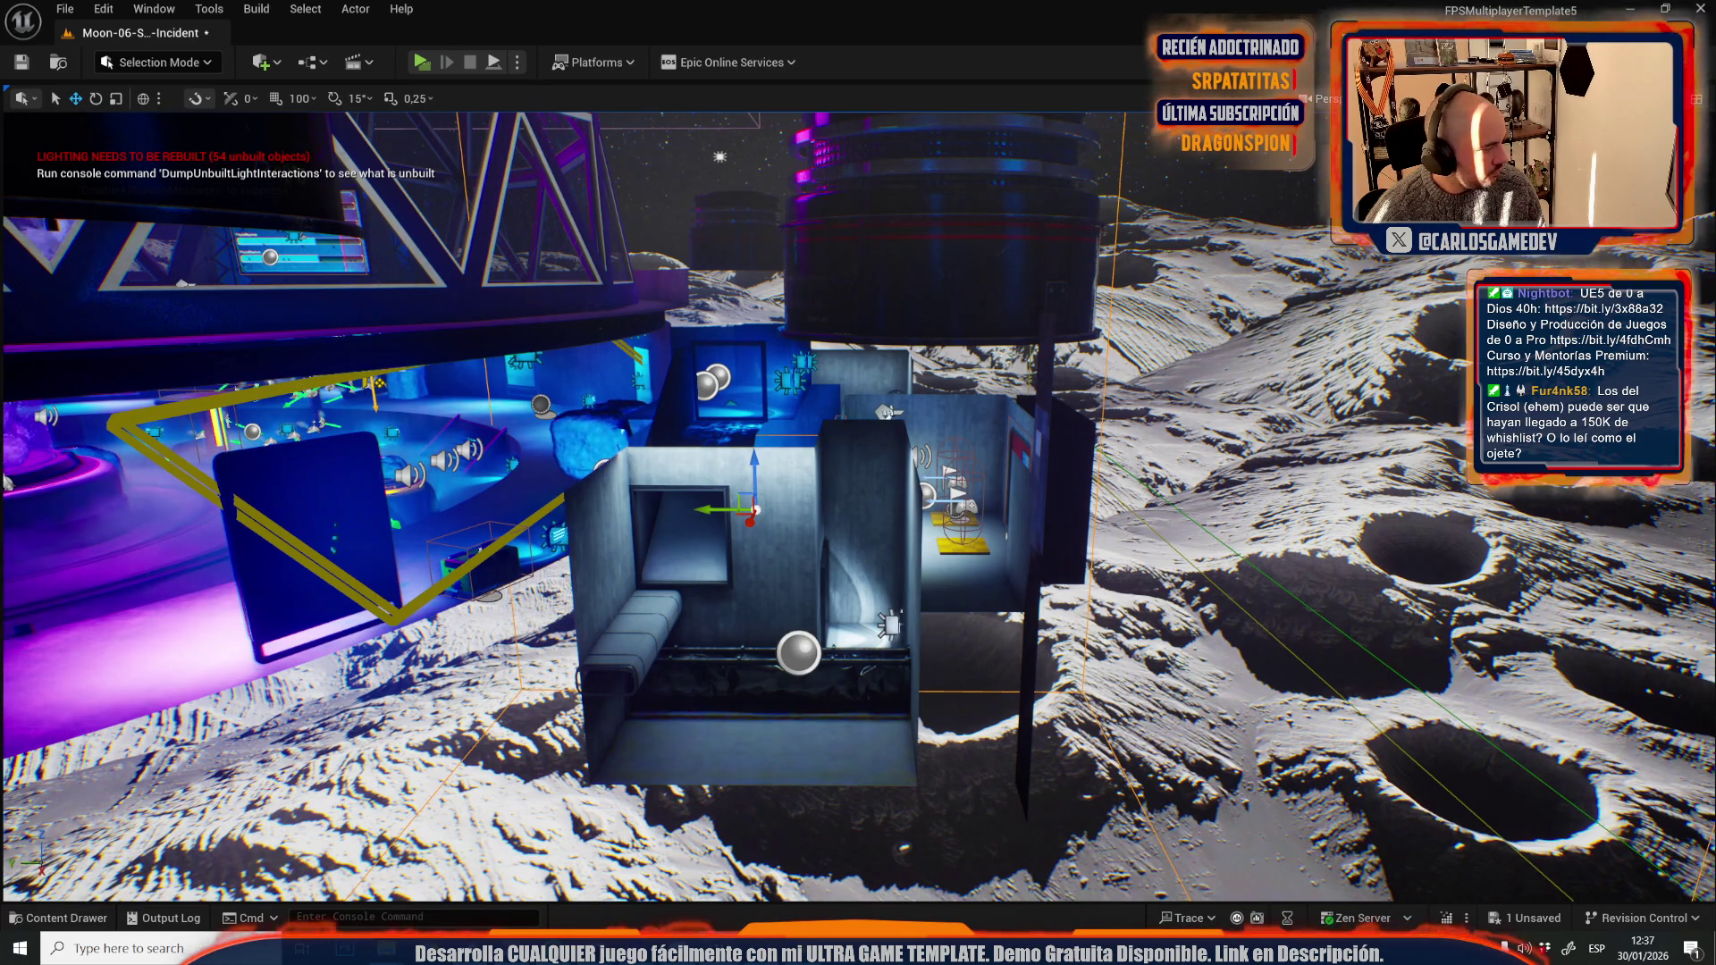
key(ctrl+z)
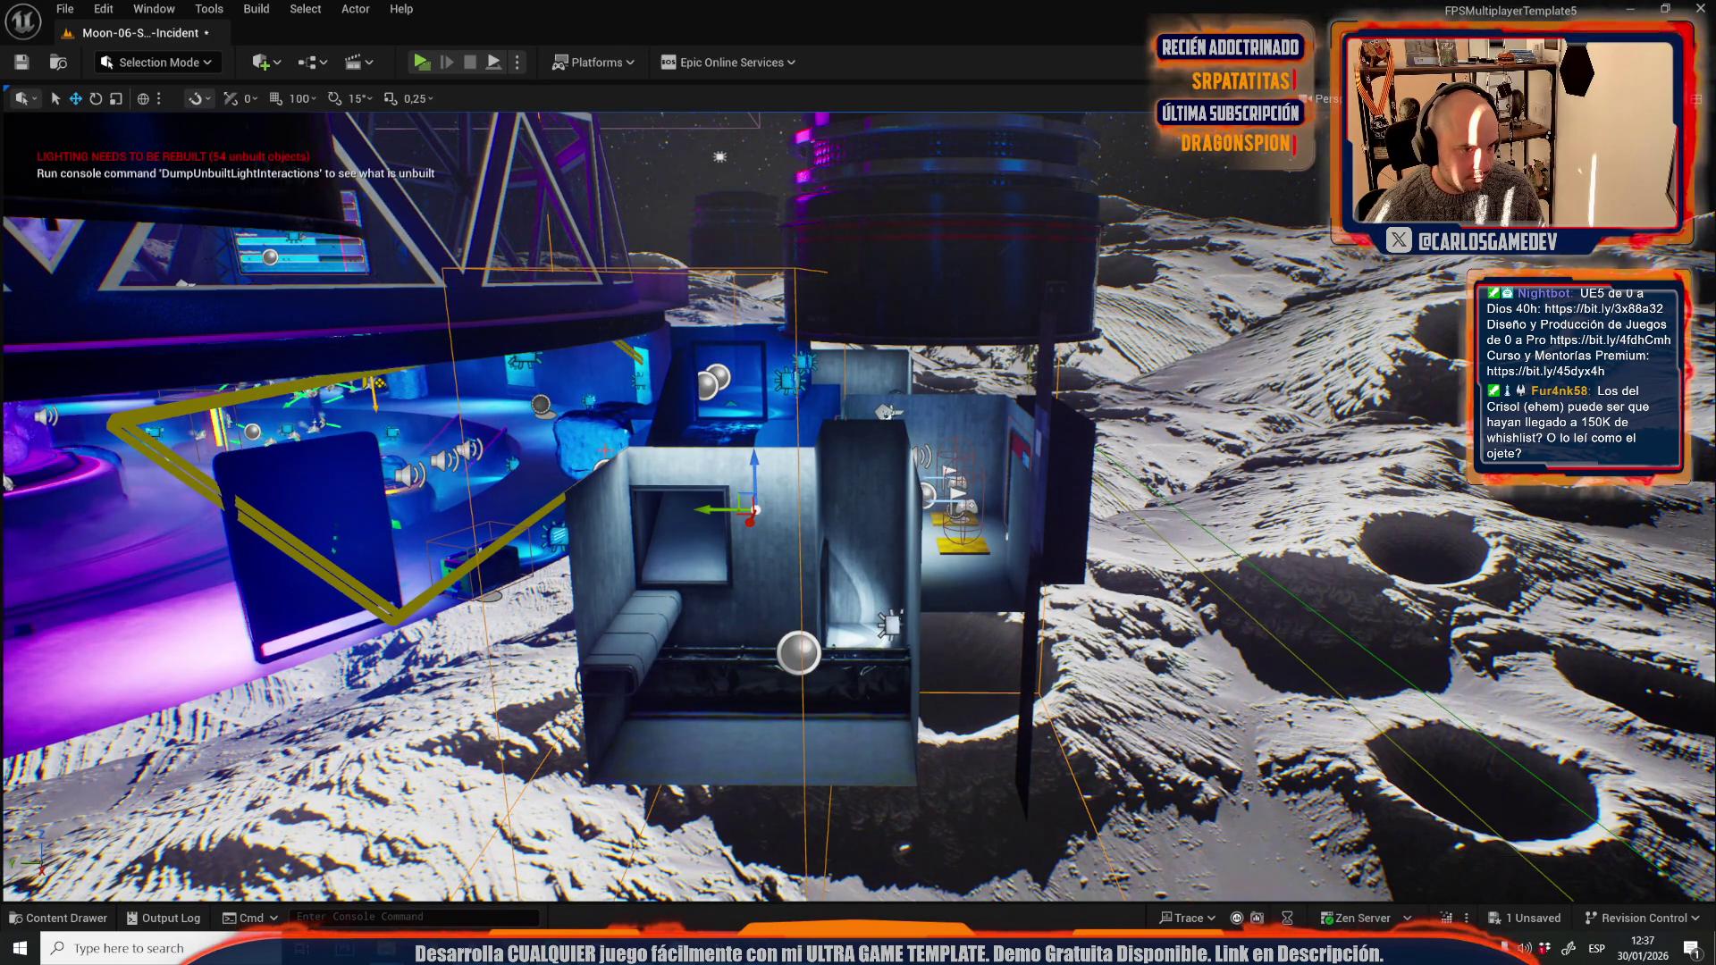
scroll(518, 468, up, 5)
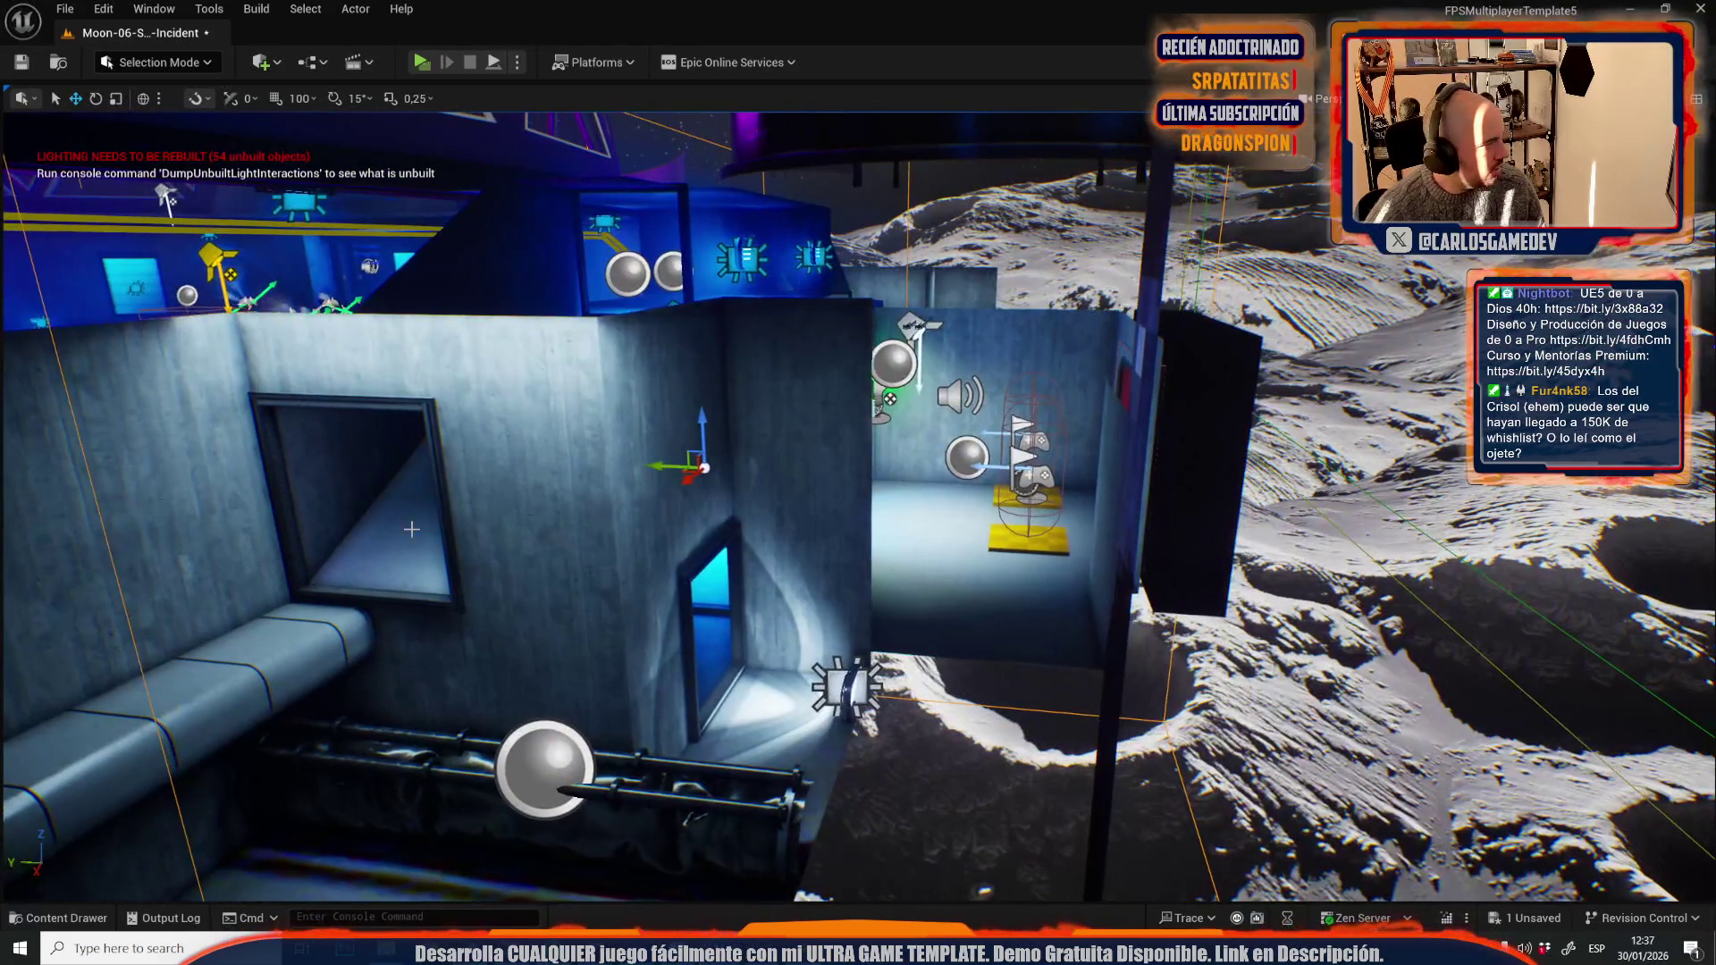
scroll(411, 529, up, 8)
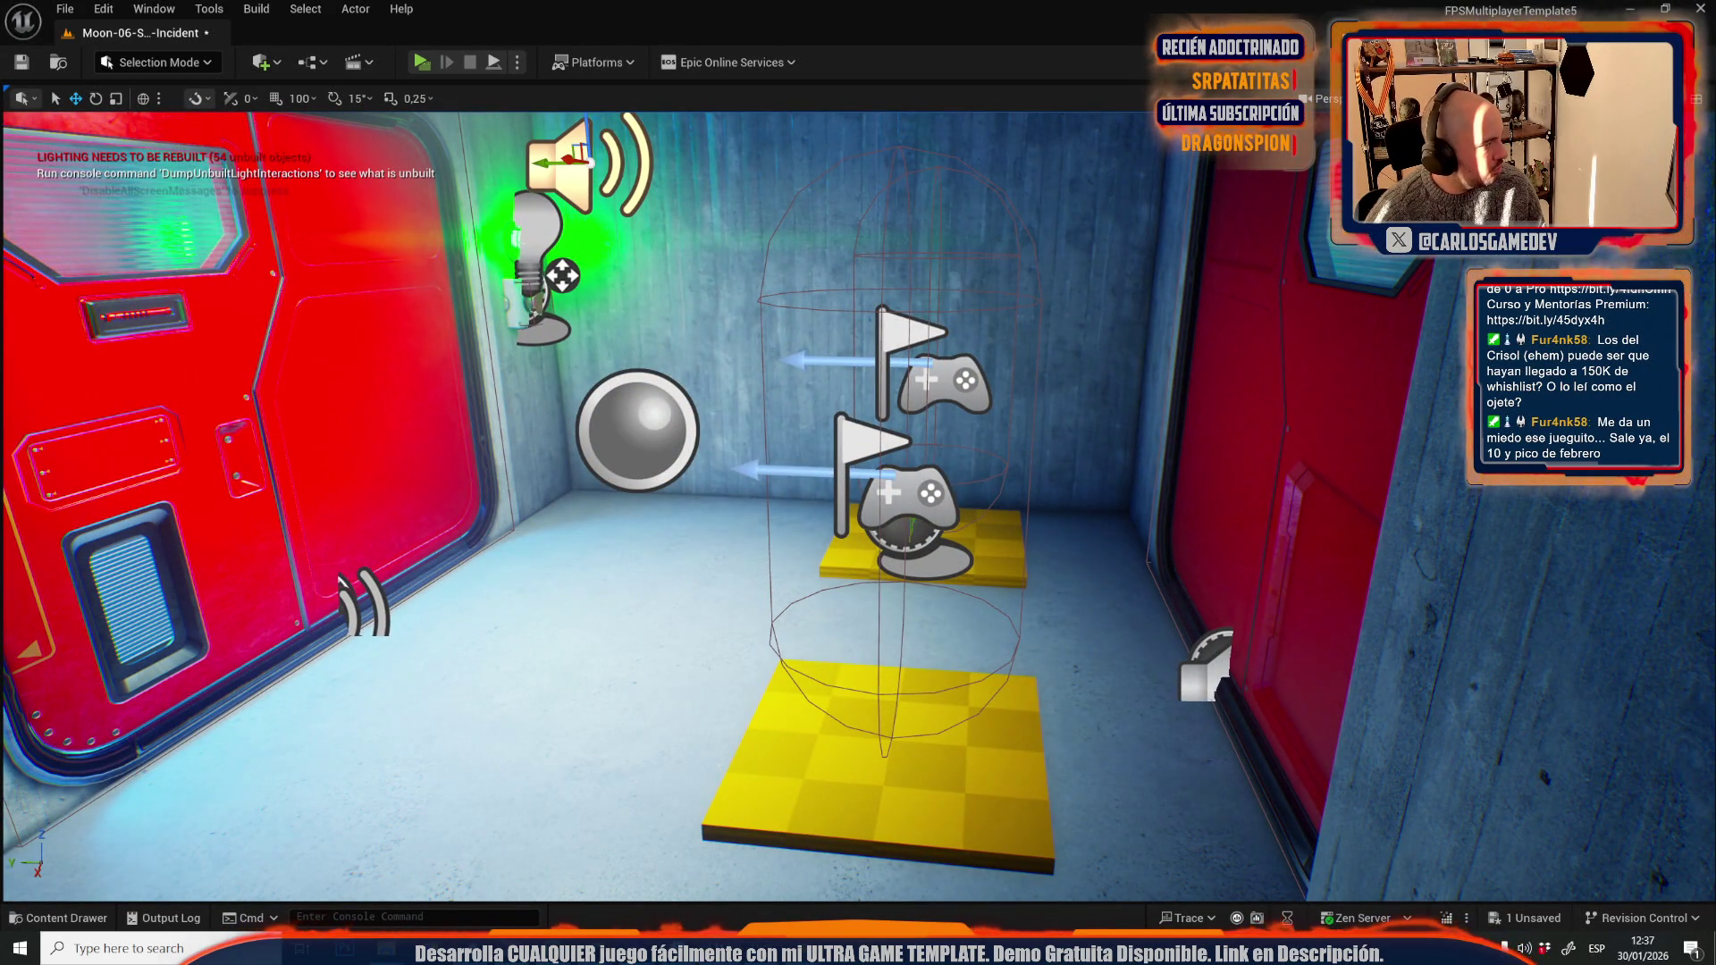
scroll(794, 492, down, 10)
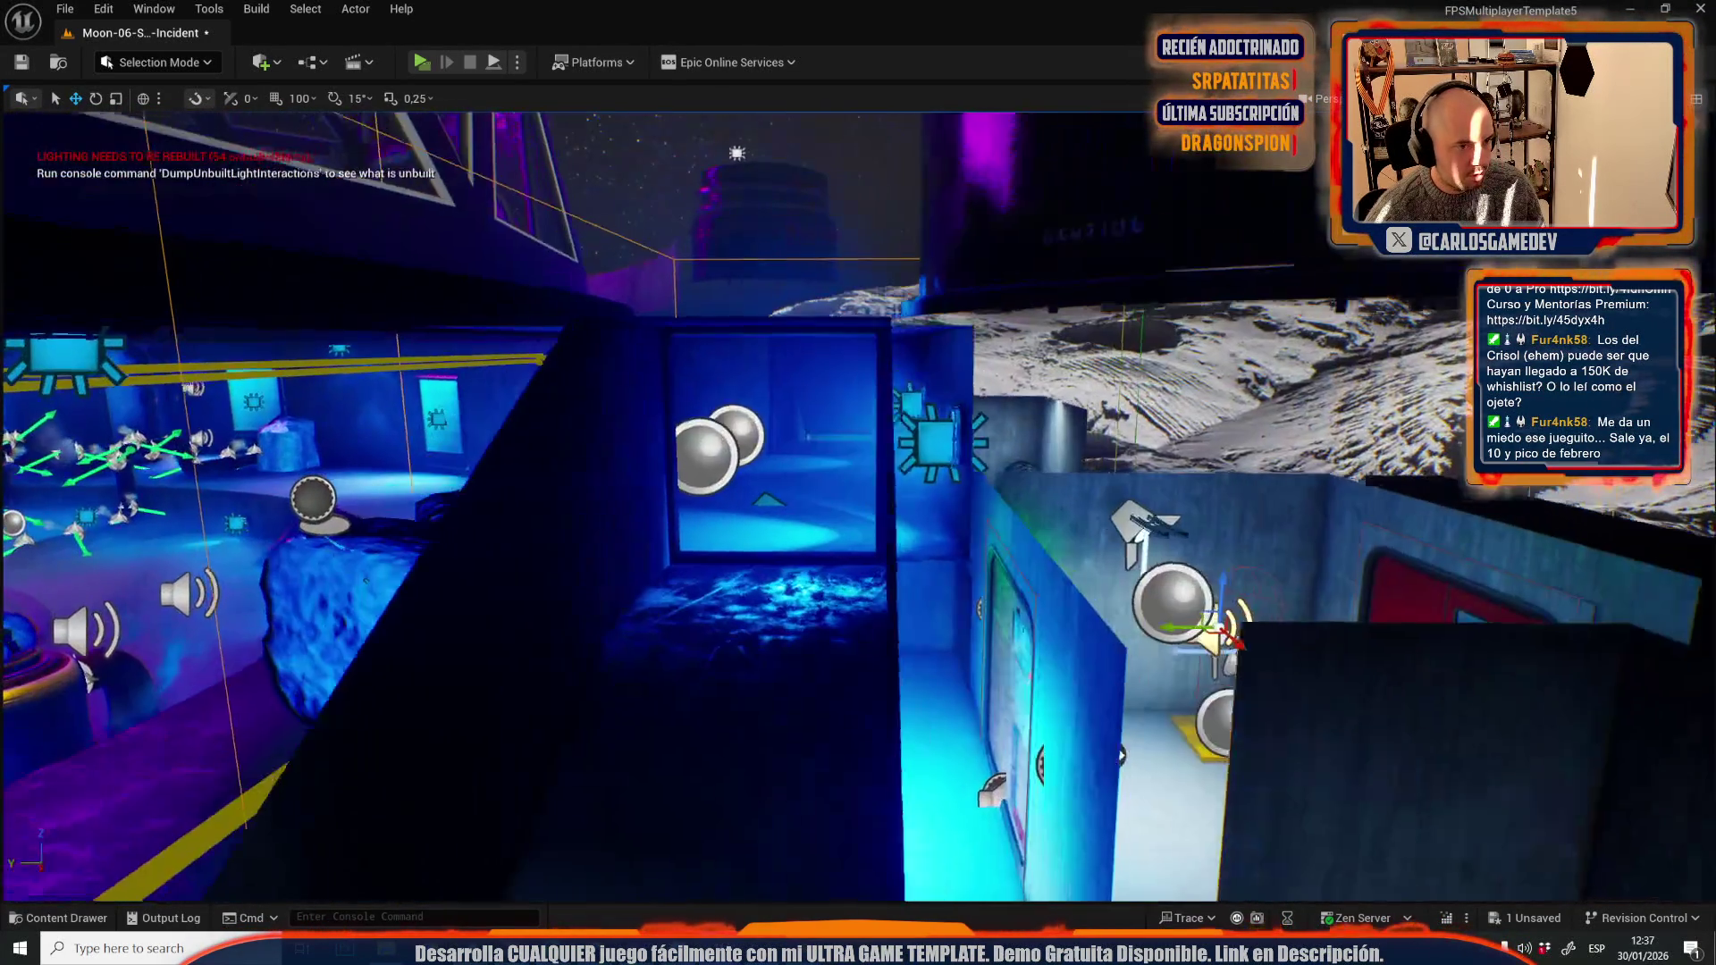
scroll(794, 491, down, 5)
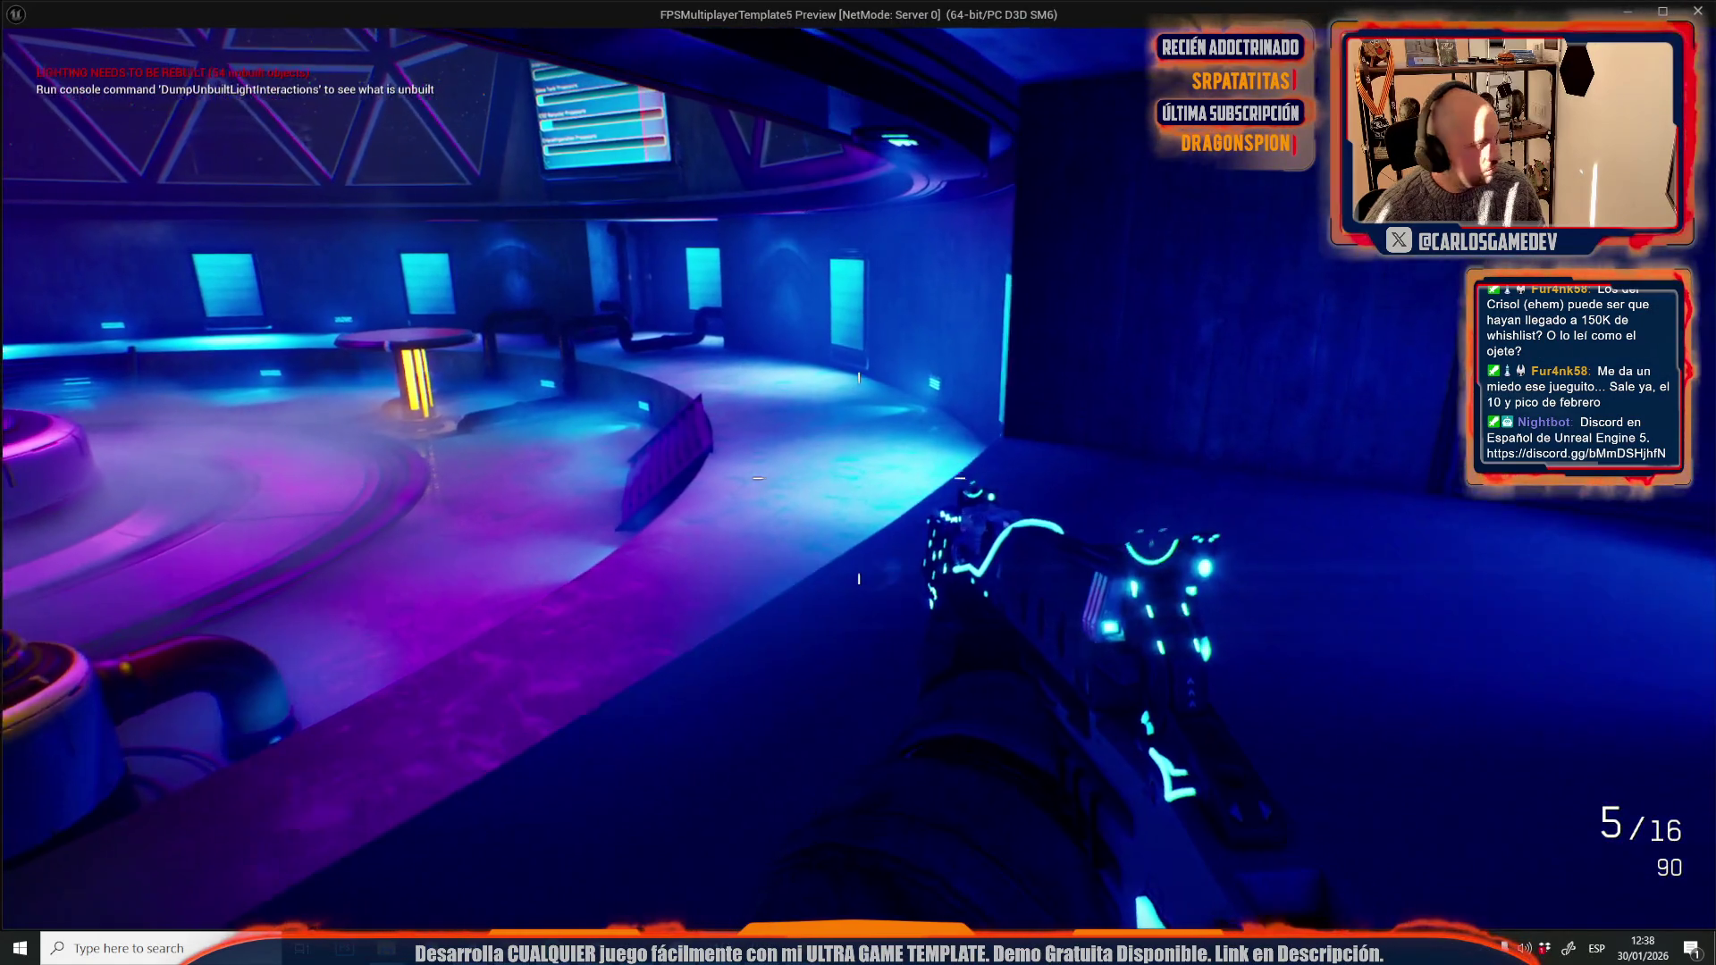
- Stop the play-test and fly the viewport to the spawn room door with its sound emitter
key(Escape)
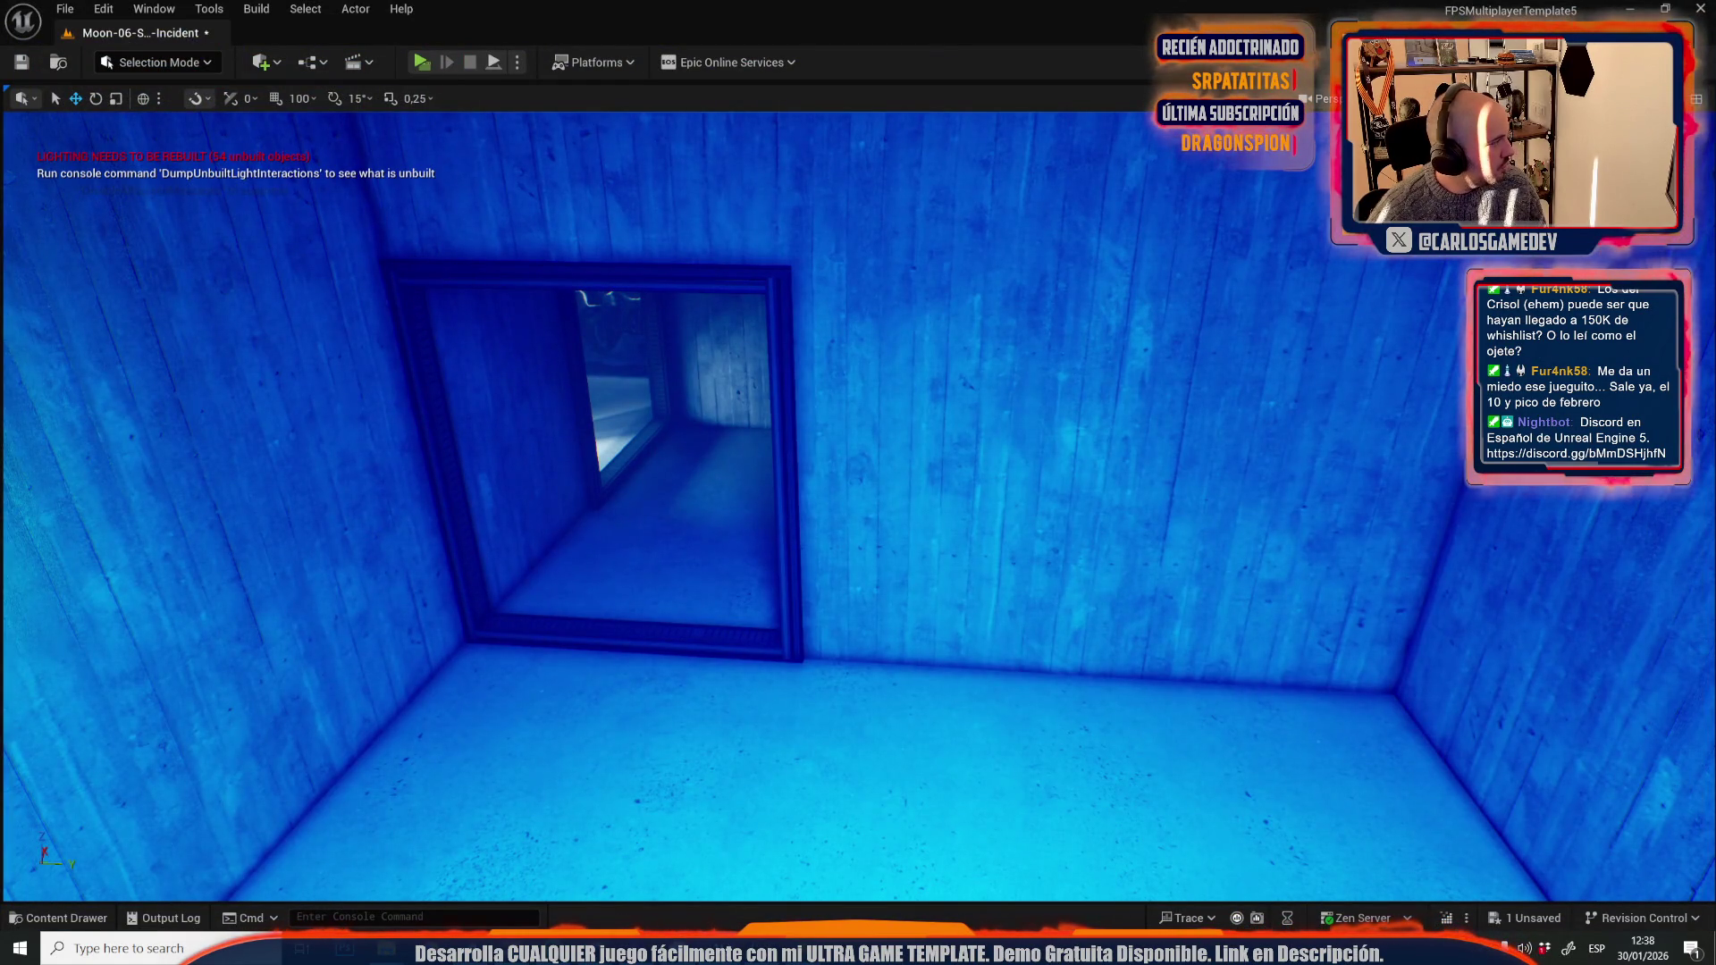
key(s)
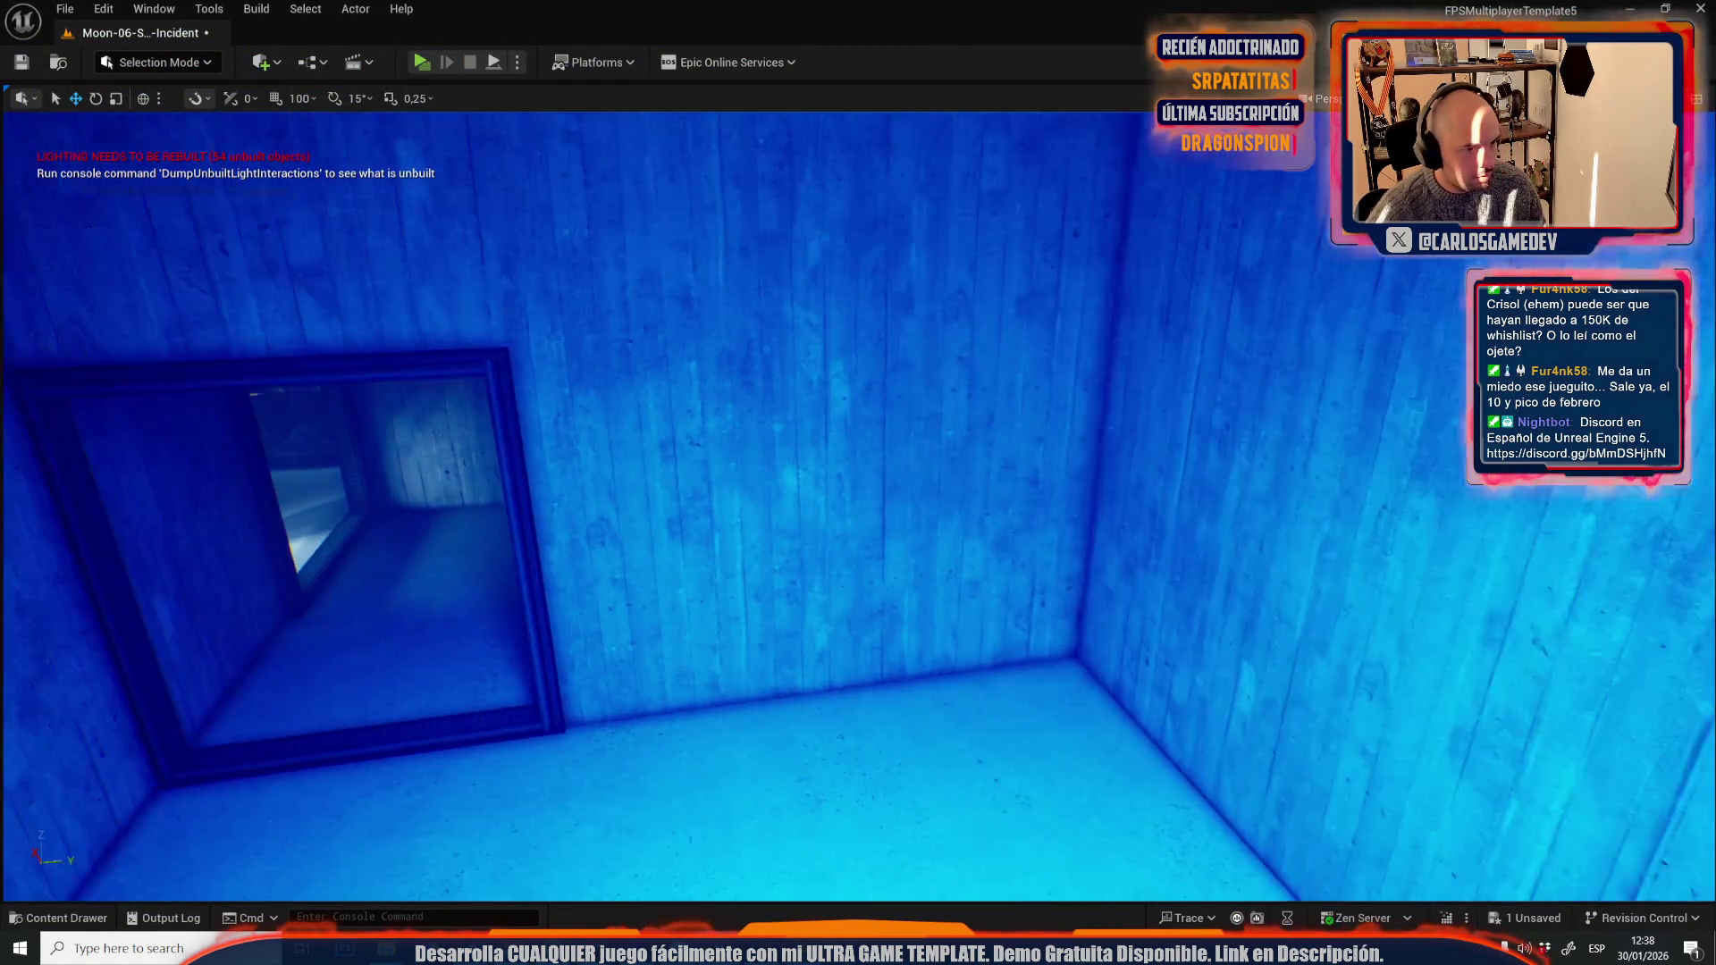
key(s)
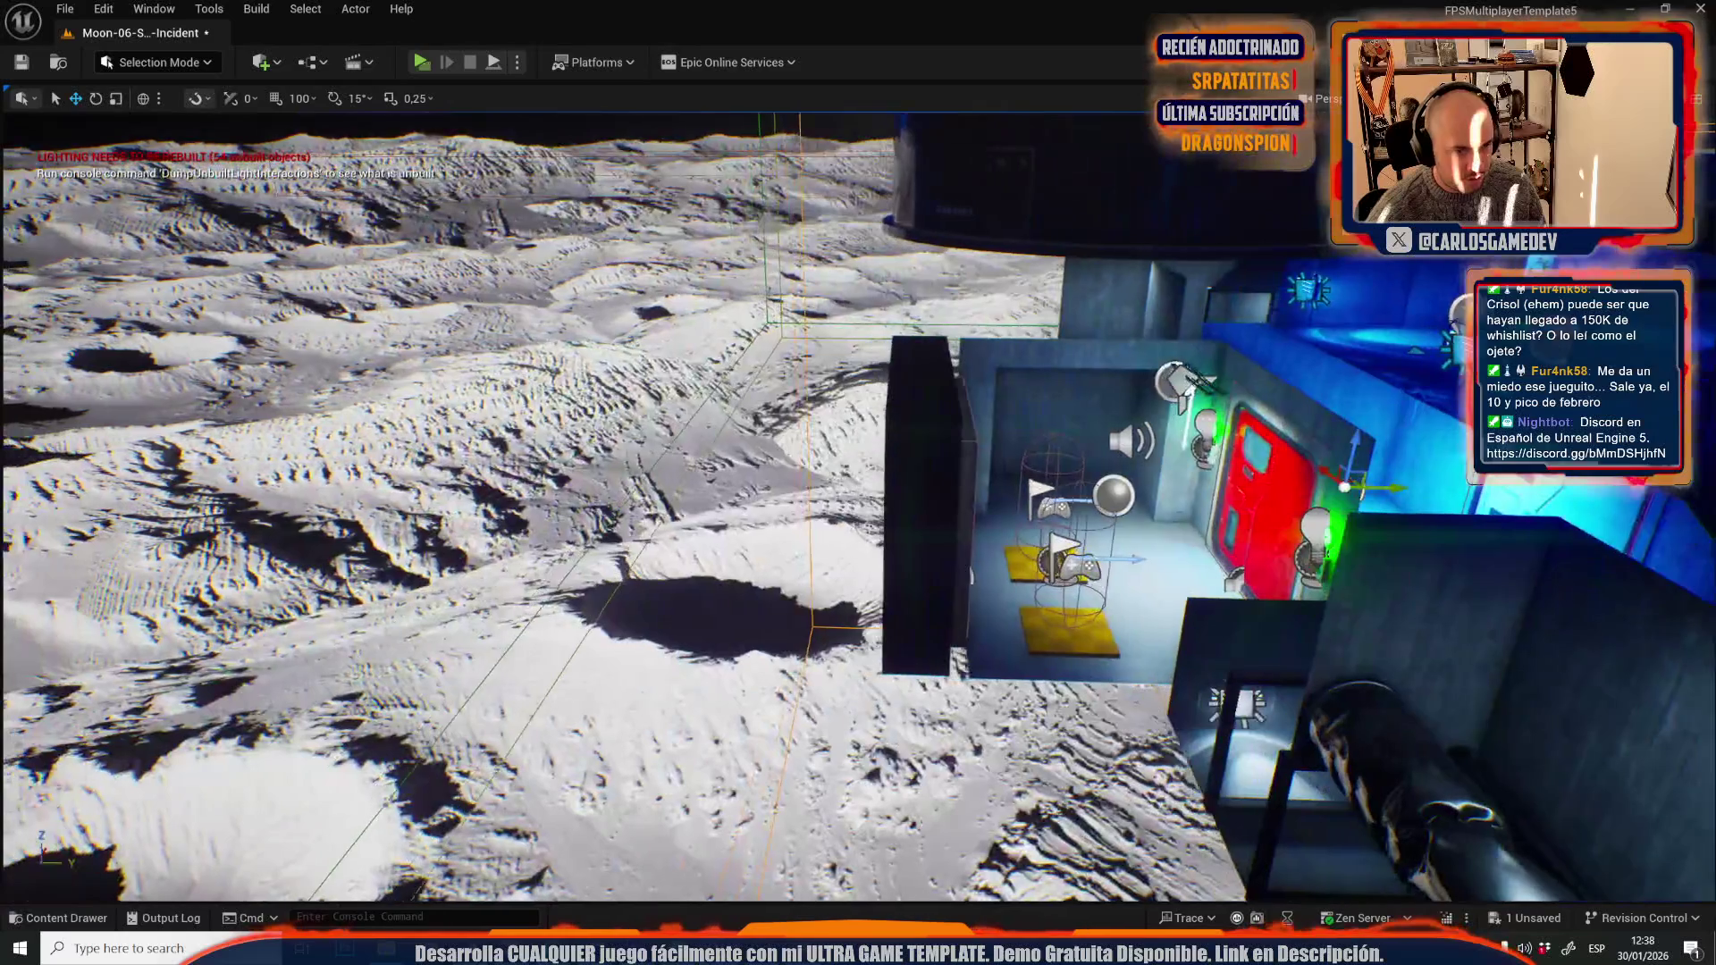
key(s)
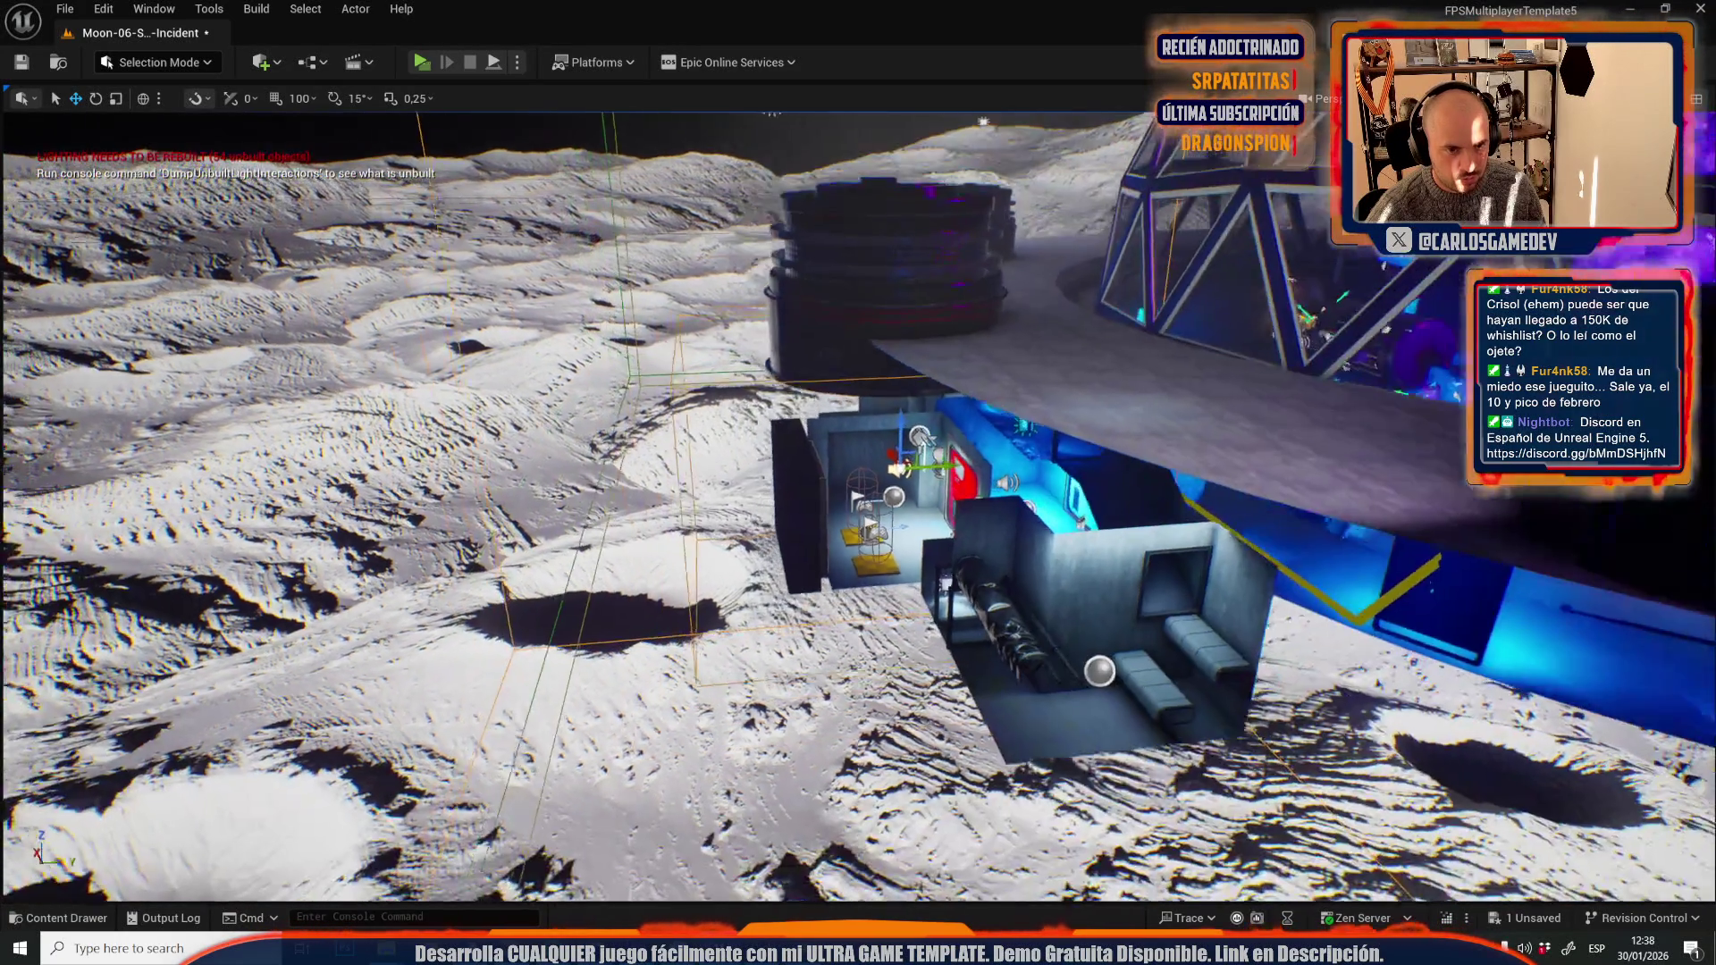
key(e)
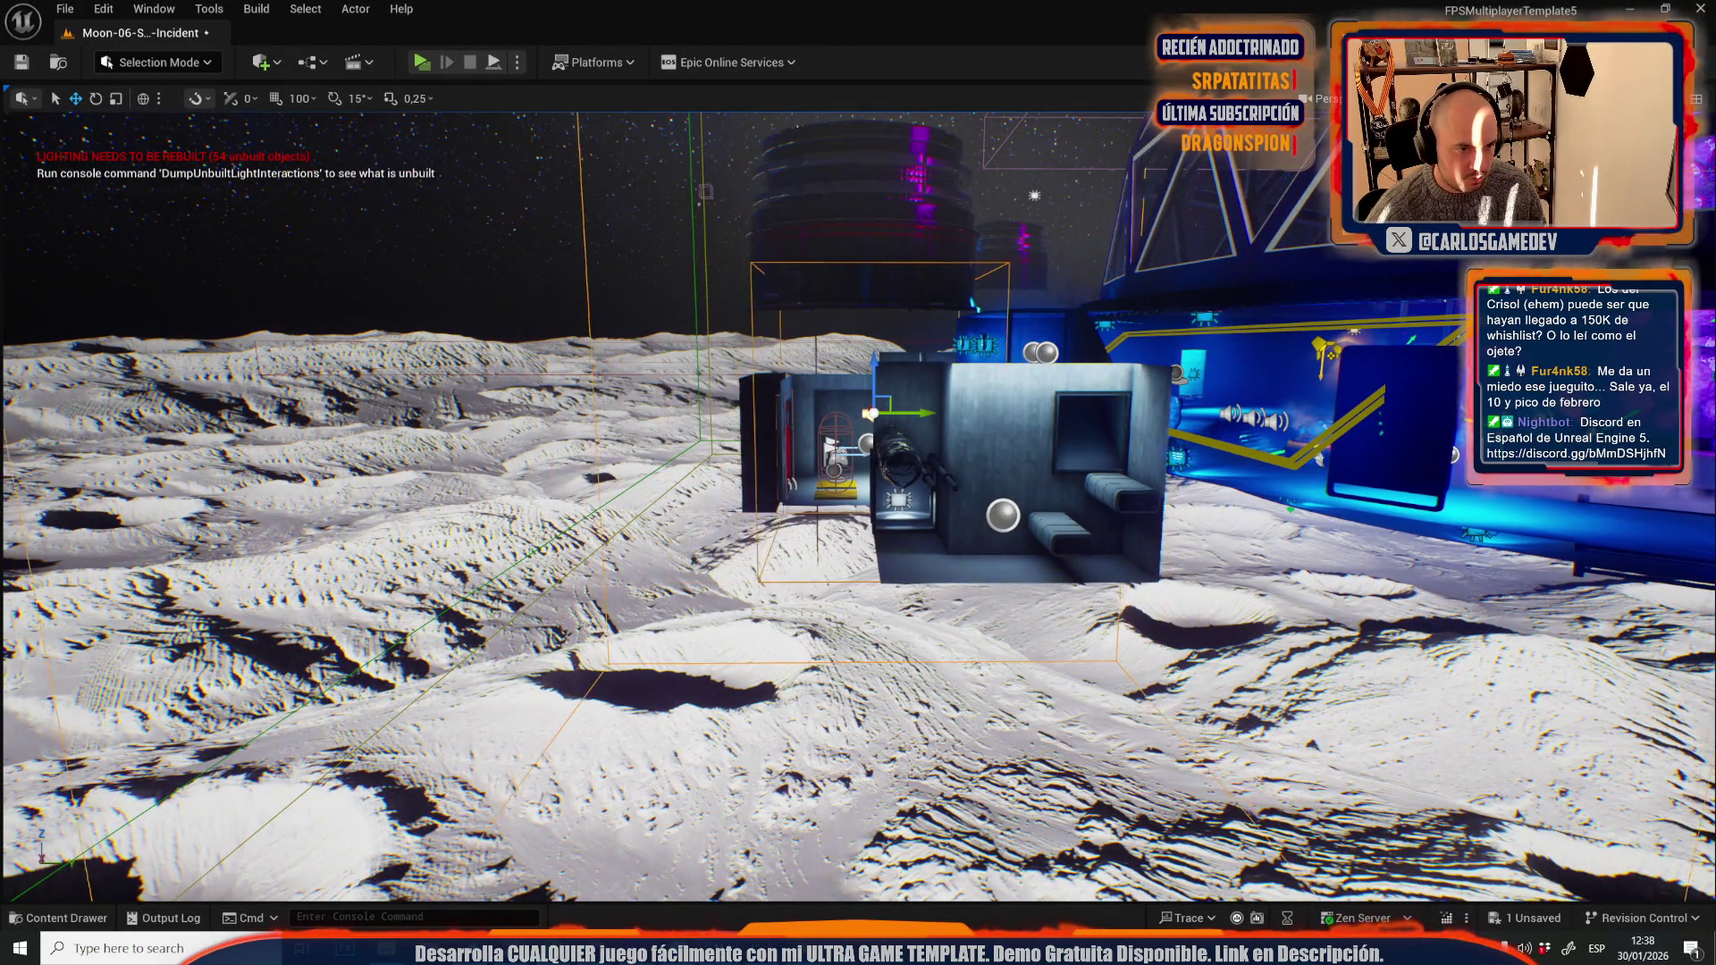
key(w)
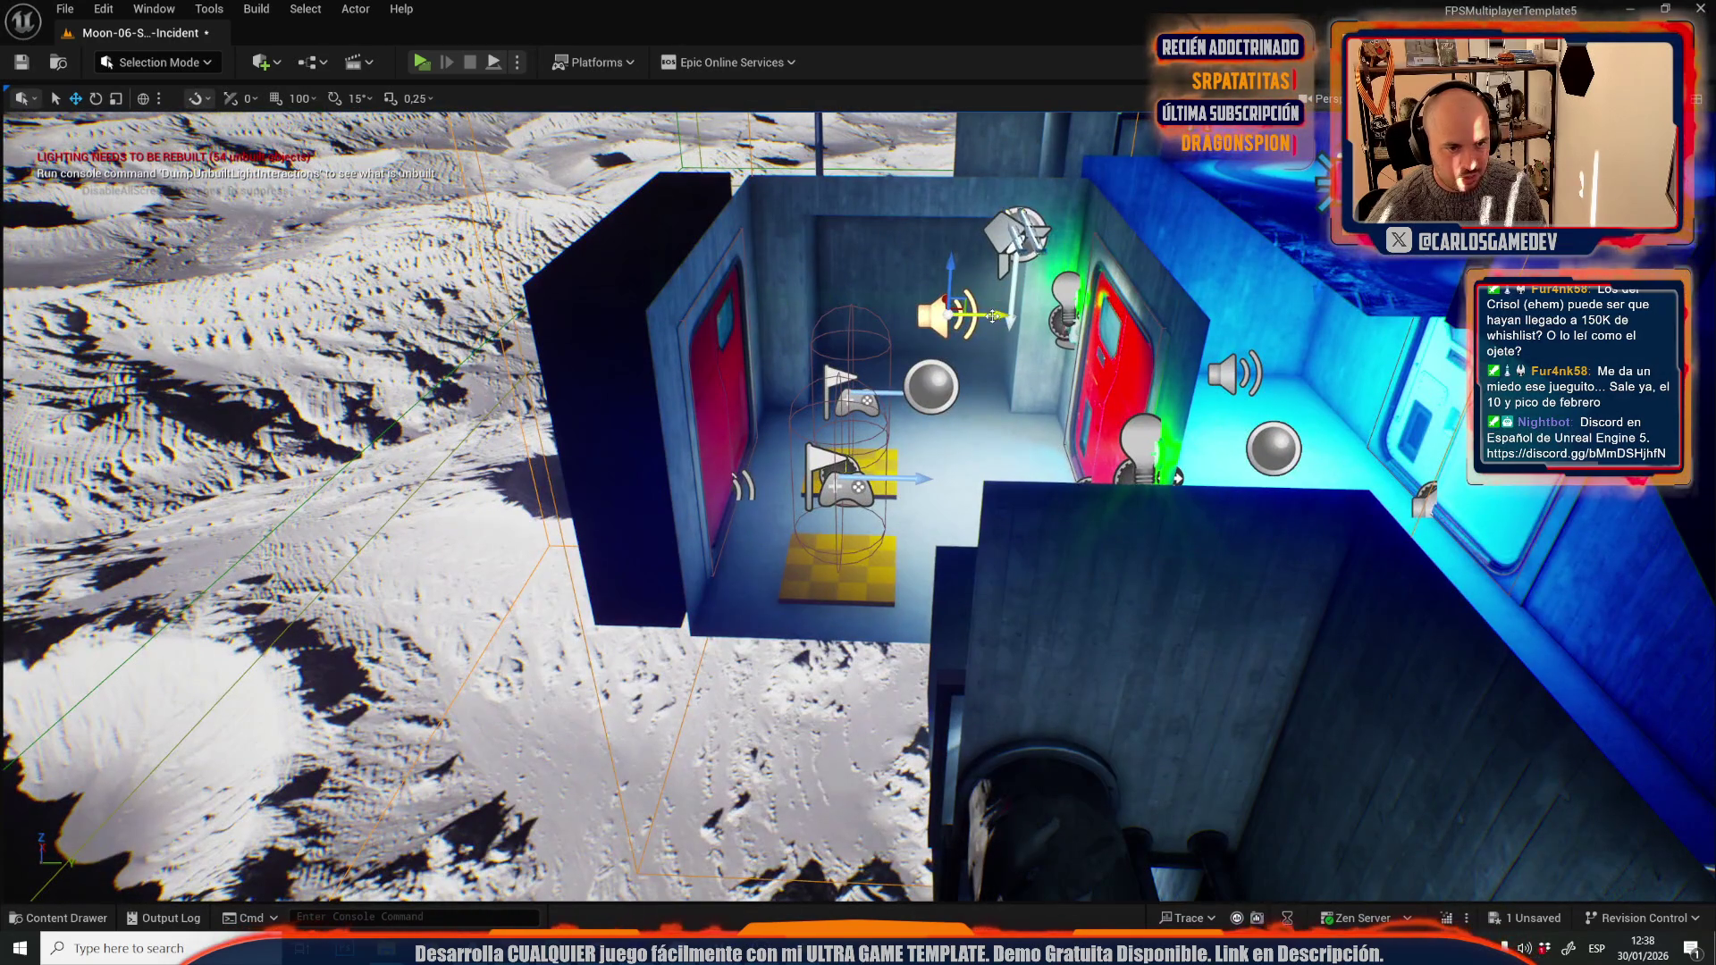
key(w)
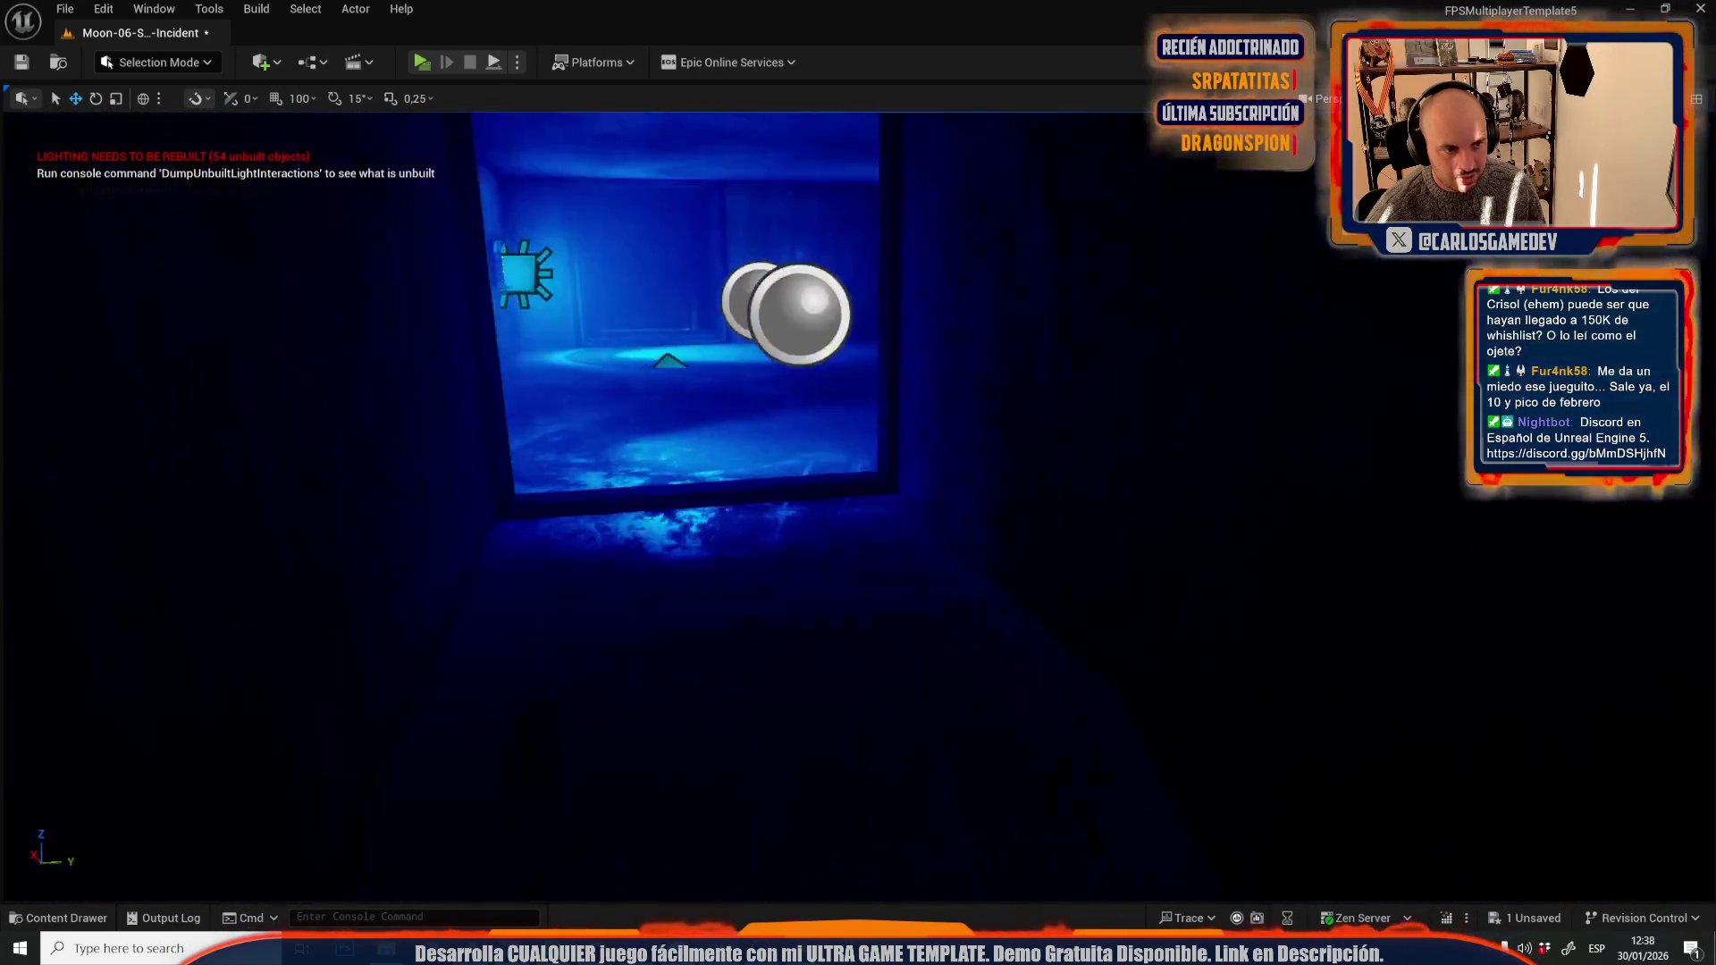
key(s)
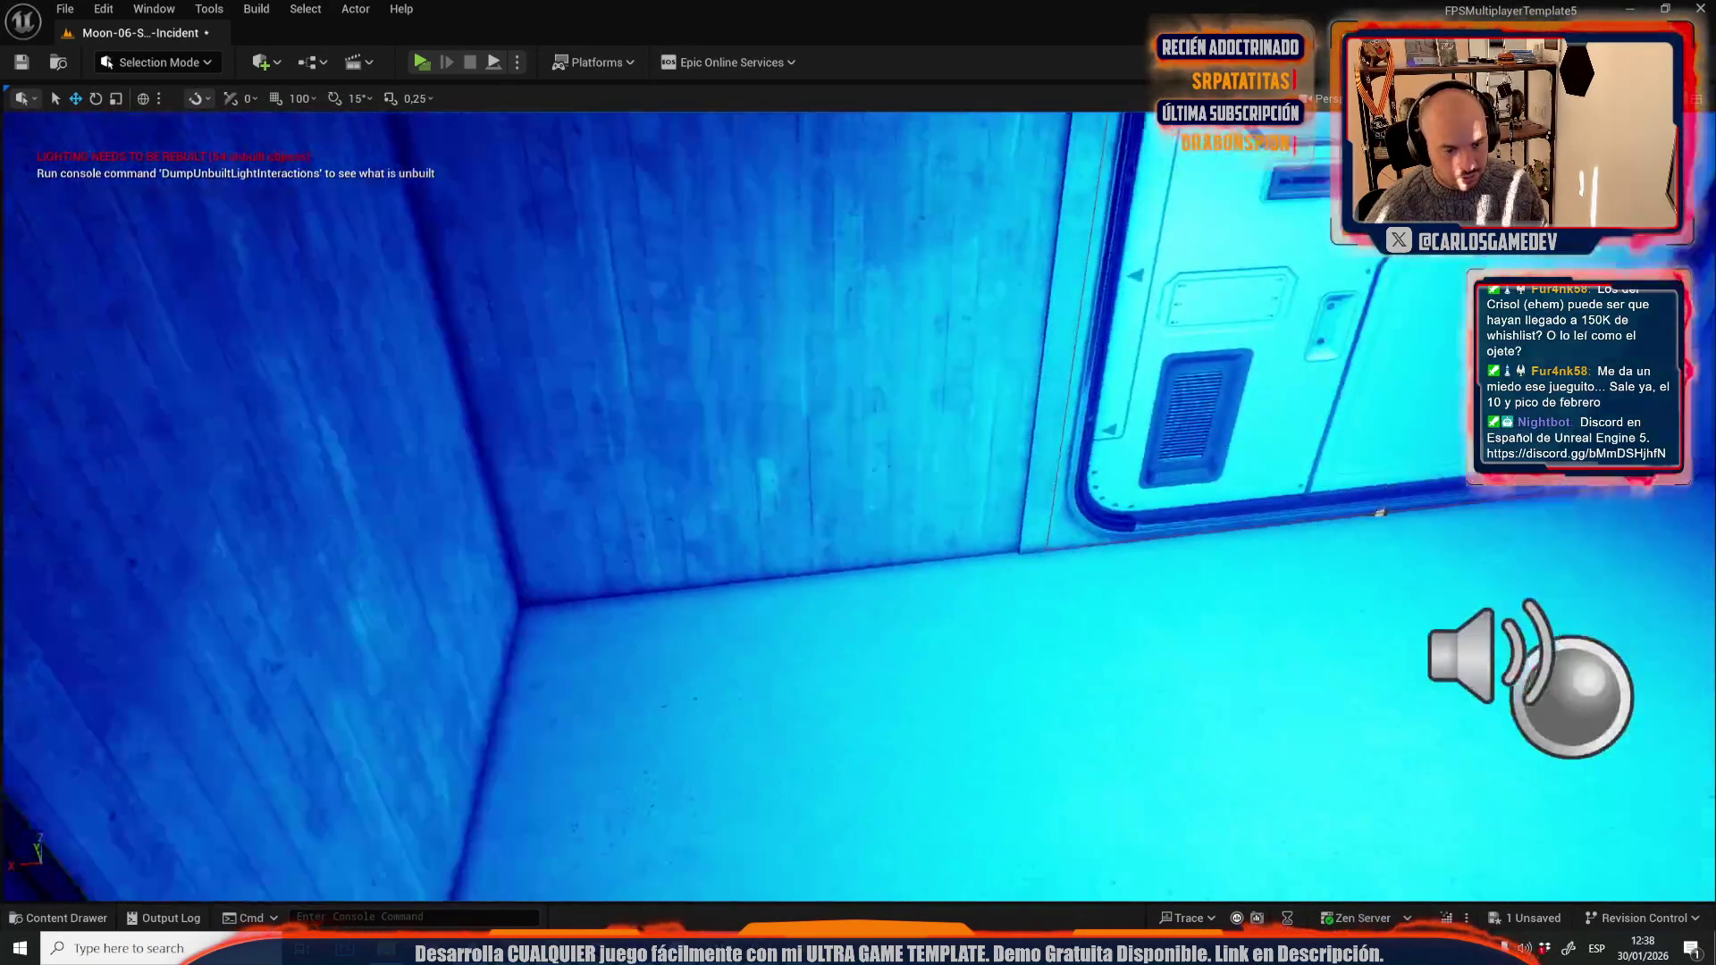
- Play-test from the spawn room along the corridor into the purple central room, then stop
key(alt+p)
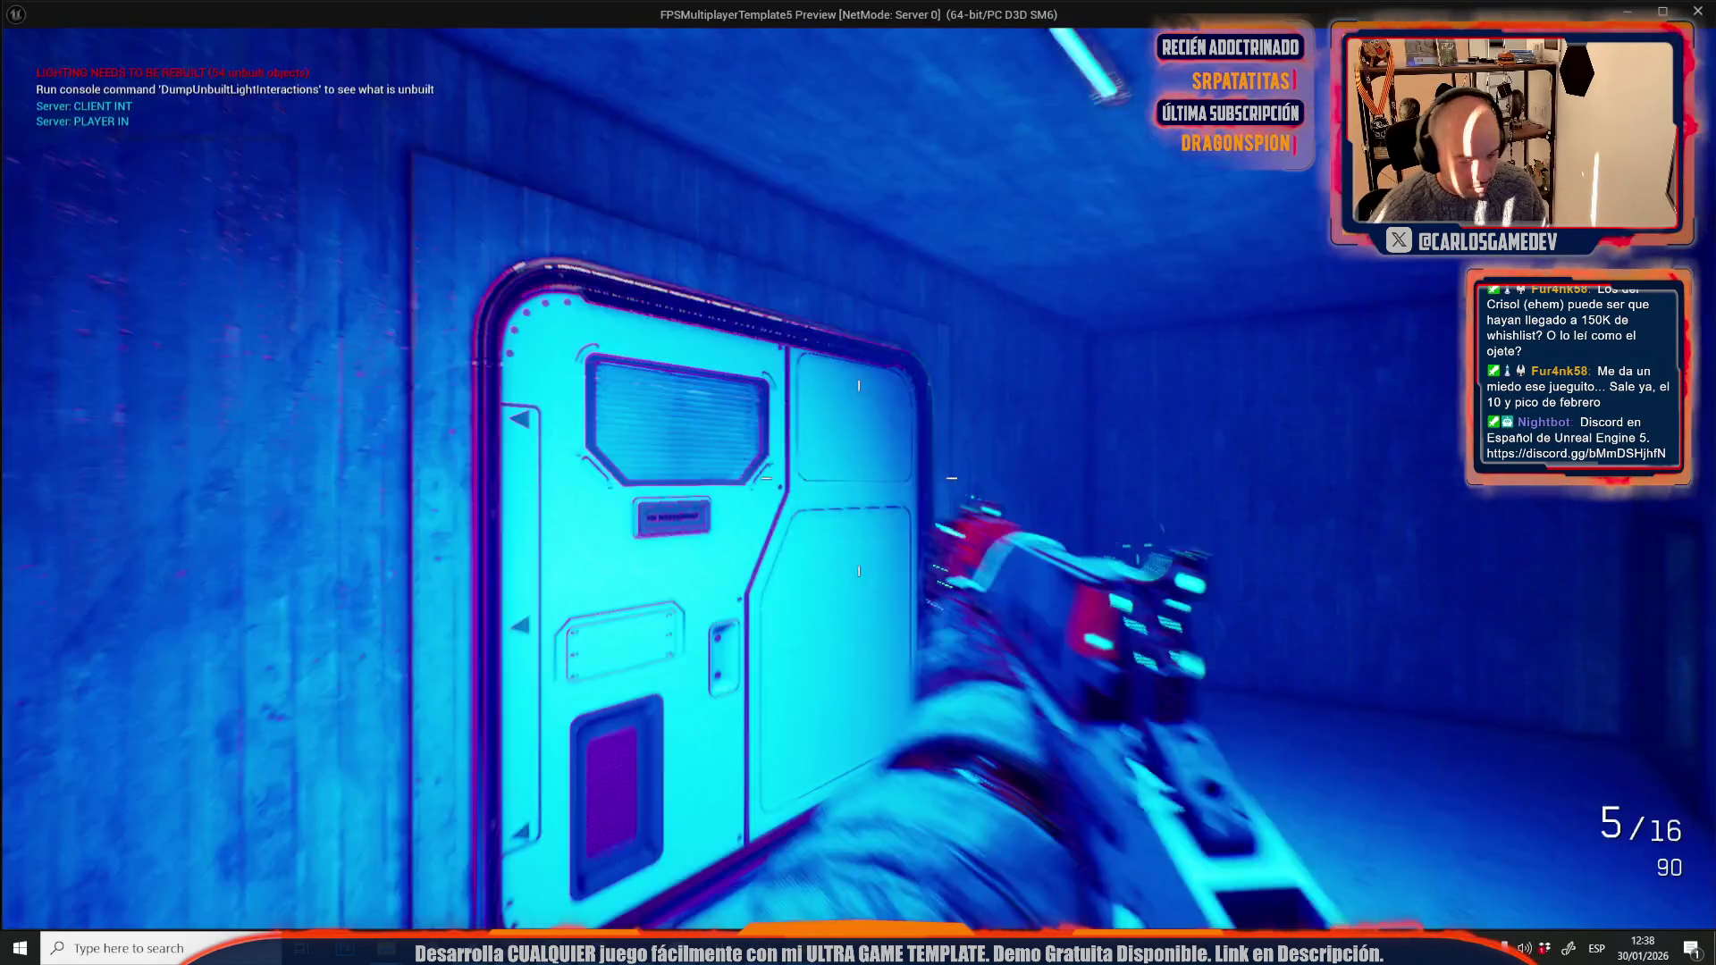
key(w)
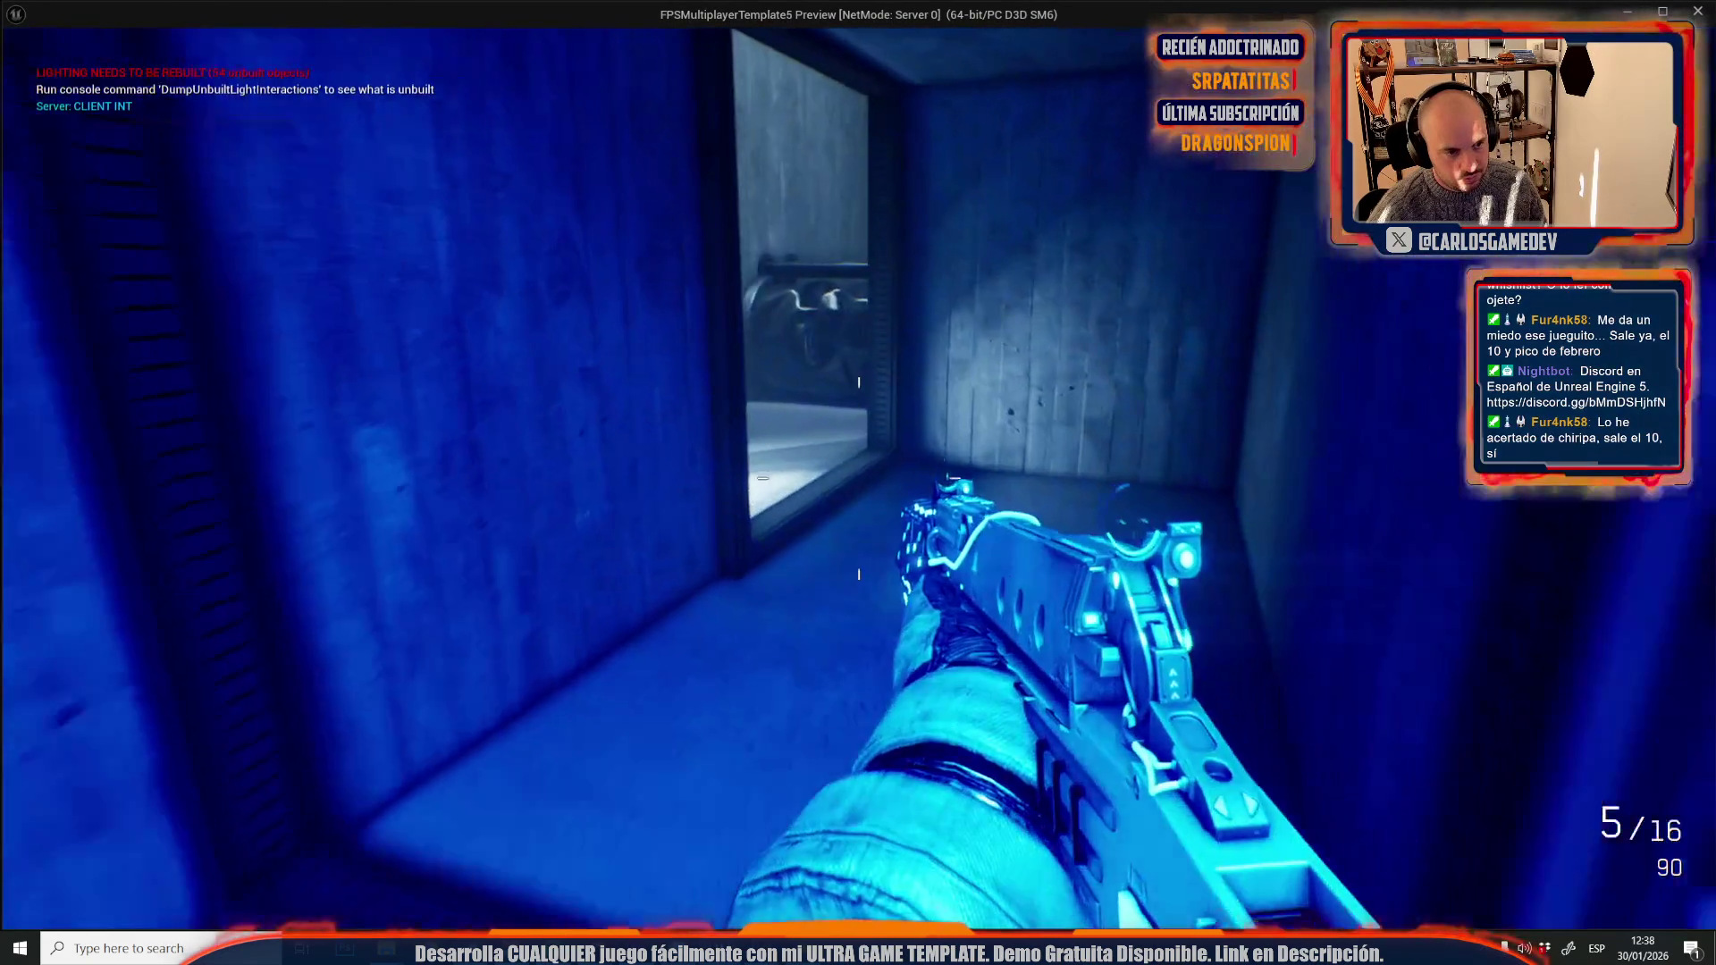
key(w)
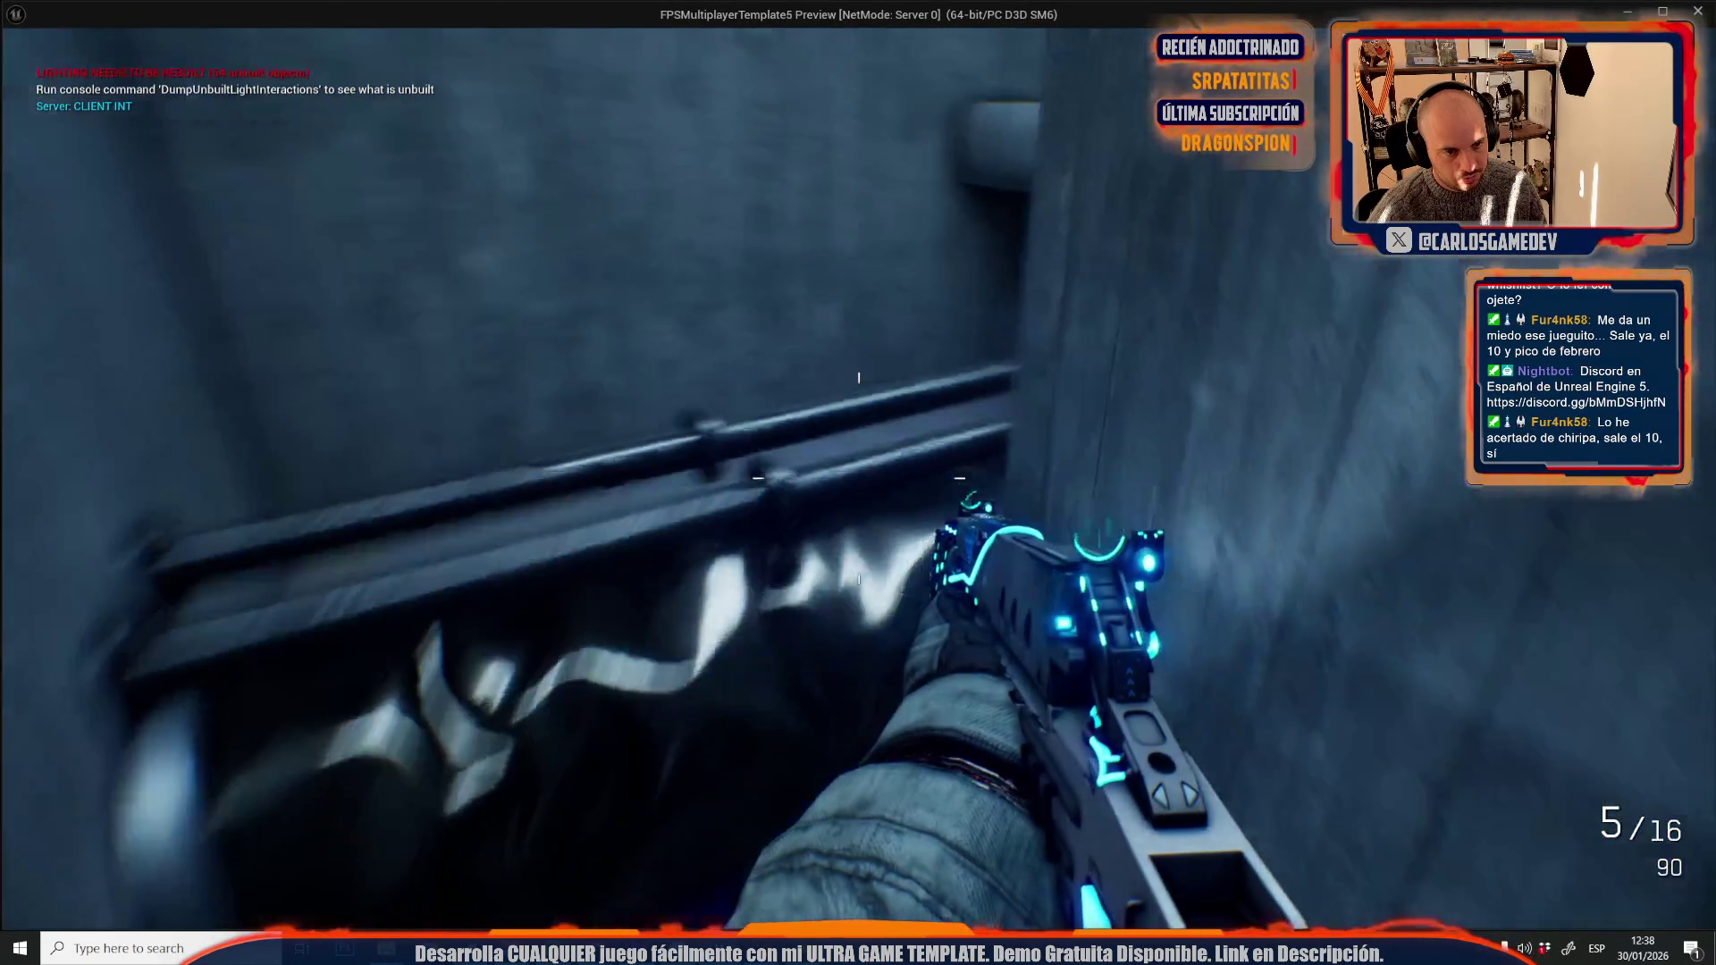
key(w)
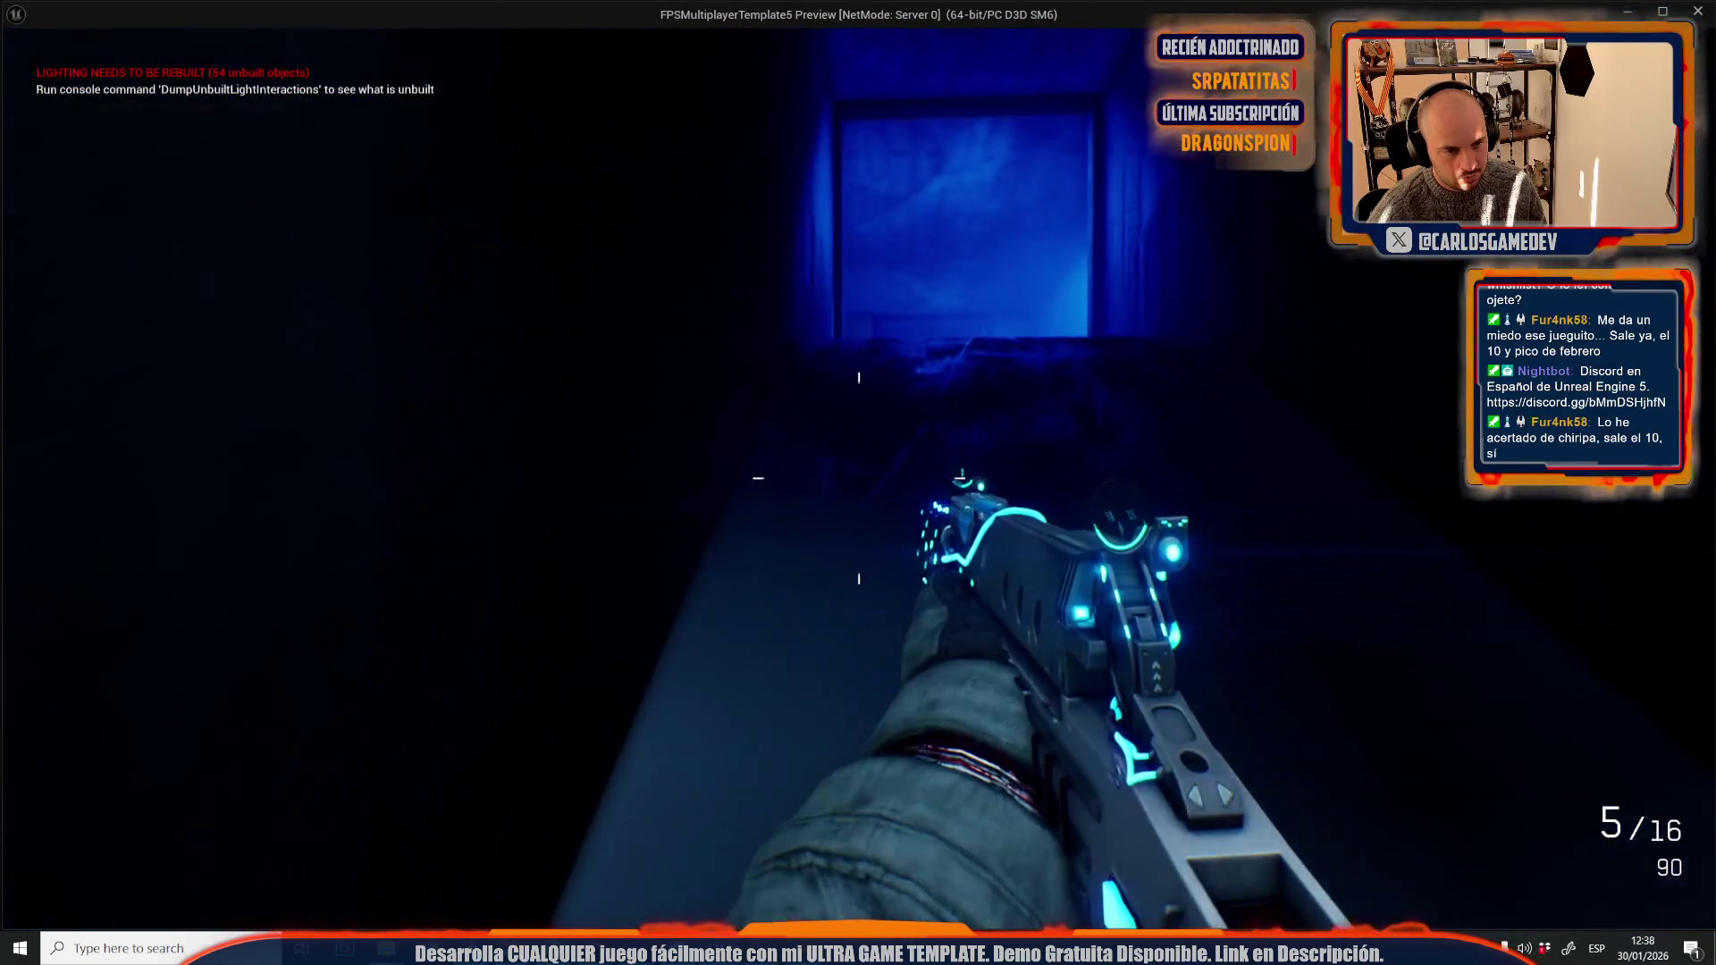
key(w)
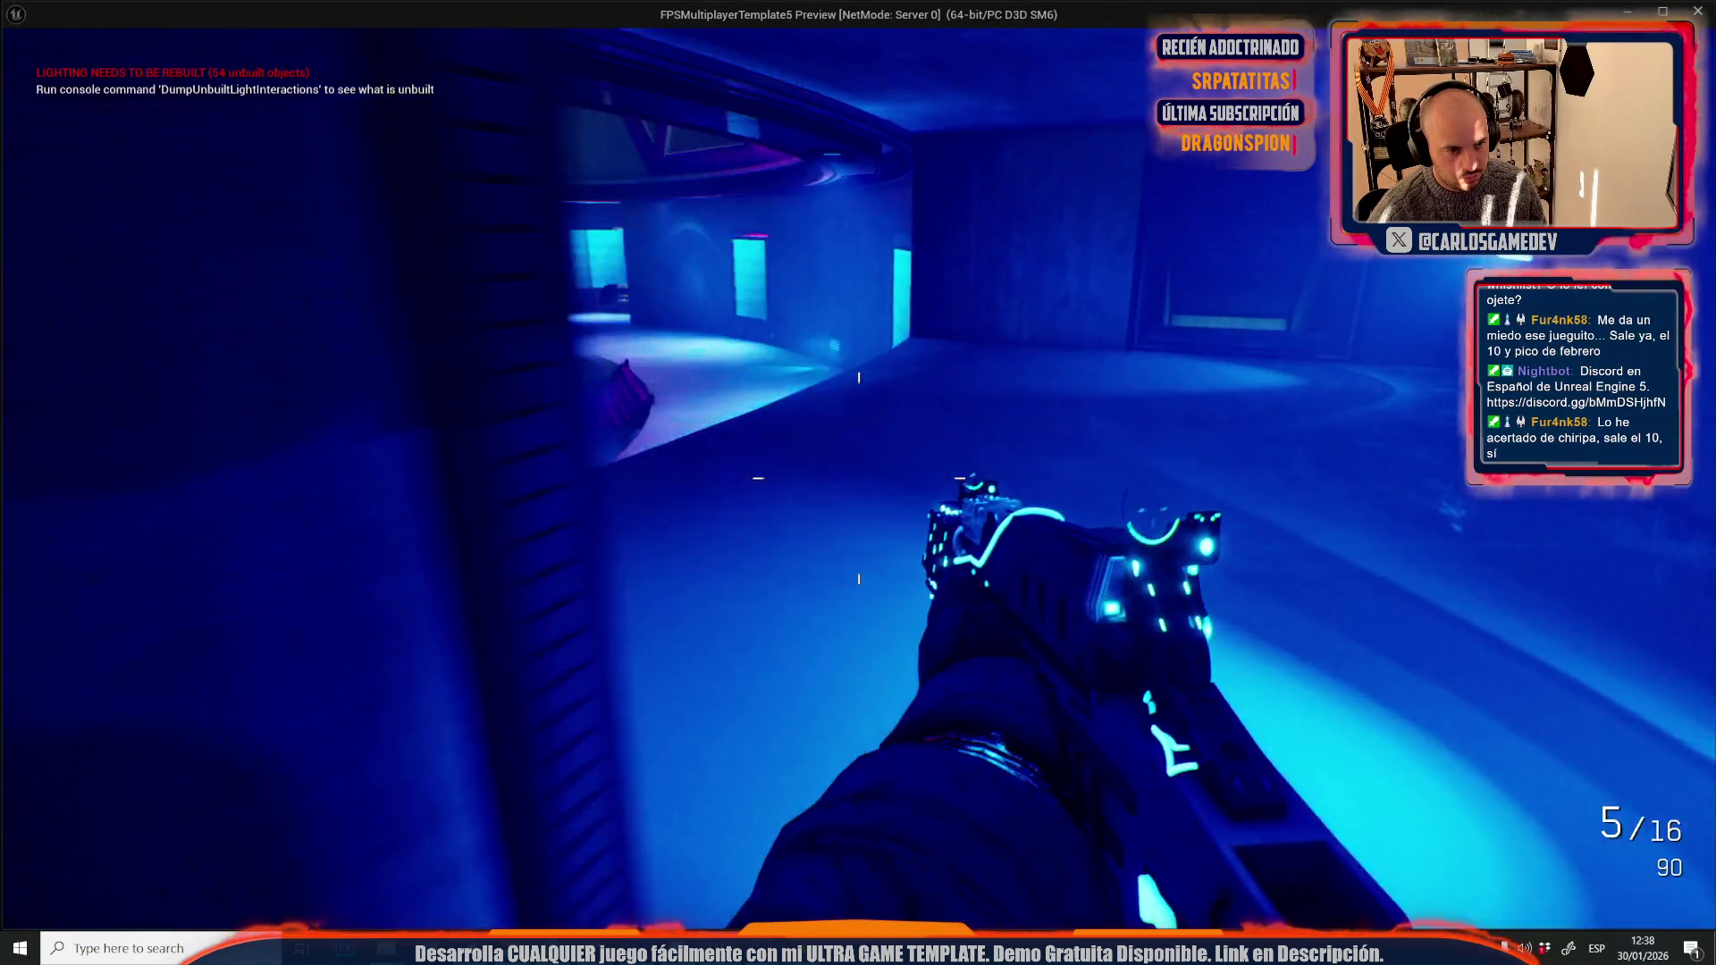
key(w)
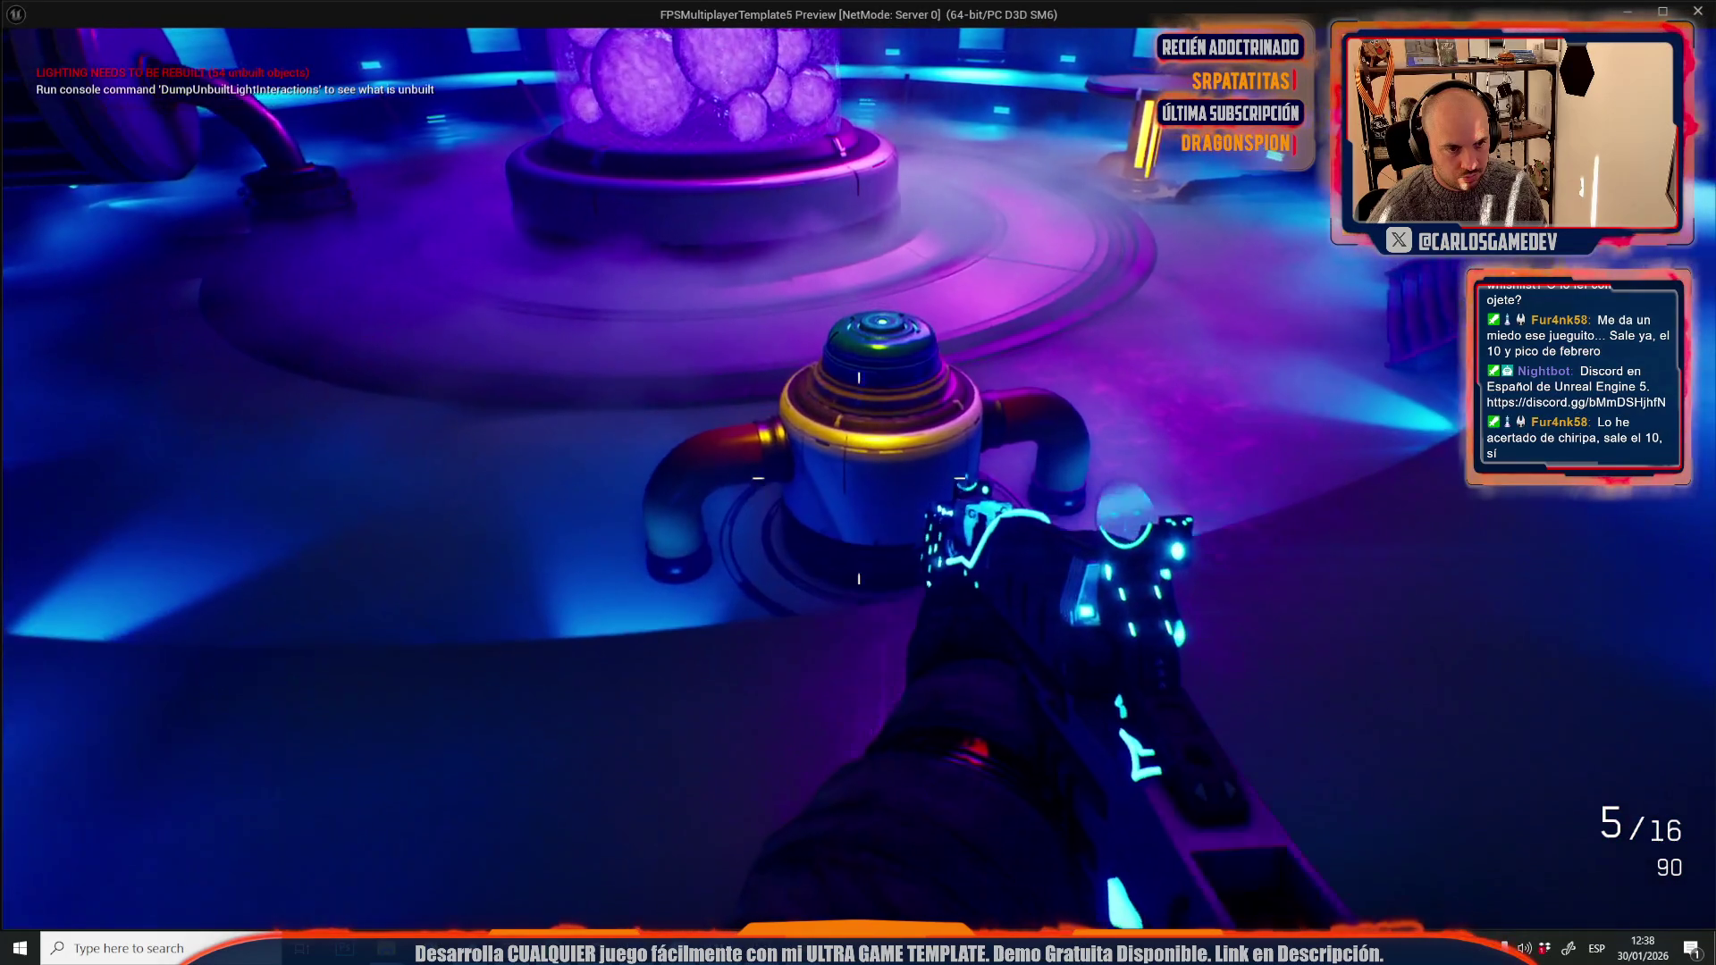
key(w)
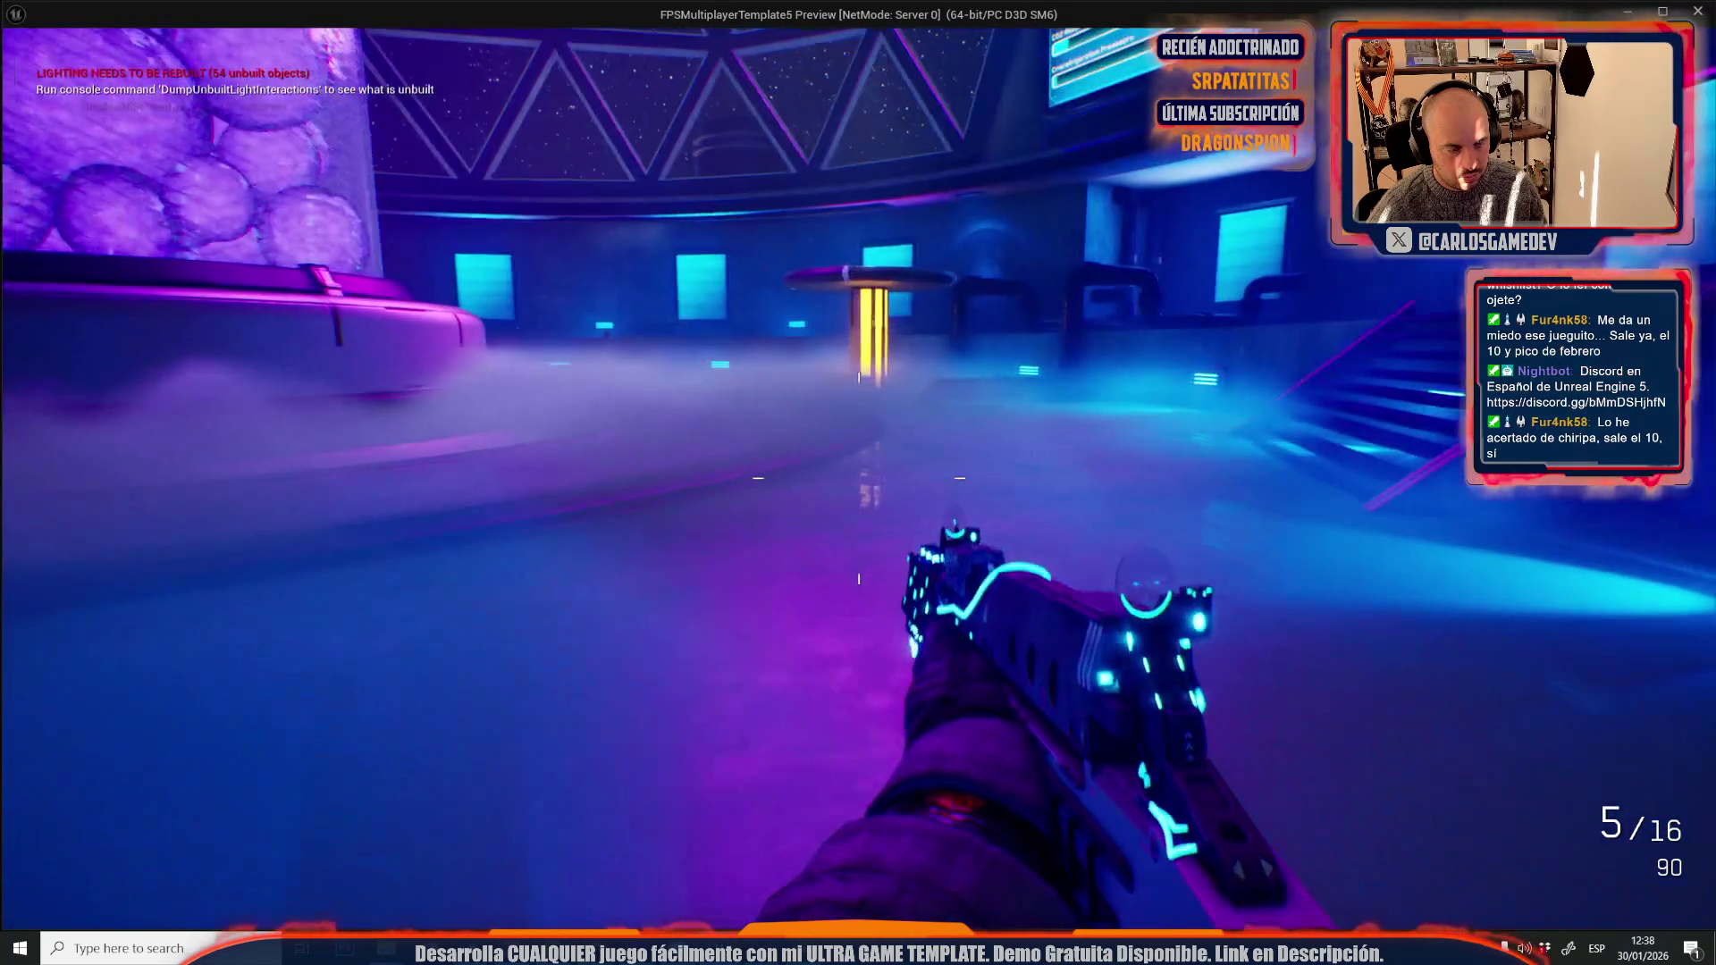
key(Escape)
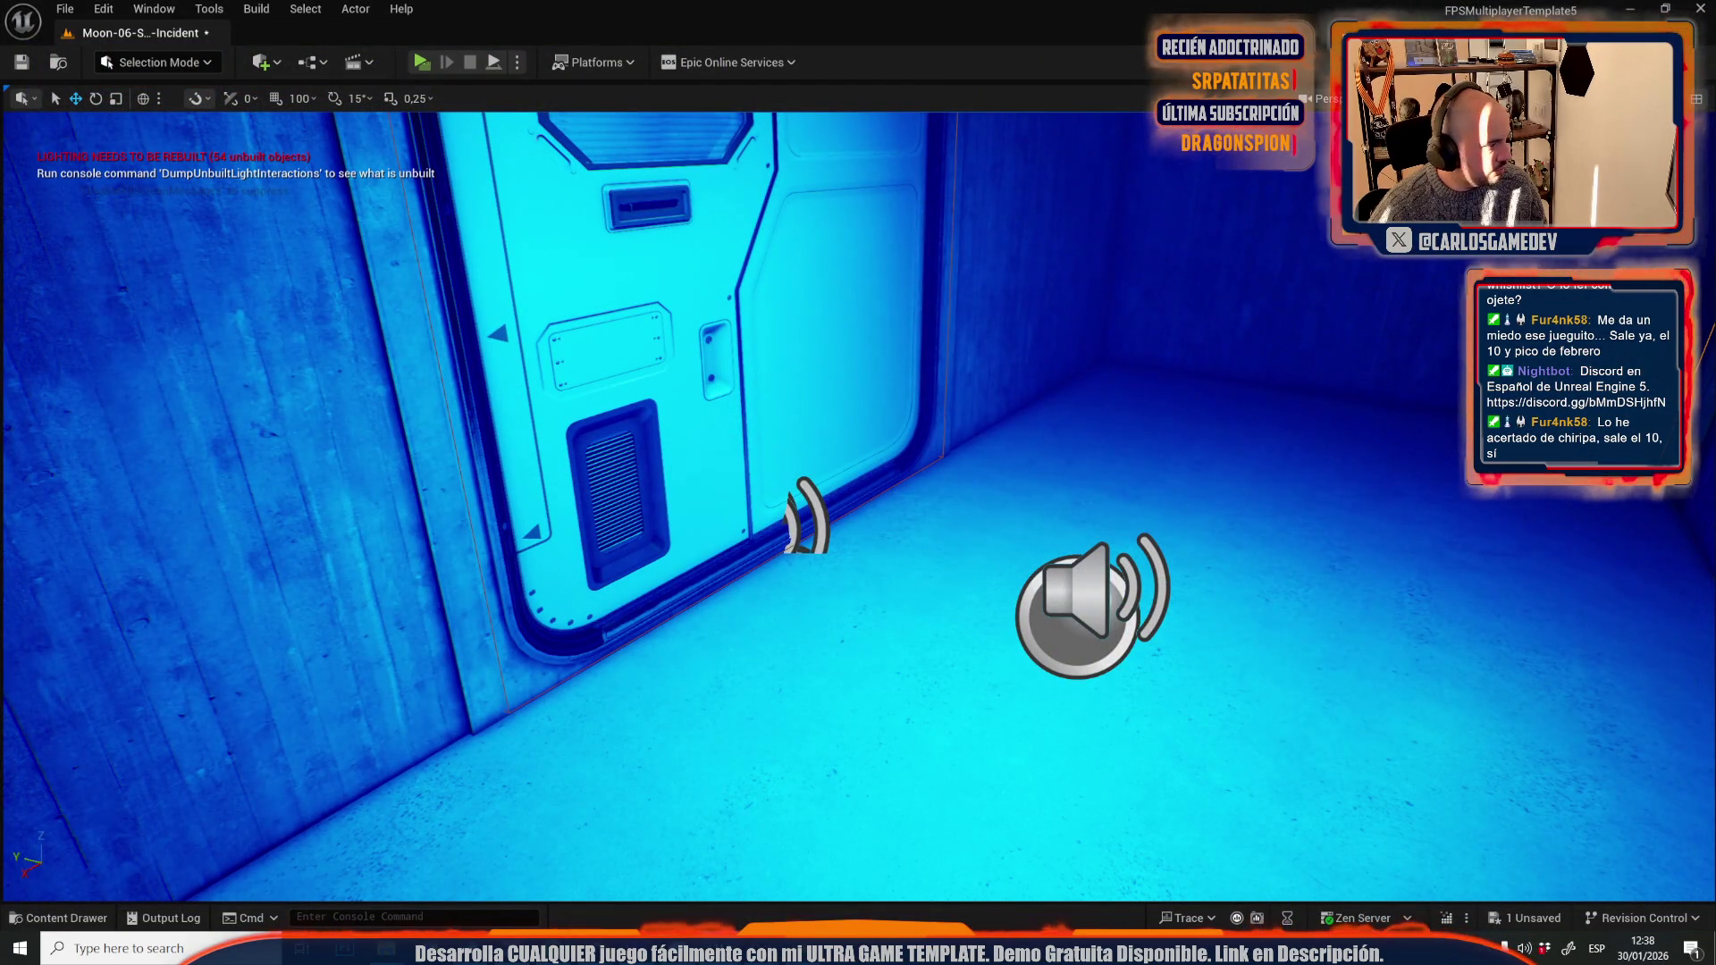
- Pull the view back out of the room and run a brief play-test
mouse_move(835, 447)
mouse_down()
mouse_move(832, 518)
mouse_move(786, 545)
mouse_move(520, 448)
mouse_up()
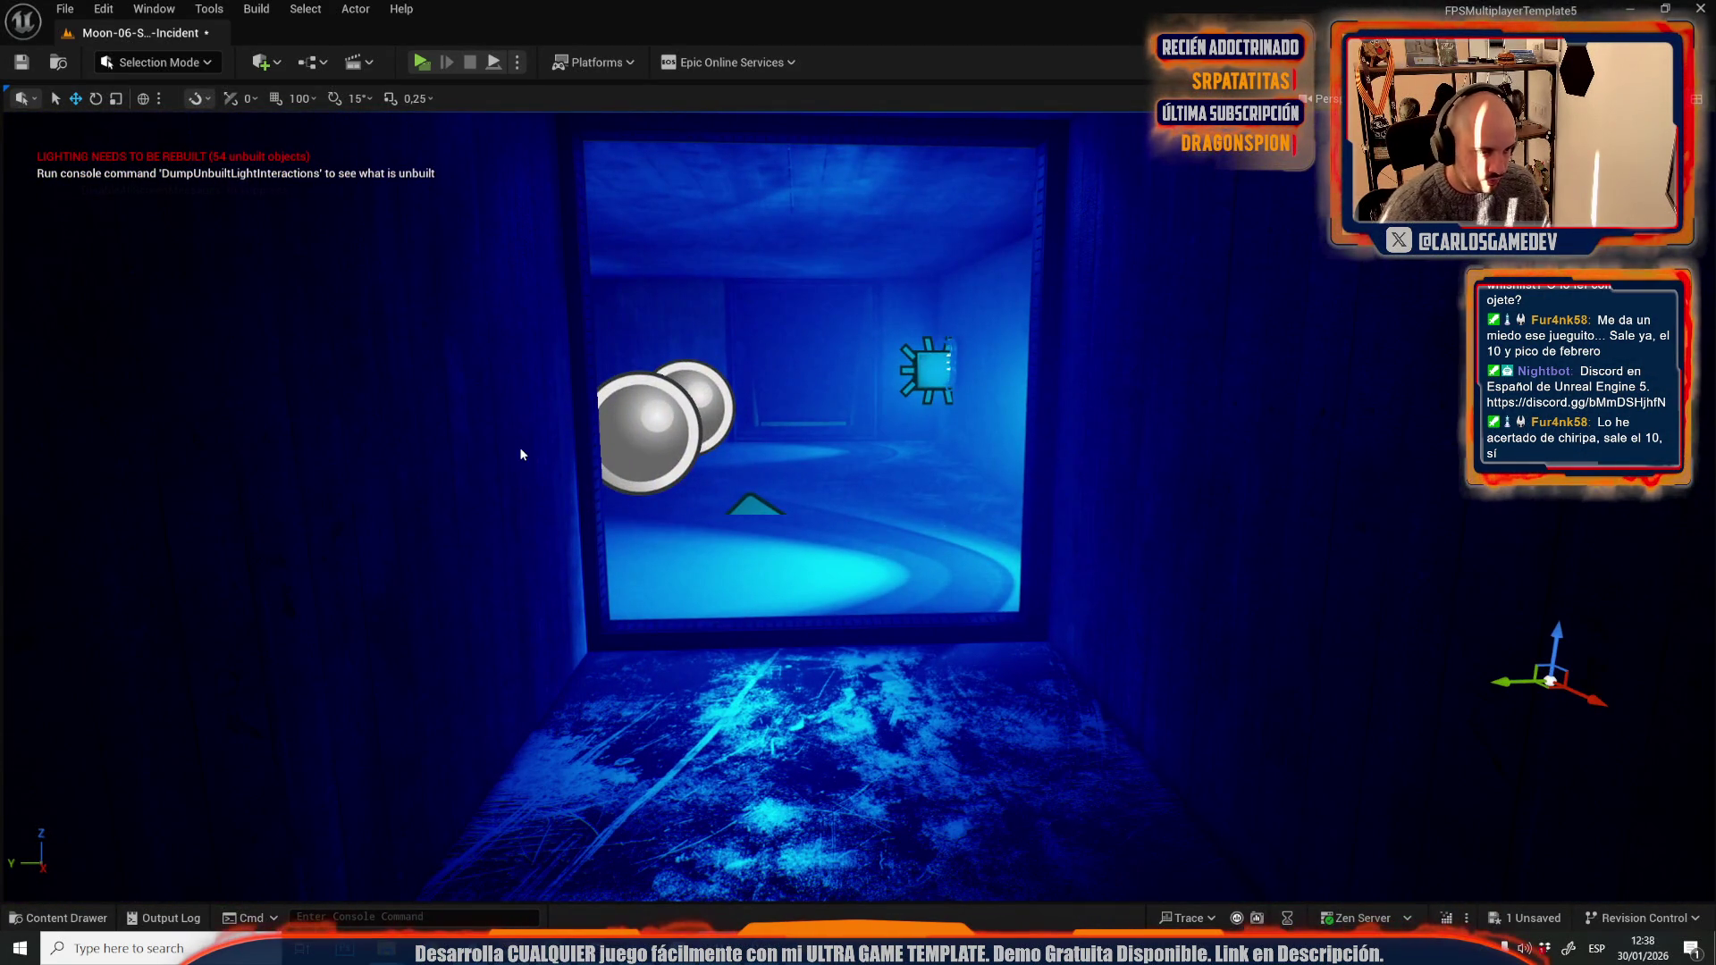
key(alt+p)
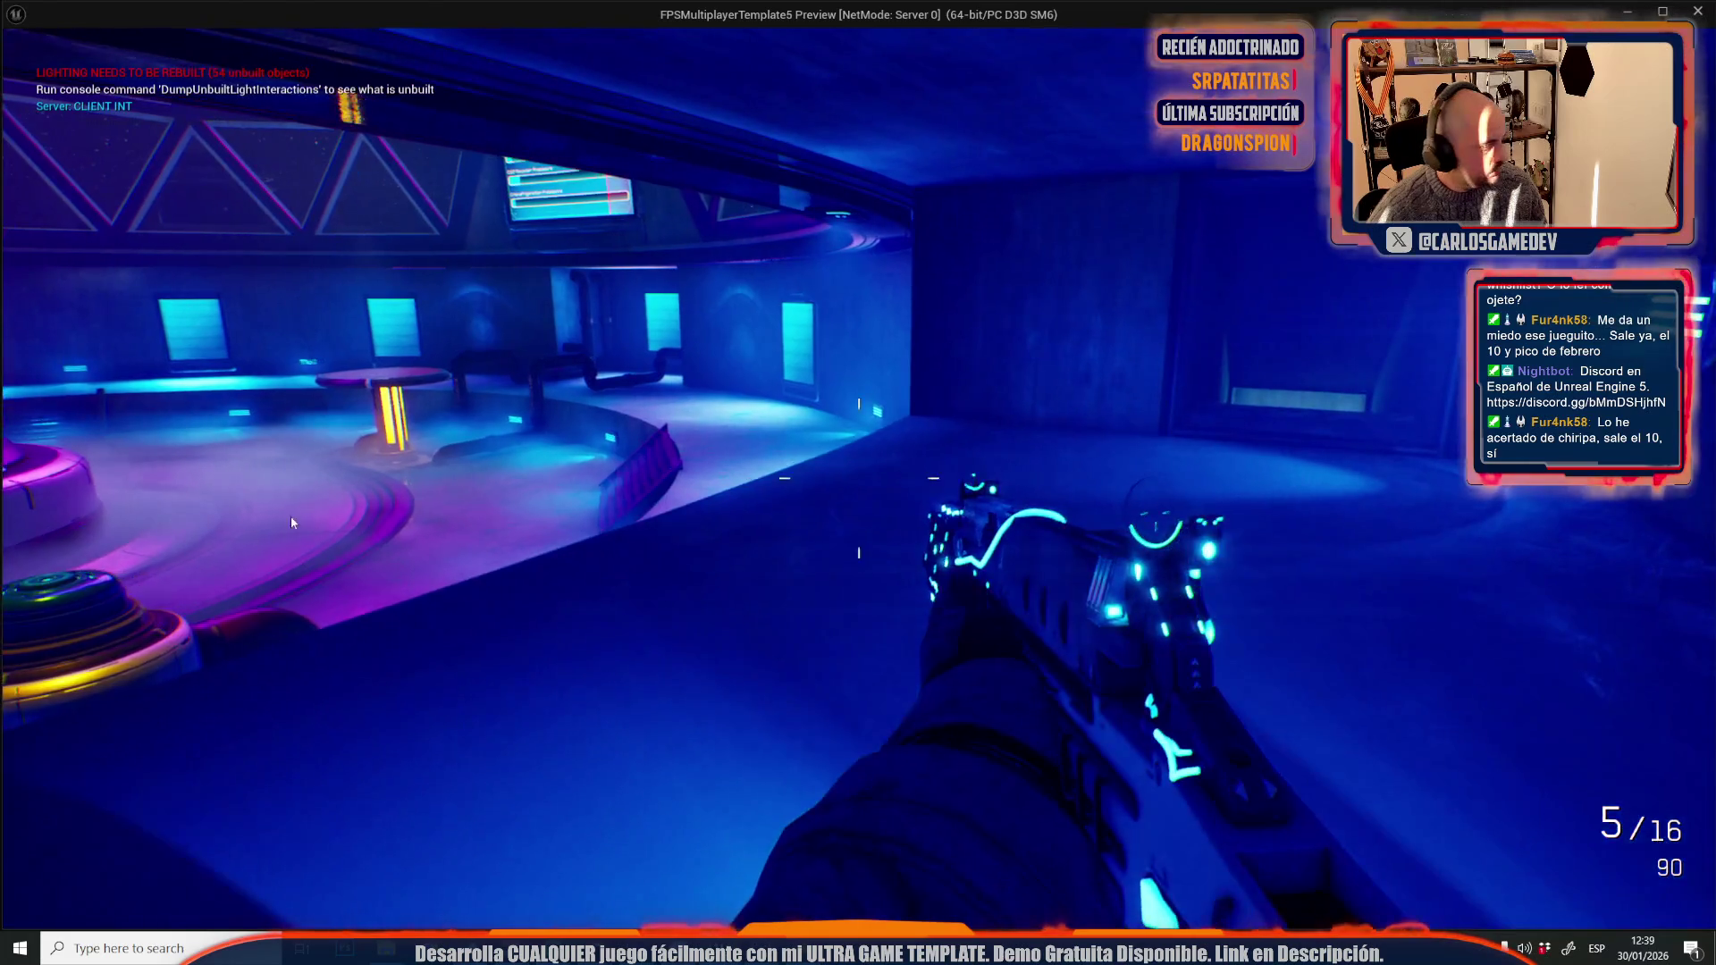
key(Escape)
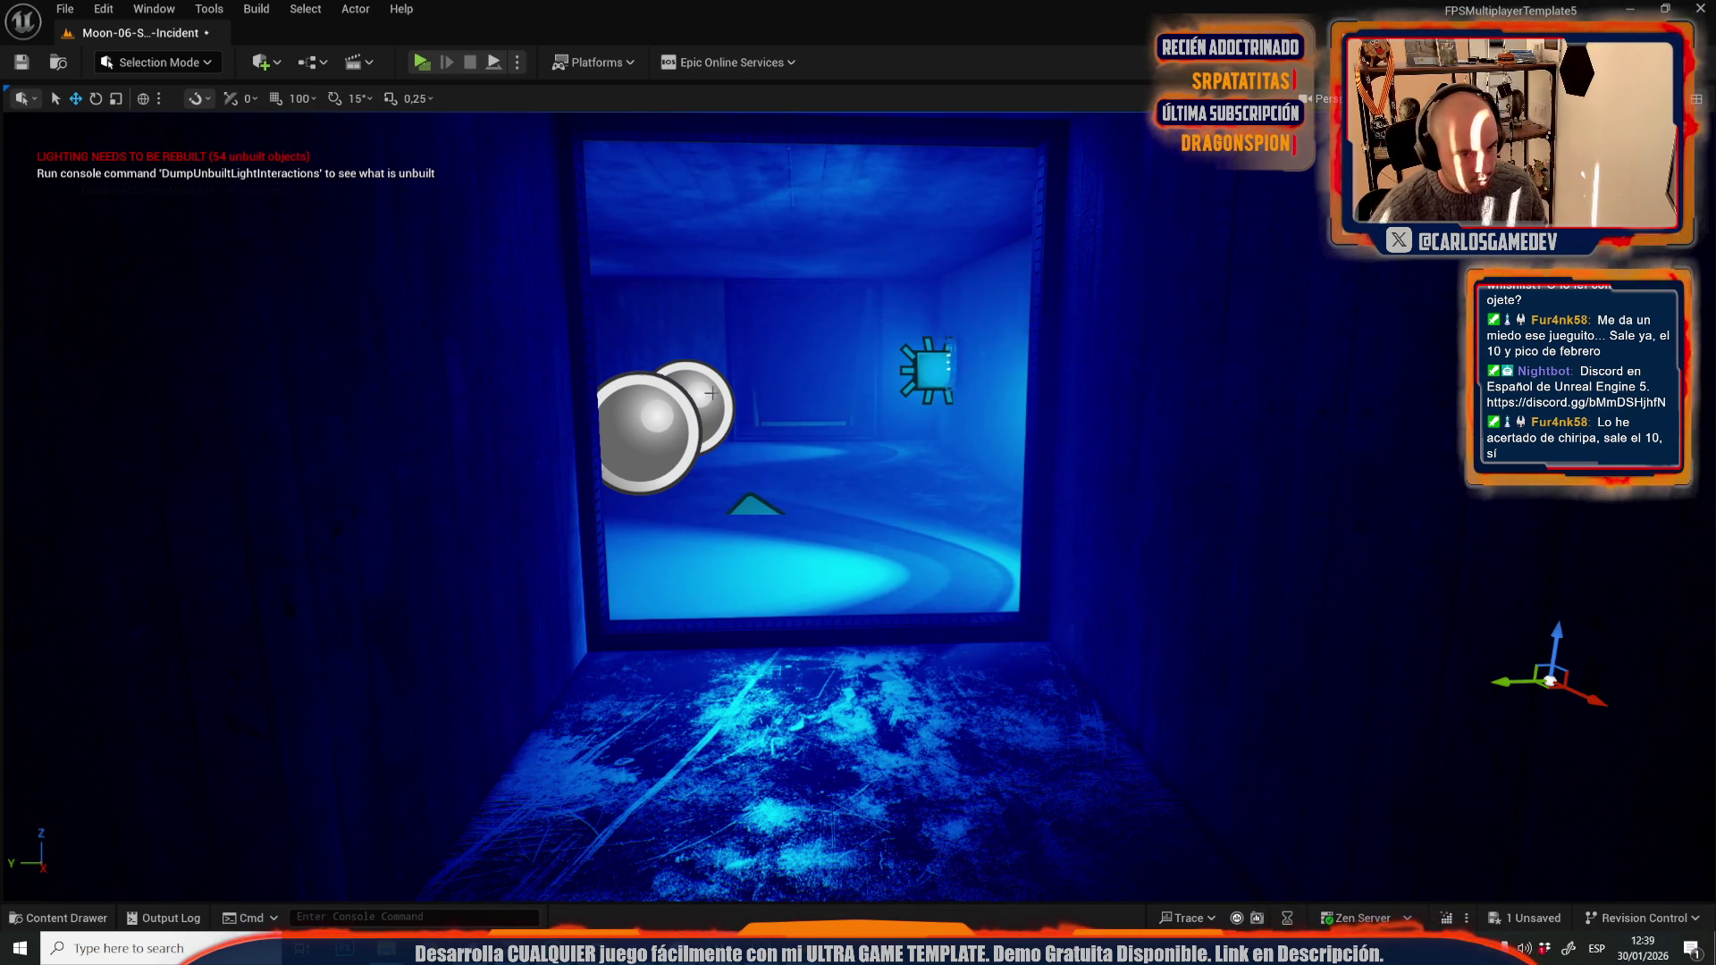
- Aim toward the doorway and play-test walking into the lit room, then stop
drag(649, 374, 501, 375)
key(alt+p)
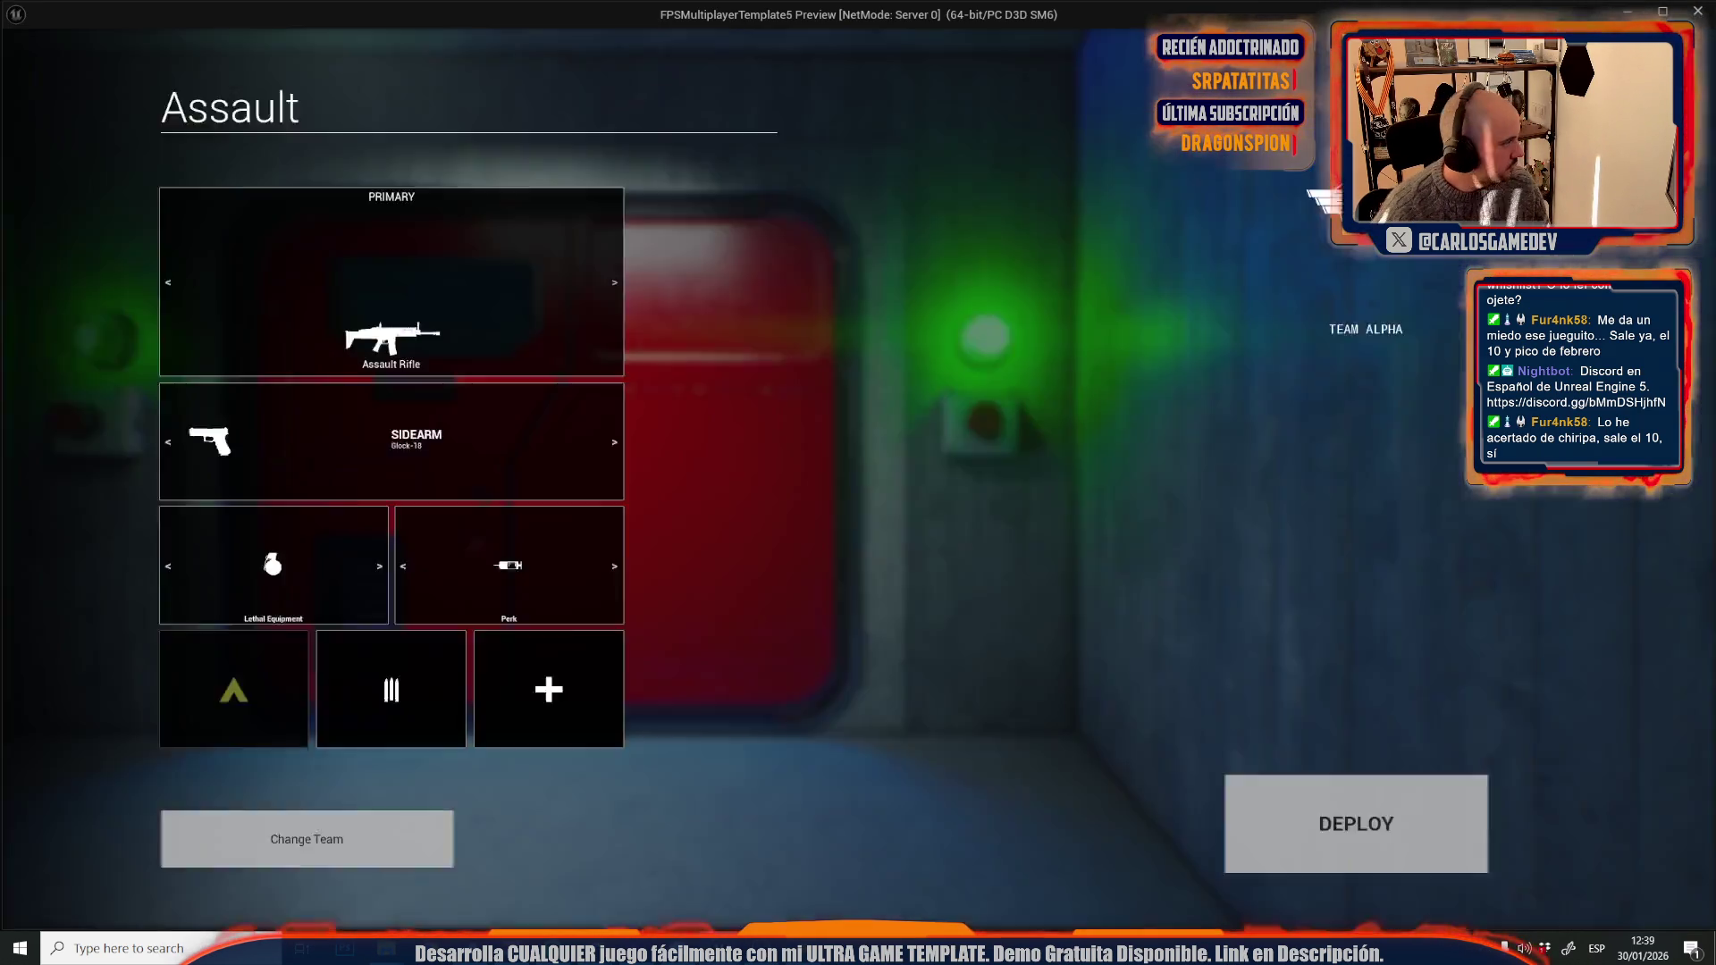
key(w)
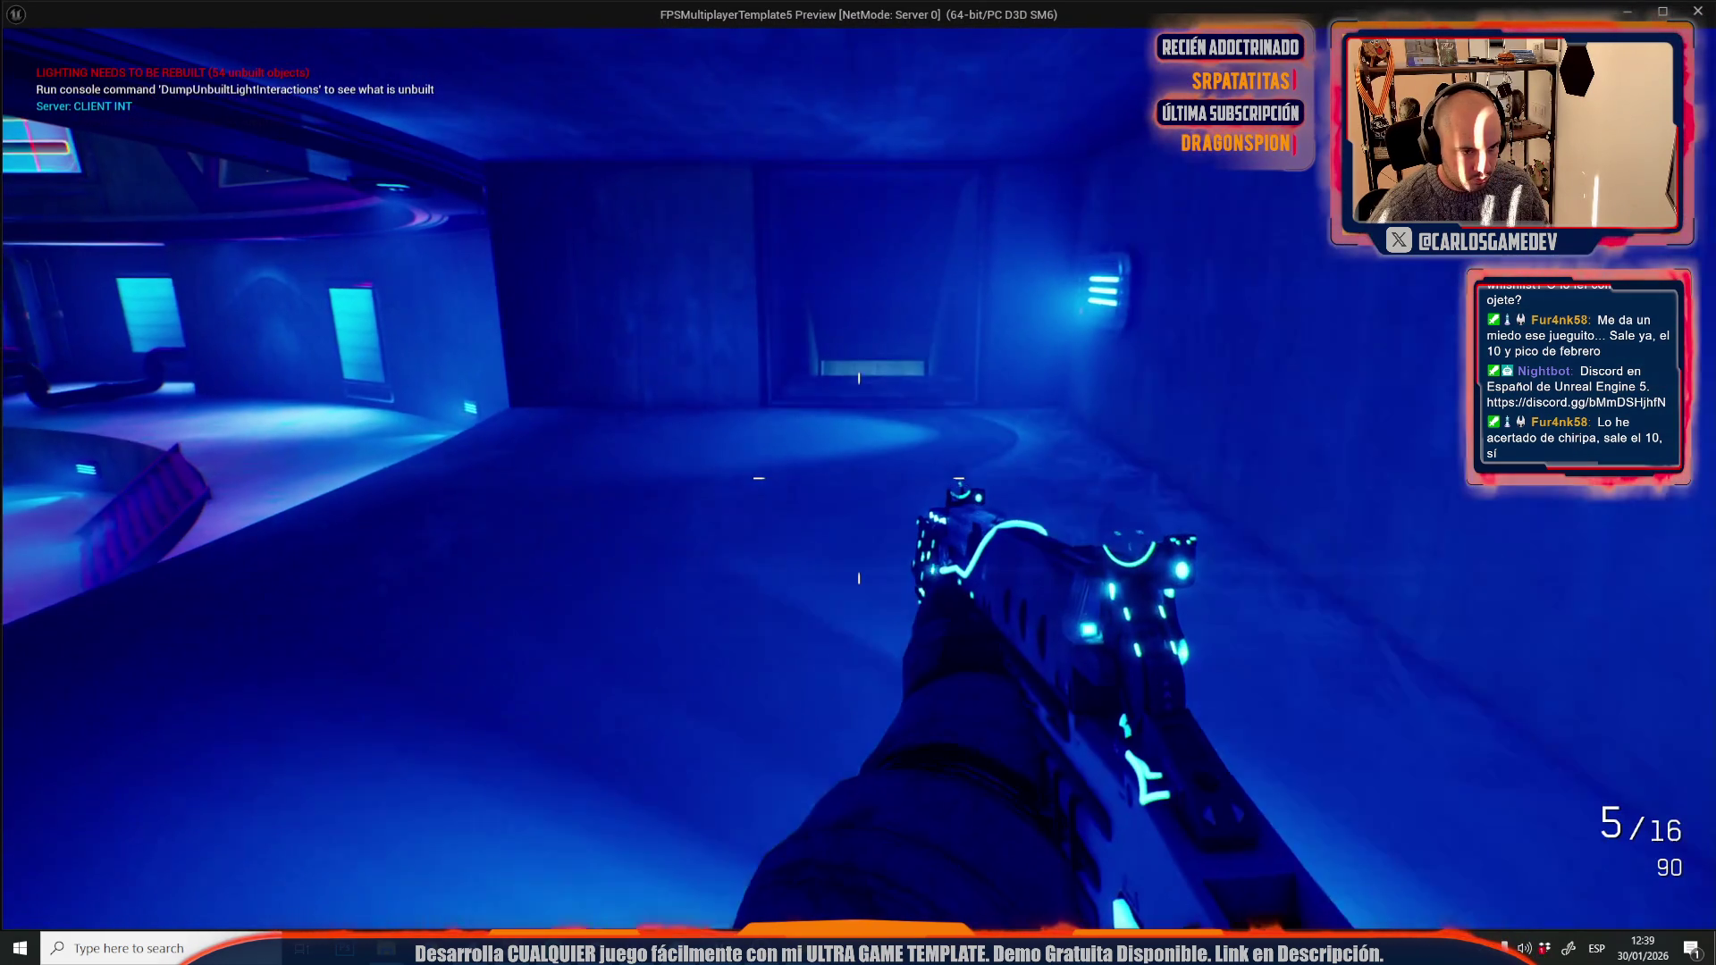
mouse_move(858, 483)
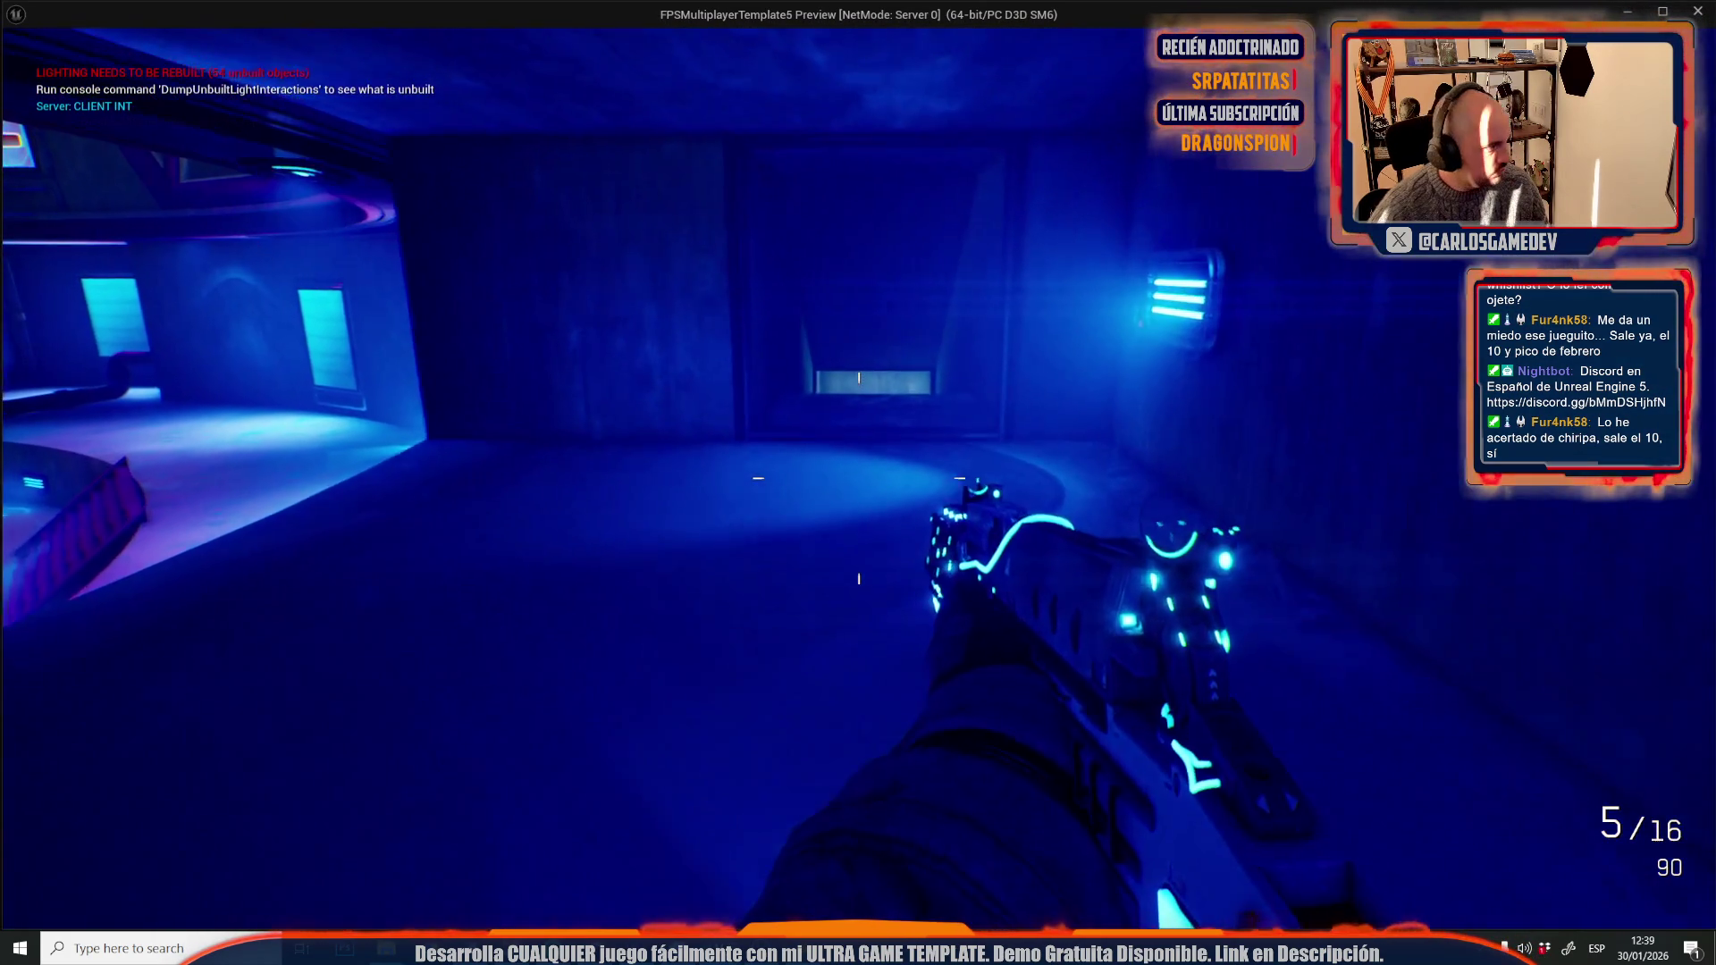
key(w)
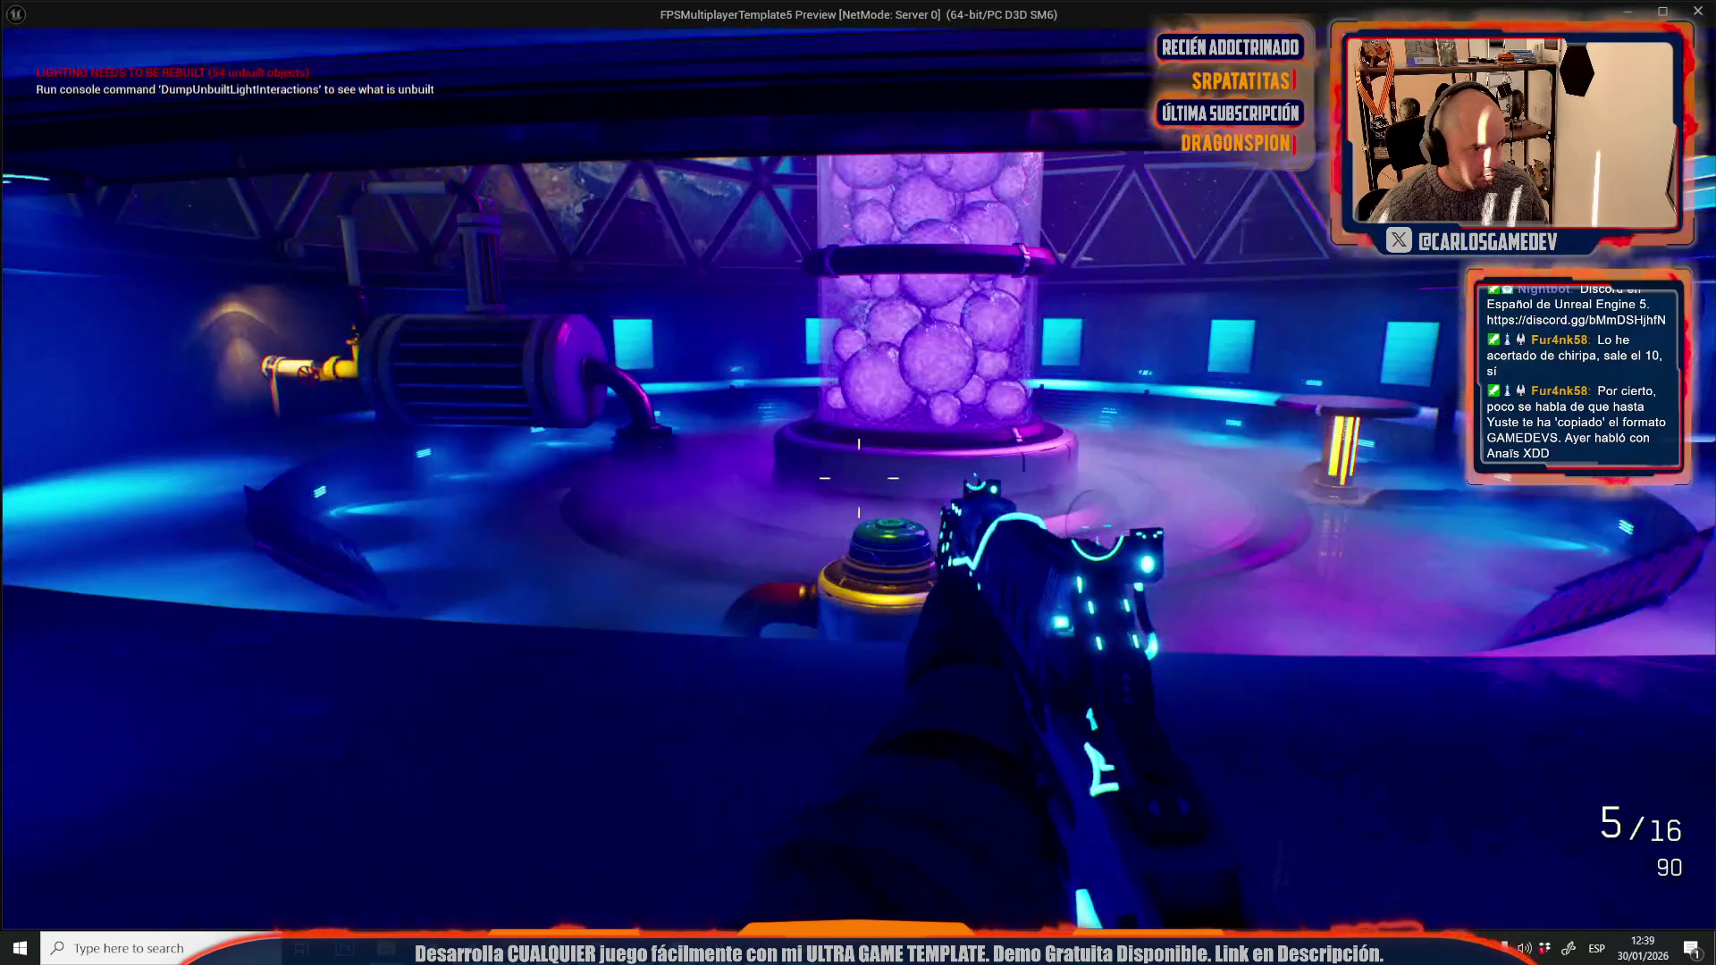
key(Escape)
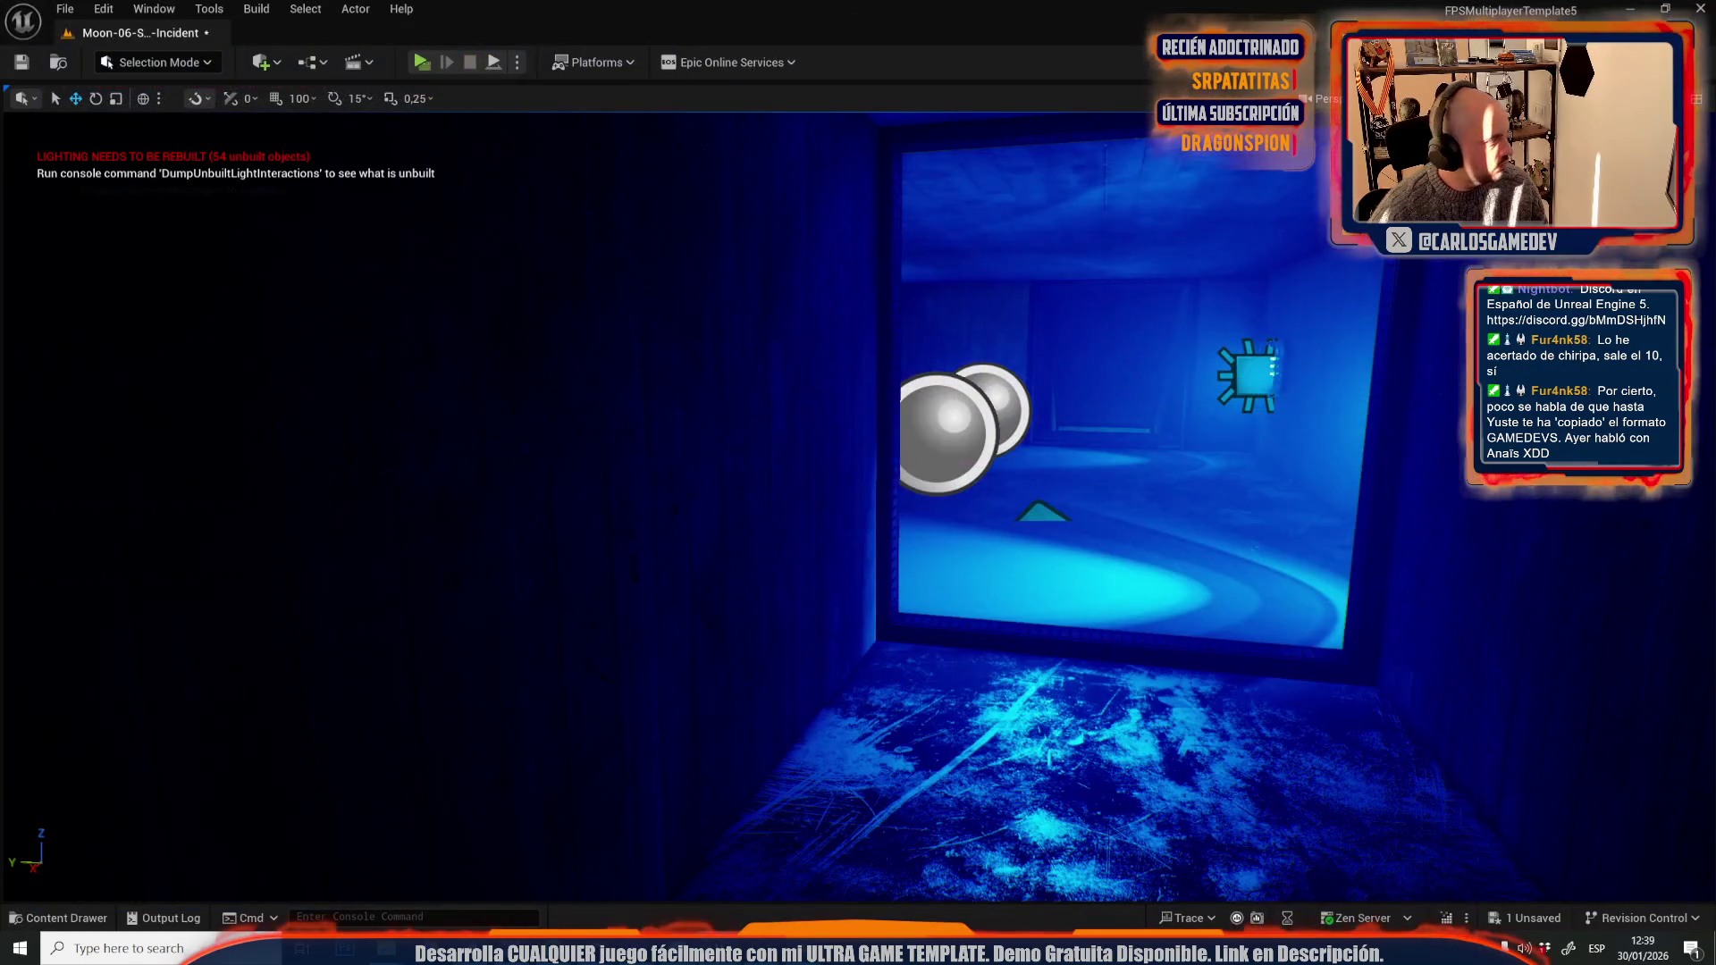
- Fly the viewport over the moon surface and down into the purple-dome room
key(s)
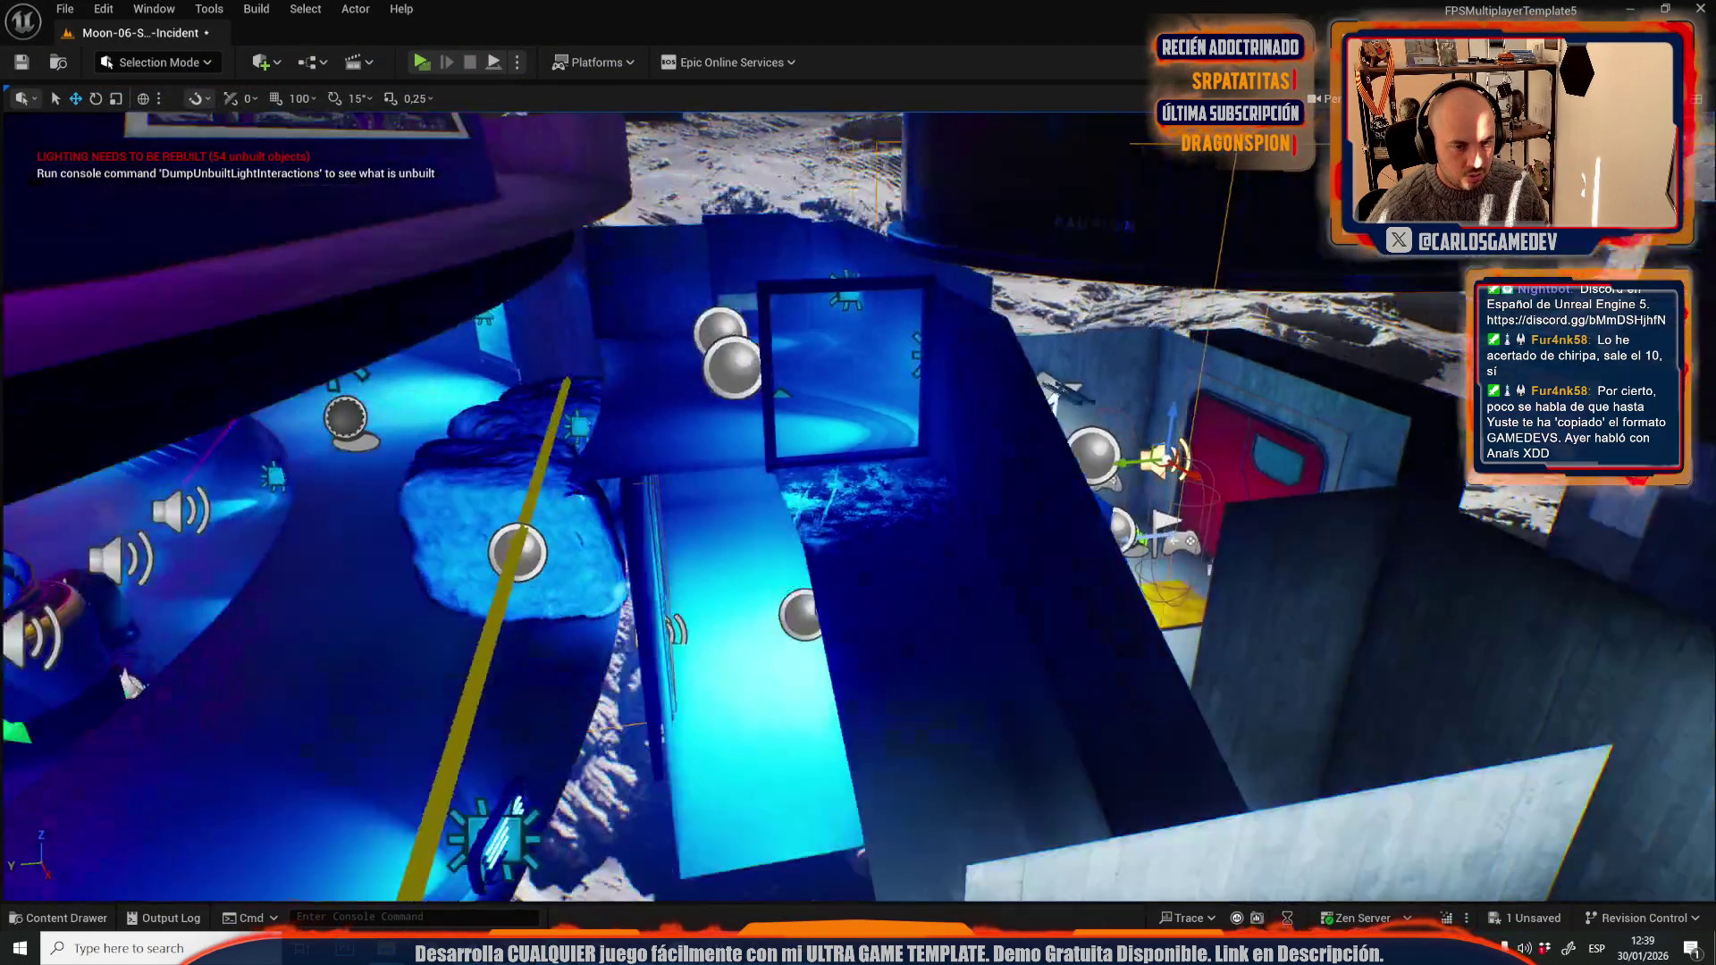
key(w)
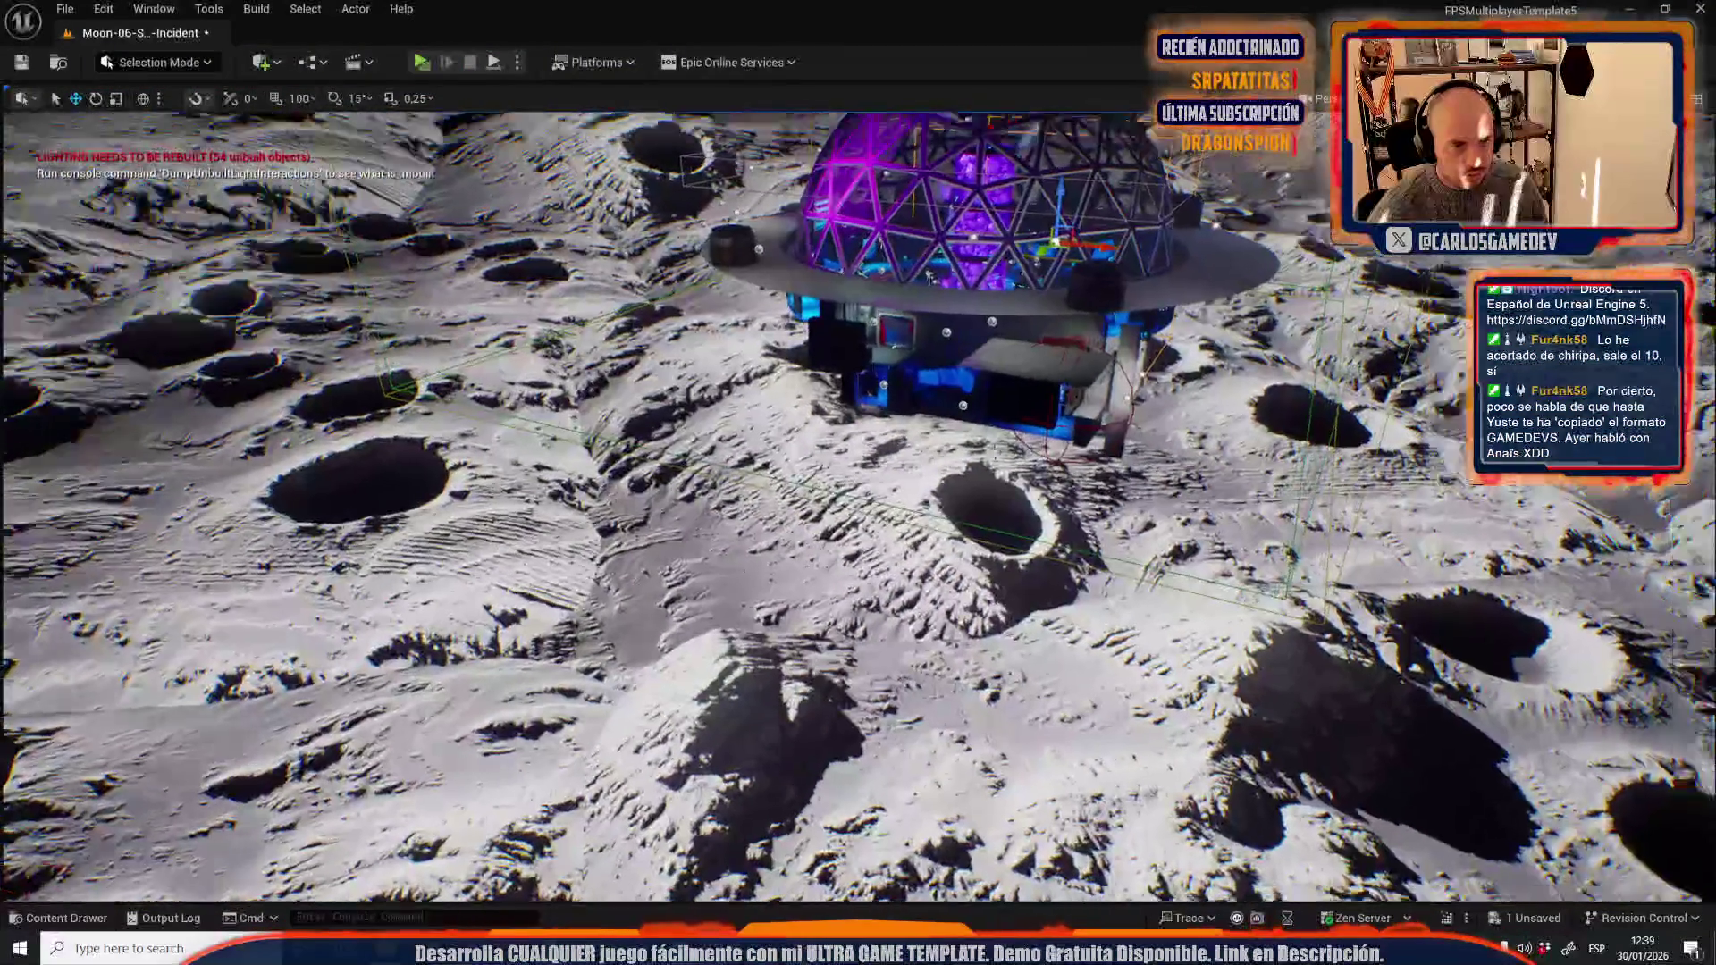
key(w)
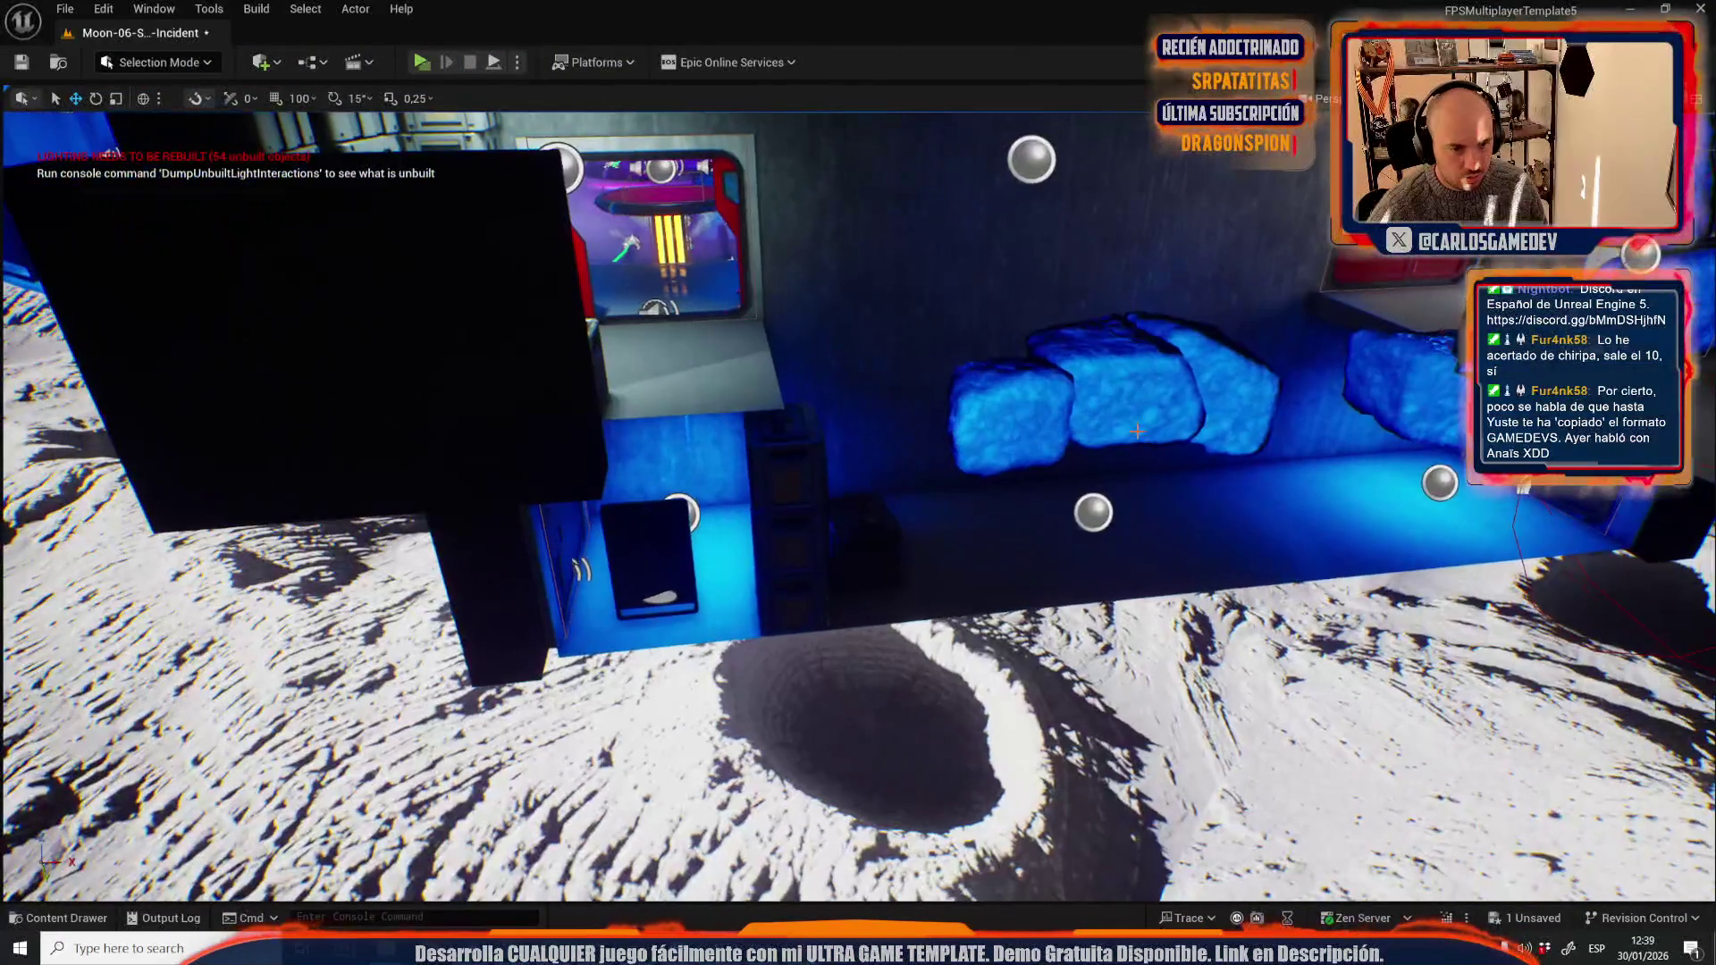
key(s)
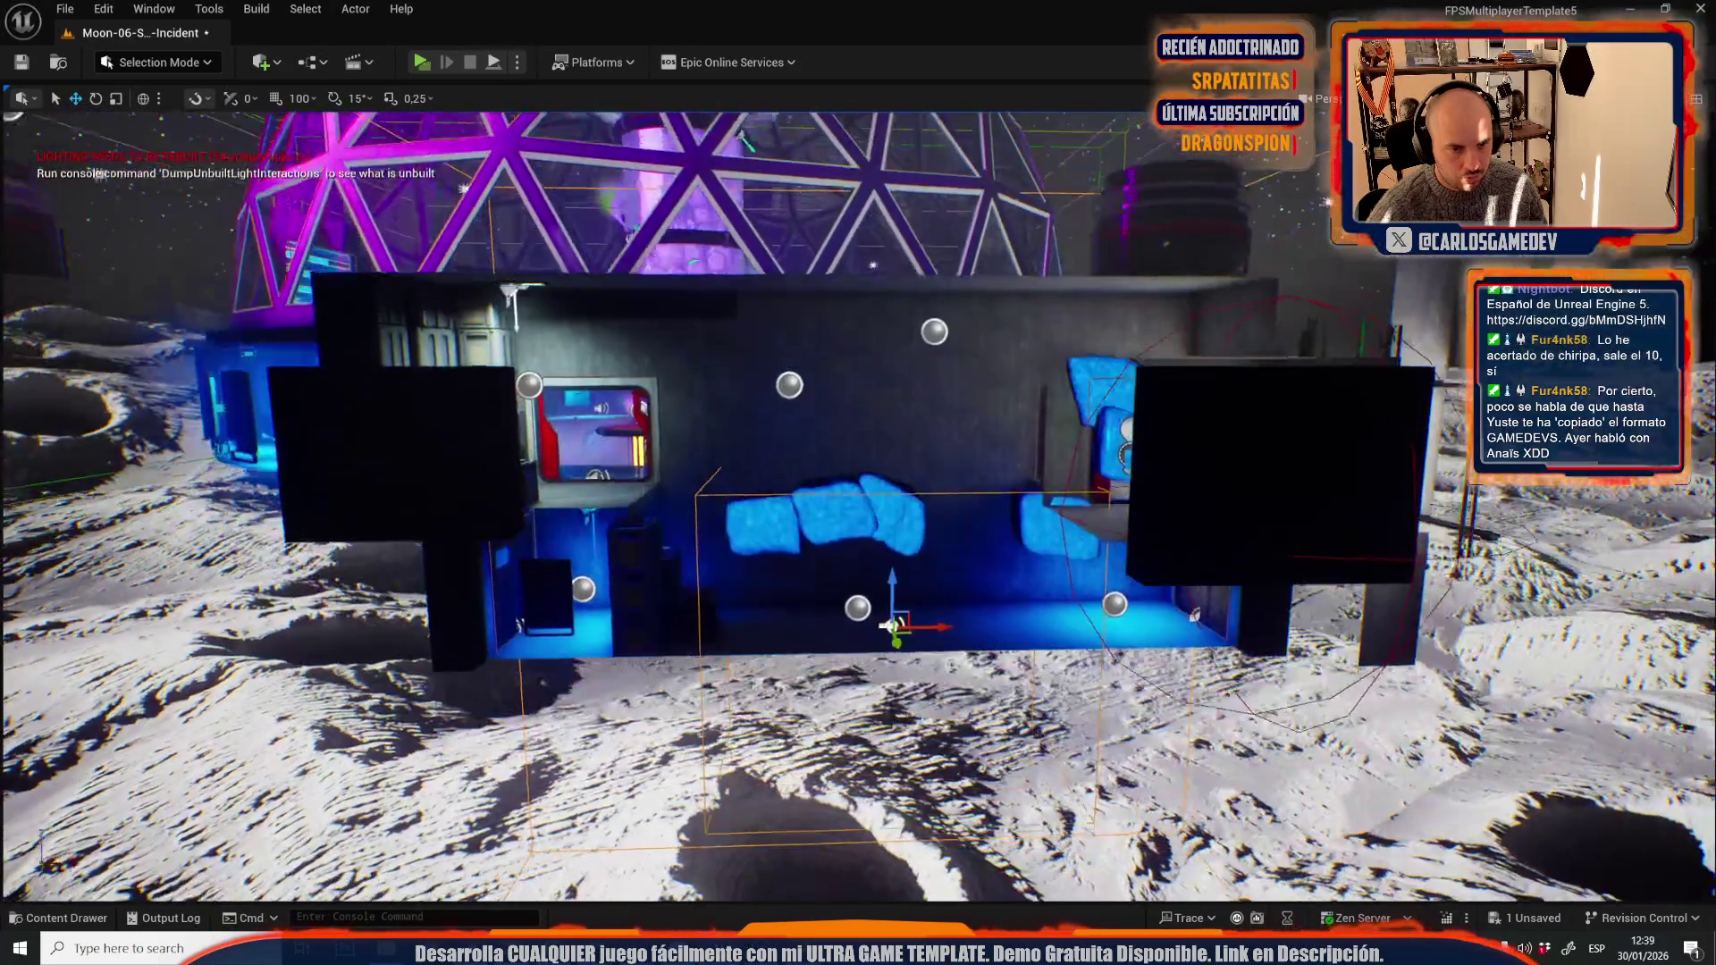
key(e)
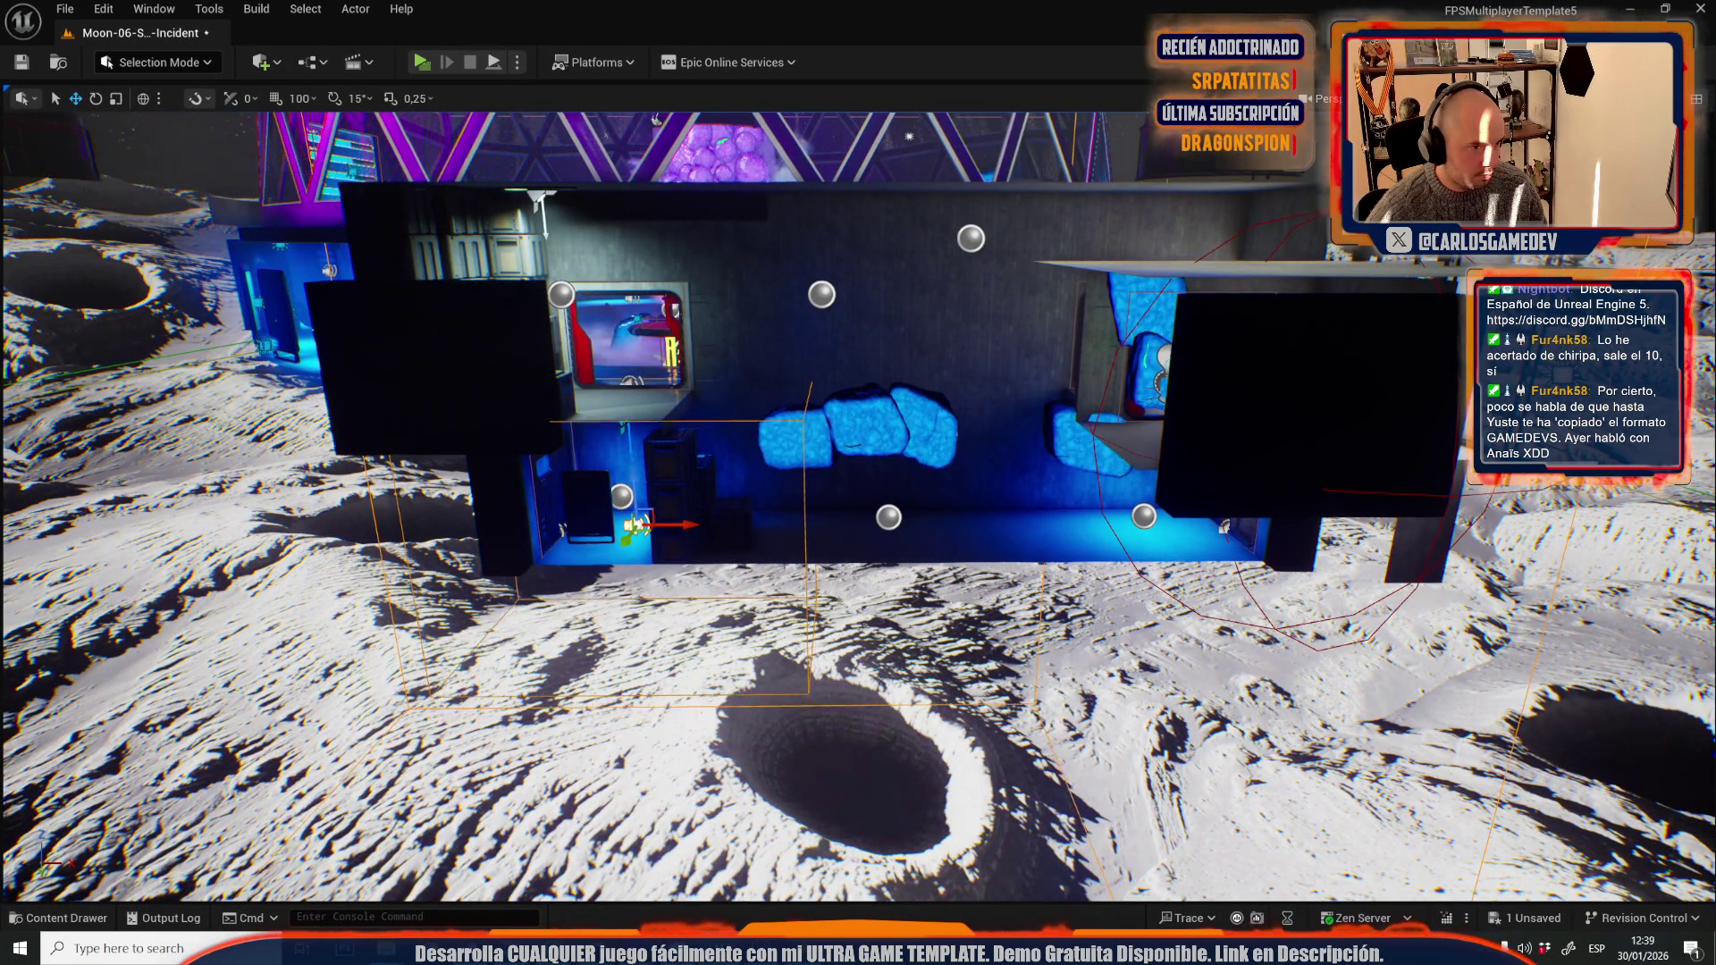
key(w)
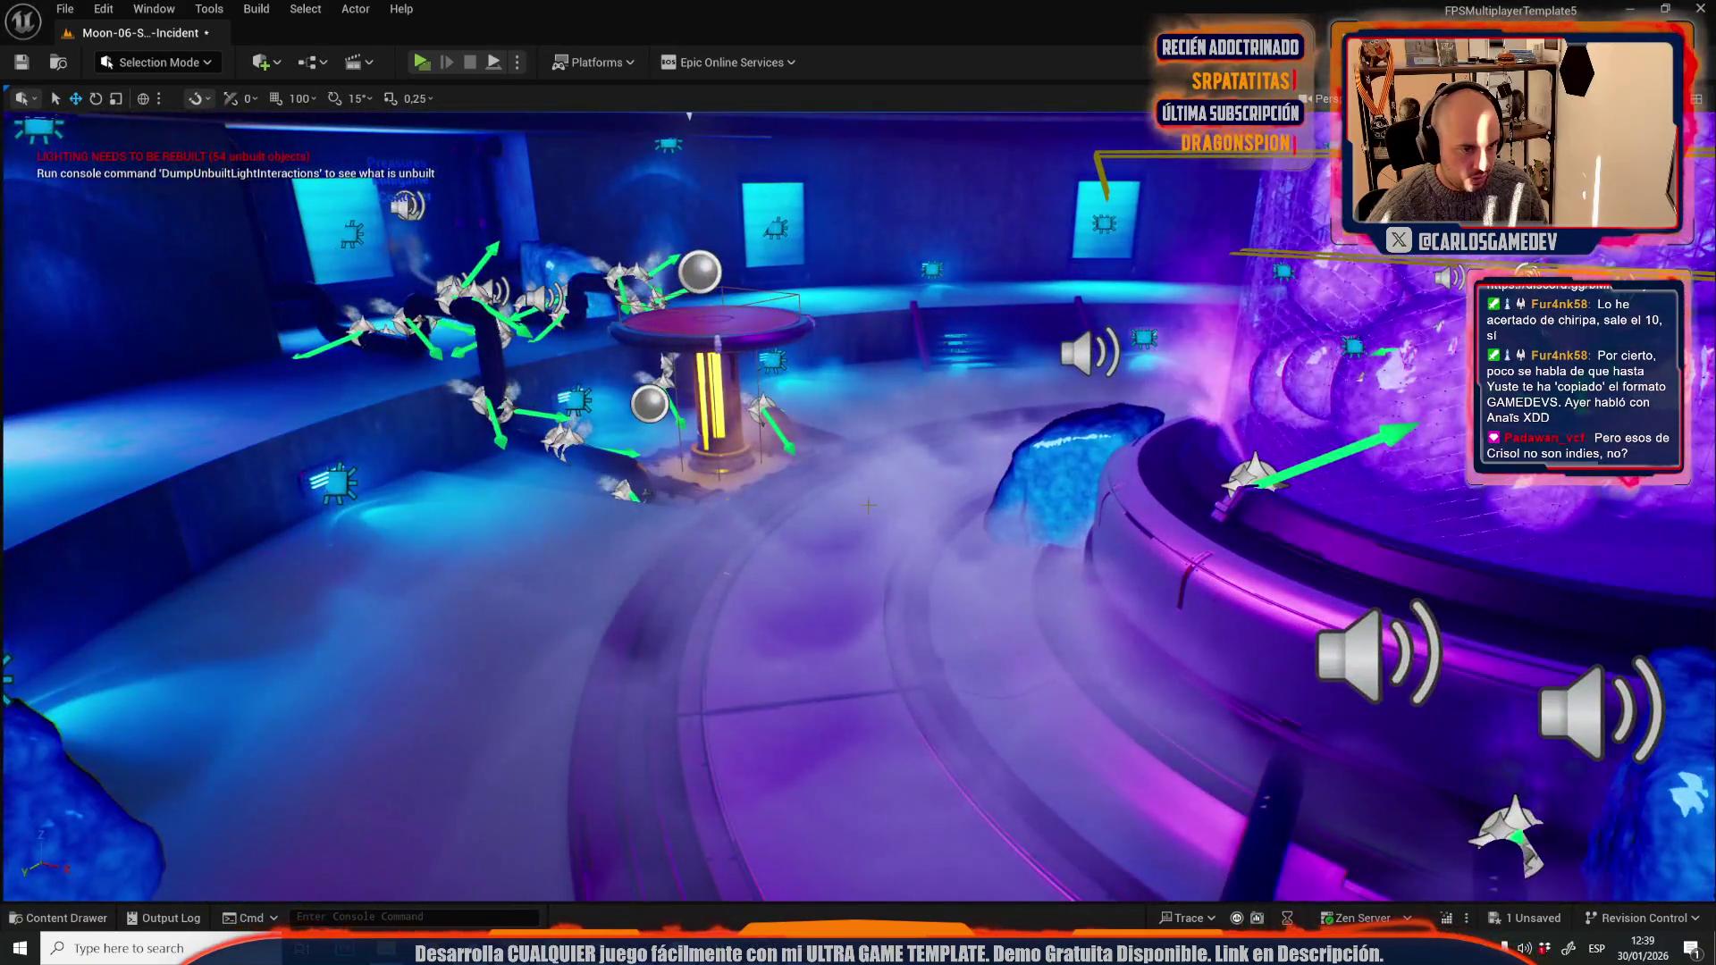
- Select the floor sound emitter by the glowing pedestal and frame the view on it
click(863, 537)
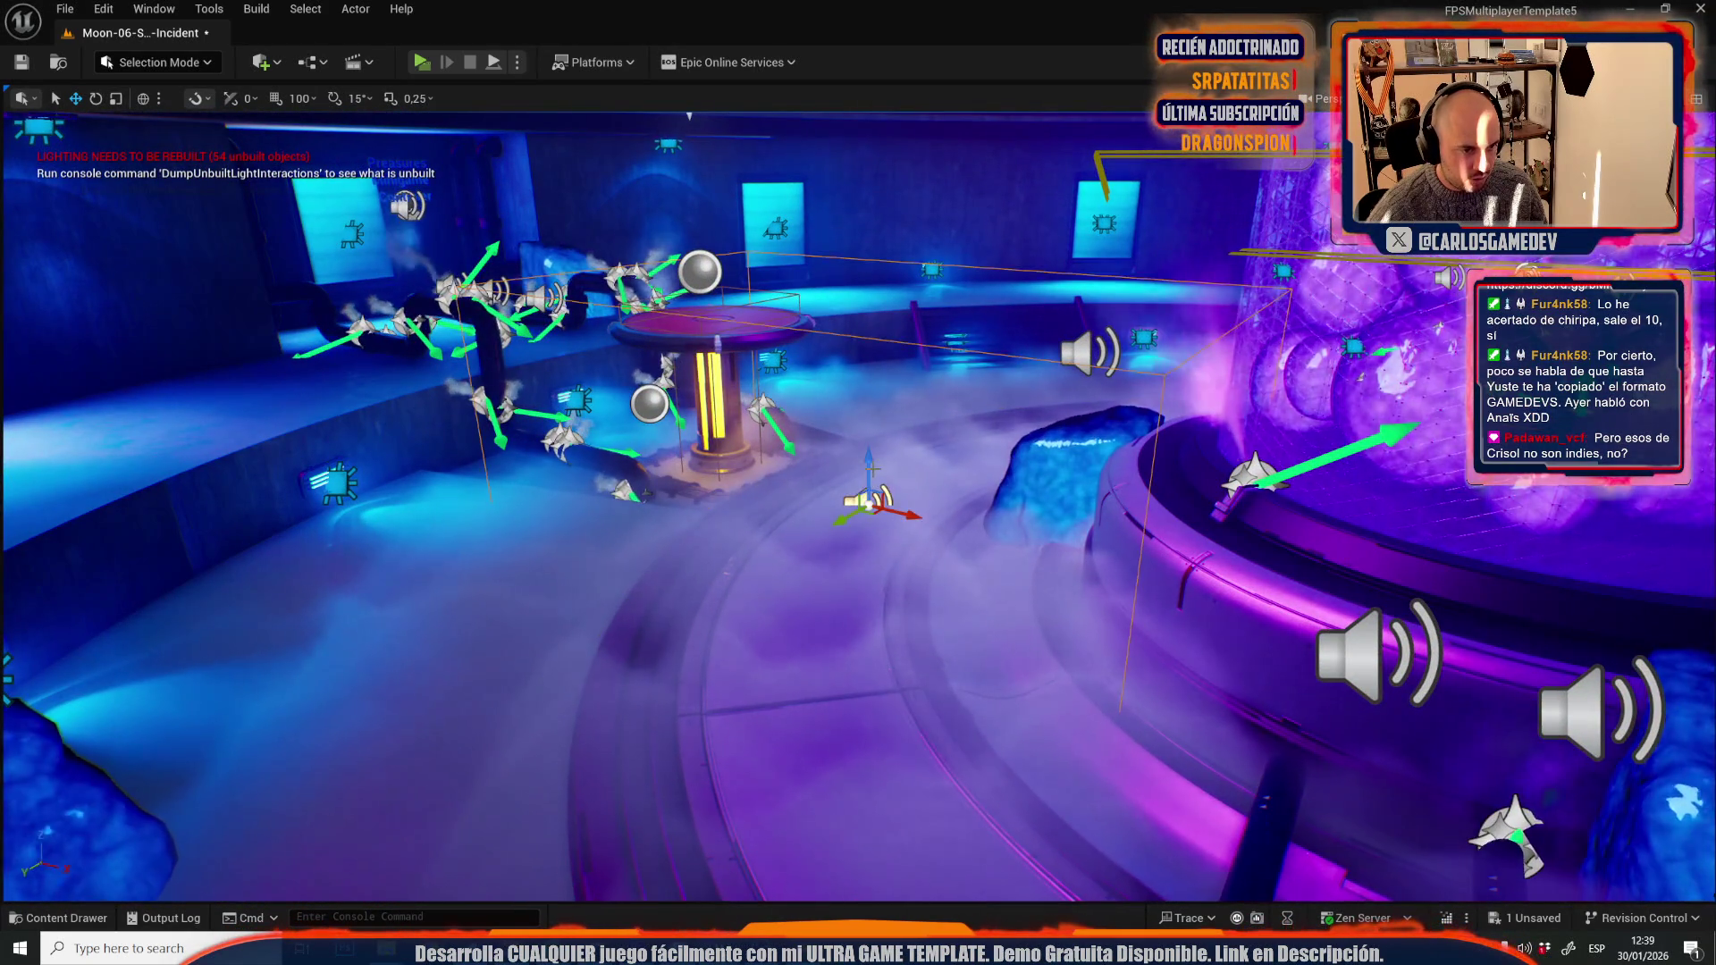
key(f)
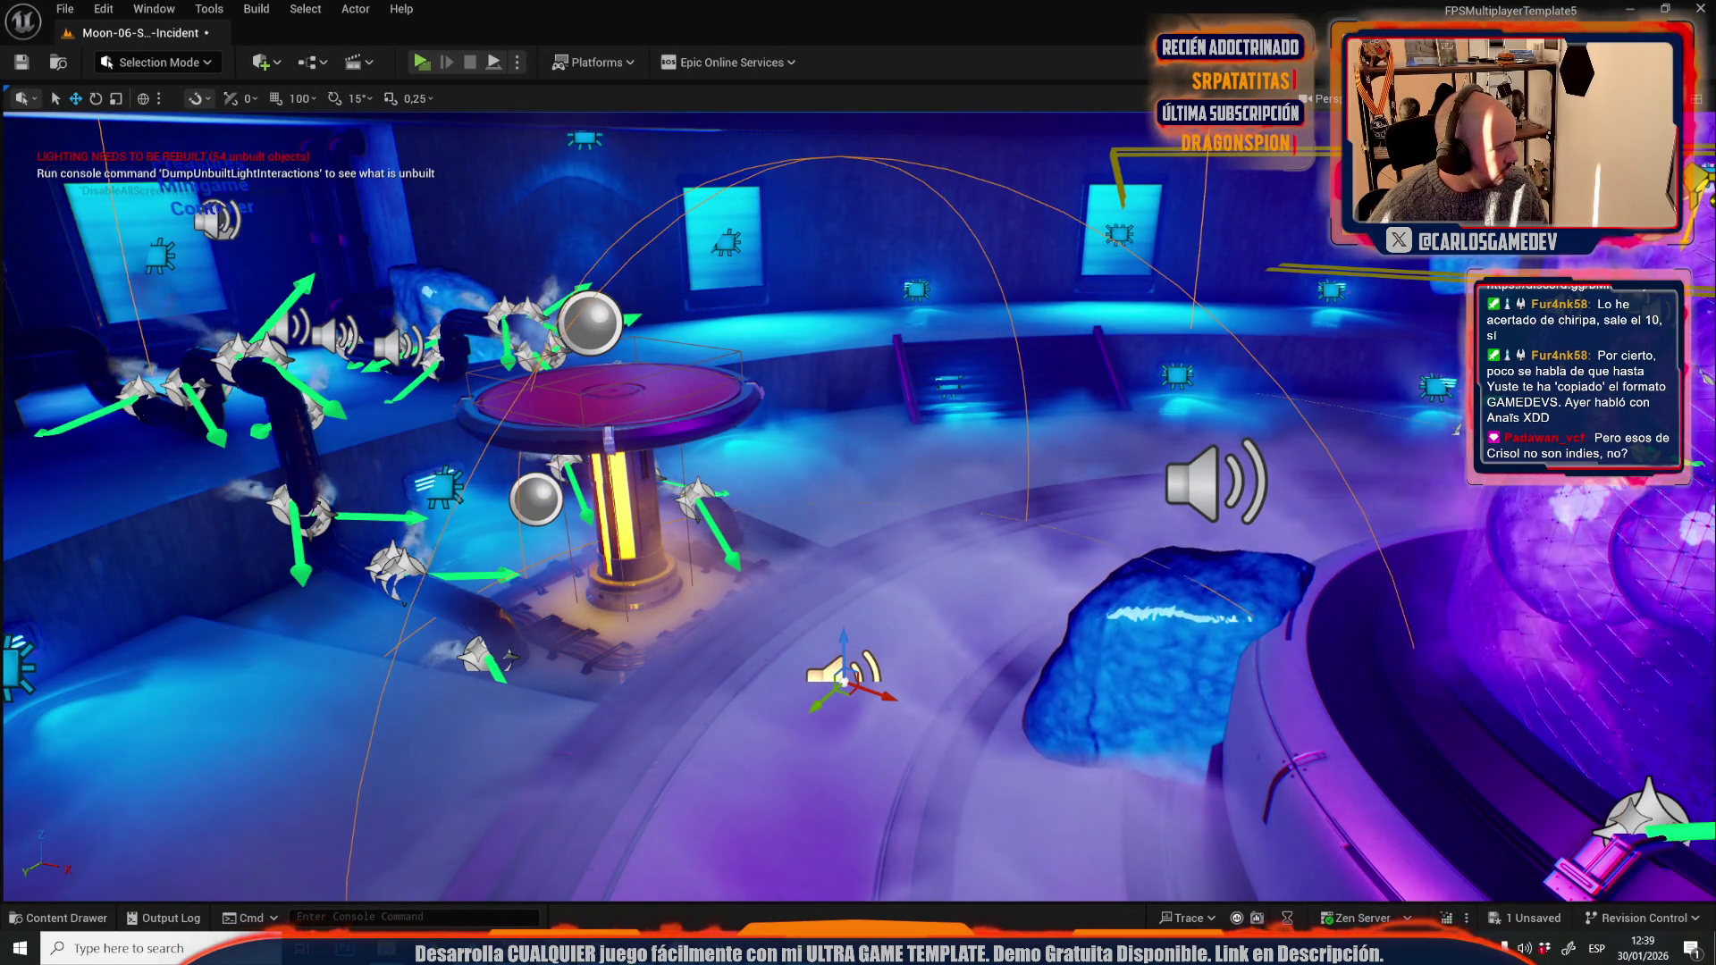
drag(942, 165, 850, 145)
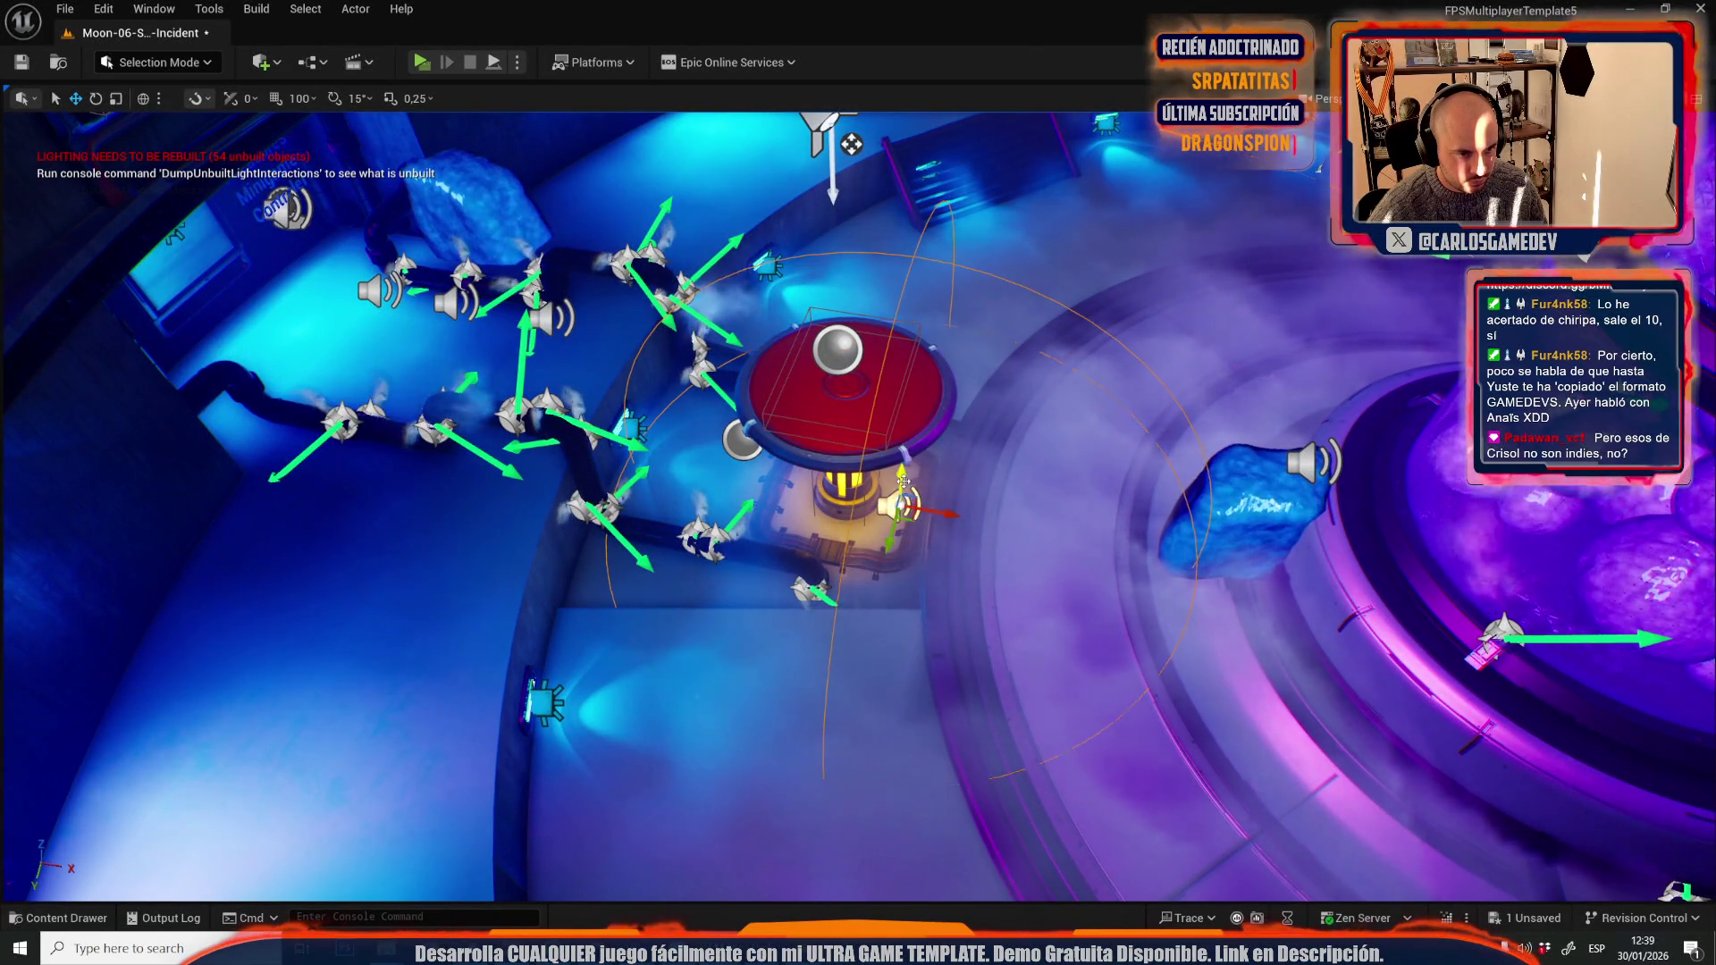
drag(850, 146, 850, 145)
key(f)
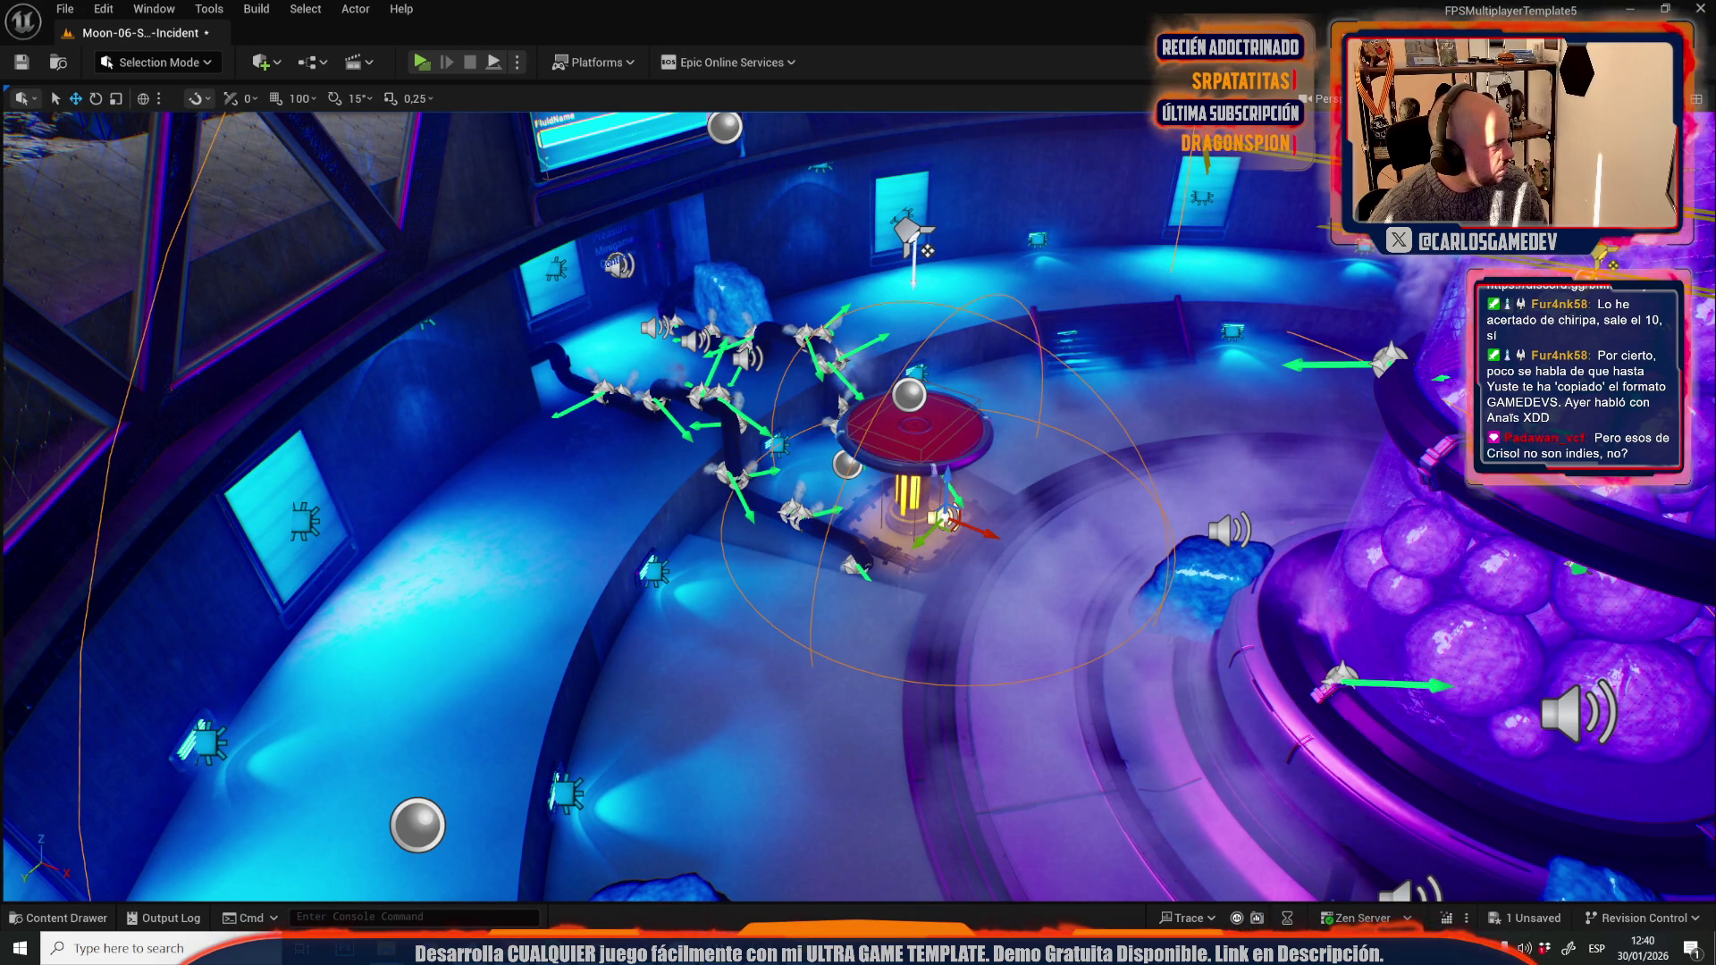
key(f)
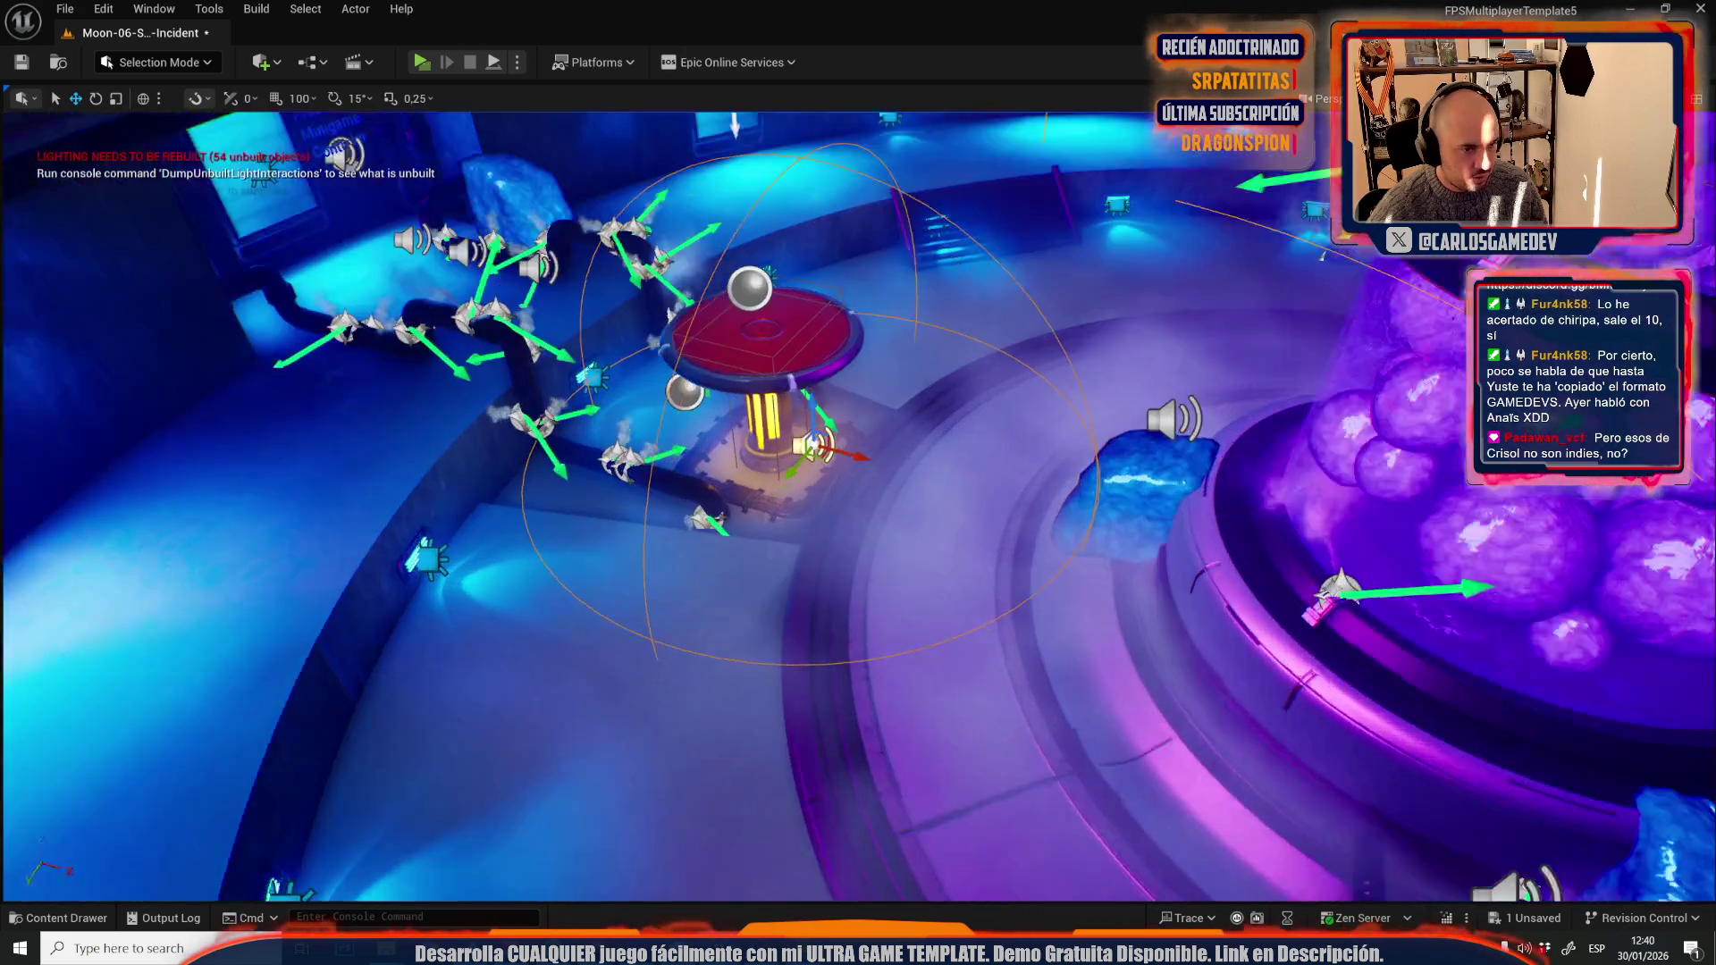
- Play-test around the glowing pillar to hear the emitter, then stop
key(alt+p)
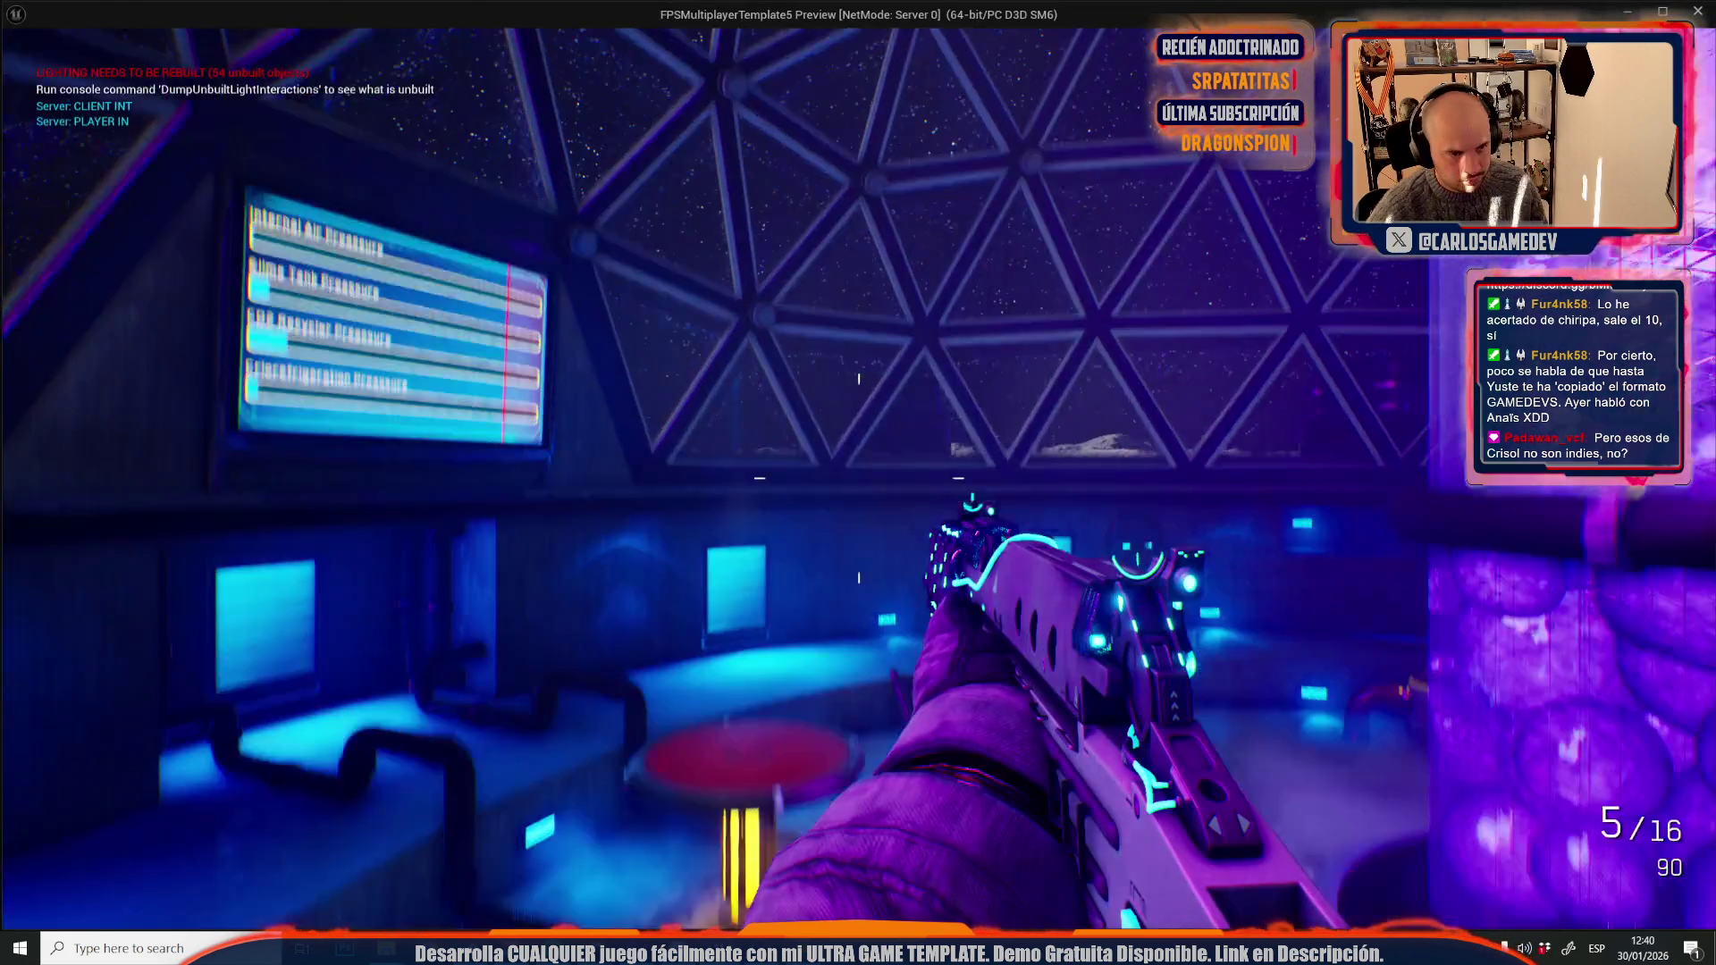
key(w)
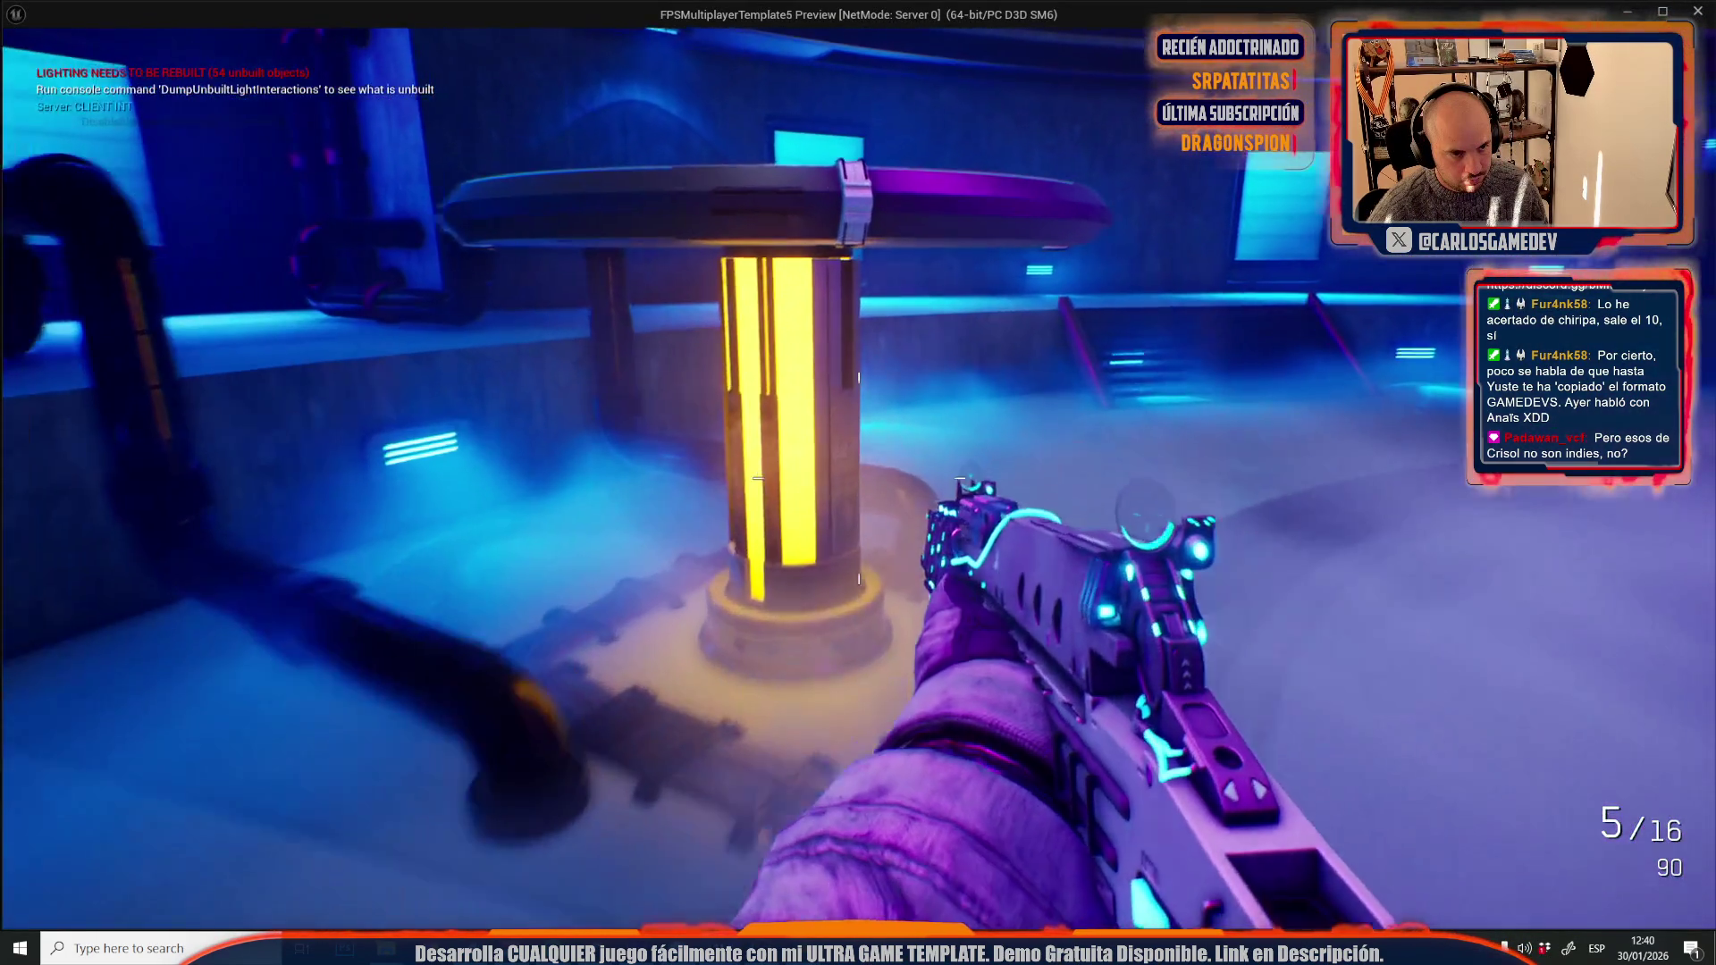
key(s)
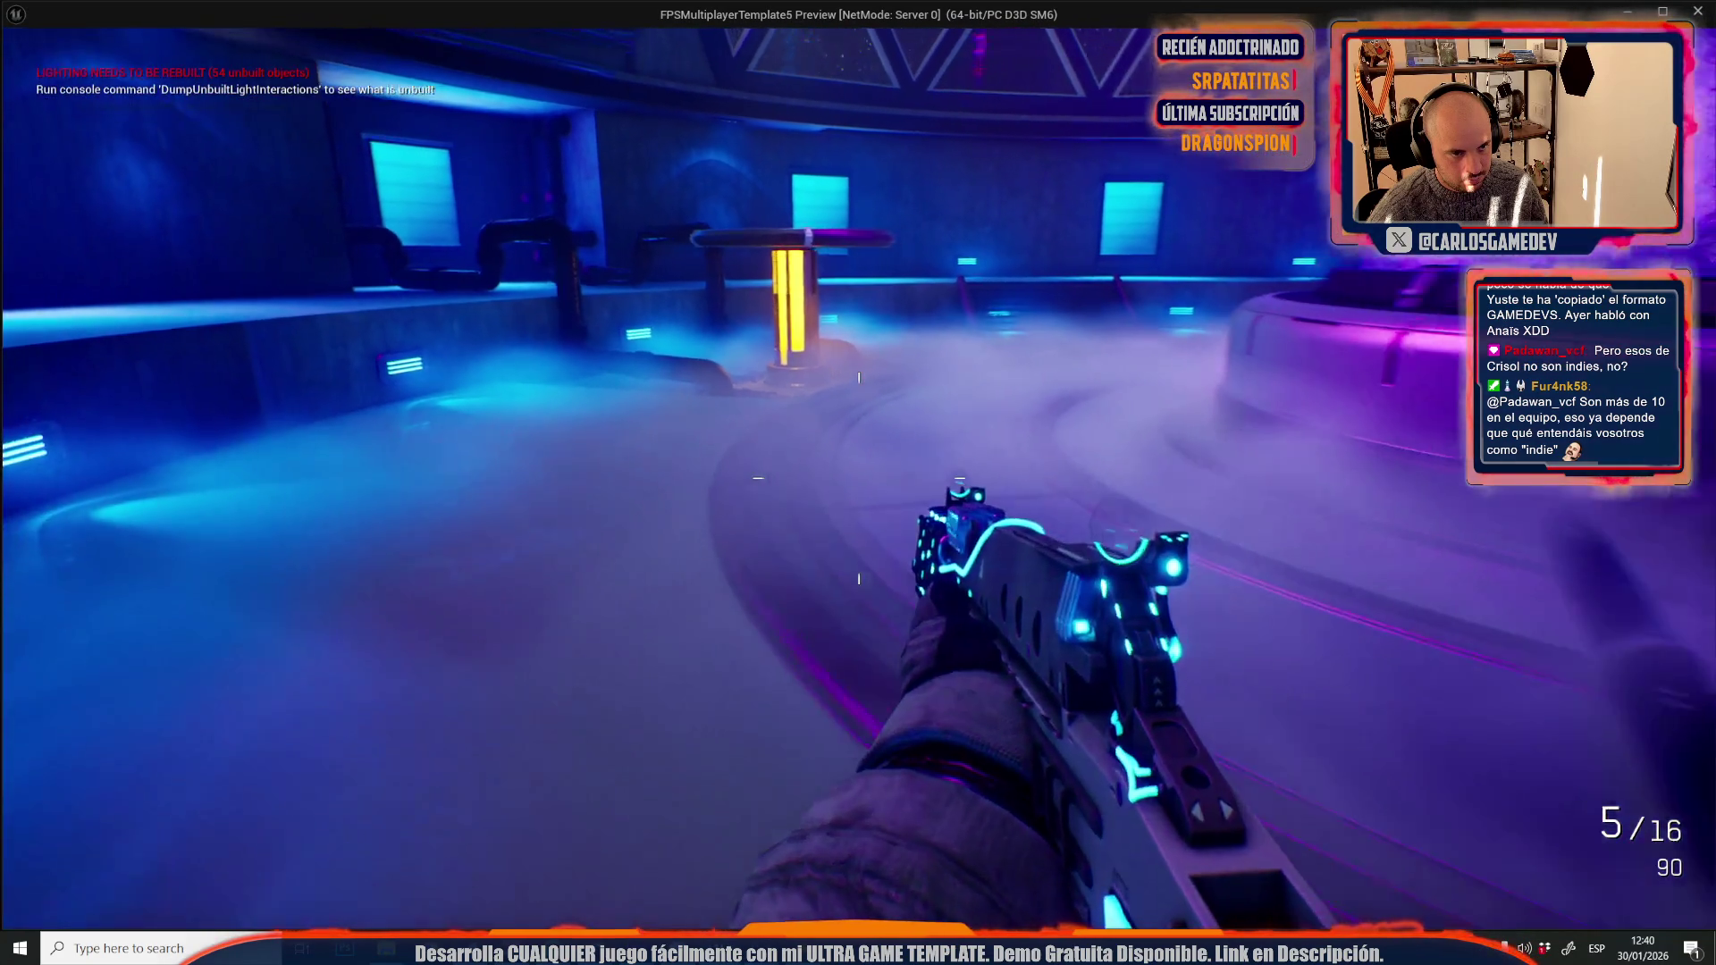
key(w)
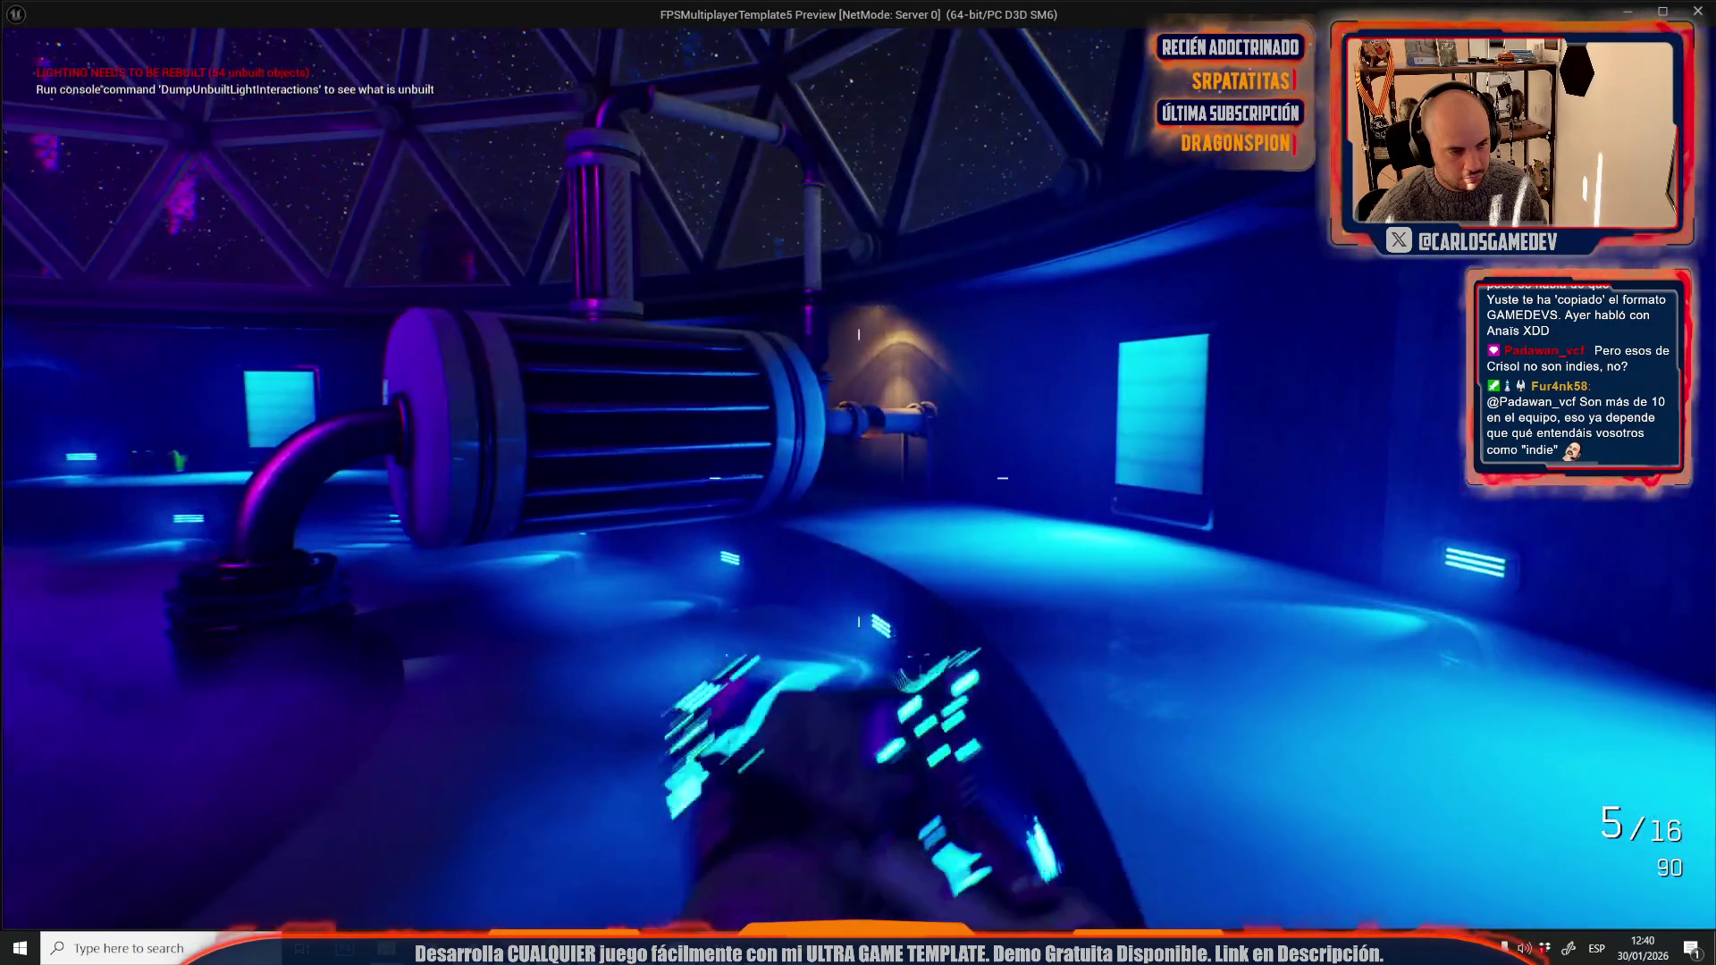
key(Escape)
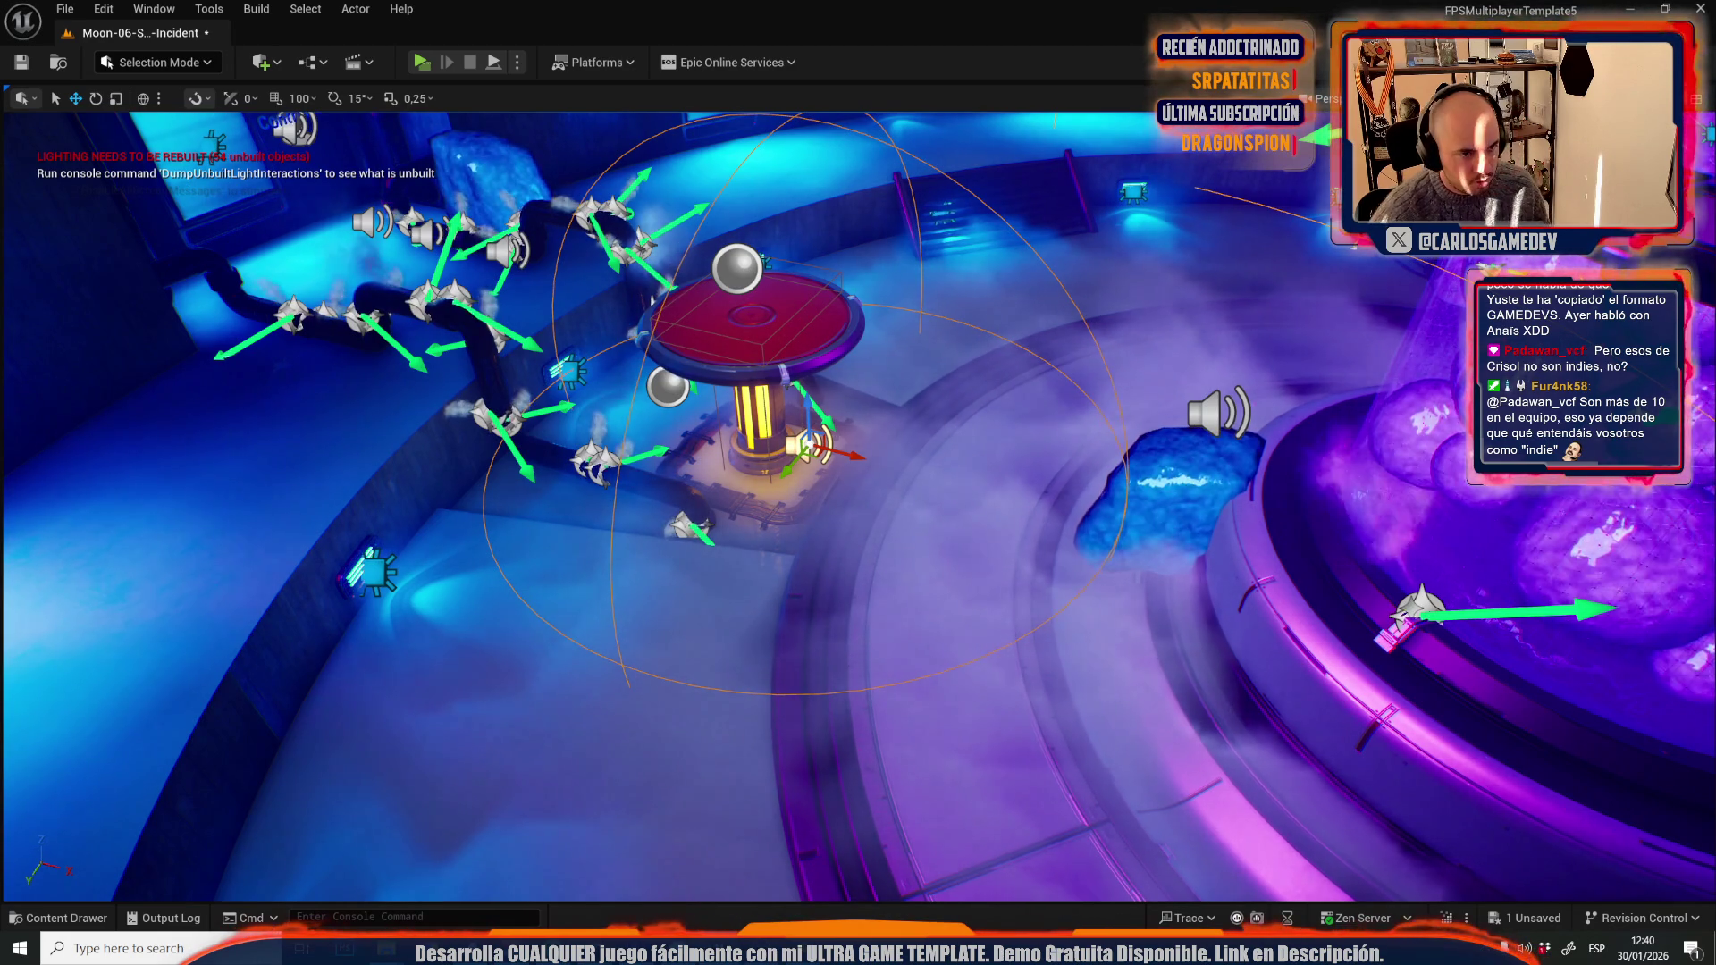
- Paste a new sound emitter beside the yellow pipes and motor housing
key(w)
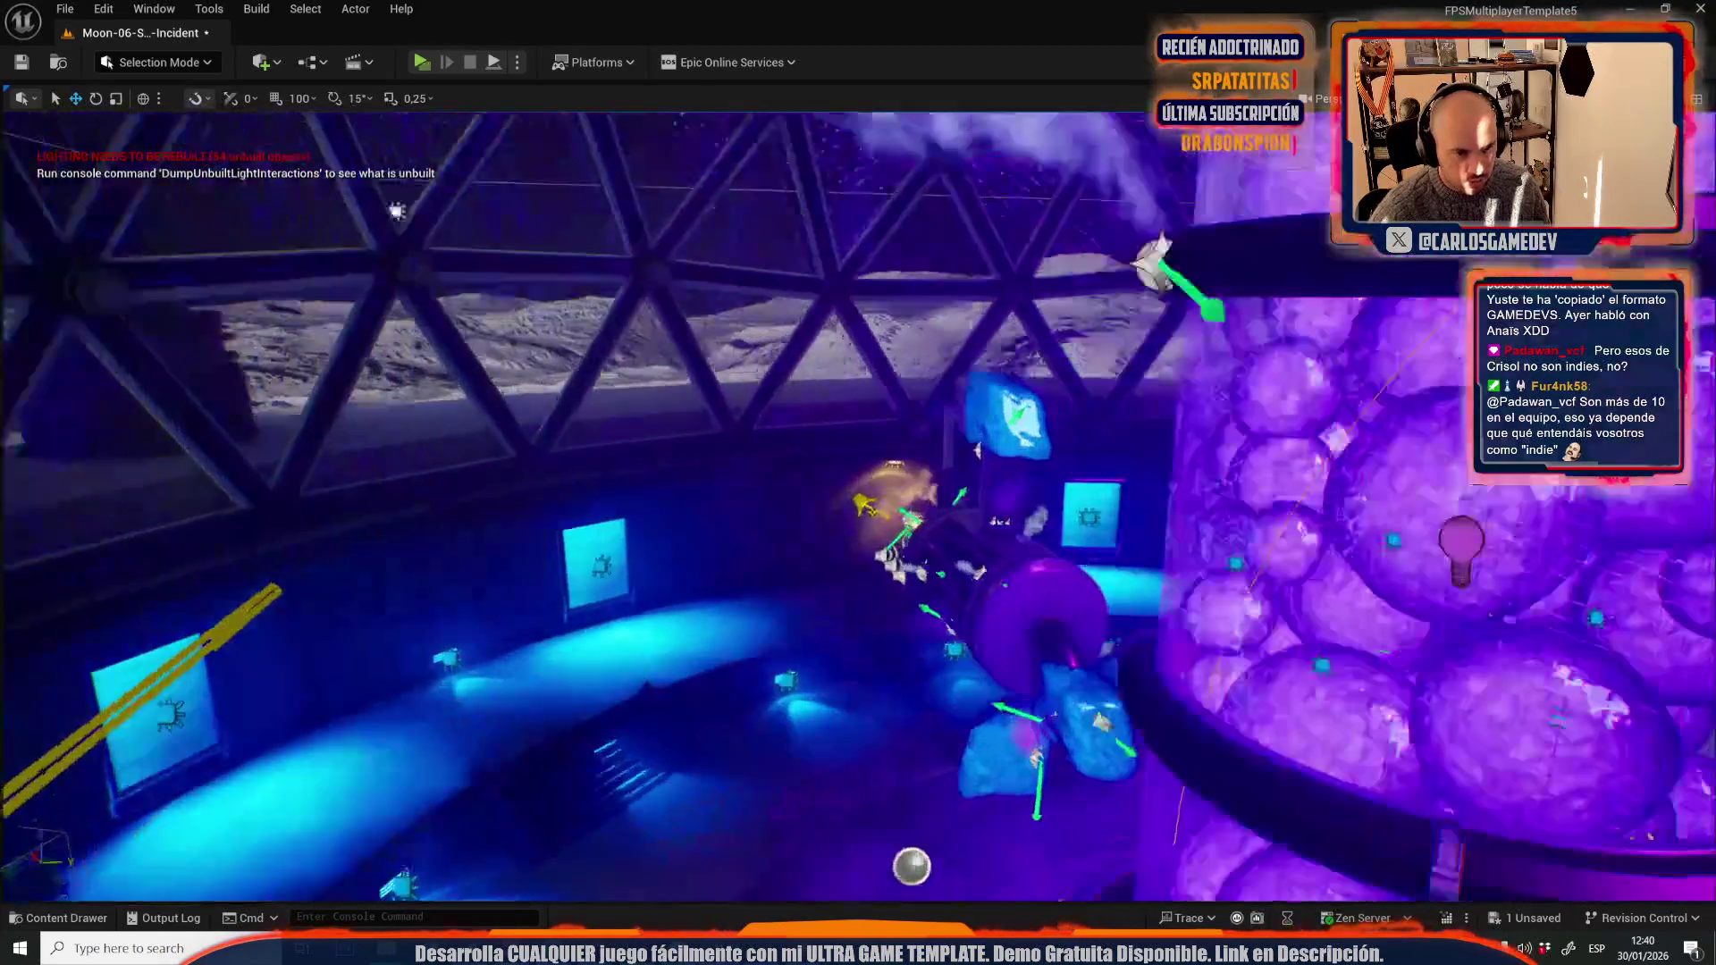
key(w)
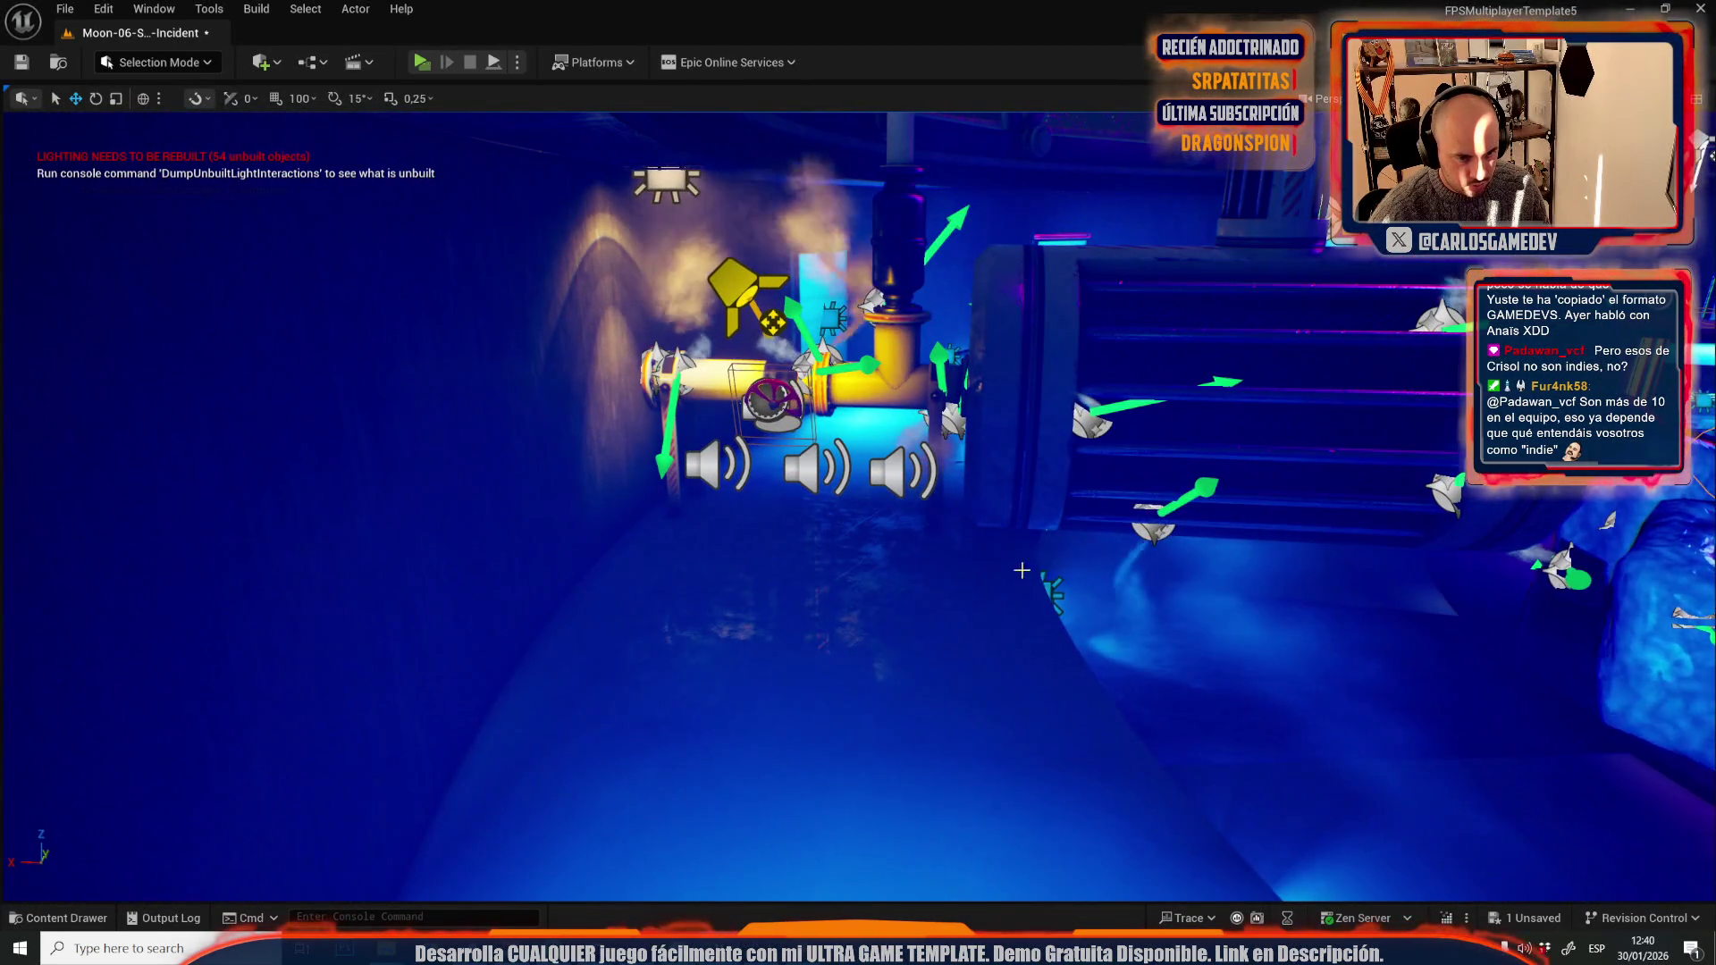
key(ctrl+v)
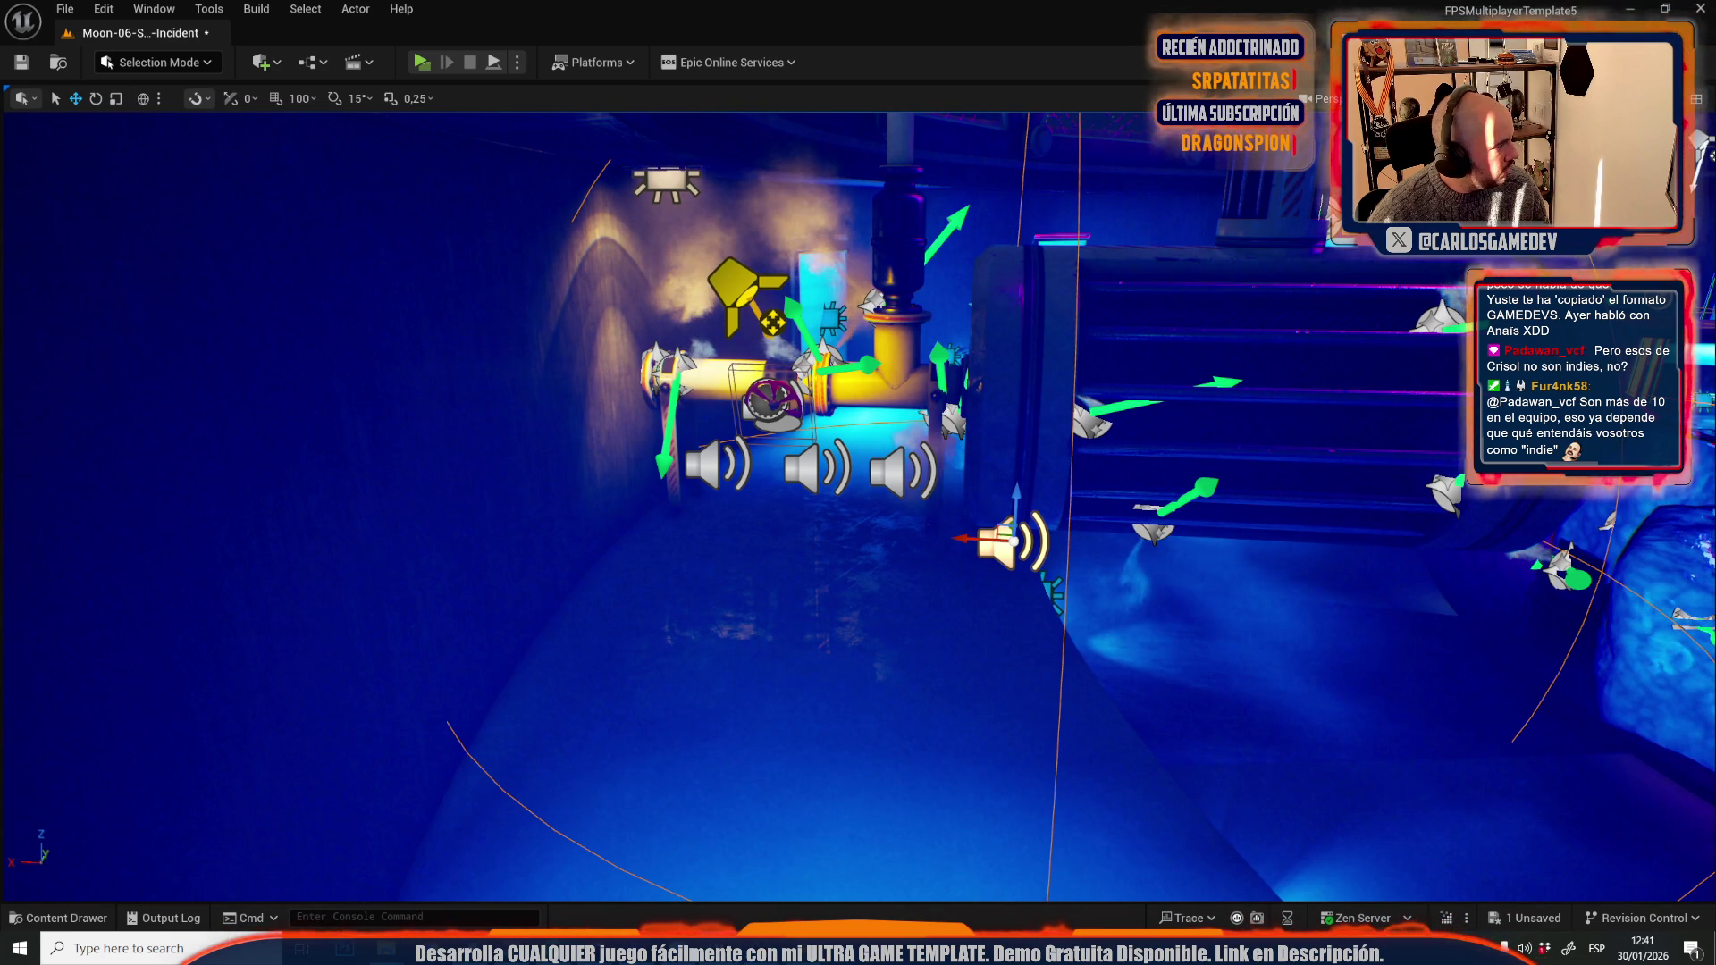
- Briefly play-test near the pipe machine, then stop
drag(858, 501, 965, 607)
drag(983, 376, 925, 338)
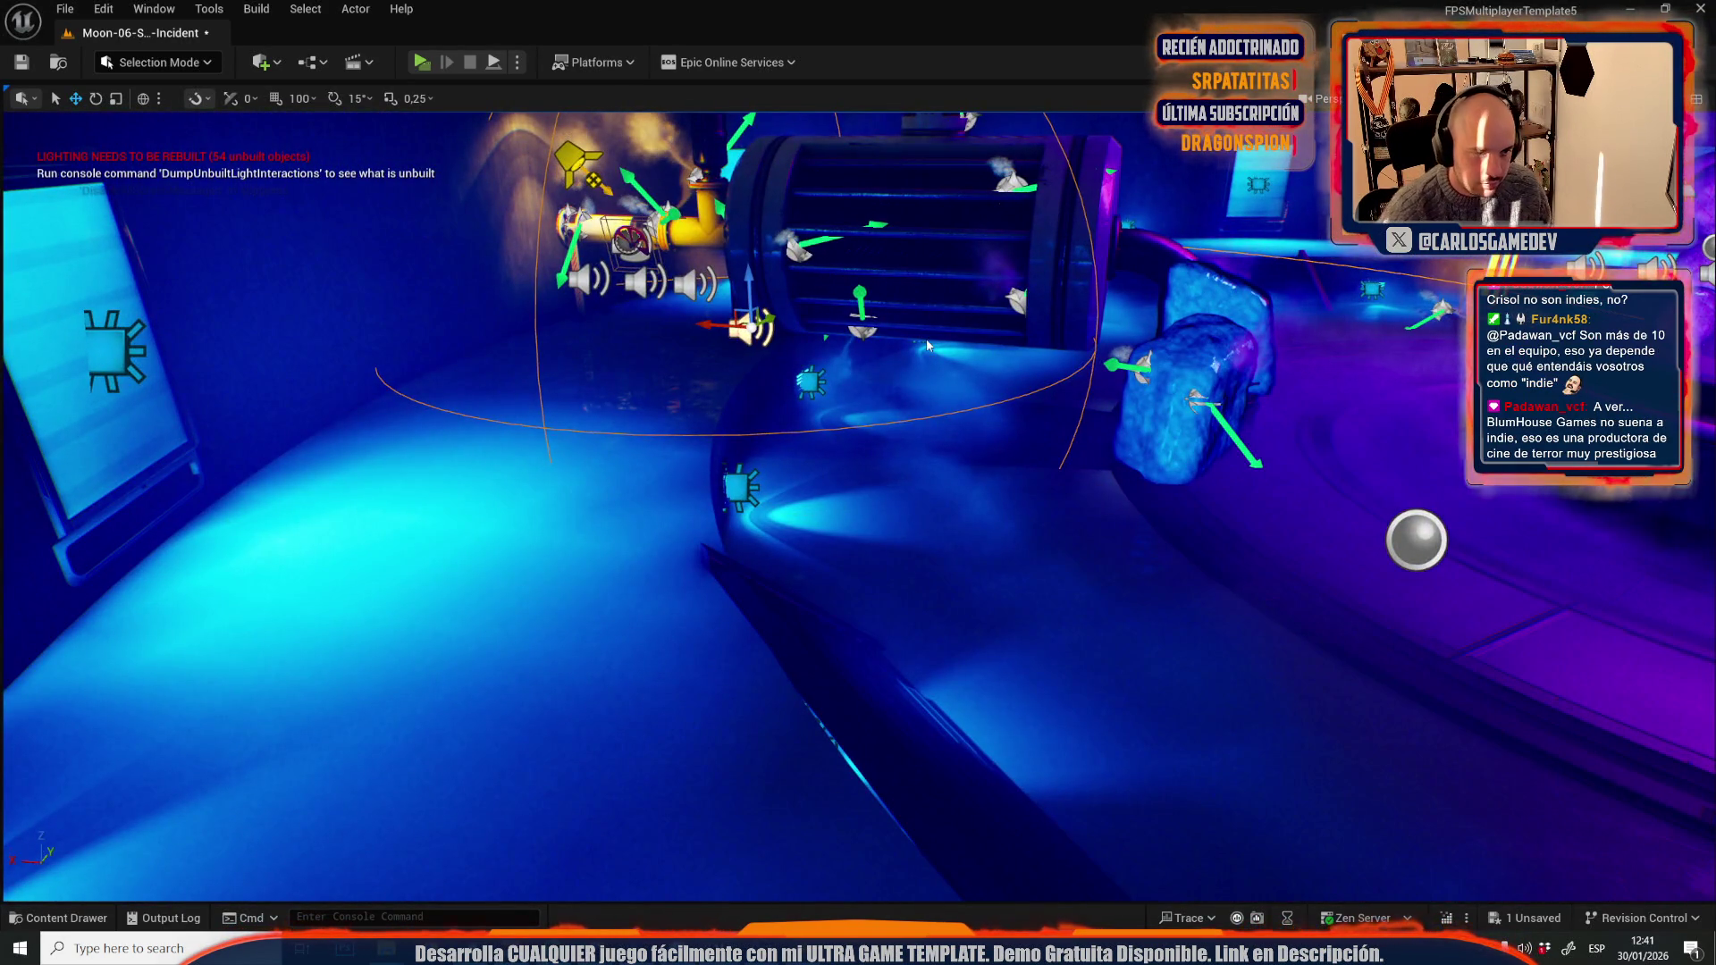
key(alt+p)
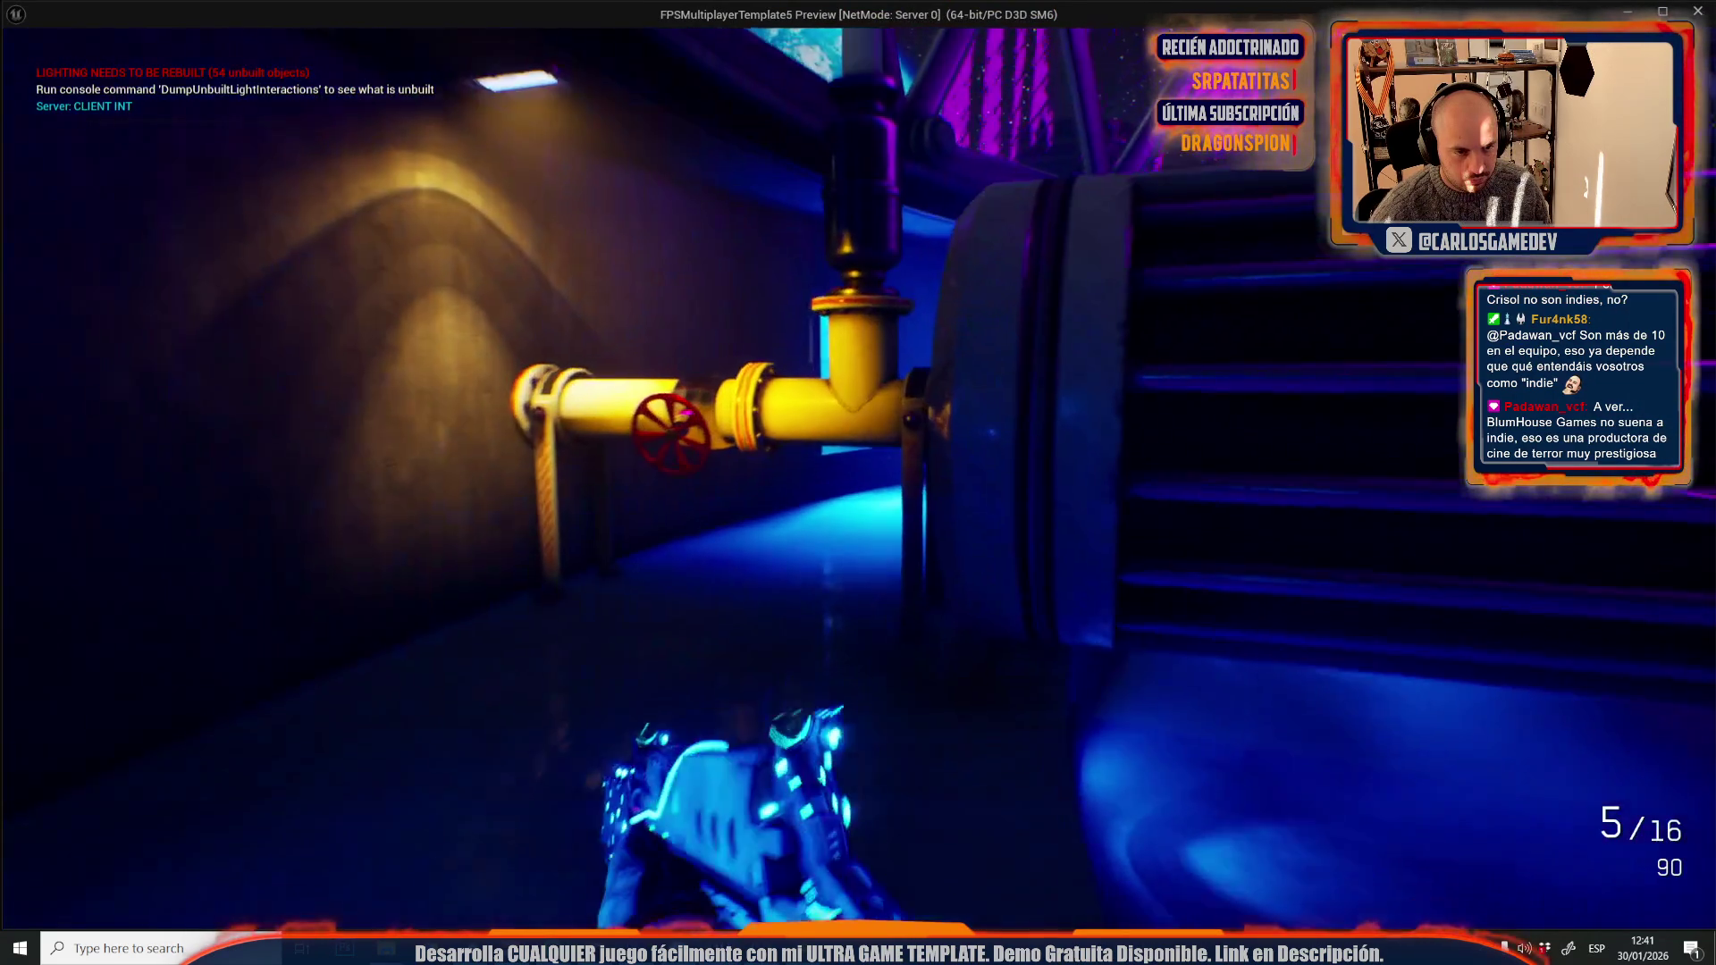
key(Escape)
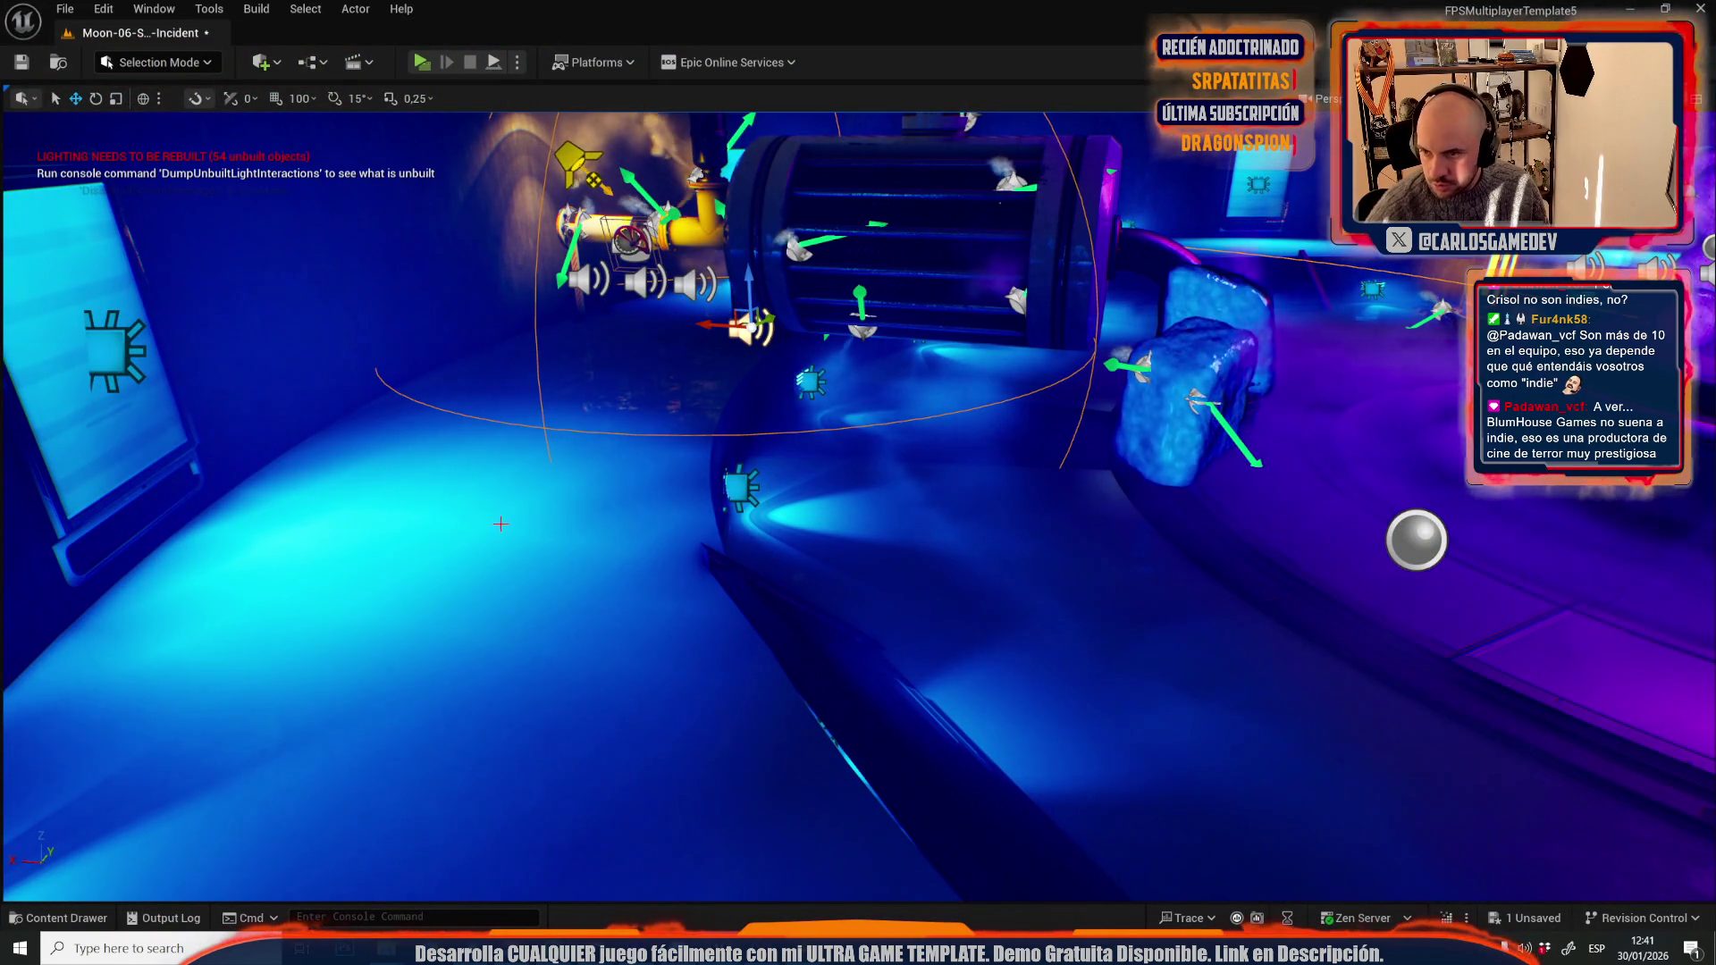
- Raise the bubble tank's sound emitter up out of the purple tank
mouse_move(308, 457)
mouse_down()
mouse_move(255, 523)
mouse_move(313, 507)
mouse_move(317, 474)
mouse_up()
drag(436, 462, 436, 462)
drag(557, 473, 556, 473)
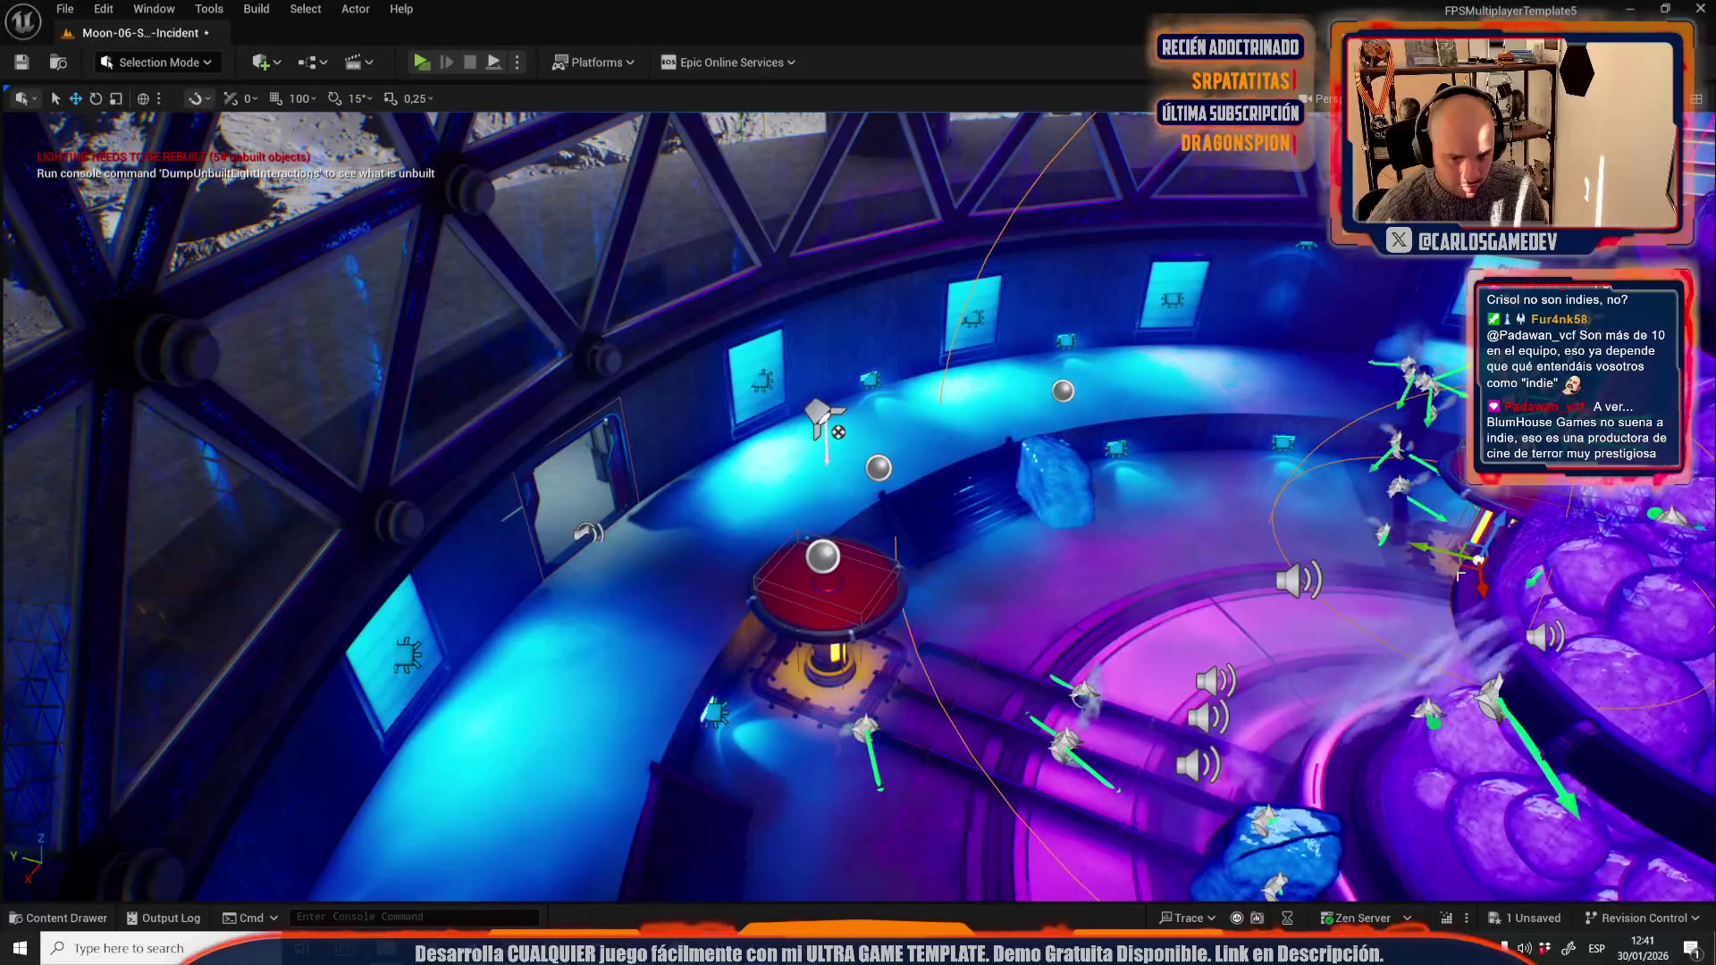
drag(557, 473, 557, 472)
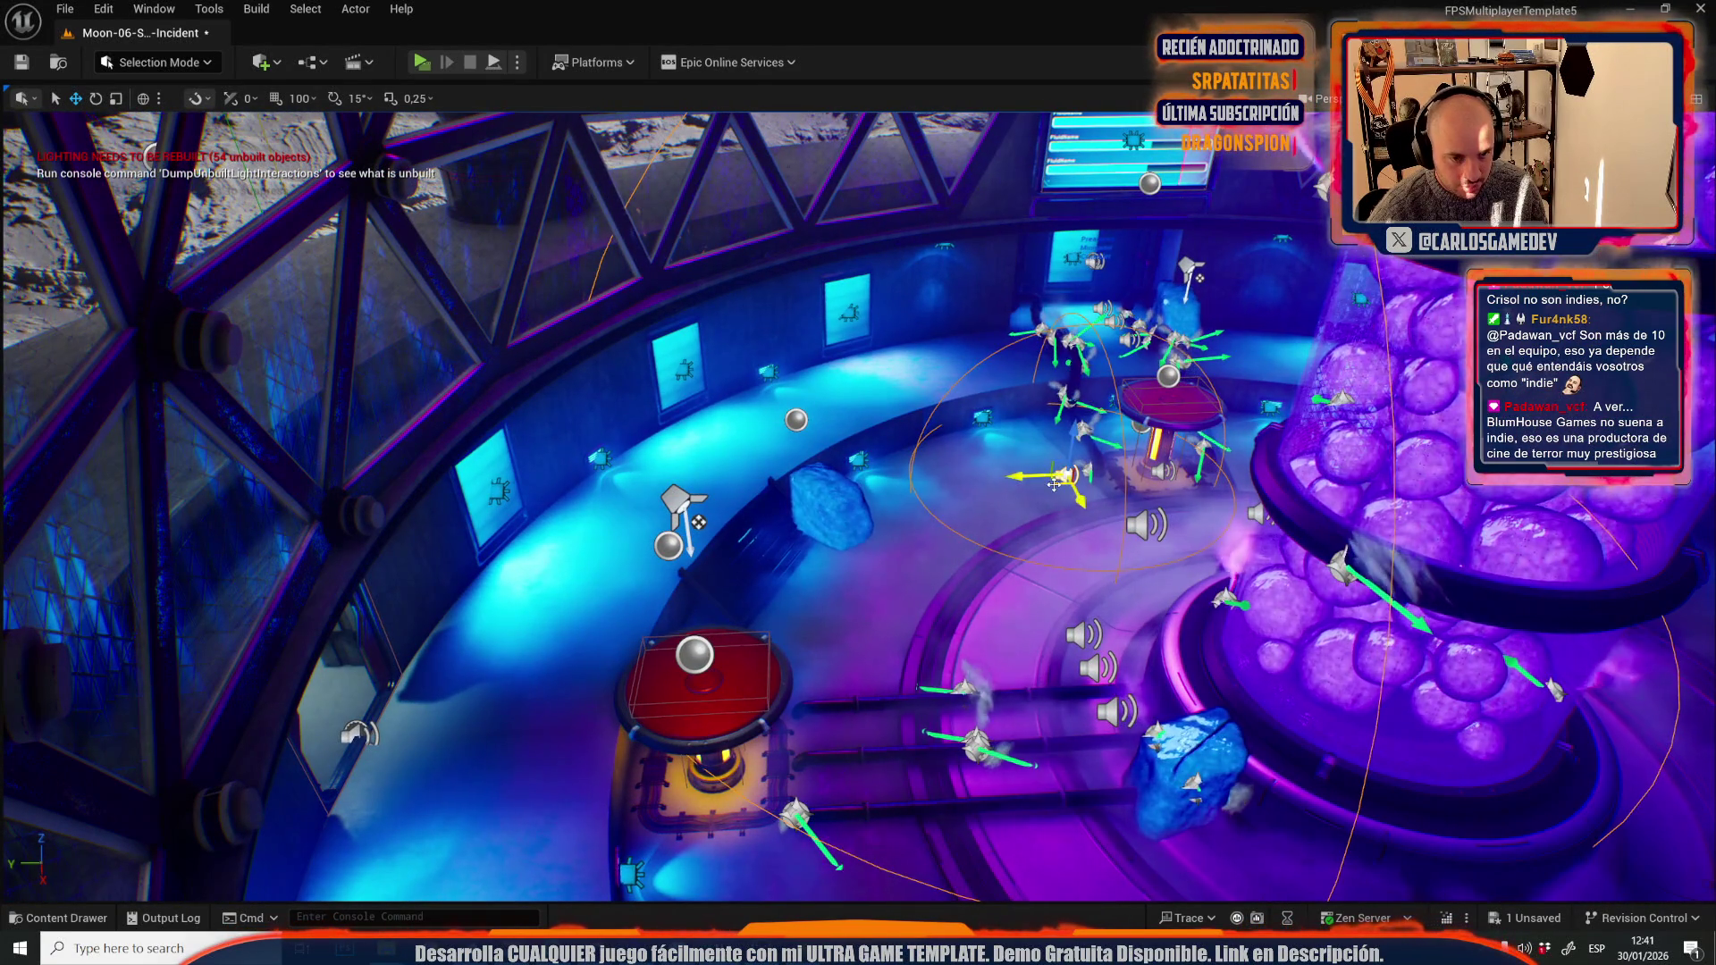
drag(557, 473, 557, 473)
drag(950, 677, 910, 624)
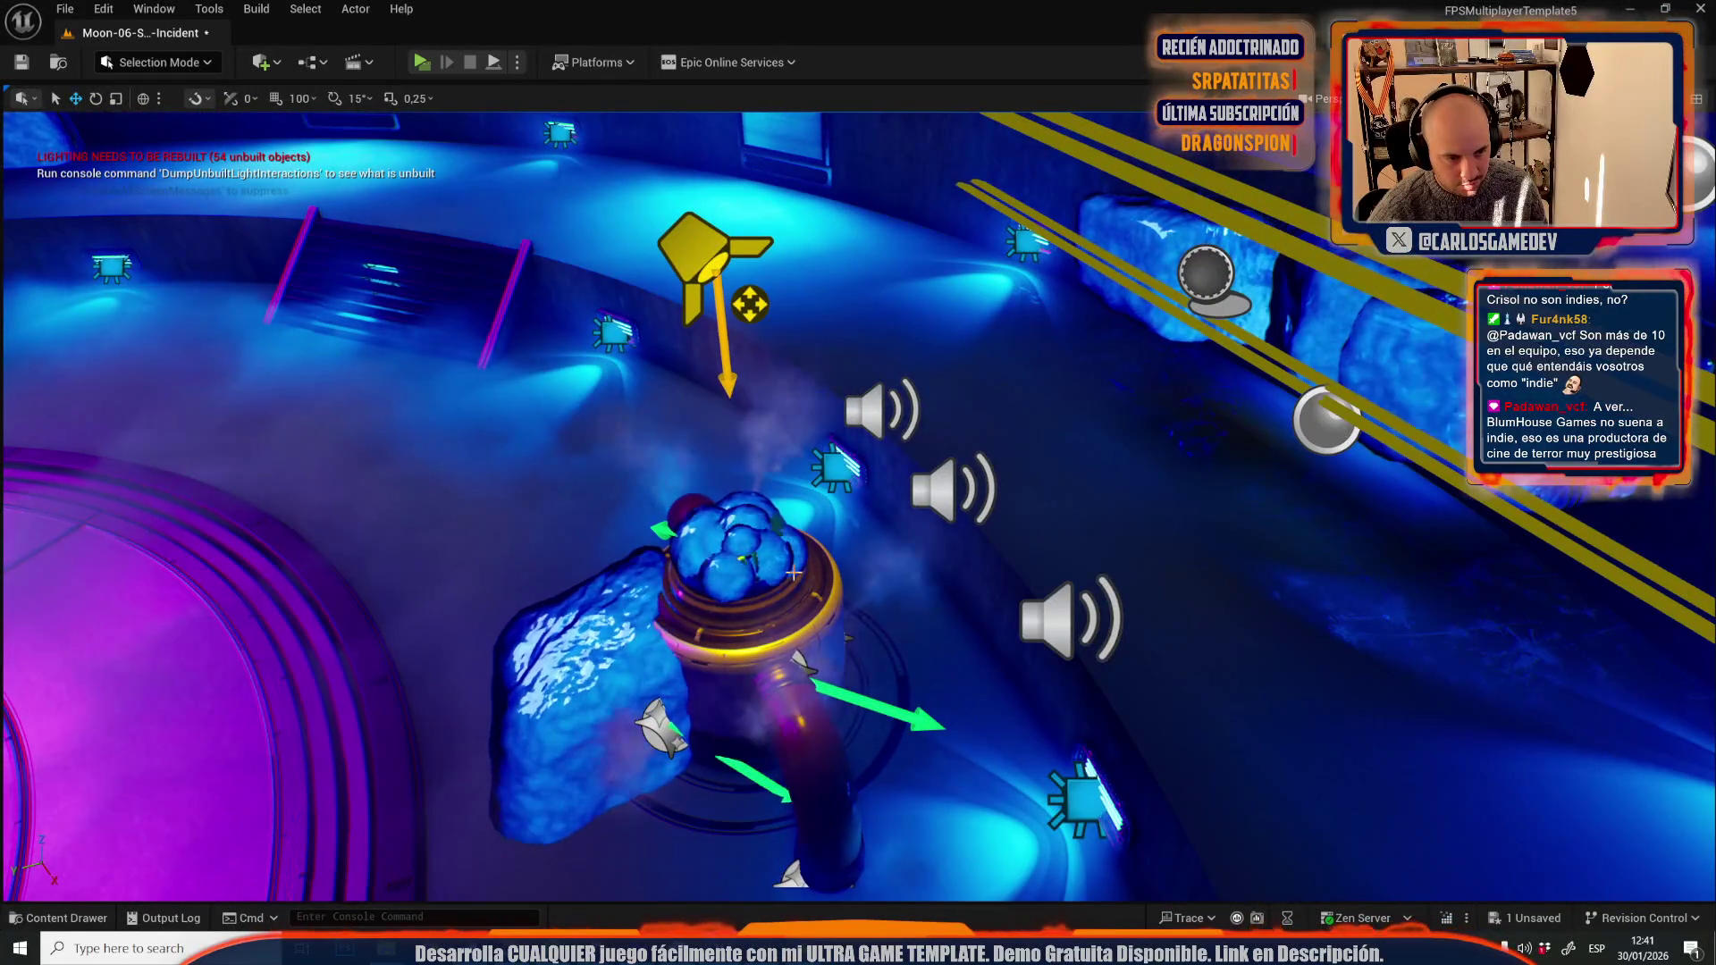
click(791, 566)
drag(791, 541, 781, 469)
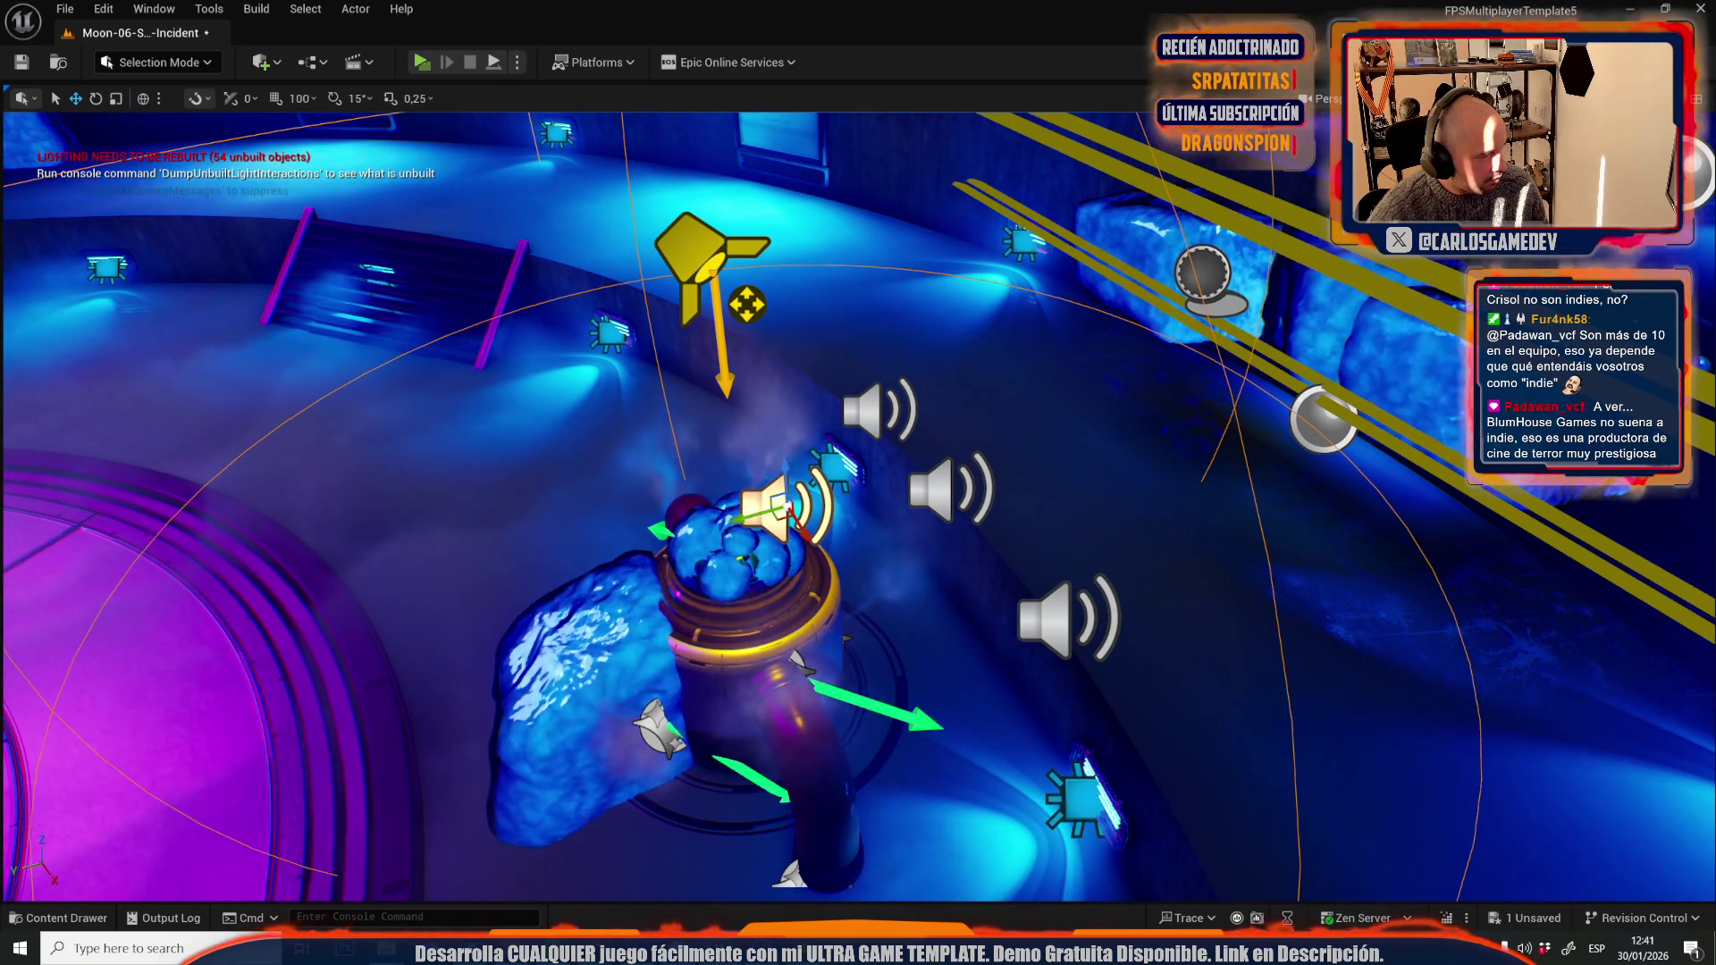
drag(646, 495, 646, 495)
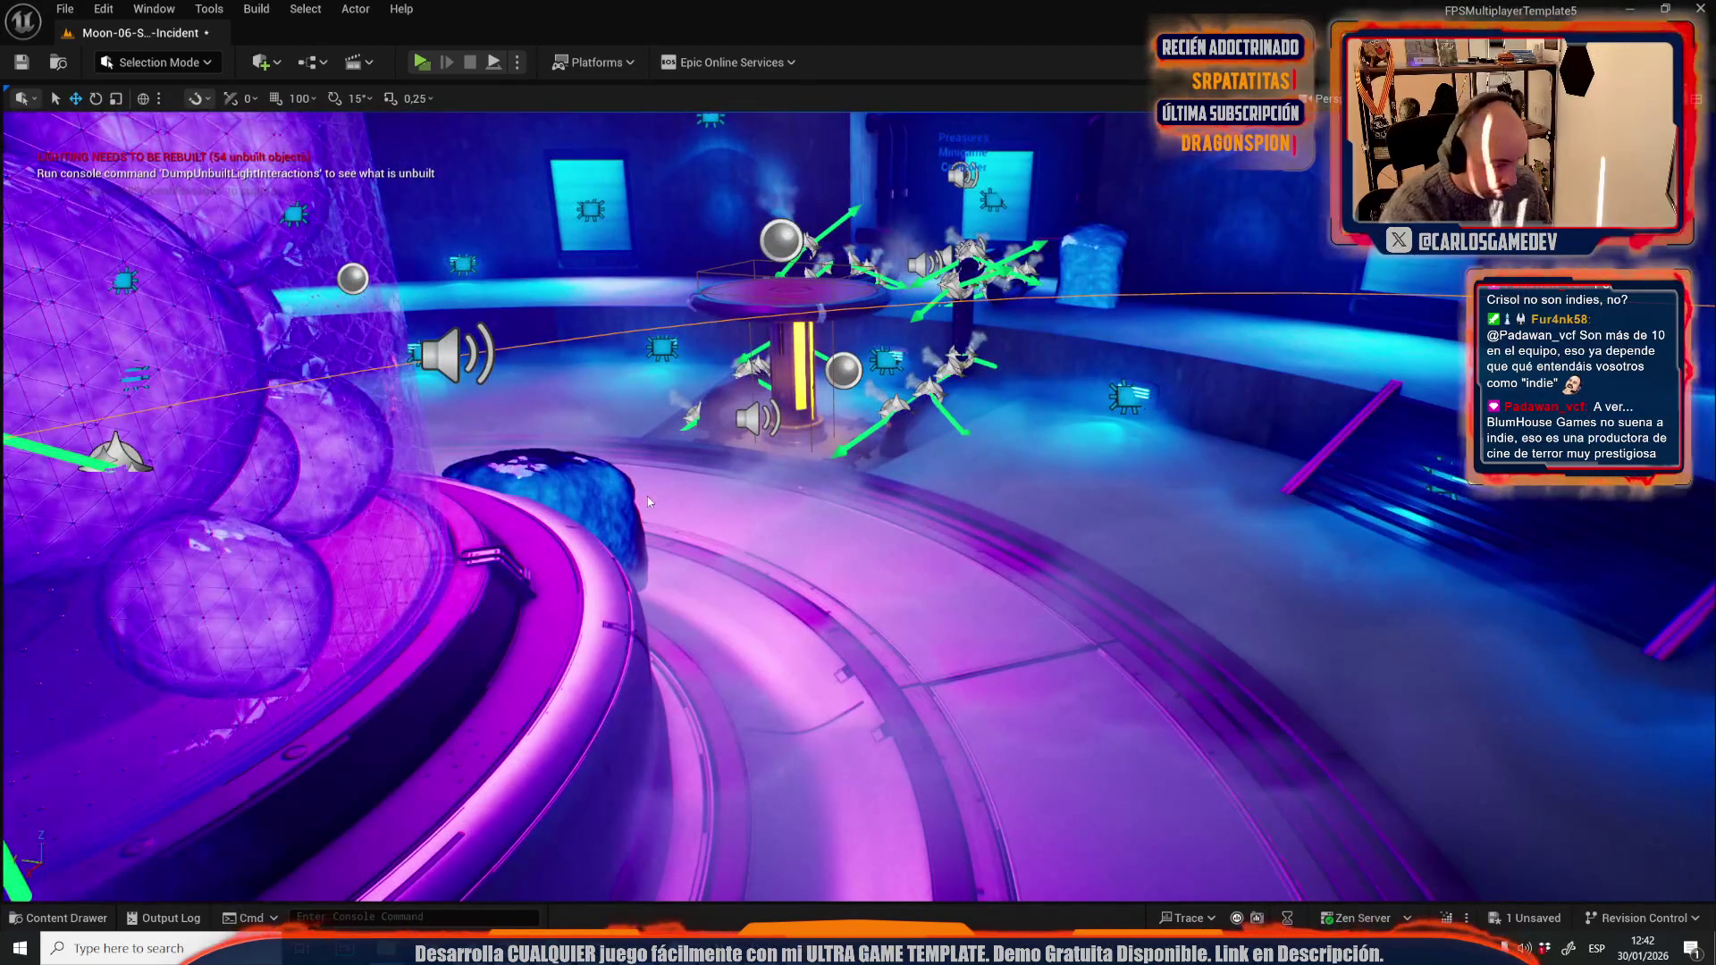
- Play-test past the large cylinder, yellow pillar and purple bubble tank, then stop
key(alt+p)
key(w)
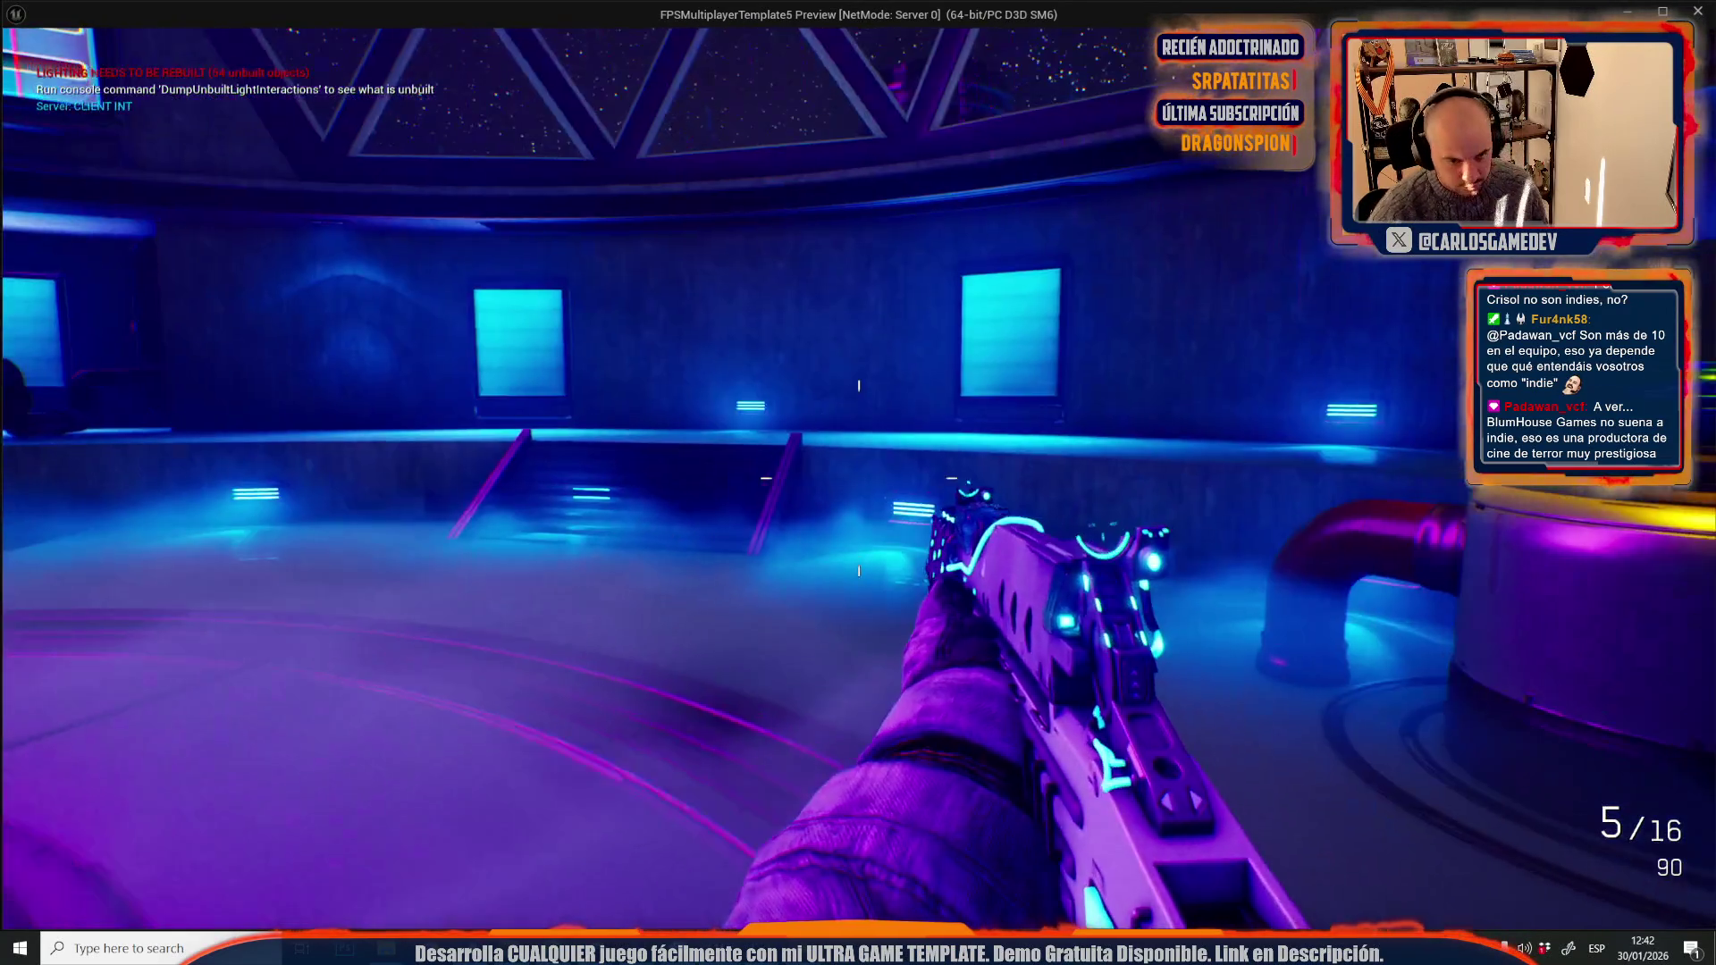
key(w)
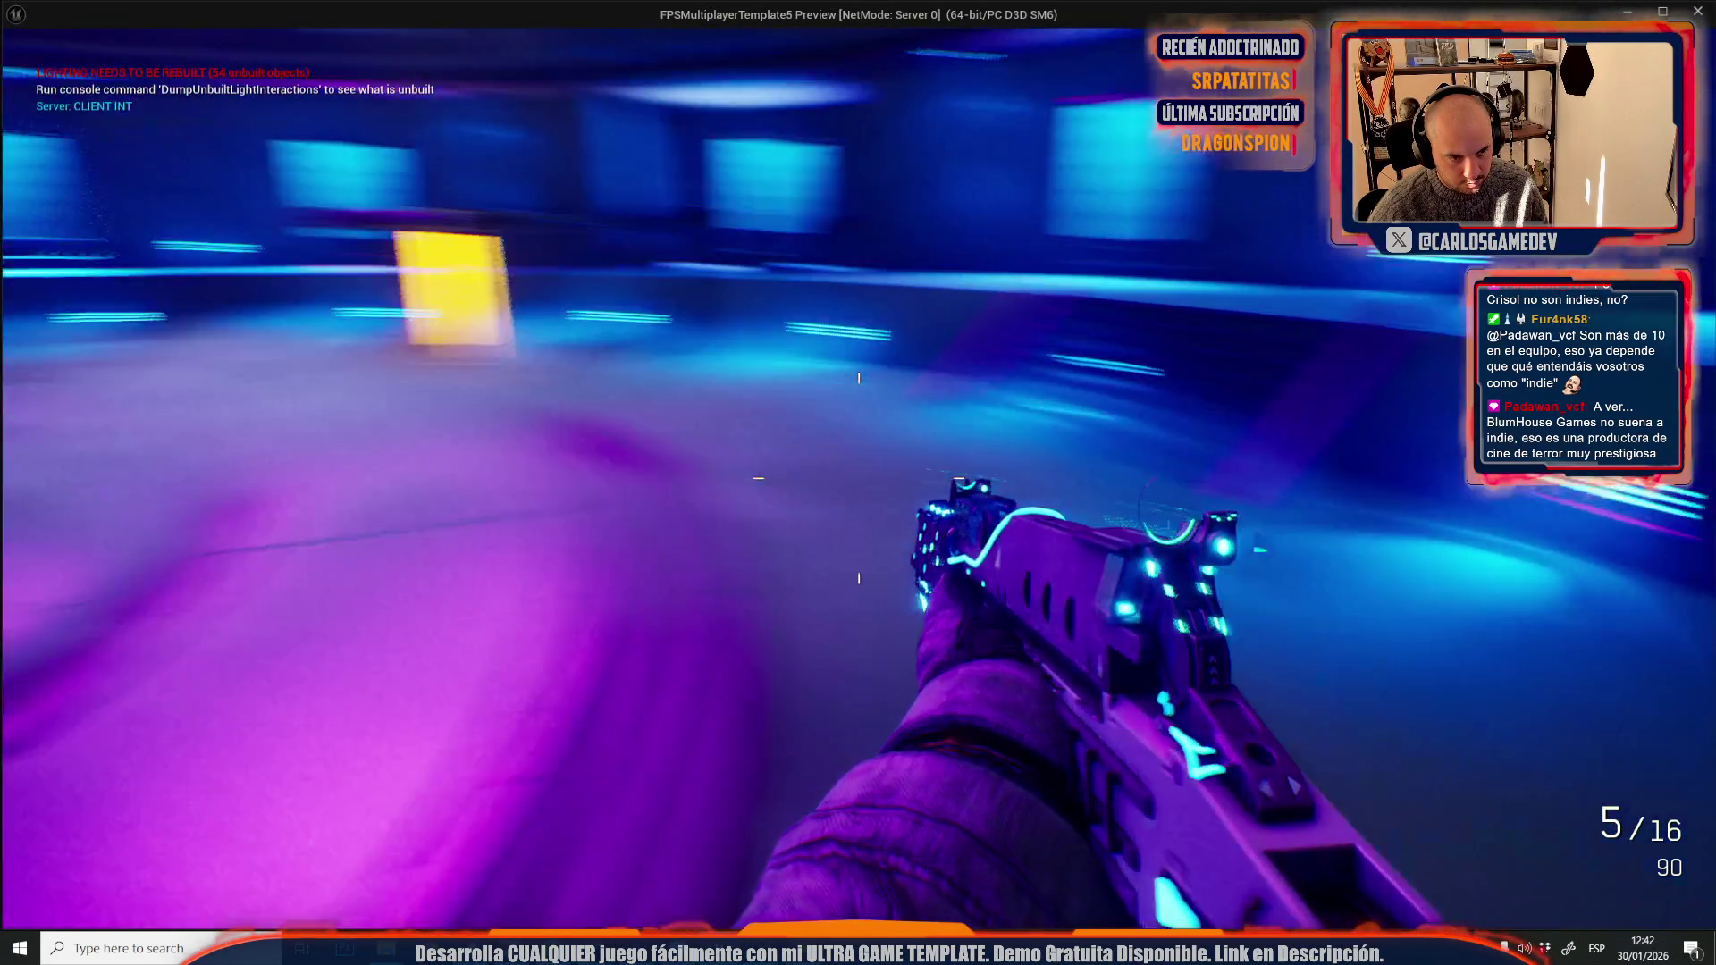
key(w)
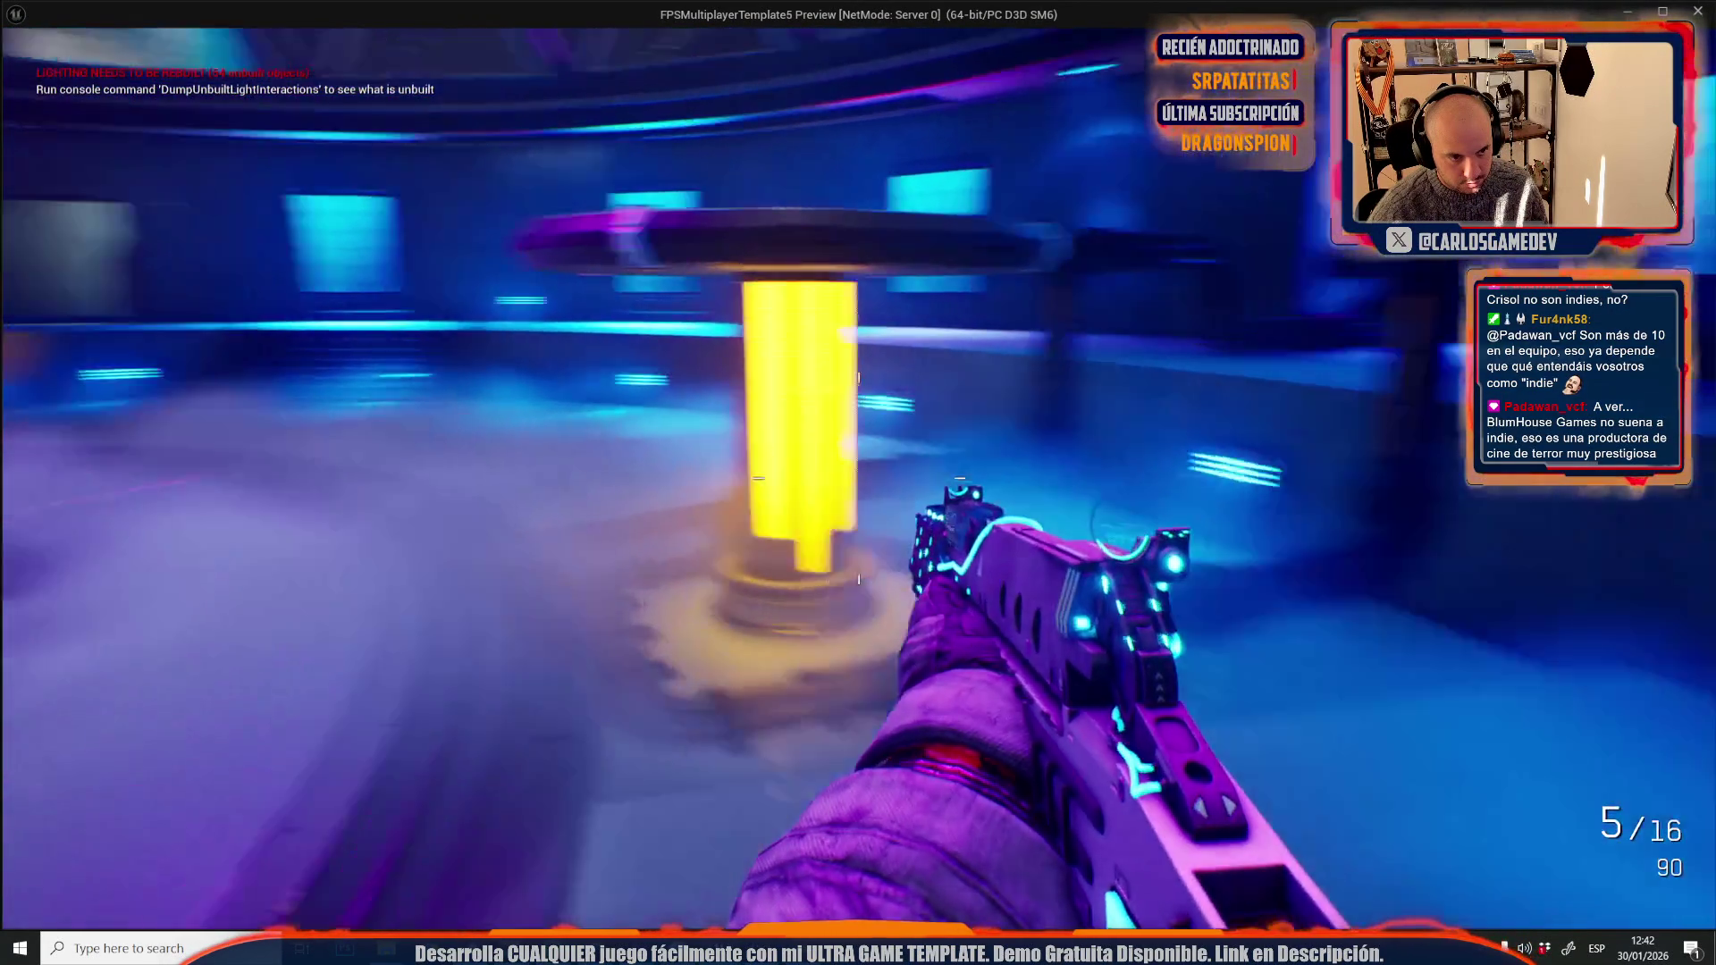
key(w)
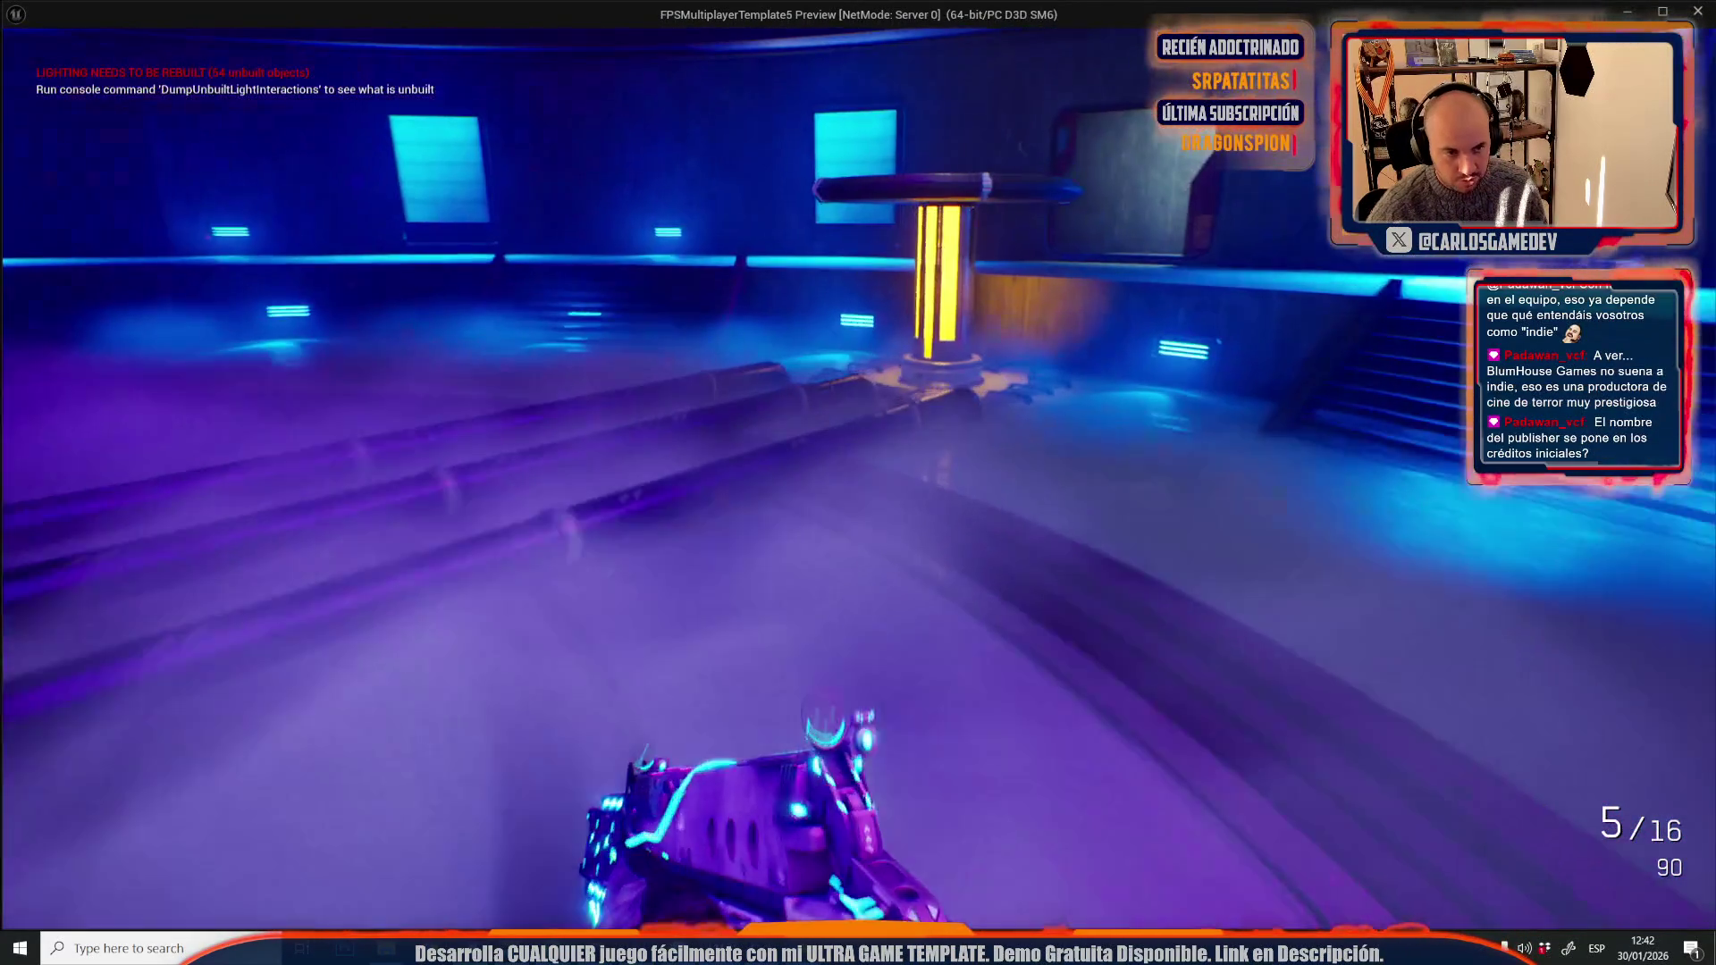
key(w)
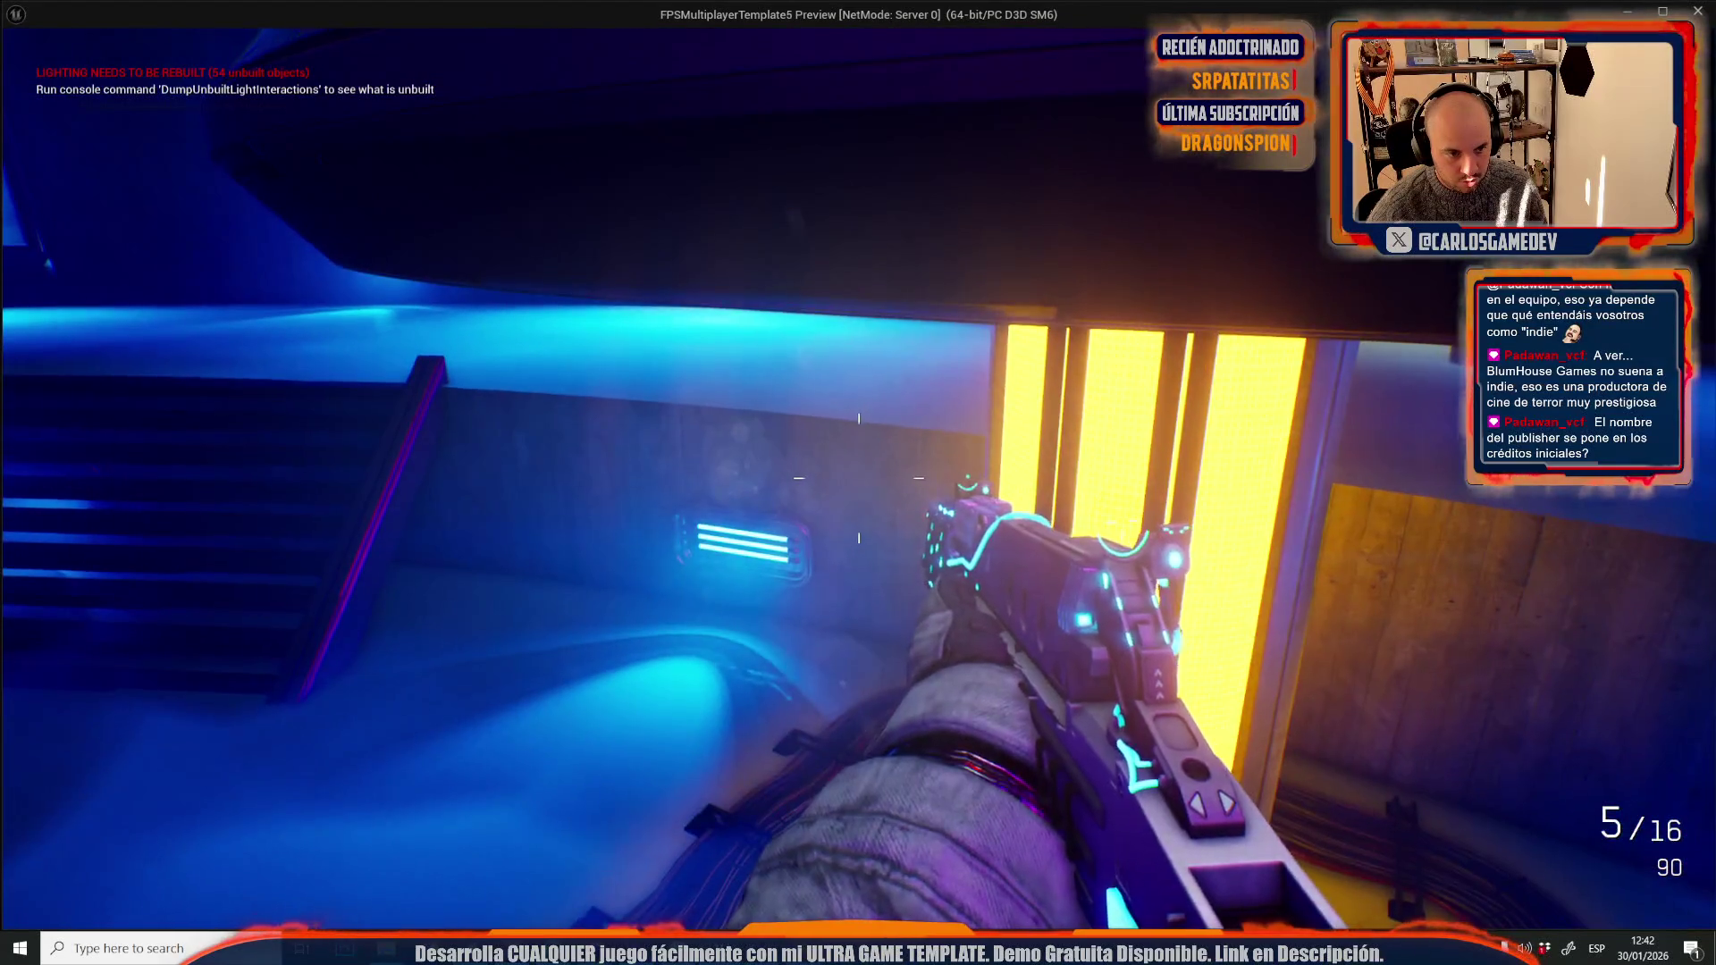
key(w)
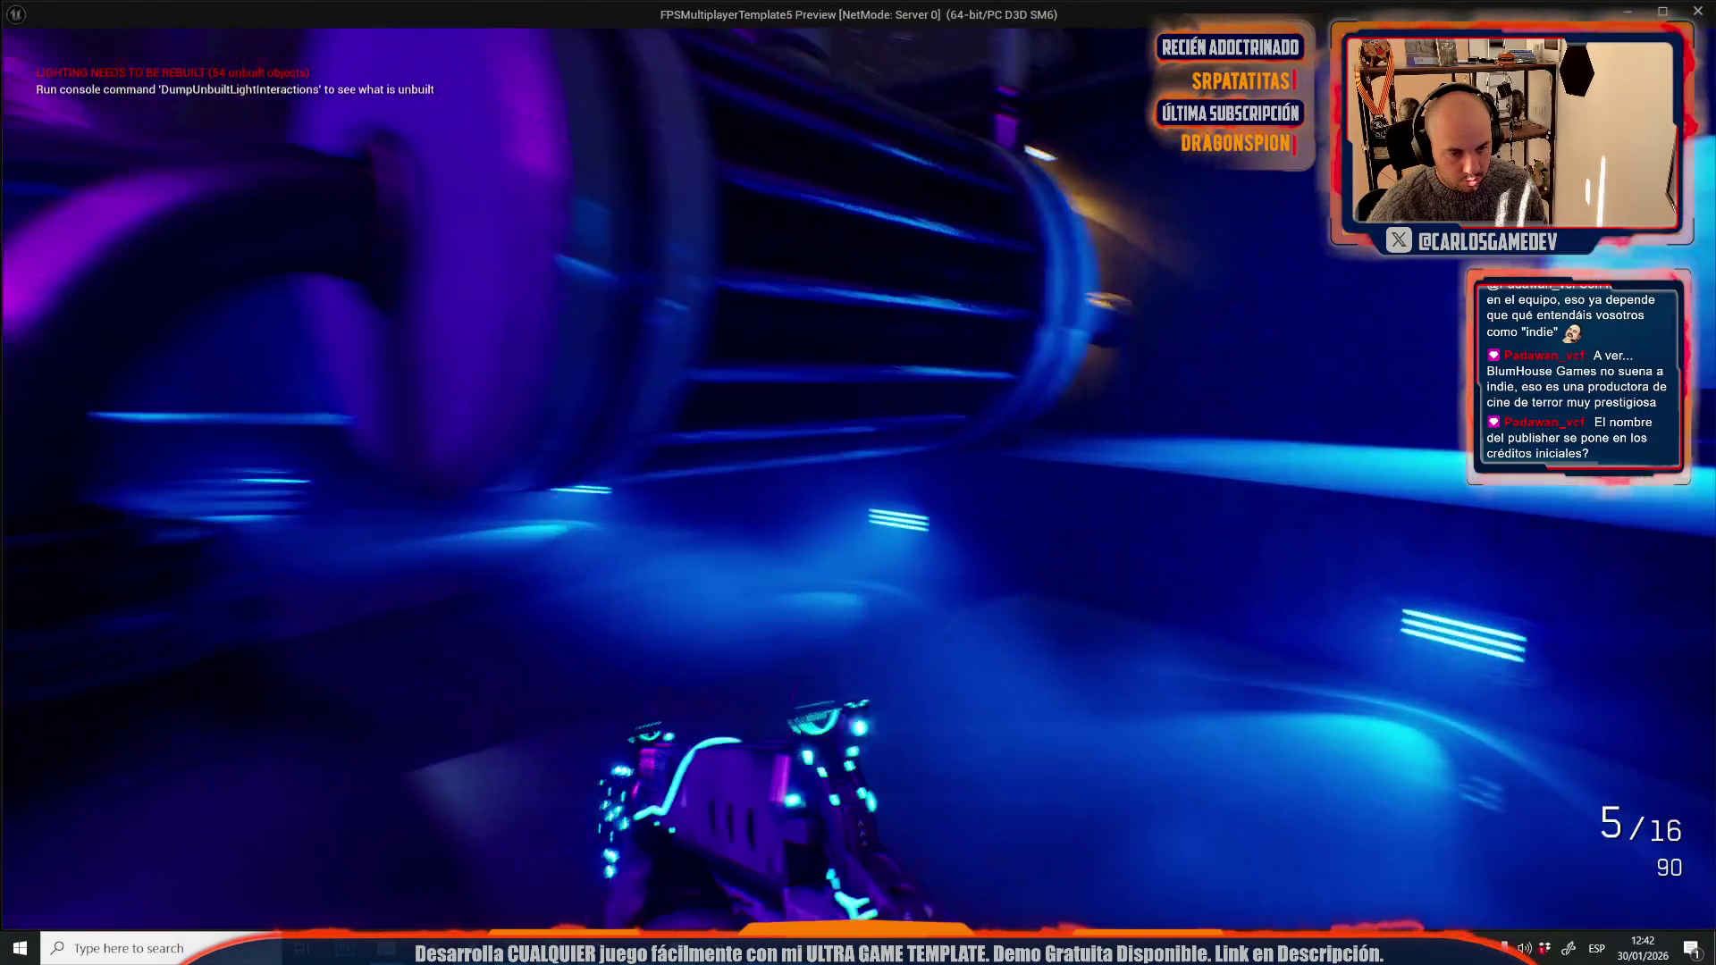
key(w)
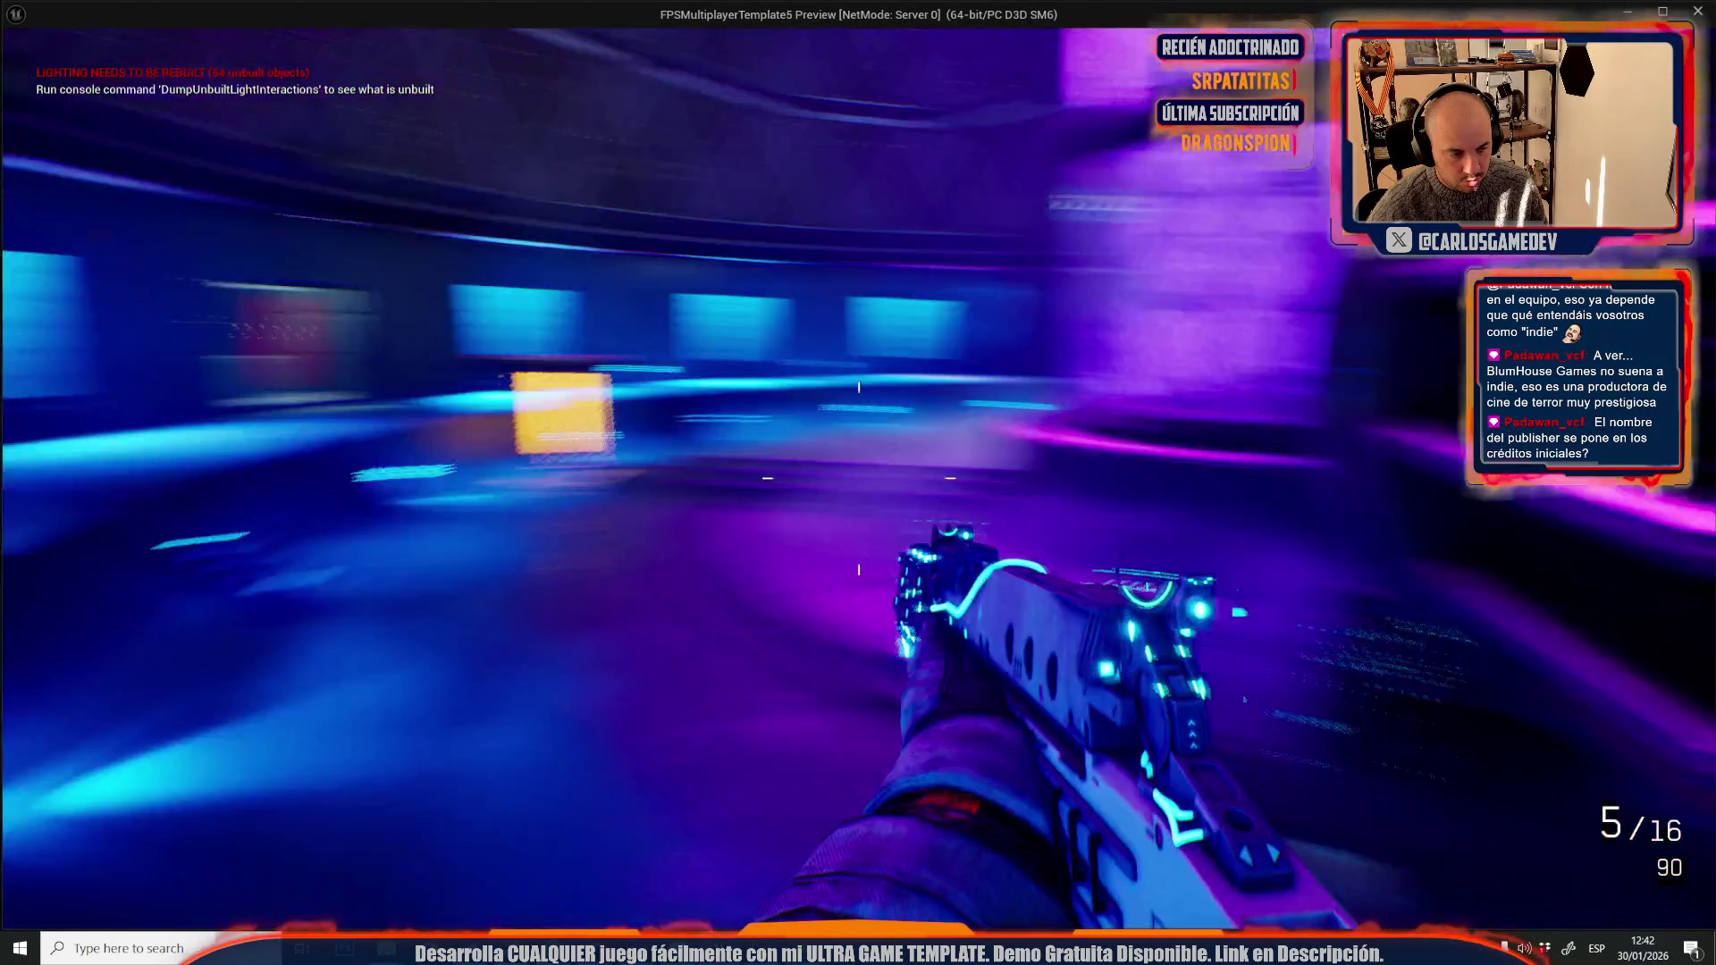
key(w)
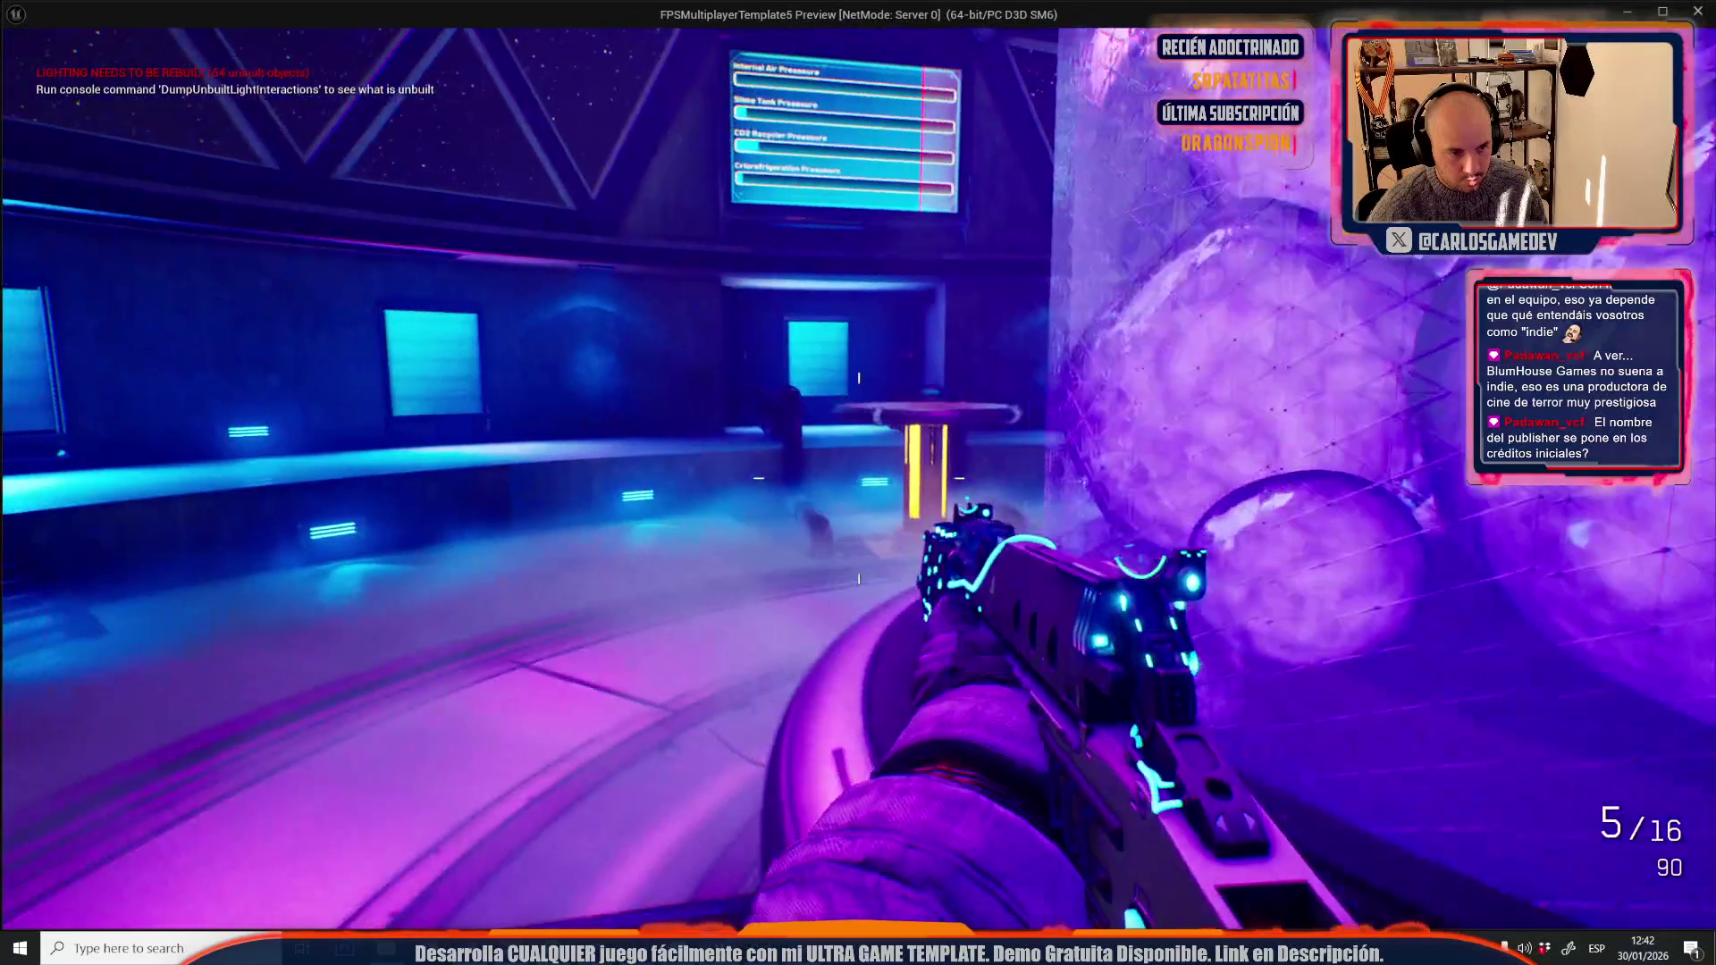
key(Escape)
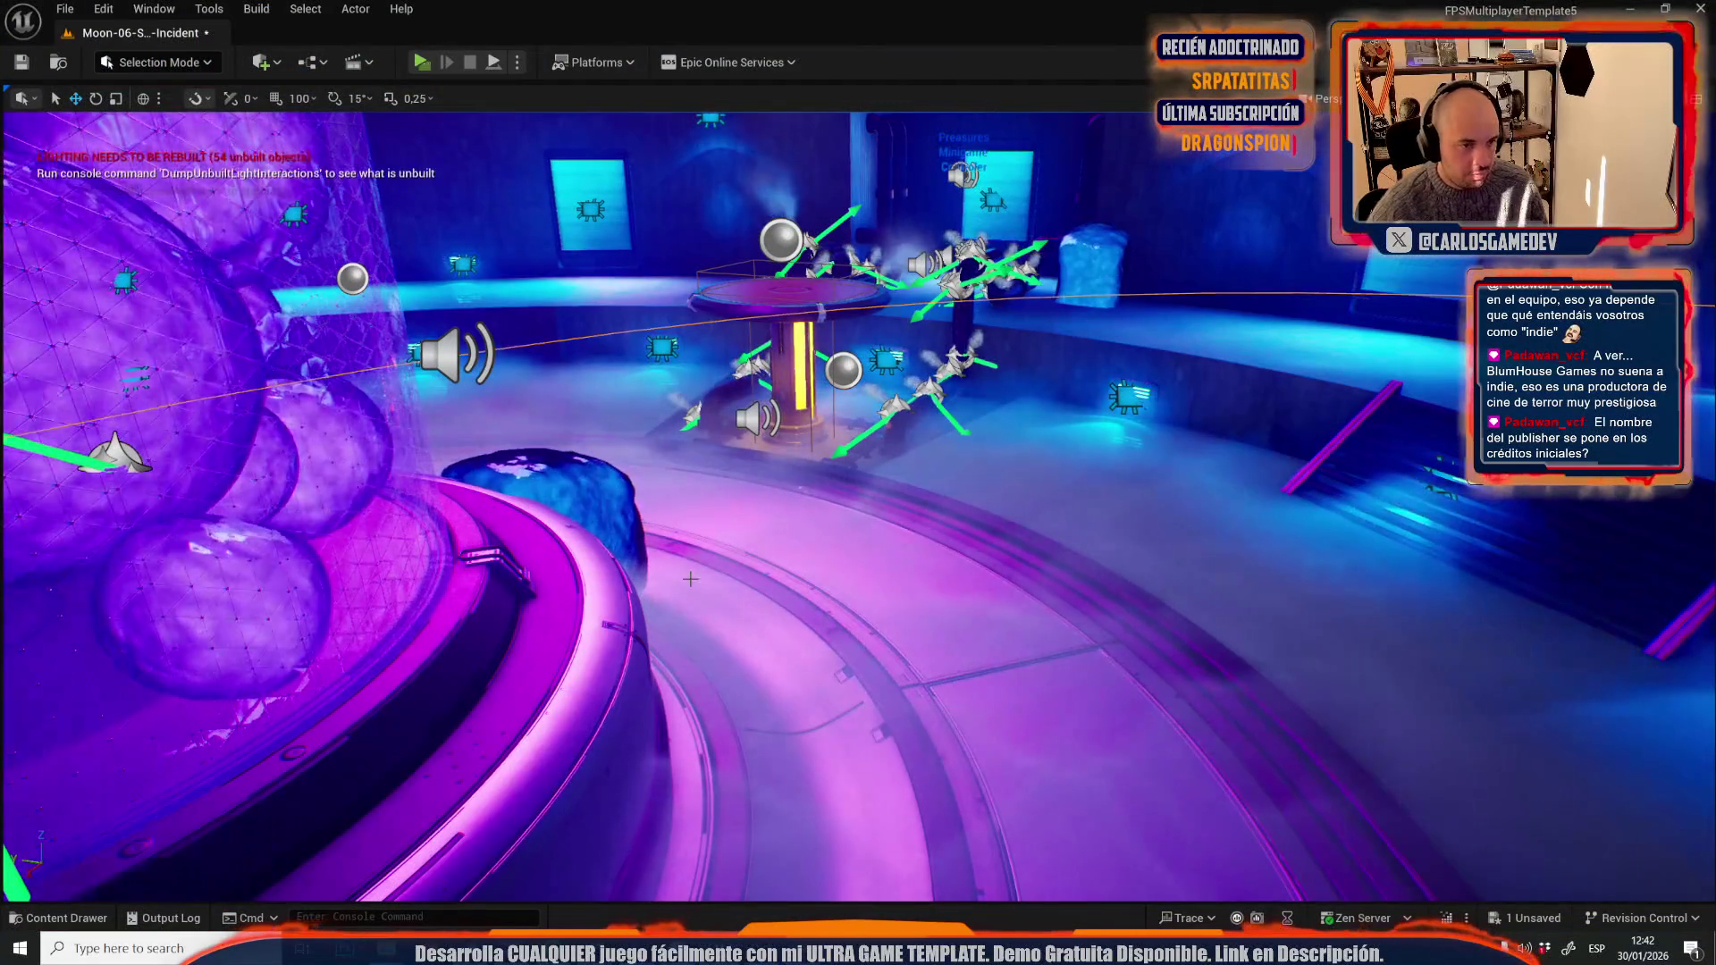
- Move the sound emitter into the centre of the purple sphere tank
key(s)
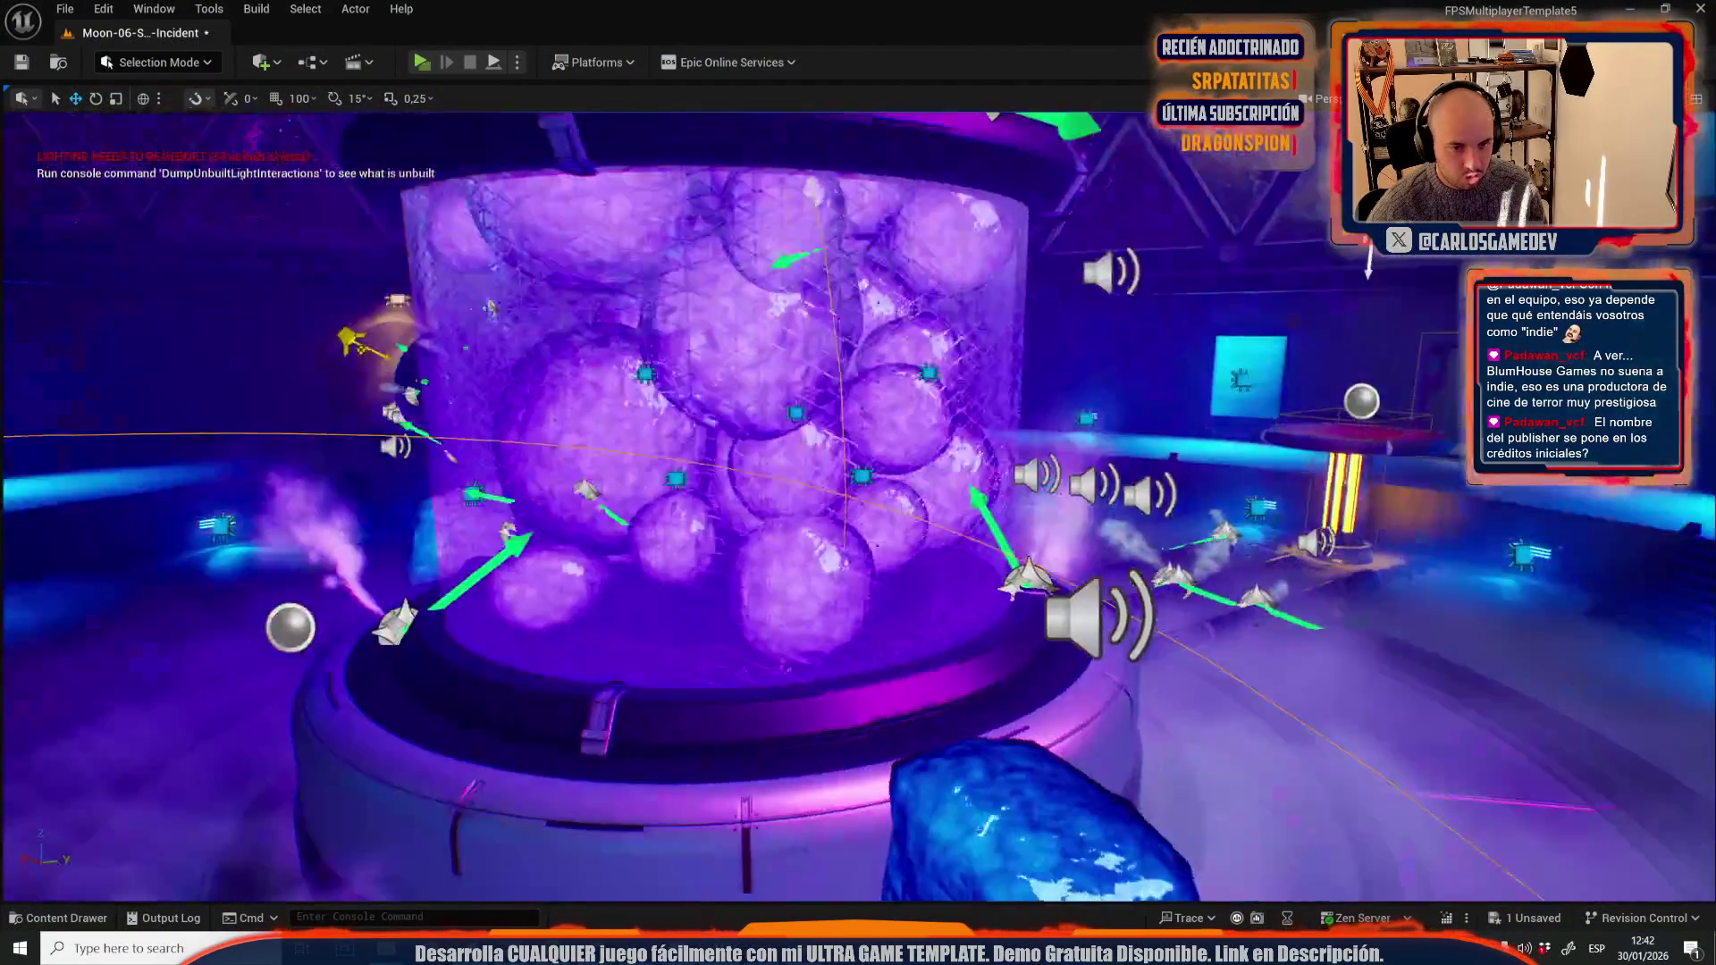
key(d)
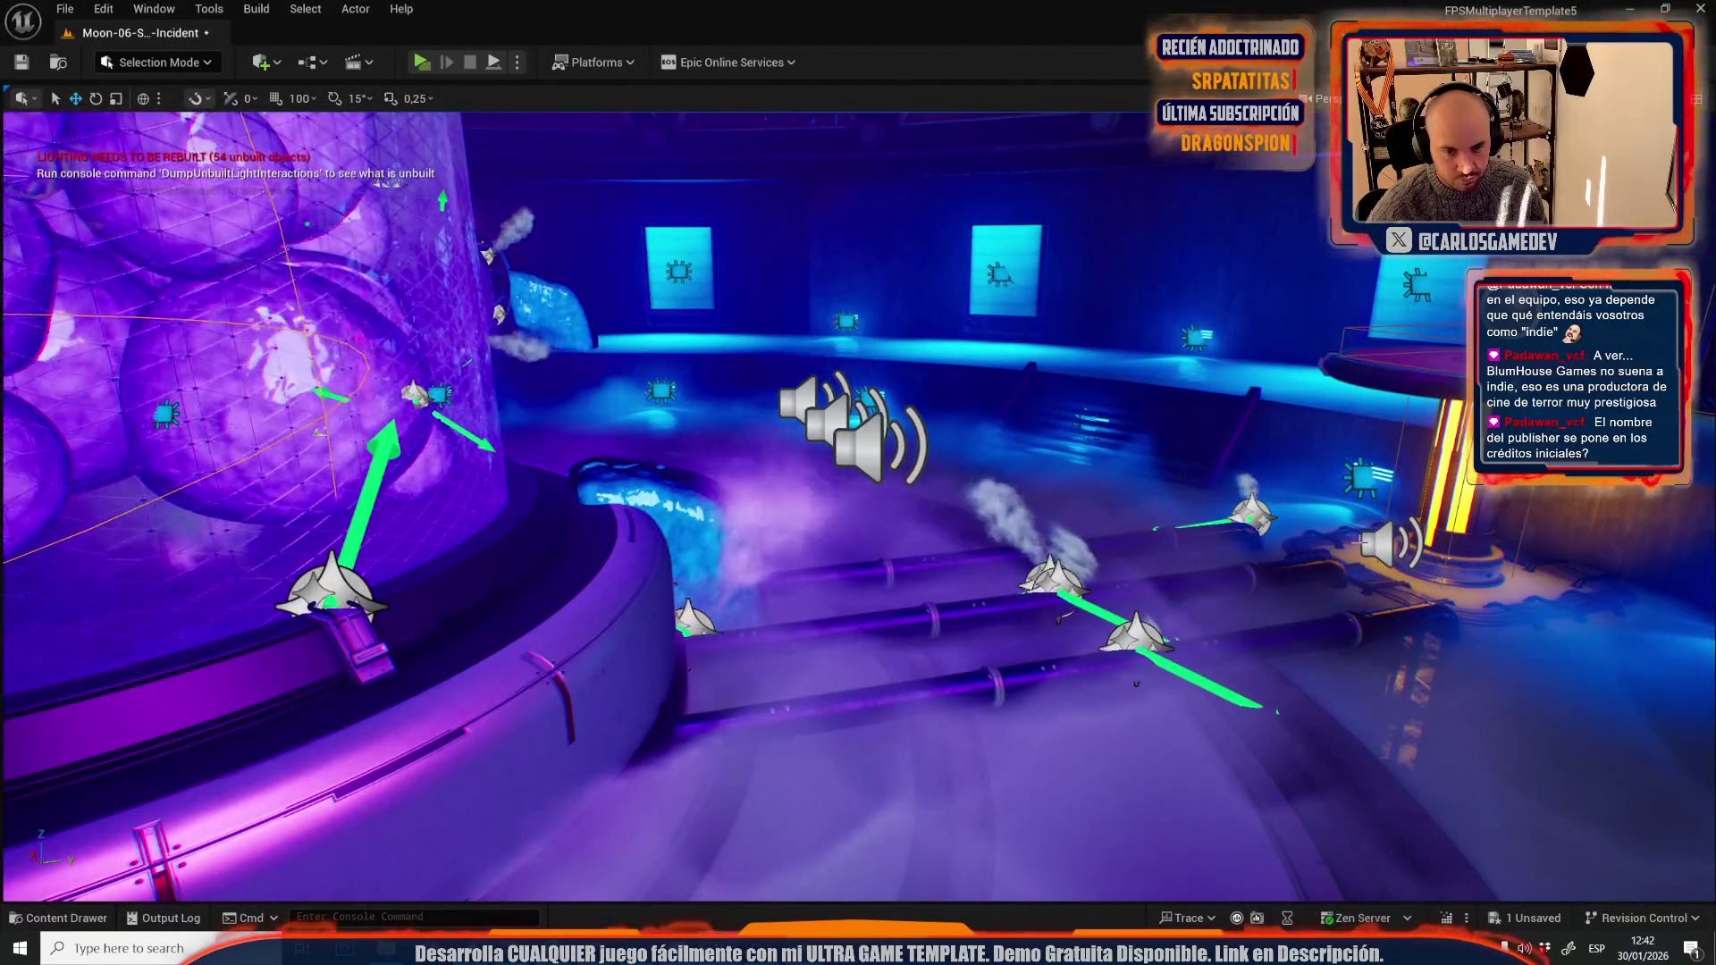
key(a)
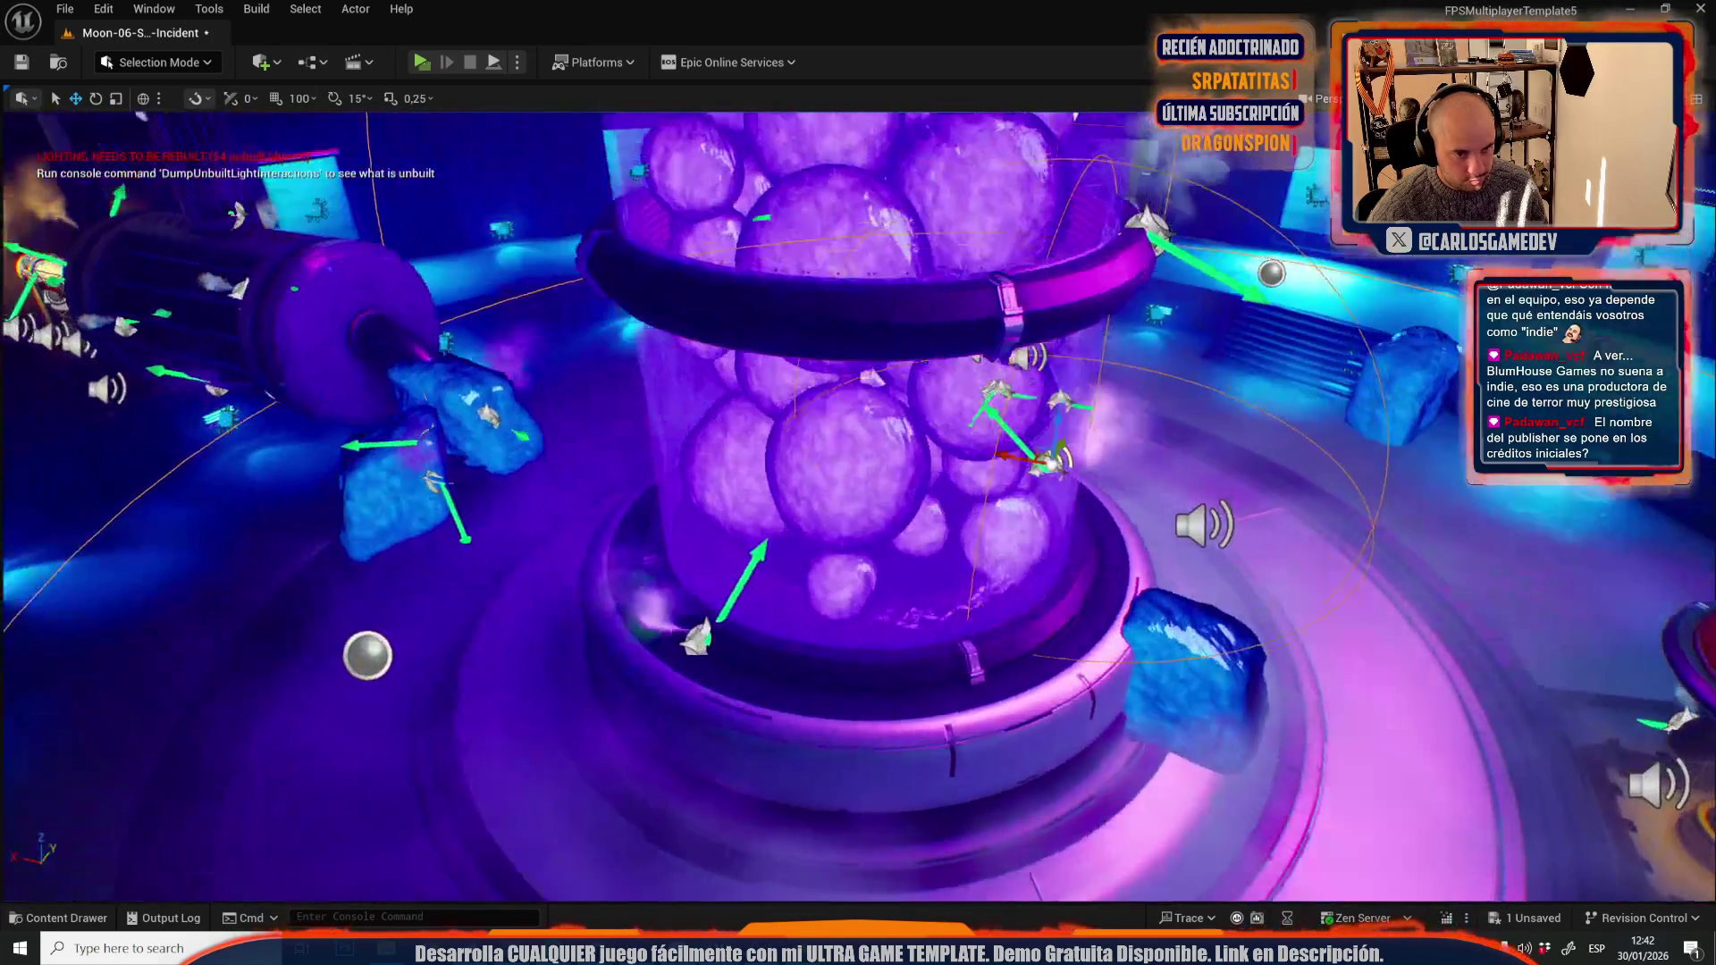
key(w)
drag(1028, 479, 849, 559)
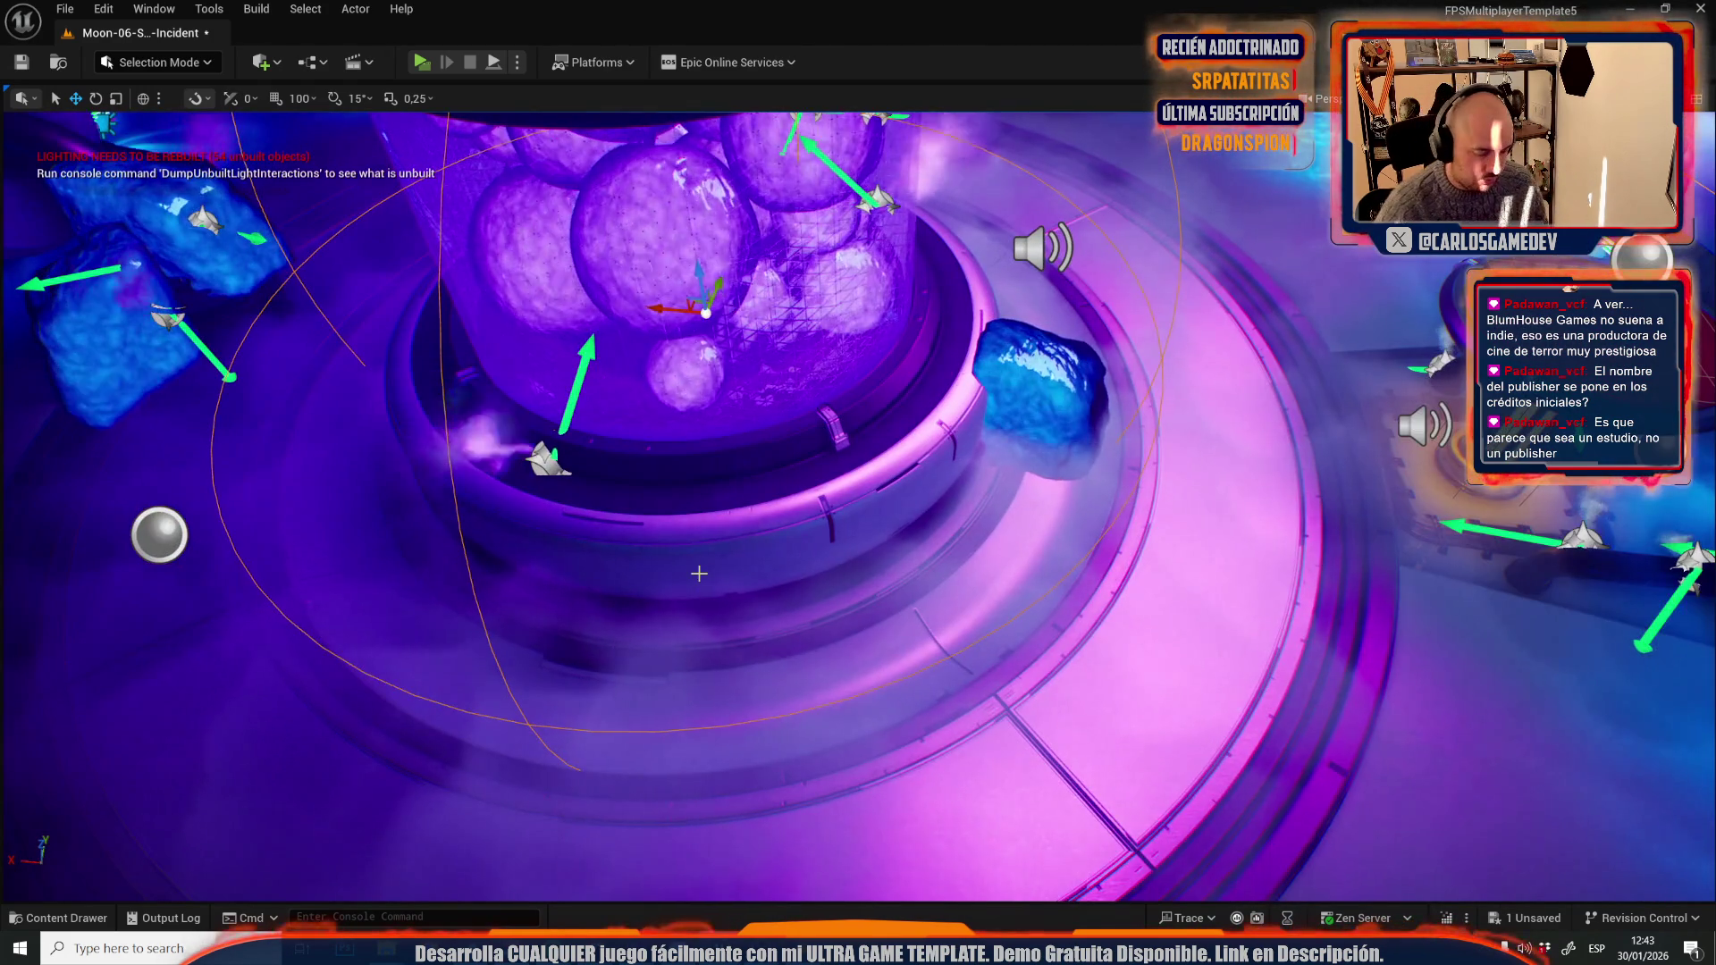
- Play-test around the tank and pipe column, then stop
key(alt+p)
key(s)
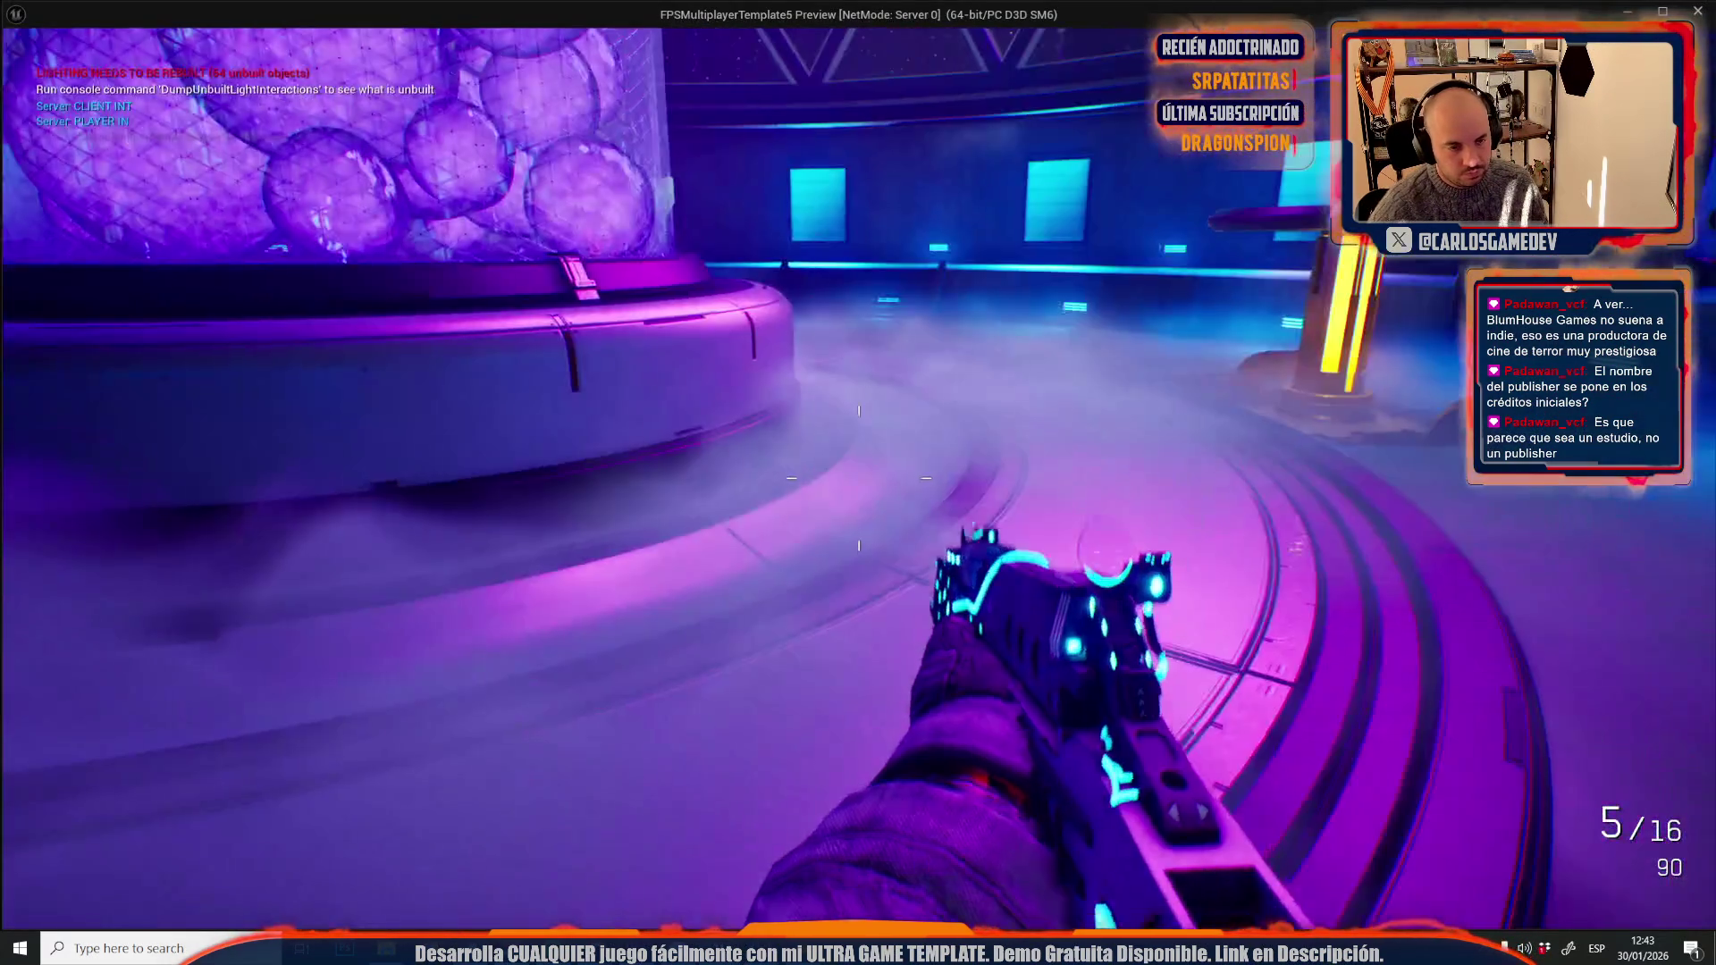
key(a)
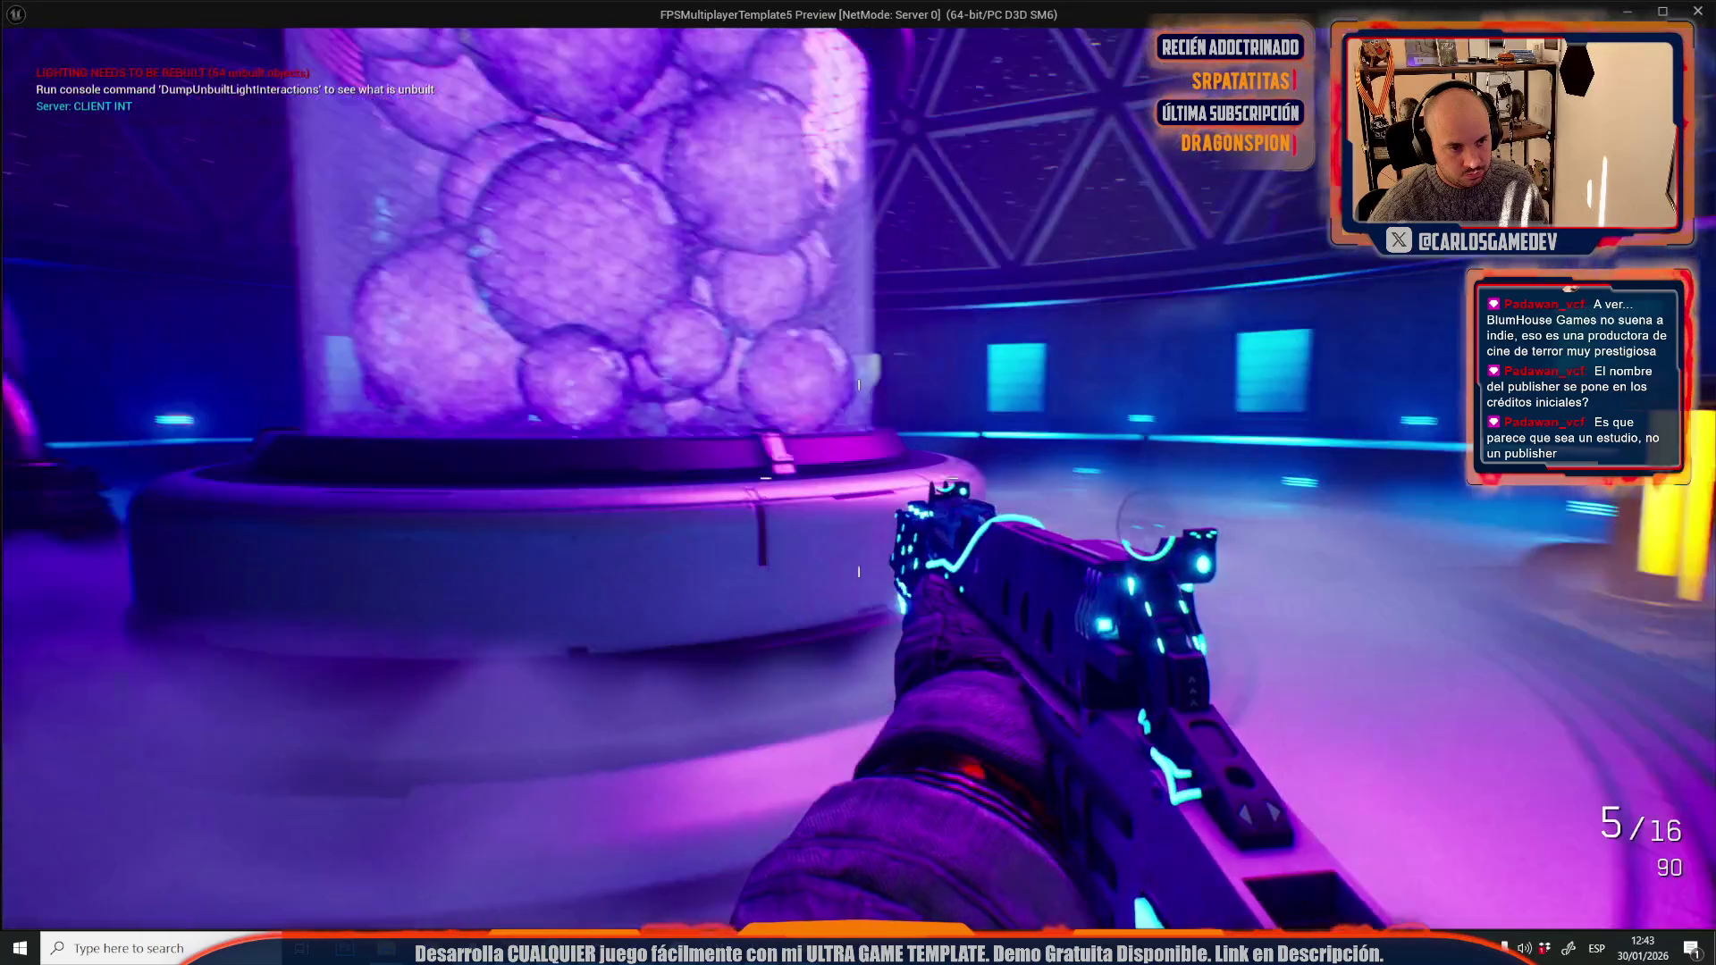
key(w)
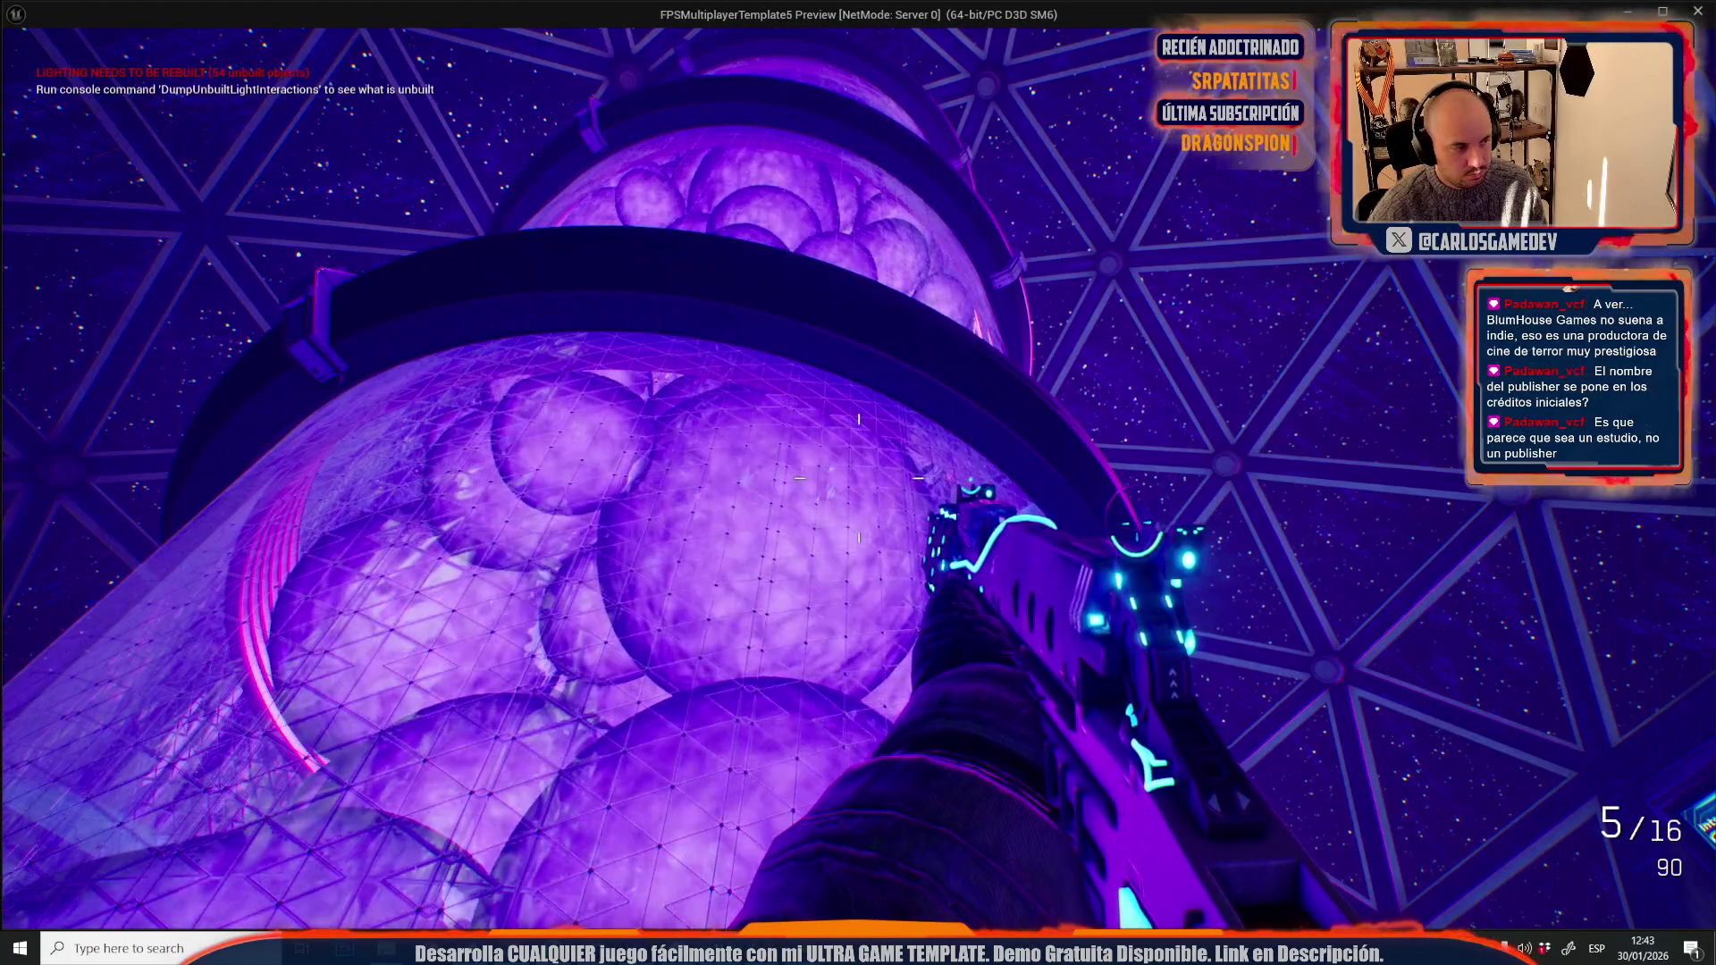
key(Escape)
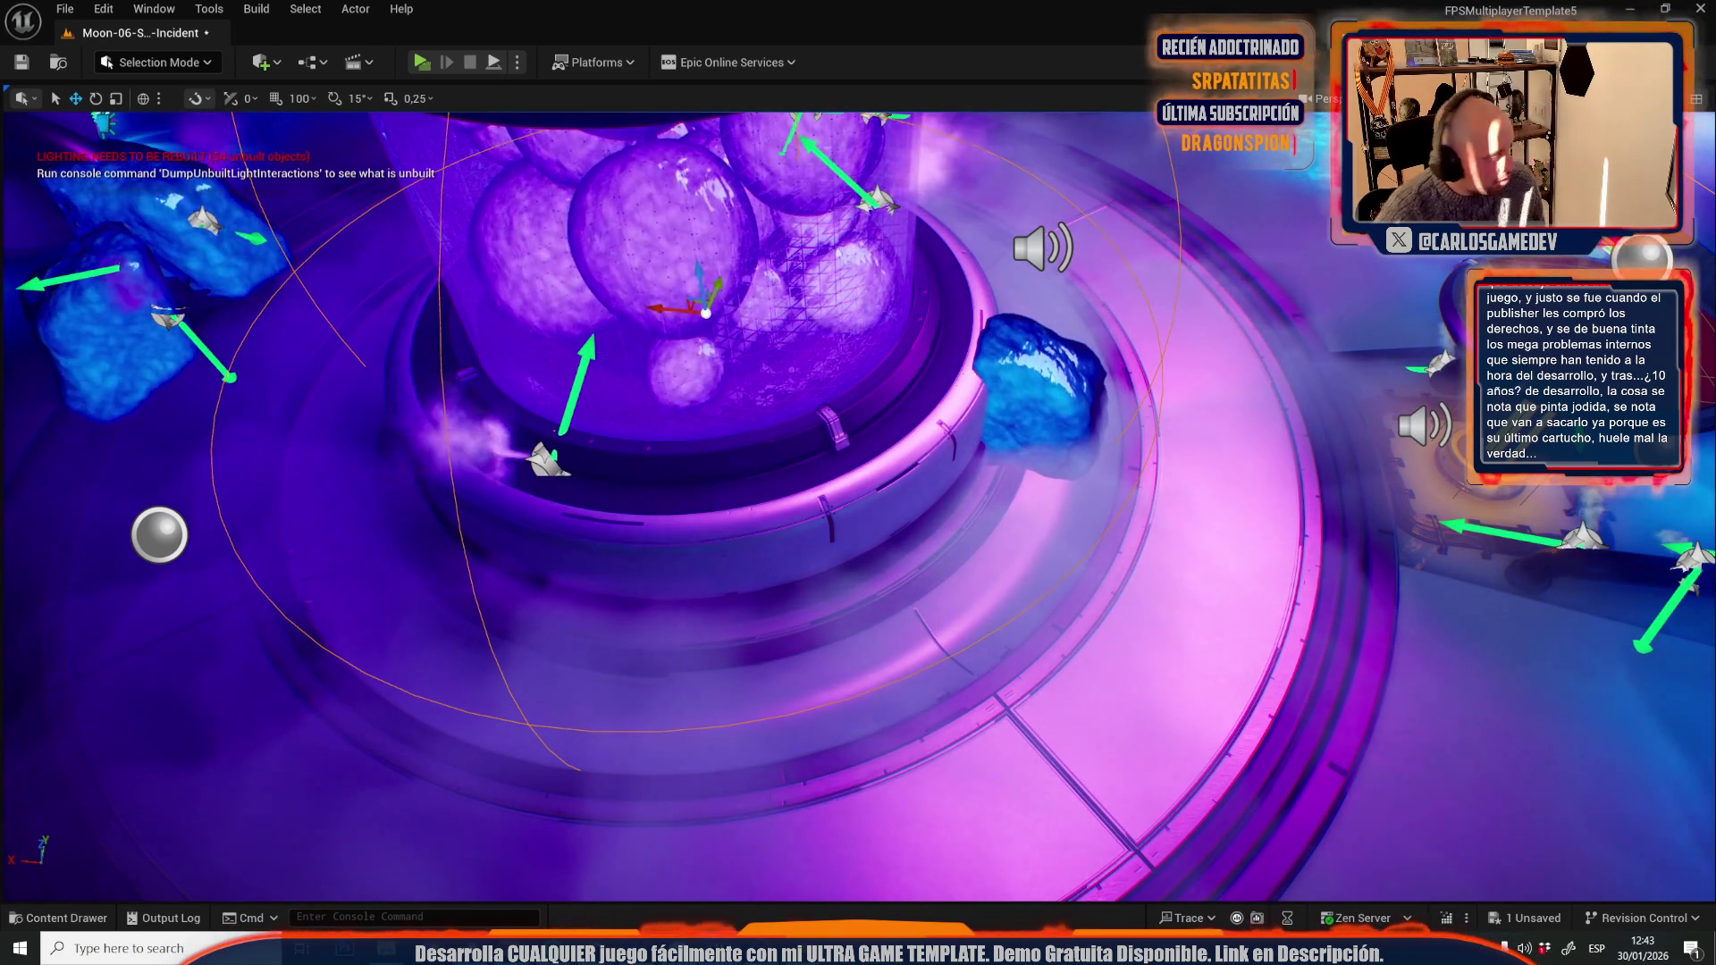
- Save the Moon Incident level with Ctrl+S
drag(1160, 301, 577, 390)
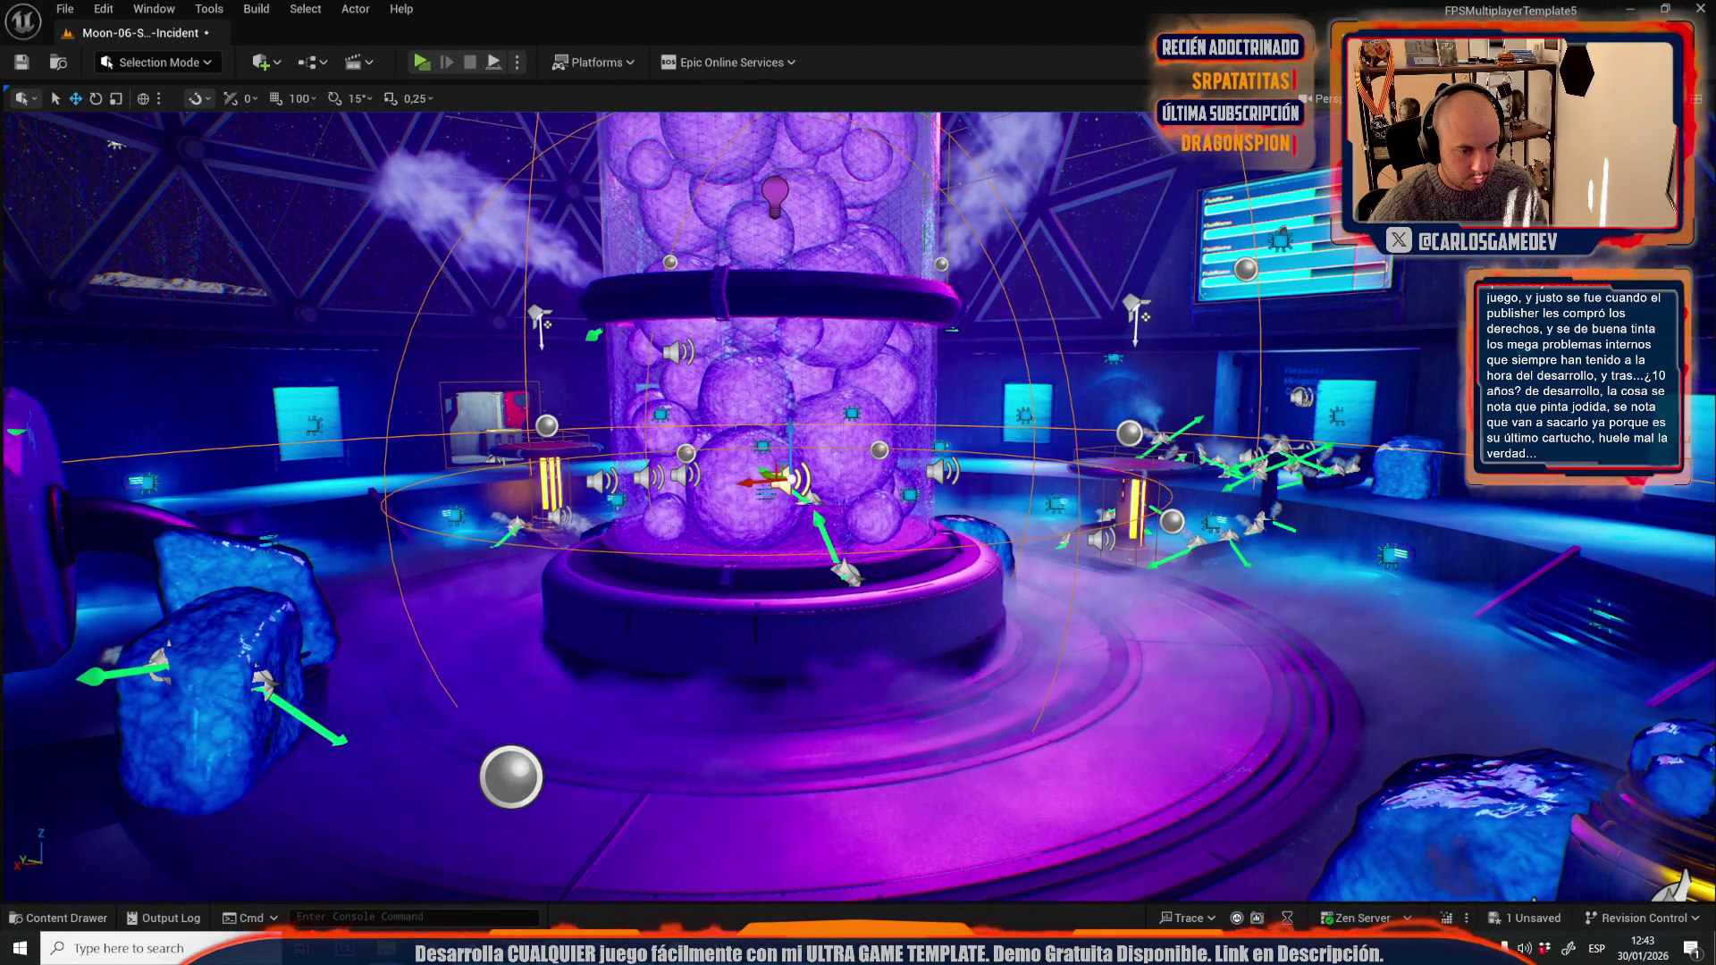
drag(543, 651, 849, 640)
key(ctrl+s)
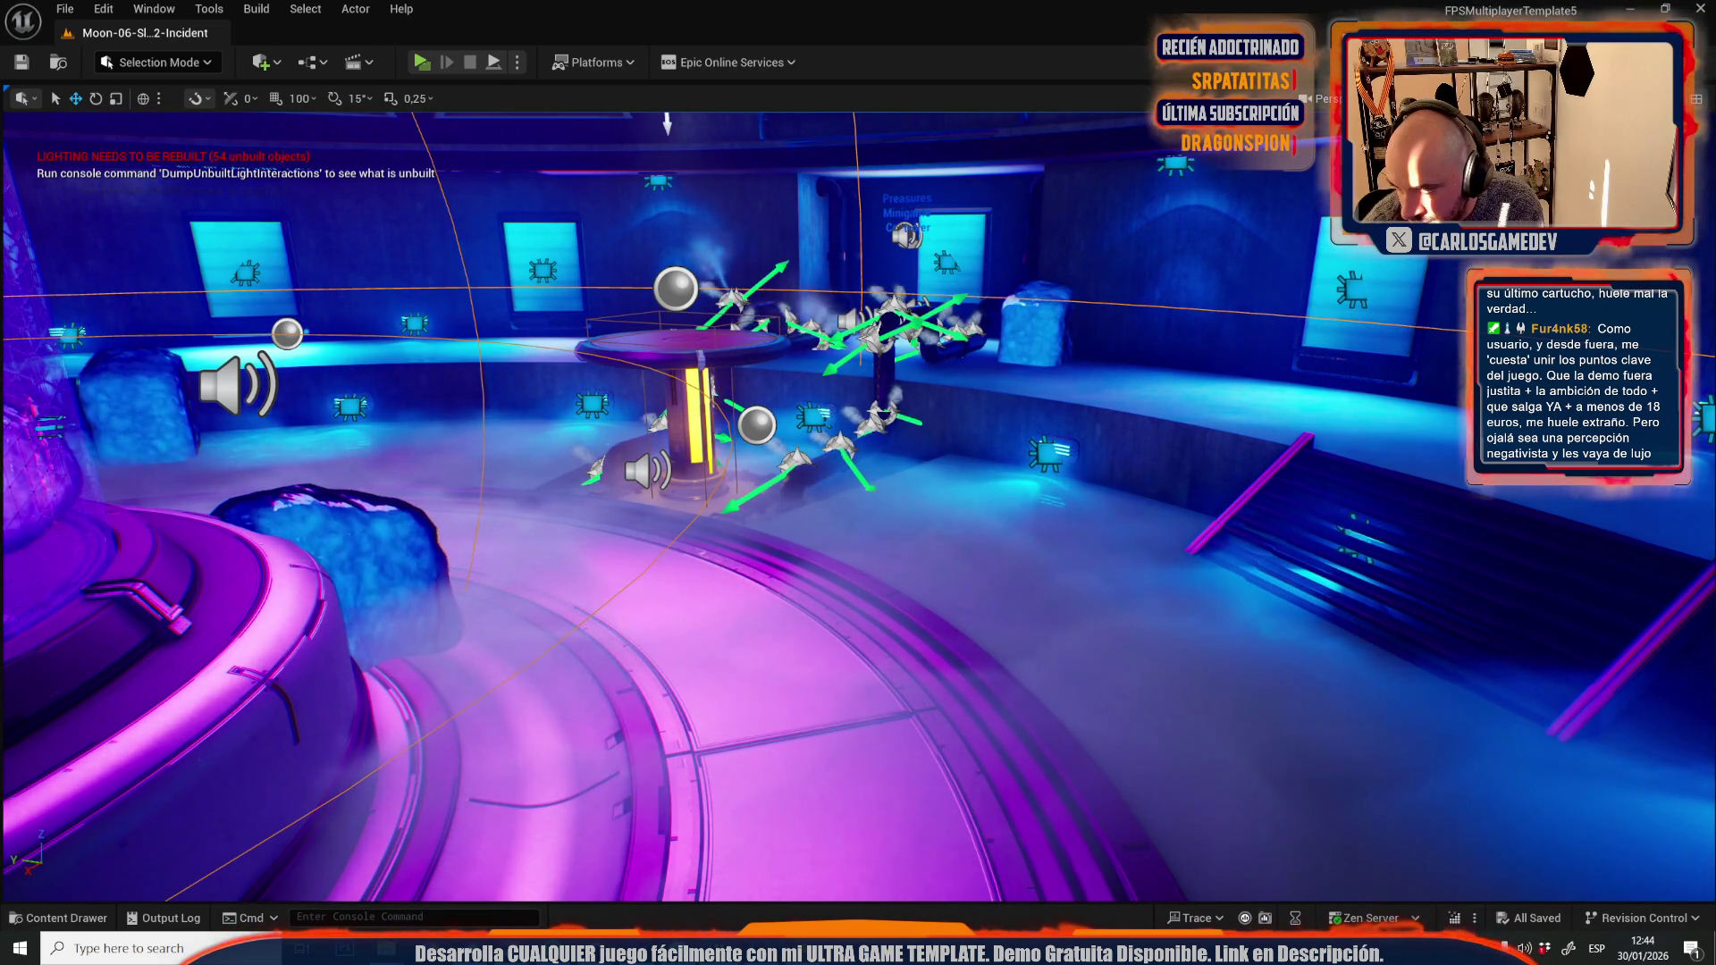
- Play-test walking toward the pipe machine and yellow pillar, then stop
drag(858, 500, 858, 501)
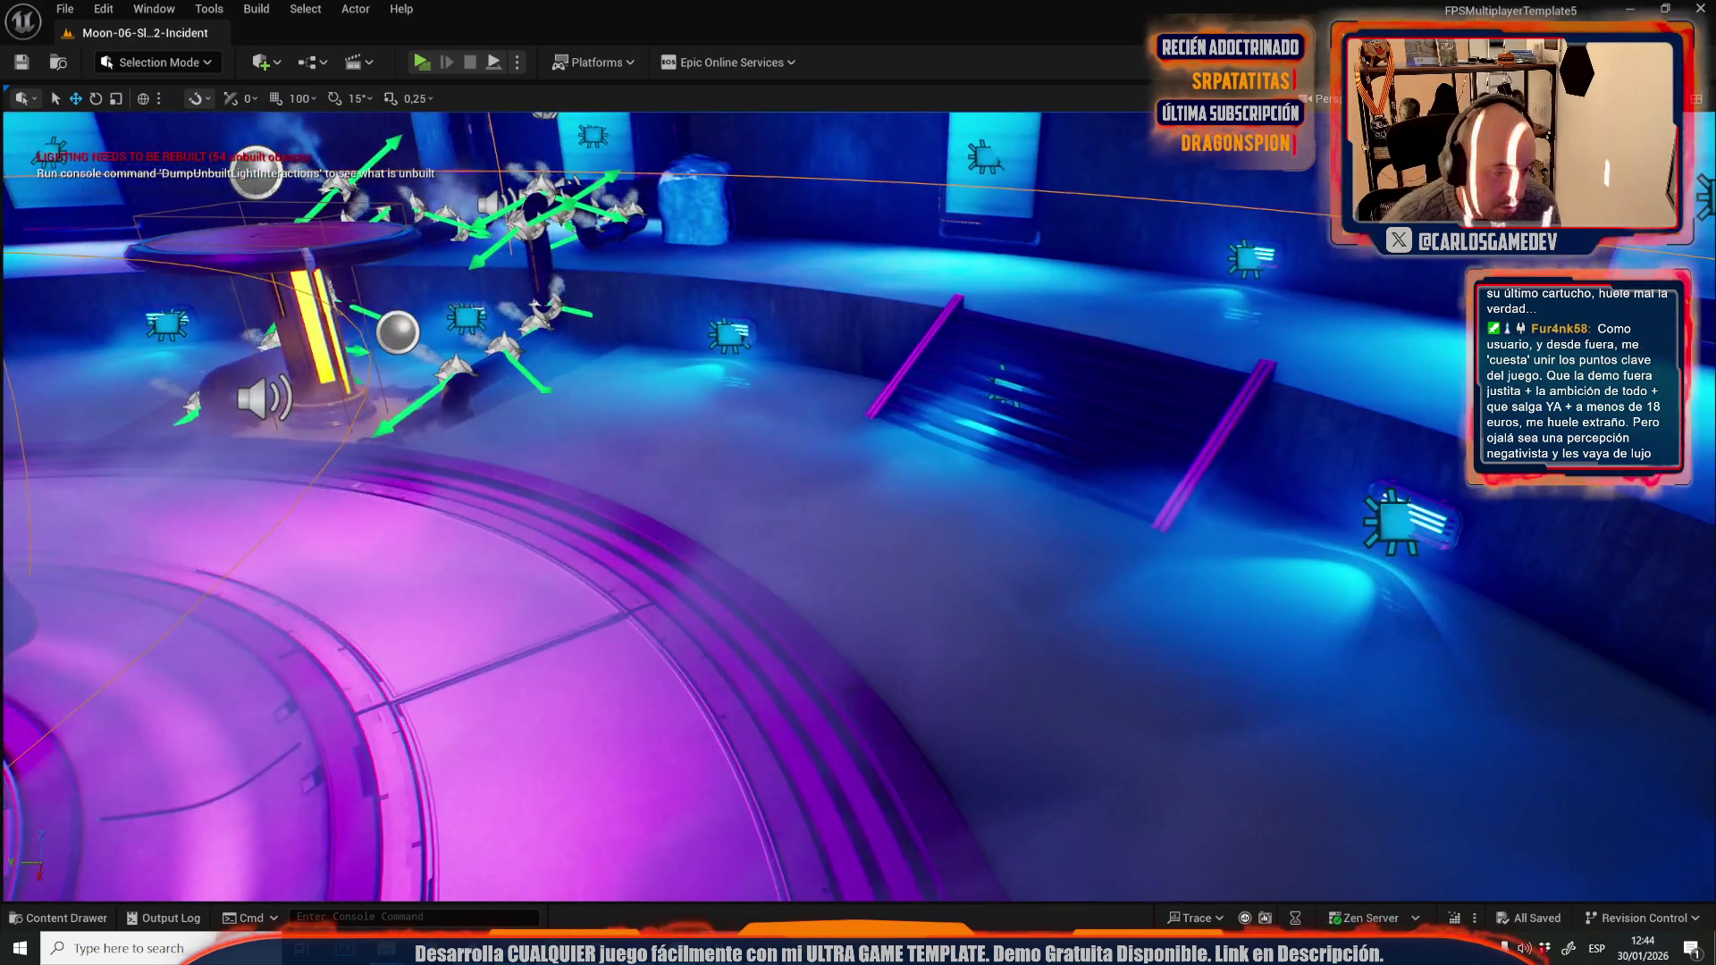
key(alt+p)
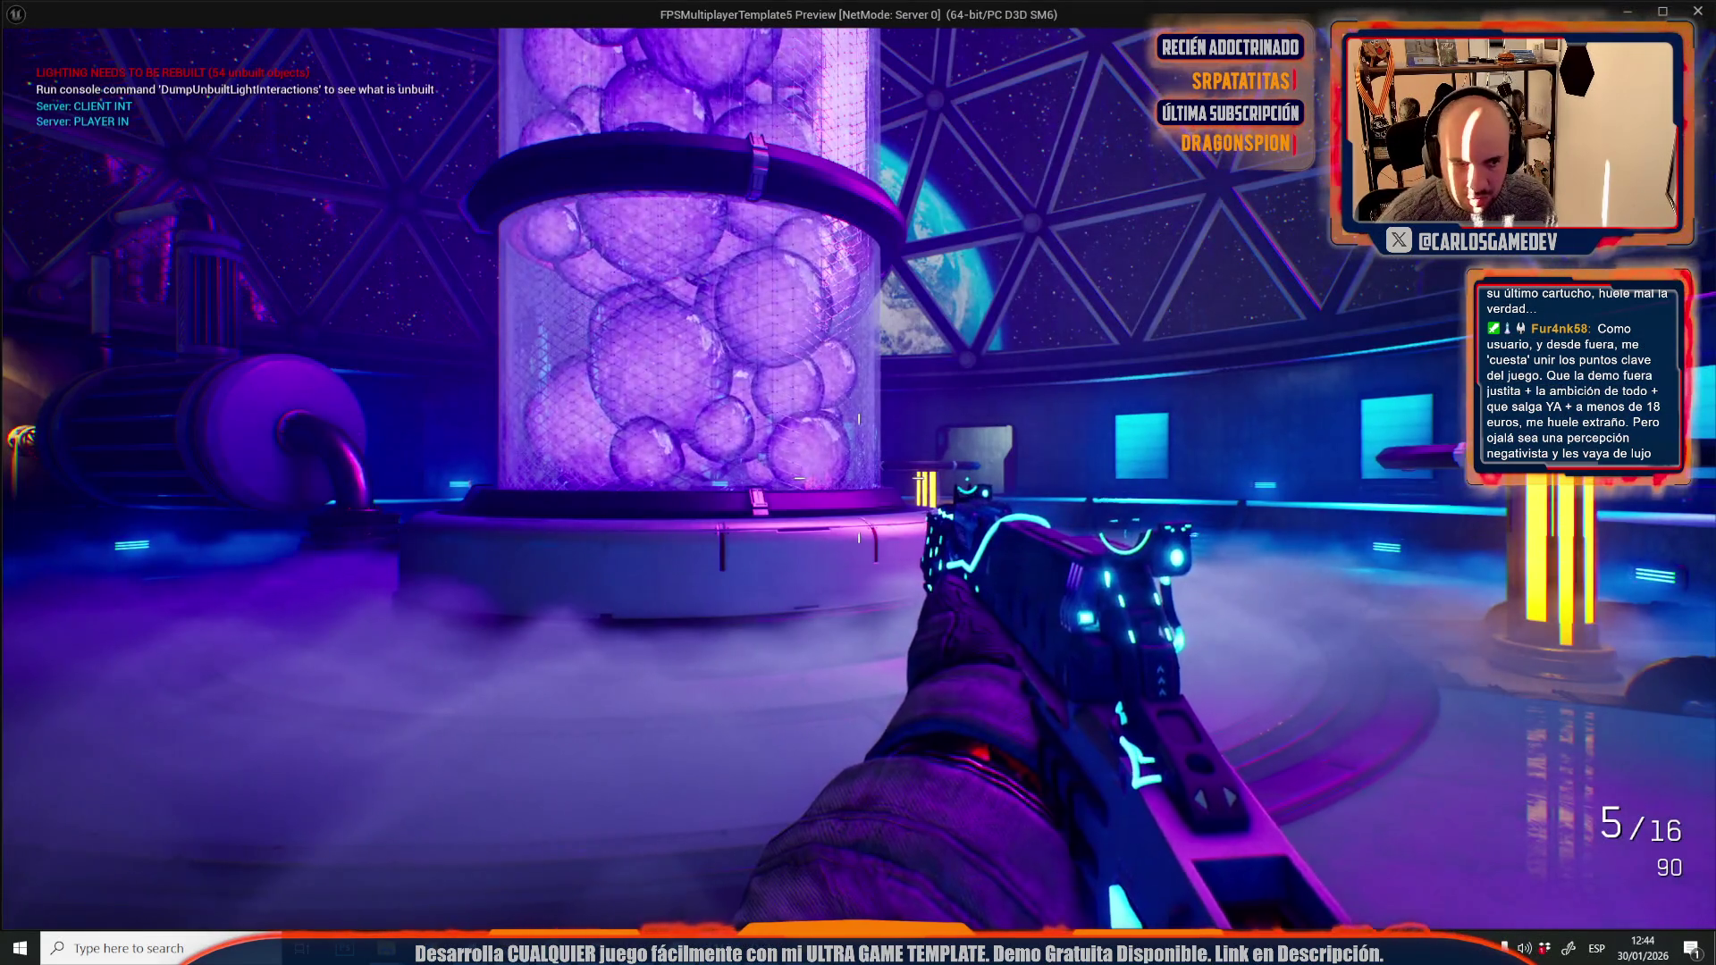
key(w)
key(w)
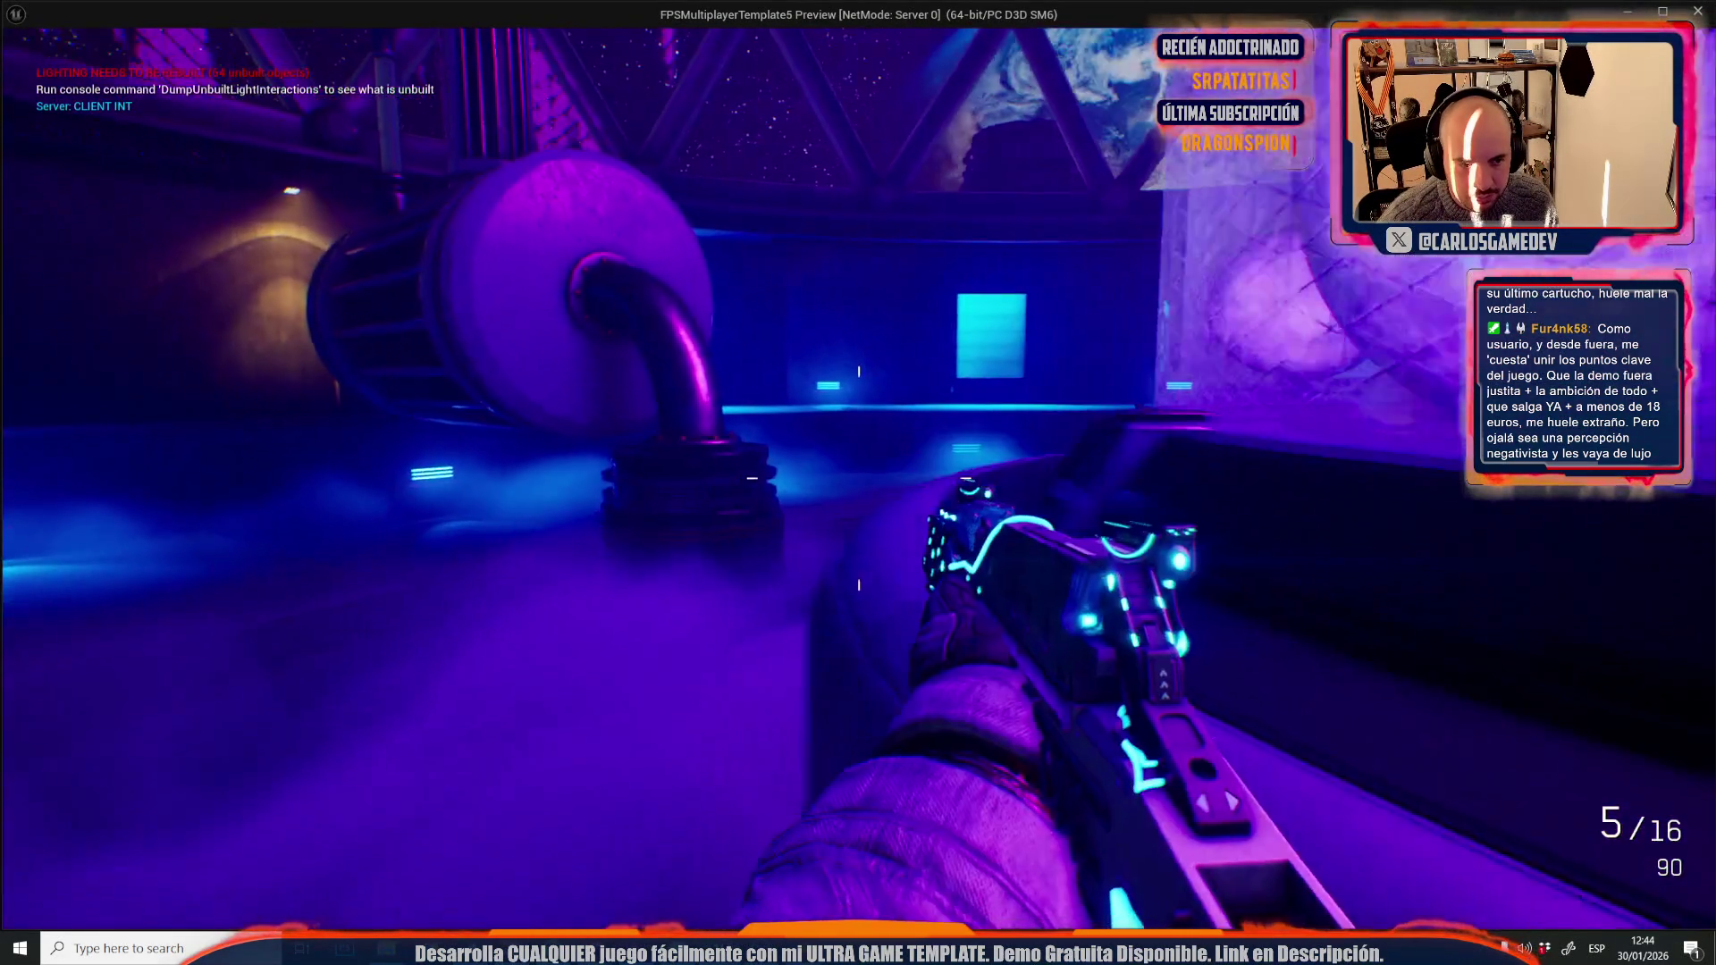
key(w)
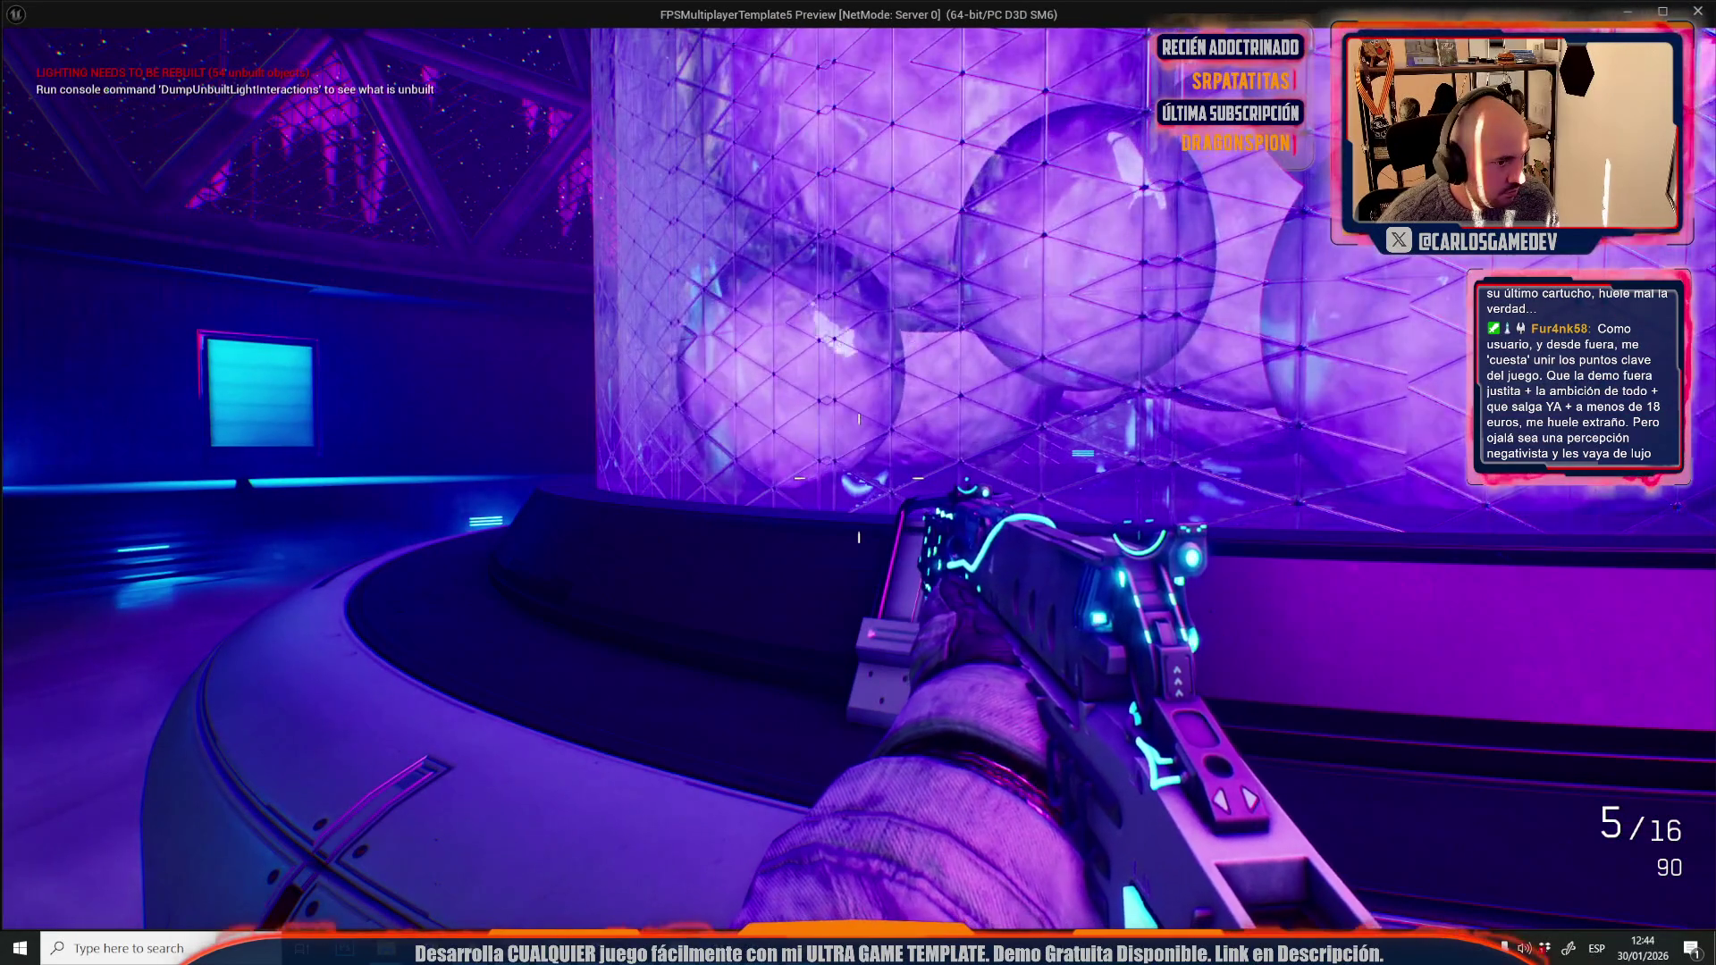
key(Escape)
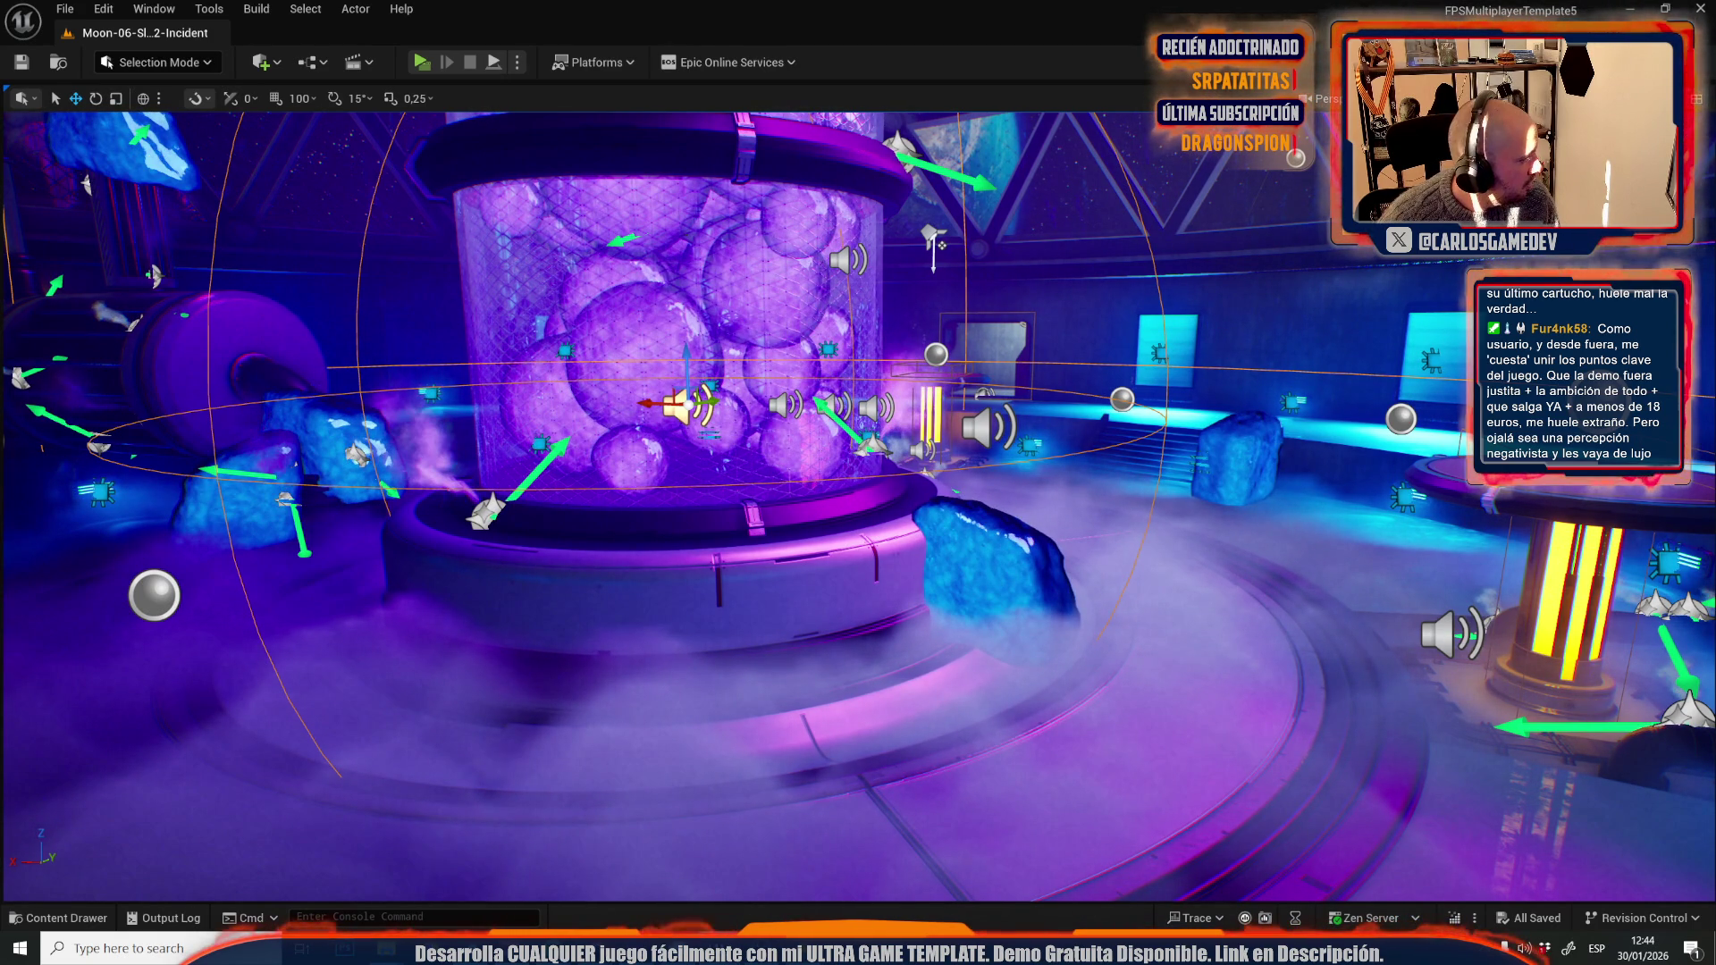
- Play-test twice more around the glass pillar and tube, stopping each time
key(alt+p)
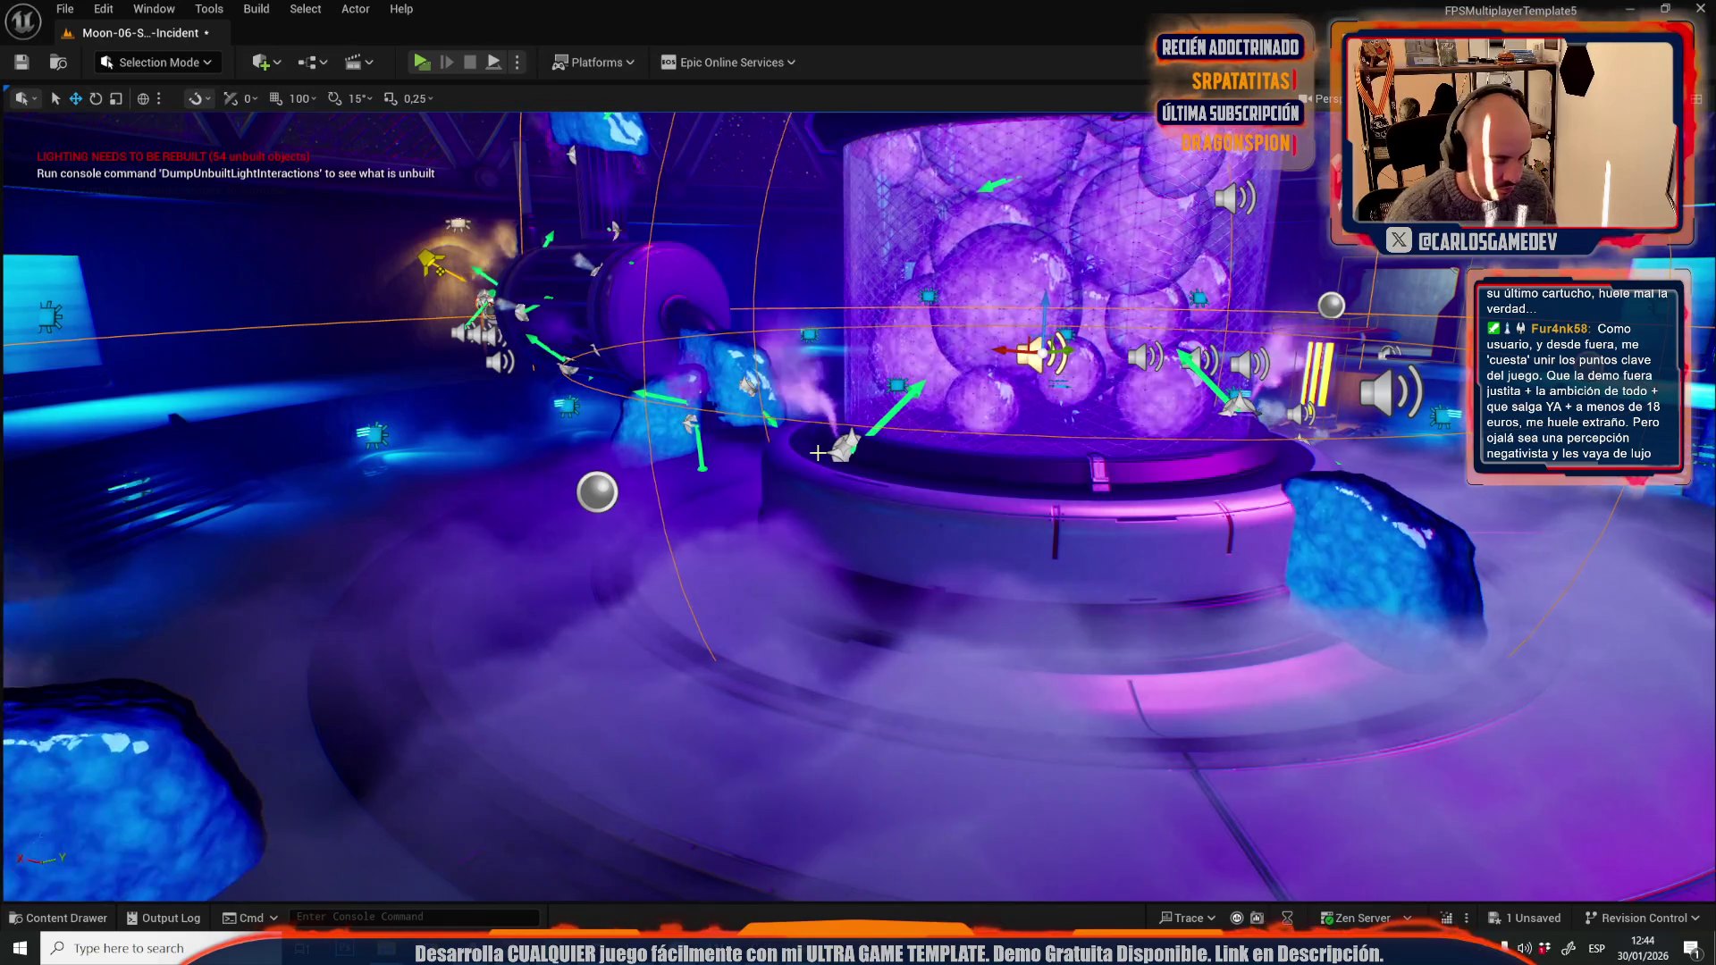
key(w)
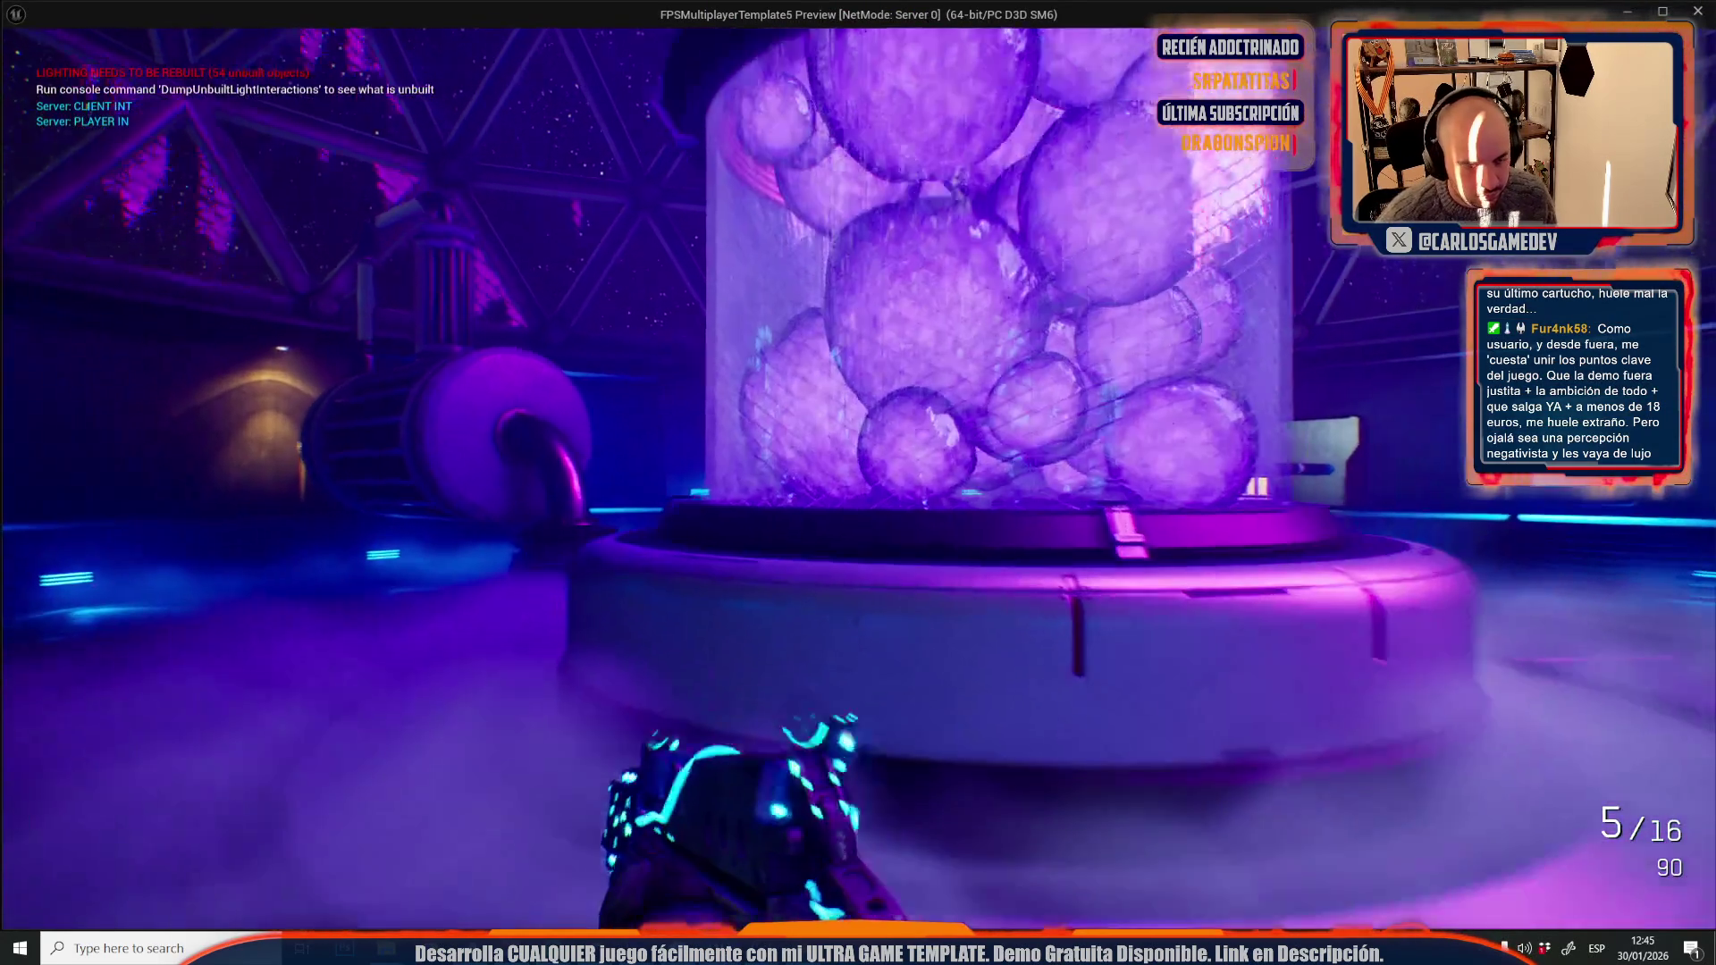
key(s)
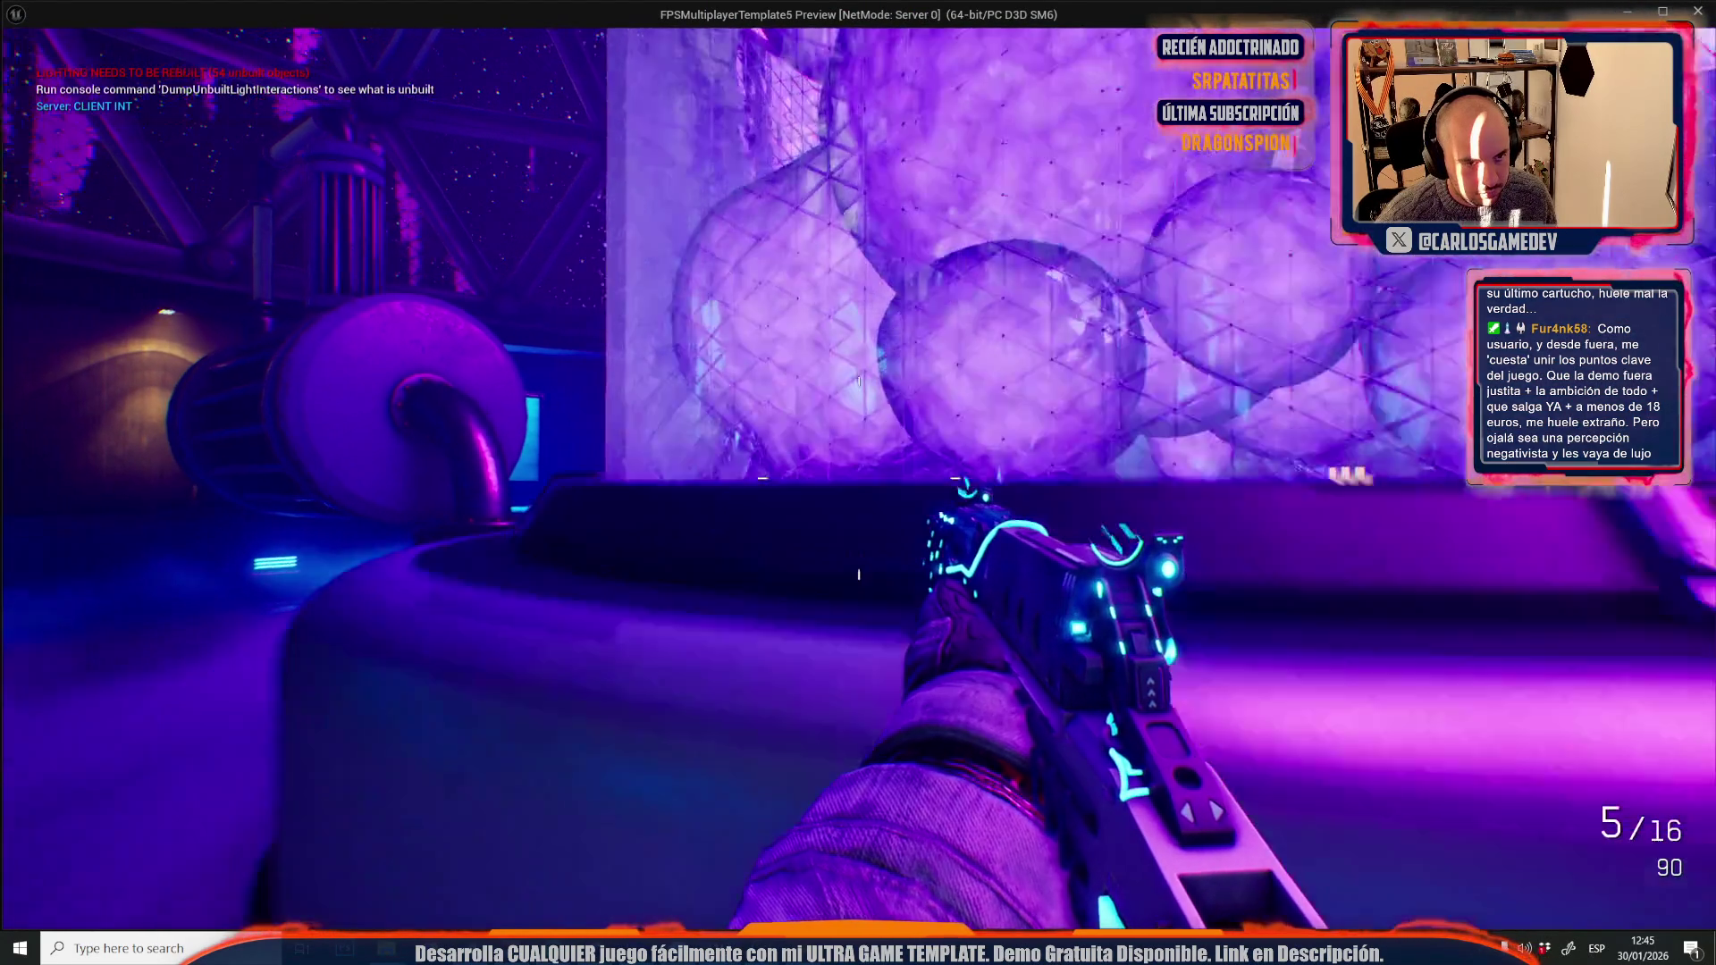
key(Escape)
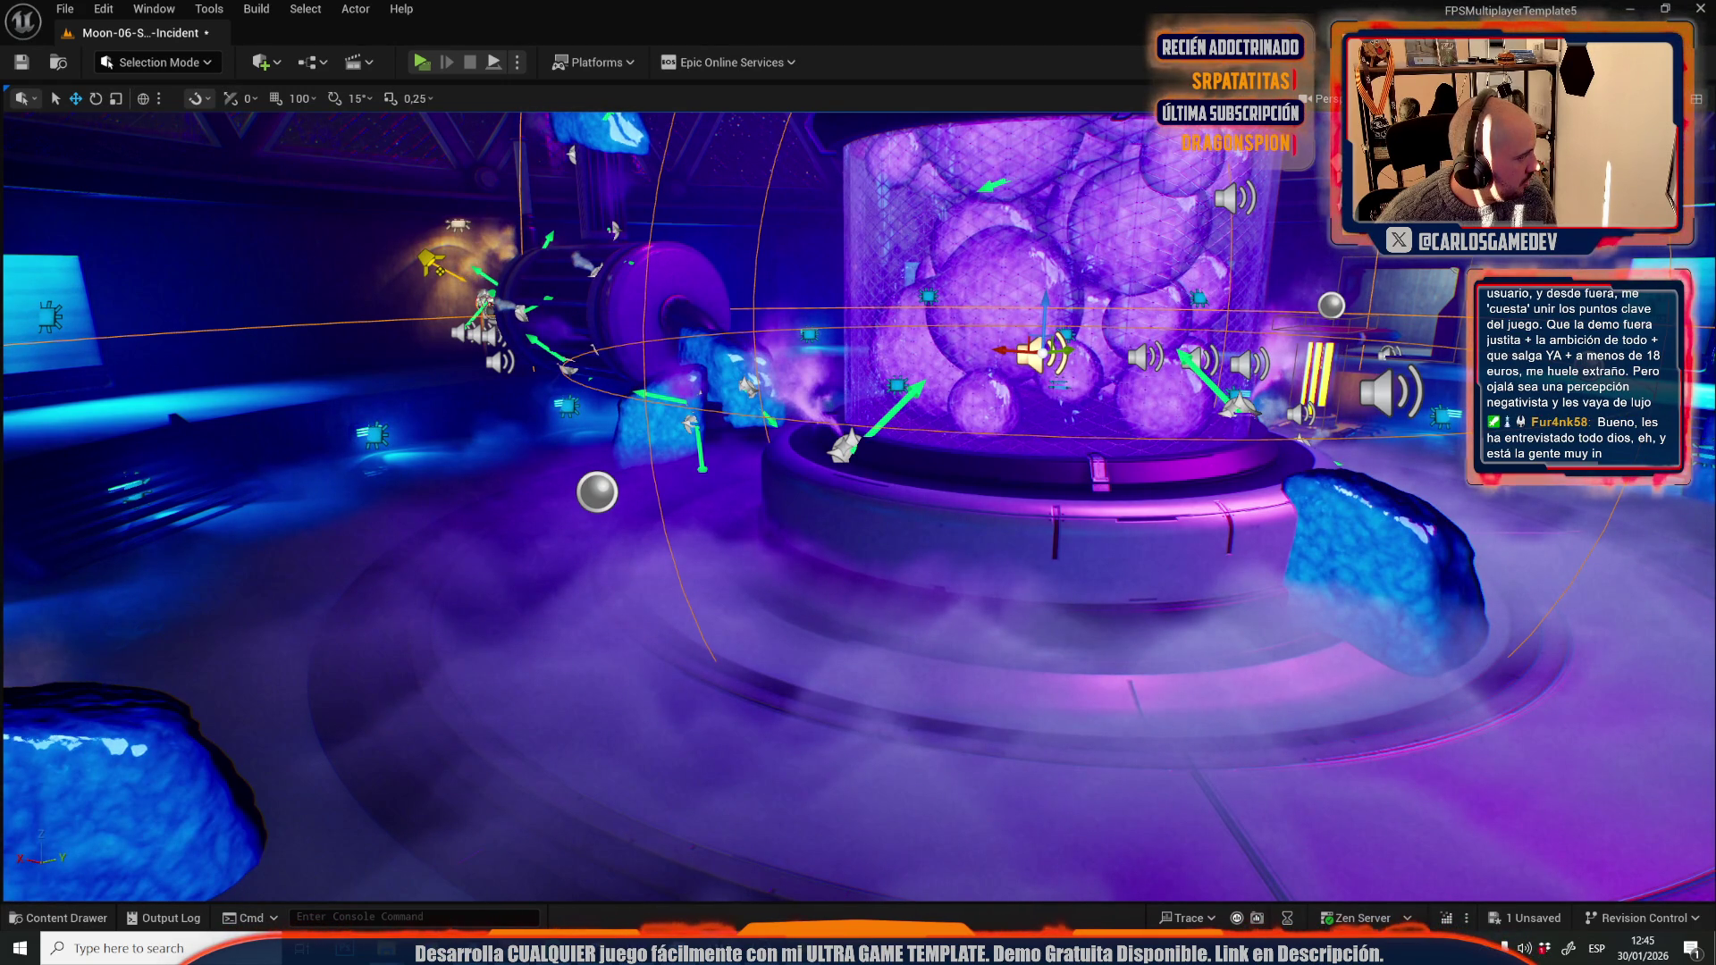
drag(804, 429, 845, 410)
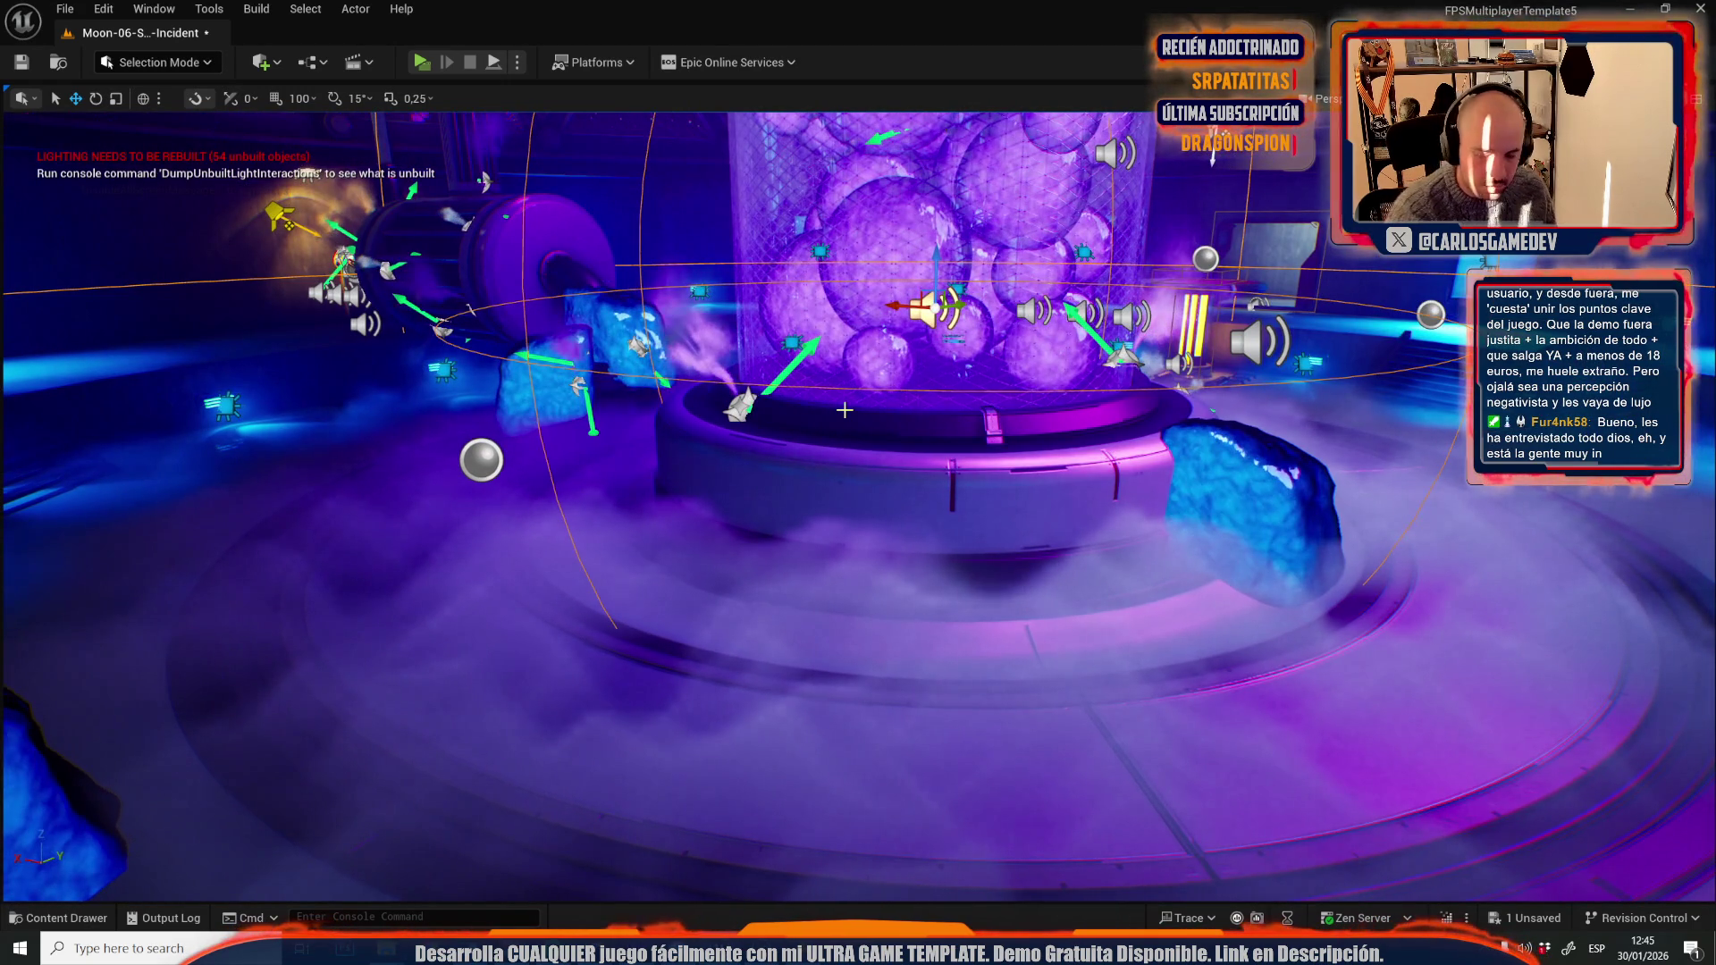
key(alt+p)
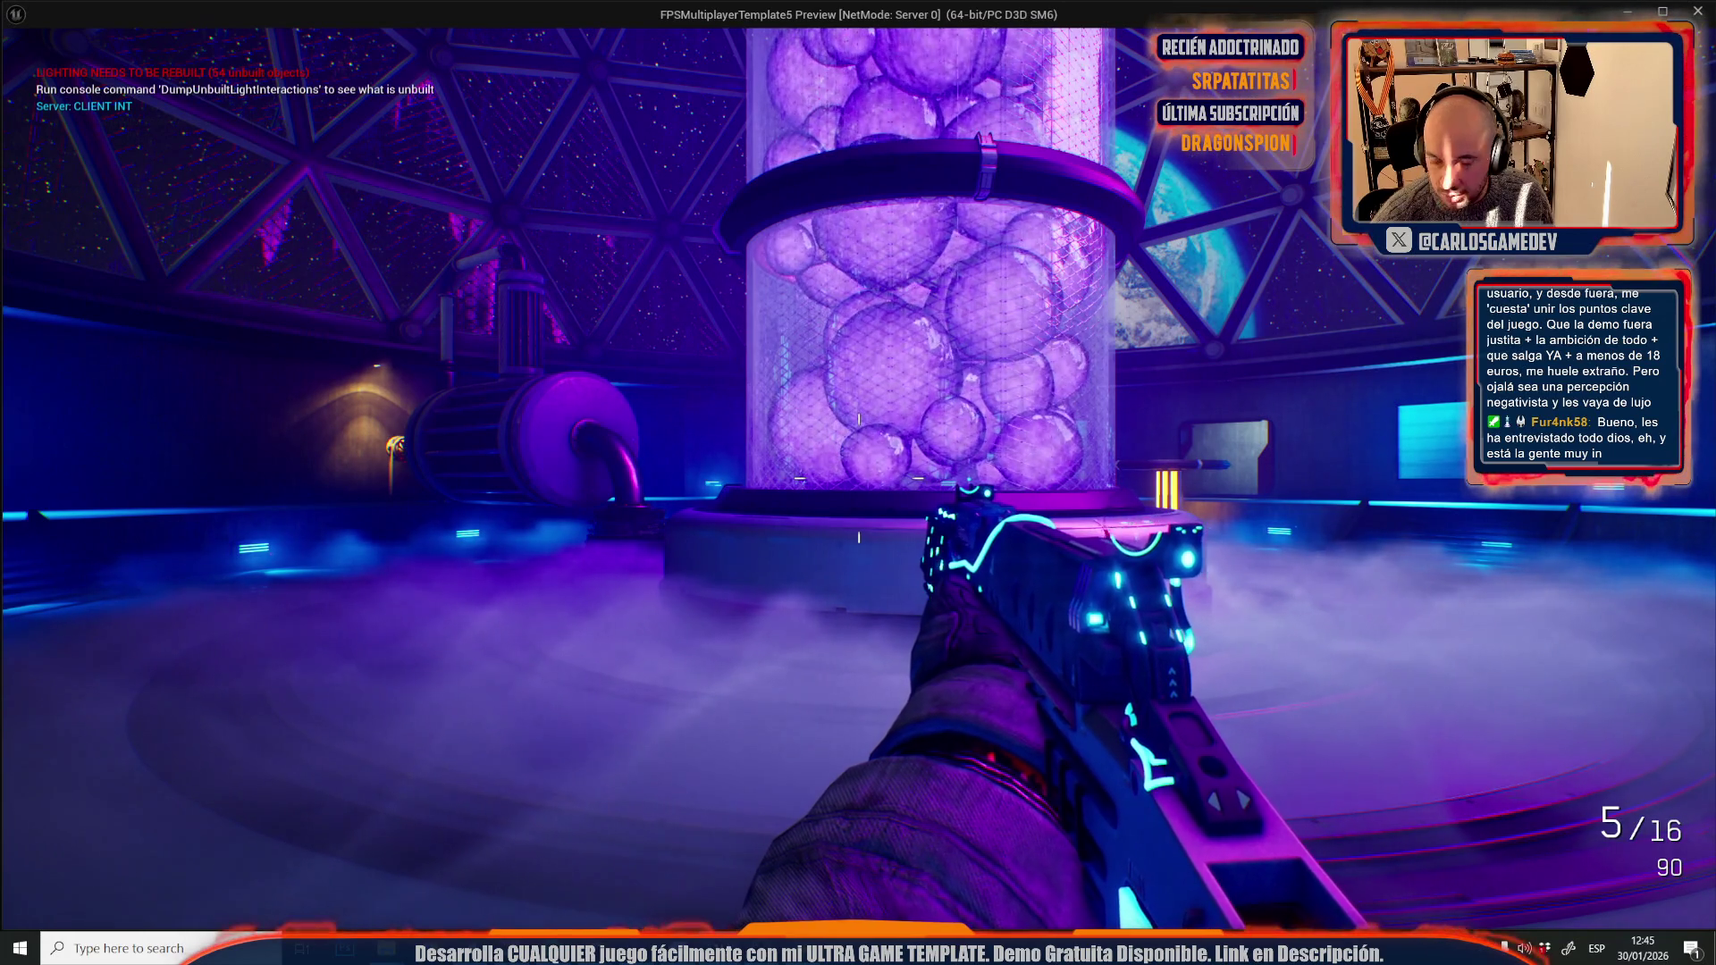
key(w)
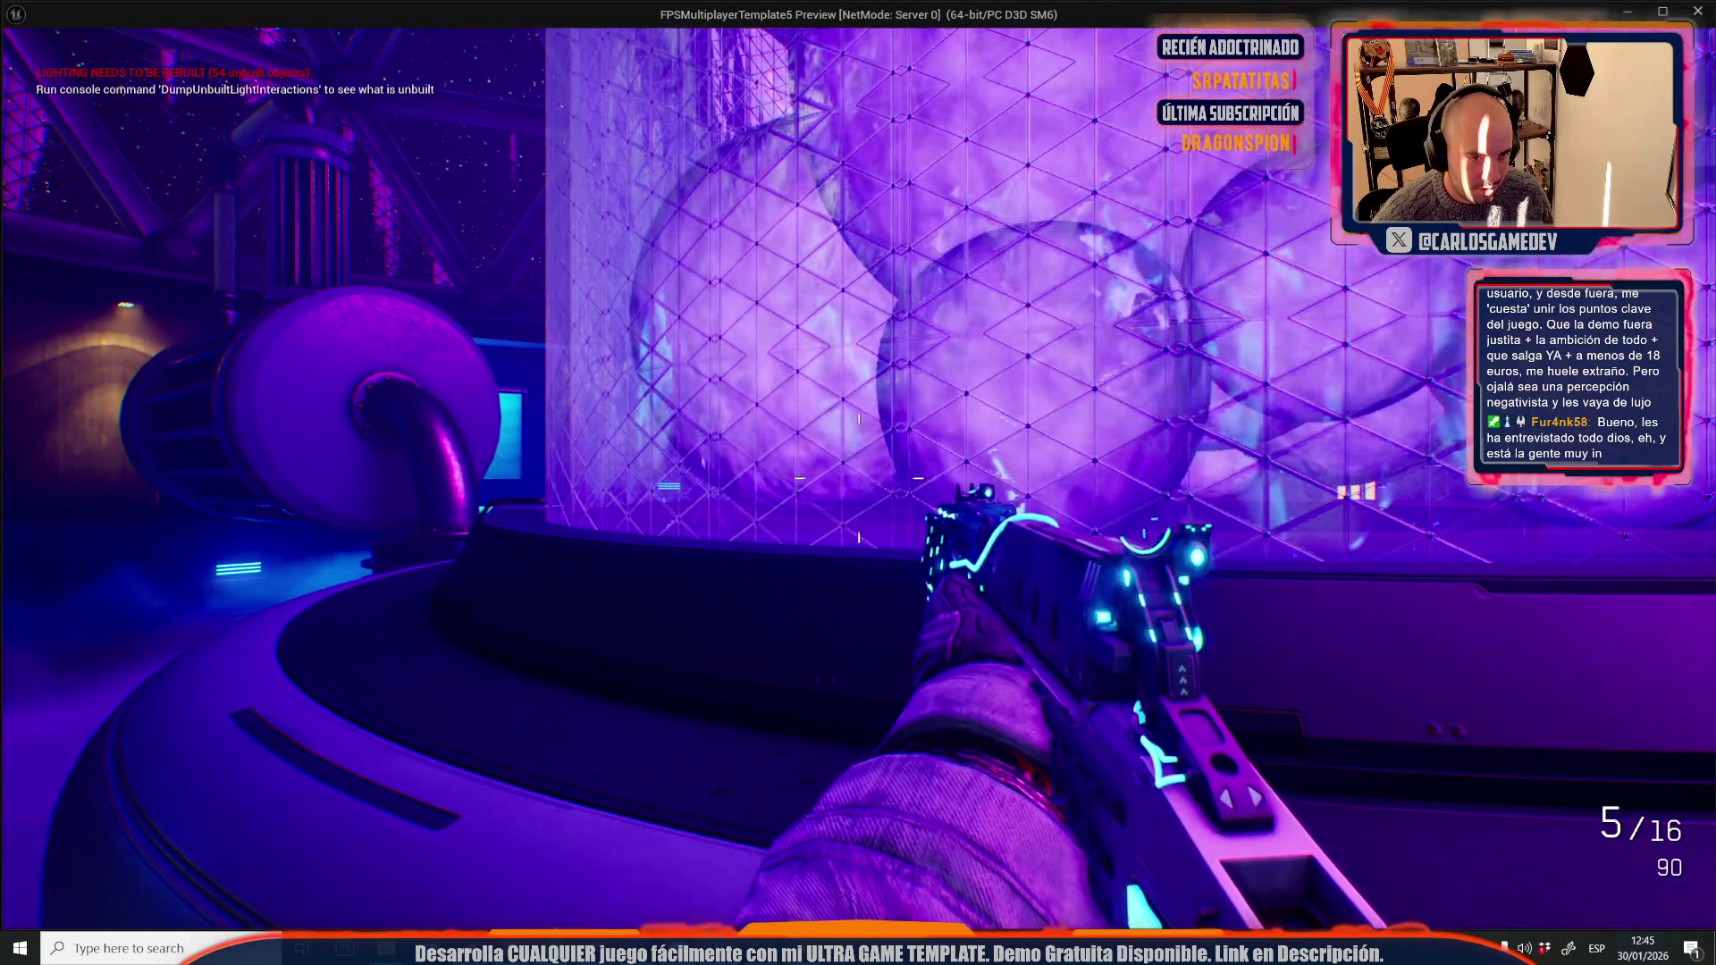
key(w)
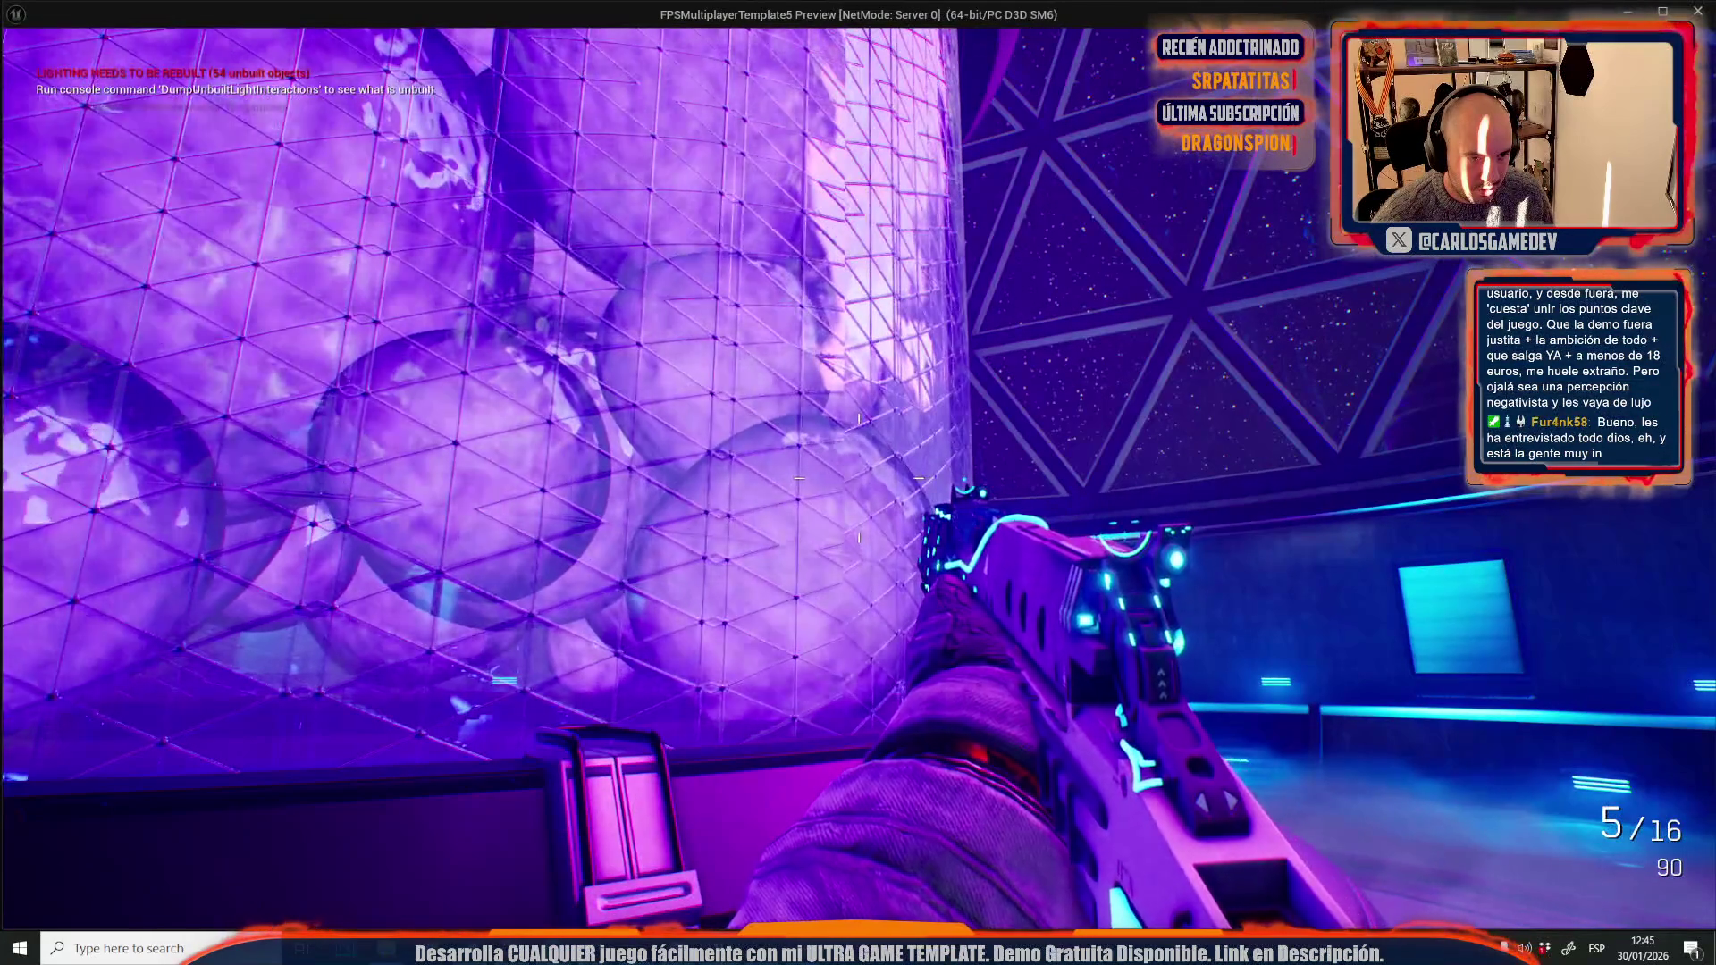
key(Escape)
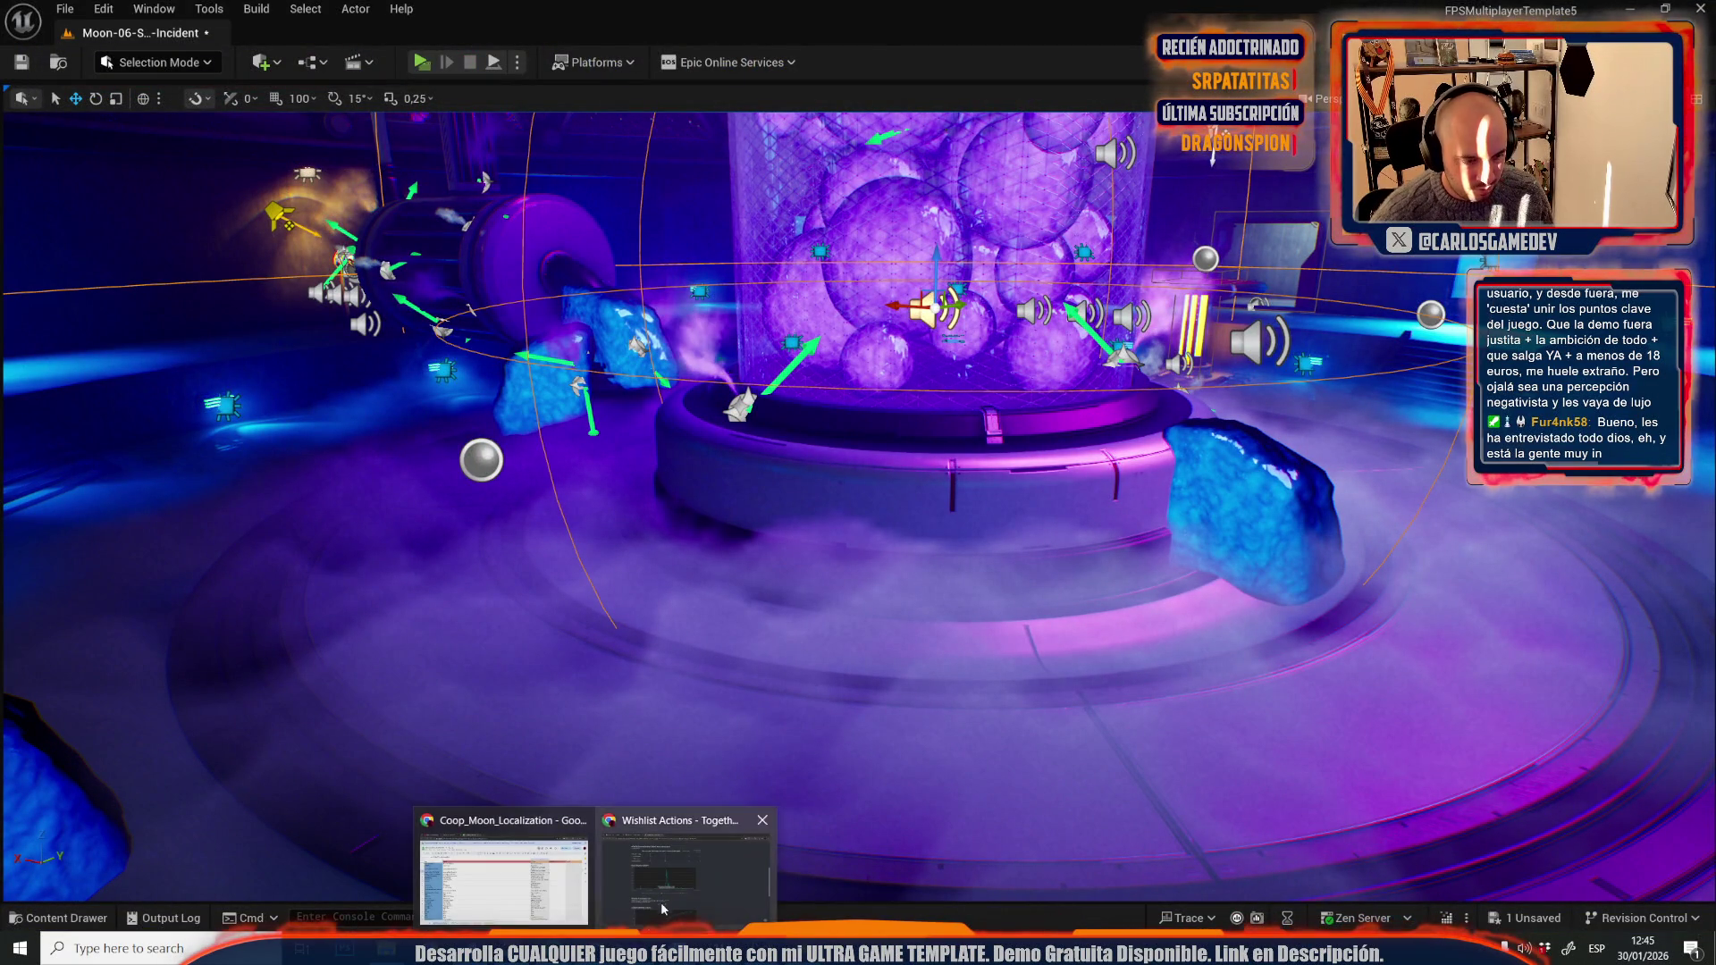
- Search the web for 'cristol steam' and open the Crisol: Theater of Idols store page
click(645, 923)
click(410, 50)
text(cristol steam)
key(Return)
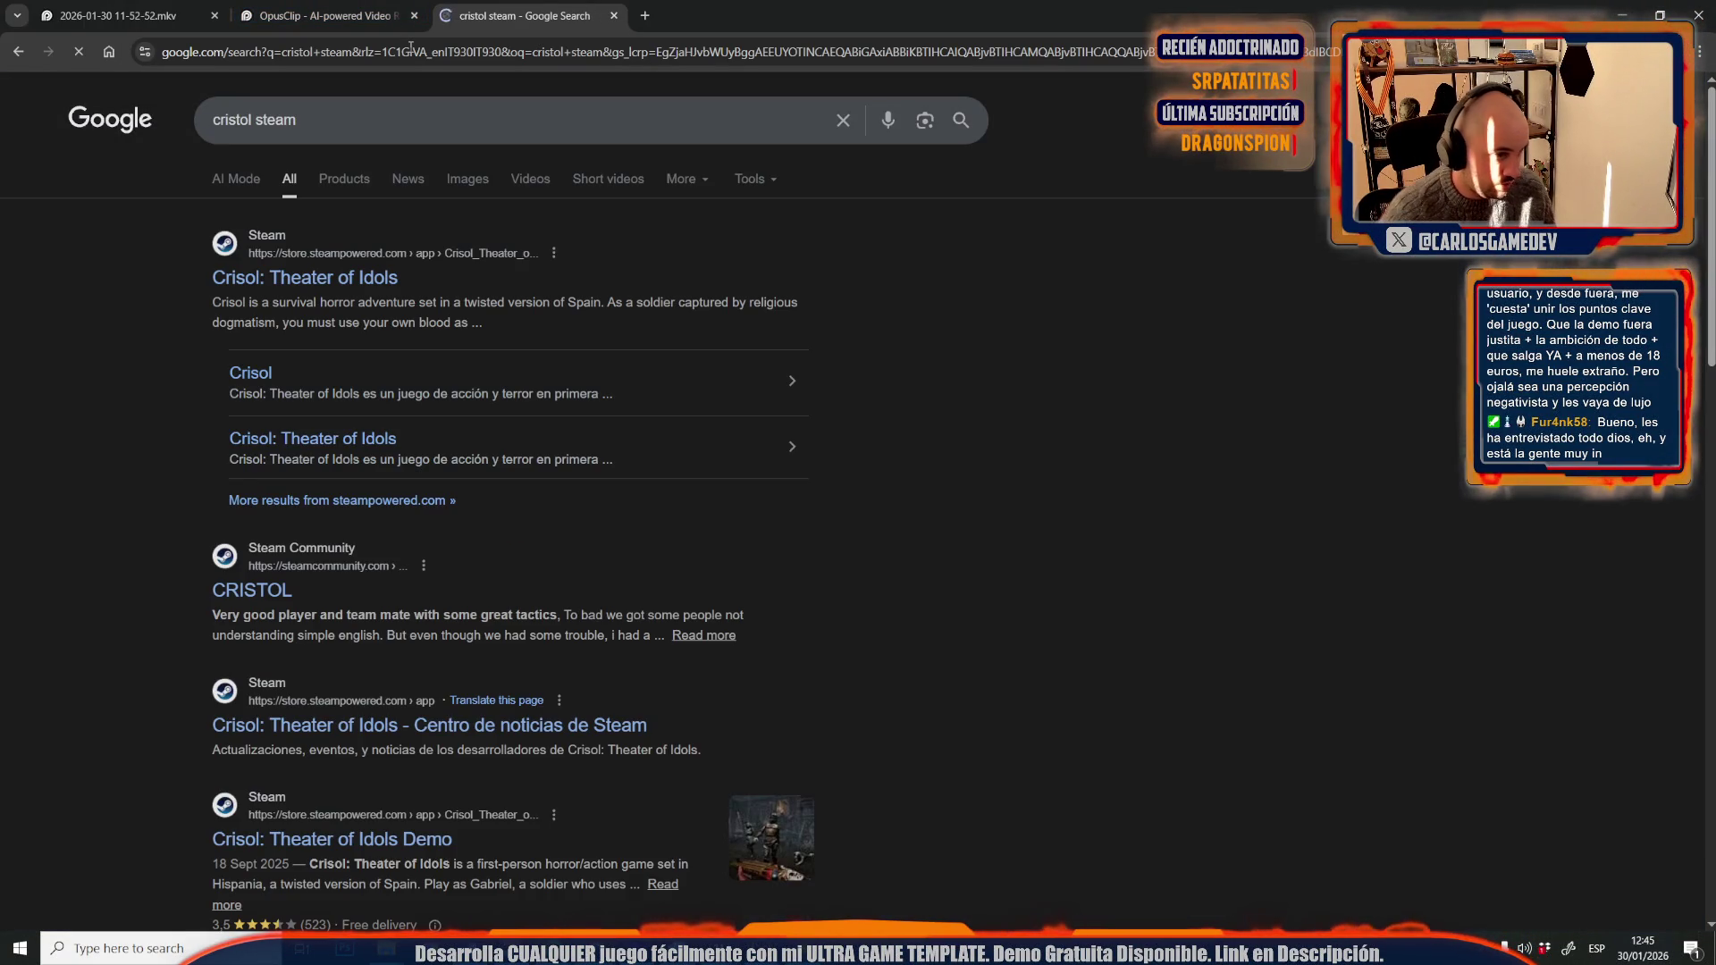
click(212, 278)
- Browse the Crisol store page and view its third screenshot
scroll(1268, 279, down, 3)
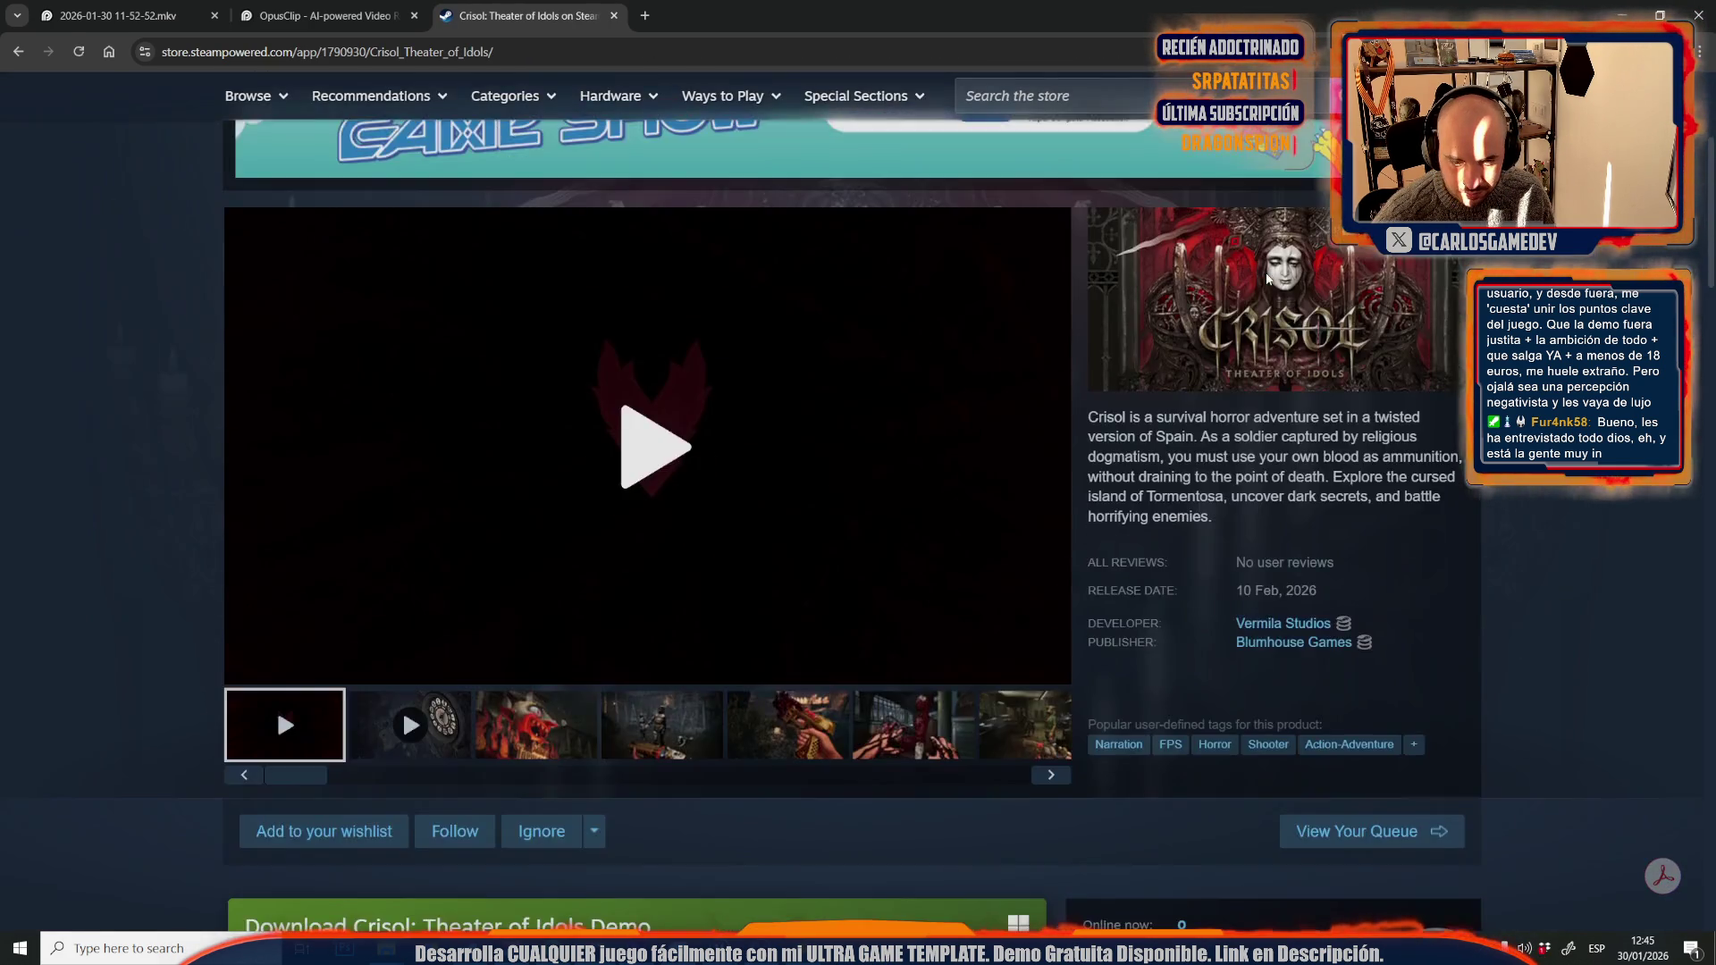
scroll(1267, 279, down, 5)
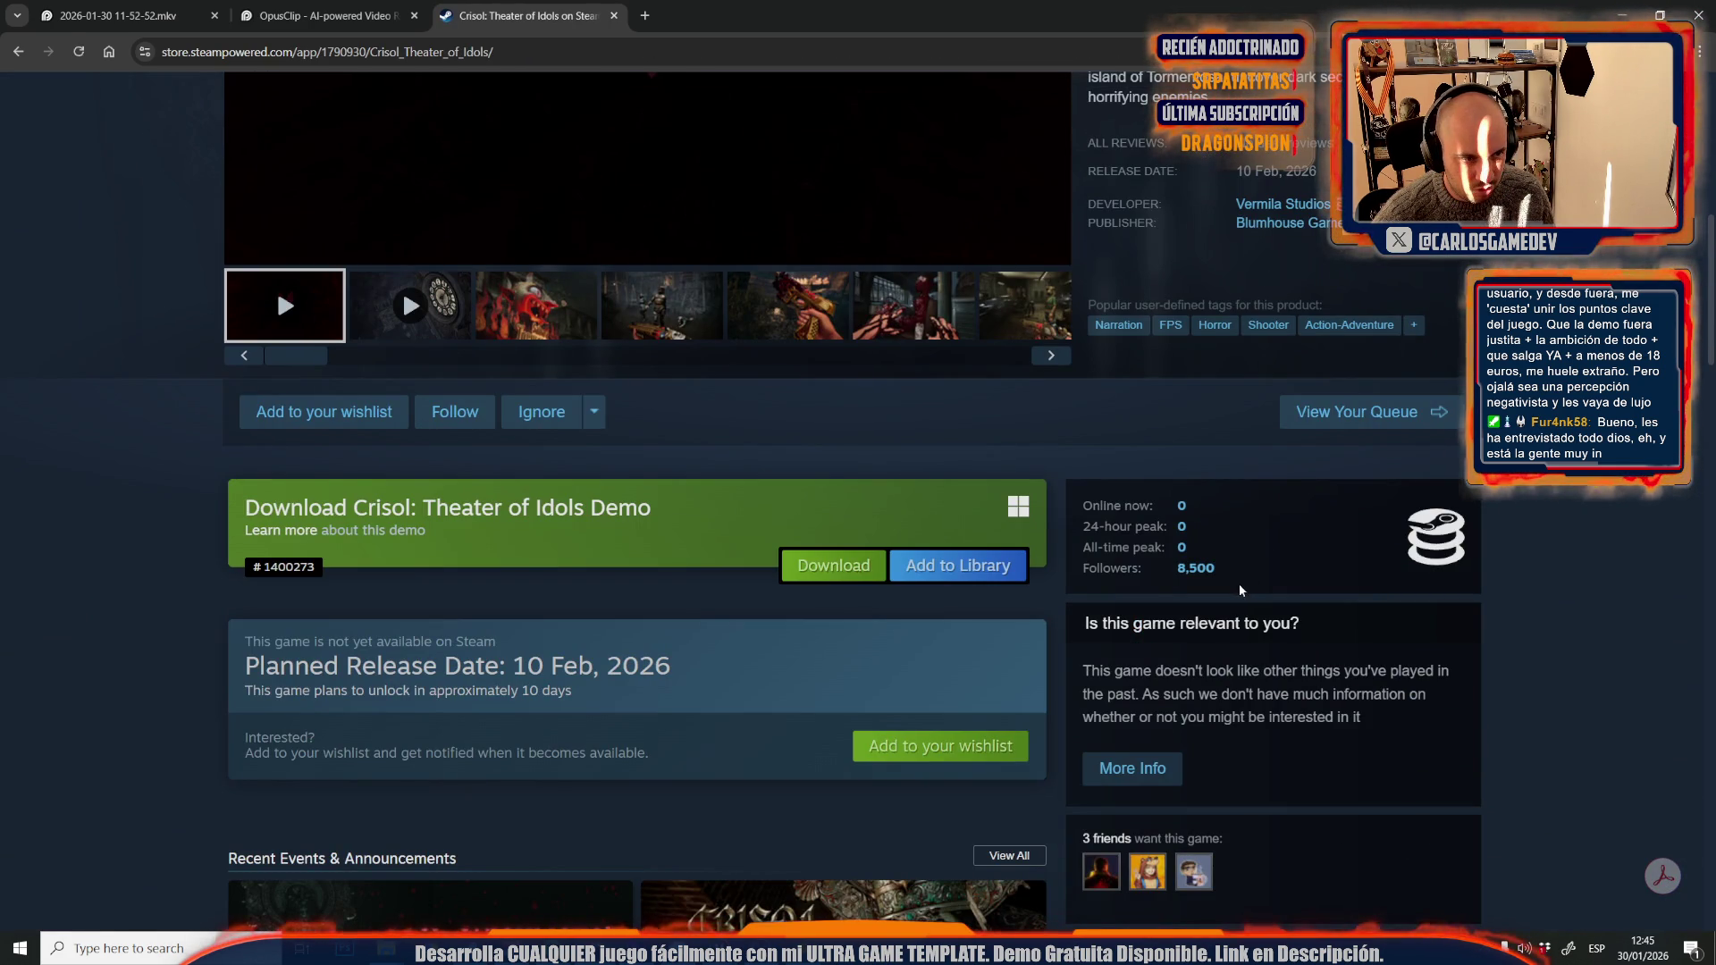
scroll(1035, 562, up, 4)
click(554, 648)
scroll(983, 447, up, 5)
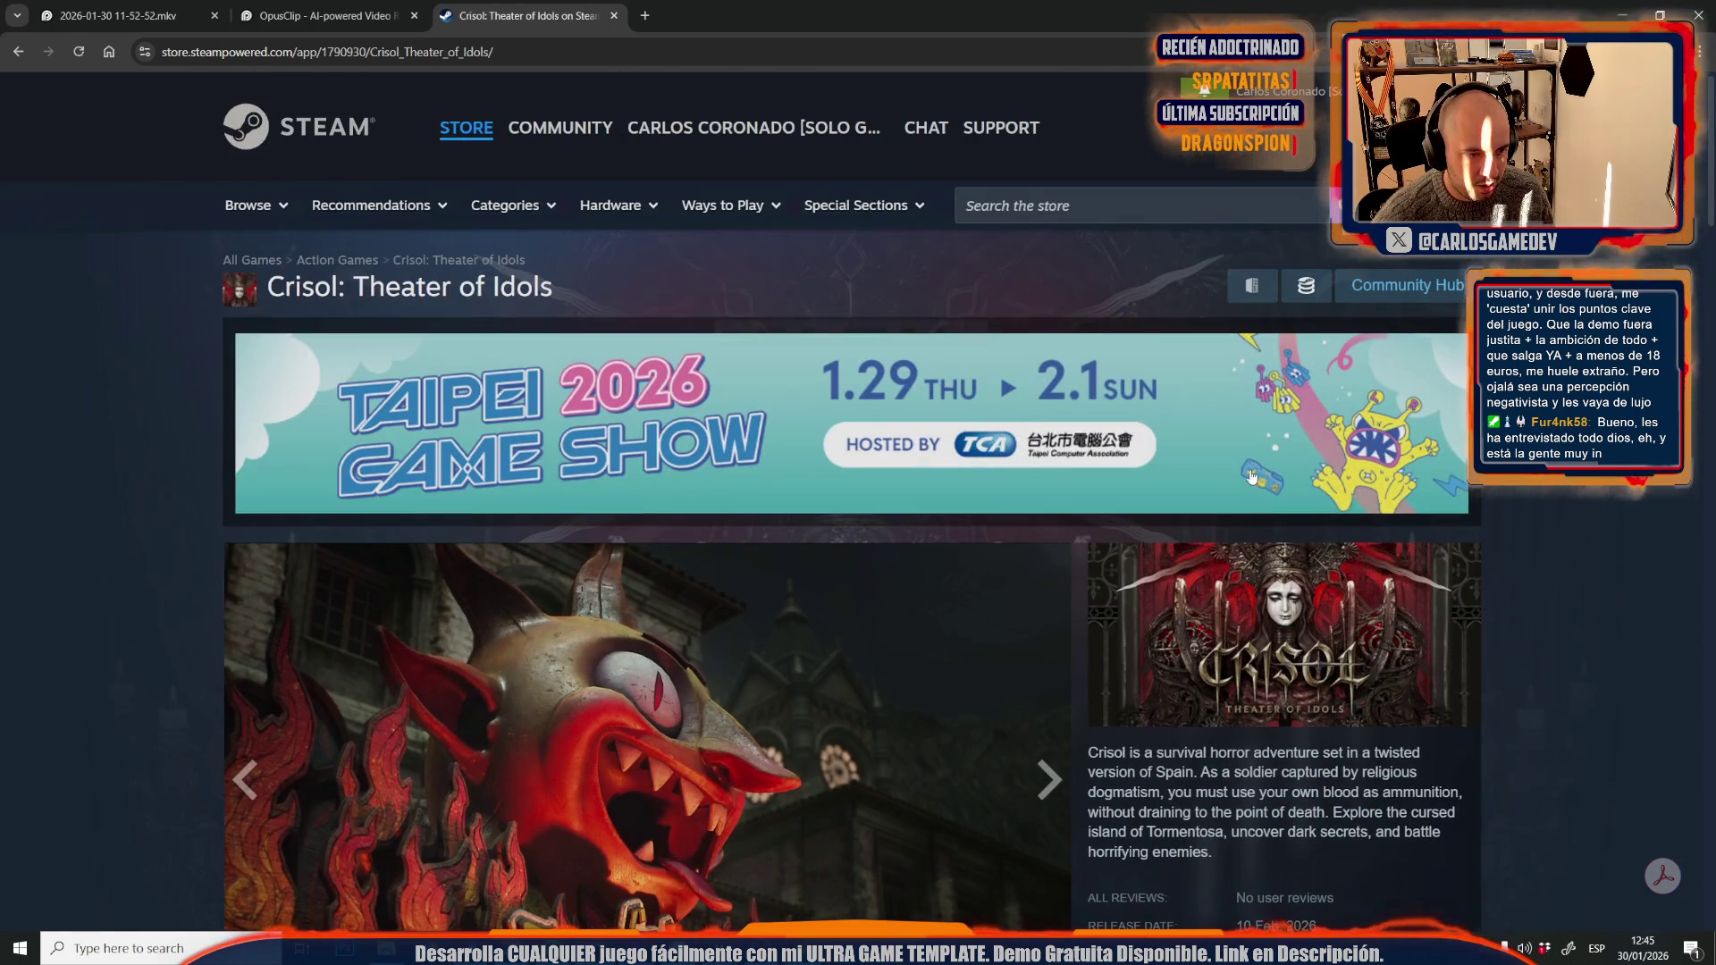
- Go to Crisol's Community Hub and its Discussions forum
click(1424, 278)
scroll(1326, 341, down, 5)
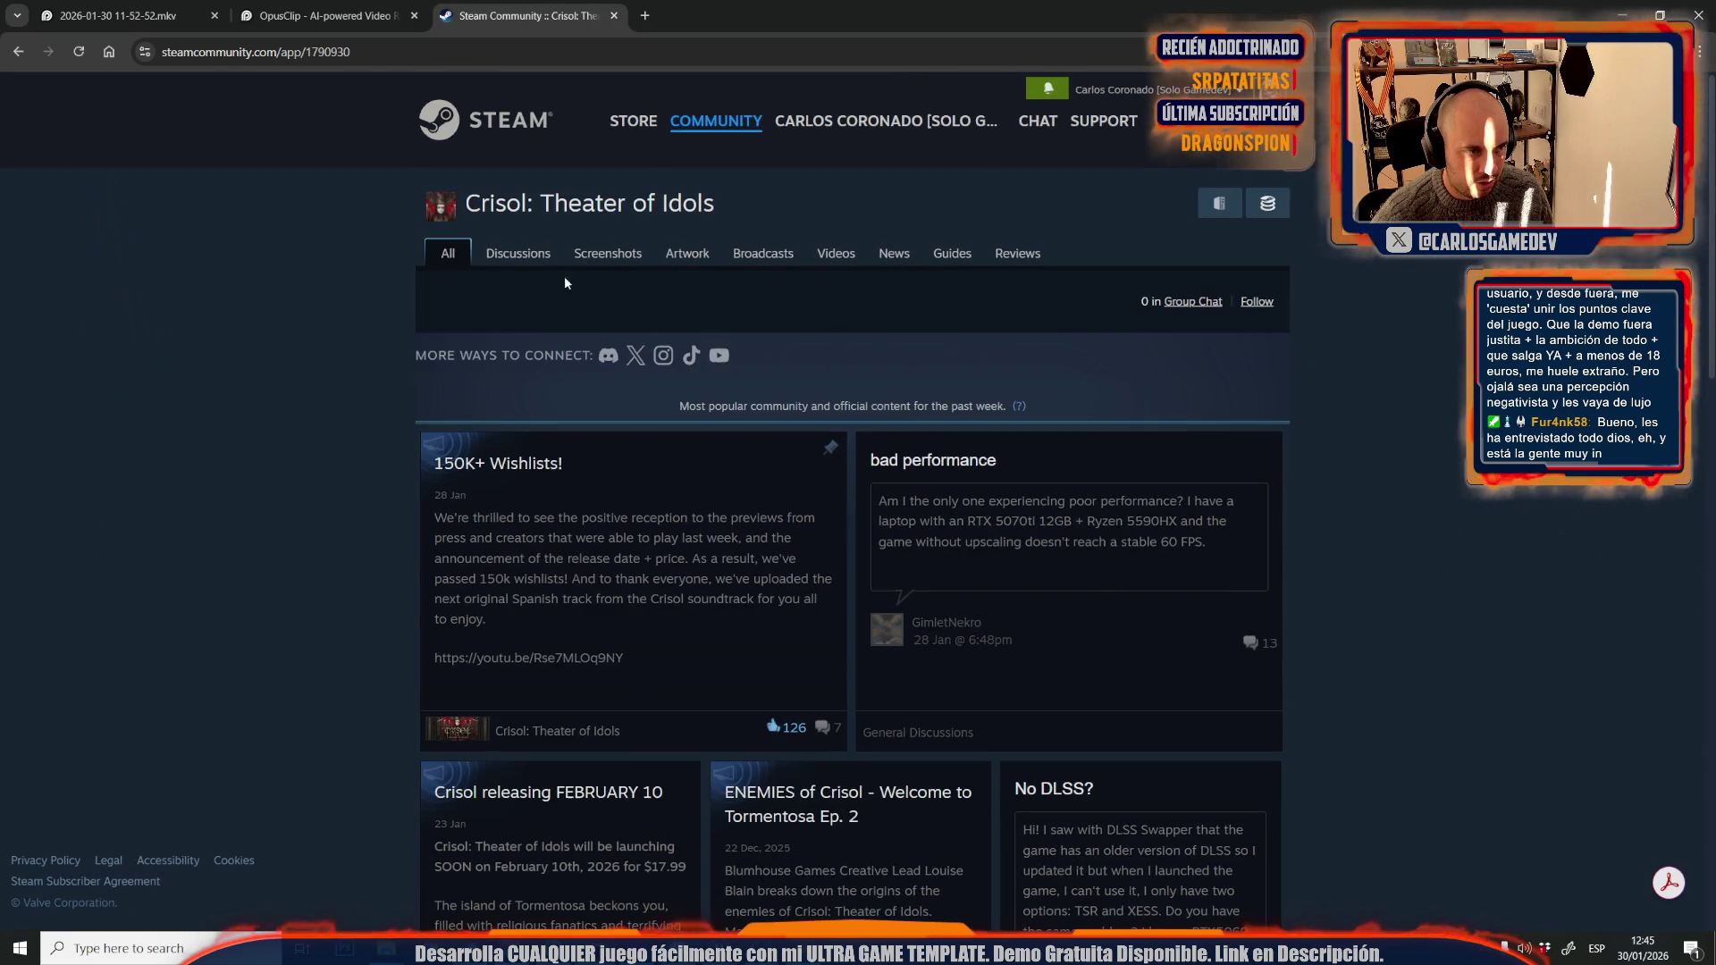
click(519, 254)
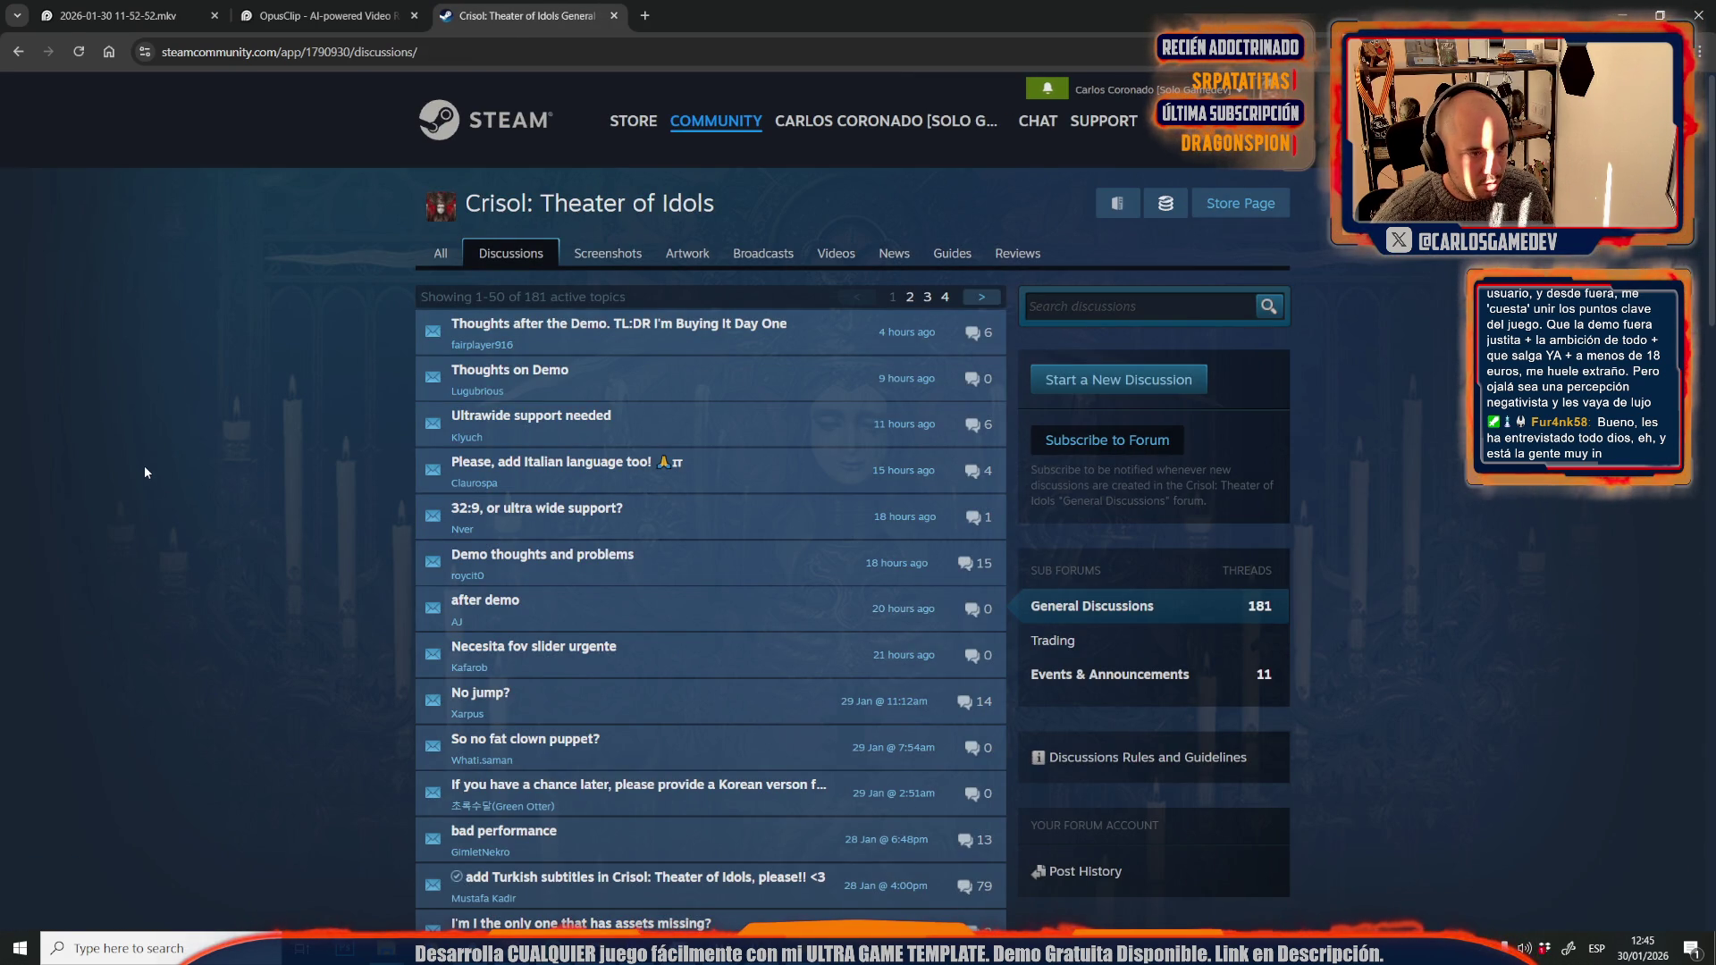
- Return to the Crisol store page and reload it
click(1241, 203)
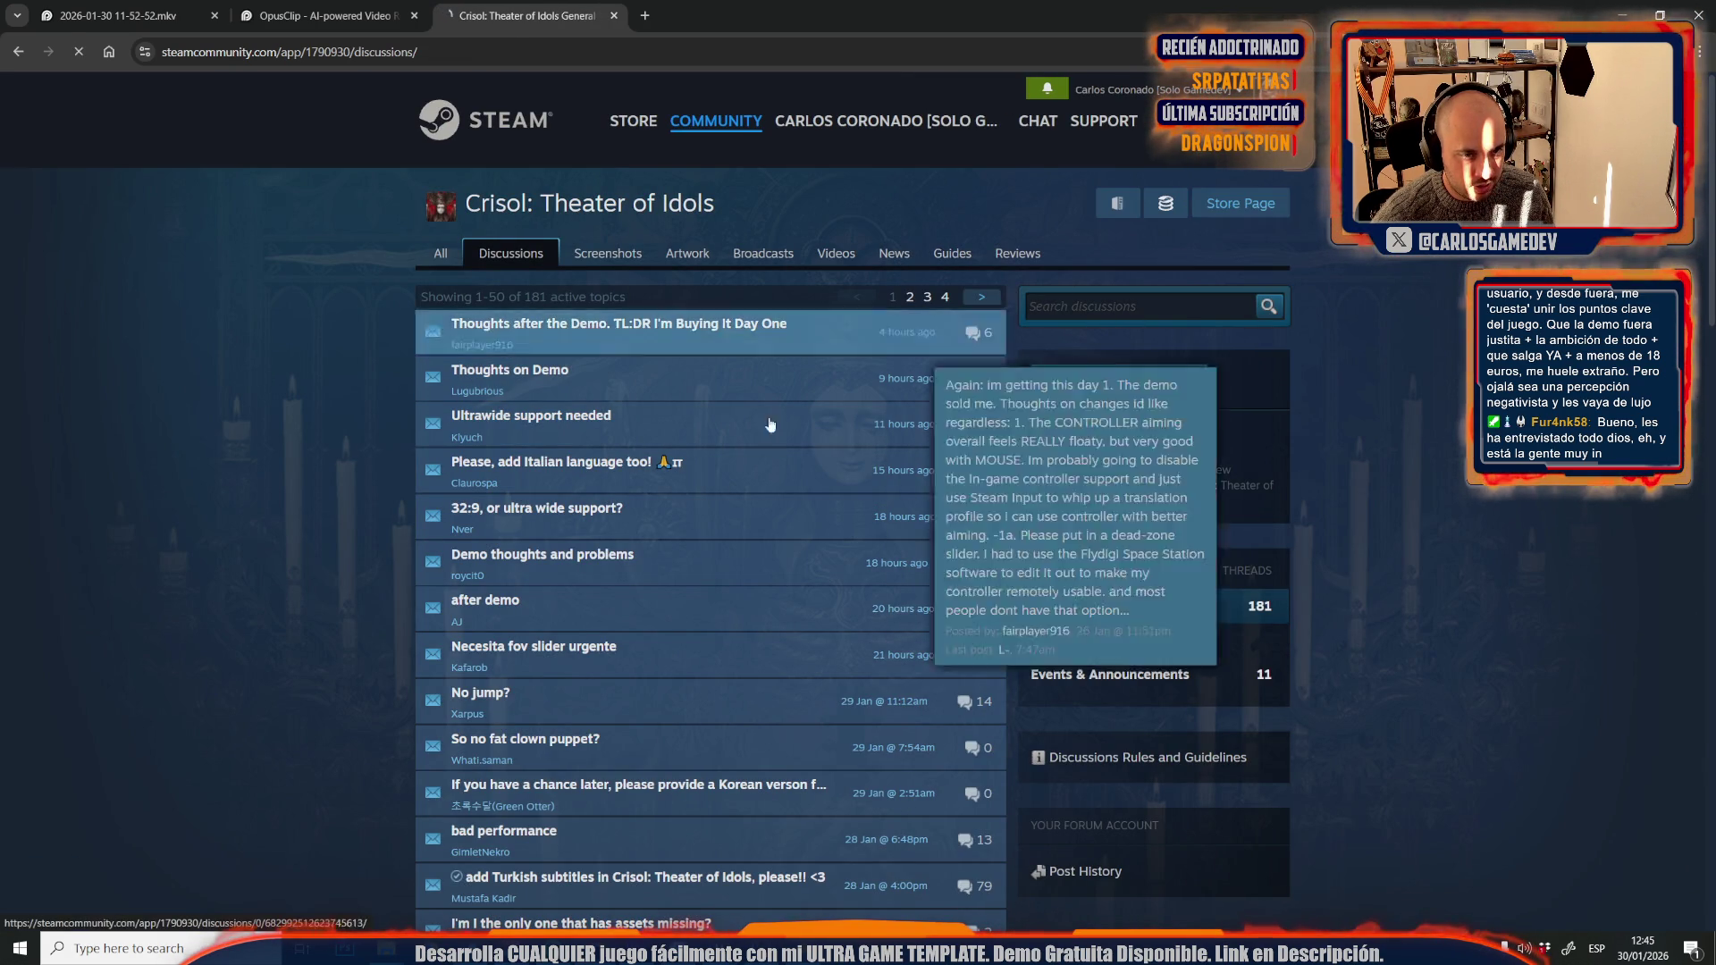
scroll(286, 582, down, 10)
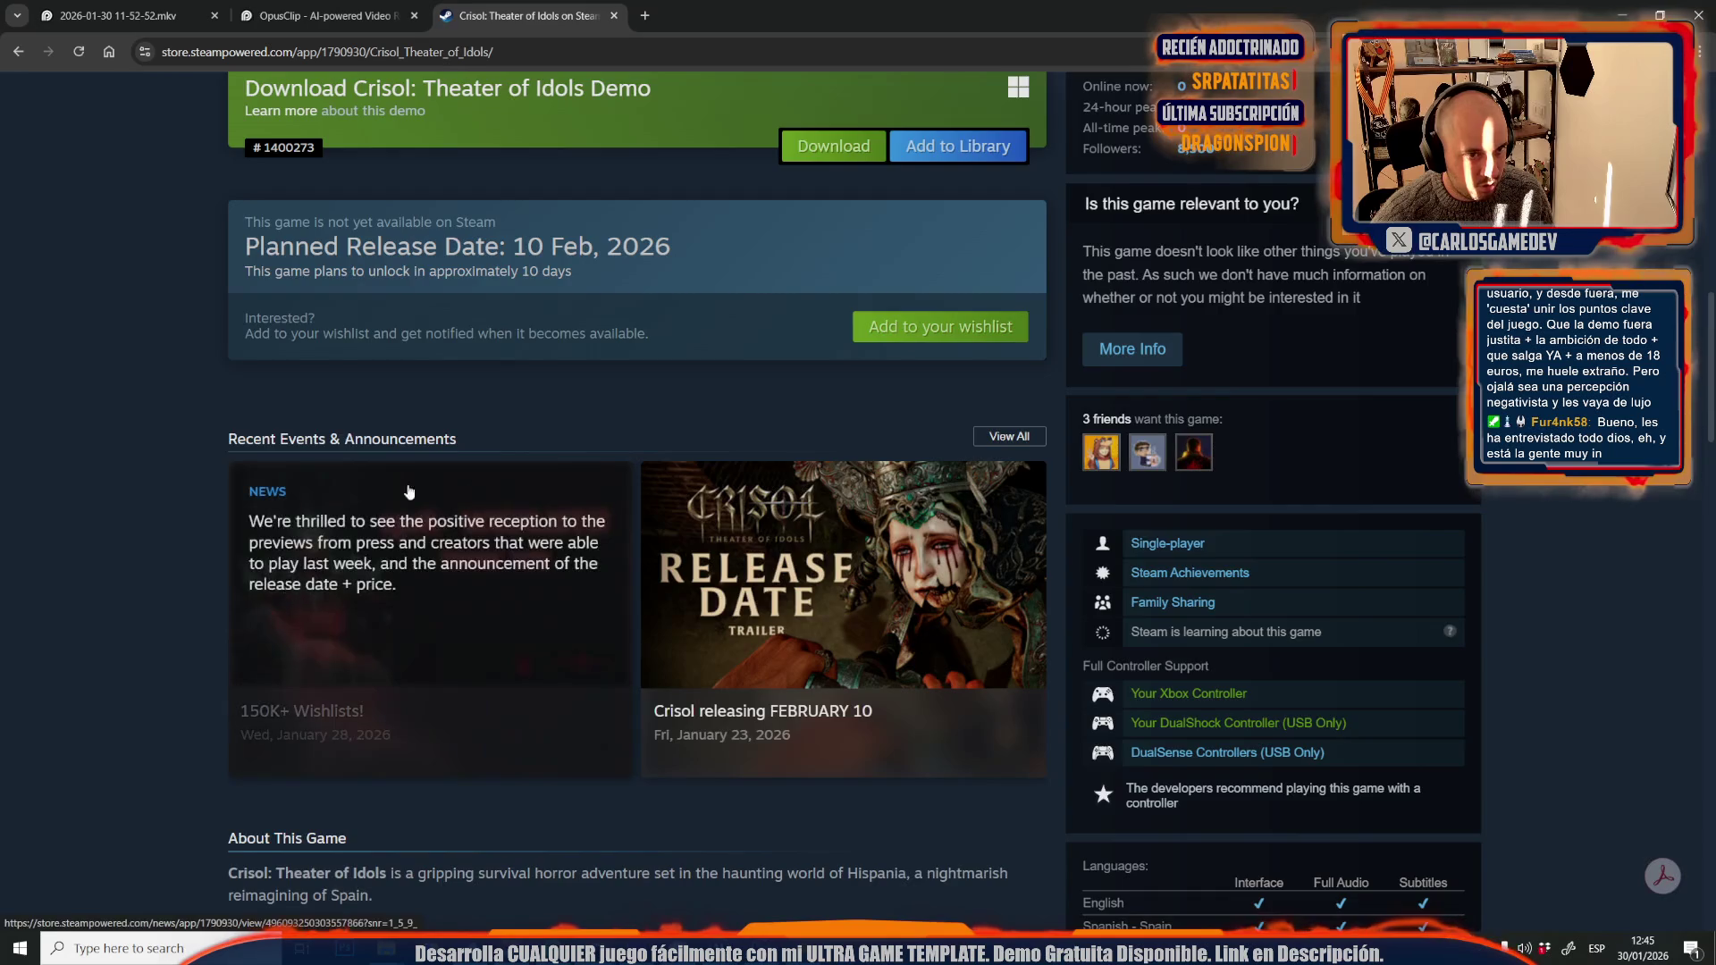
scroll(476, 485, up, 6)
key(F5)
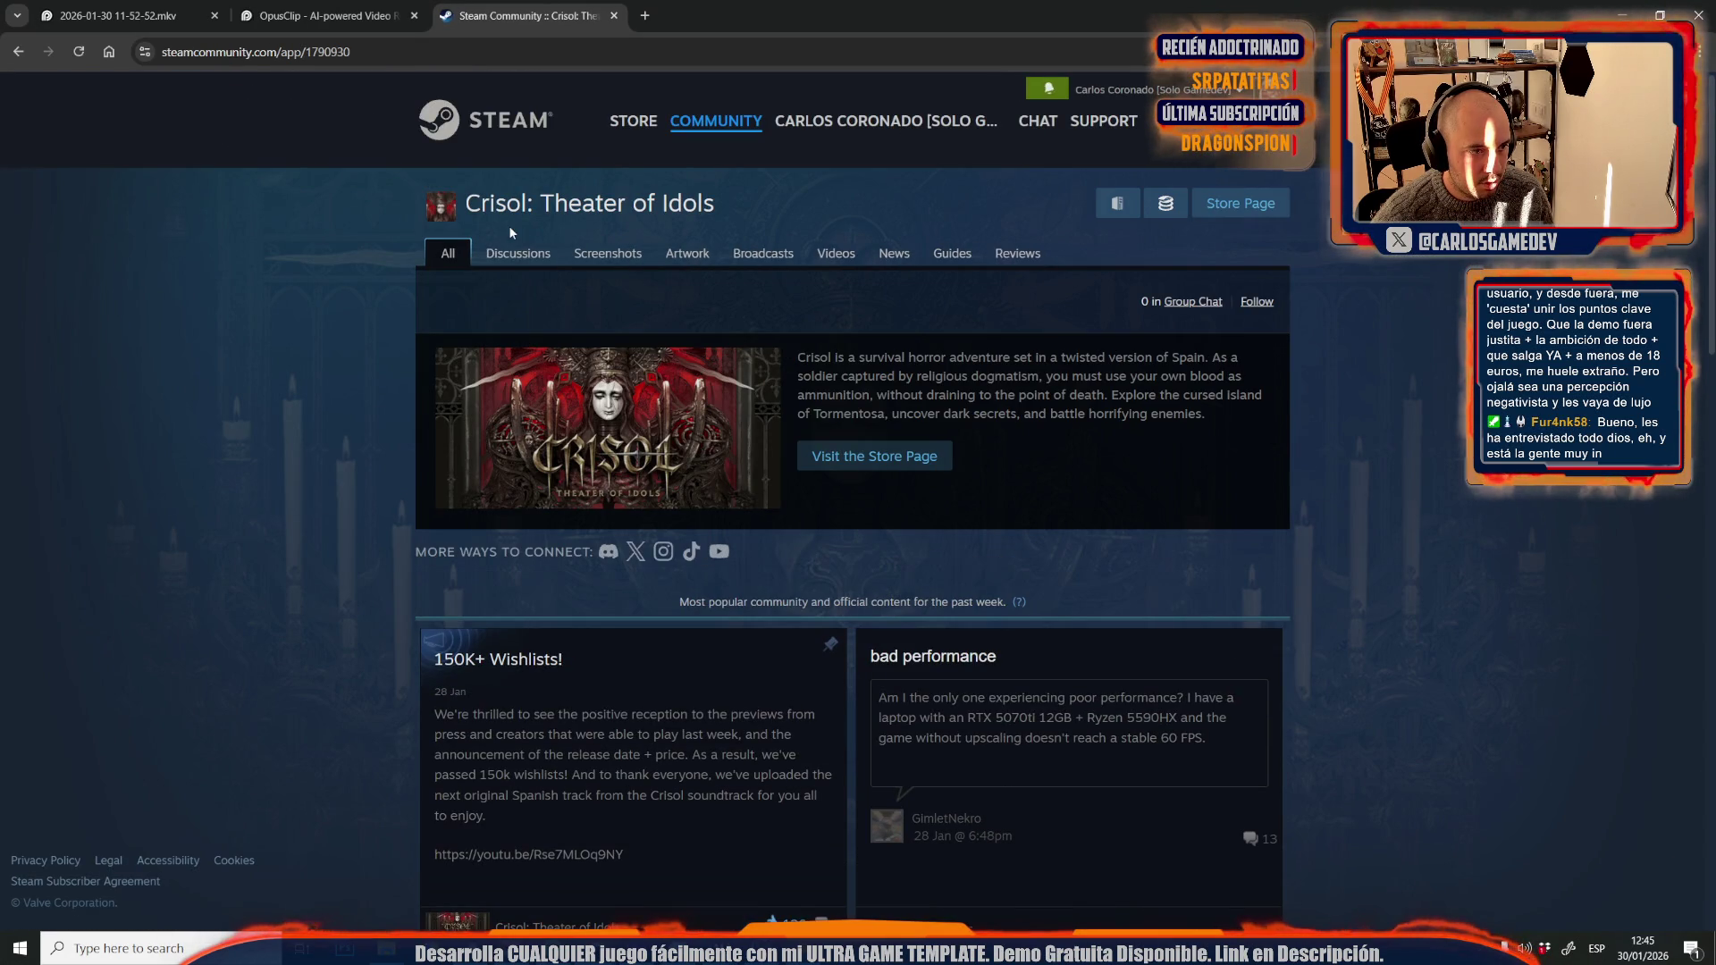
- Read through the Crisol discussion topics, then close the Steam tab
click(501, 254)
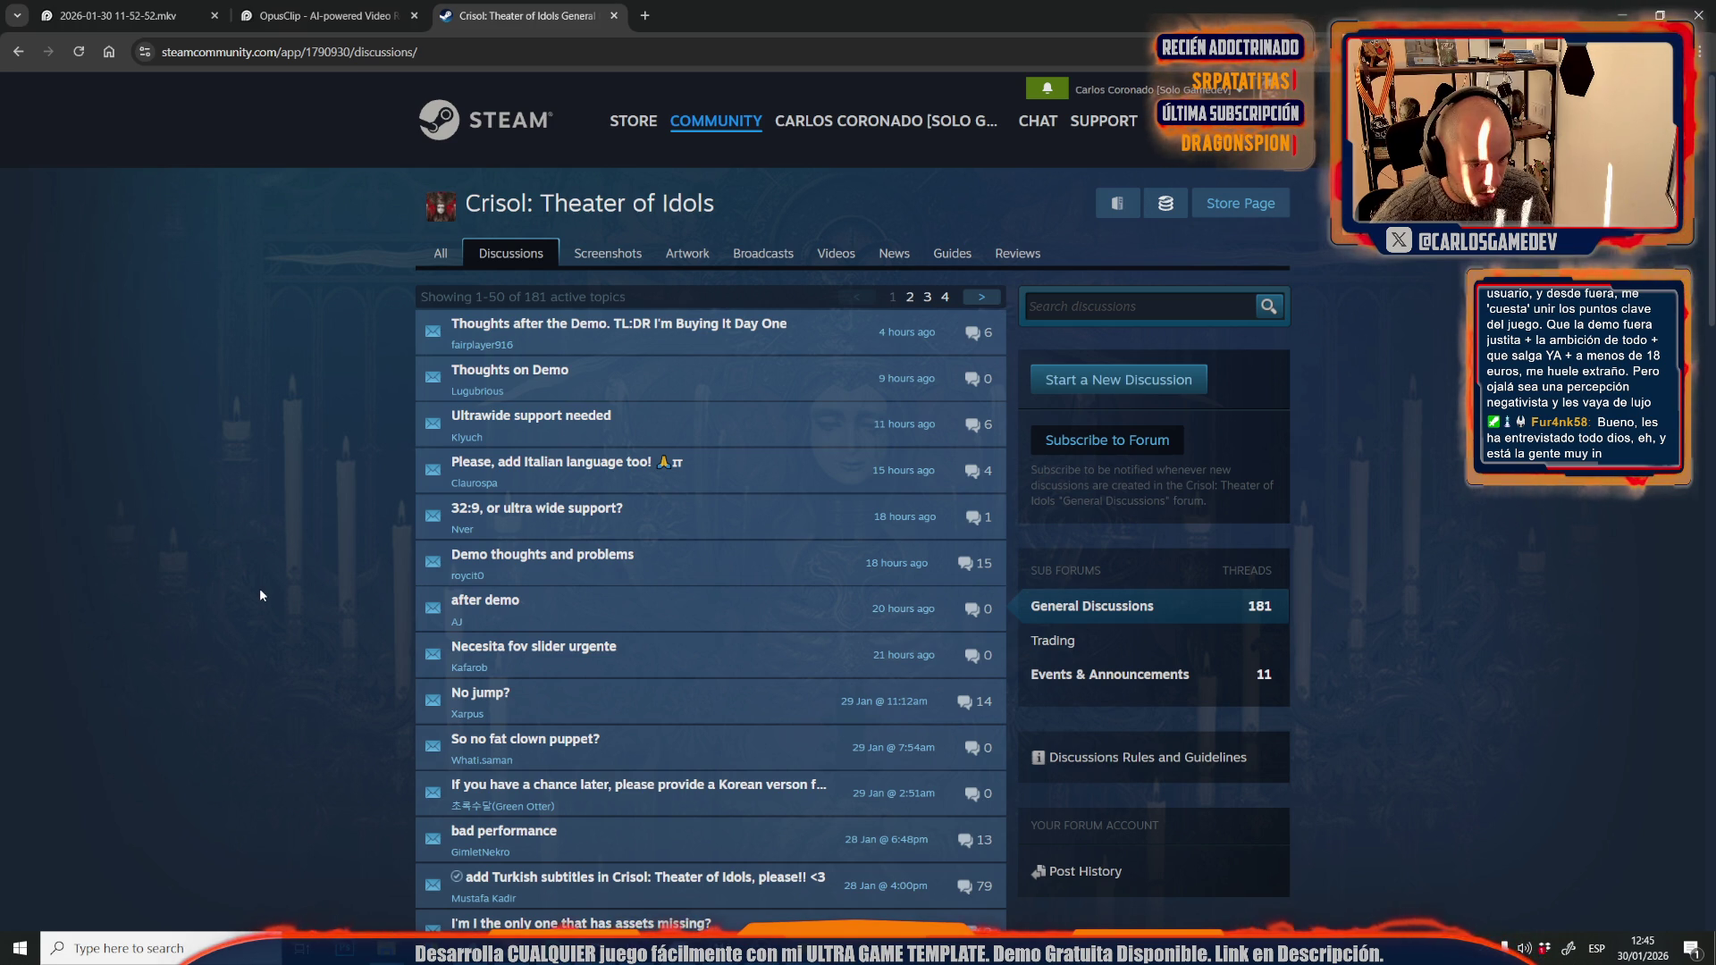
scroll(259, 589, down, 7)
scroll(496, 513, down, 15)
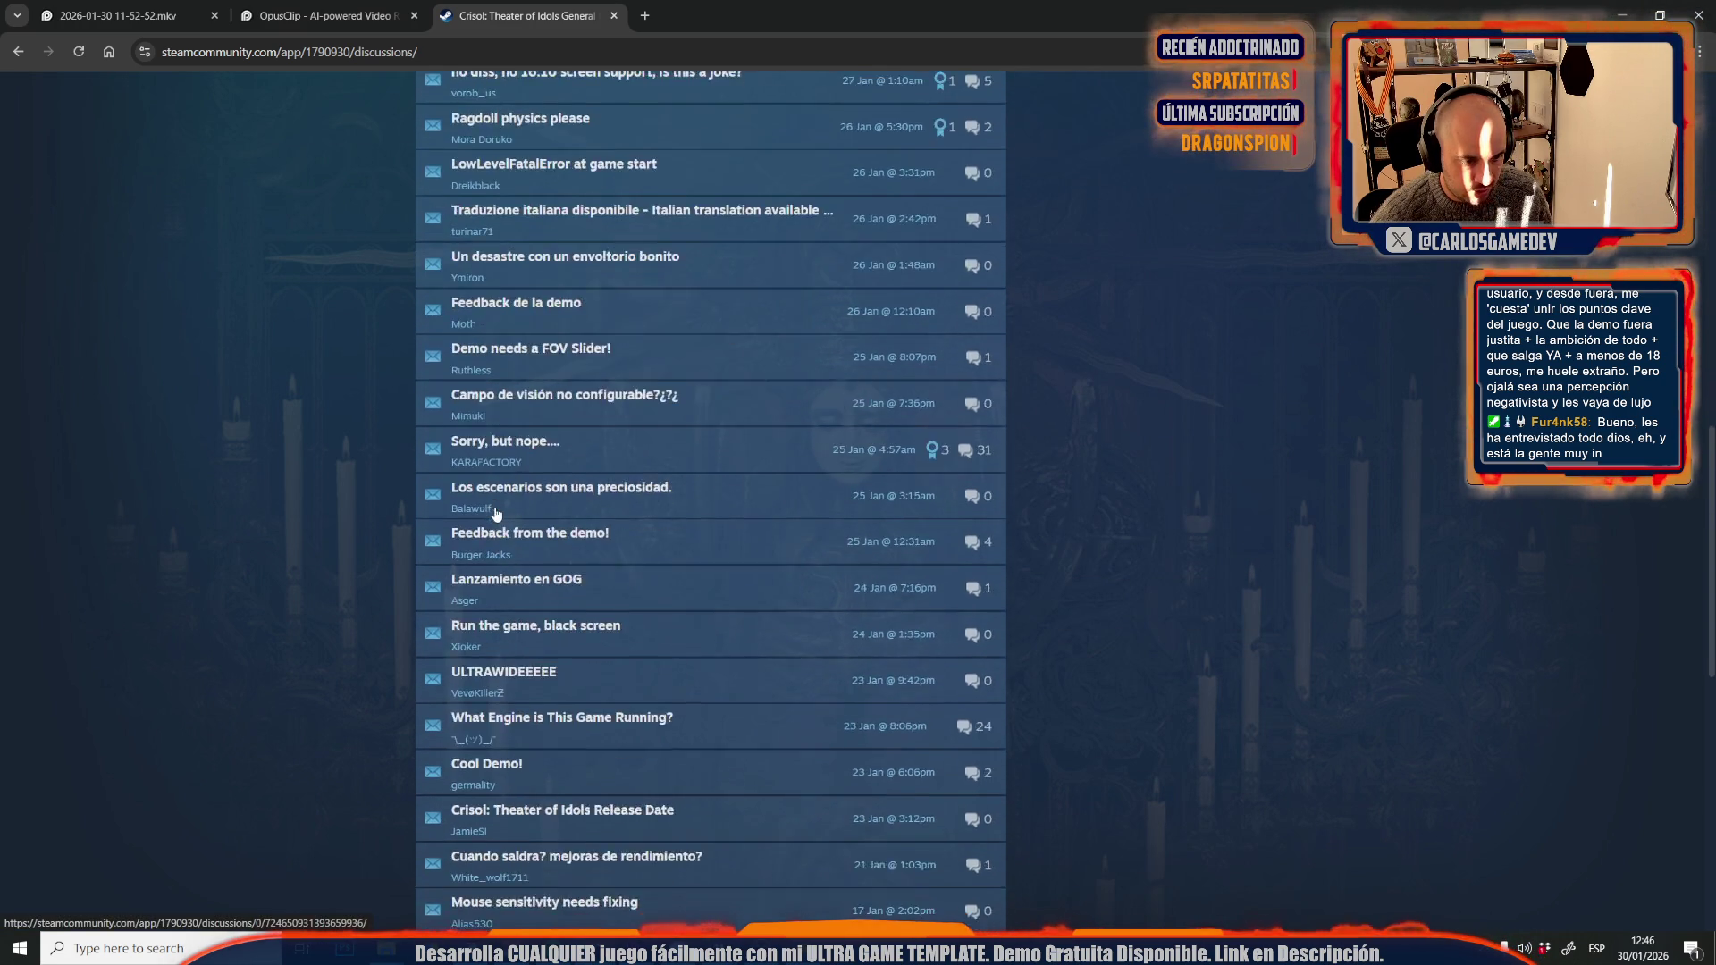
scroll(497, 513, up, 4)
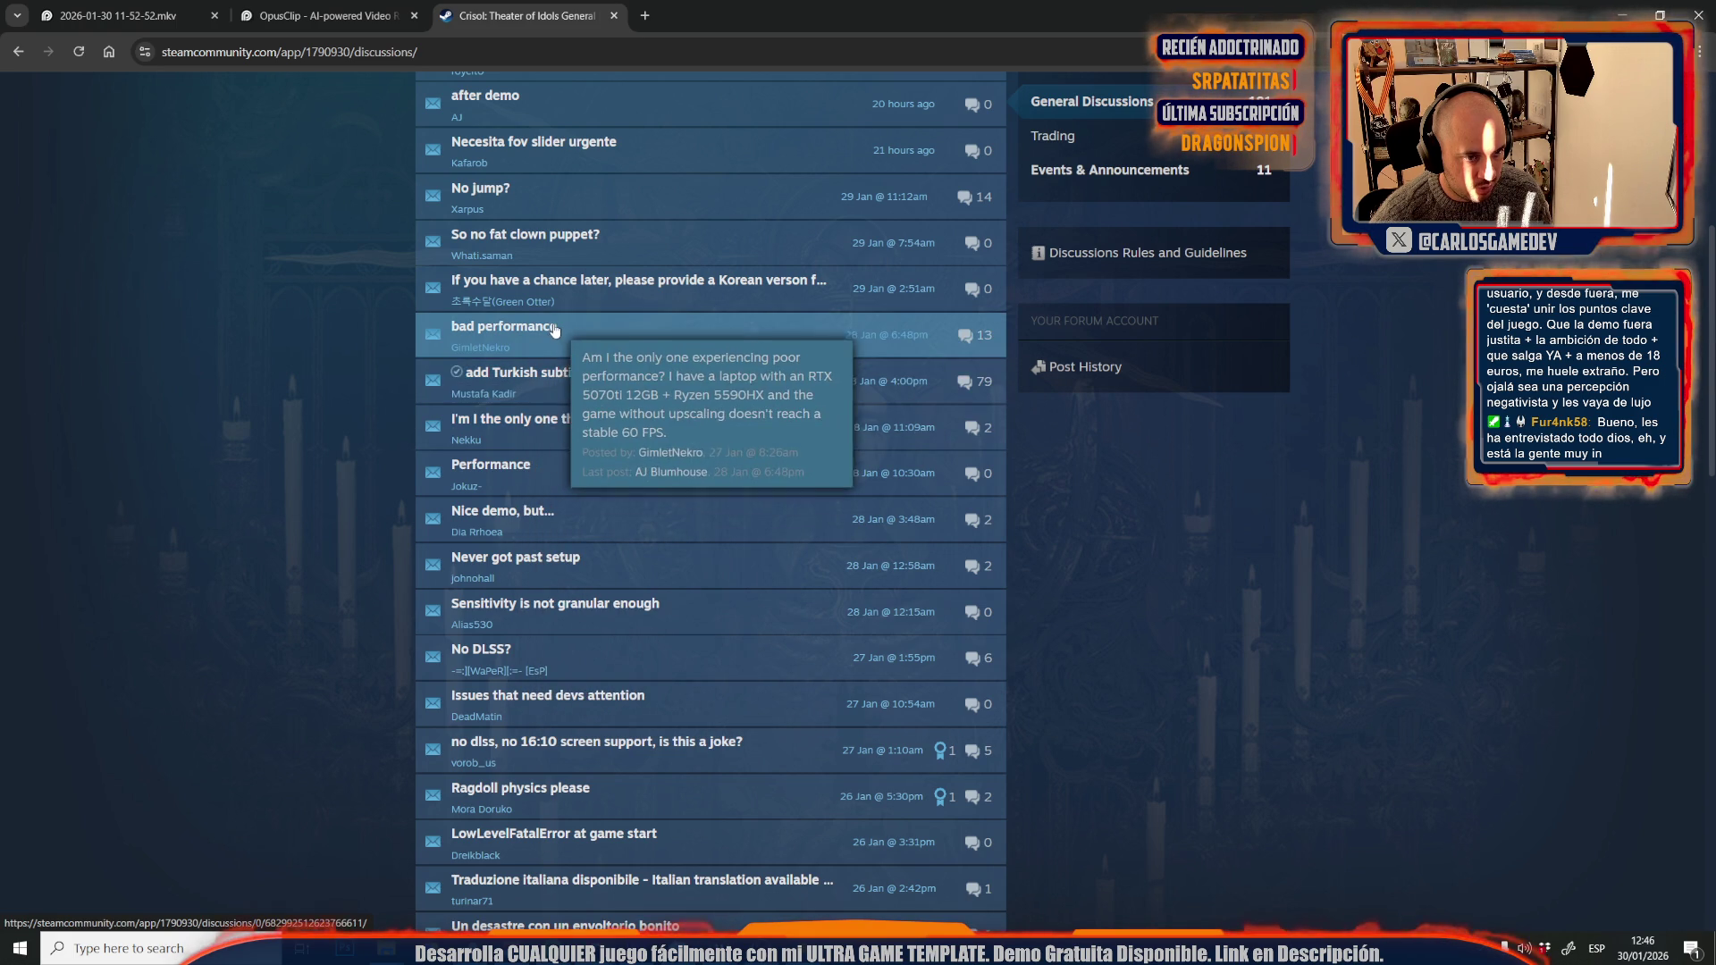
scroll(545, 351, up, 3)
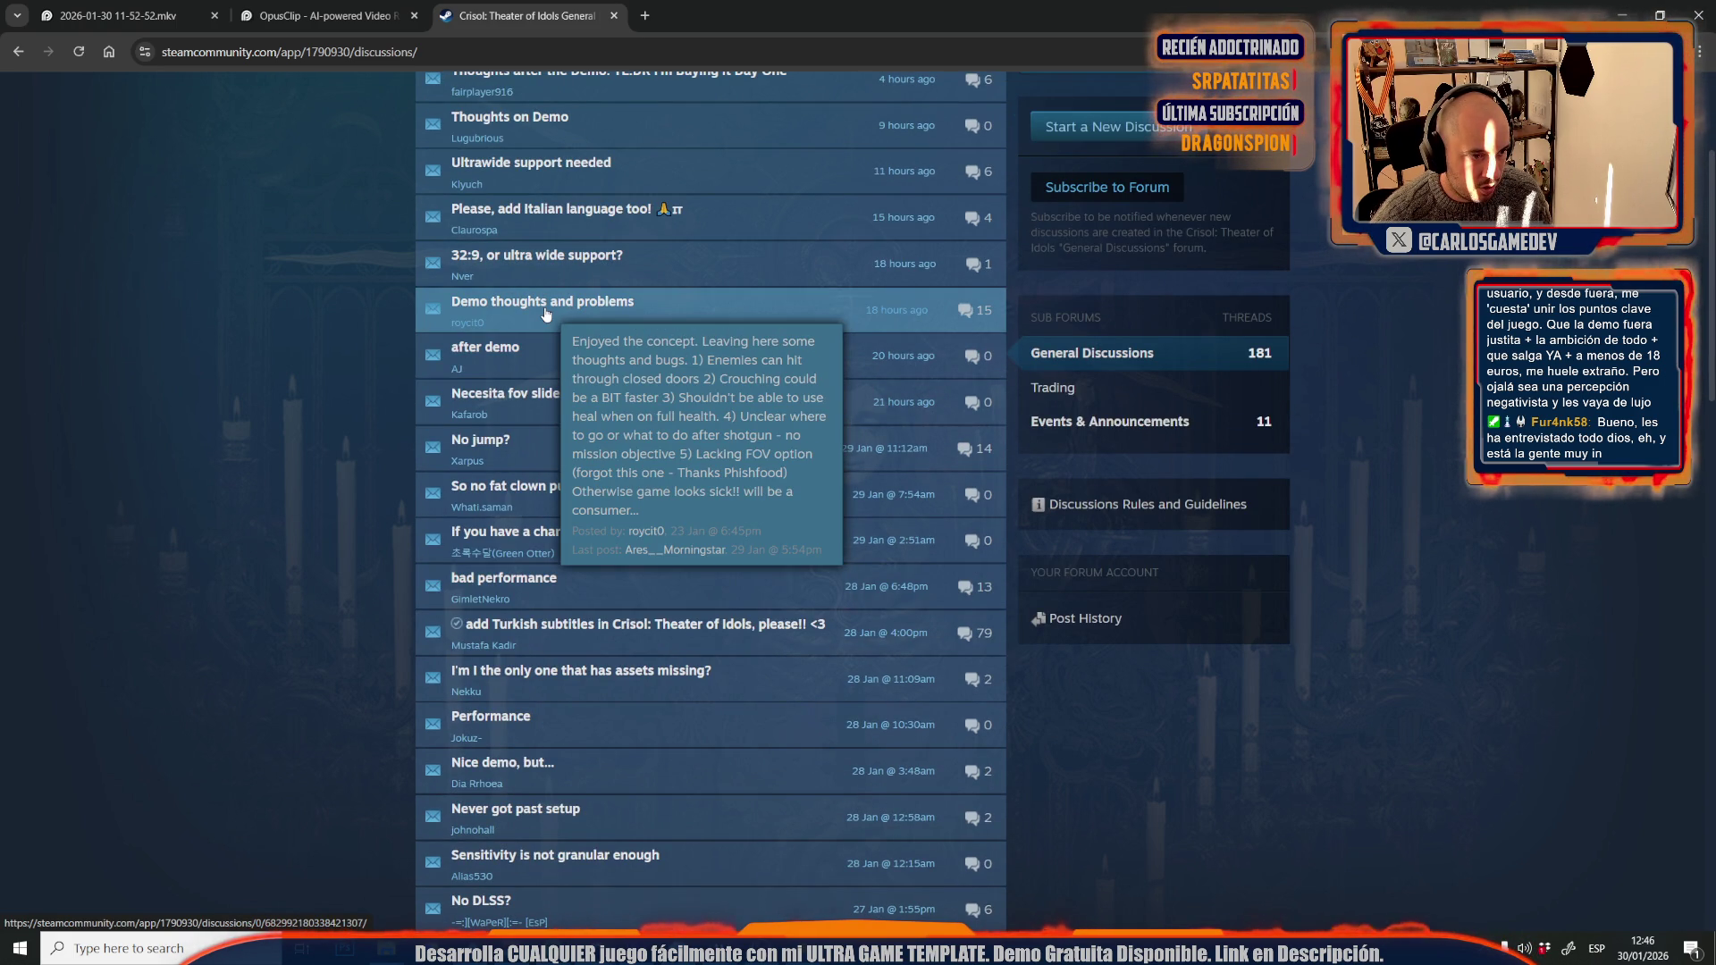
key(ctrl+w)
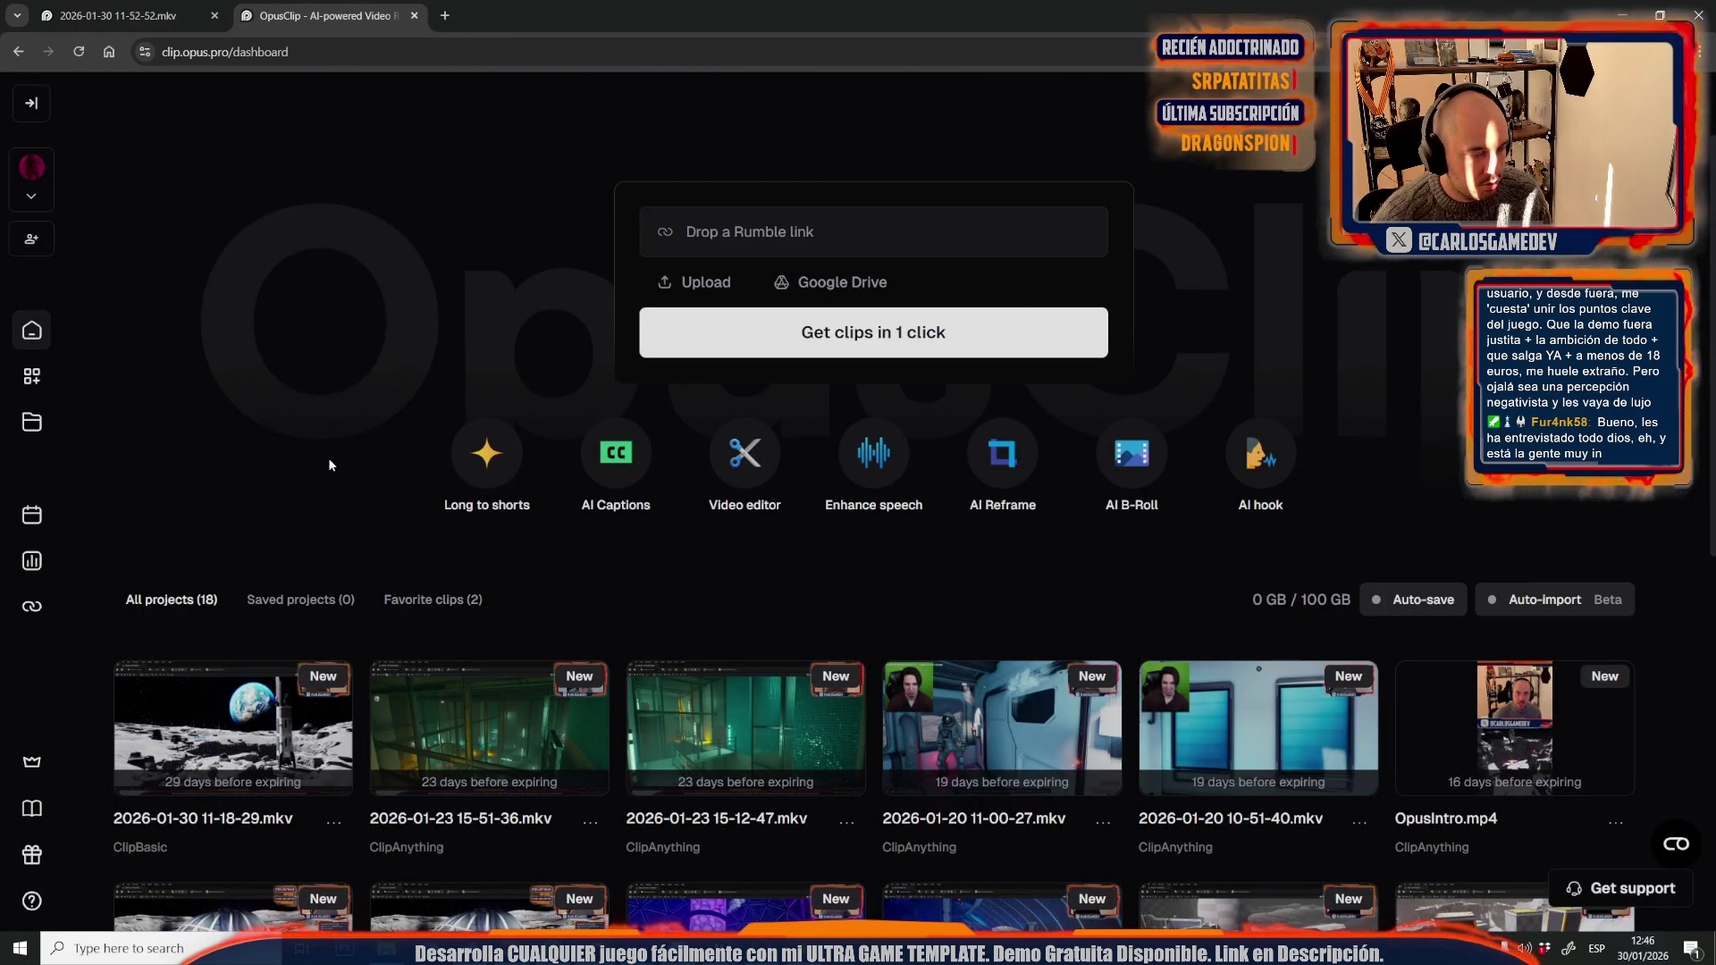
- Close the browser, then open the Blumhouse Games X post and its linked Crisol soundtrack video
click(1694, 15)
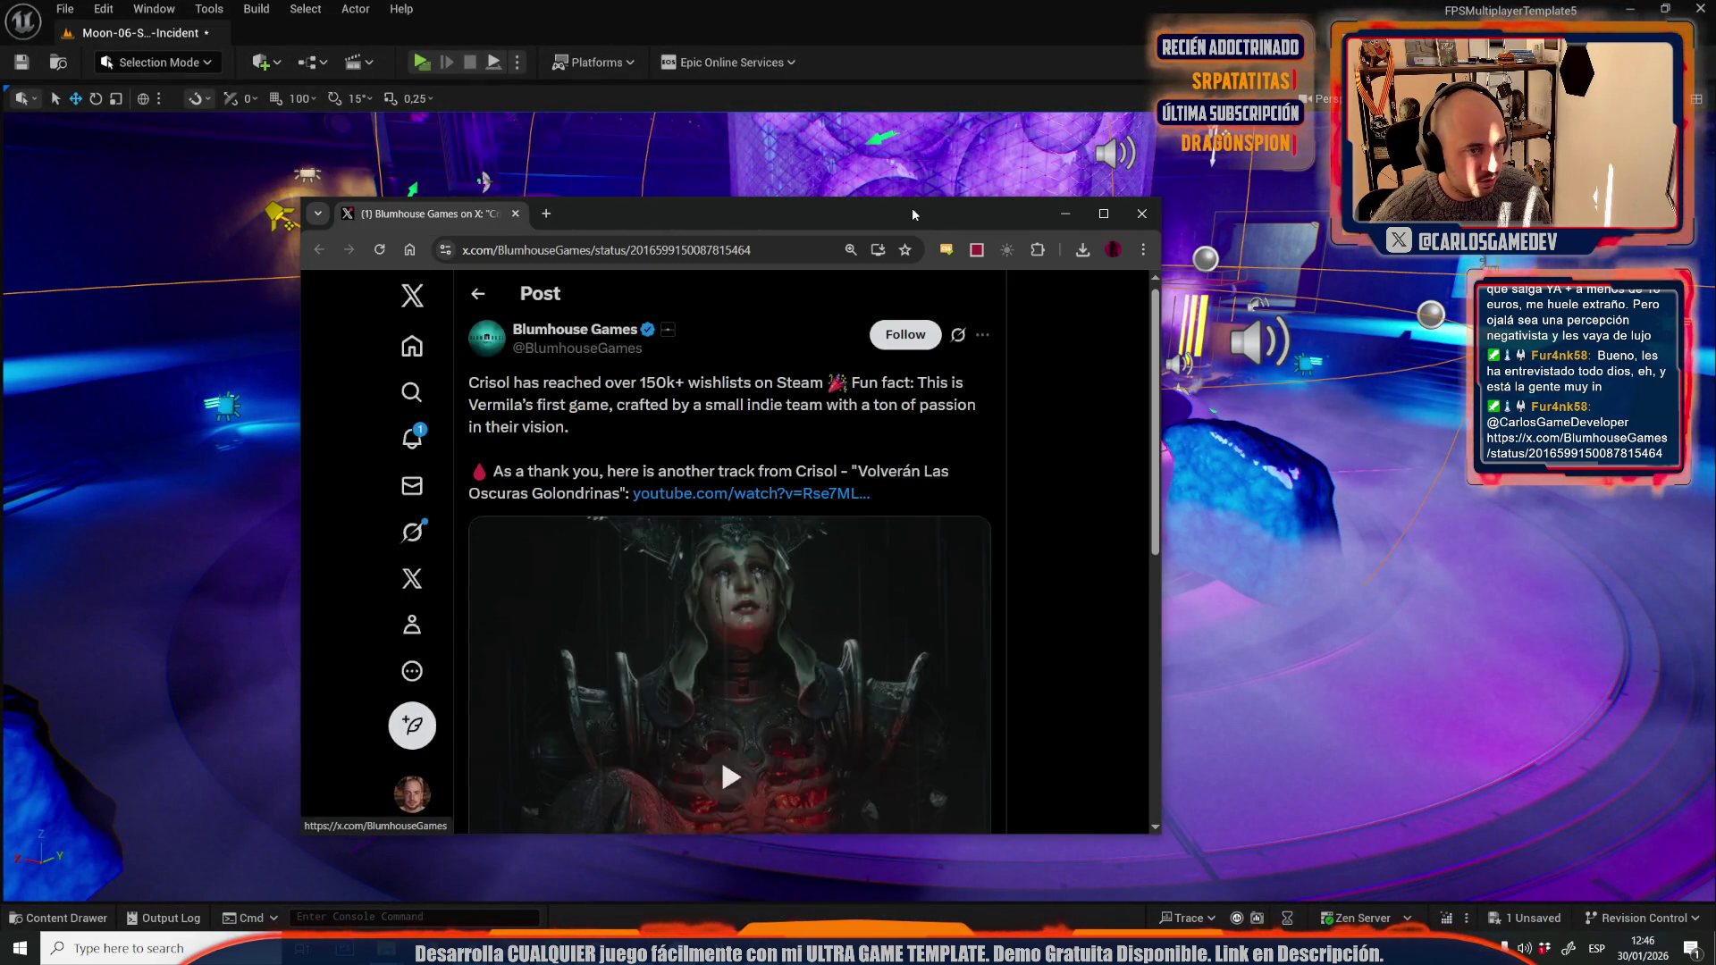
key(super+Up)
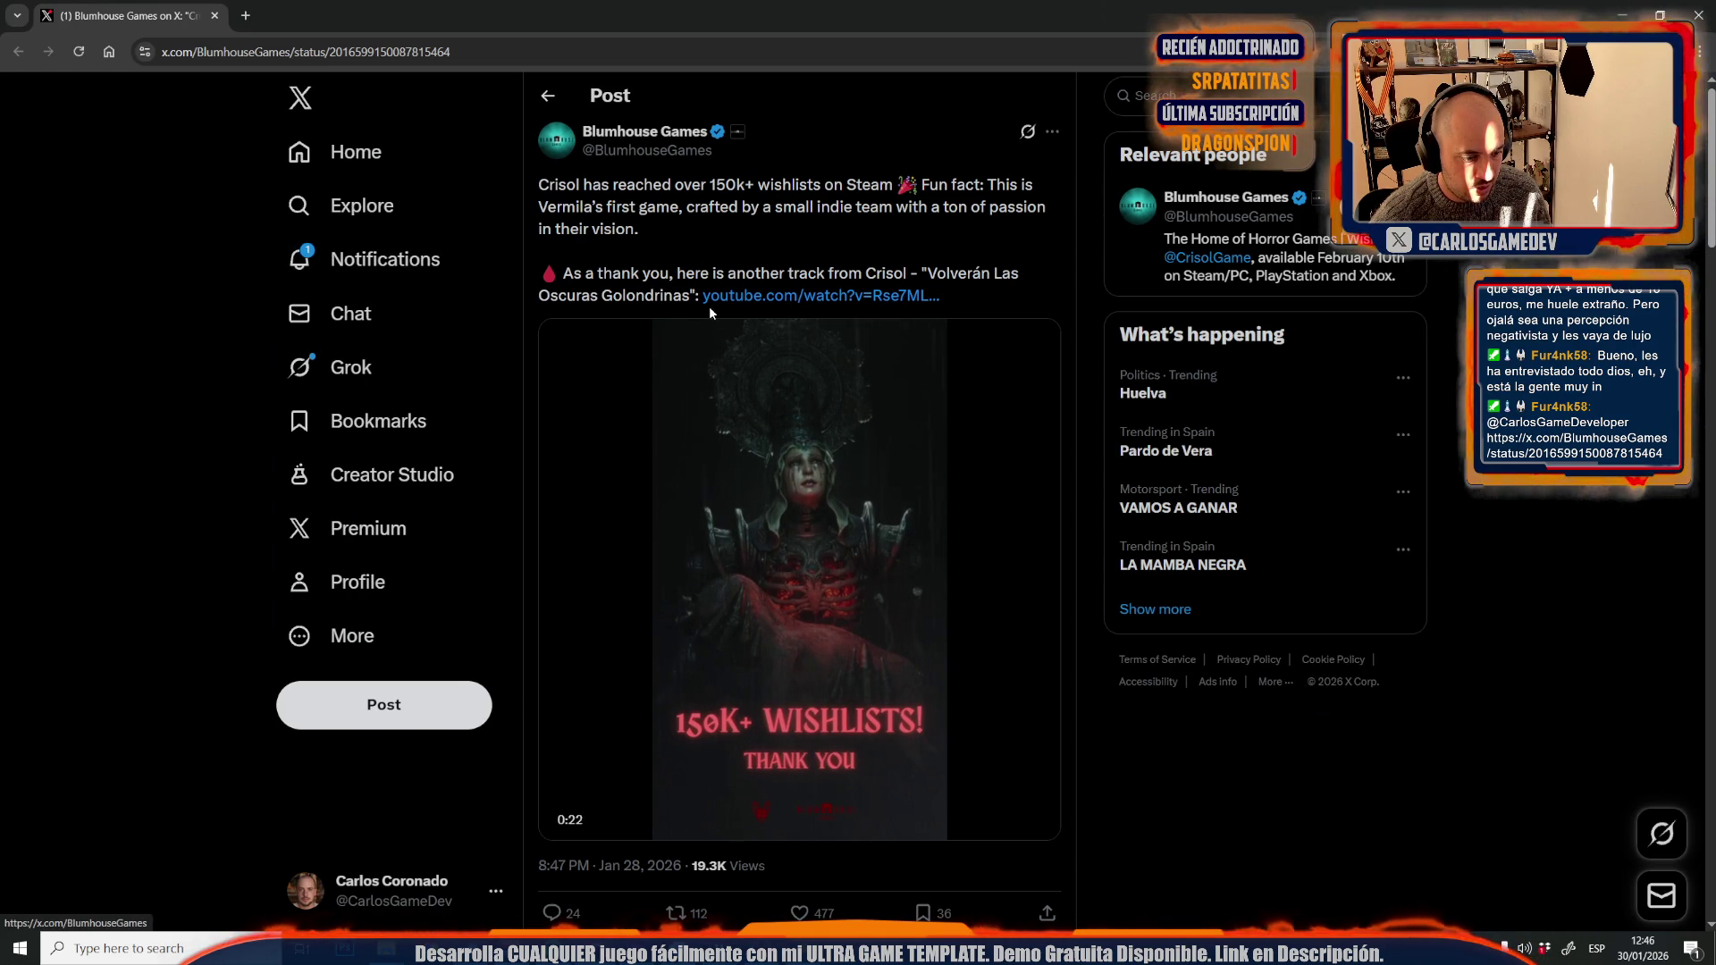
click(747, 297)
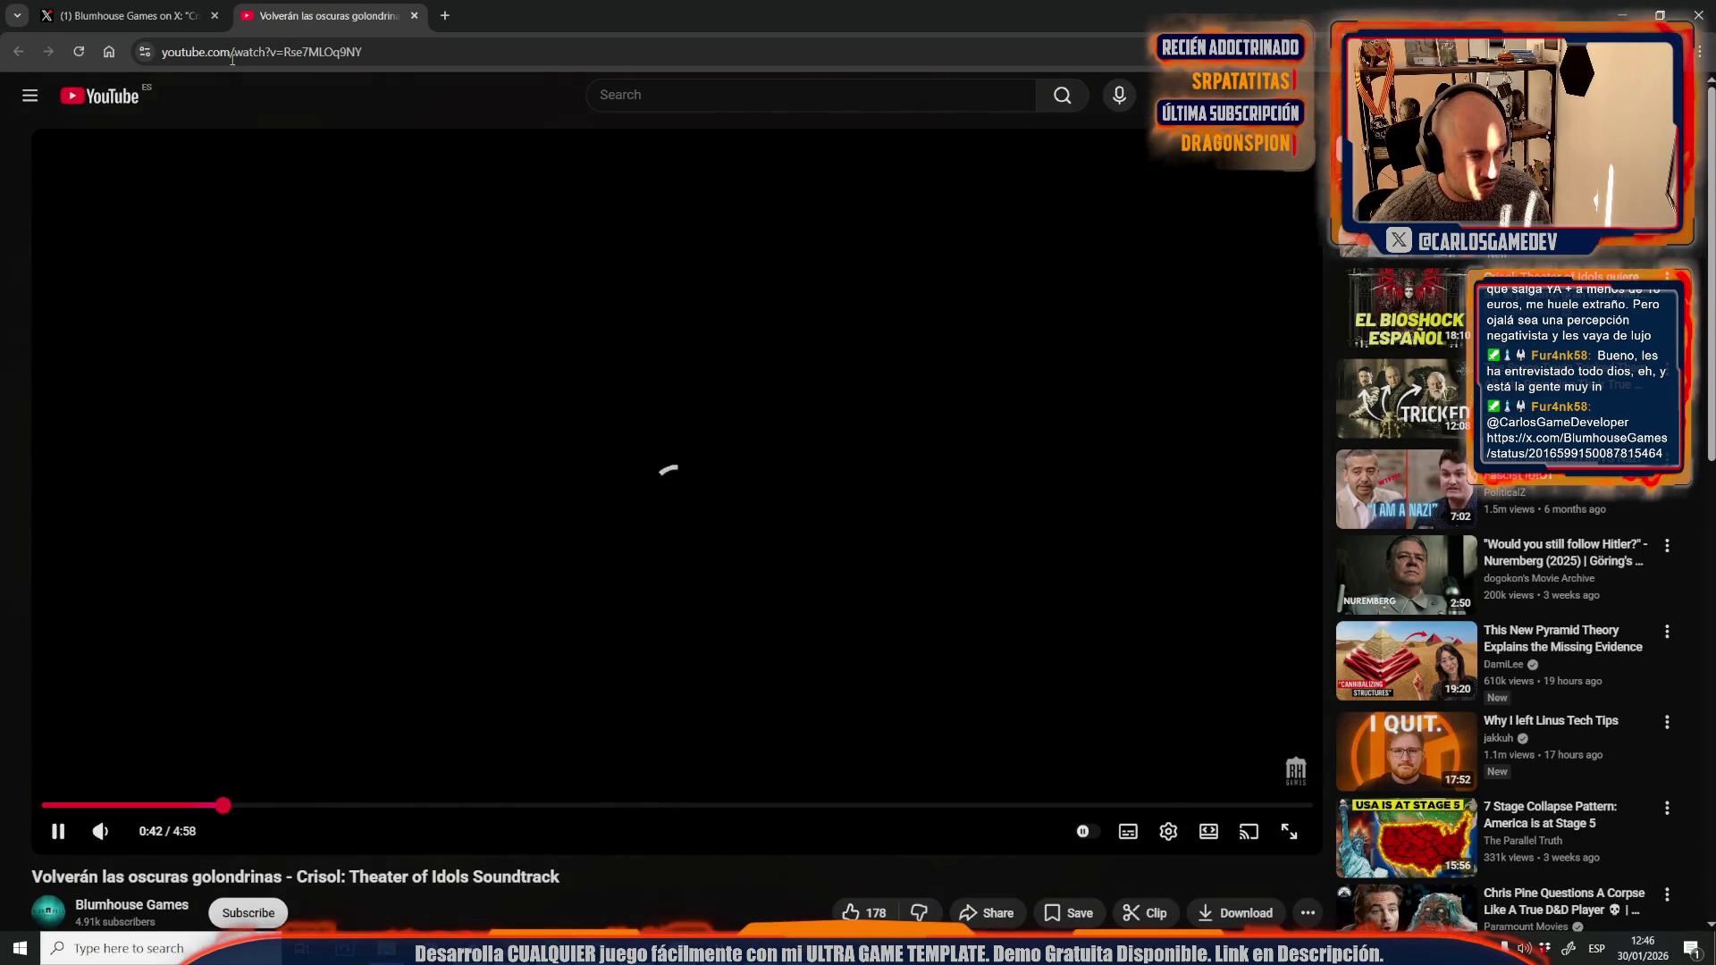
- Close the YouTube tab, show X Notifications, and return to the Unreal editor
key(ctrl+w)
click(331, 259)
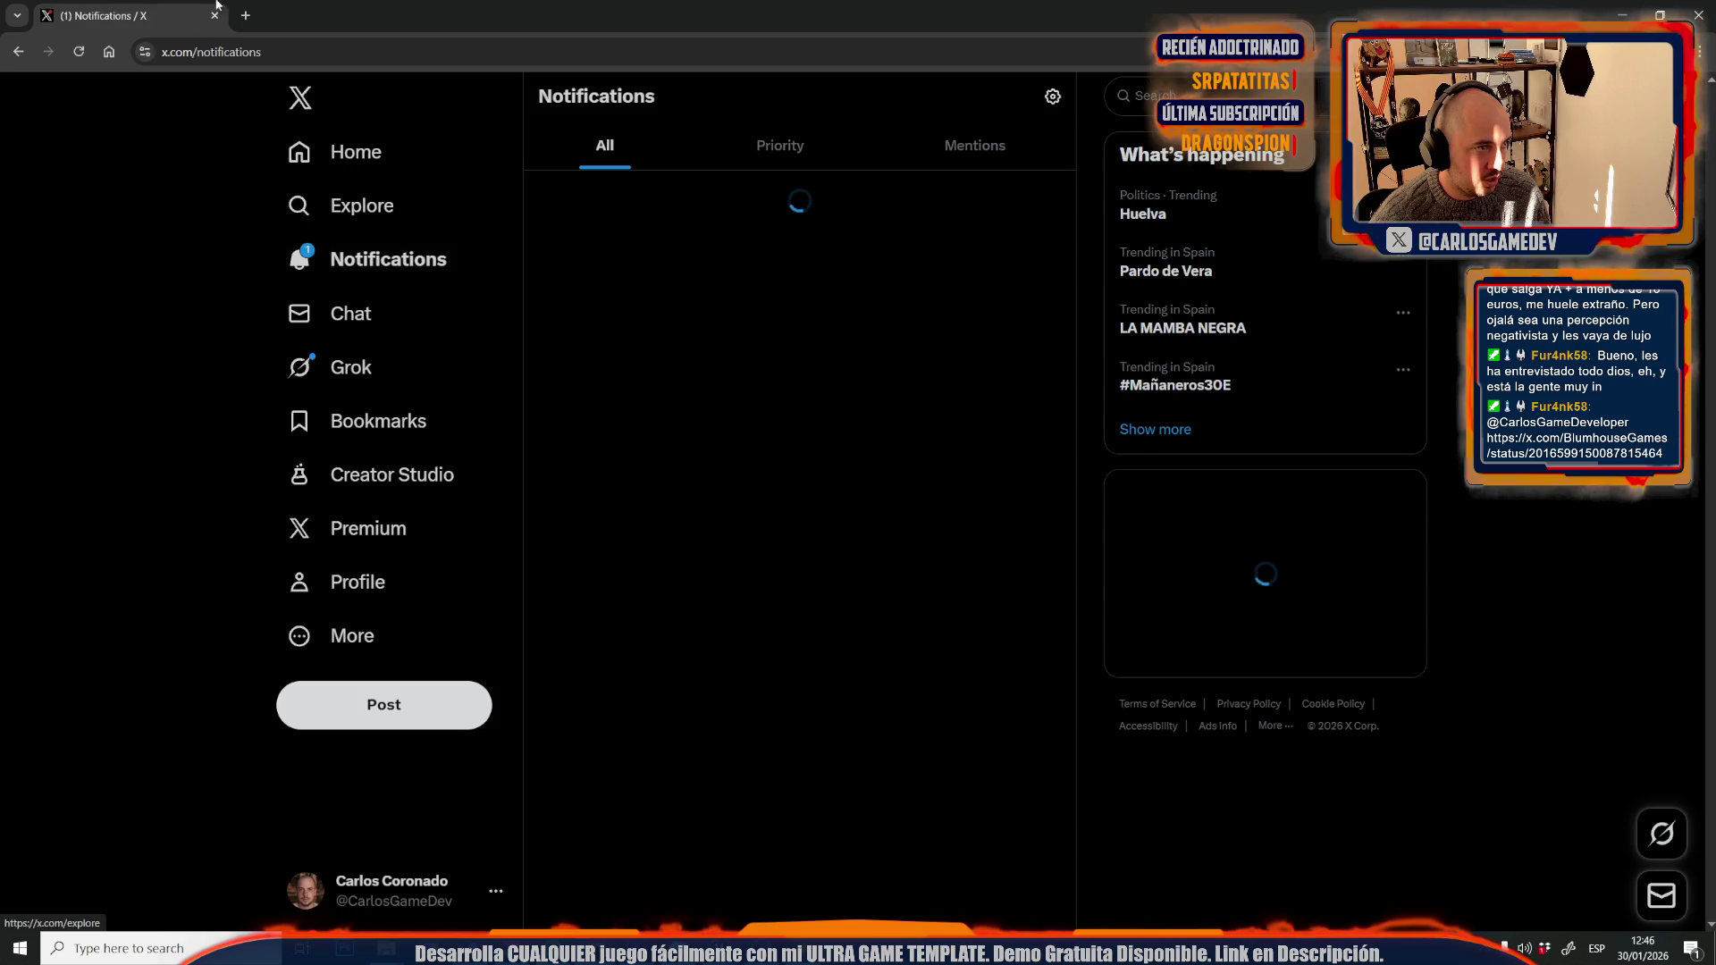
key(alt+Tab)
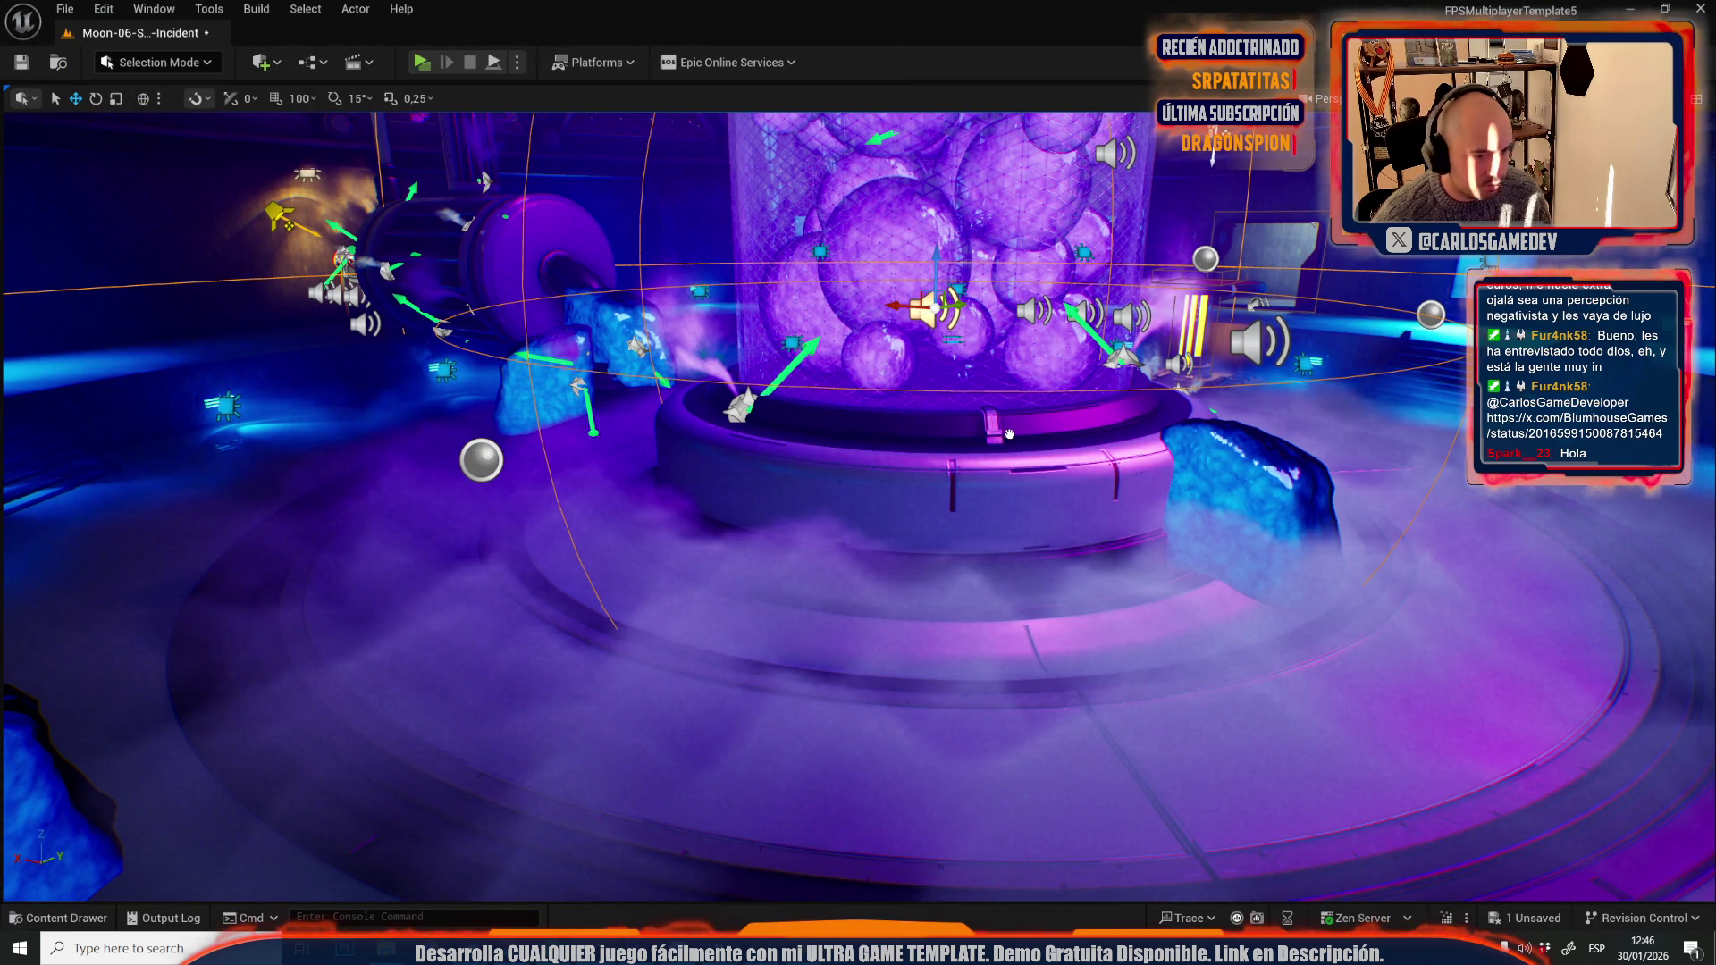
- Open the Moon-07-Slime-Offices level from _Moon/Maps, saving the Moon-06 Incident level first
mouse_move(934, 429)
mouse_down()
mouse_move(1000, 436)
mouse_move(804, 348)
mouse_move(760, 295)
mouse_move(787, 340)
mouse_move(751, 349)
mouse_move(778, 340)
mouse_up()
key(g)
key(g)
click(64, 9)
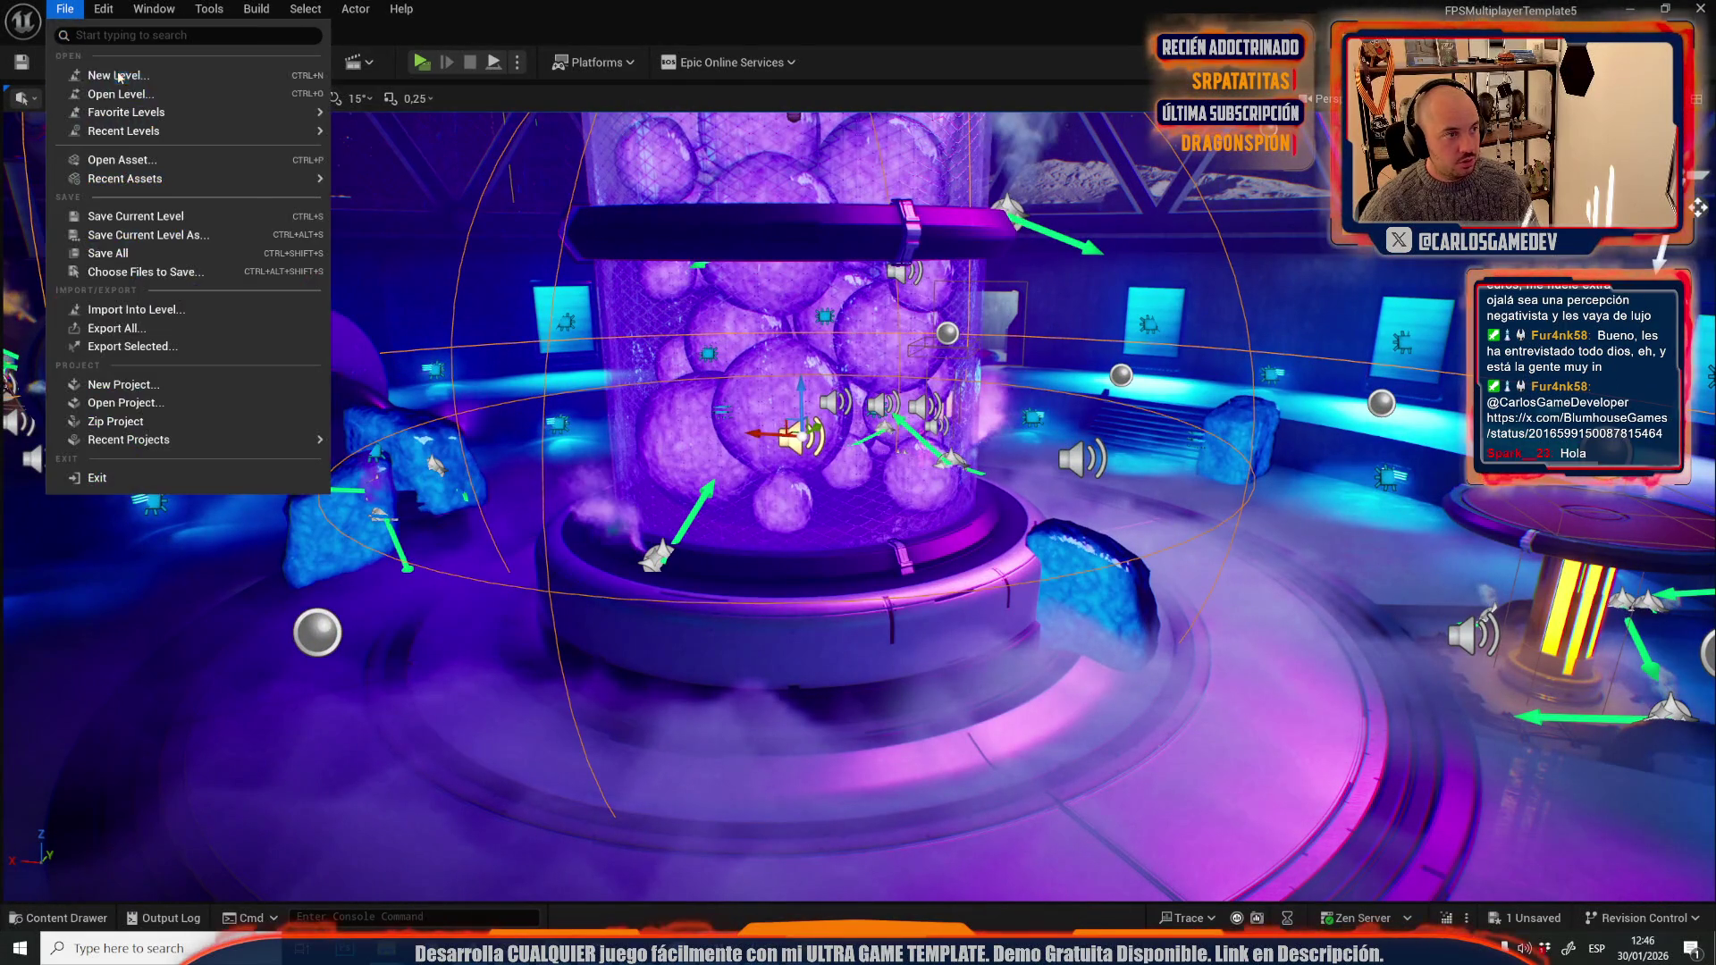
click(58, 6)
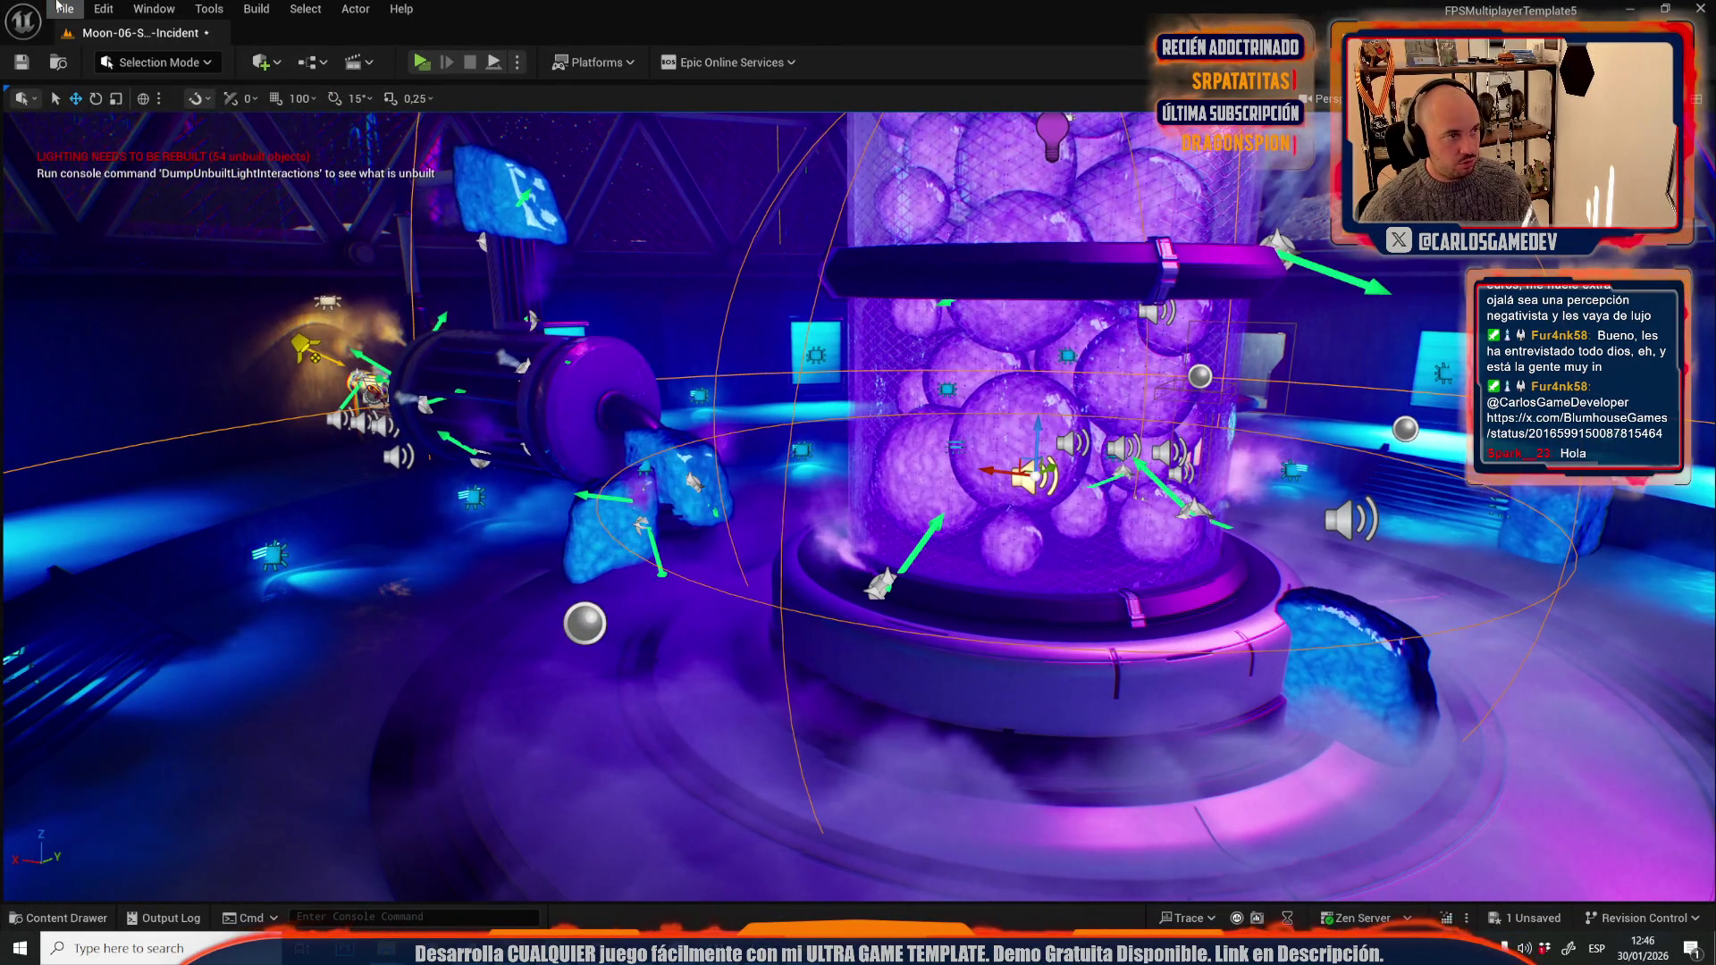
click(58, 6)
click(98, 87)
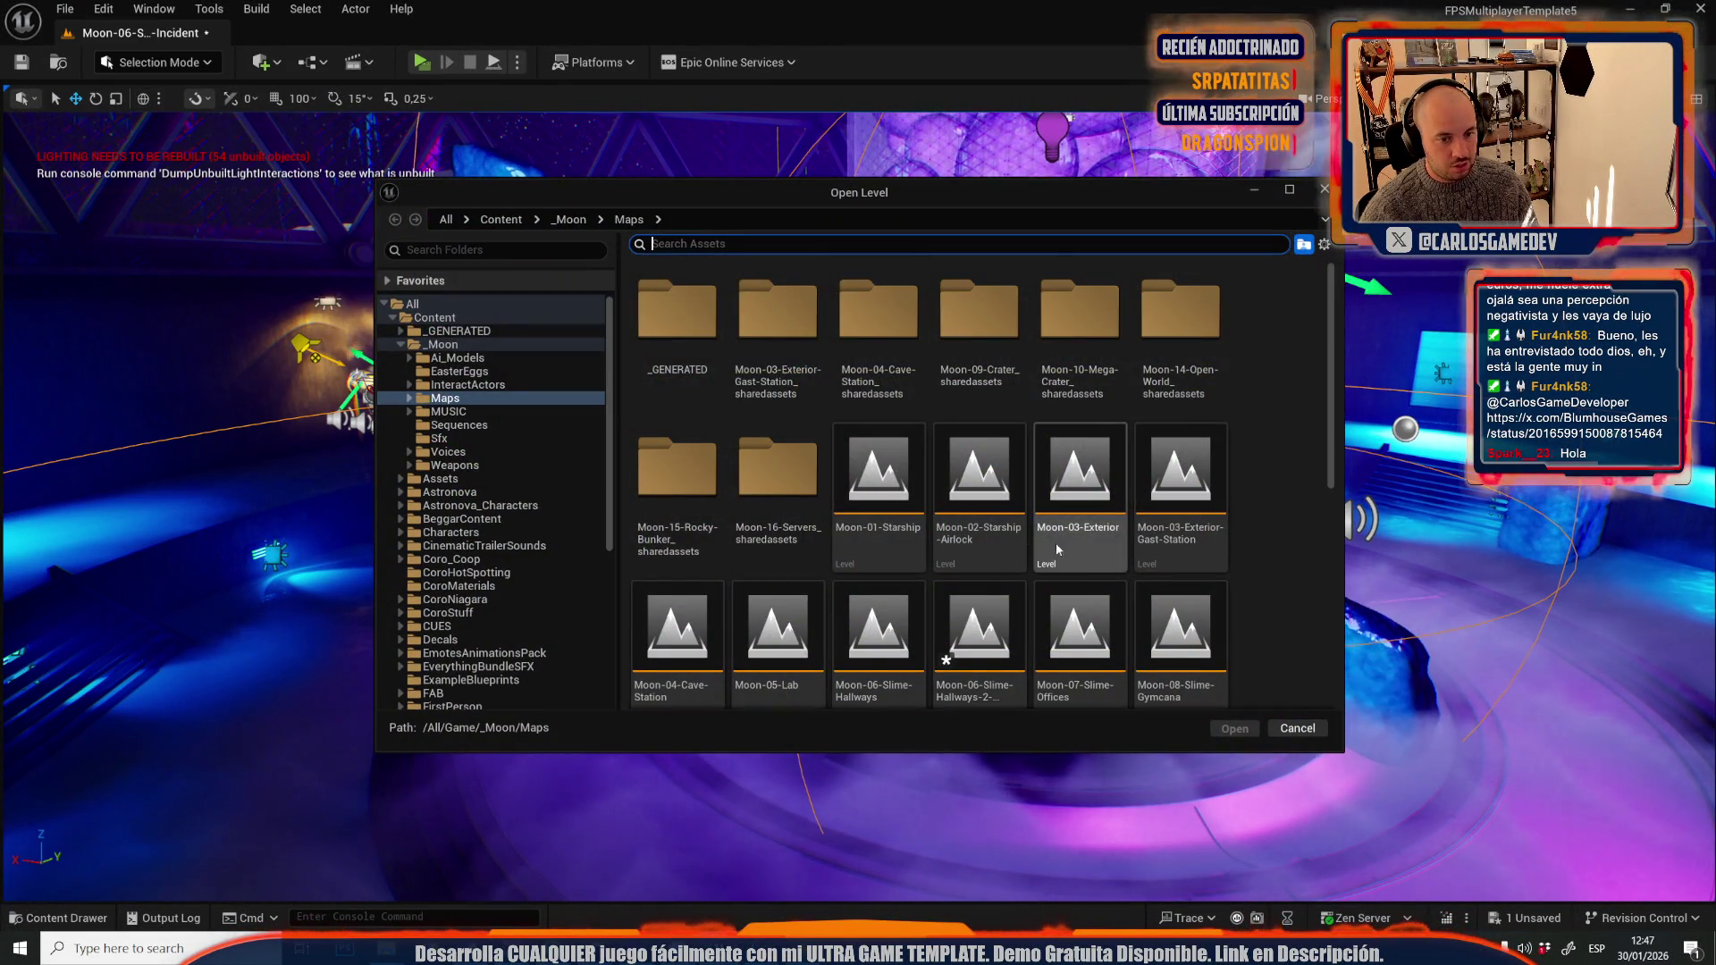
scroll(1037, 521, down, 2)
double_click(1071, 507)
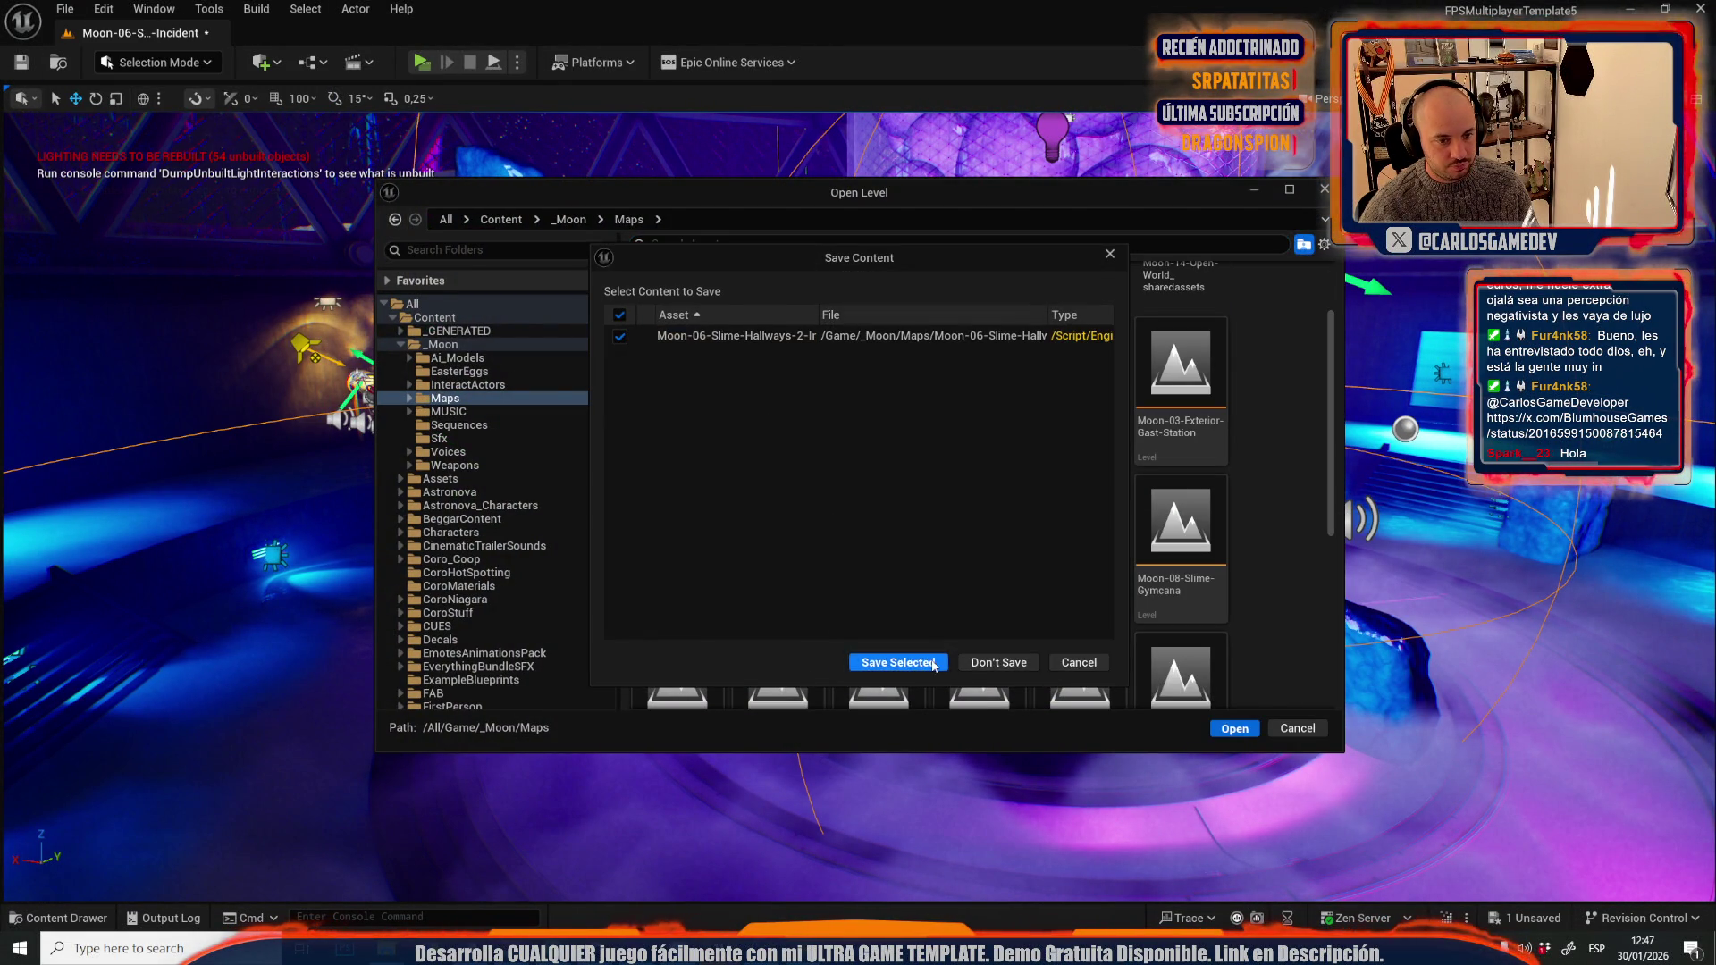
click(934, 664)
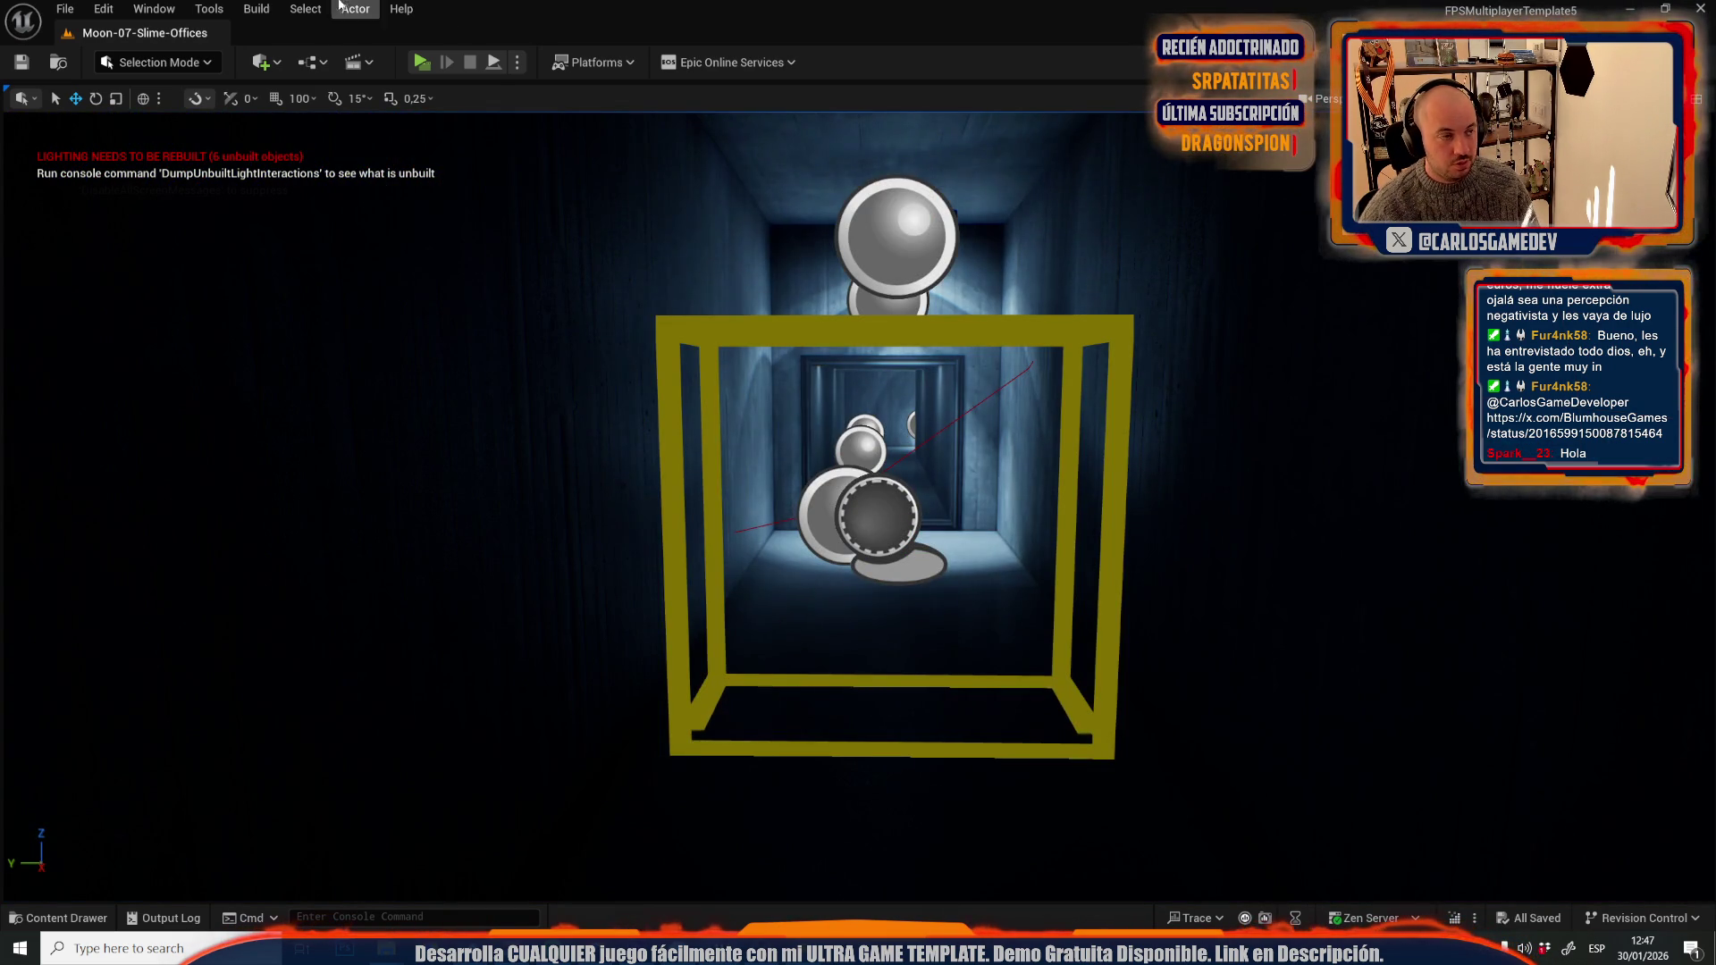
- Fly into the blue-lit room and run a quick play test of Slime Offices
scroll(780, 409, down, 10)
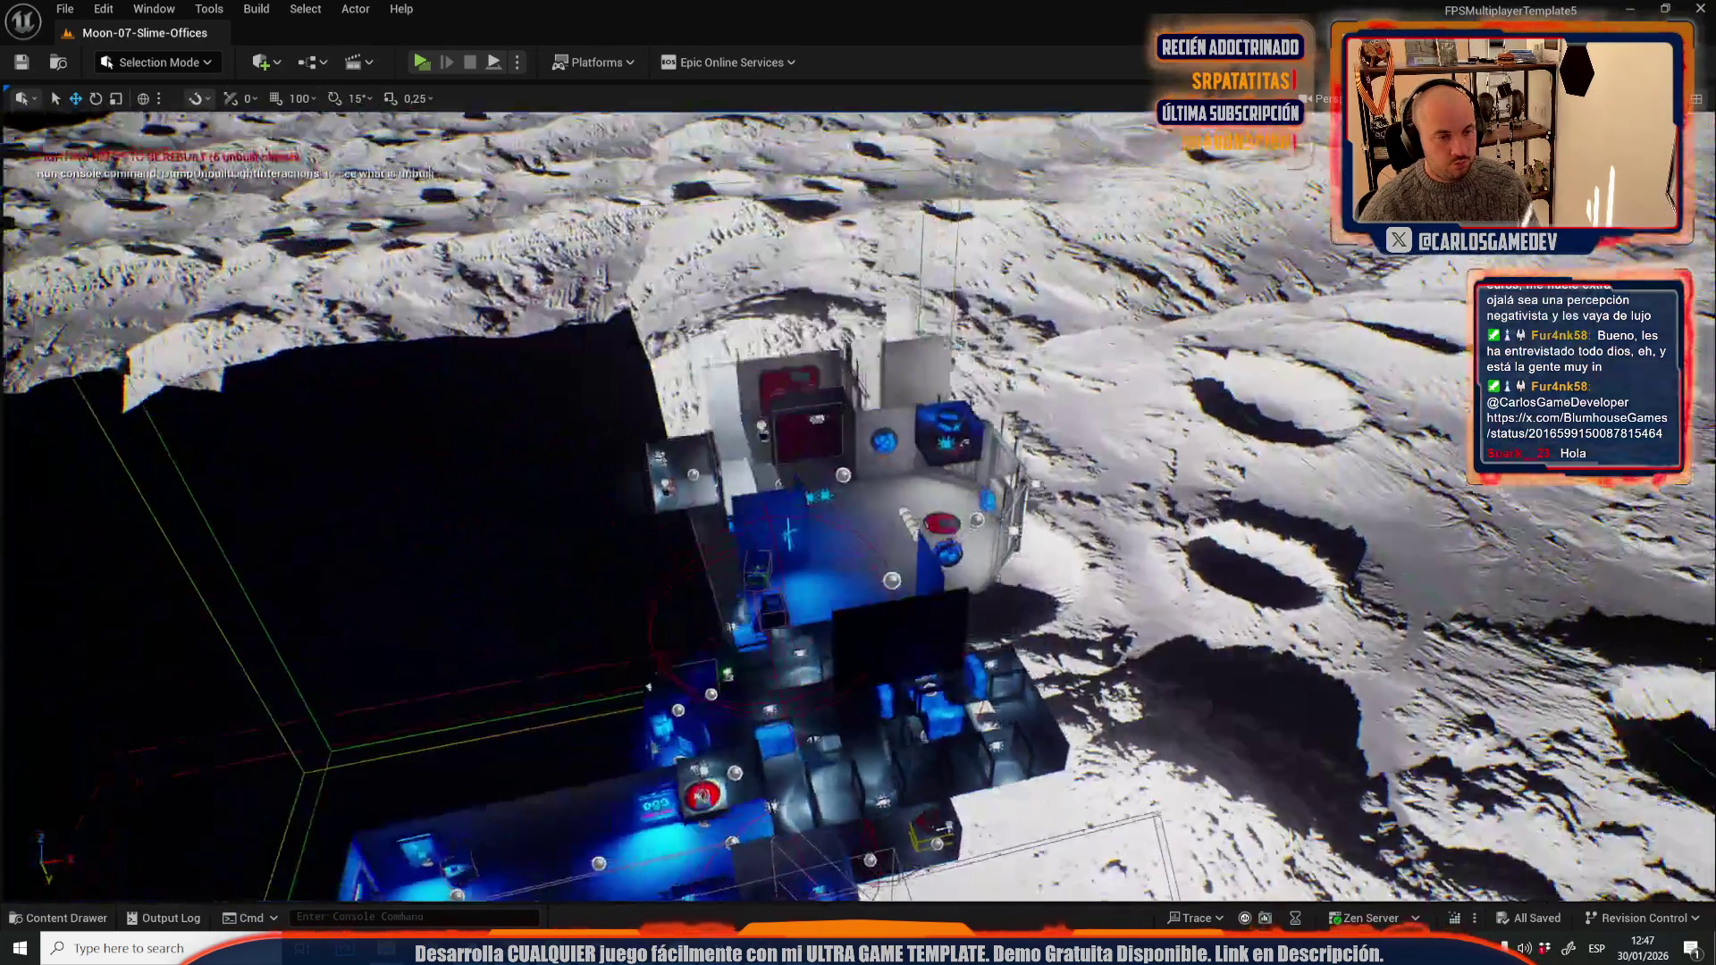
scroll(765, 456, up, 10)
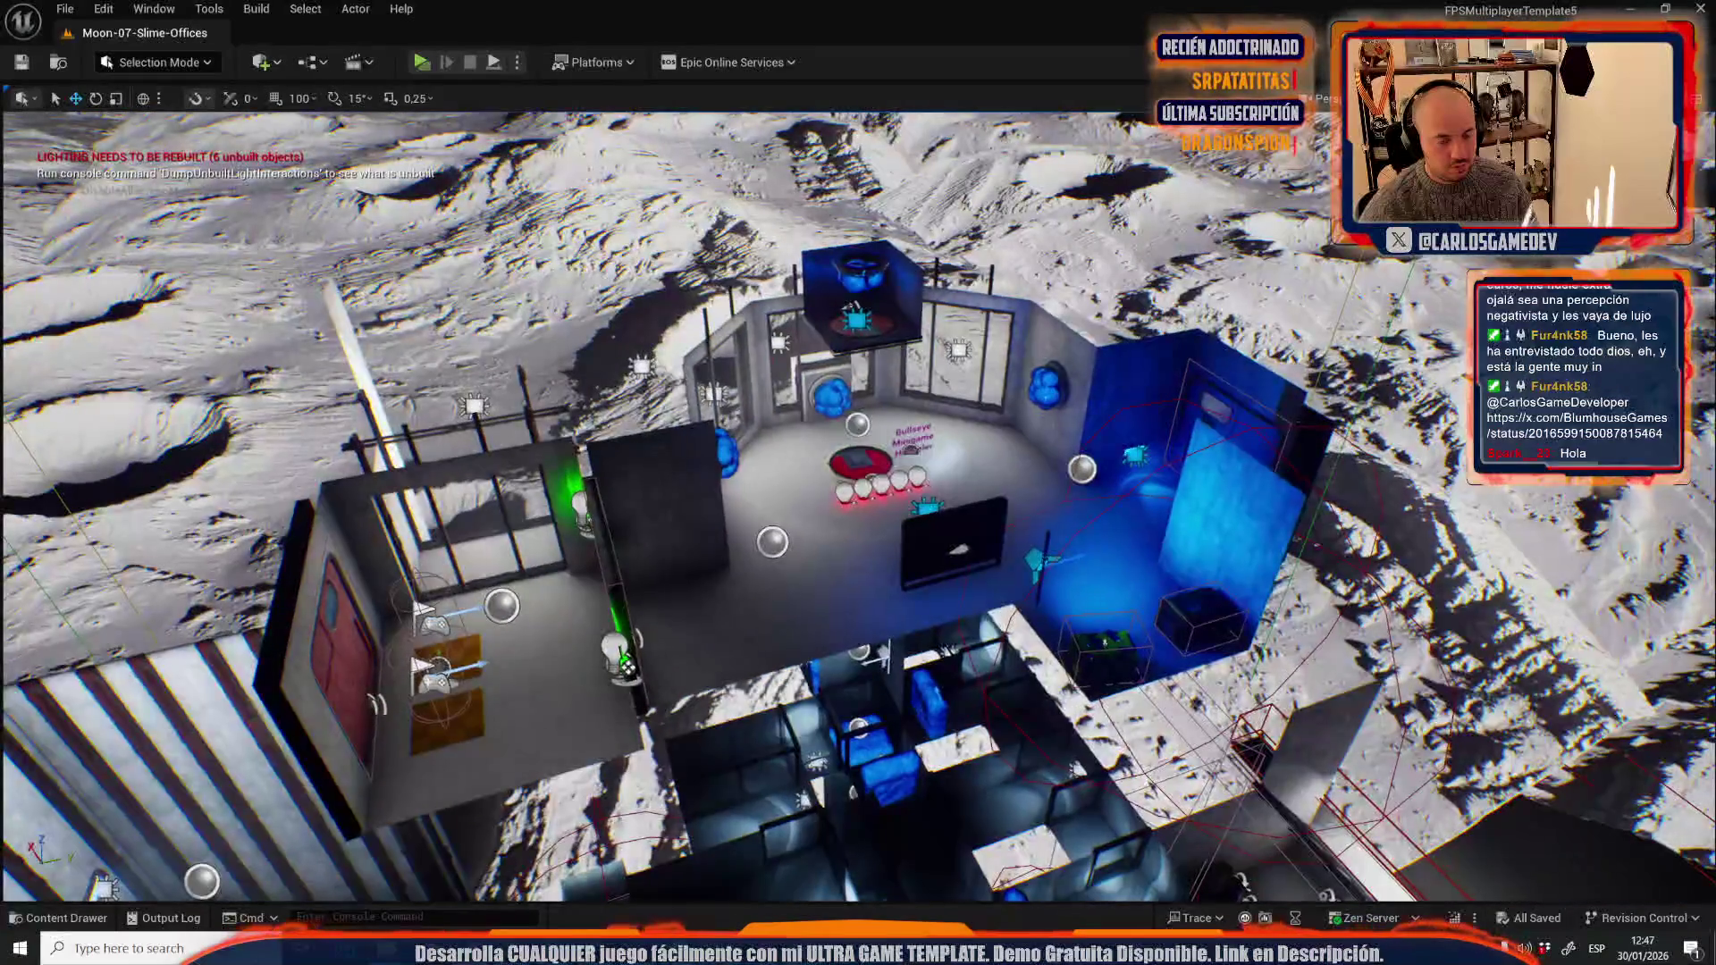
scroll(765, 456, up, 6)
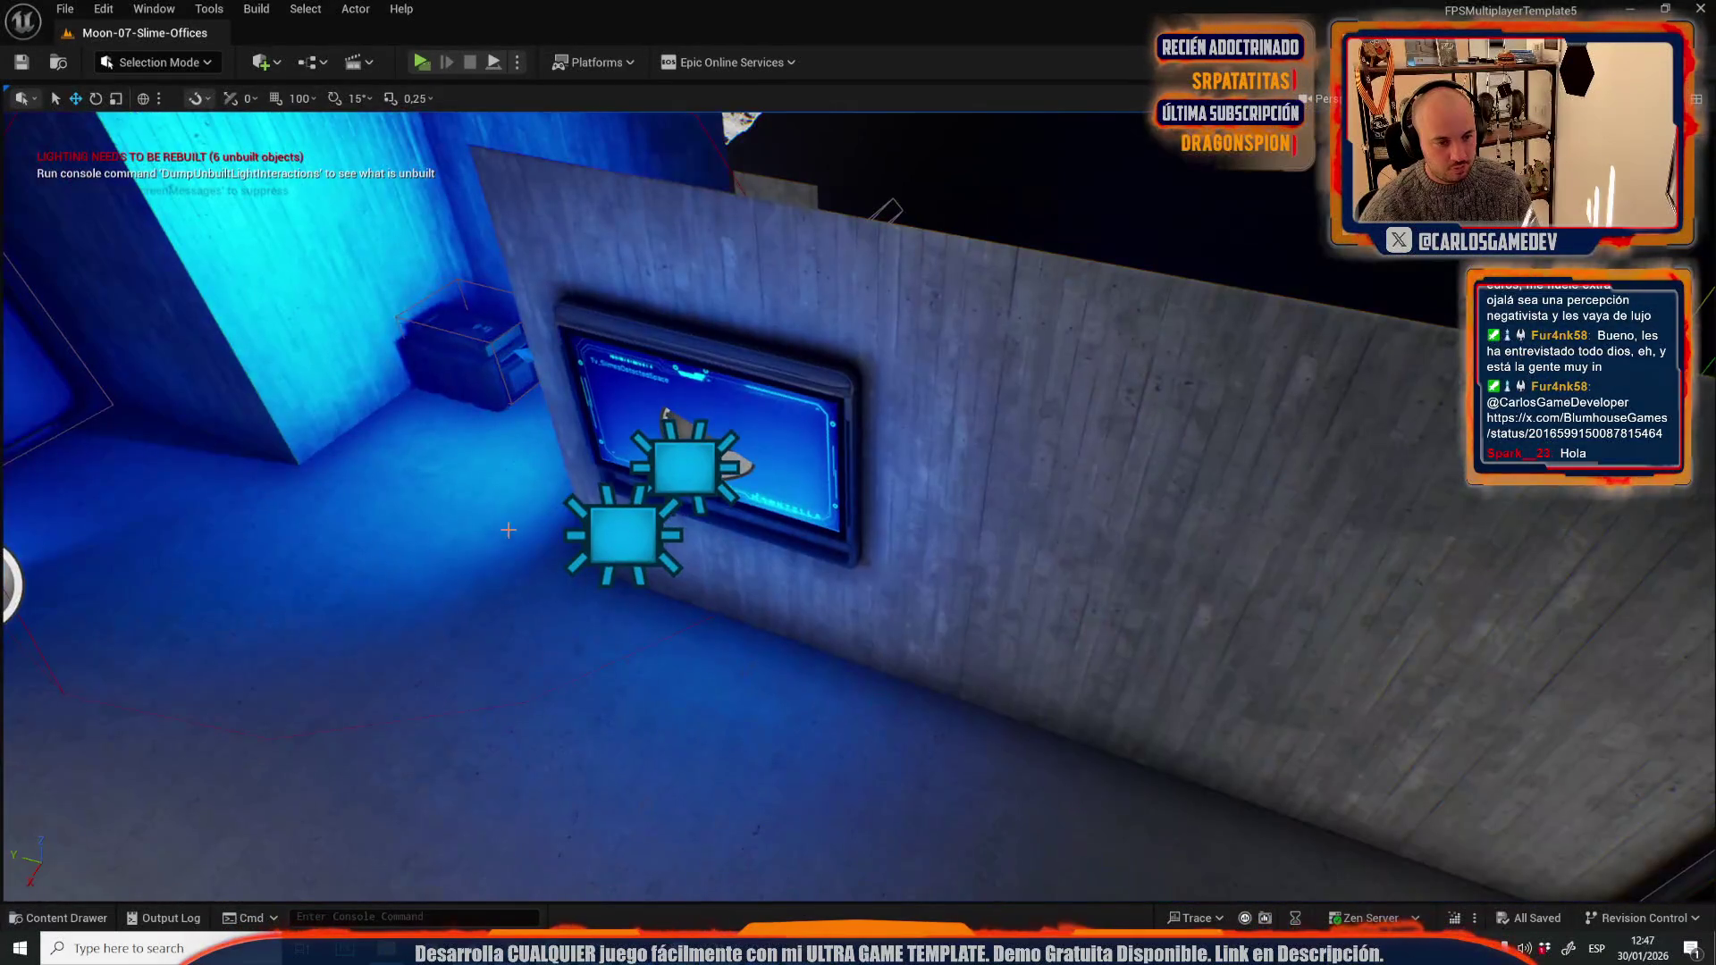
scroll(550, 609, up, 8)
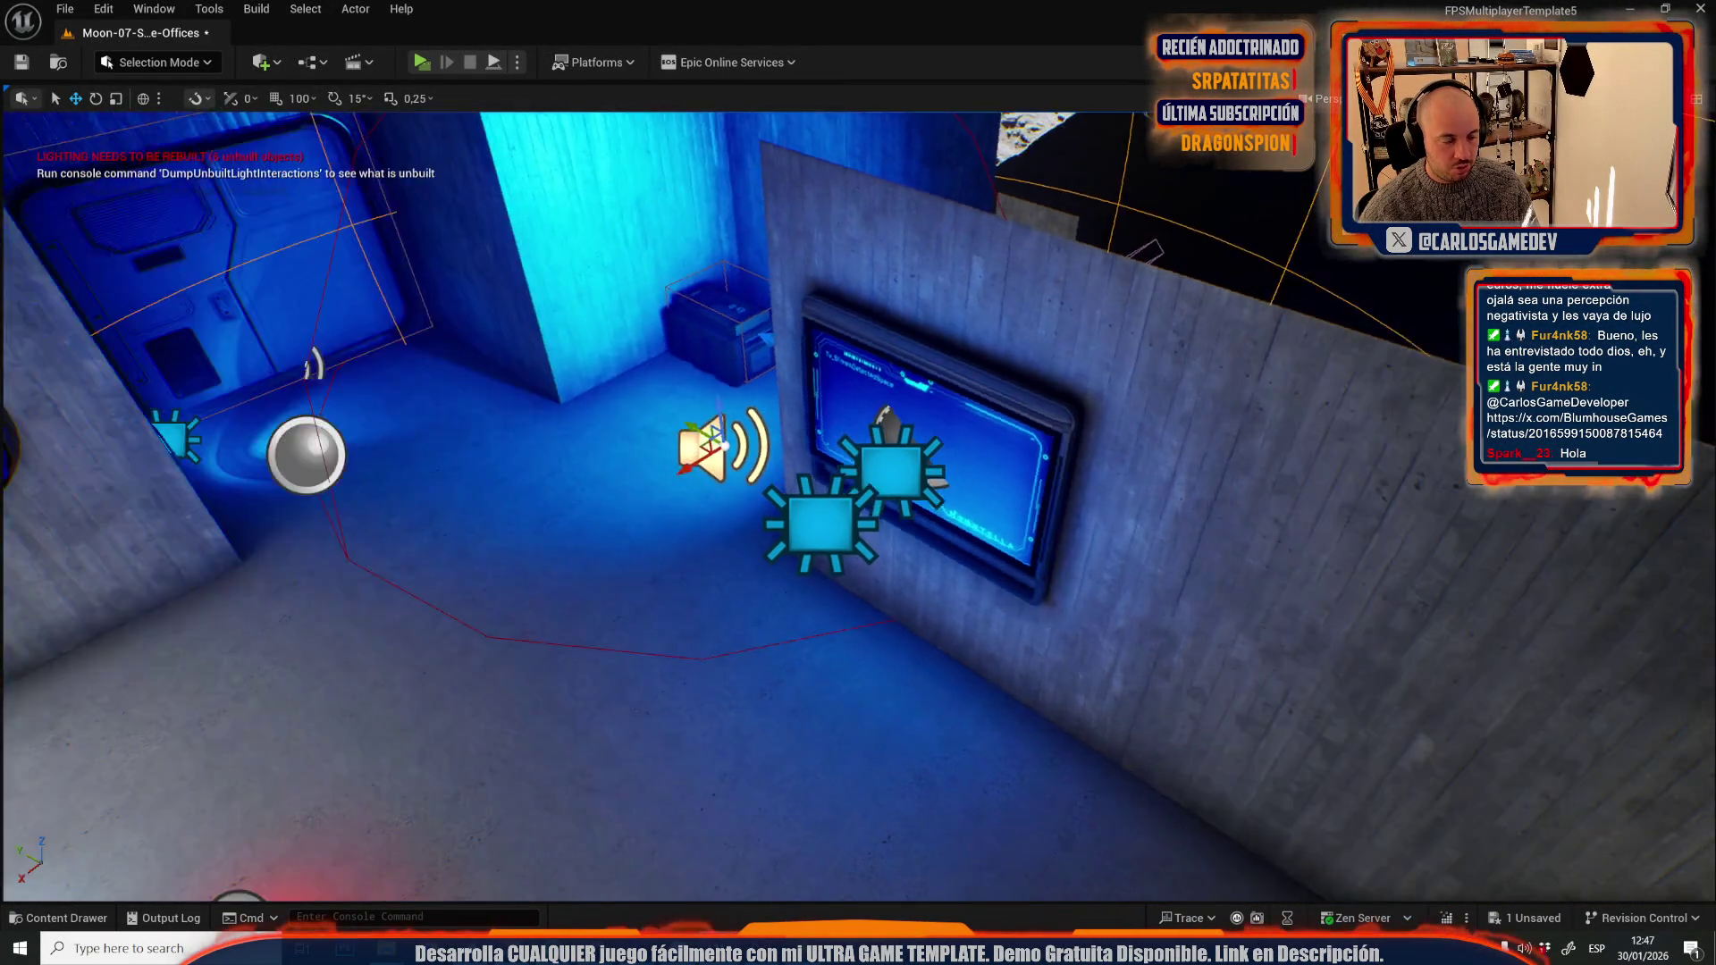
scroll(530, 435, up, 1)
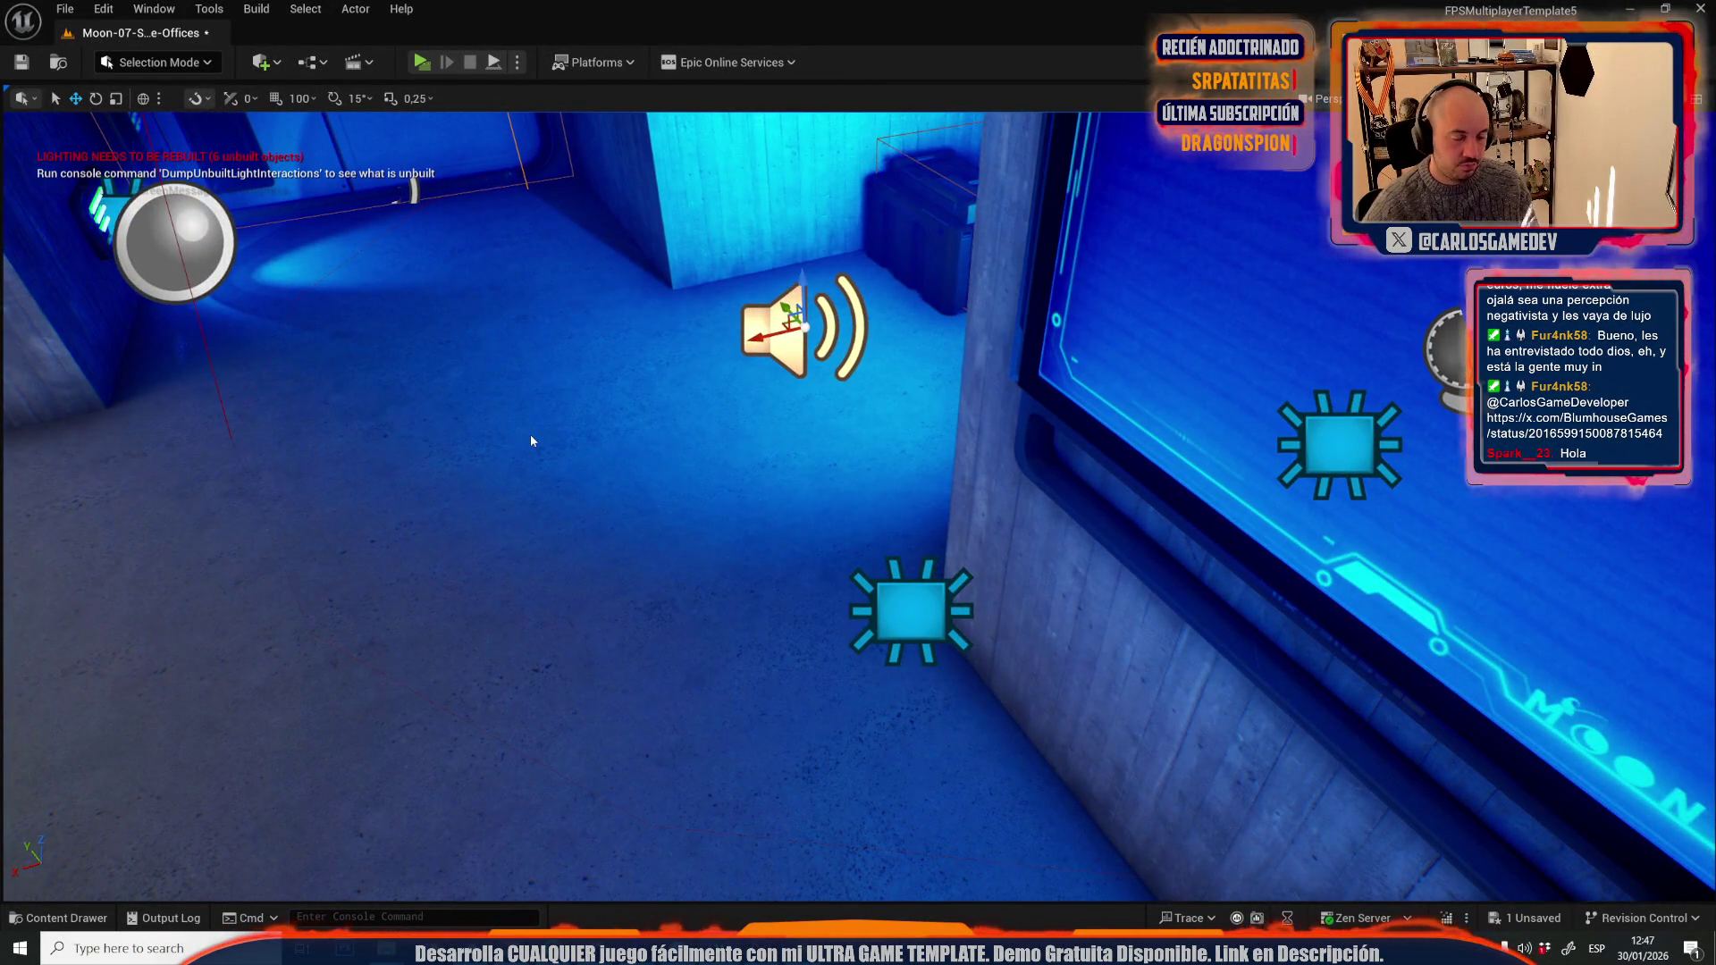
key(alt+p)
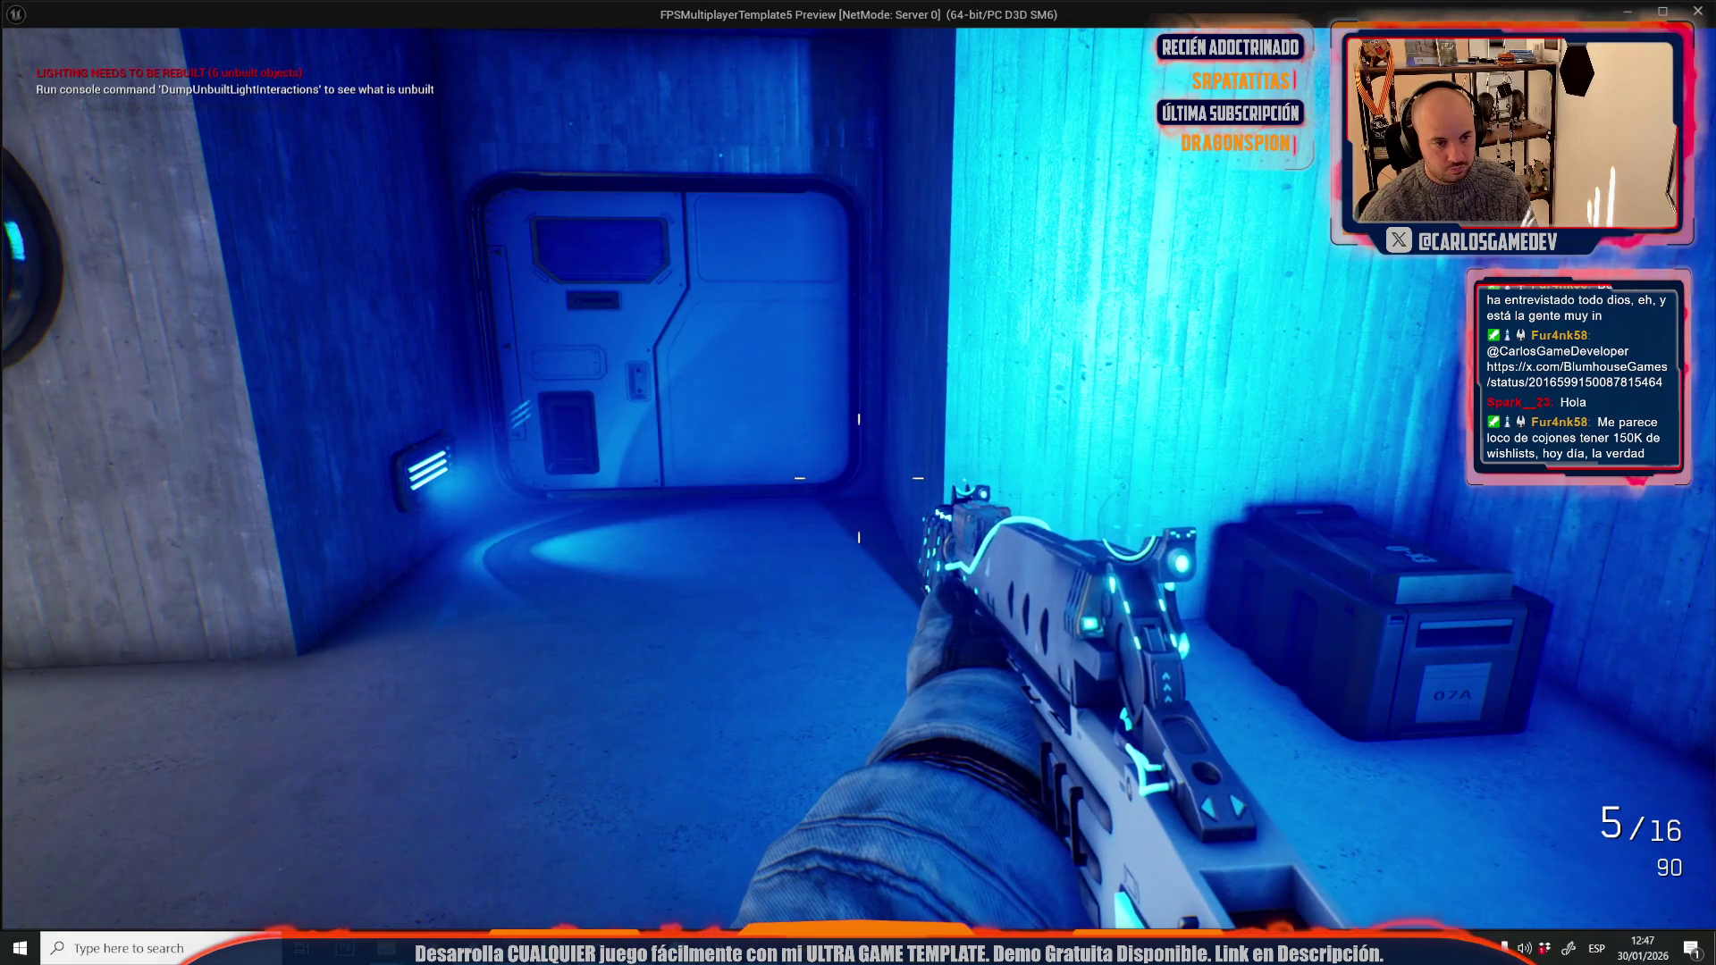
key(Escape)
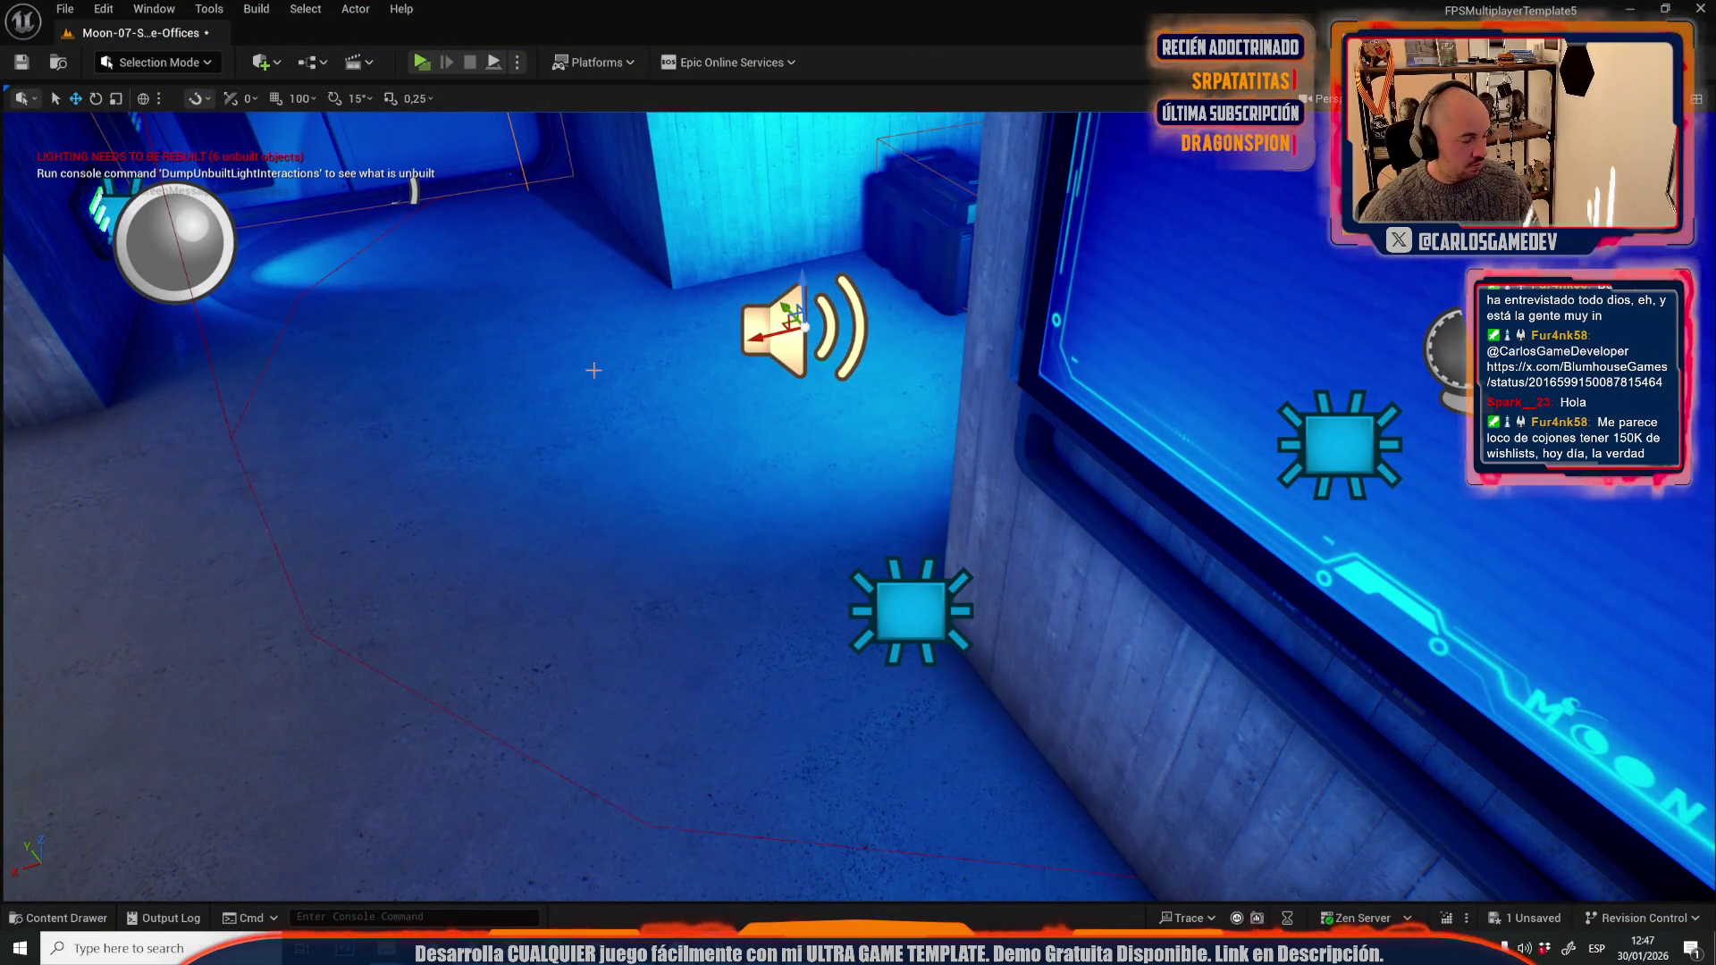
- Paste a sound emitter into the crate room and raise it beside the crates
scroll(858, 482, down, 15)
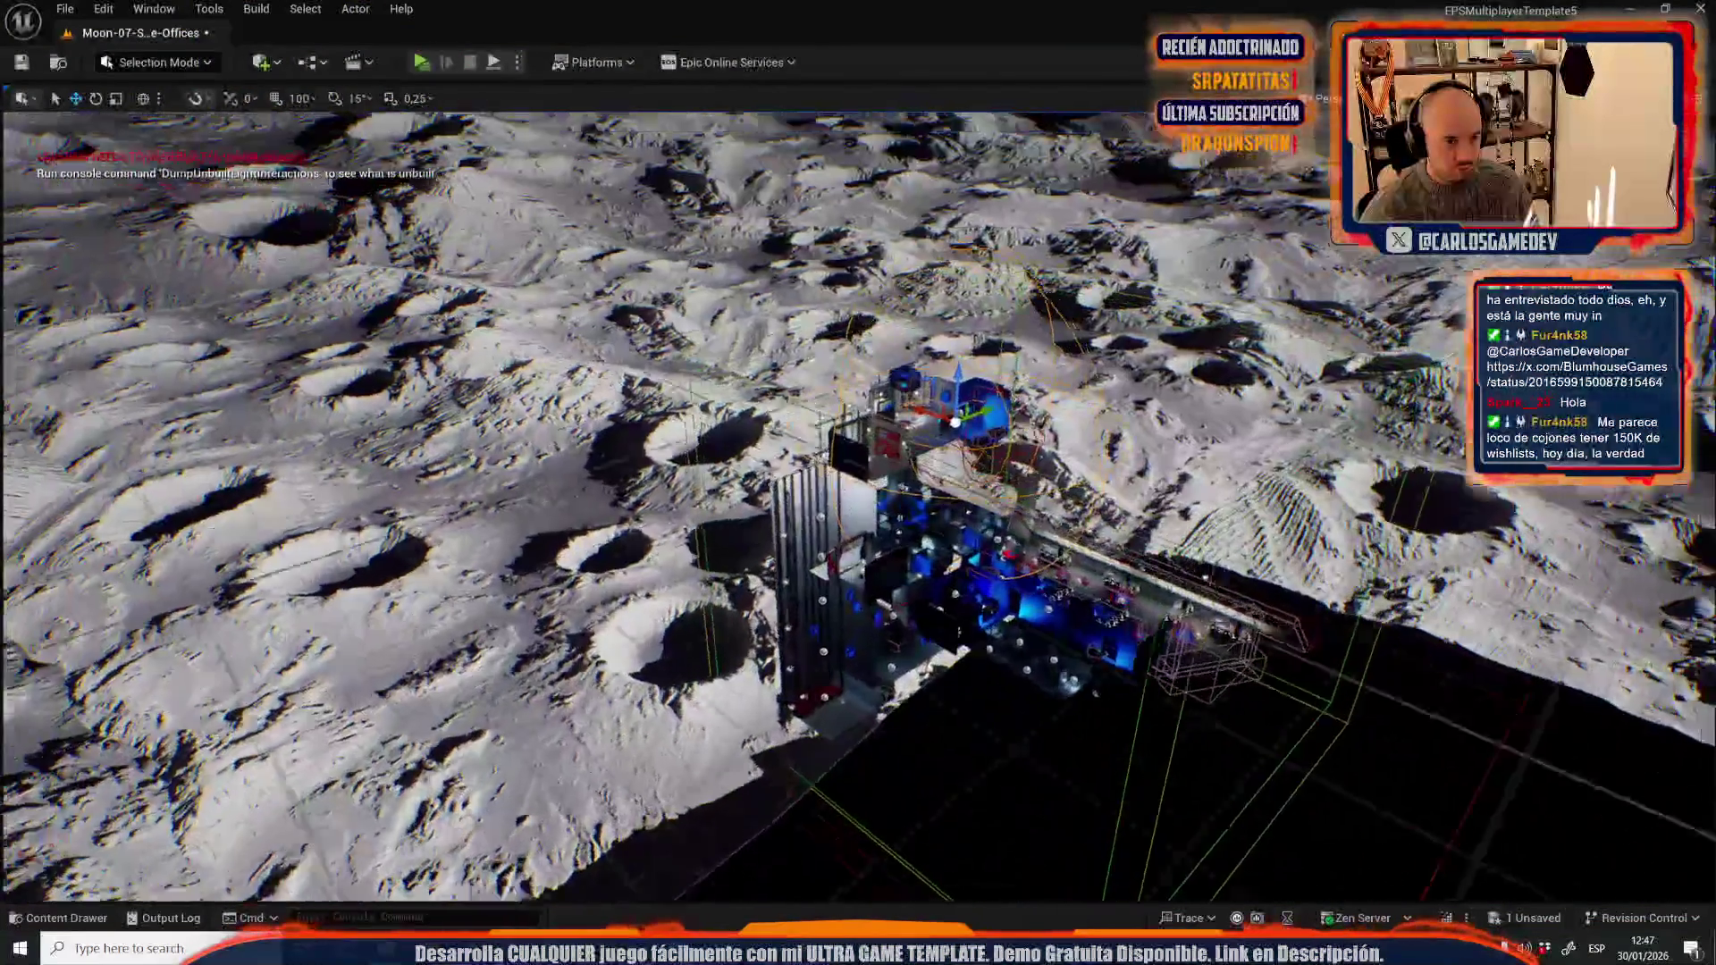
scroll(858, 482, up, 15)
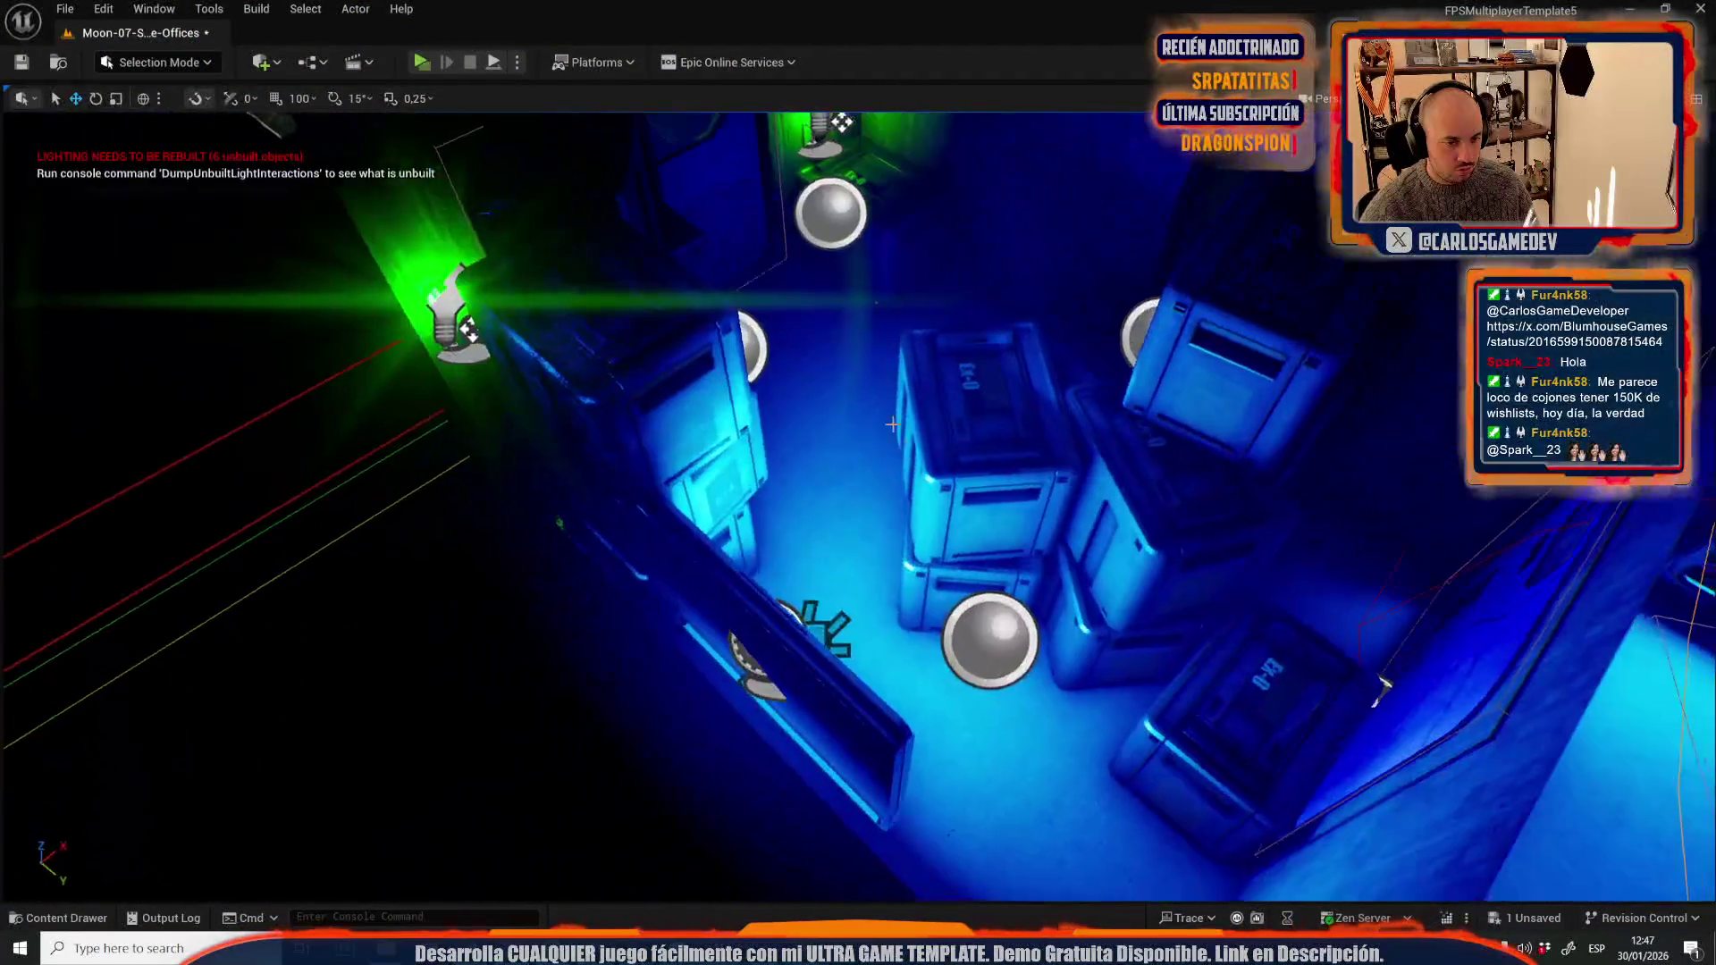
key(ctrl+v)
drag(896, 483, 896, 402)
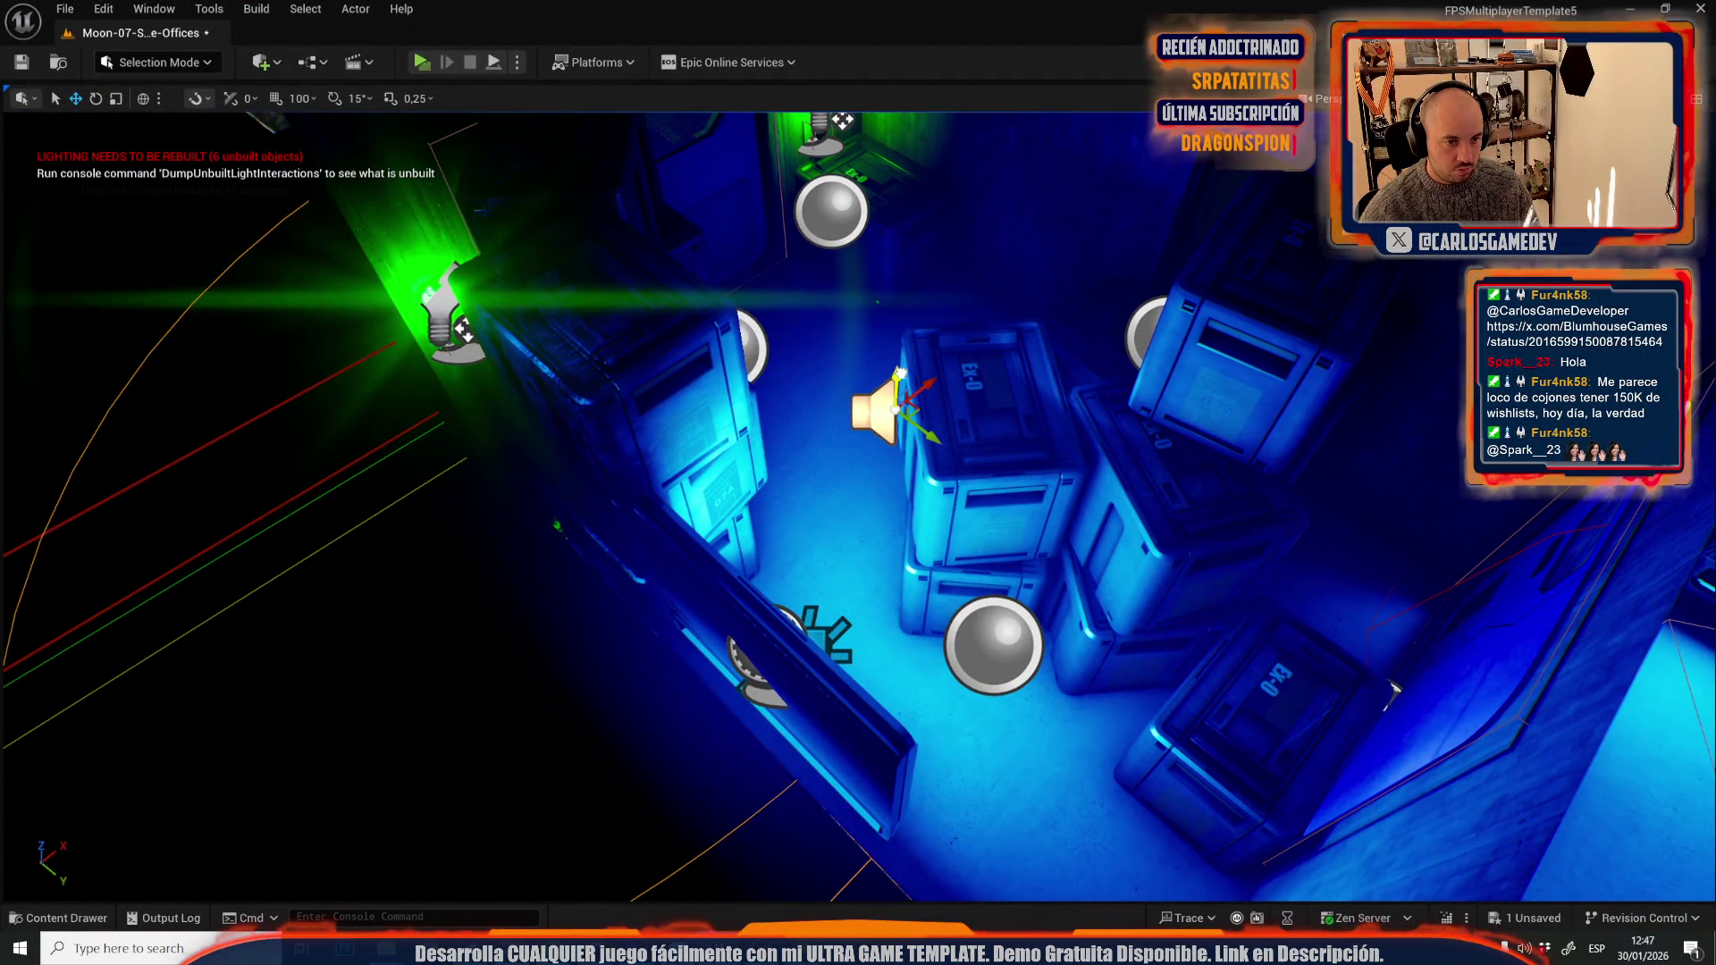
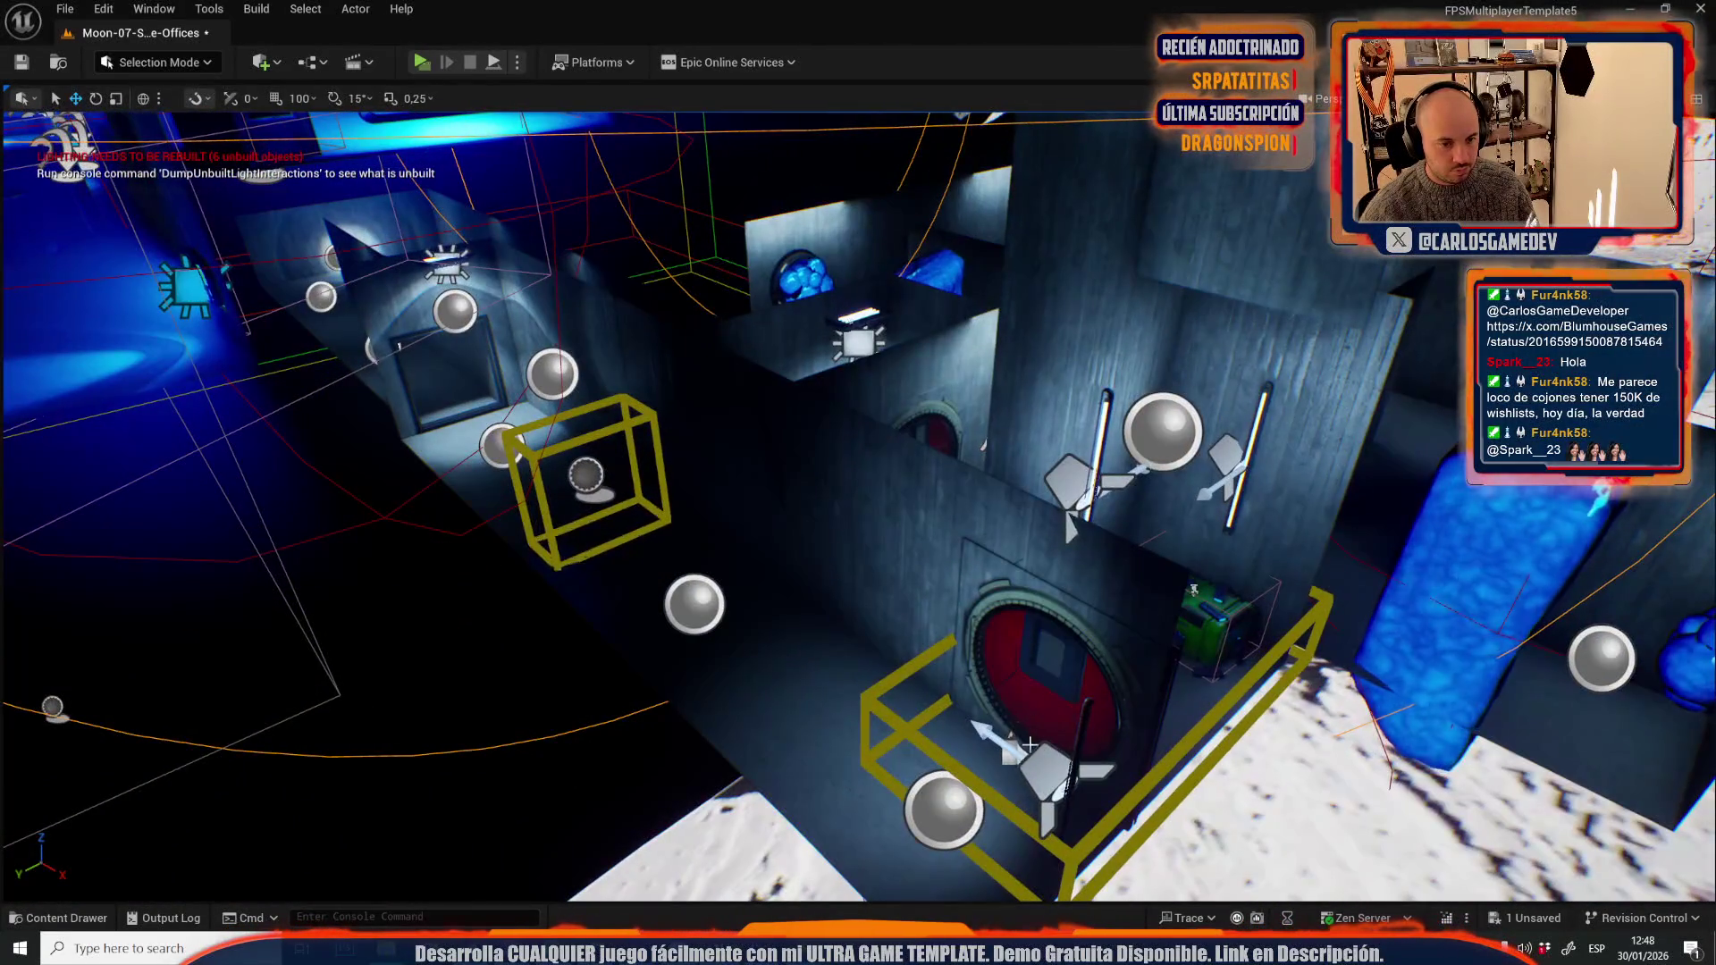
- Nudge the corridor sound actor slightly upward along its Z axis
drag(1029, 744, 1103, 667)
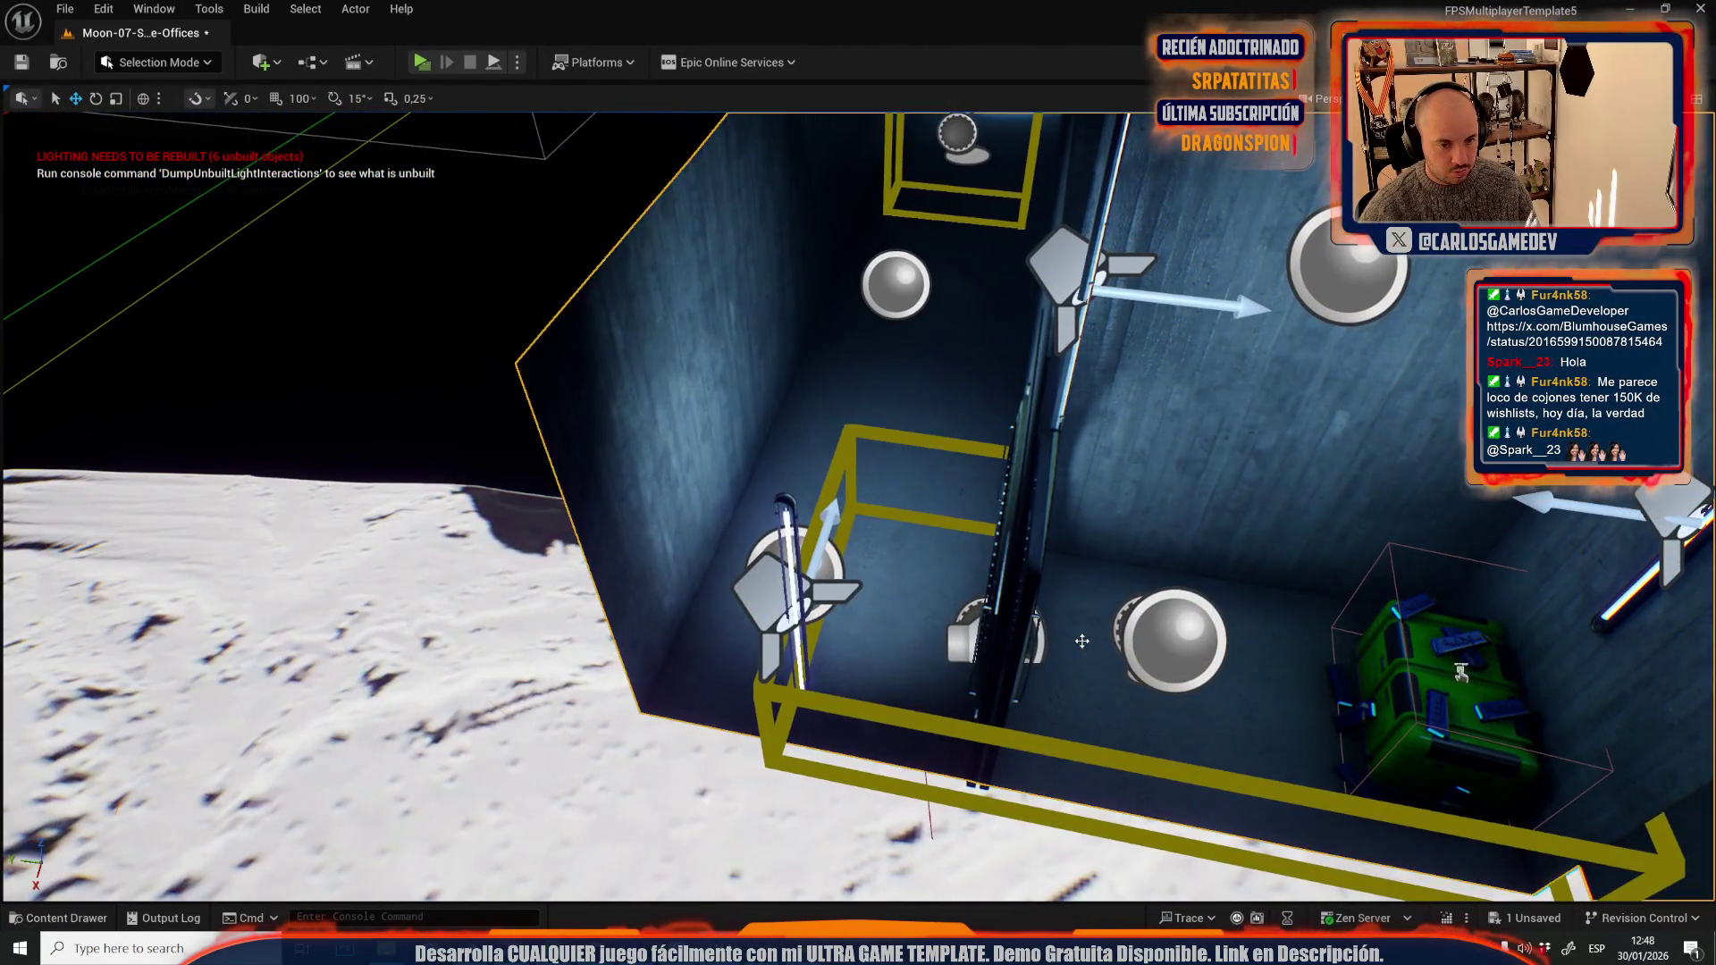
scroll(1082, 641, down, 10)
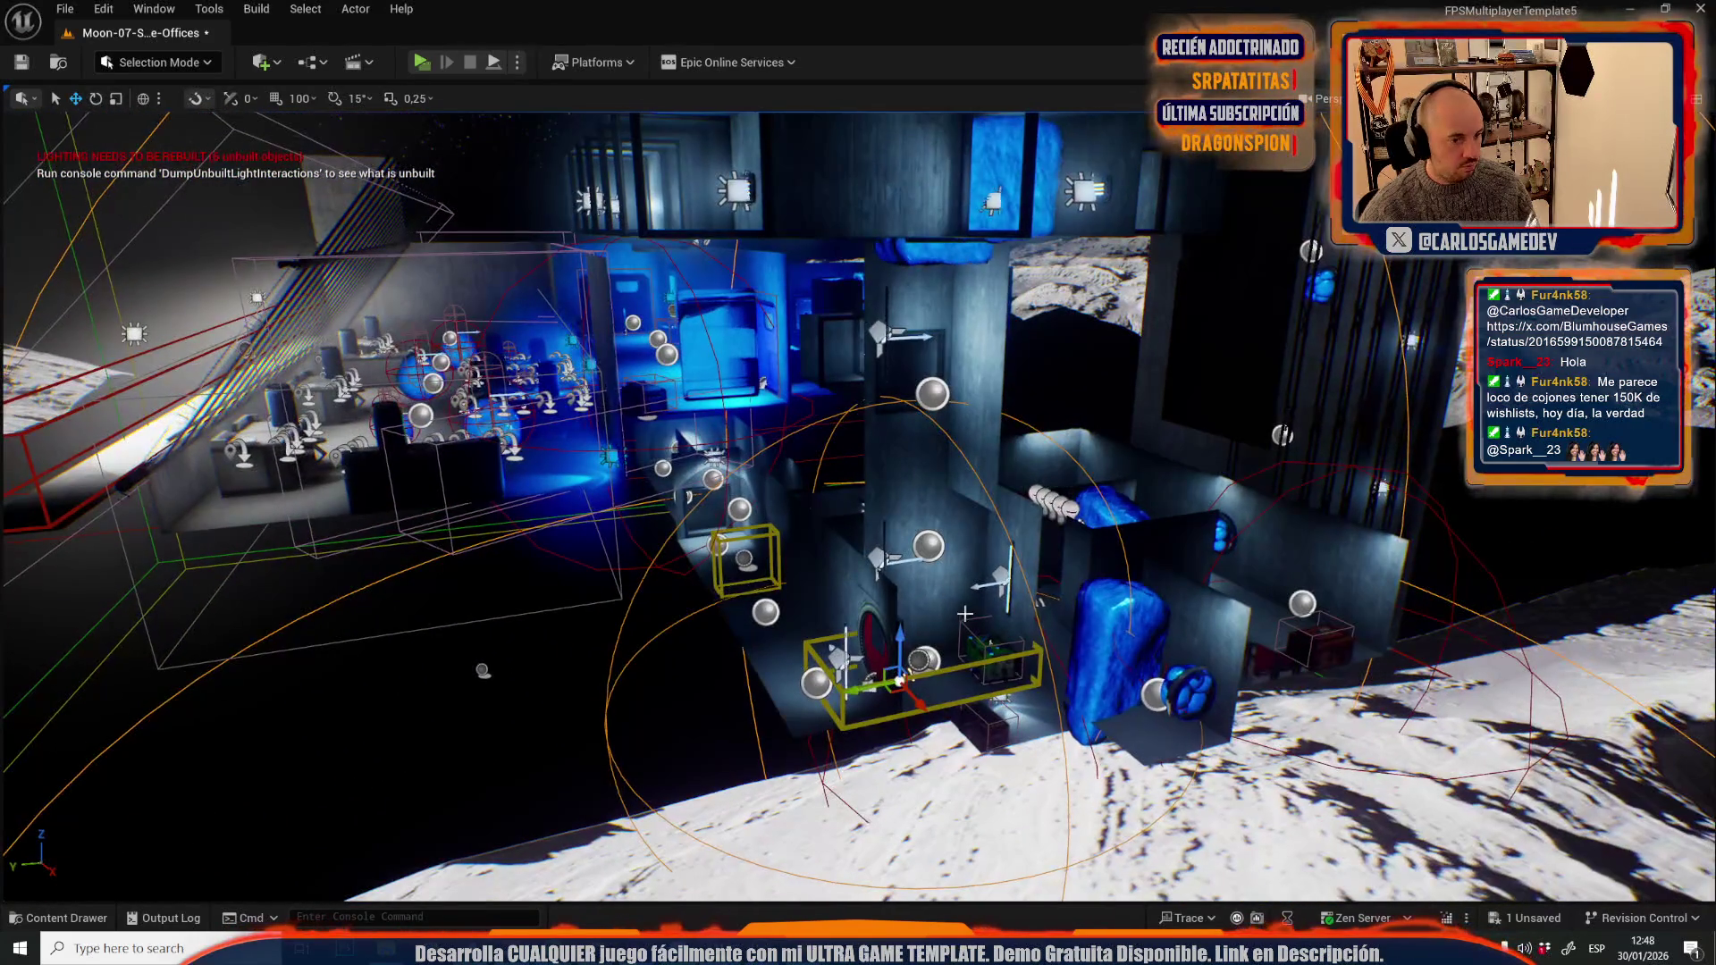
drag(901, 641, 909, 626)
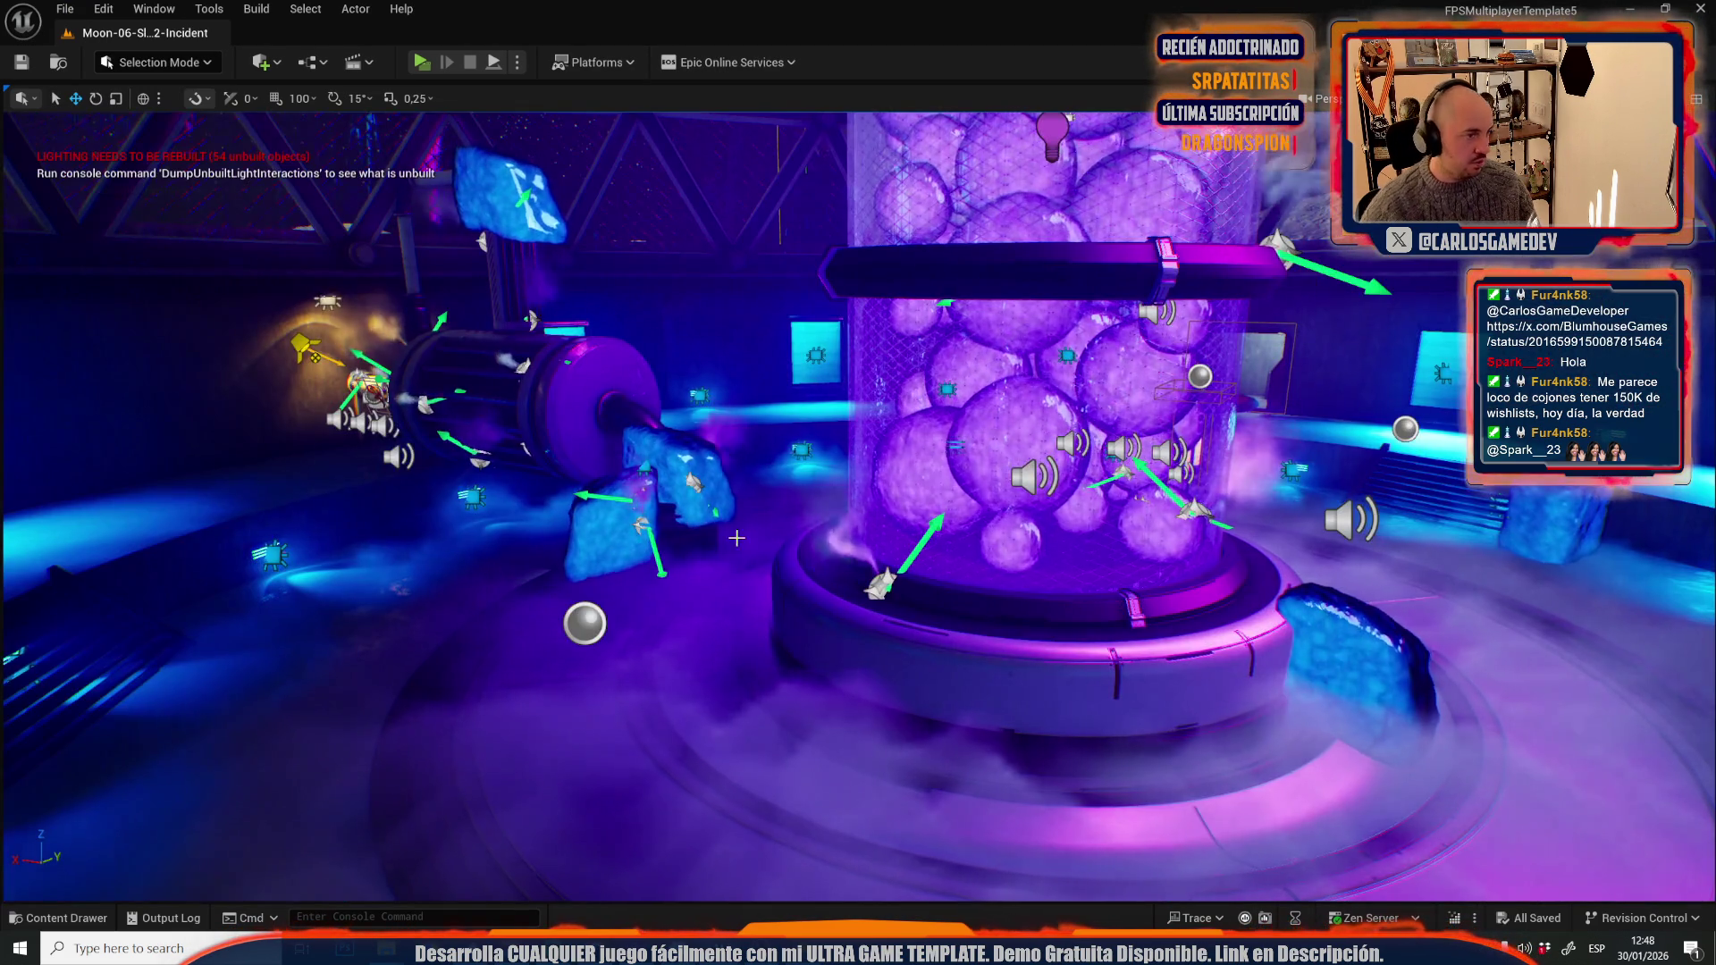
mouse_move(736, 537)
mouse_down()
mouse_move(903, 547)
mouse_move(930, 518)
mouse_move(956, 536)
mouse_move(929, 527)
mouse_move(903, 554)
mouse_move(876, 540)
mouse_move(894, 536)
mouse_up()
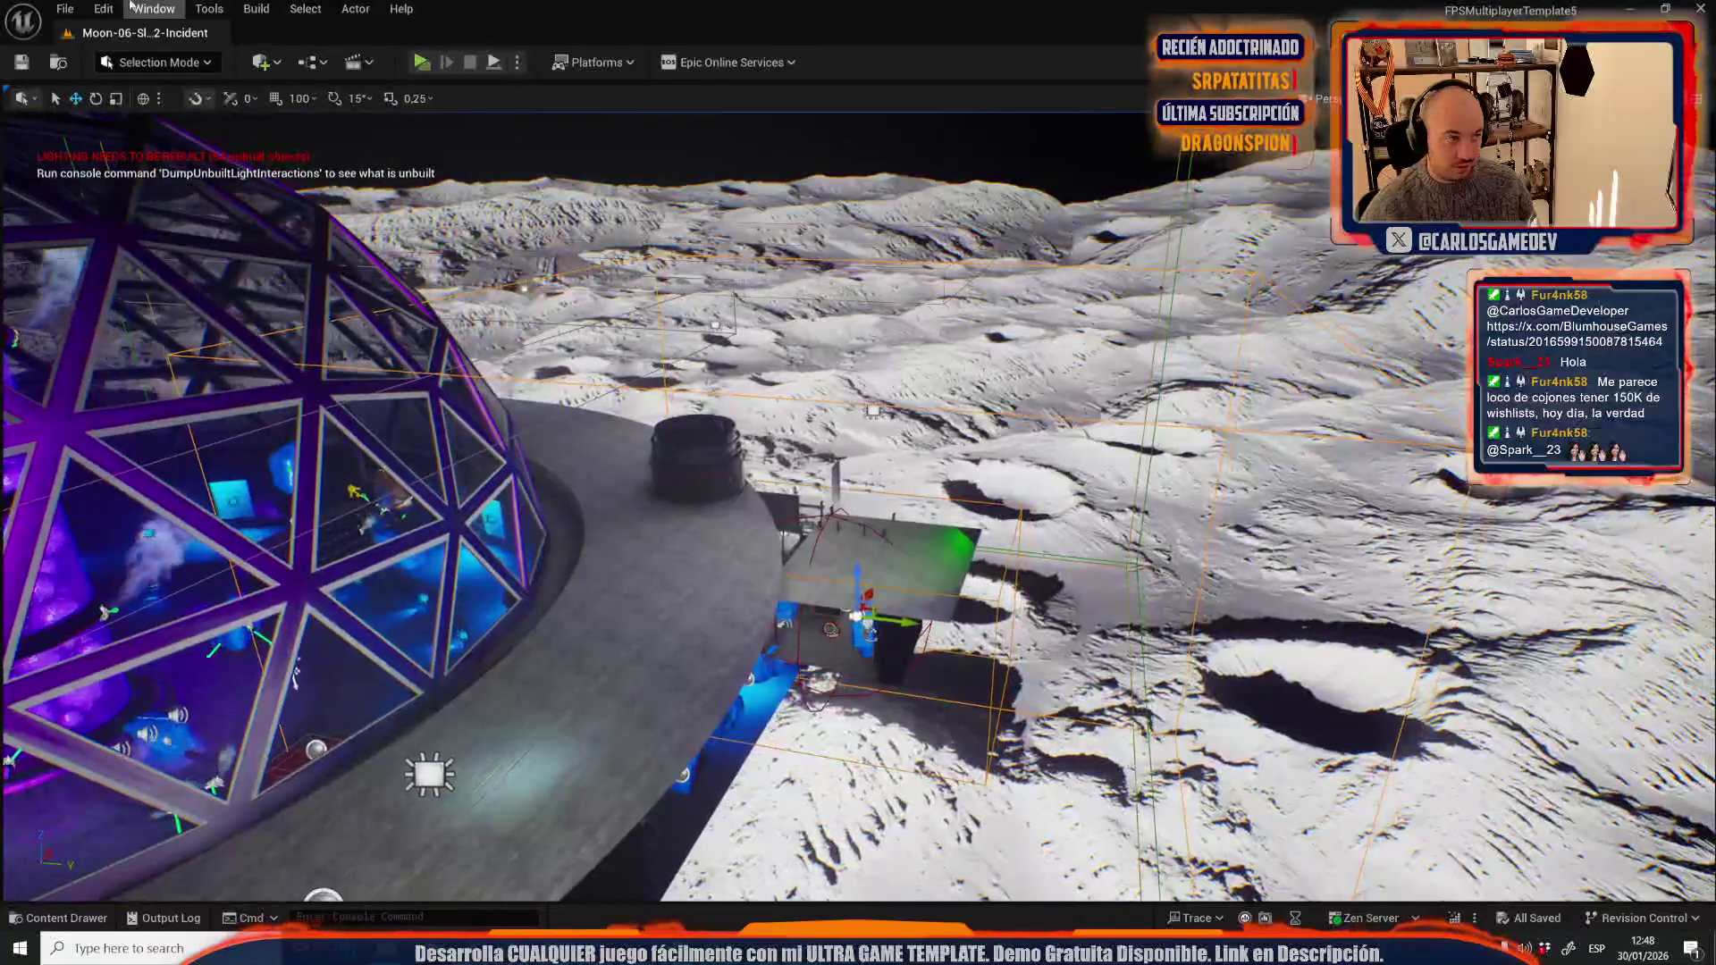
- Reopen Moon-07-Slime-Offices from the recent levels list
click(64, 8)
mouse_move(190, 134)
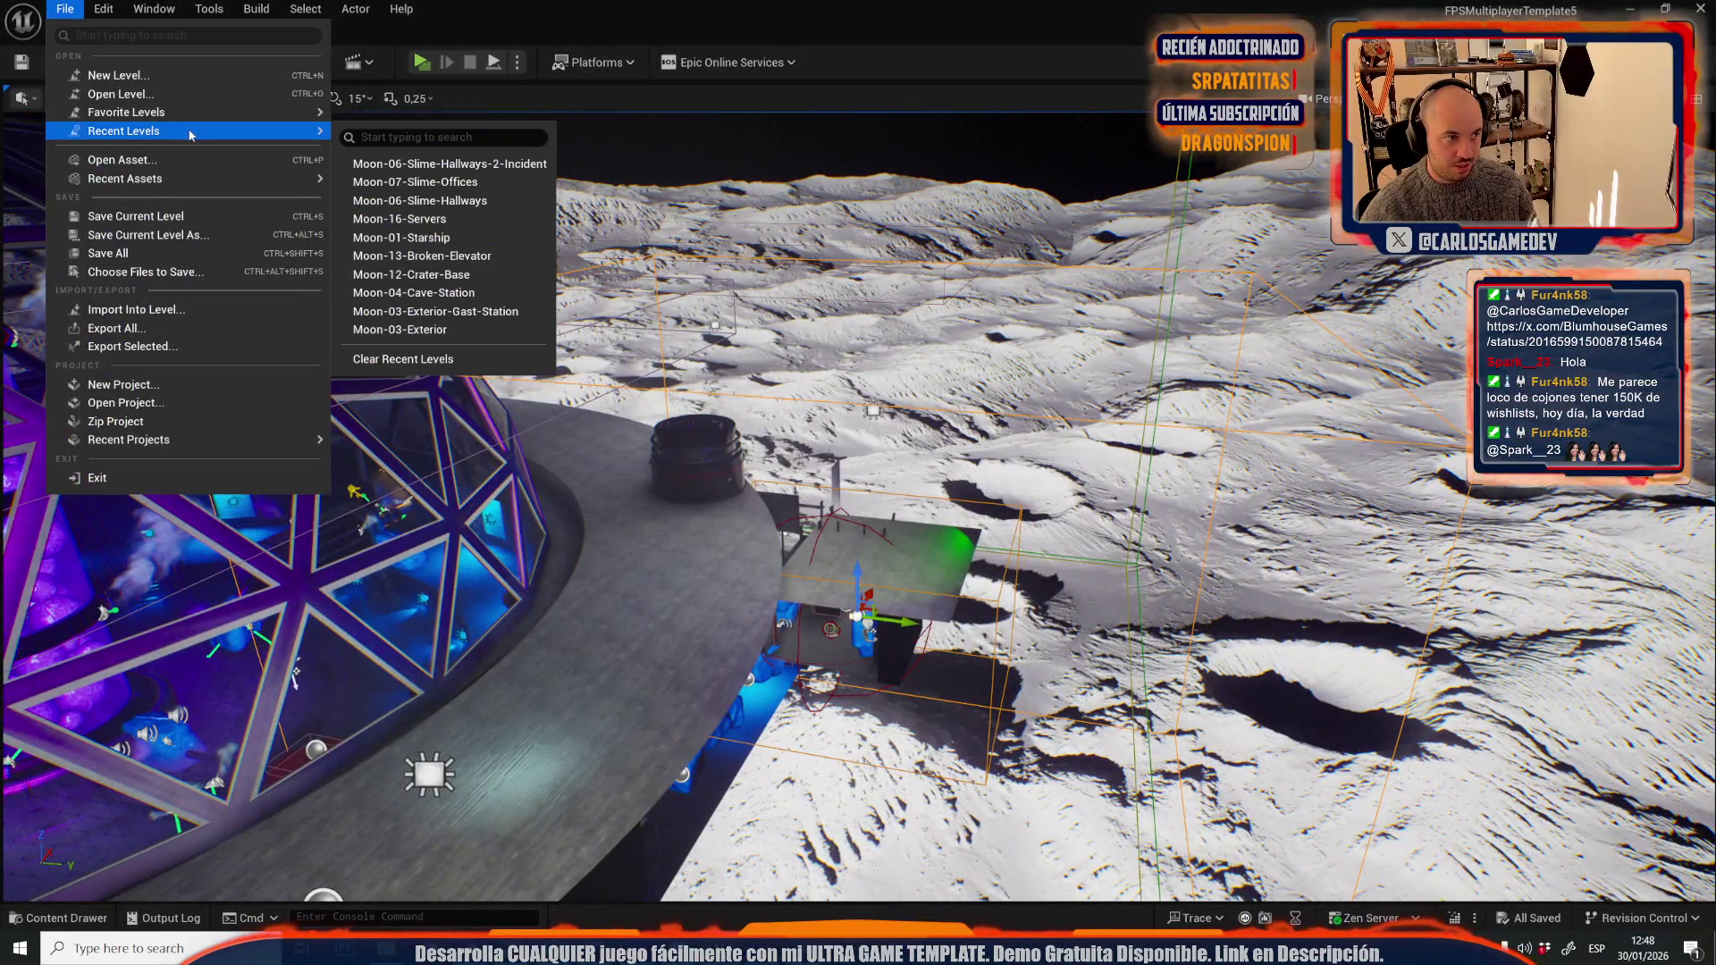
click(472, 180)
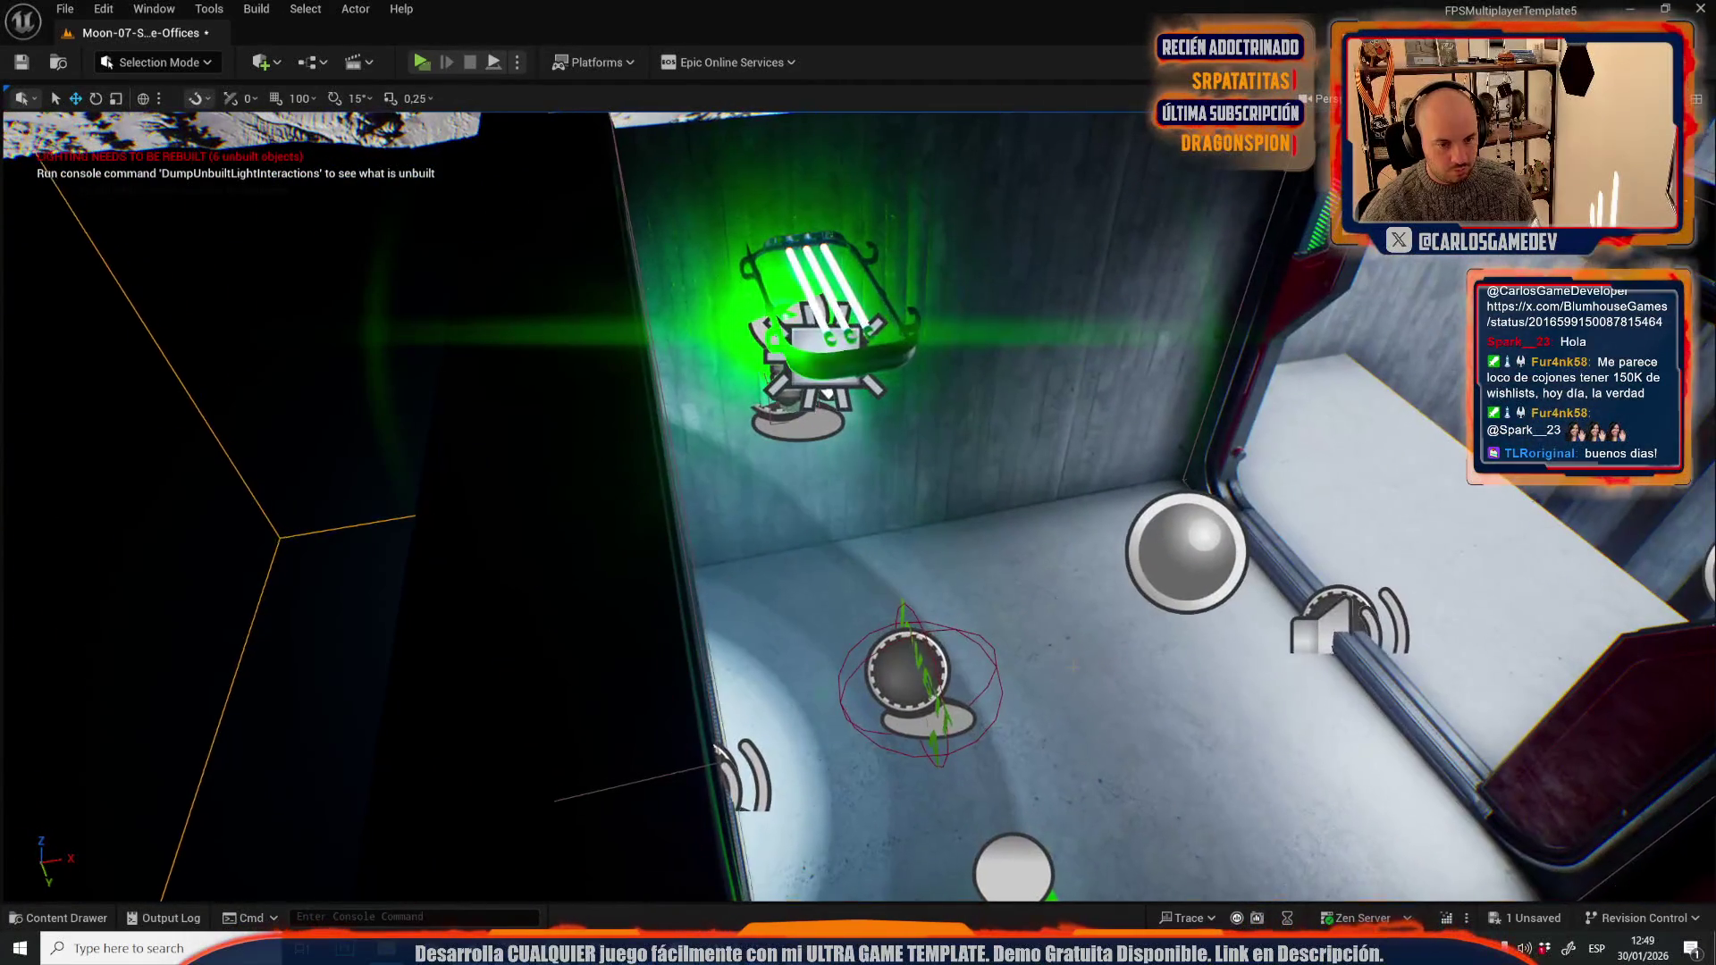
- Undo the volume's size change beside the corridor sound actor
scroll(858, 501, down, 10)
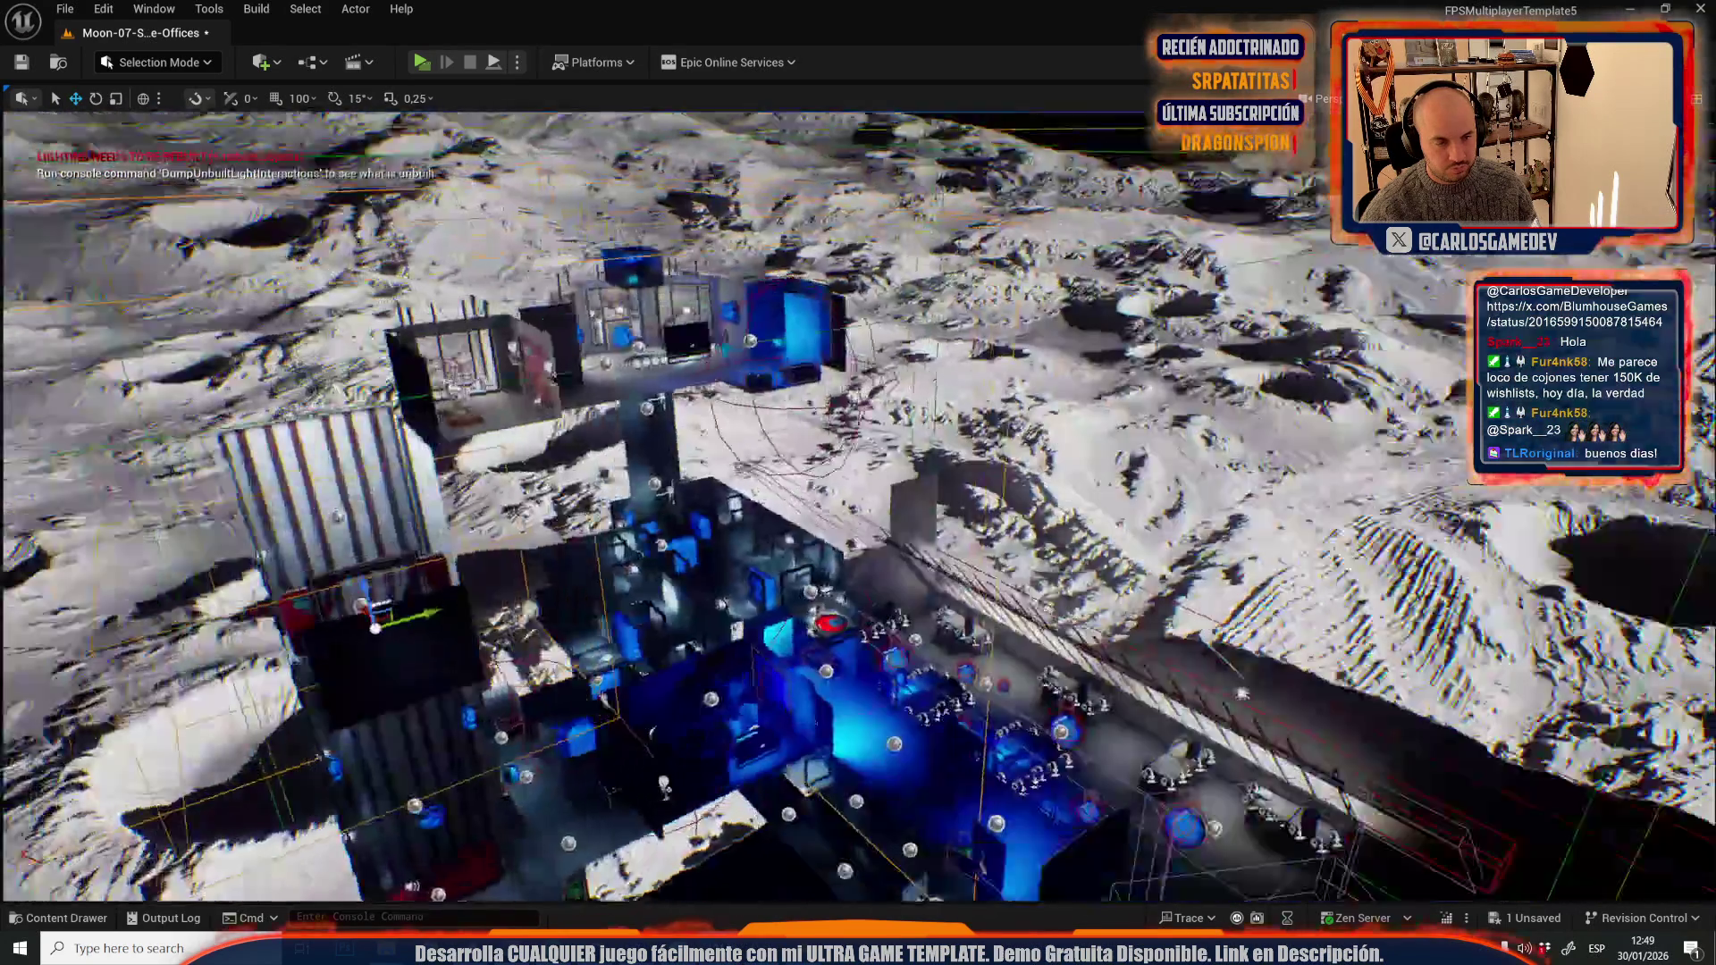
scroll(858, 500, up, 10)
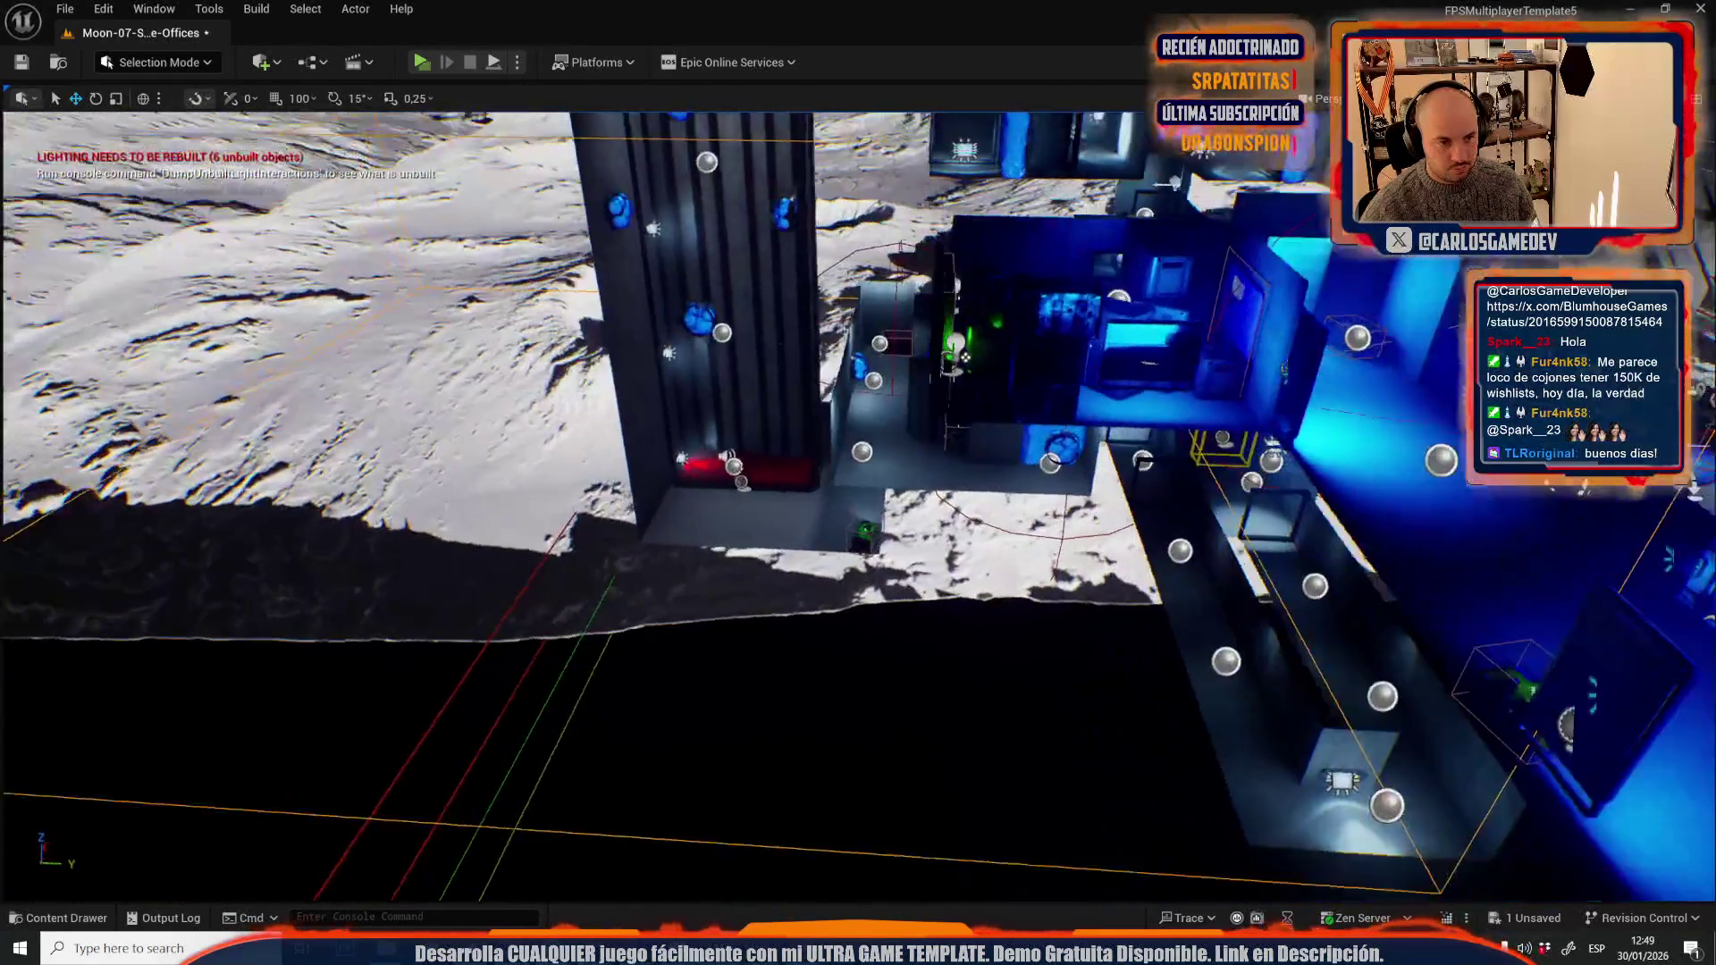
scroll(896, 362, down, 5)
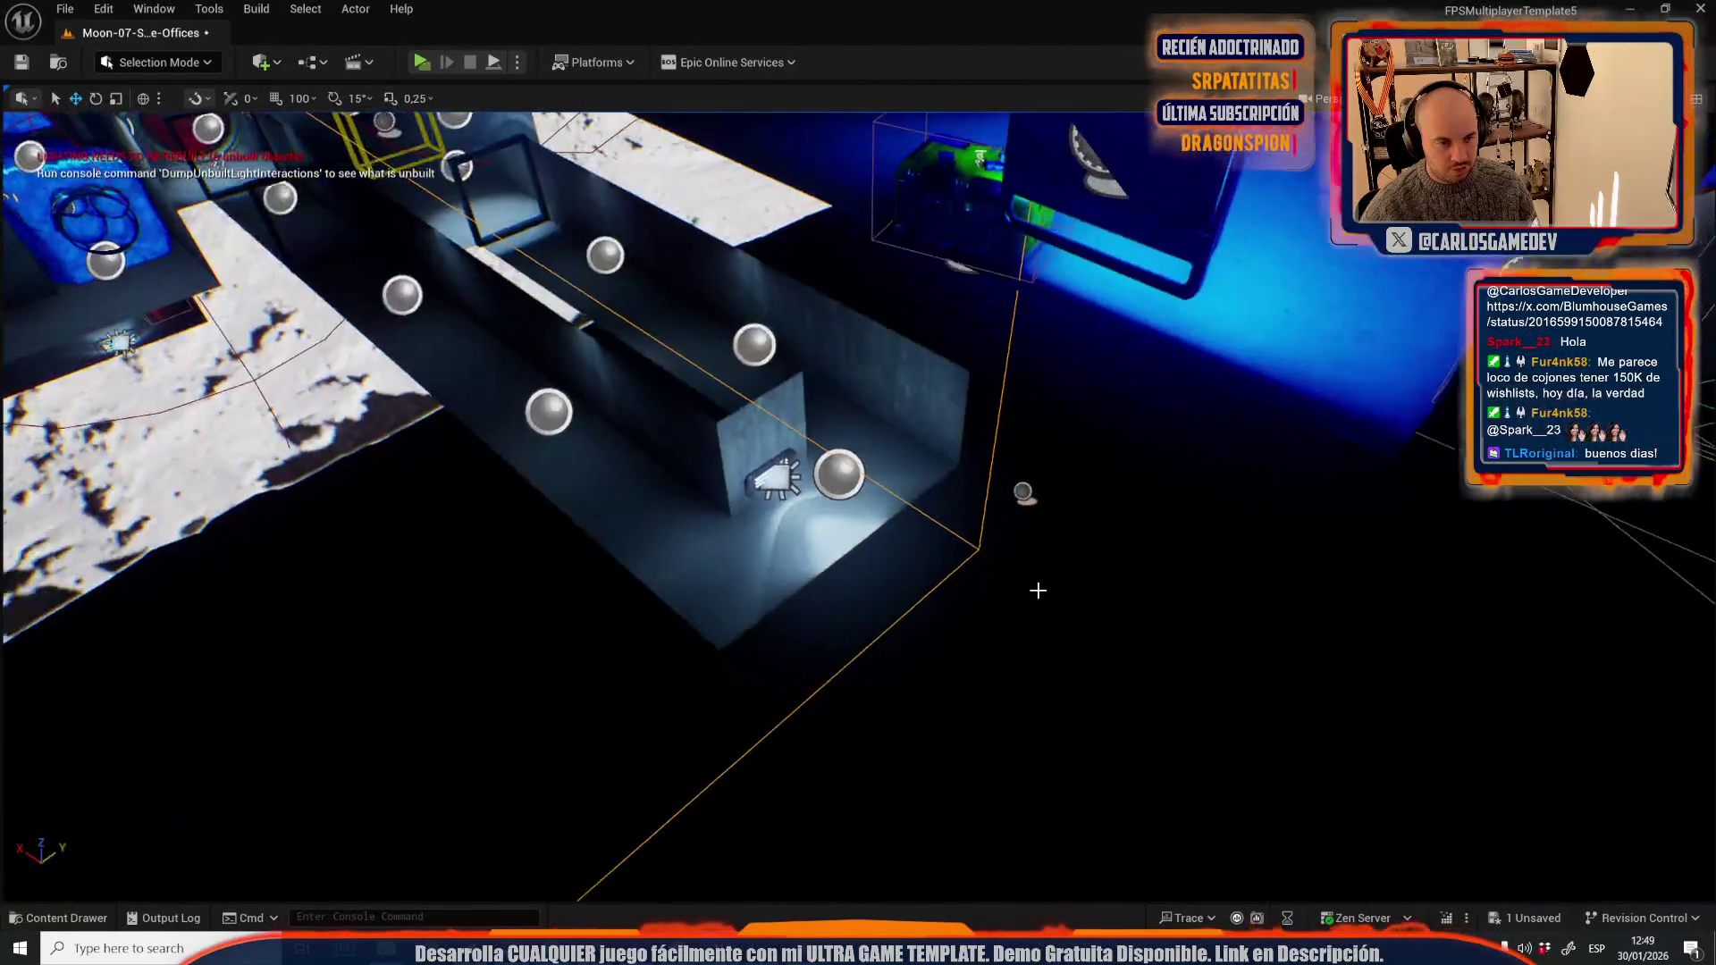
scroll(795, 513, down, 8)
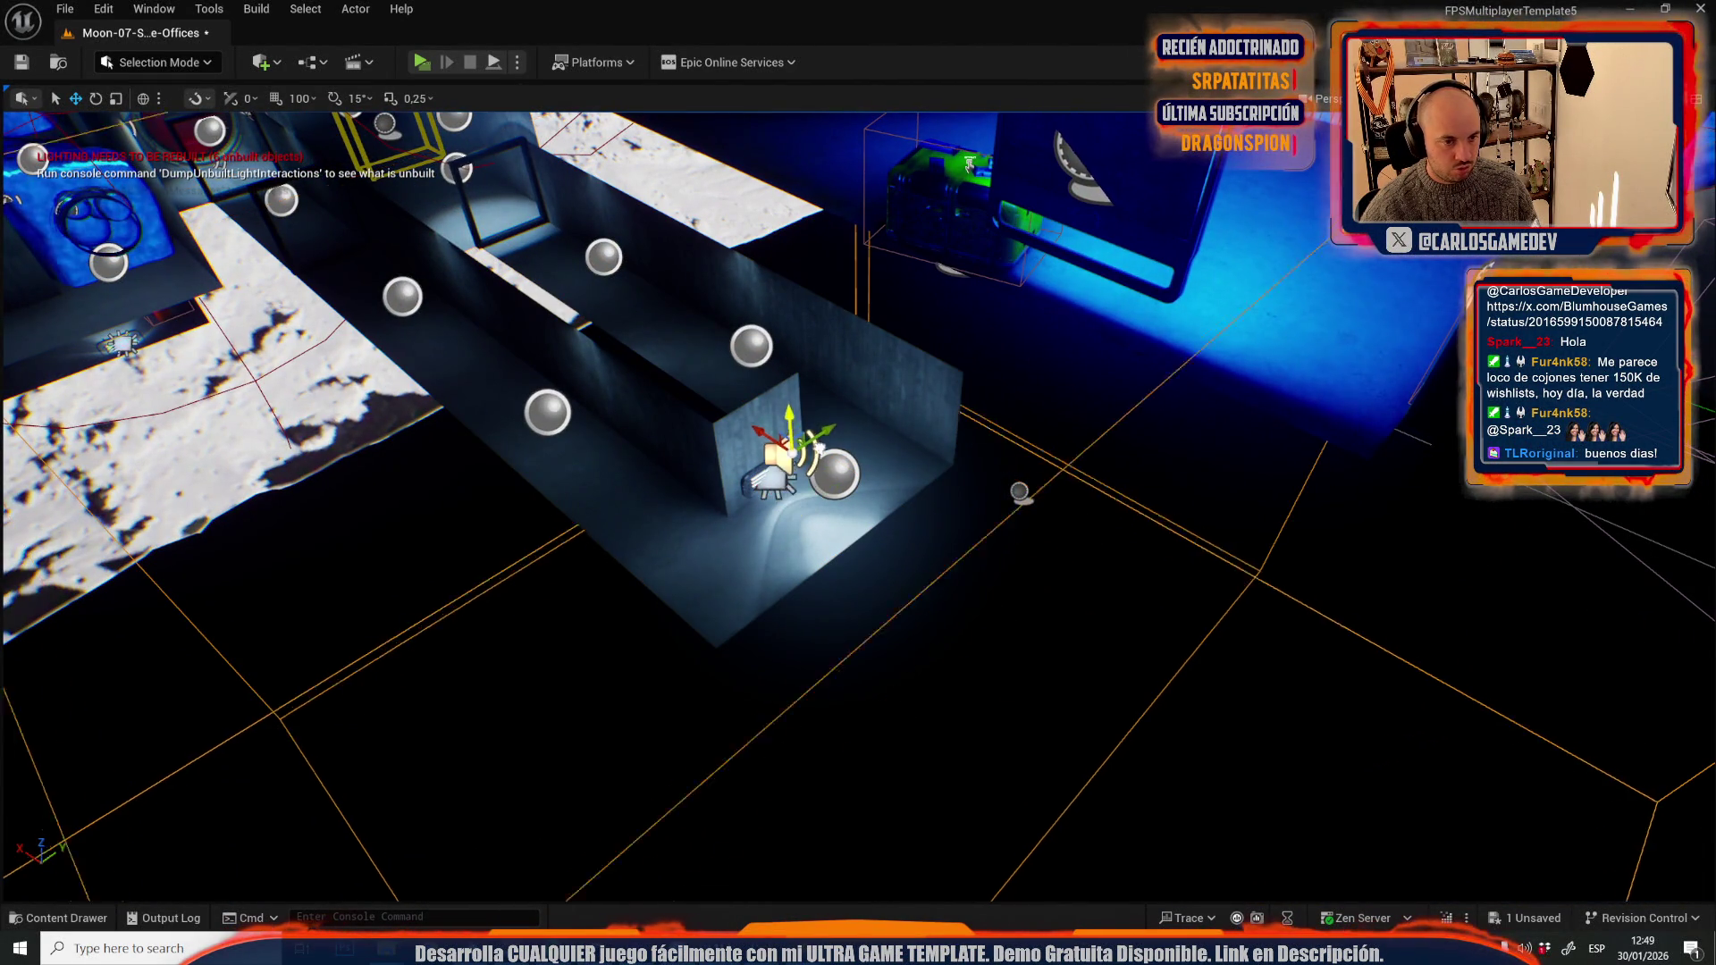
scroll(858, 501, up, 4)
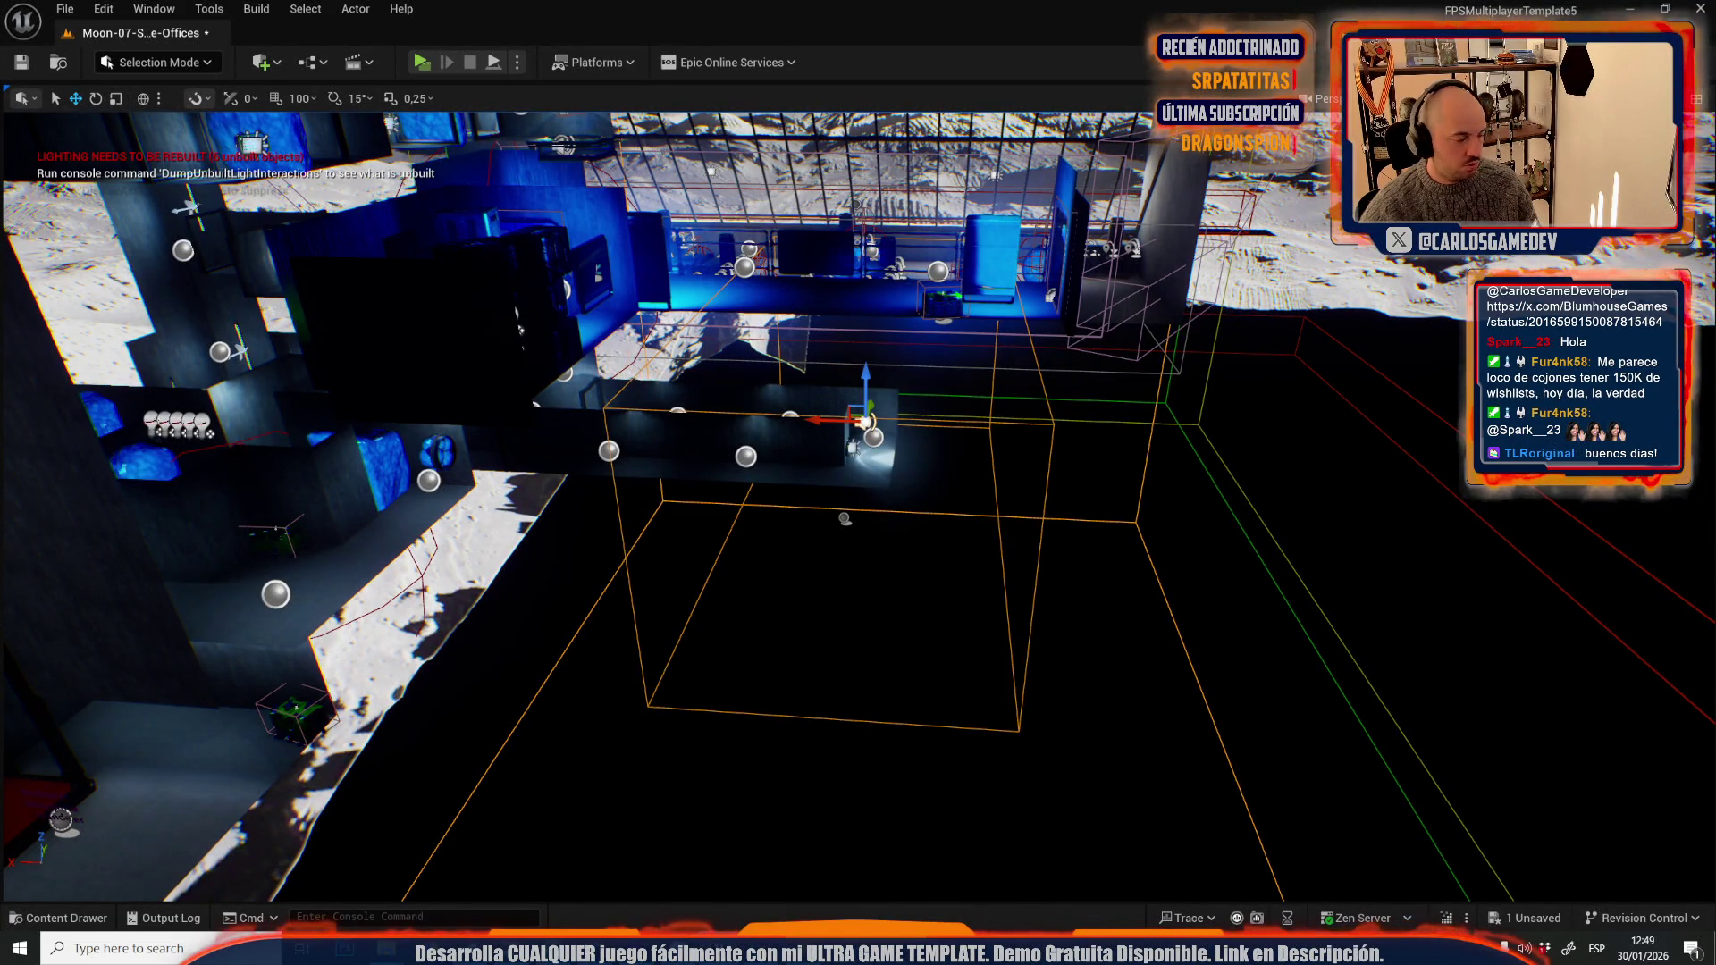
key(ctrl+z)
key(ctrl+z)
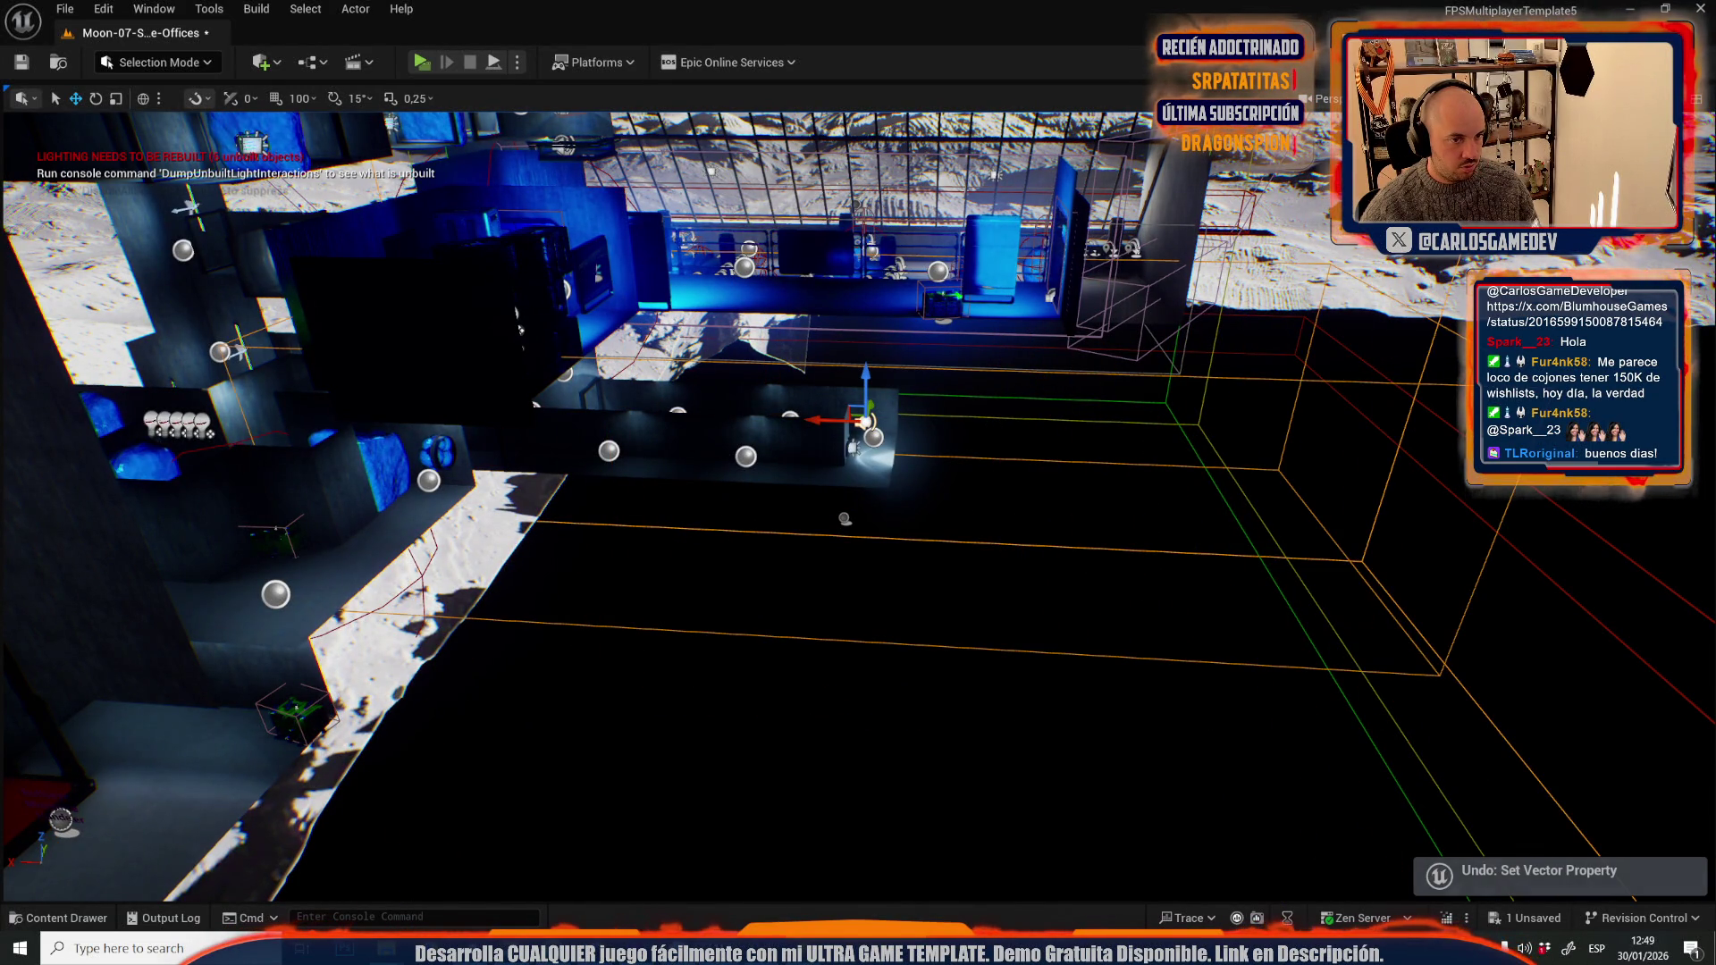
- Fly low around the lunar office tower and surrounding moon terrain
mouse_move(821, 428)
mouse_down()
mouse_move(921, 402)
mouse_move(947, 420)
mouse_move(821, 627)
mouse_move(821, 608)
mouse_up()
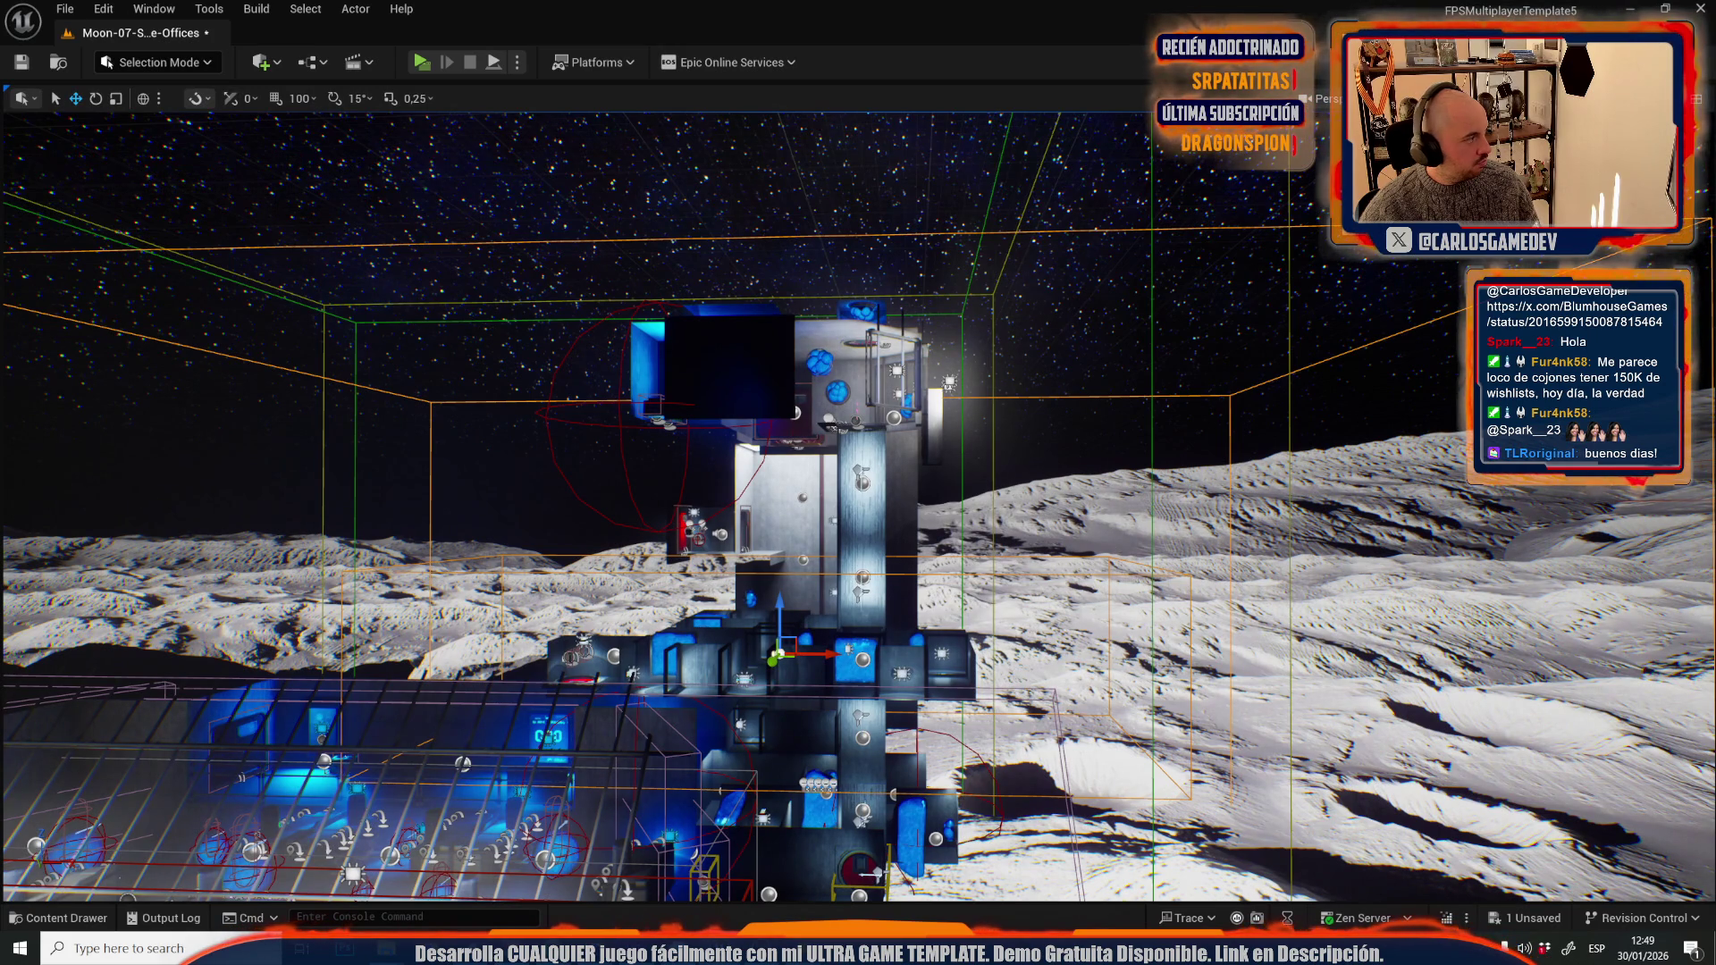
mouse_move(900, 475)
mouse_down()
mouse_move(853, 501)
mouse_move(799, 473)
mouse_up()
click(67, 9)
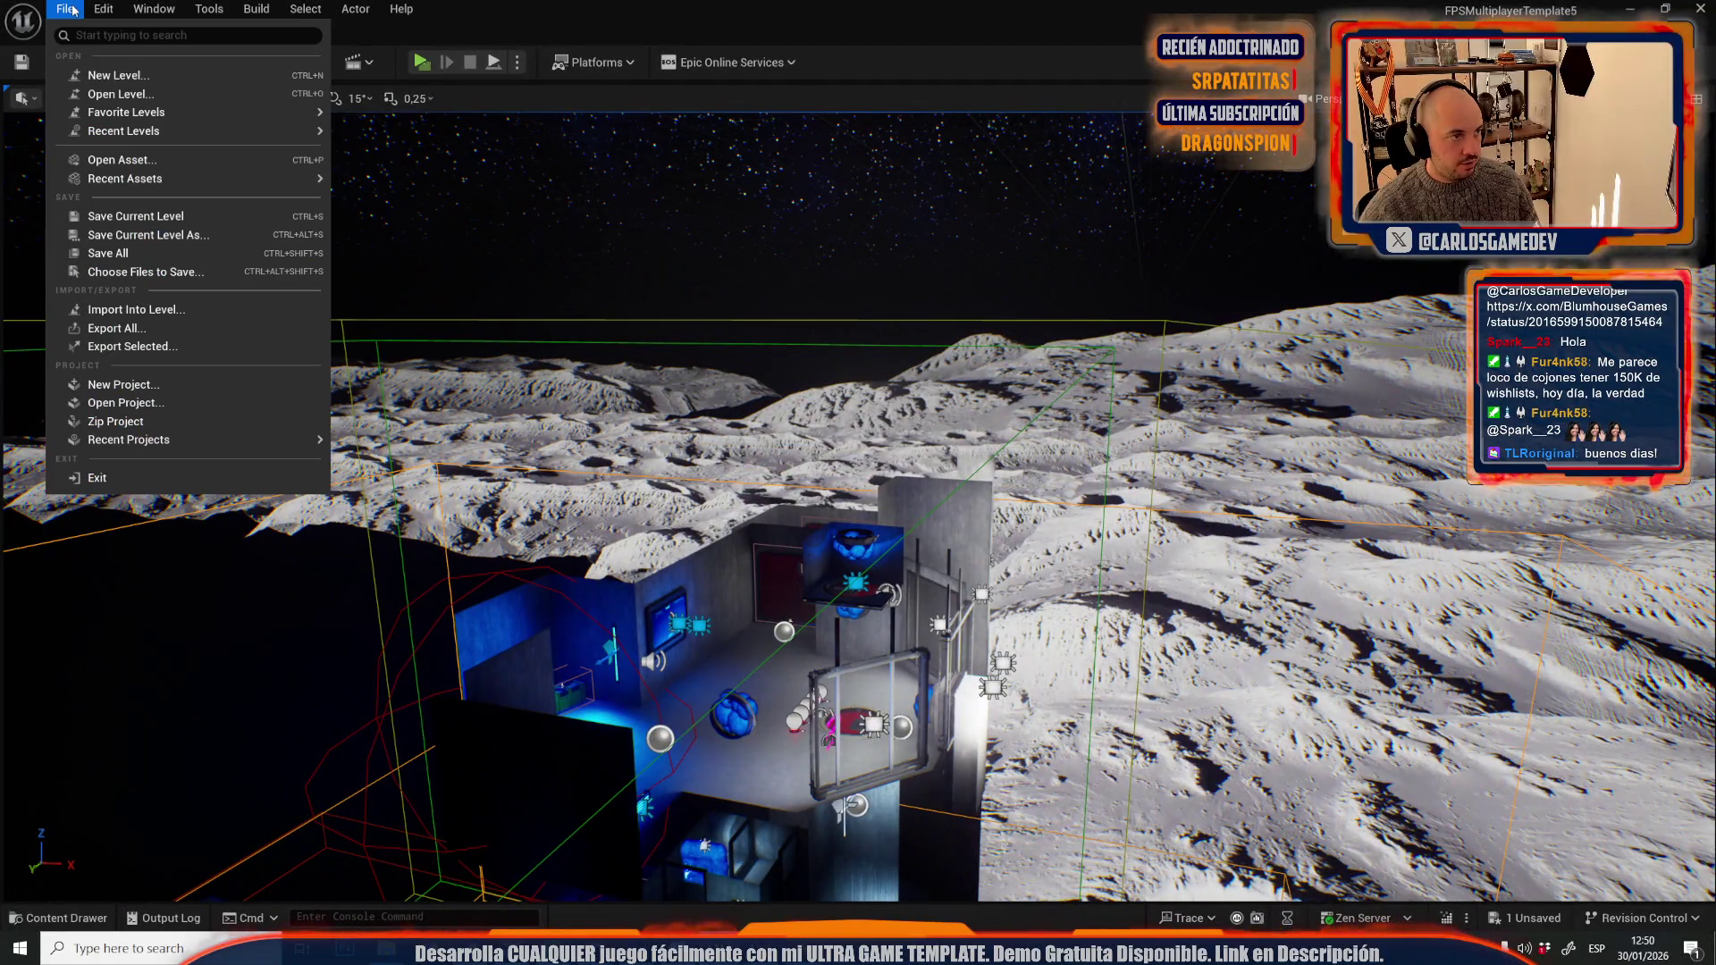
- Open the Moon-06-Slime-Hallways level, saving the offices level first
click(132, 95)
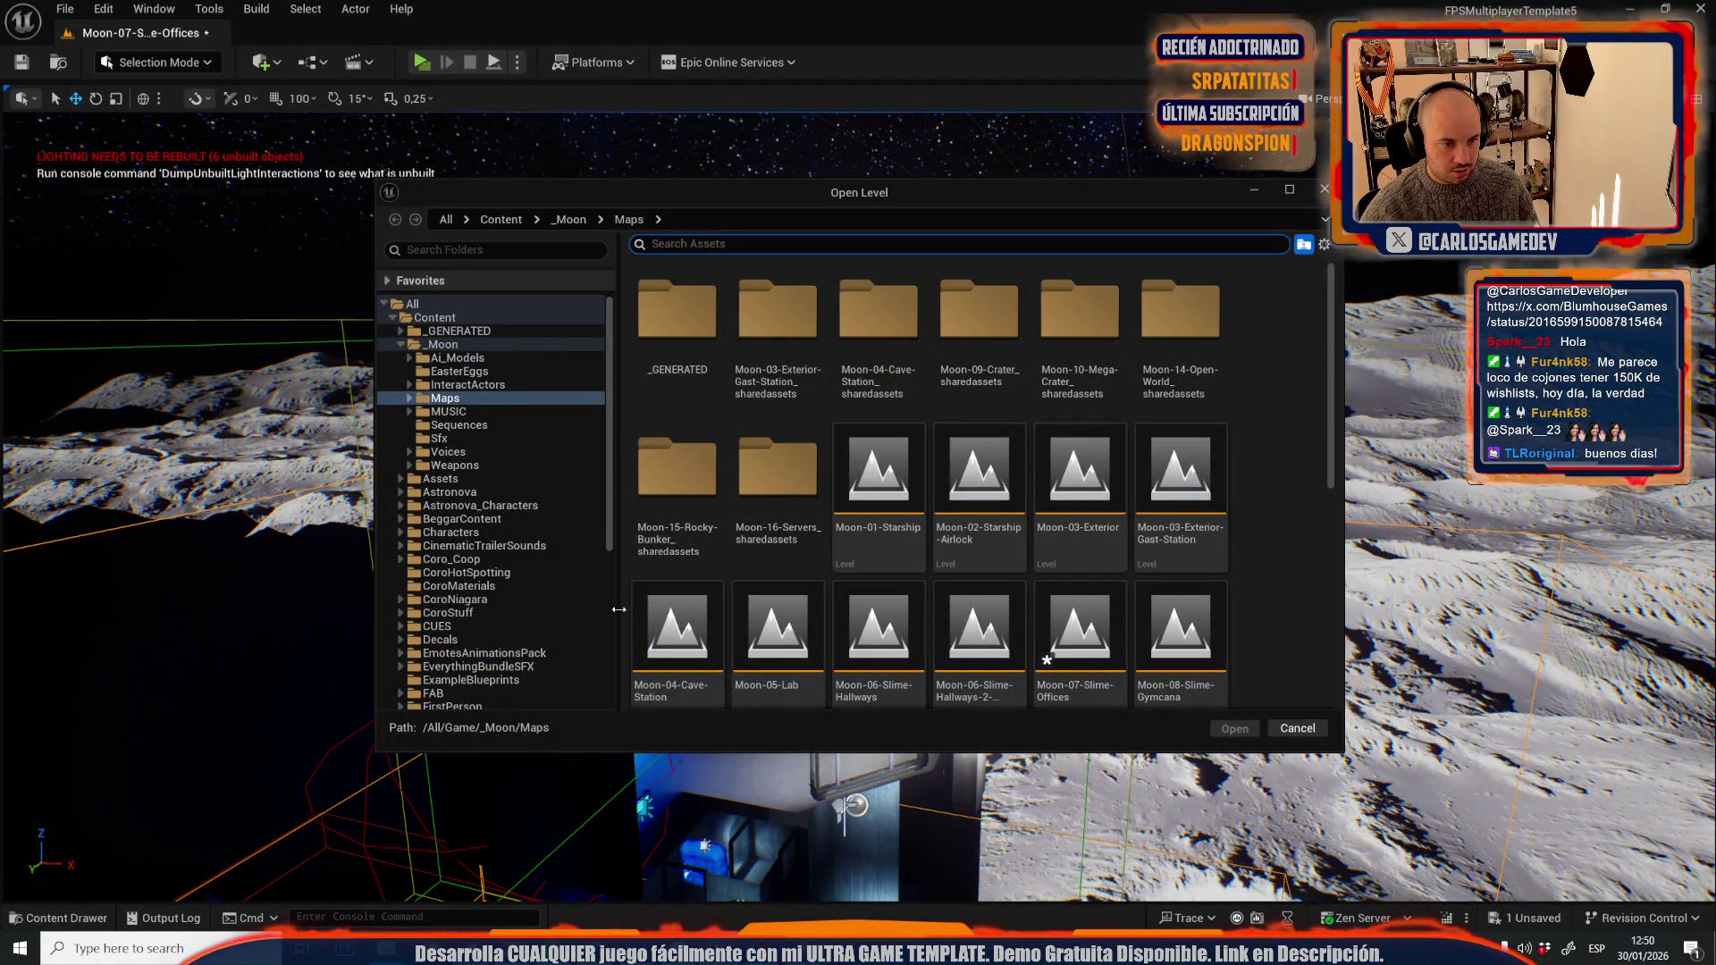
double_click(894, 653)
click(934, 662)
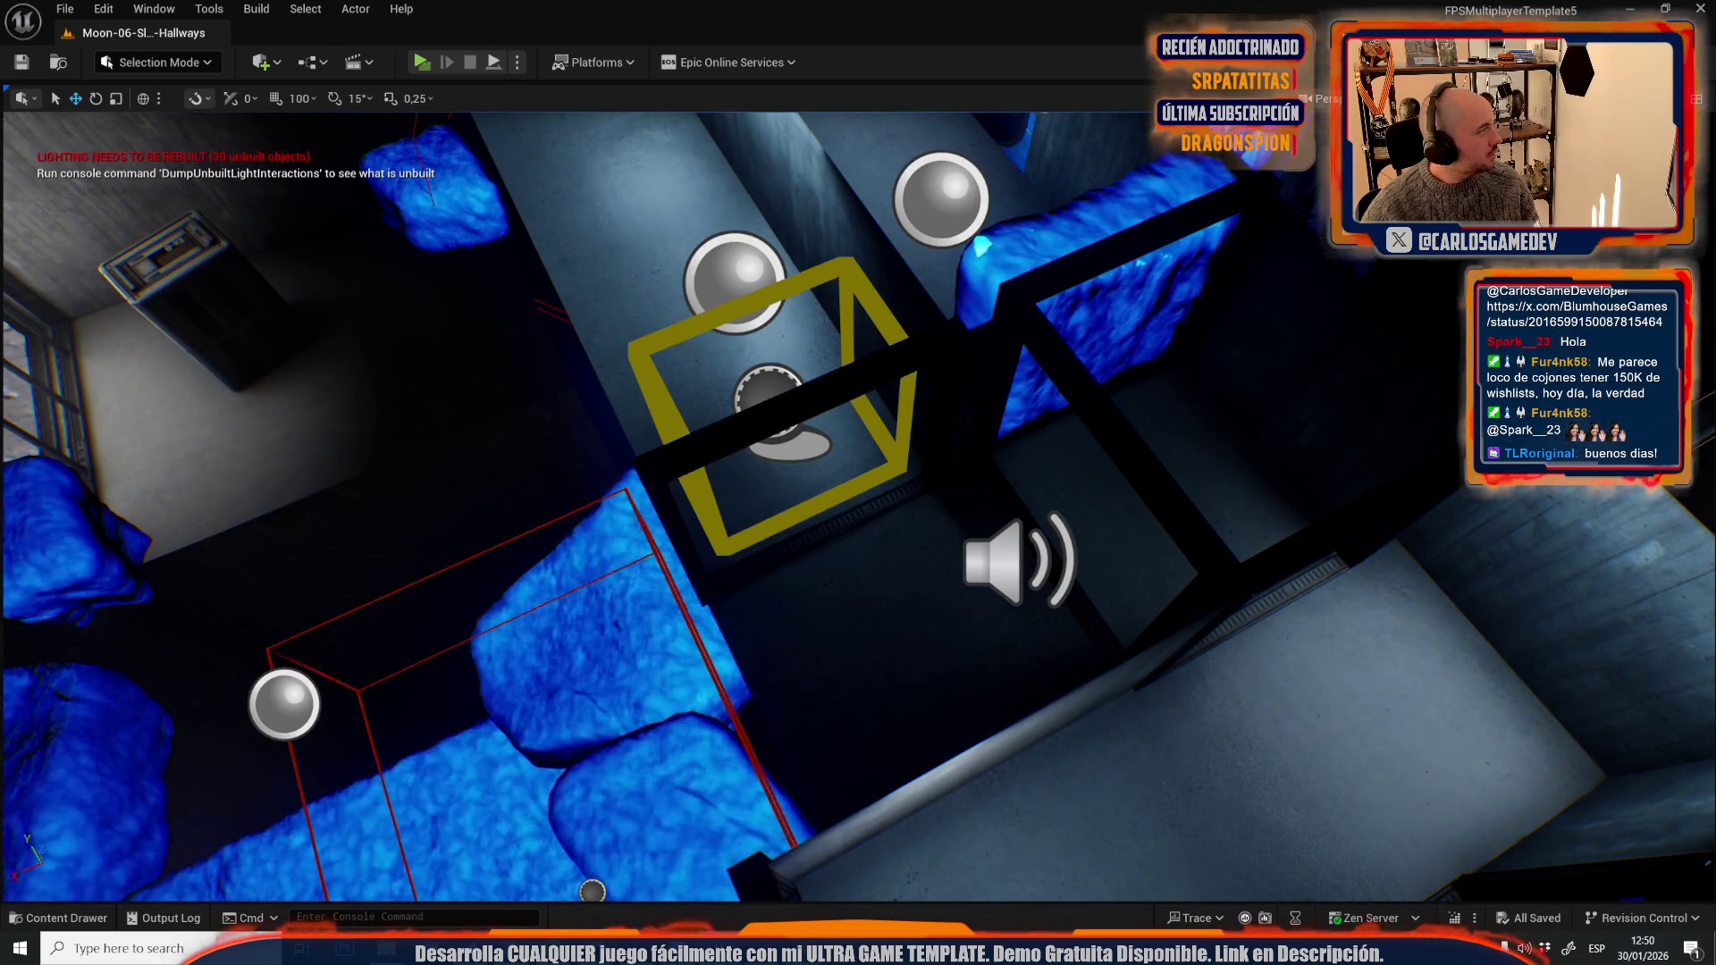
- Frame the selected sound actor, then run and stop a brief Alt+P play test
scroll(840, 501, down, 10)
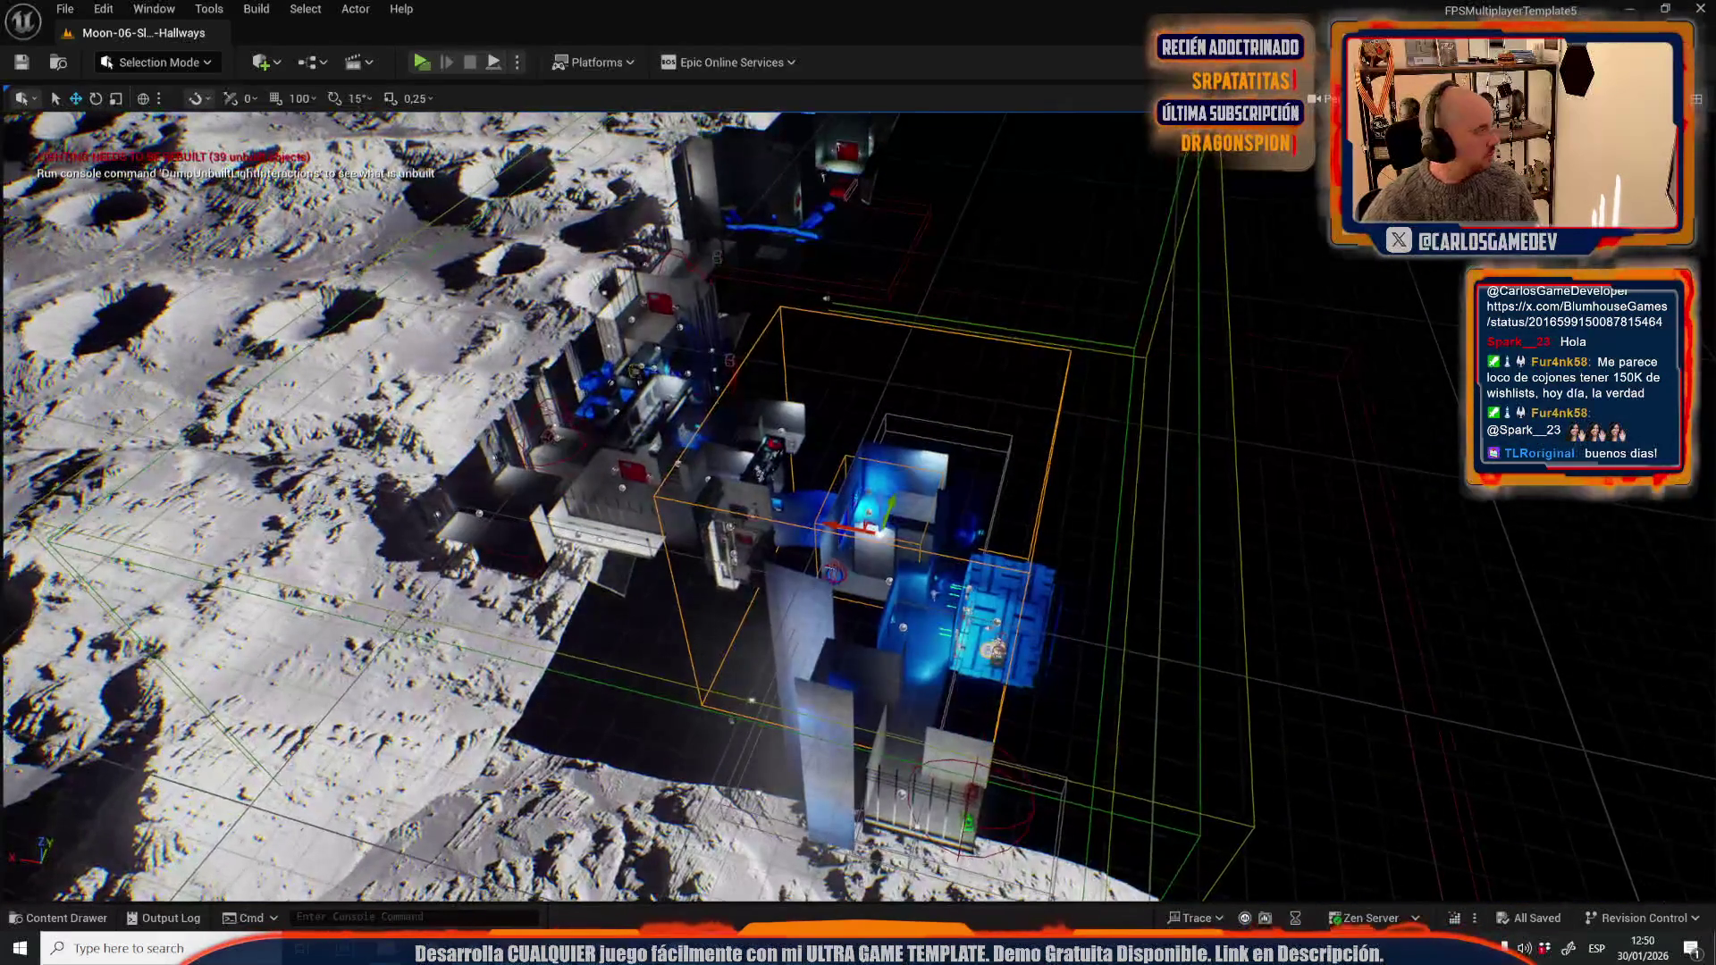
key(f)
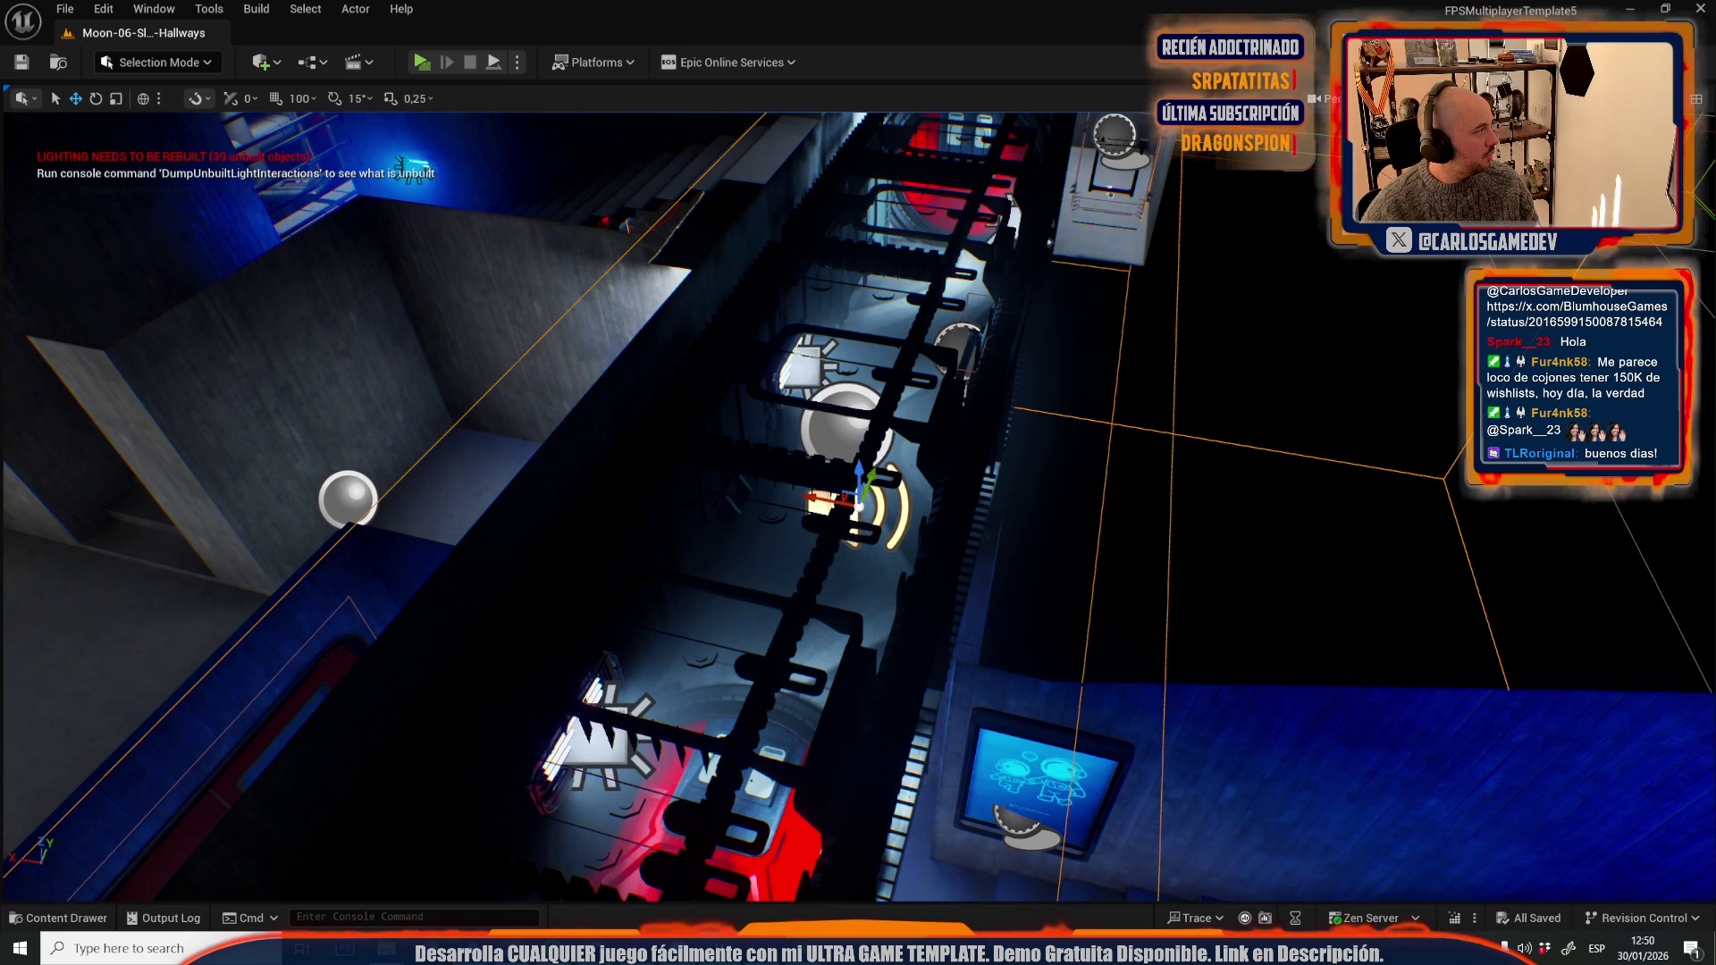
key(f)
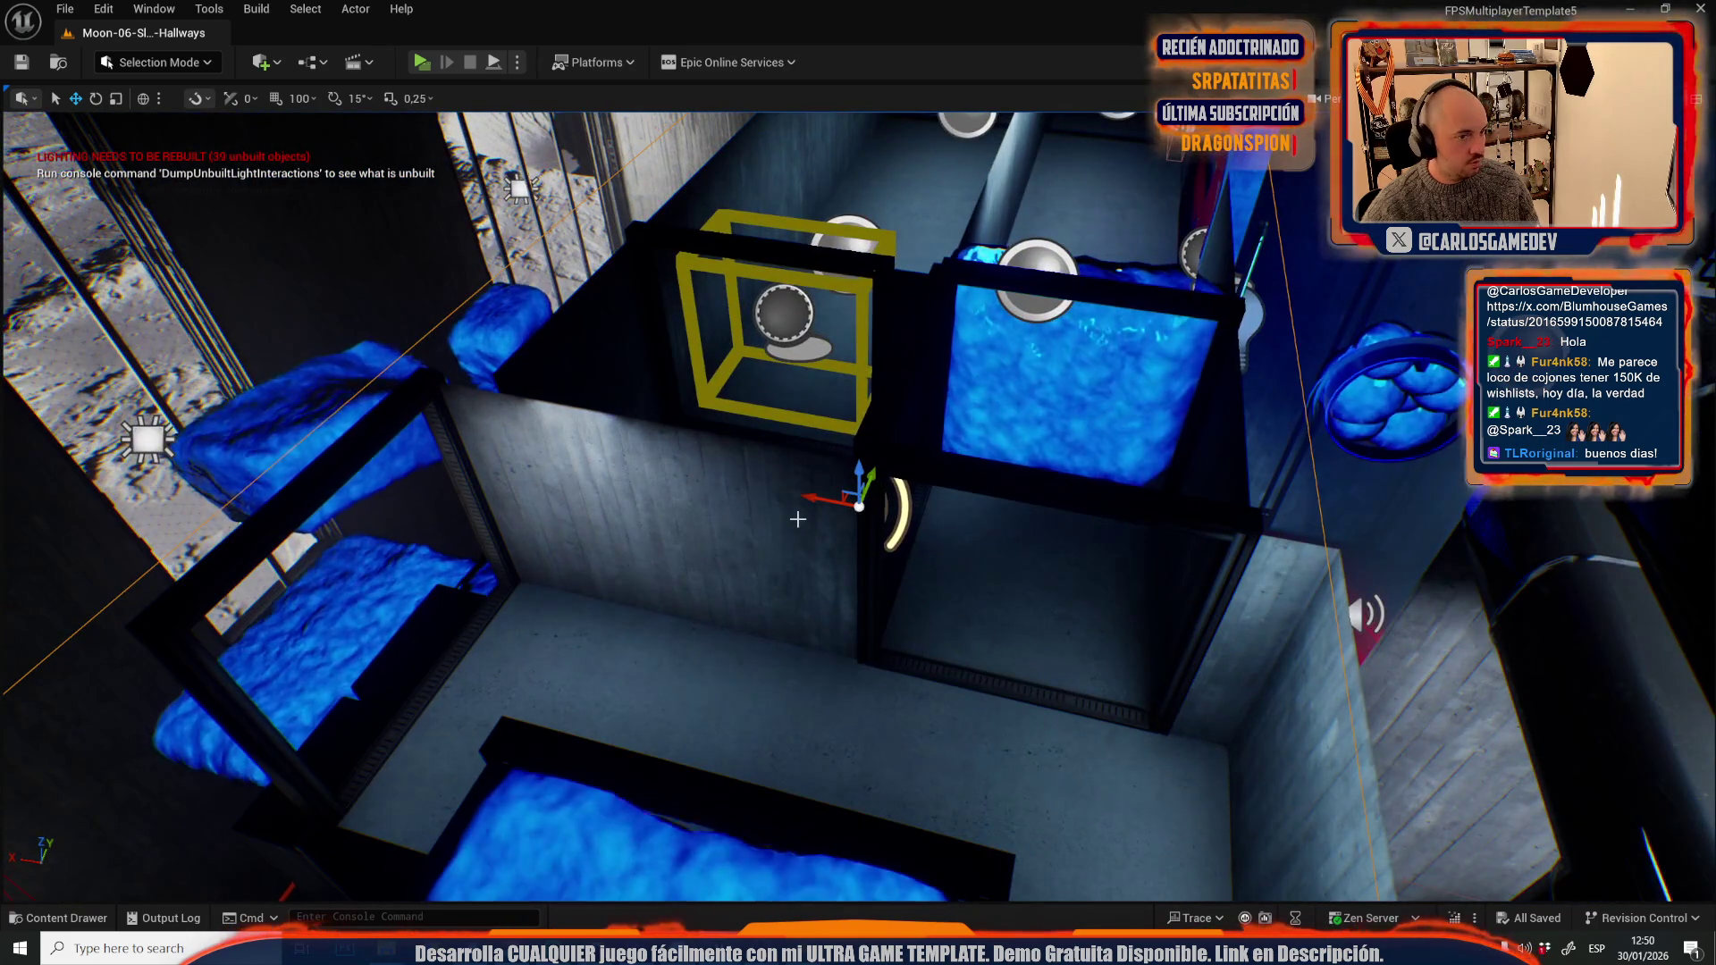
key(f)
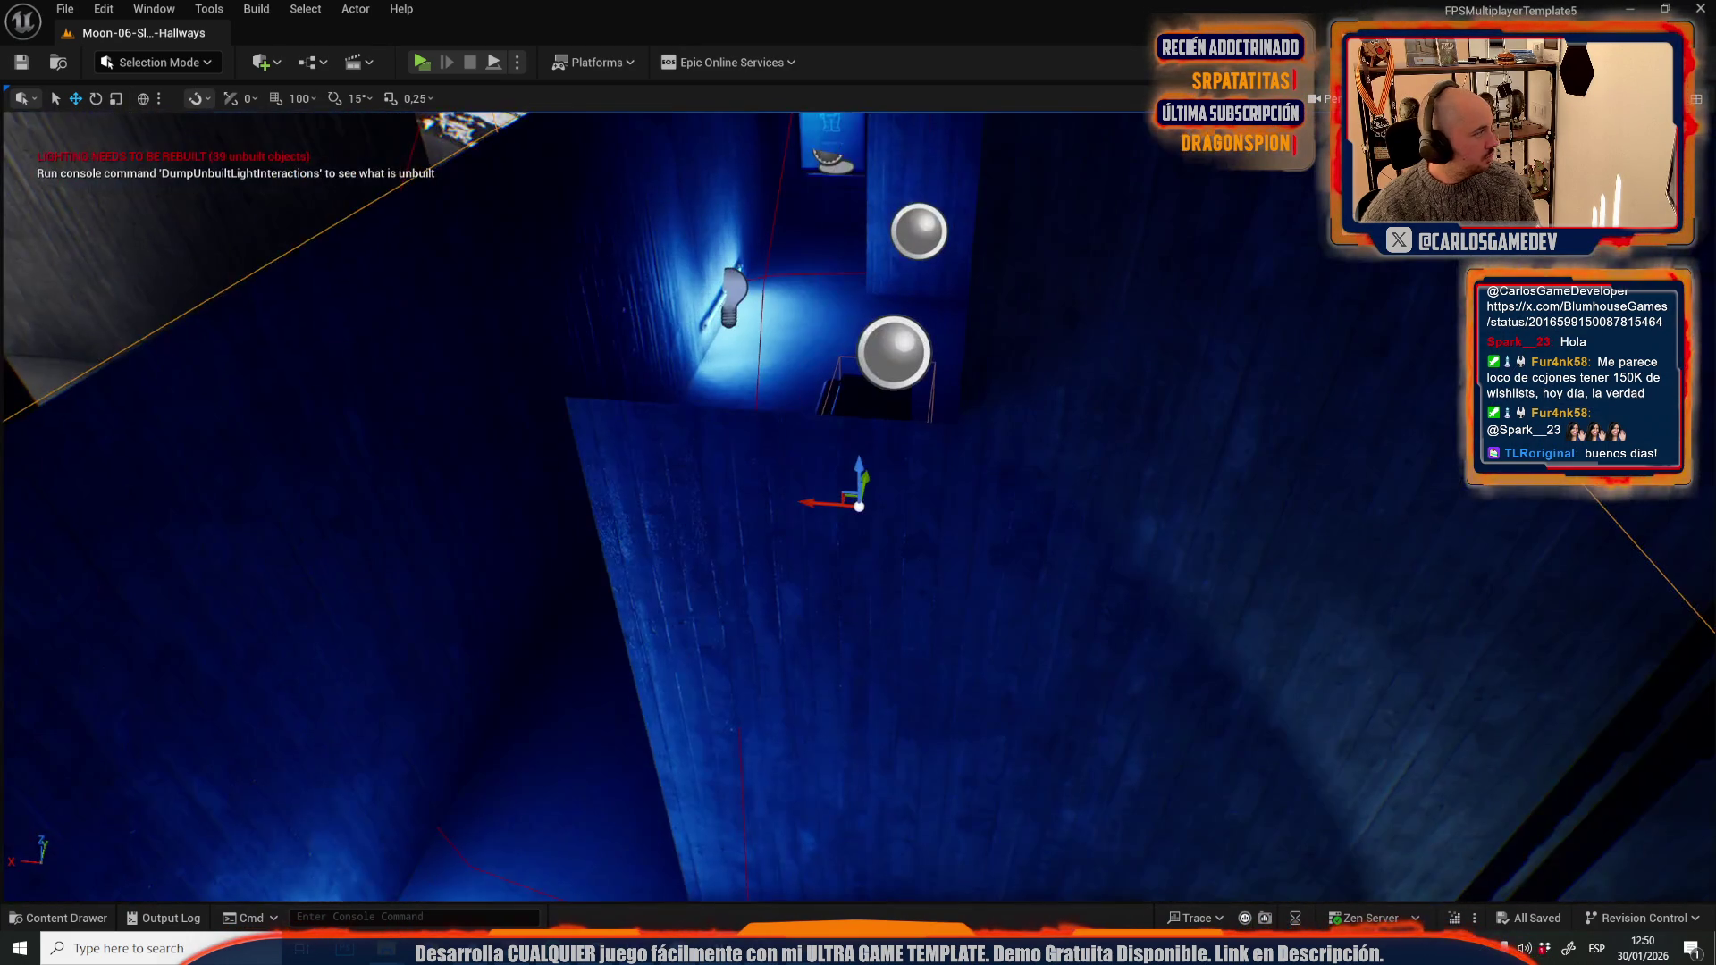
scroll(858, 505, down, 15)
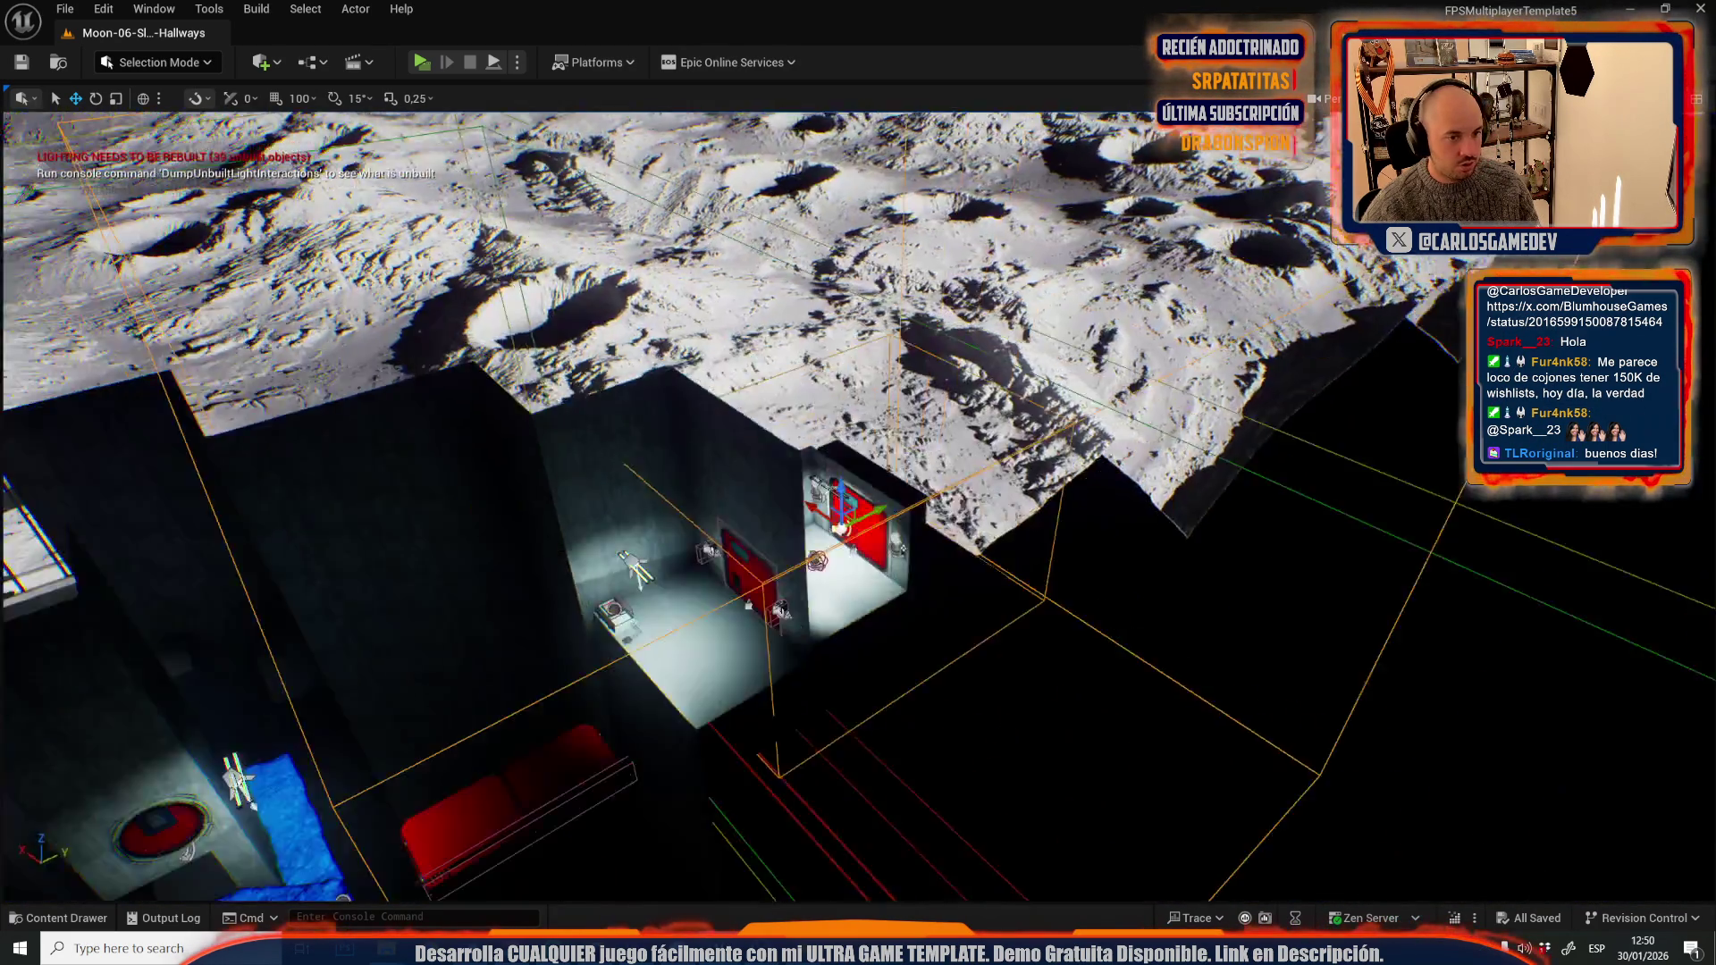
scroll(929, 454, up, 15)
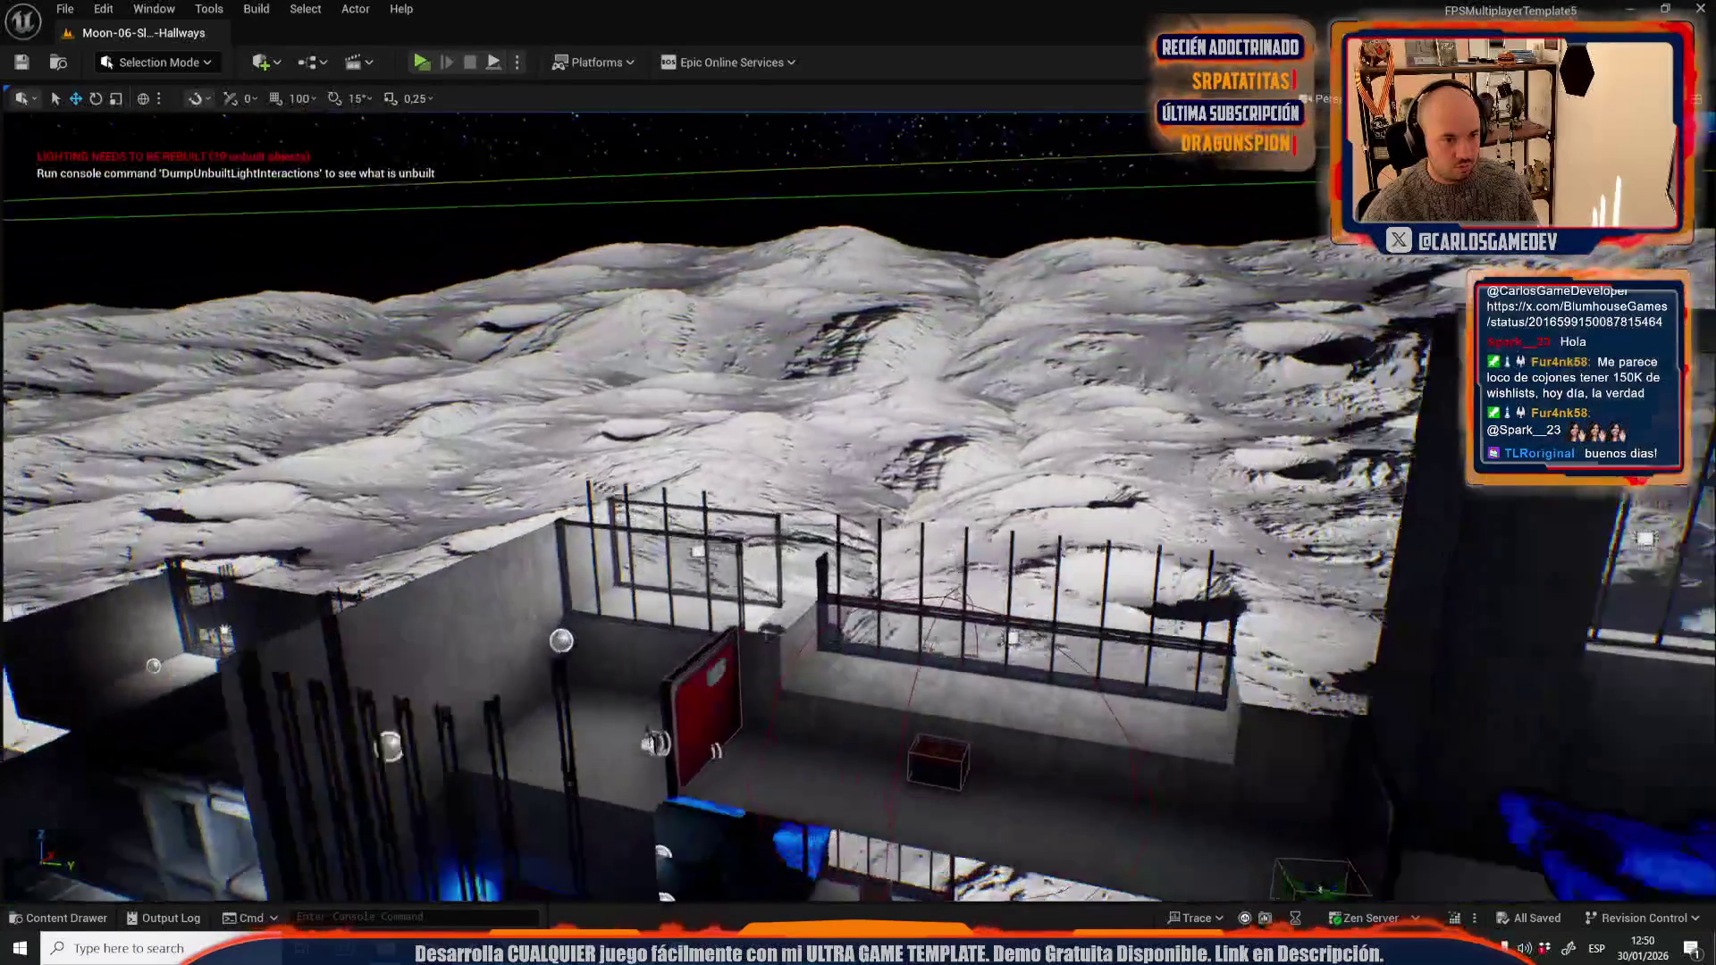
scroll(814, 565, up, 5)
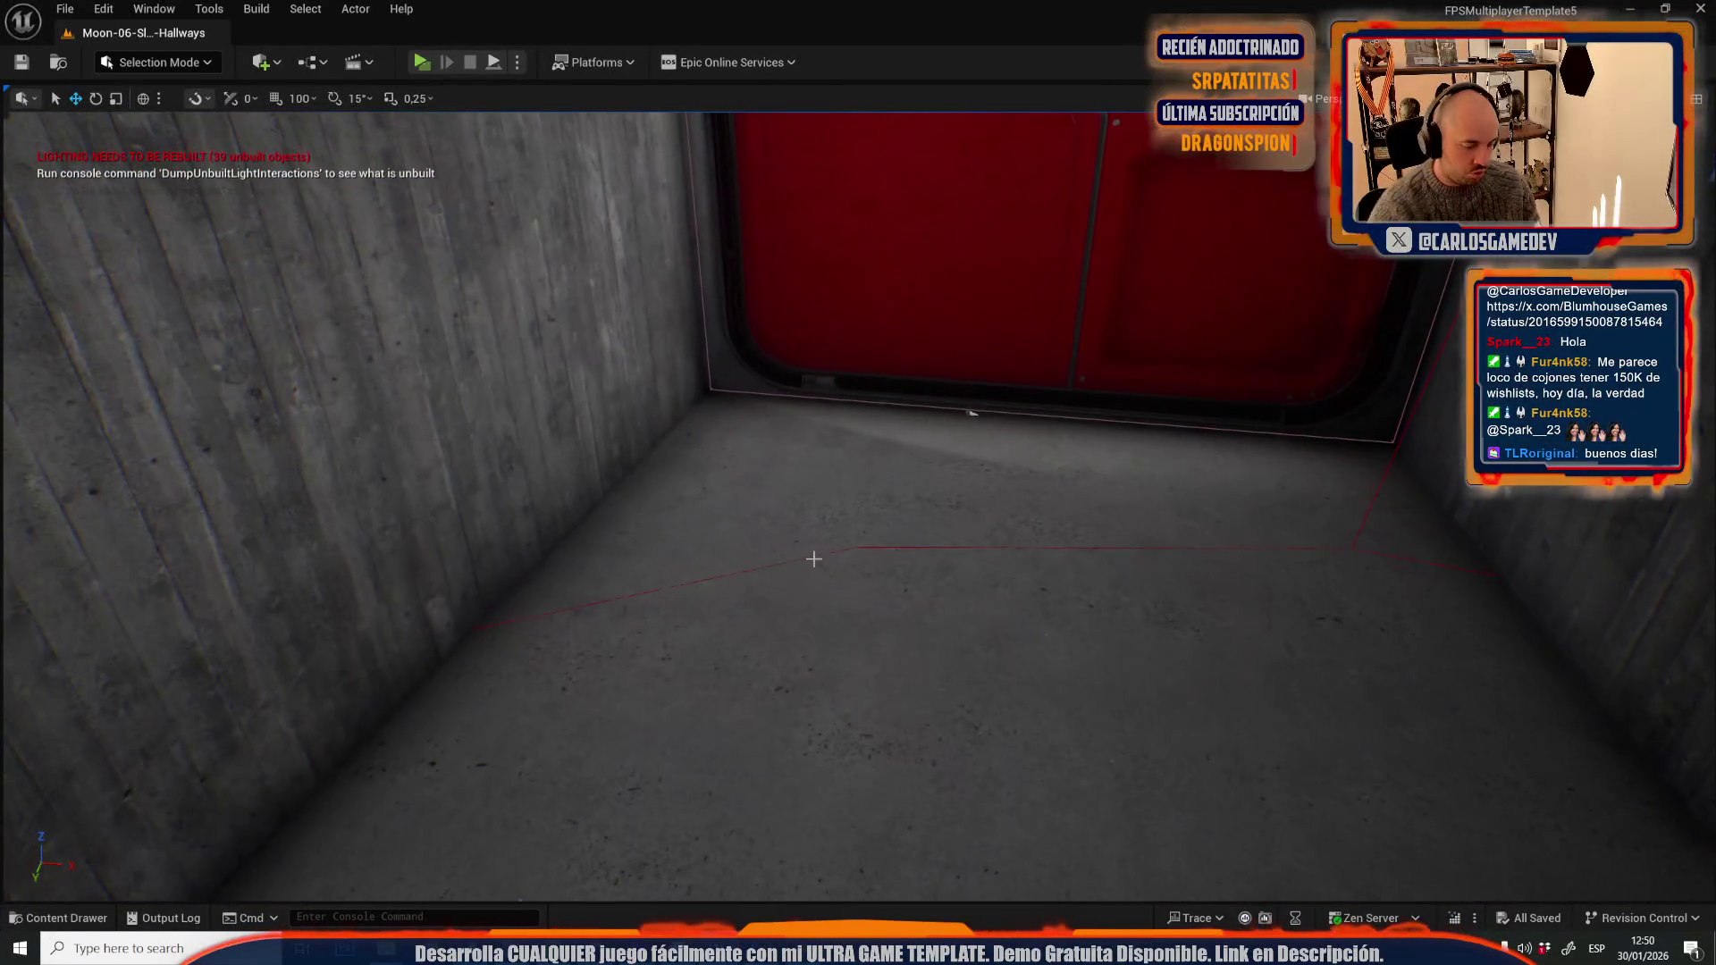
key(alt+p)
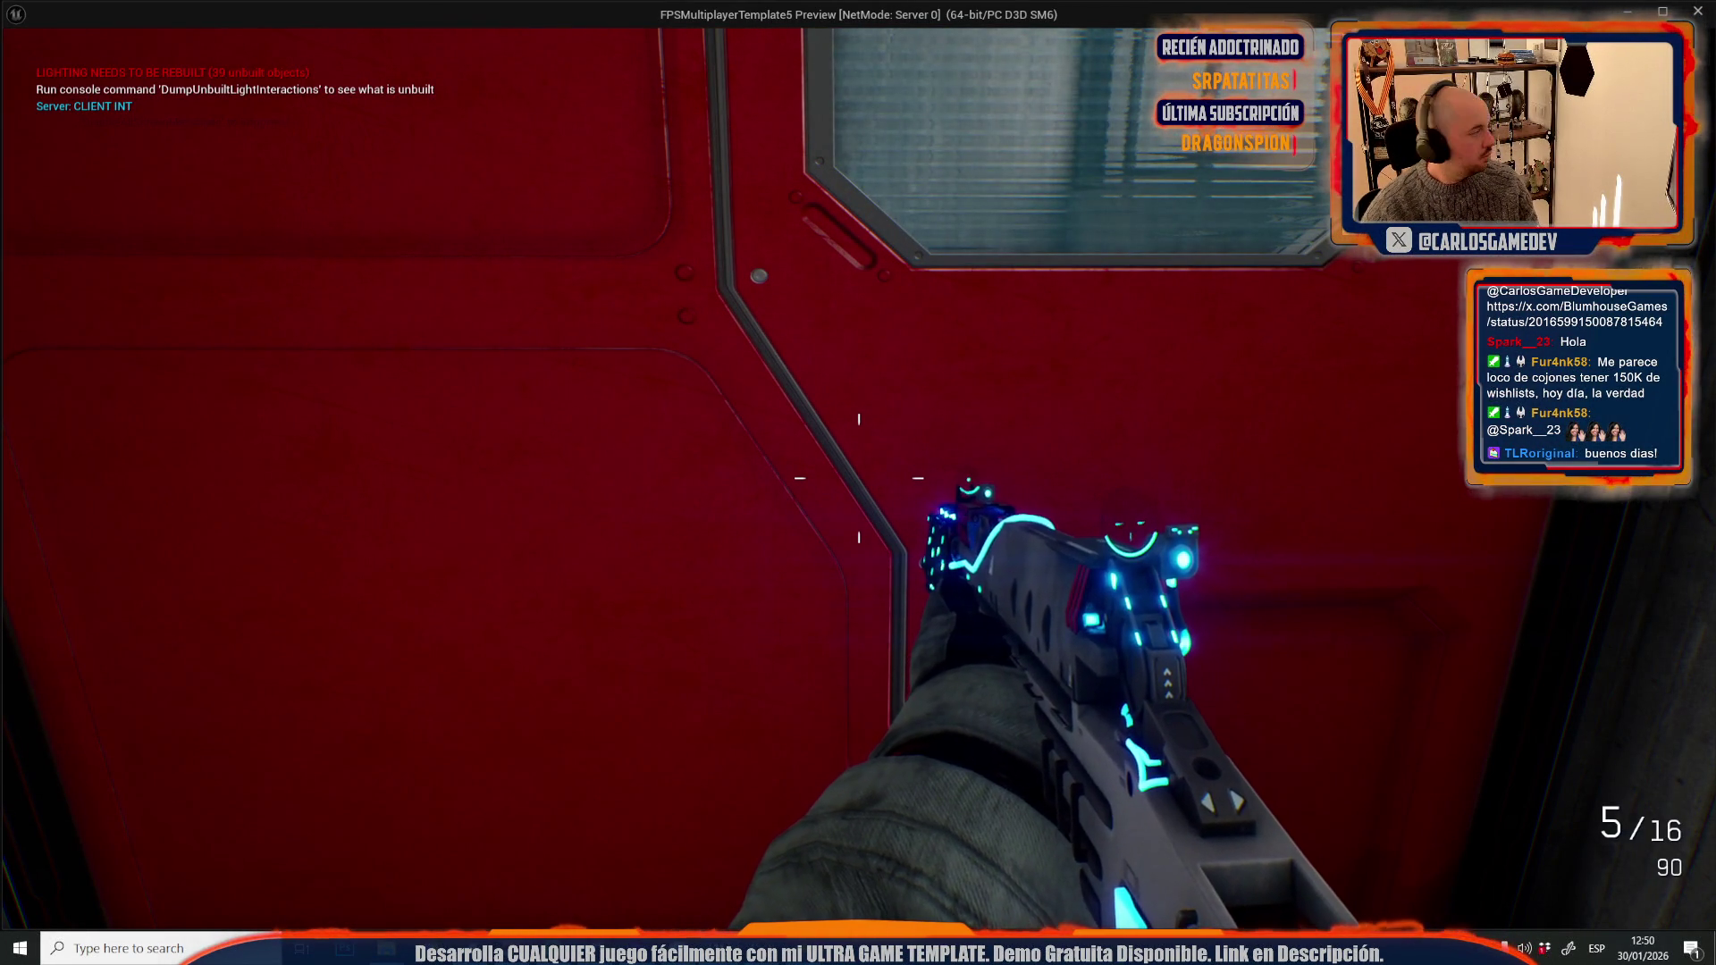
key(Escape)
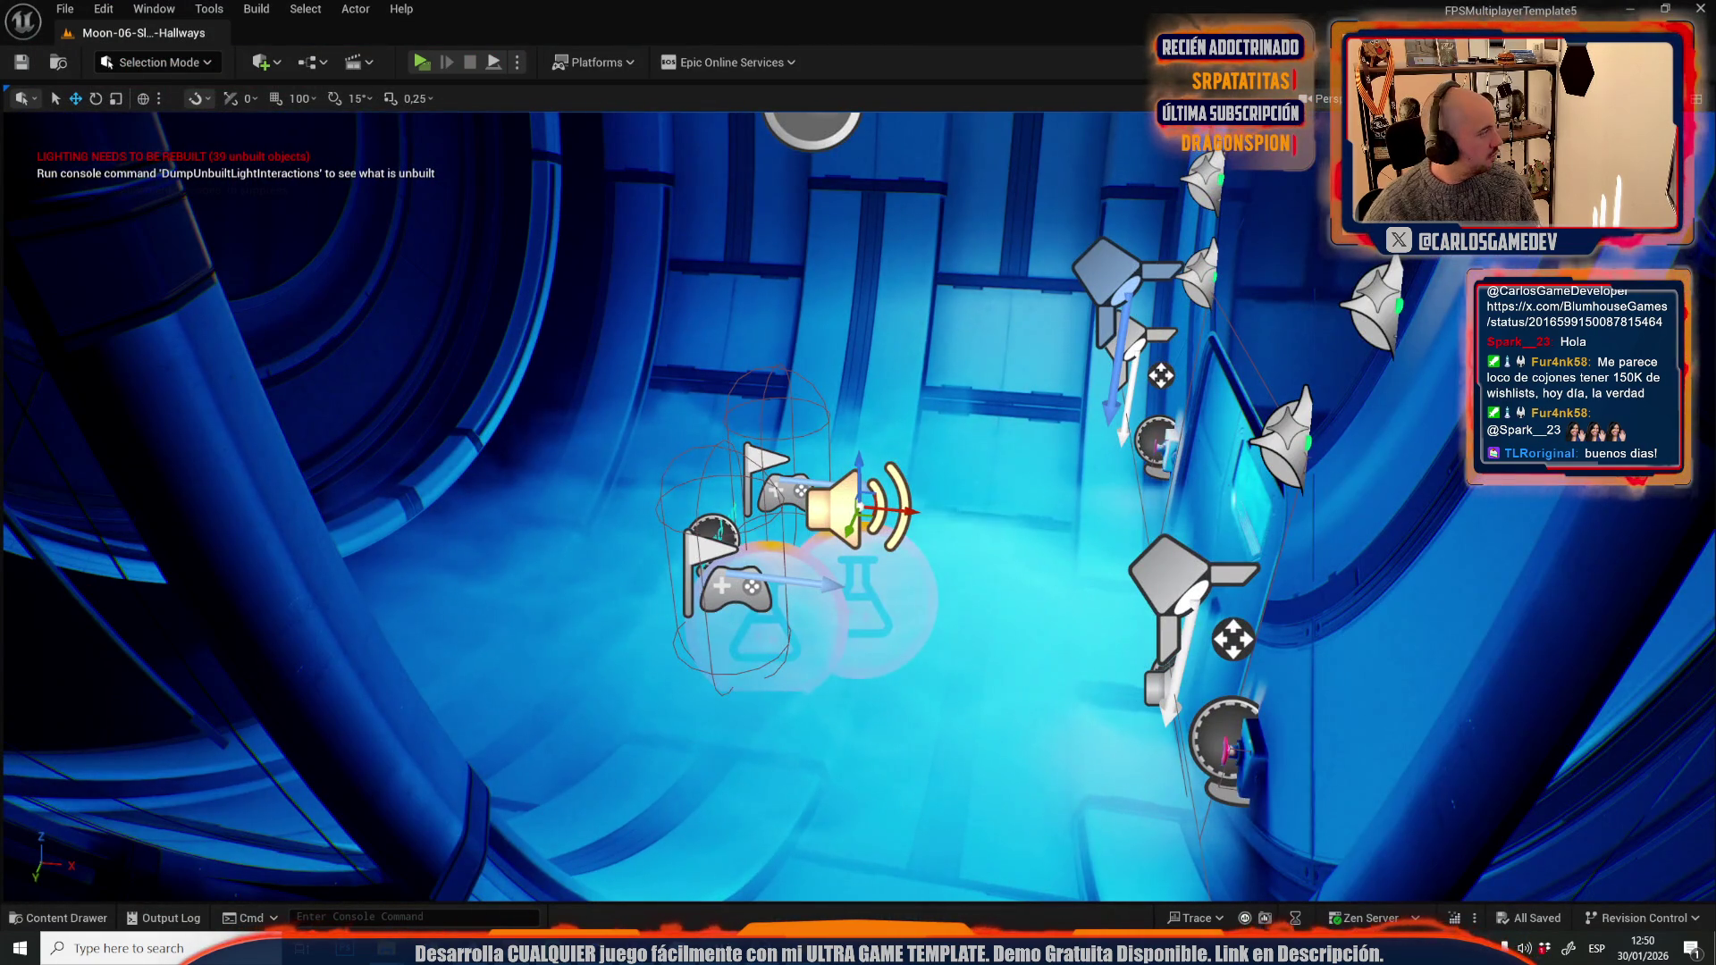
- Repeatedly refocus on the selected actor and orbit around the moon base
scroll(813, 517, down, 10)
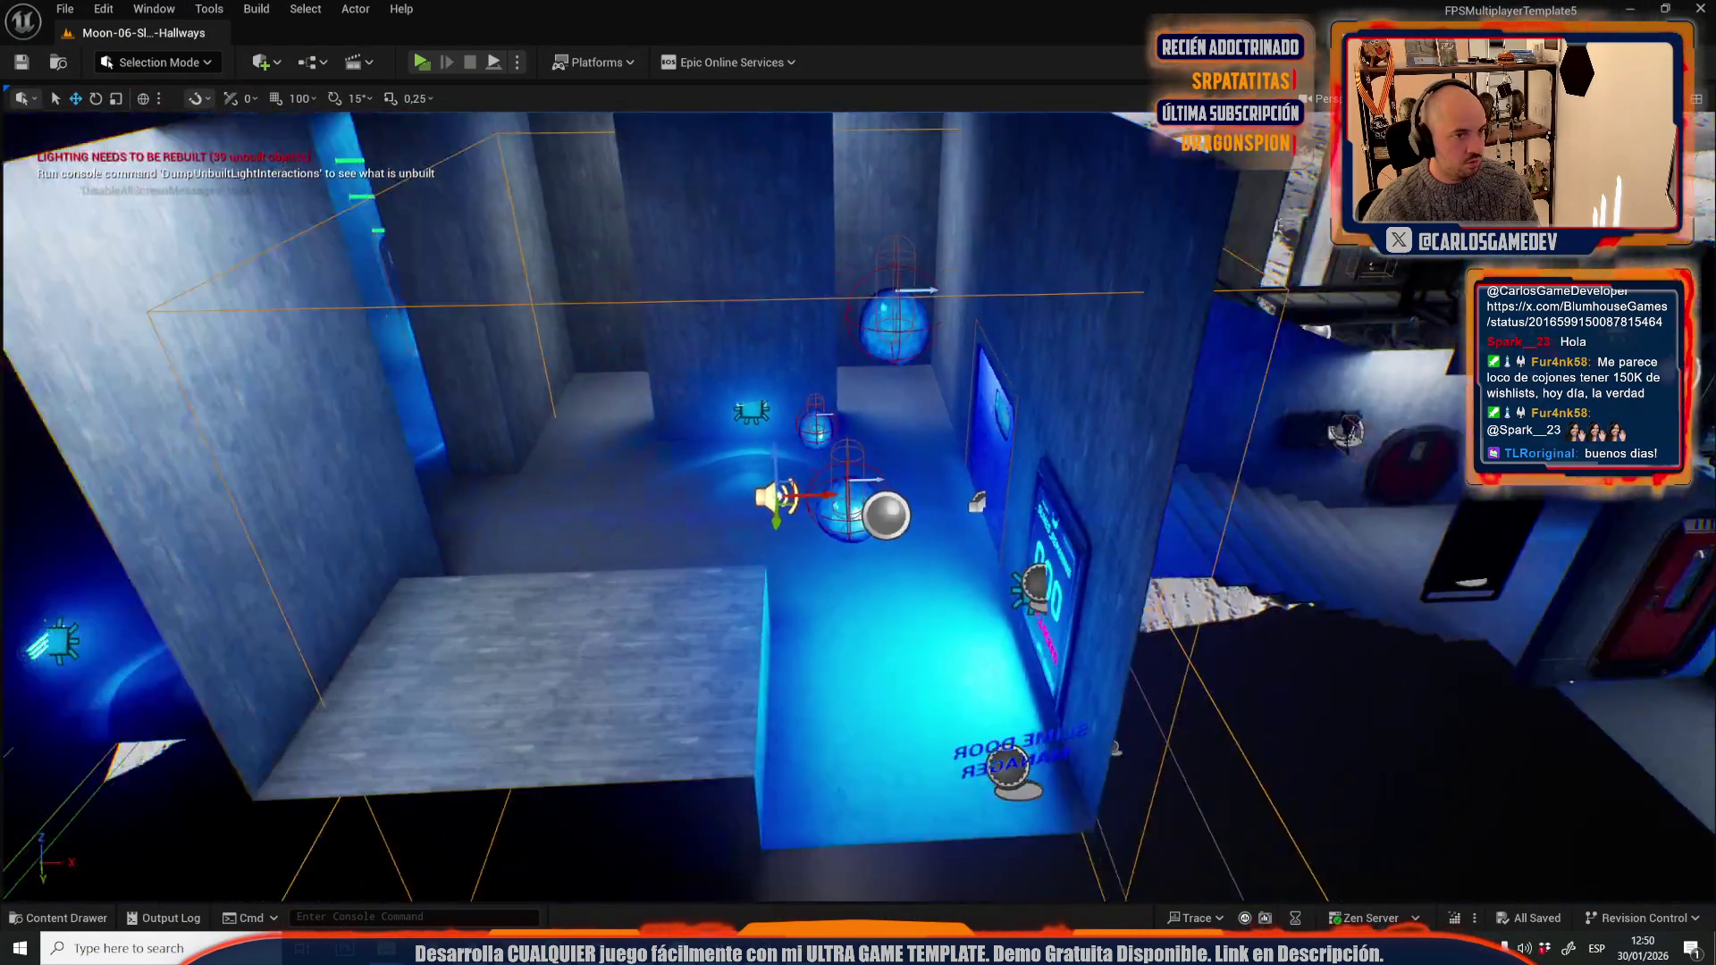
scroll(814, 516, down, 3)
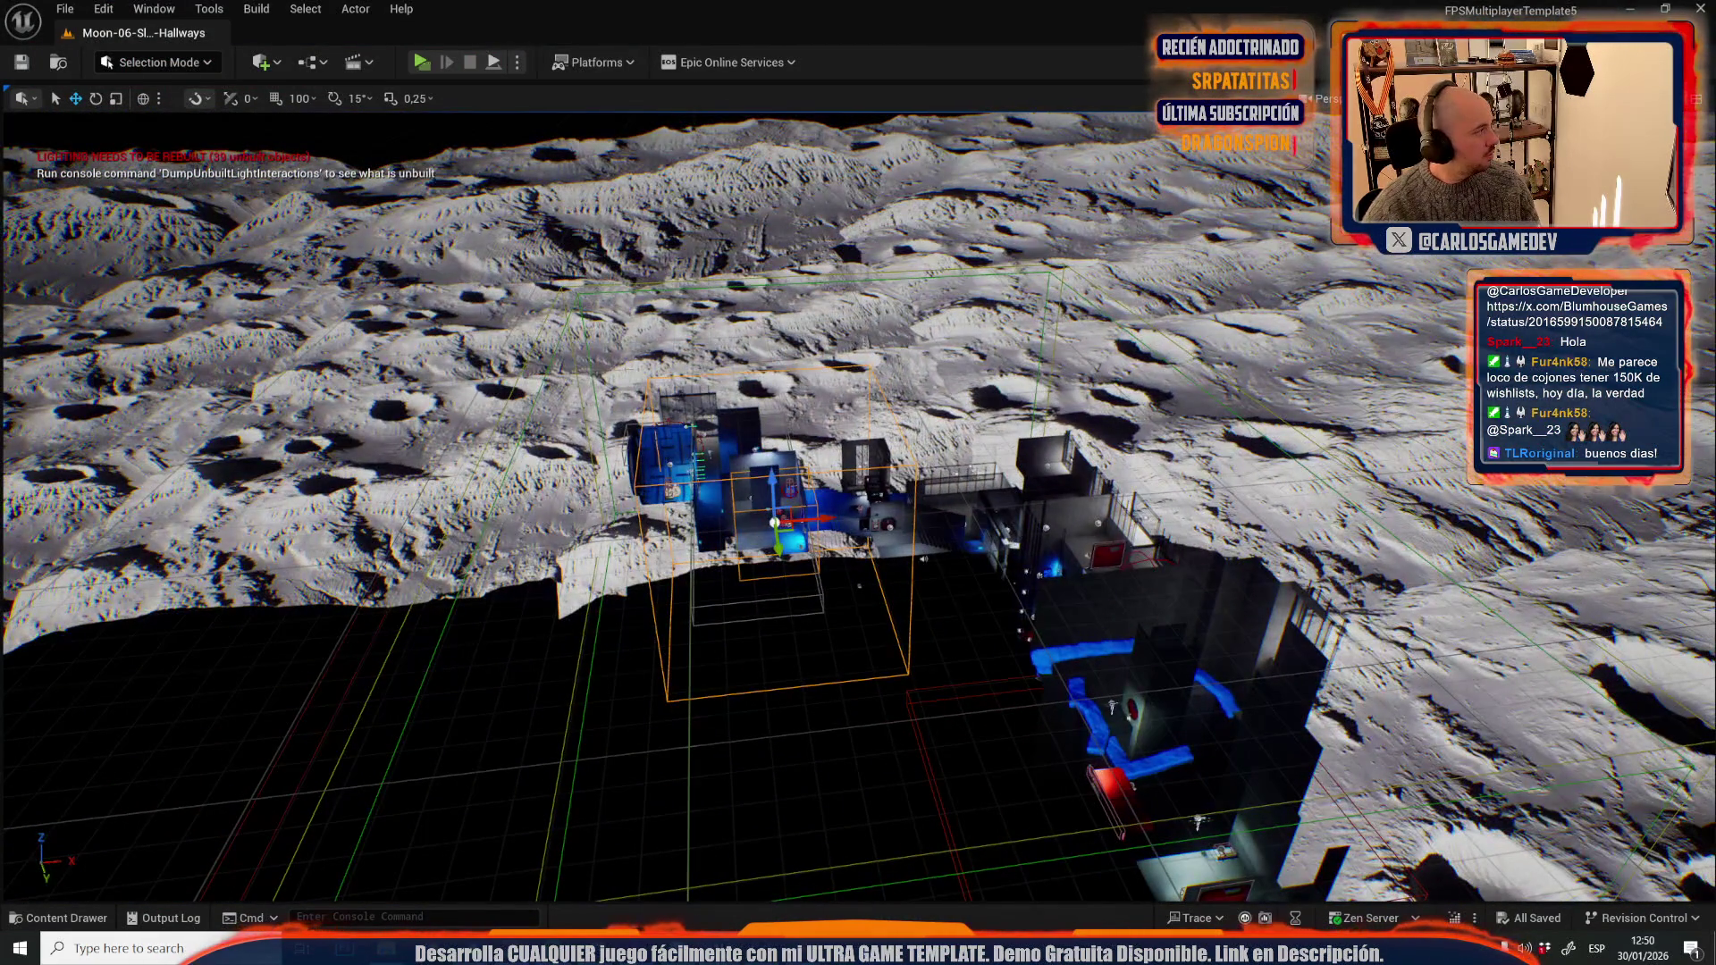
key(f)
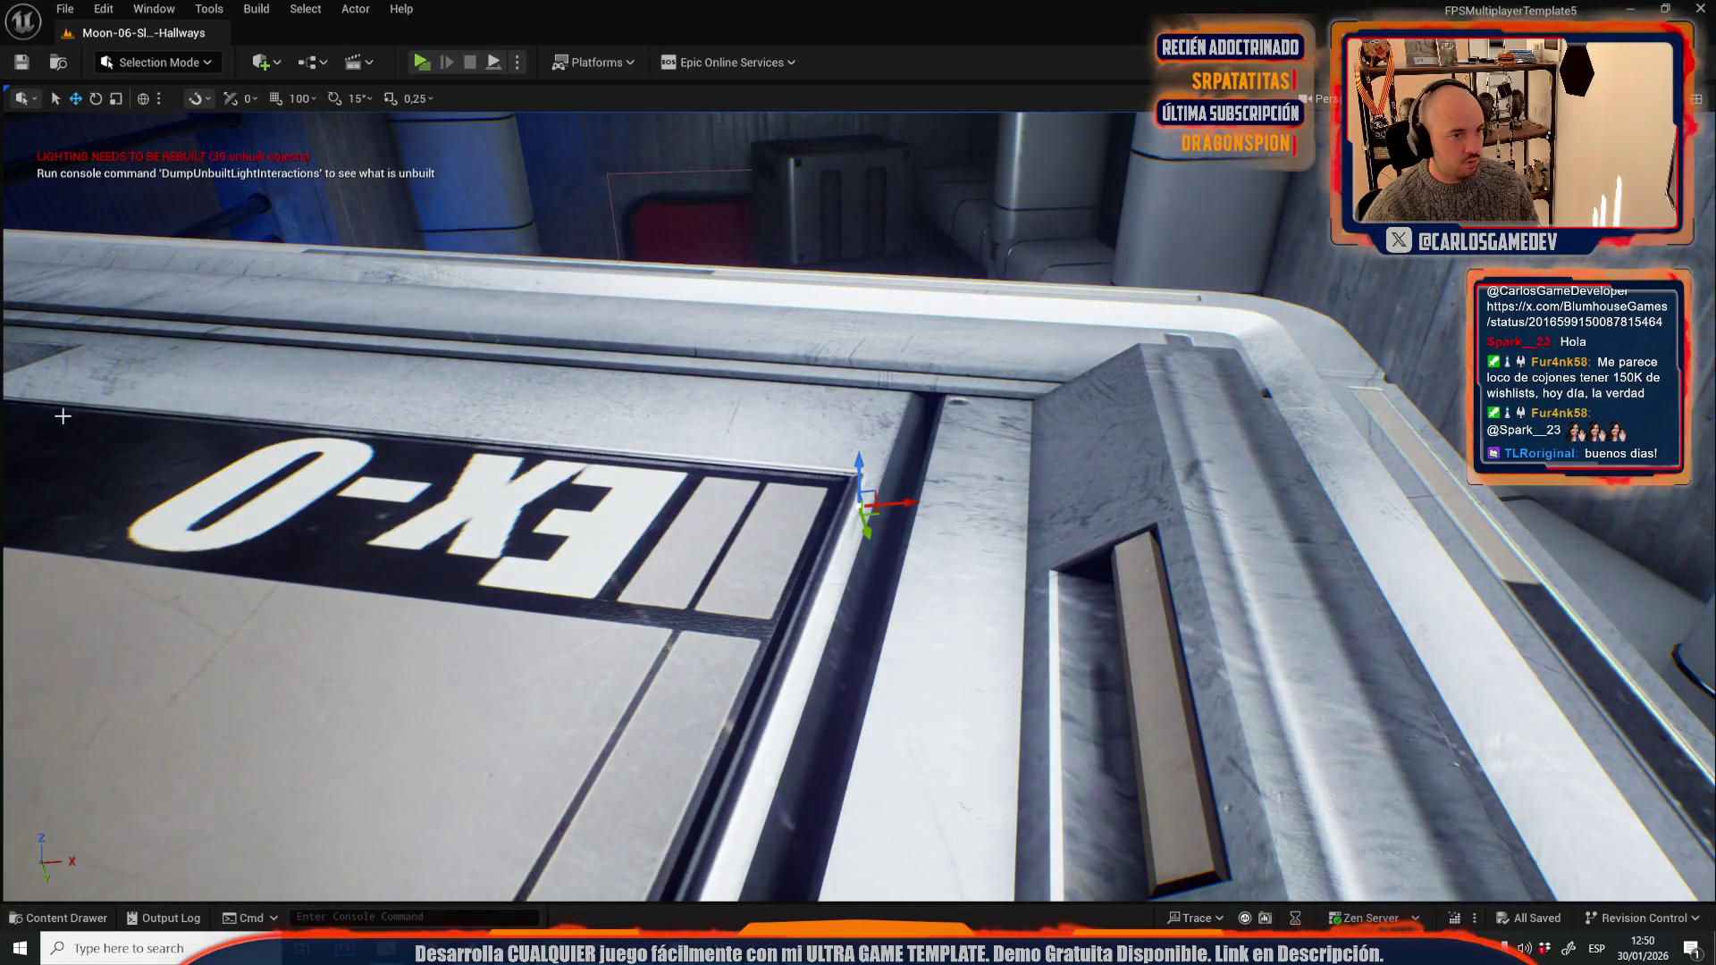
scroll(858, 500, down, 5)
scroll(904, 640, down, 5)
scroll(903, 641, up, 3)
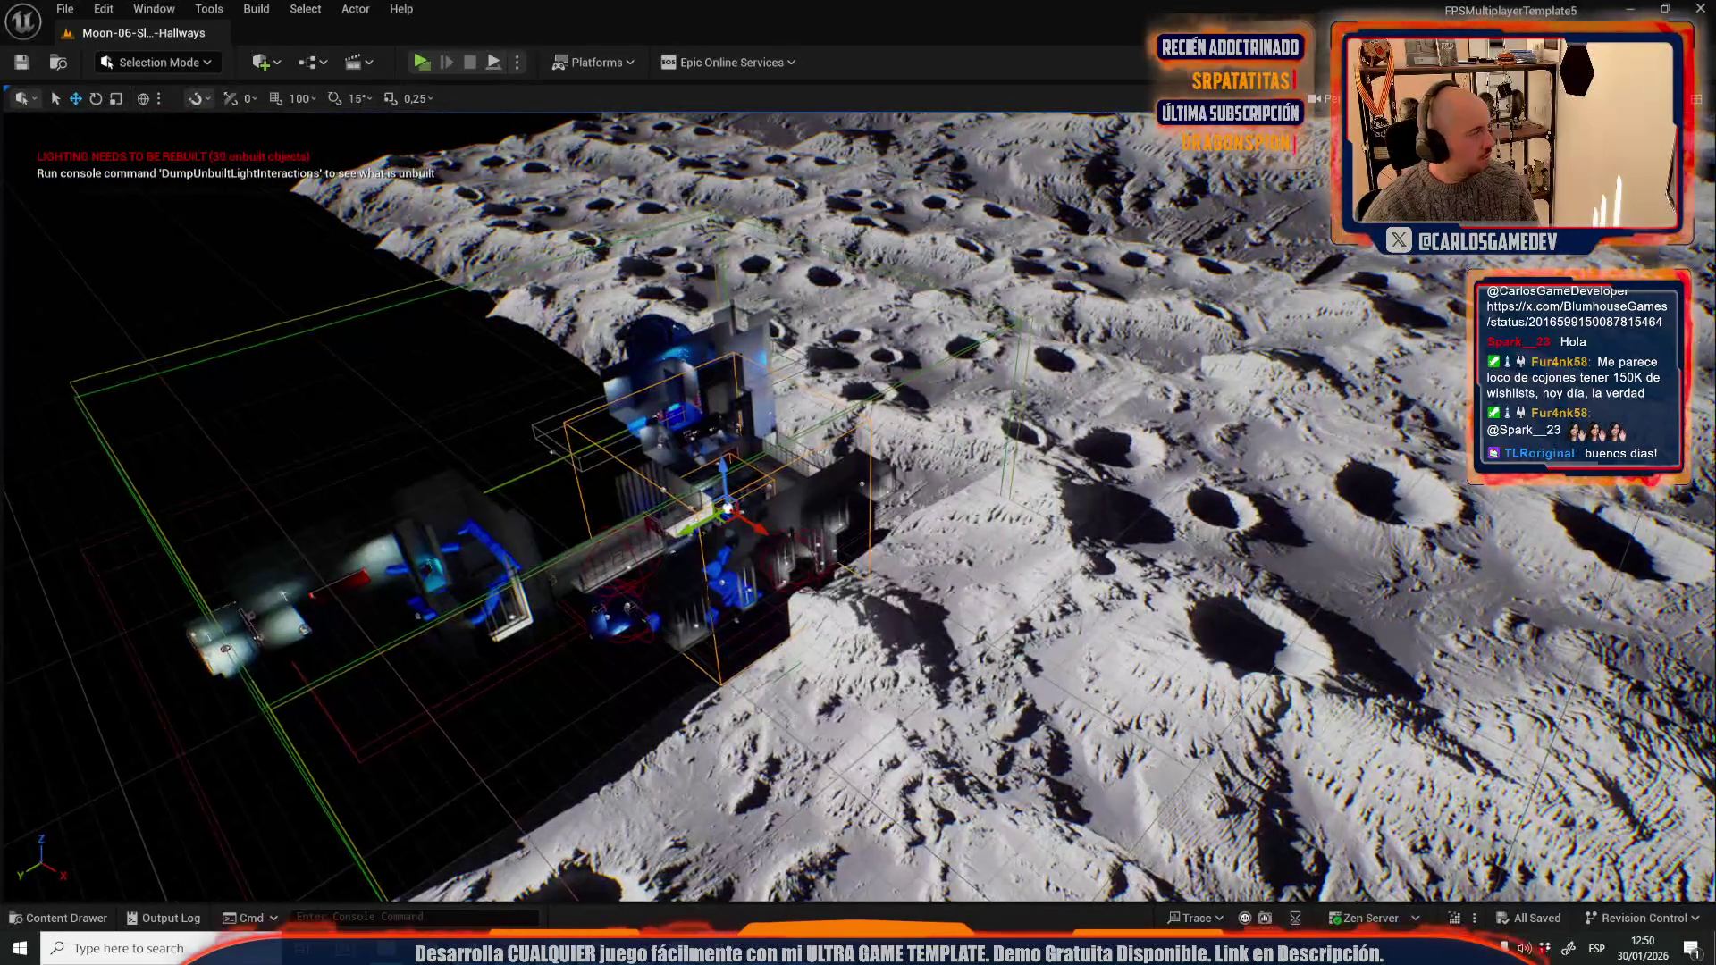
key(f)
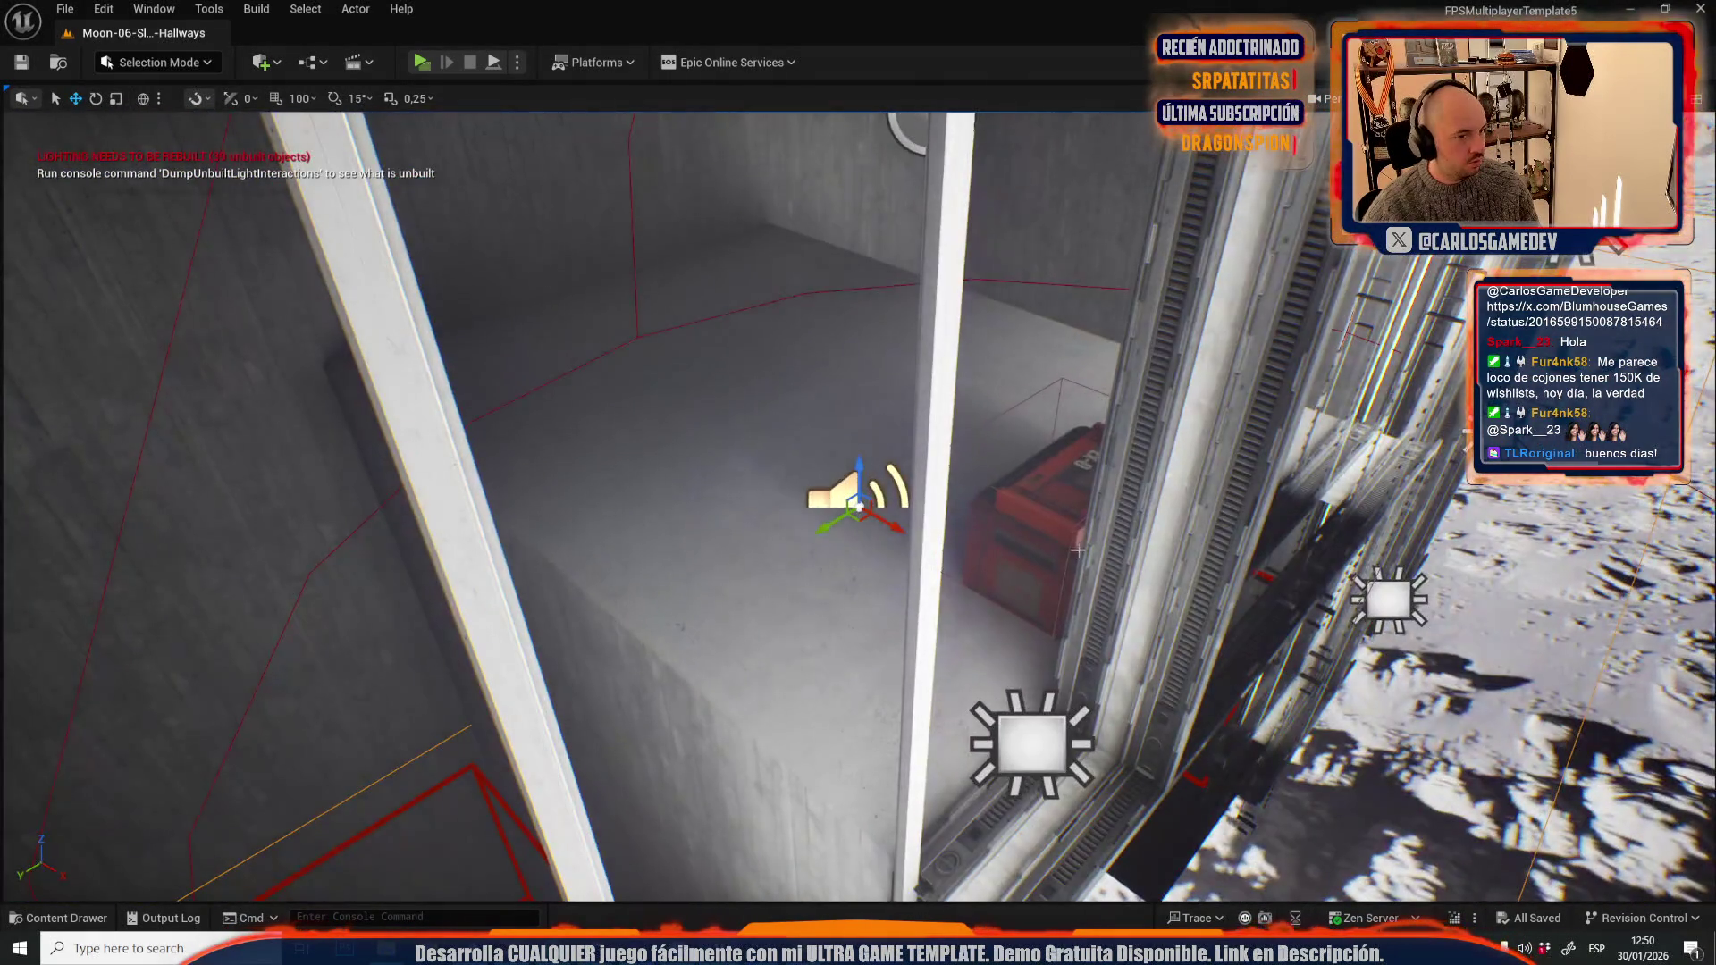
scroll(858, 500, down, 5)
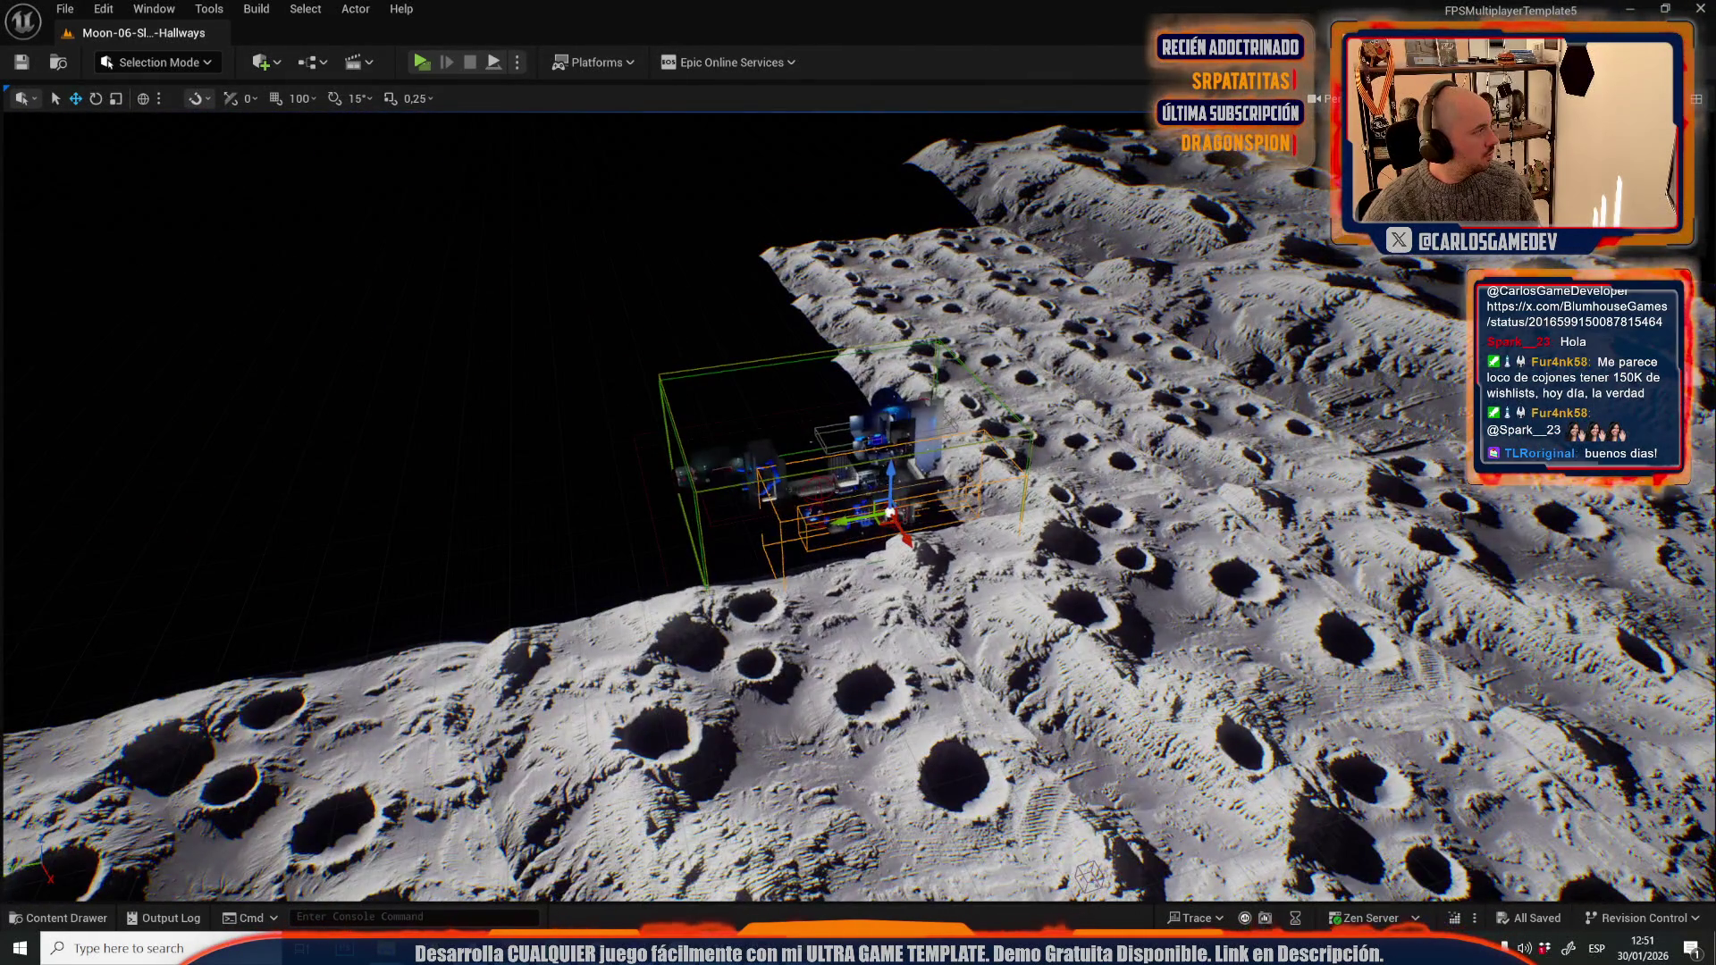
key(f)
scroll(858, 501, down, 4)
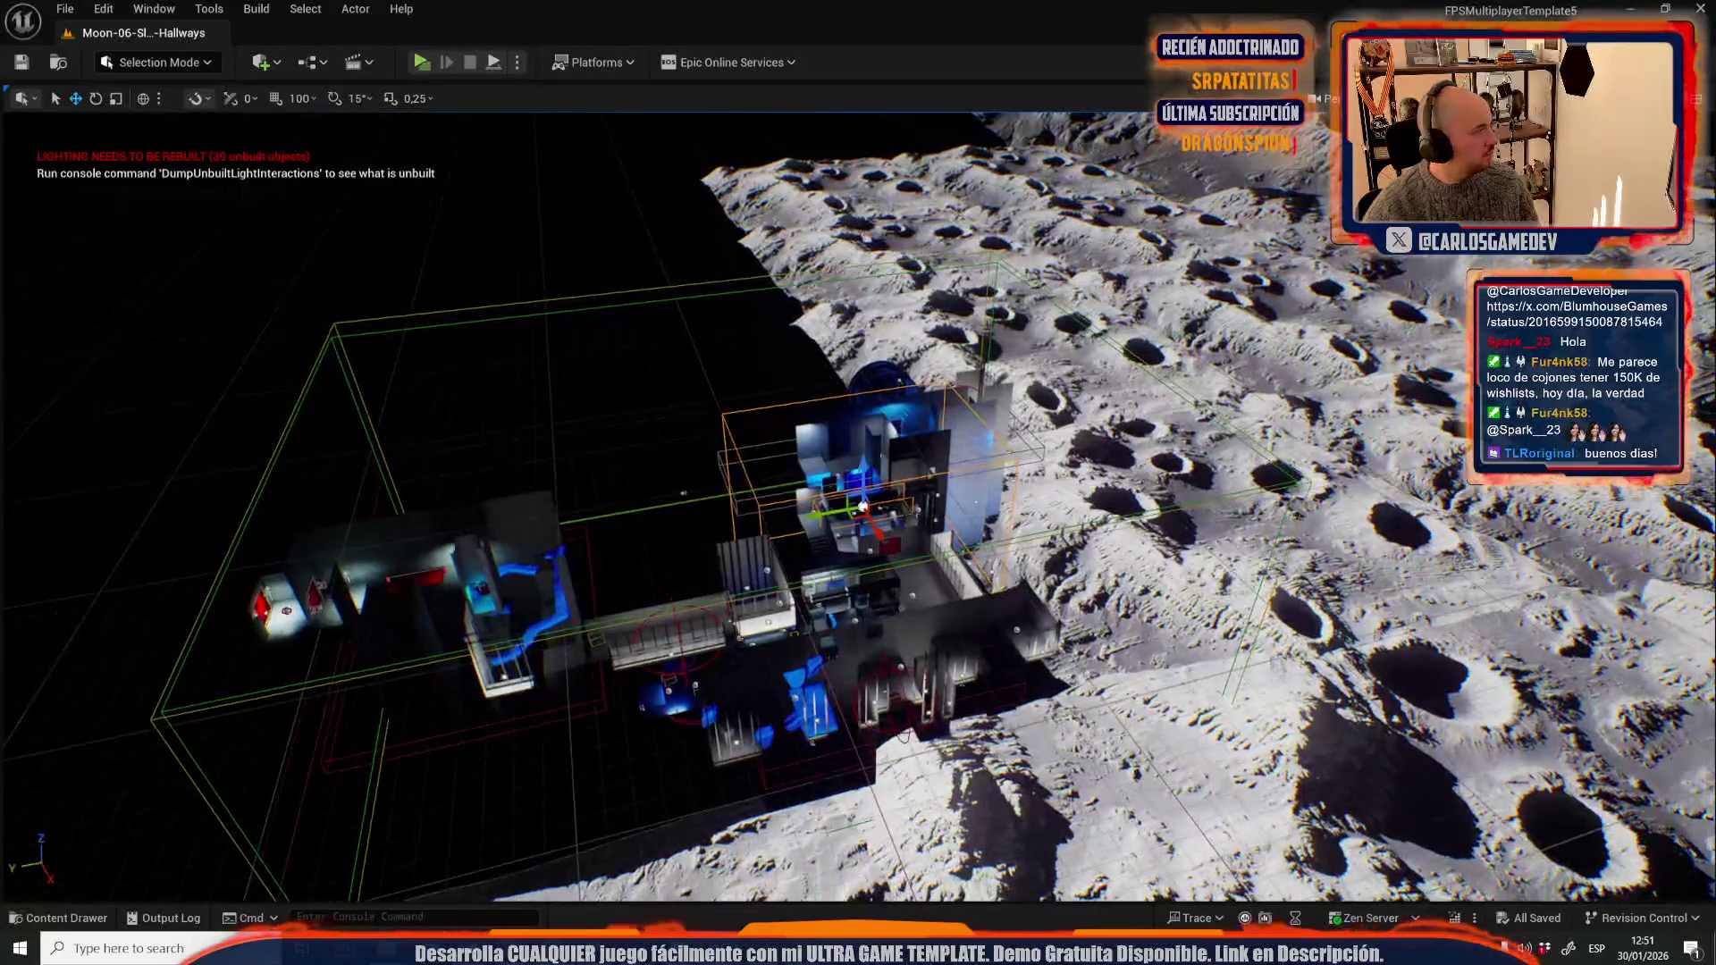
key(f)
scroll(190, 409, down, 4)
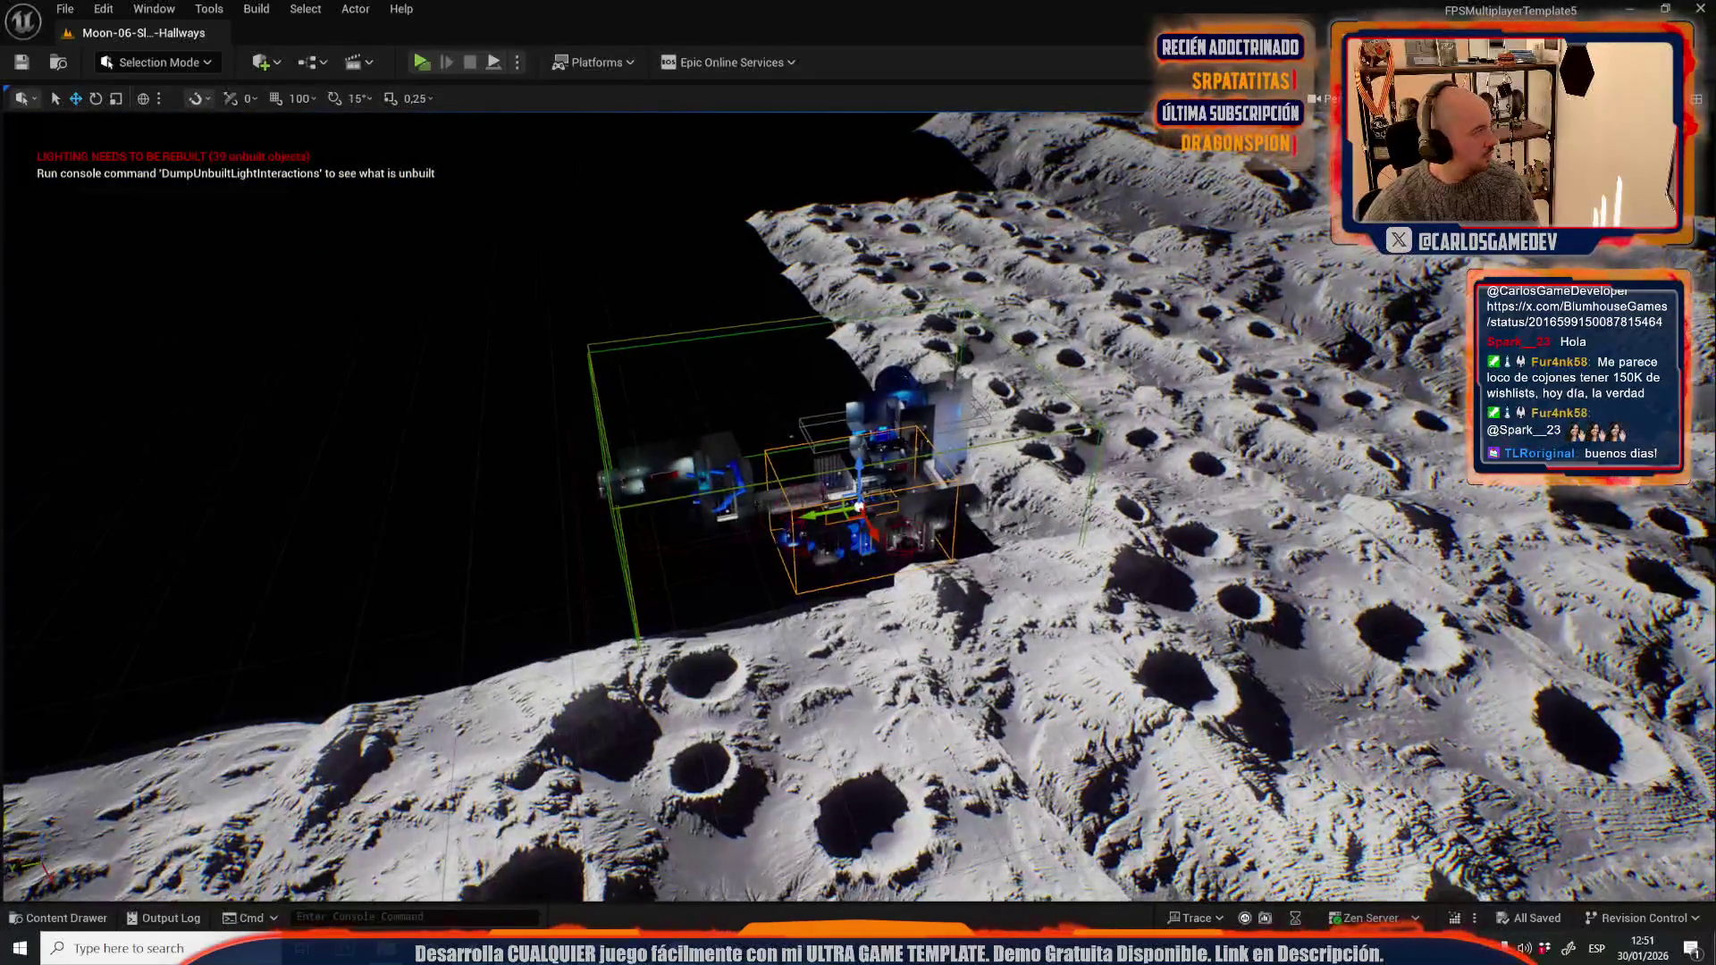
key(f)
scroll(858, 500, down, 4)
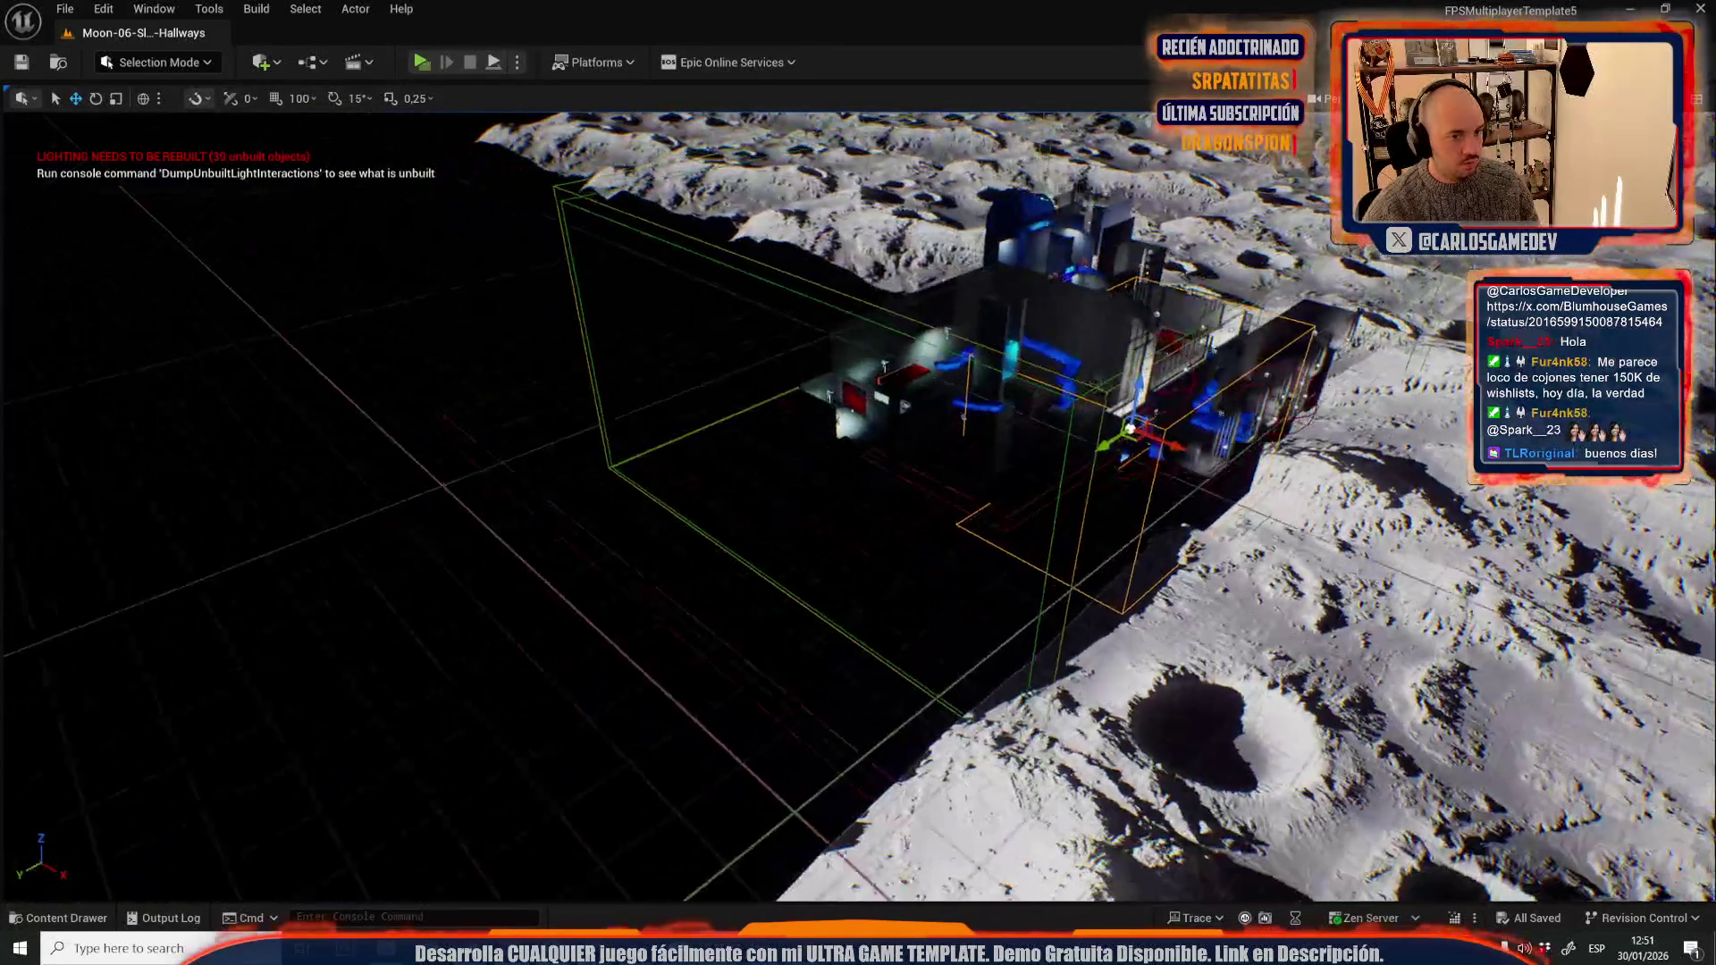
mouse_move(858, 483)
mouse_down()
mouse_move(500, 482)
mouse_move(286, 460)
mouse_up()
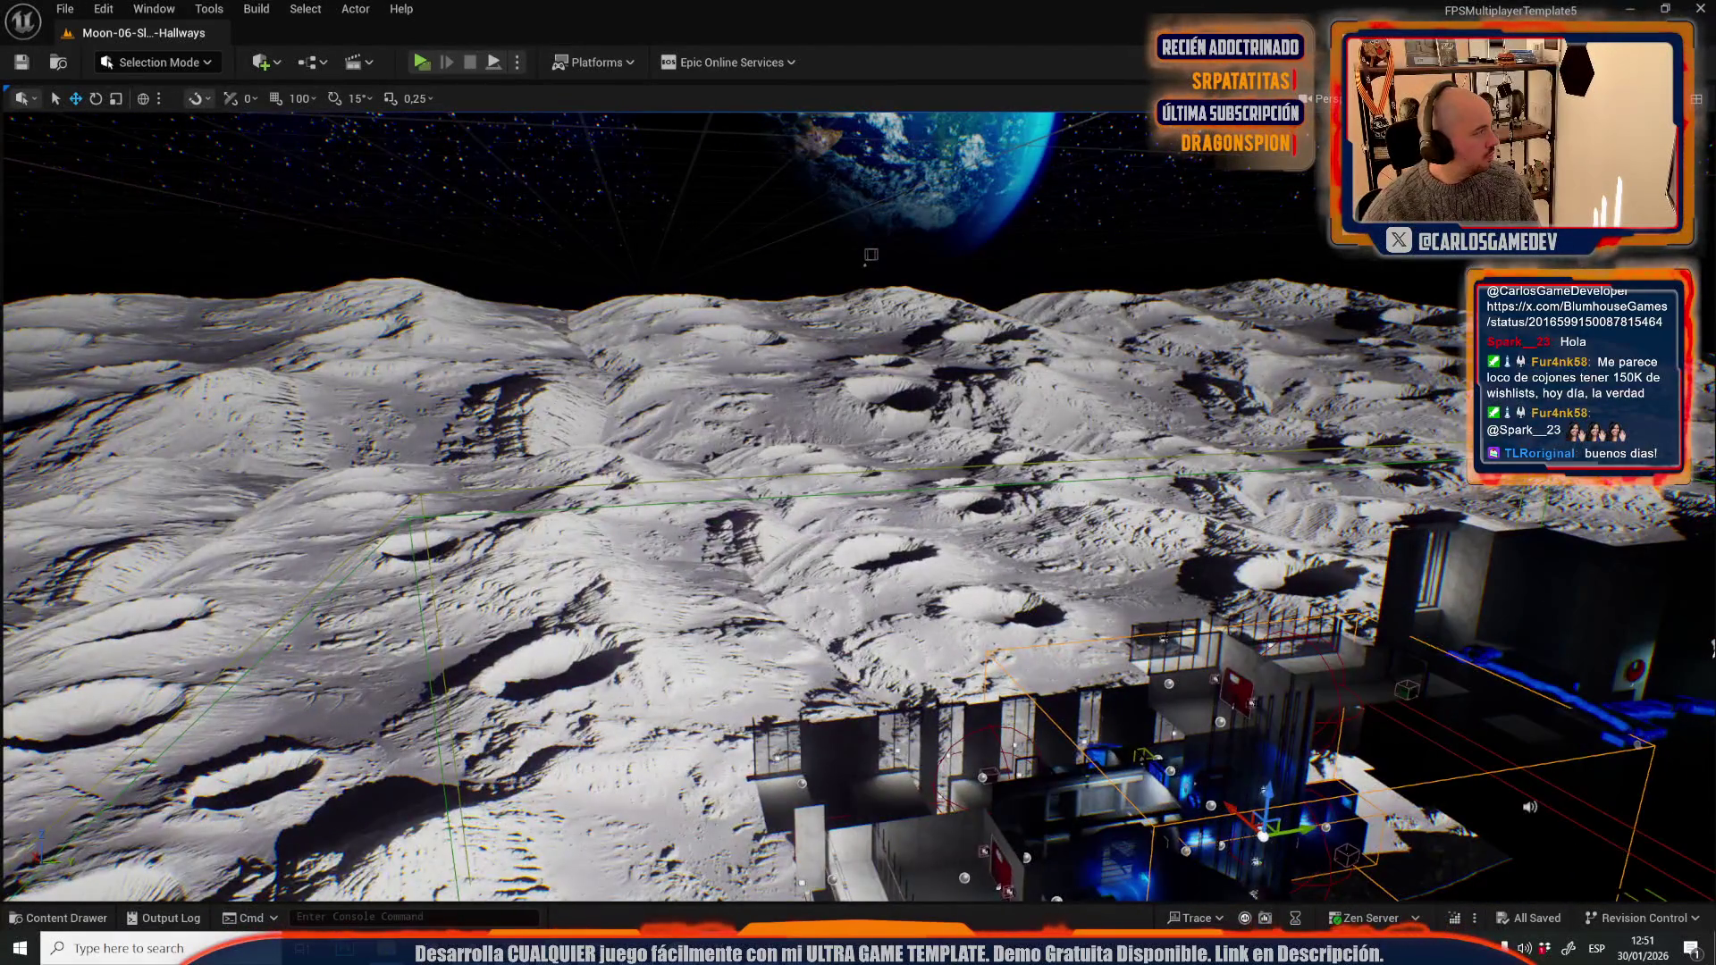
key(f)
scroll(858, 501, down, 5)
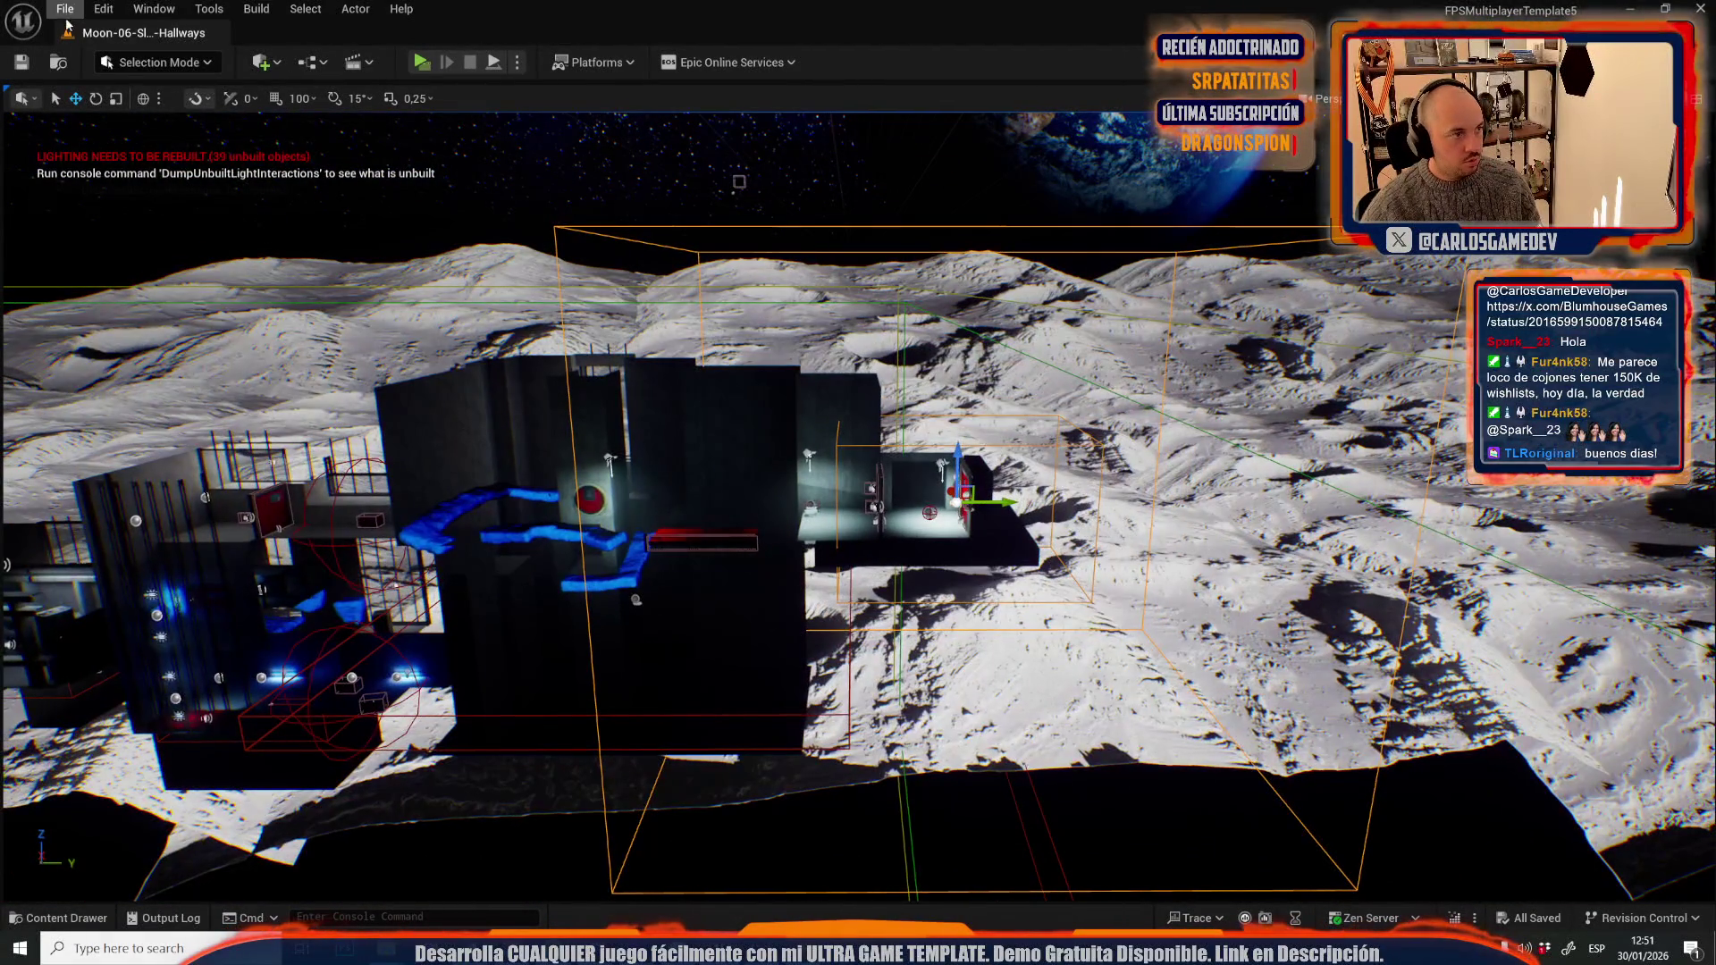
- Check the level list without choosing one, then view the viewport camera options
click(65, 9)
mouse_move(134, 111)
click(429, 146)
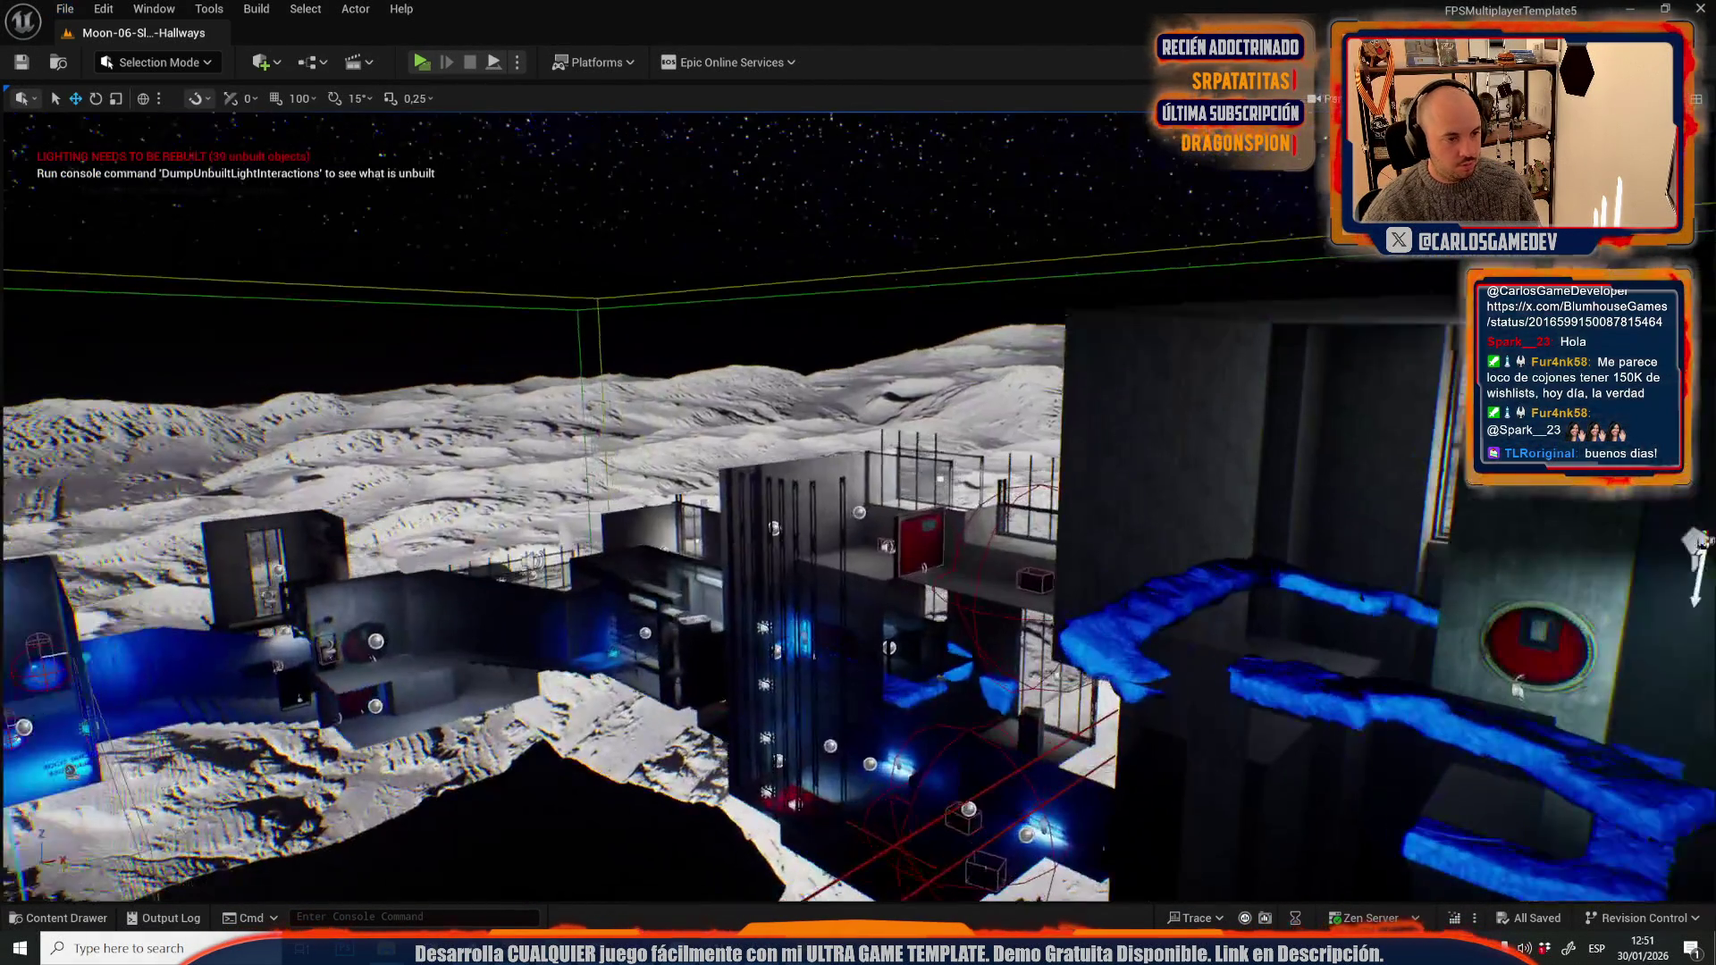
click(1696, 98)
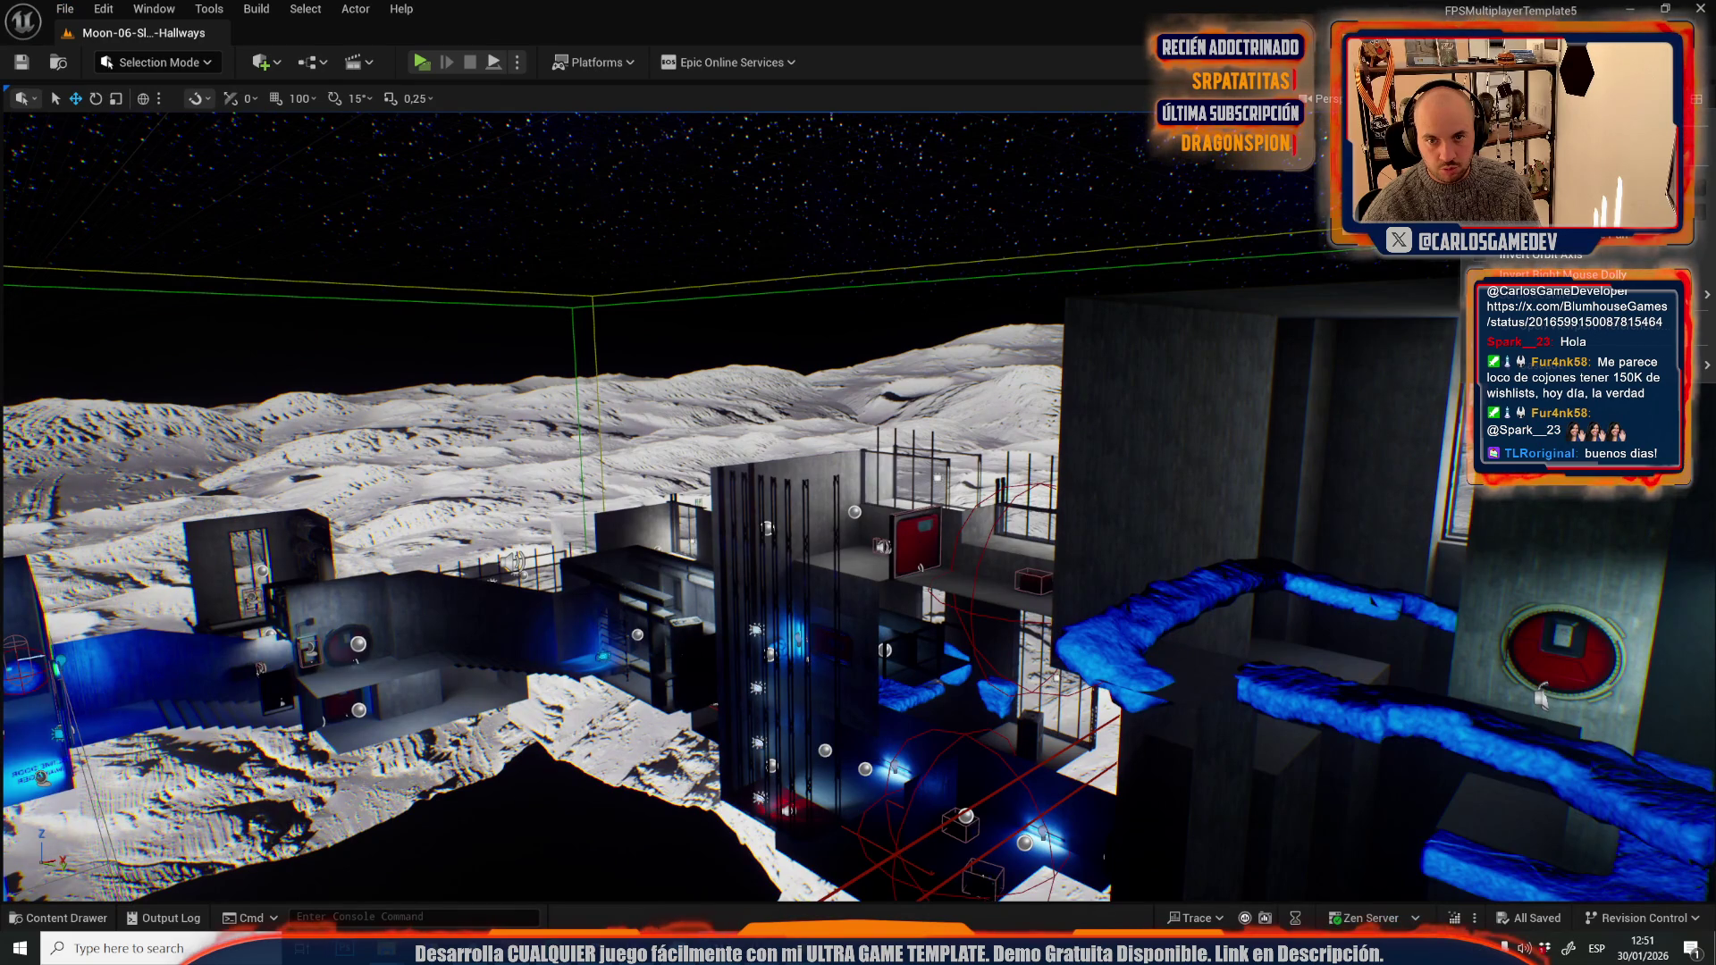
scroll(1074, 387, down, 10)
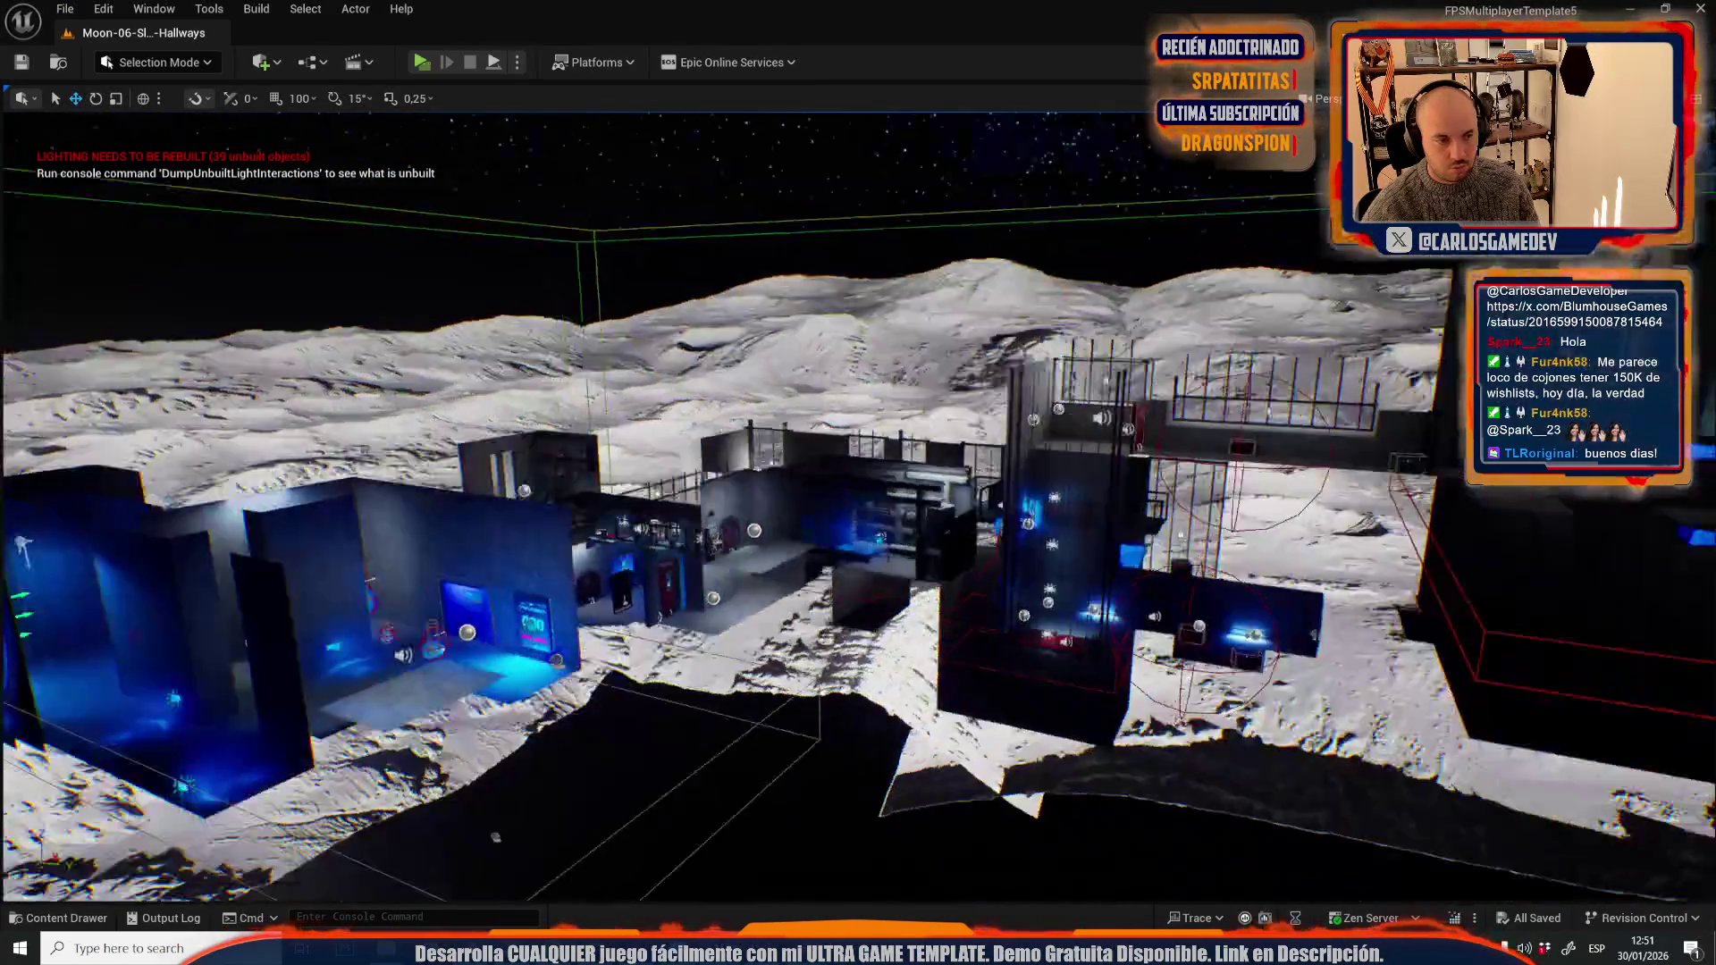
scroll(1182, 261, down, 5)
scroll(653, 520, up, 10)
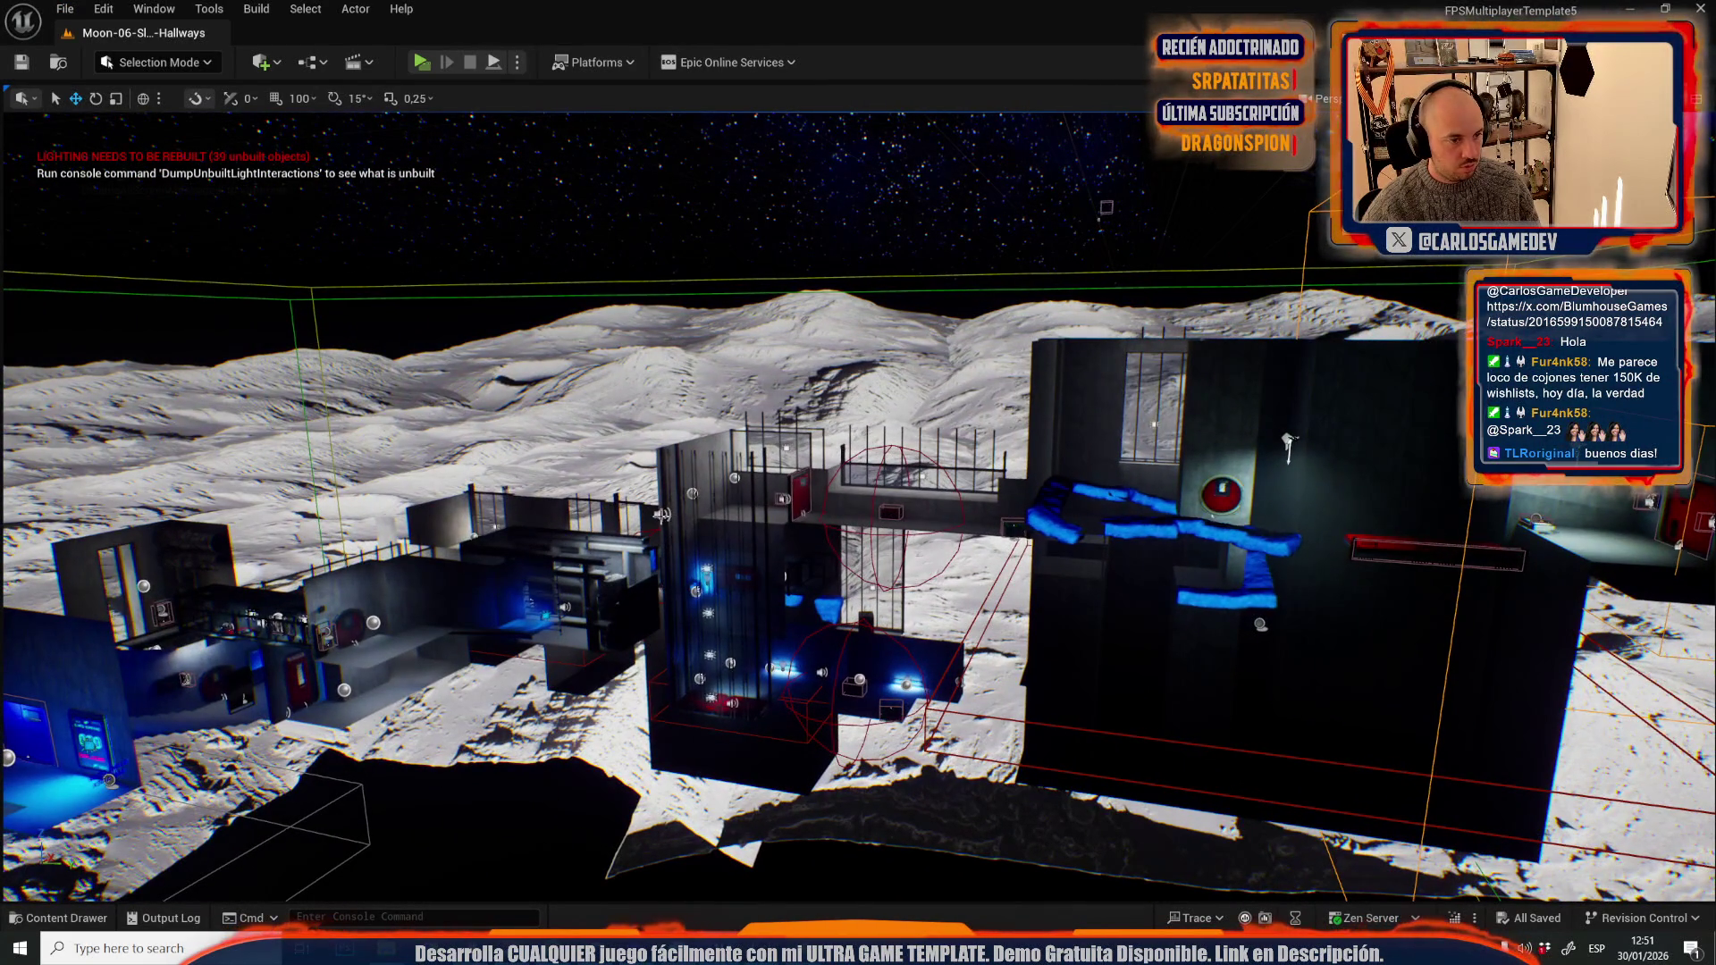
- Select the sound actor on the tower and frame it in view
click(660, 517)
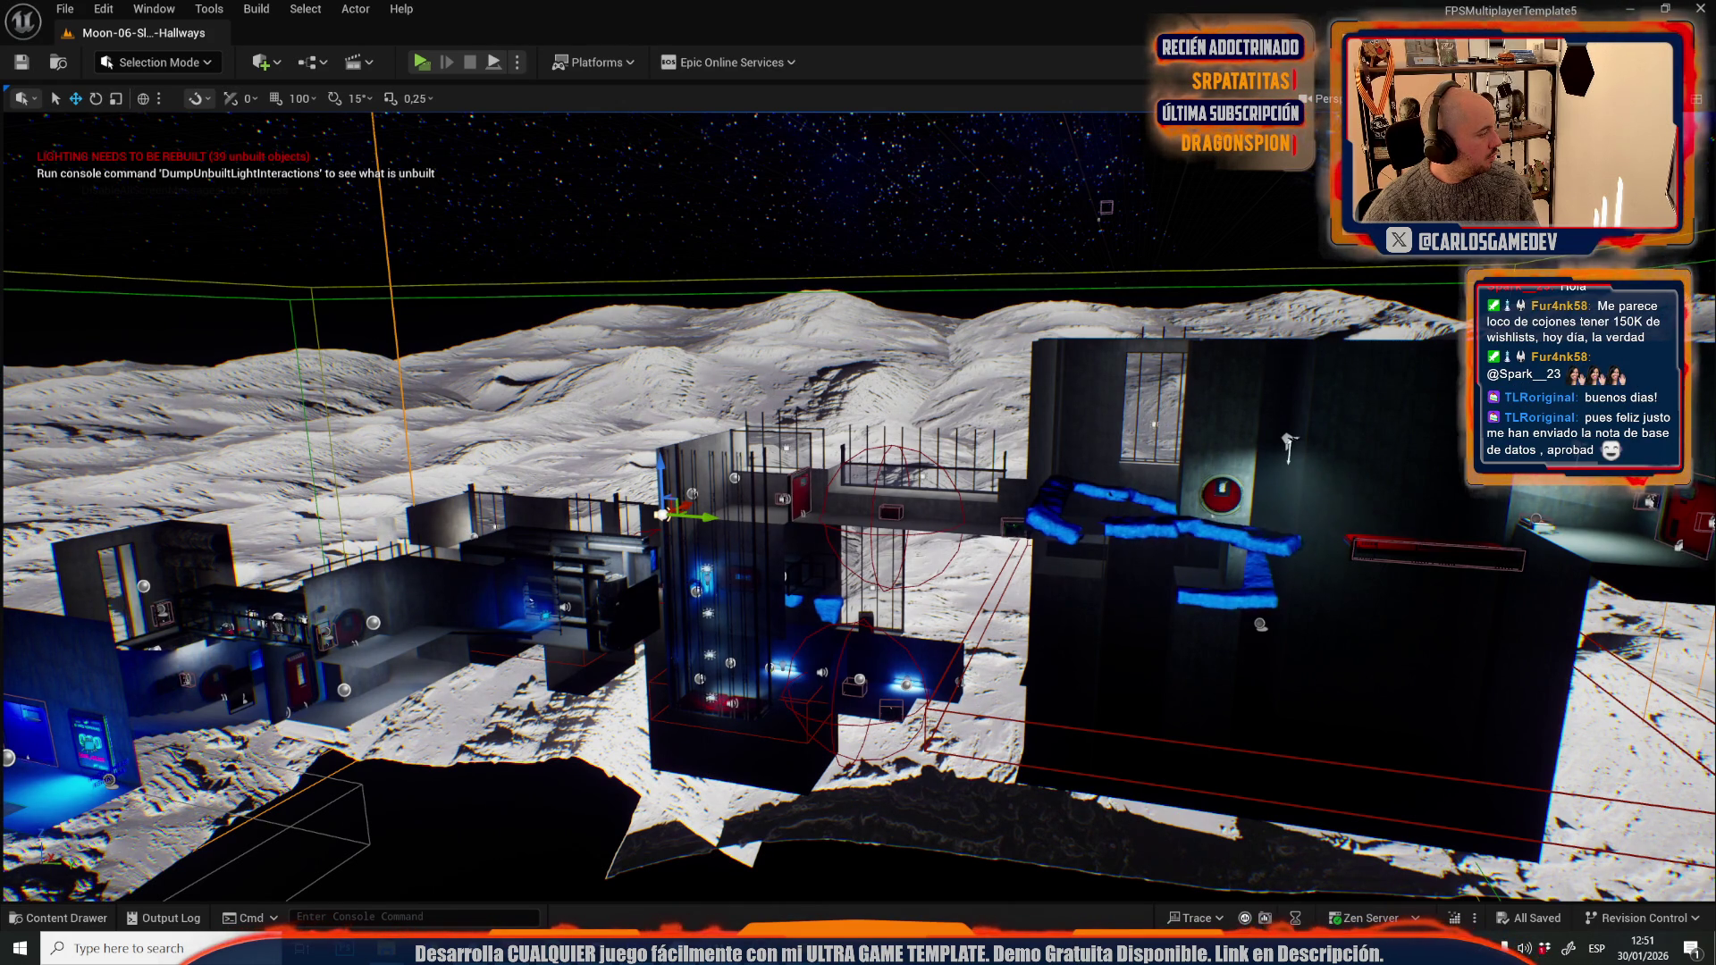
key(f)
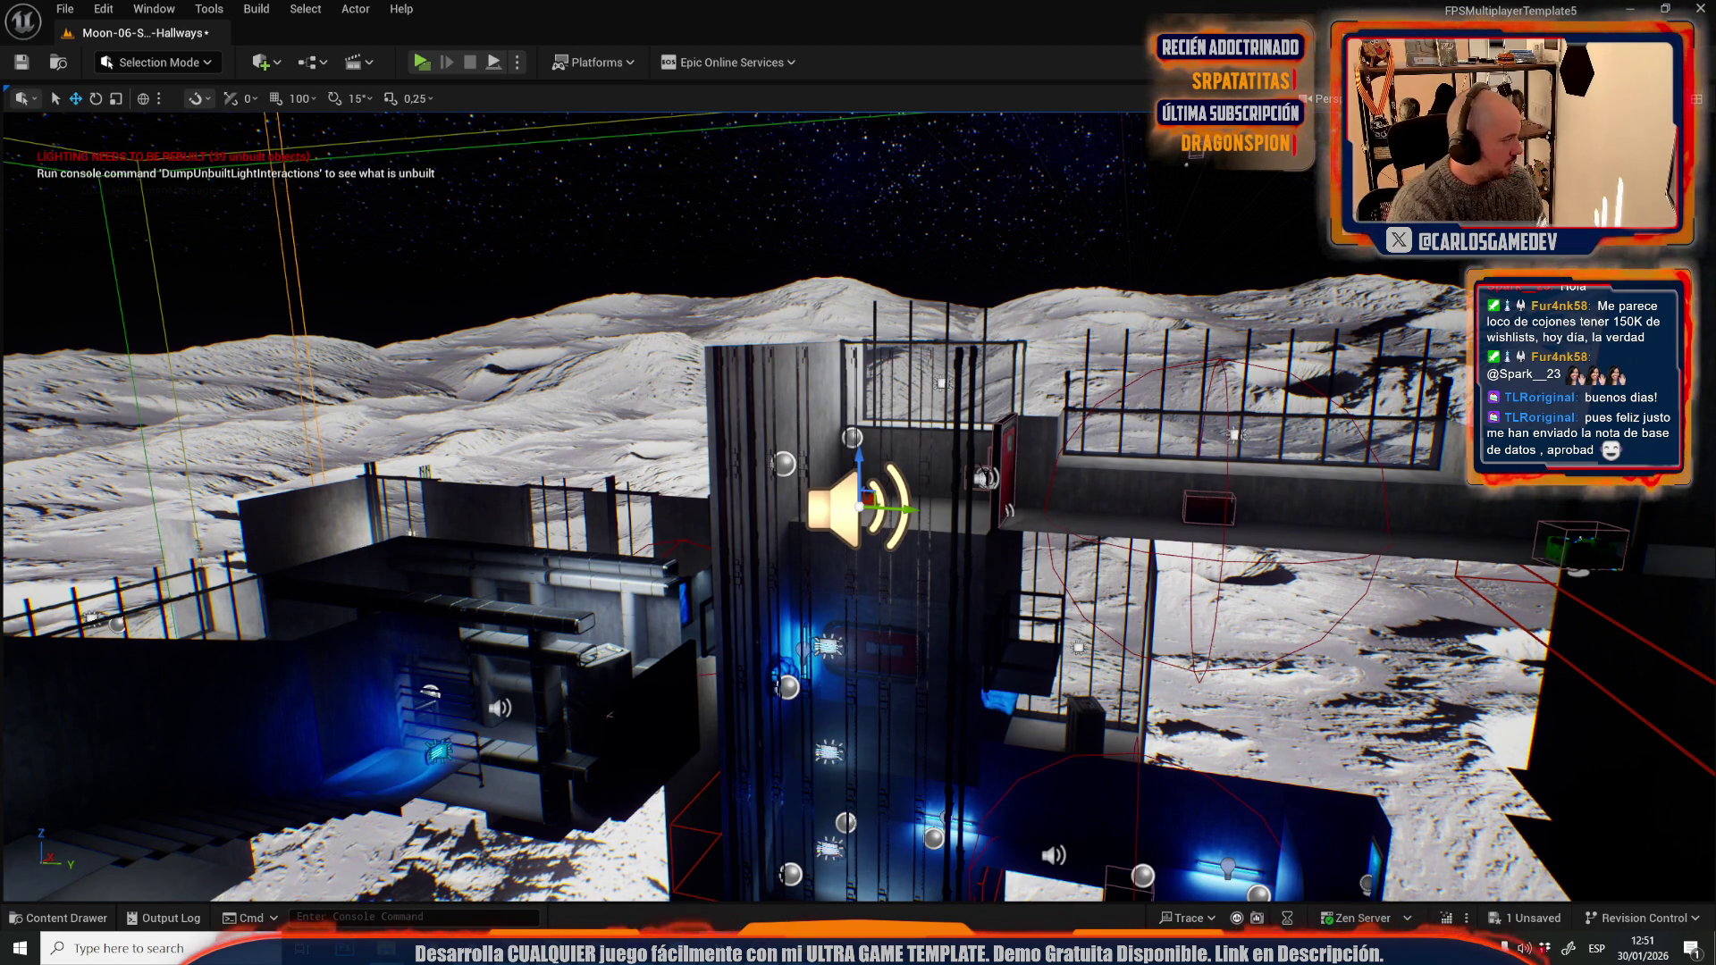
drag(858, 501, 948, 501)
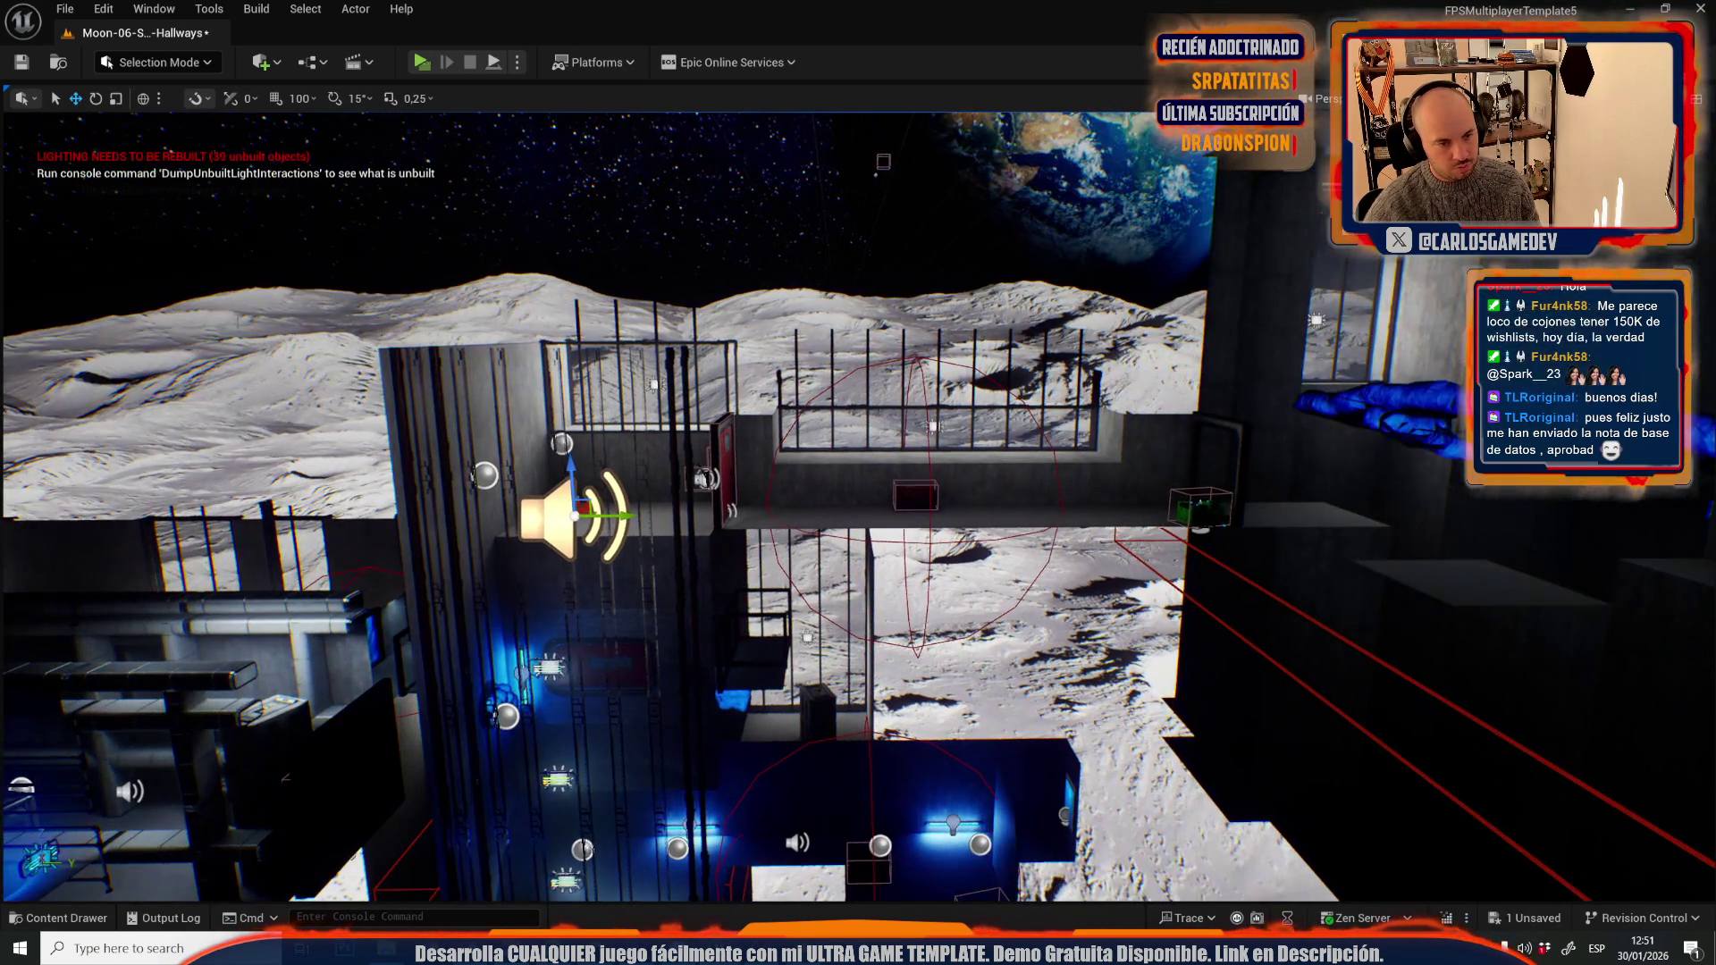
click(65, 9)
- Switch to Moon-07-Slime-Offices, saving the hallways level first
mouse_move(272, 141)
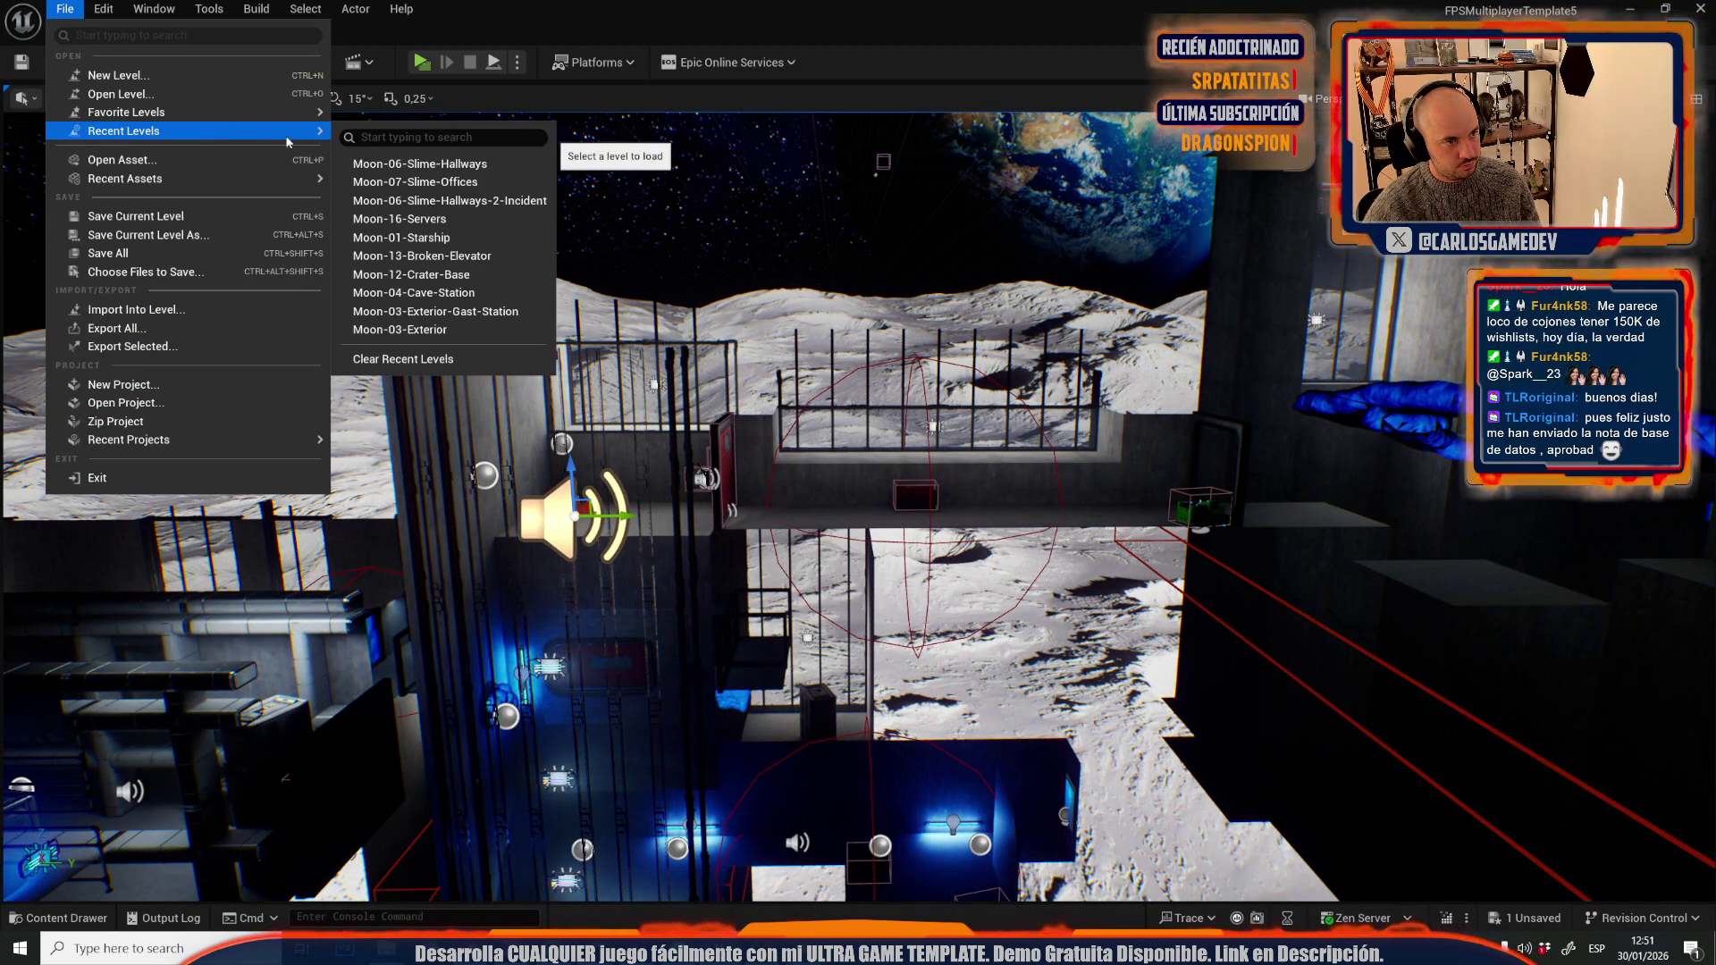
click(482, 200)
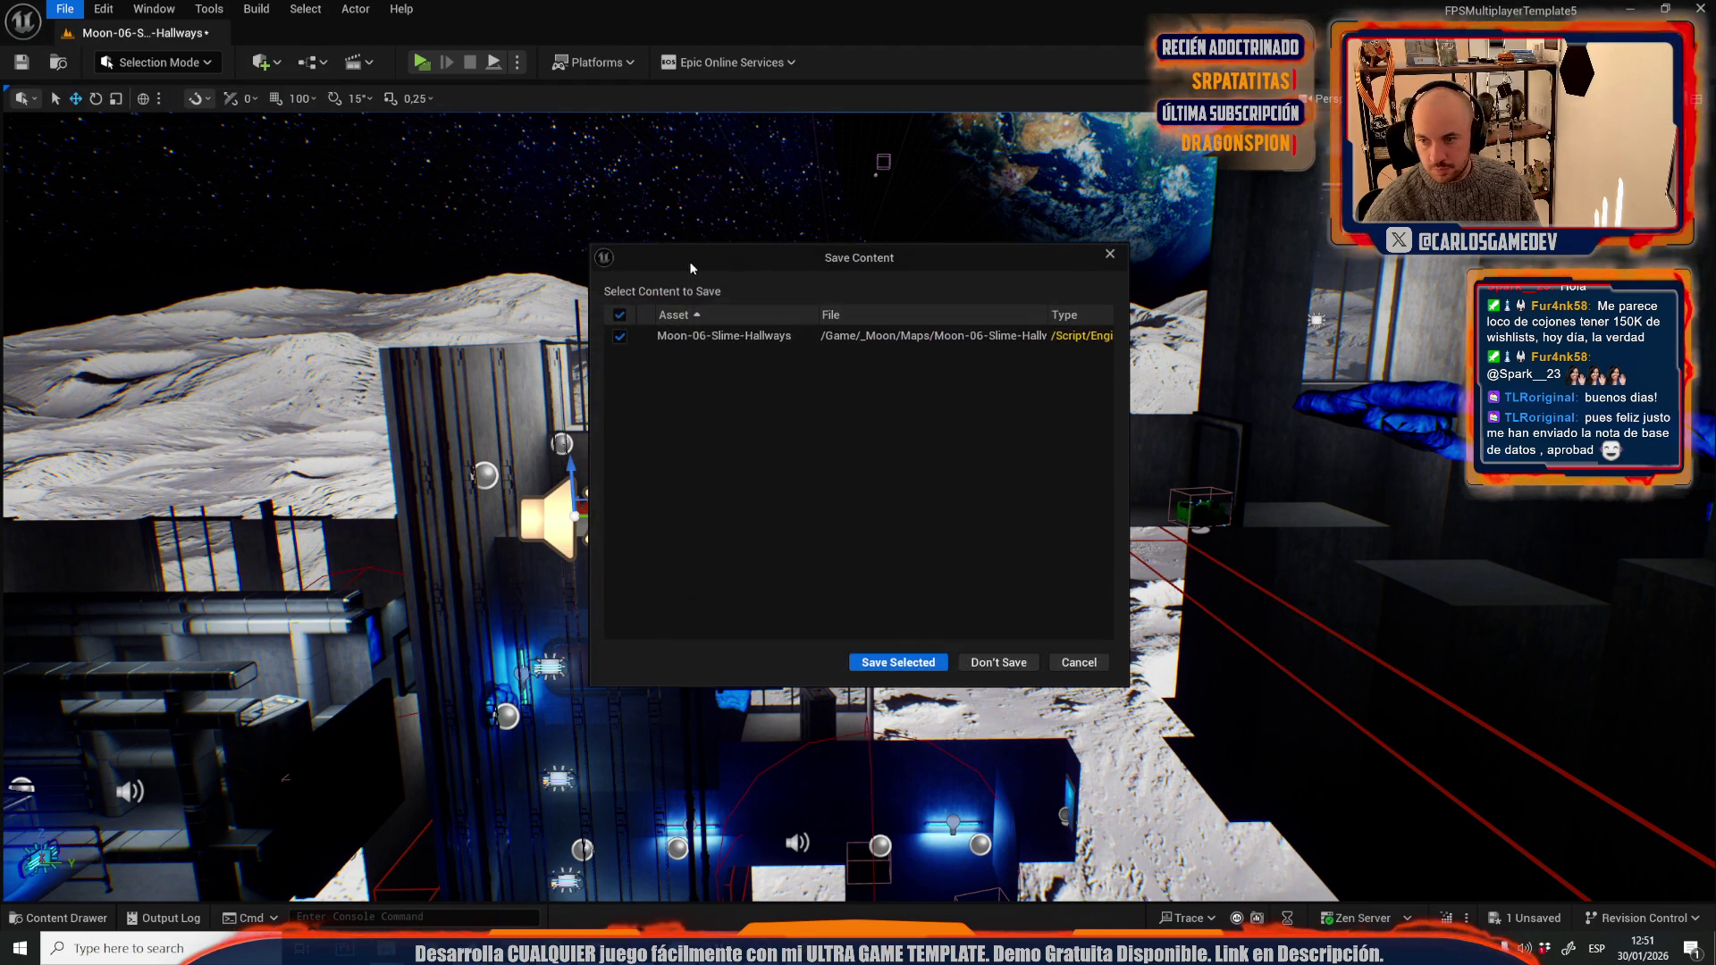
click(904, 661)
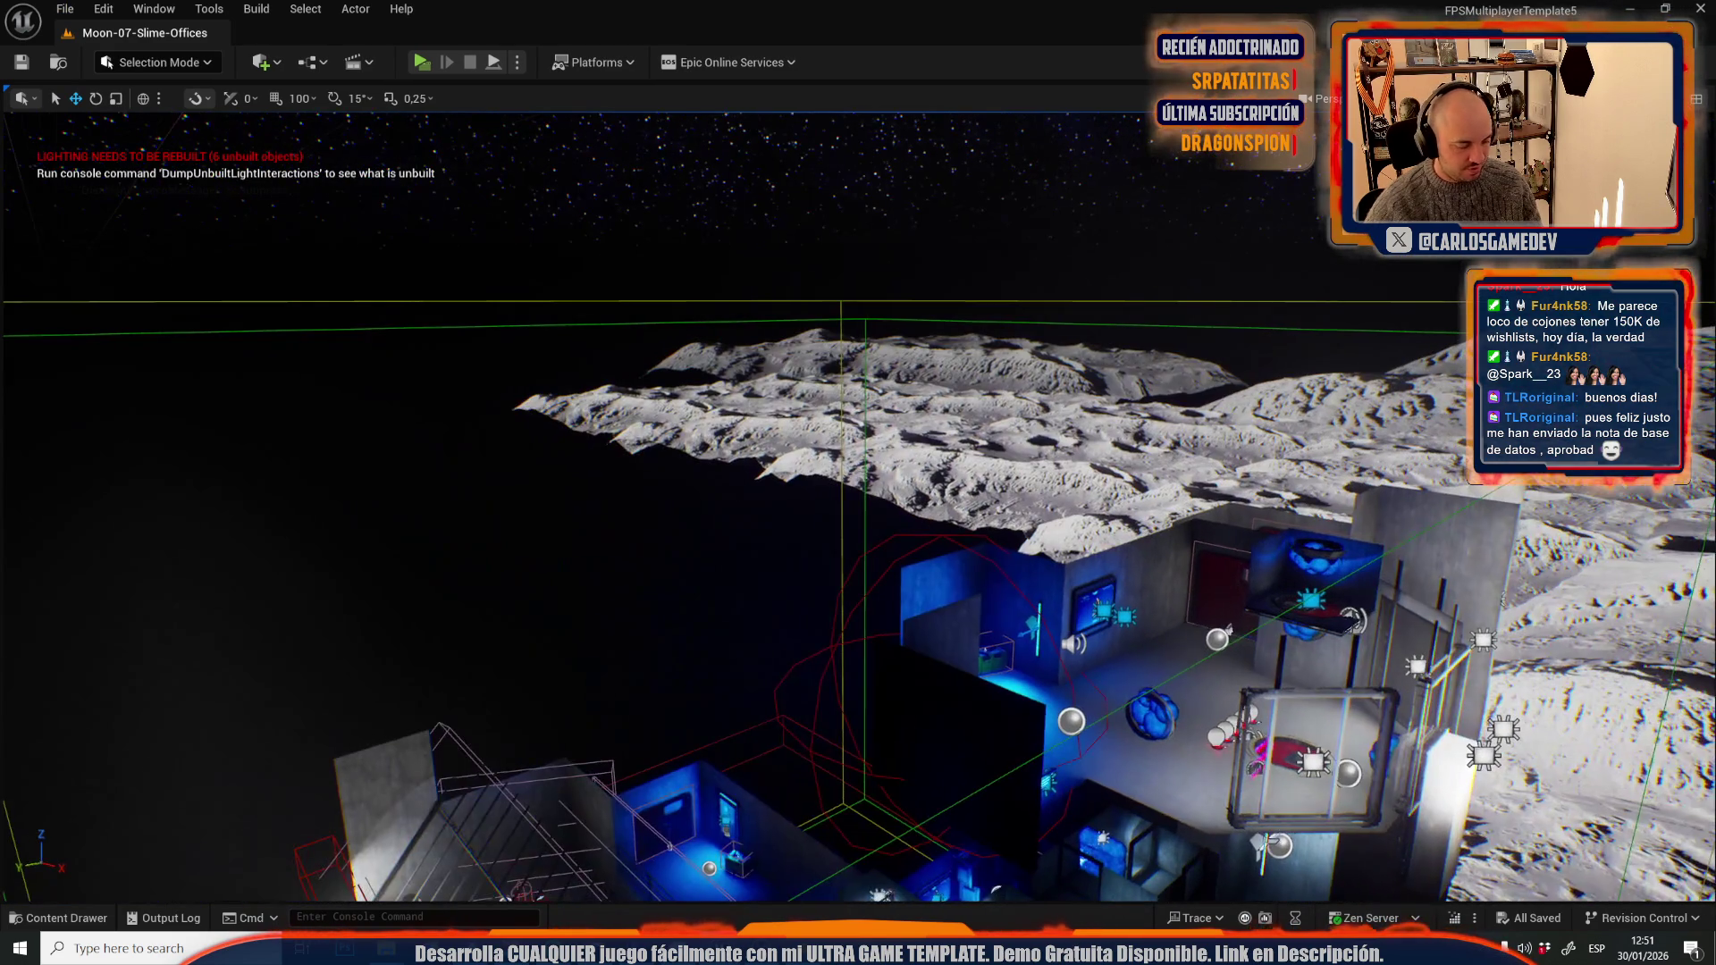
- Pull back over the office building, select part of it, and fly into a blue-lit room
drag(1063, 588, 1063, 545)
click(832, 520)
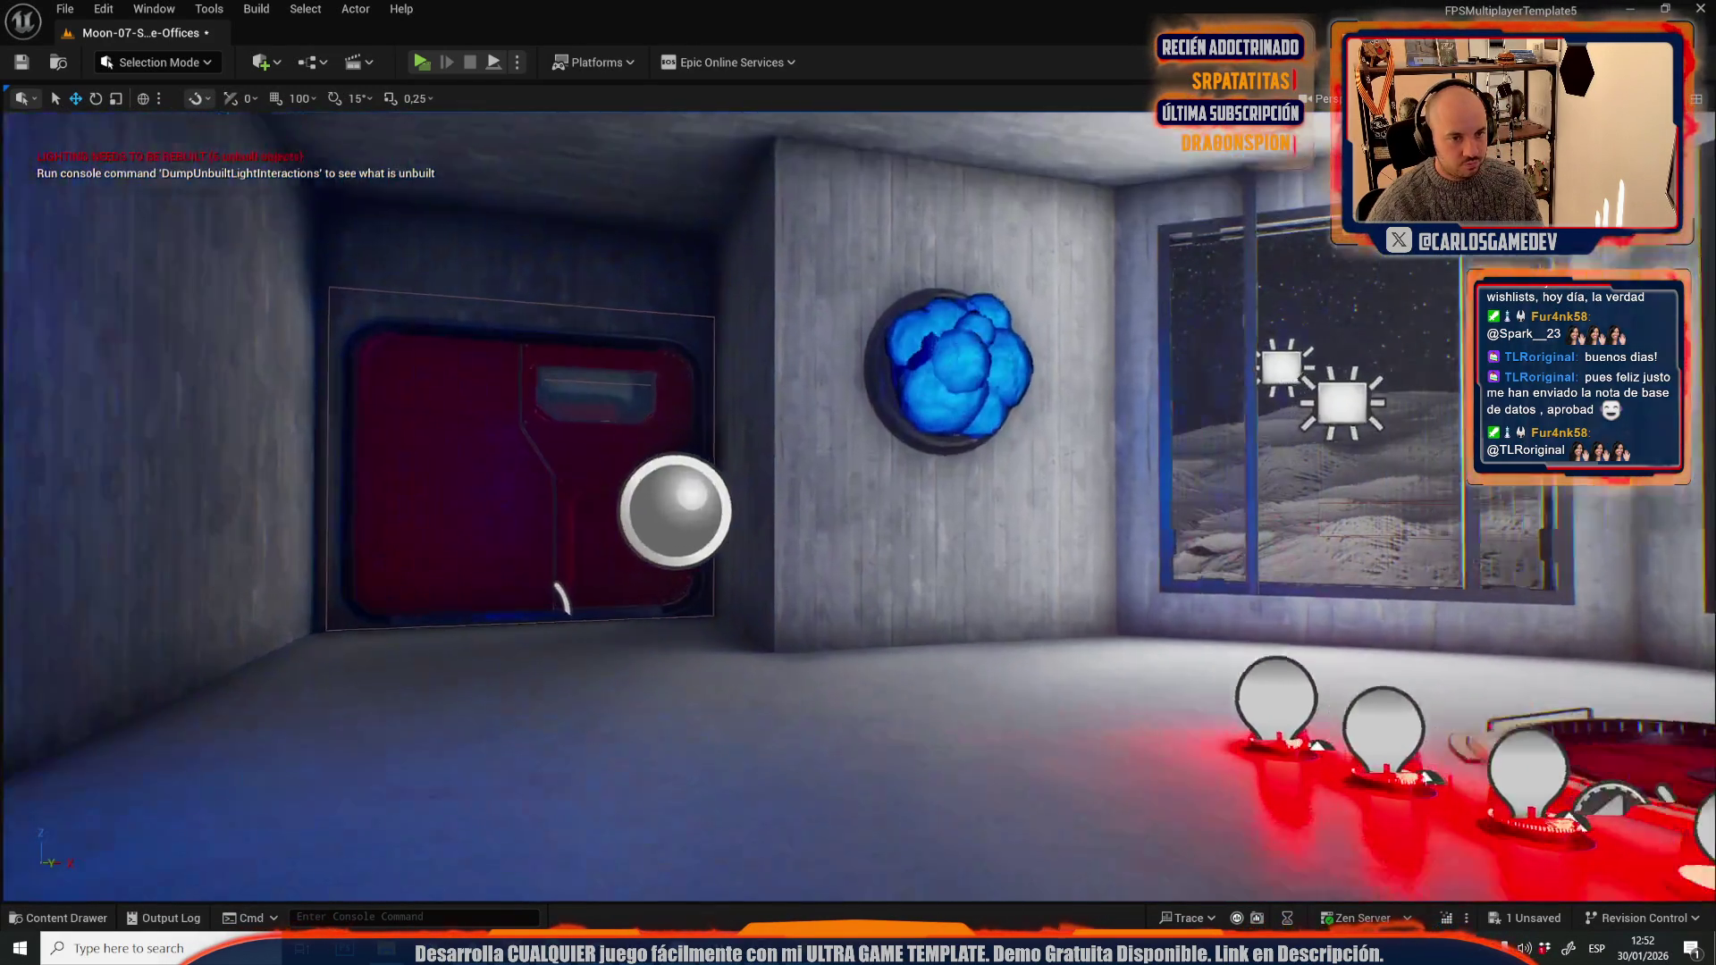
mouse_move(1154, 382)
mouse_down()
mouse_move(1117, 385)
mouse_move(1154, 381)
mouse_move(1144, 411)
mouse_move(1028, 527)
mouse_move(926, 580)
mouse_up()
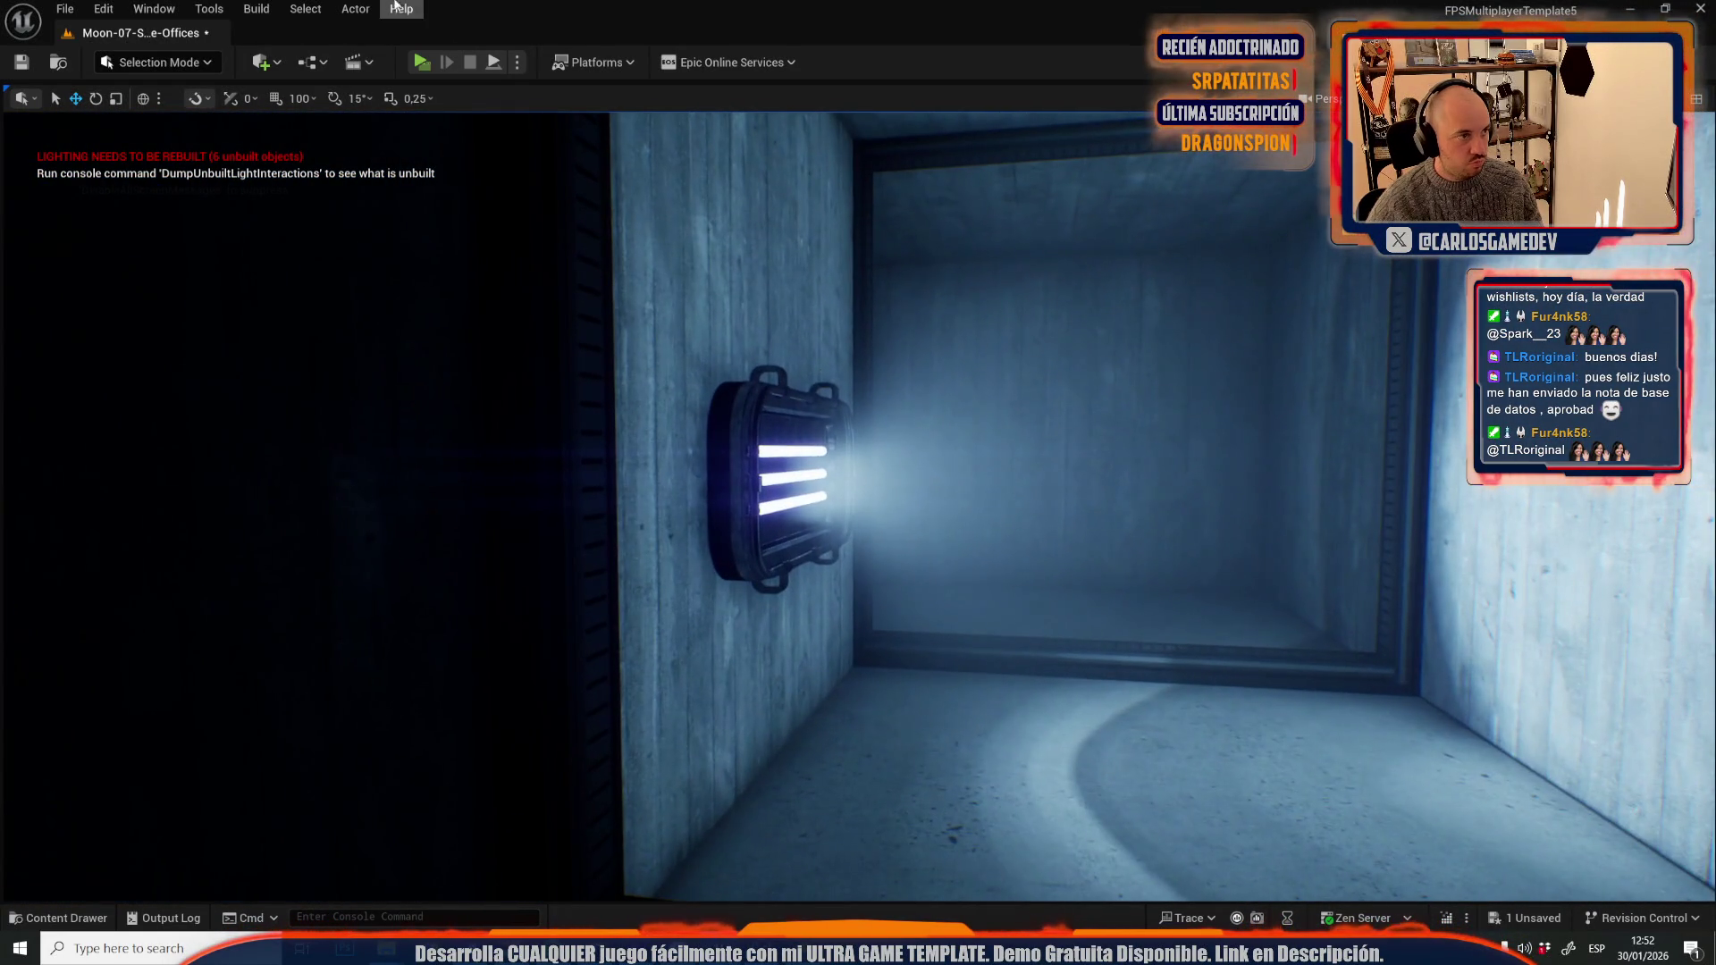
click(64, 9)
- Switch back to Moon-06-Slime-Hallways, saving the offices level first
mouse_move(227, 134)
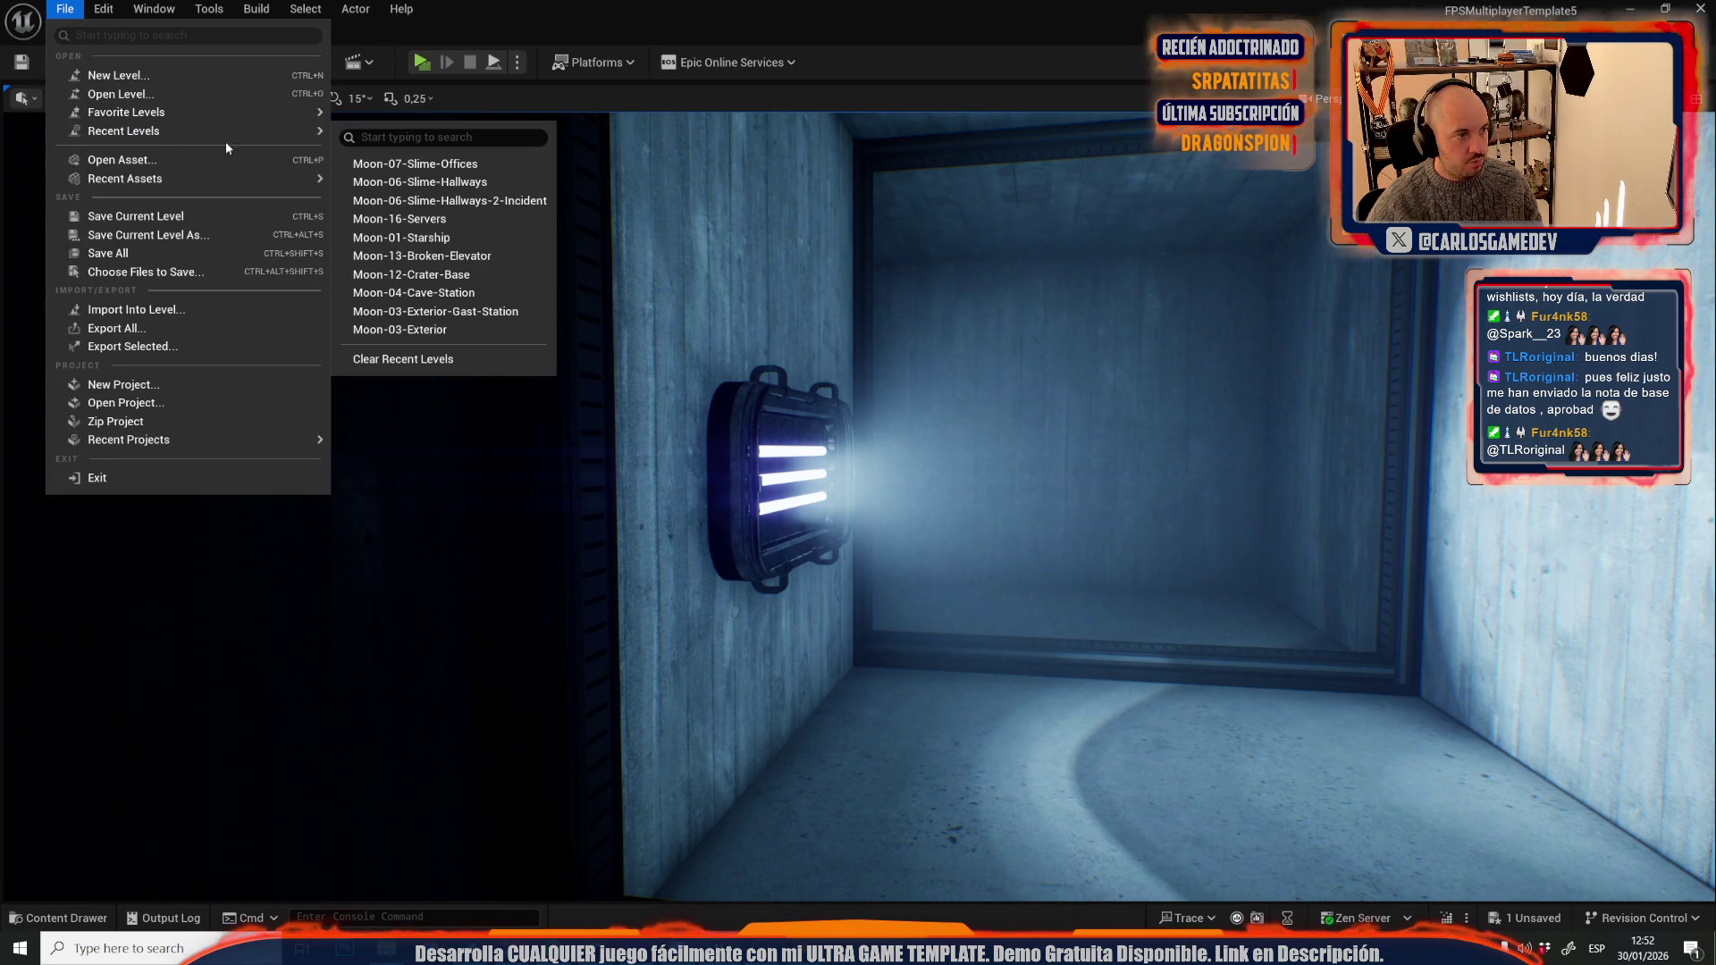
click(443, 183)
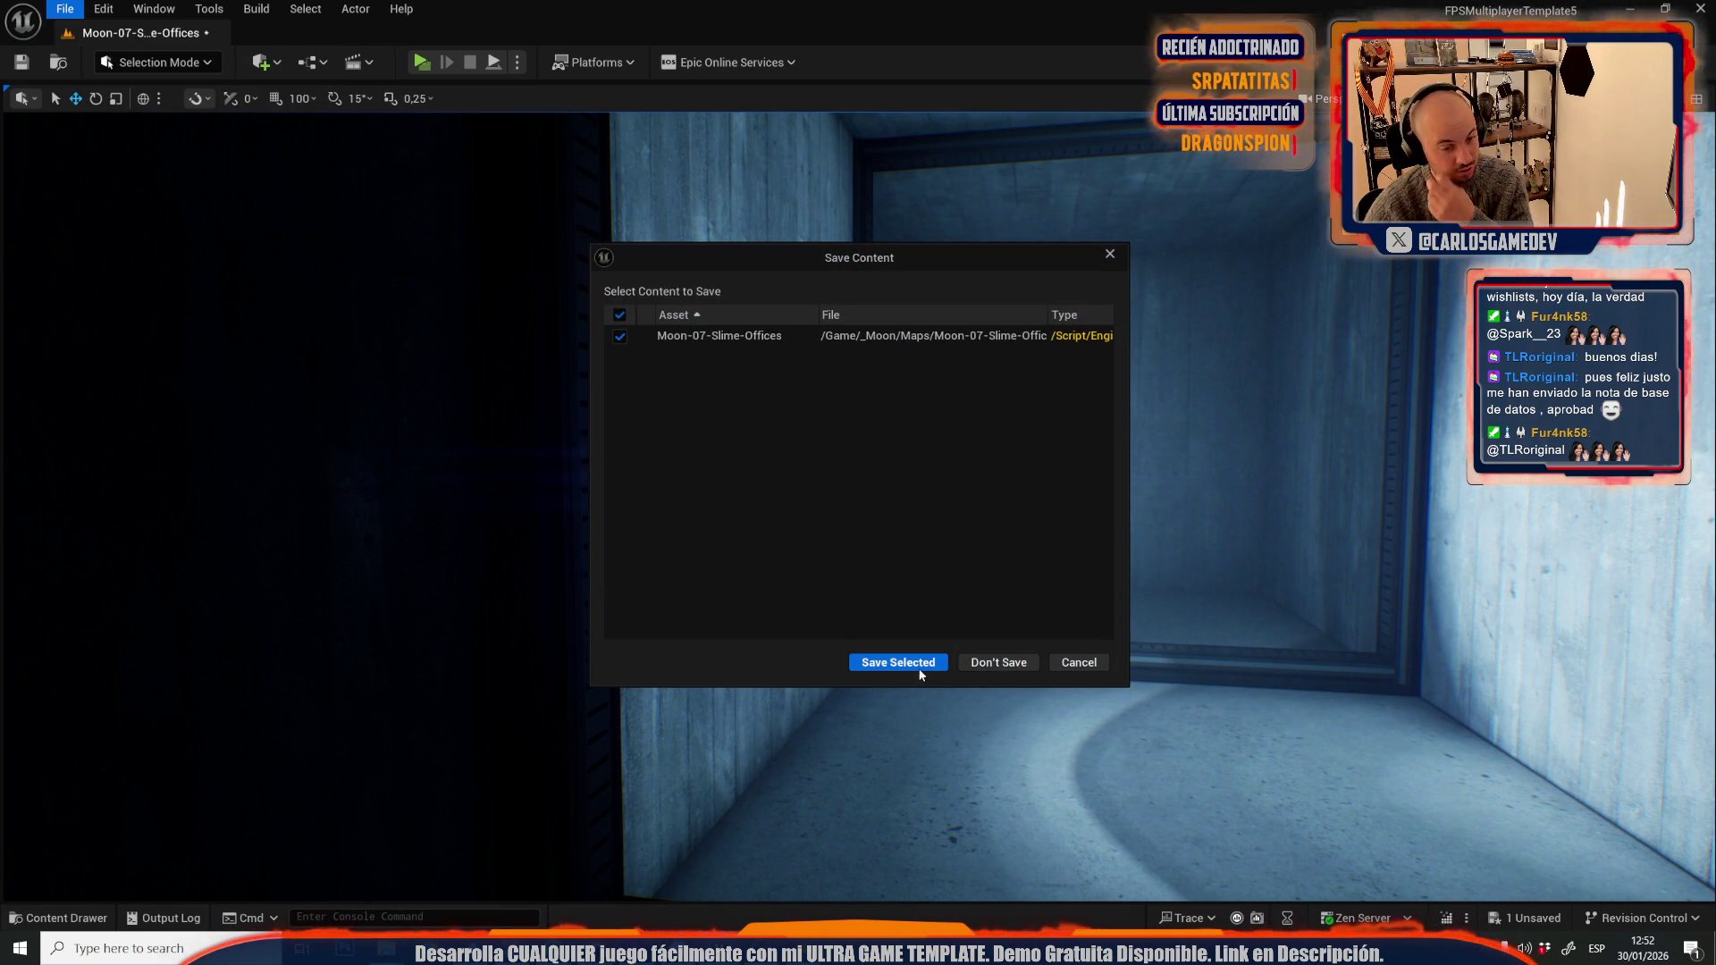
click(937, 659)
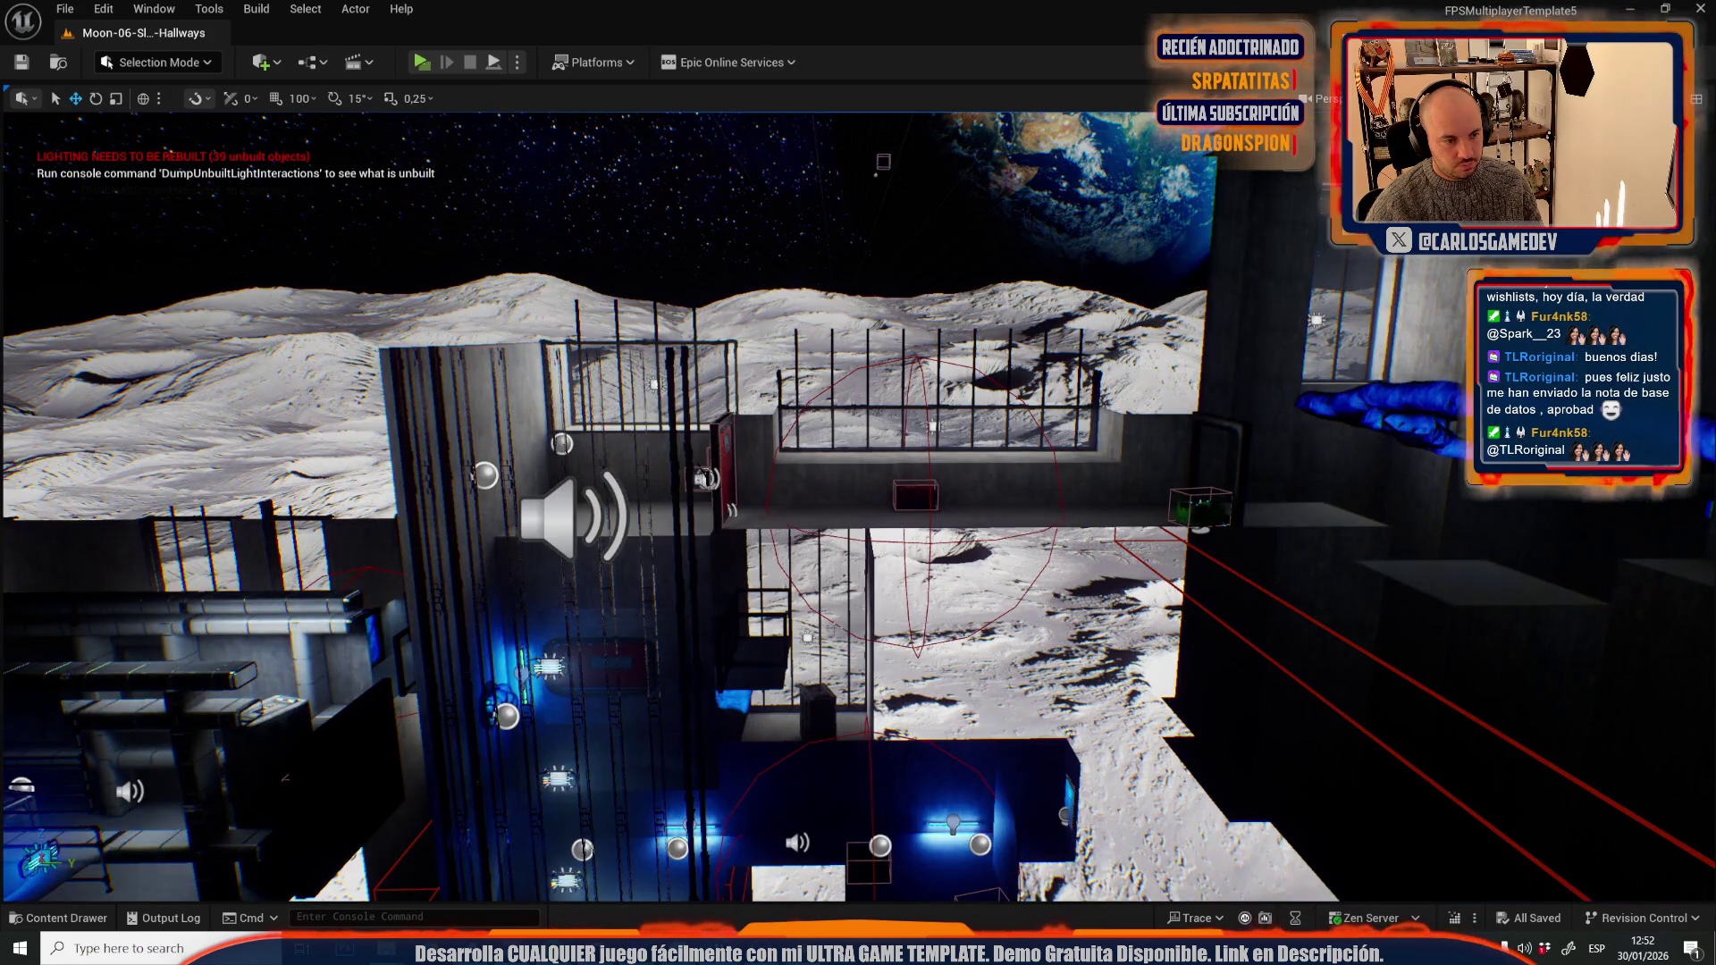
- Overview the base and fly past the craters toward its cell block
key(f)
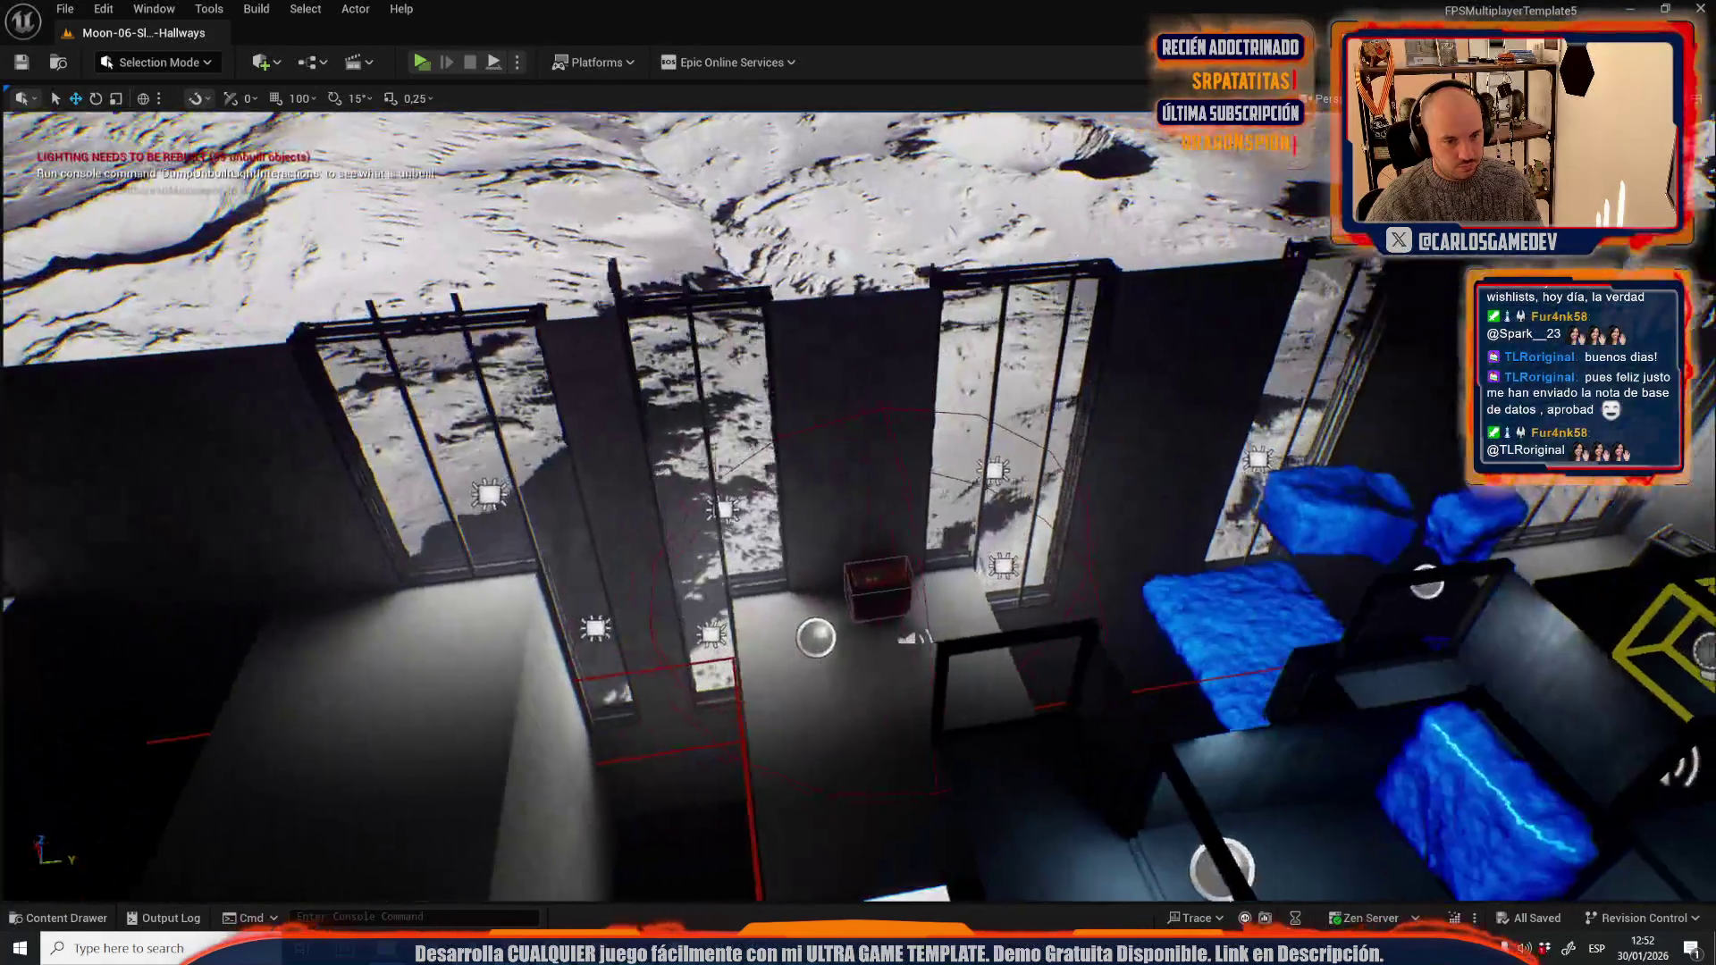
key(f)
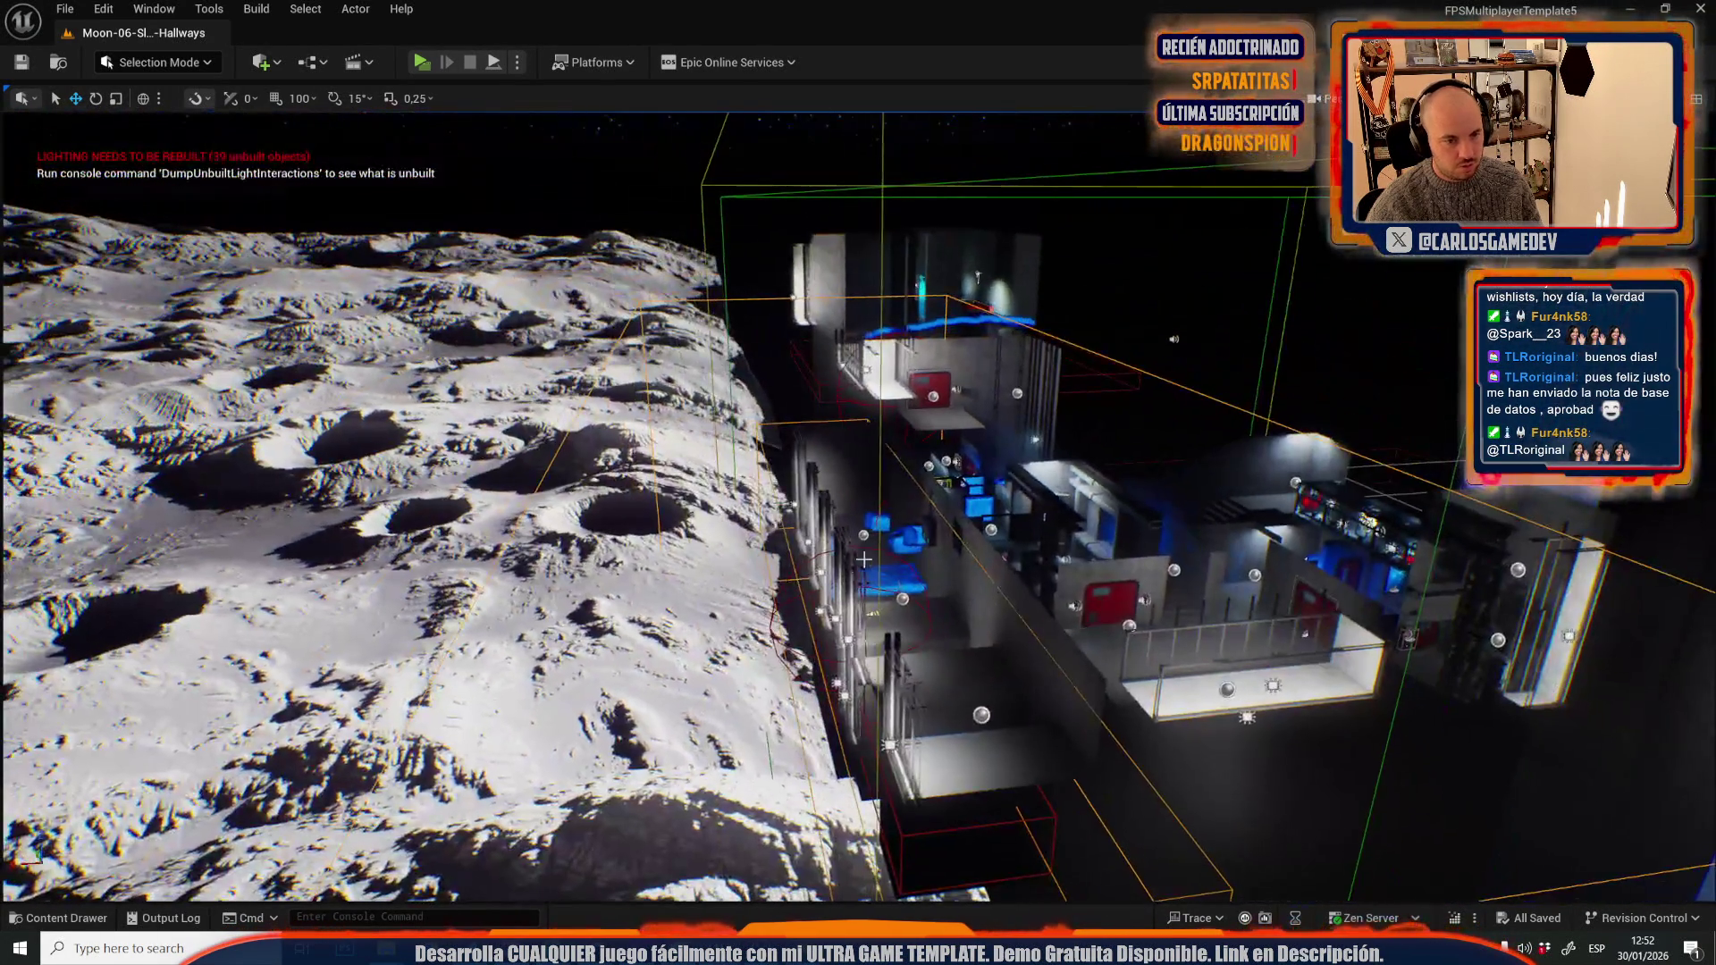
mouse_move(863, 560)
mouse_down()
mouse_move(853, 443)
mouse_move(1002, 504)
mouse_up()
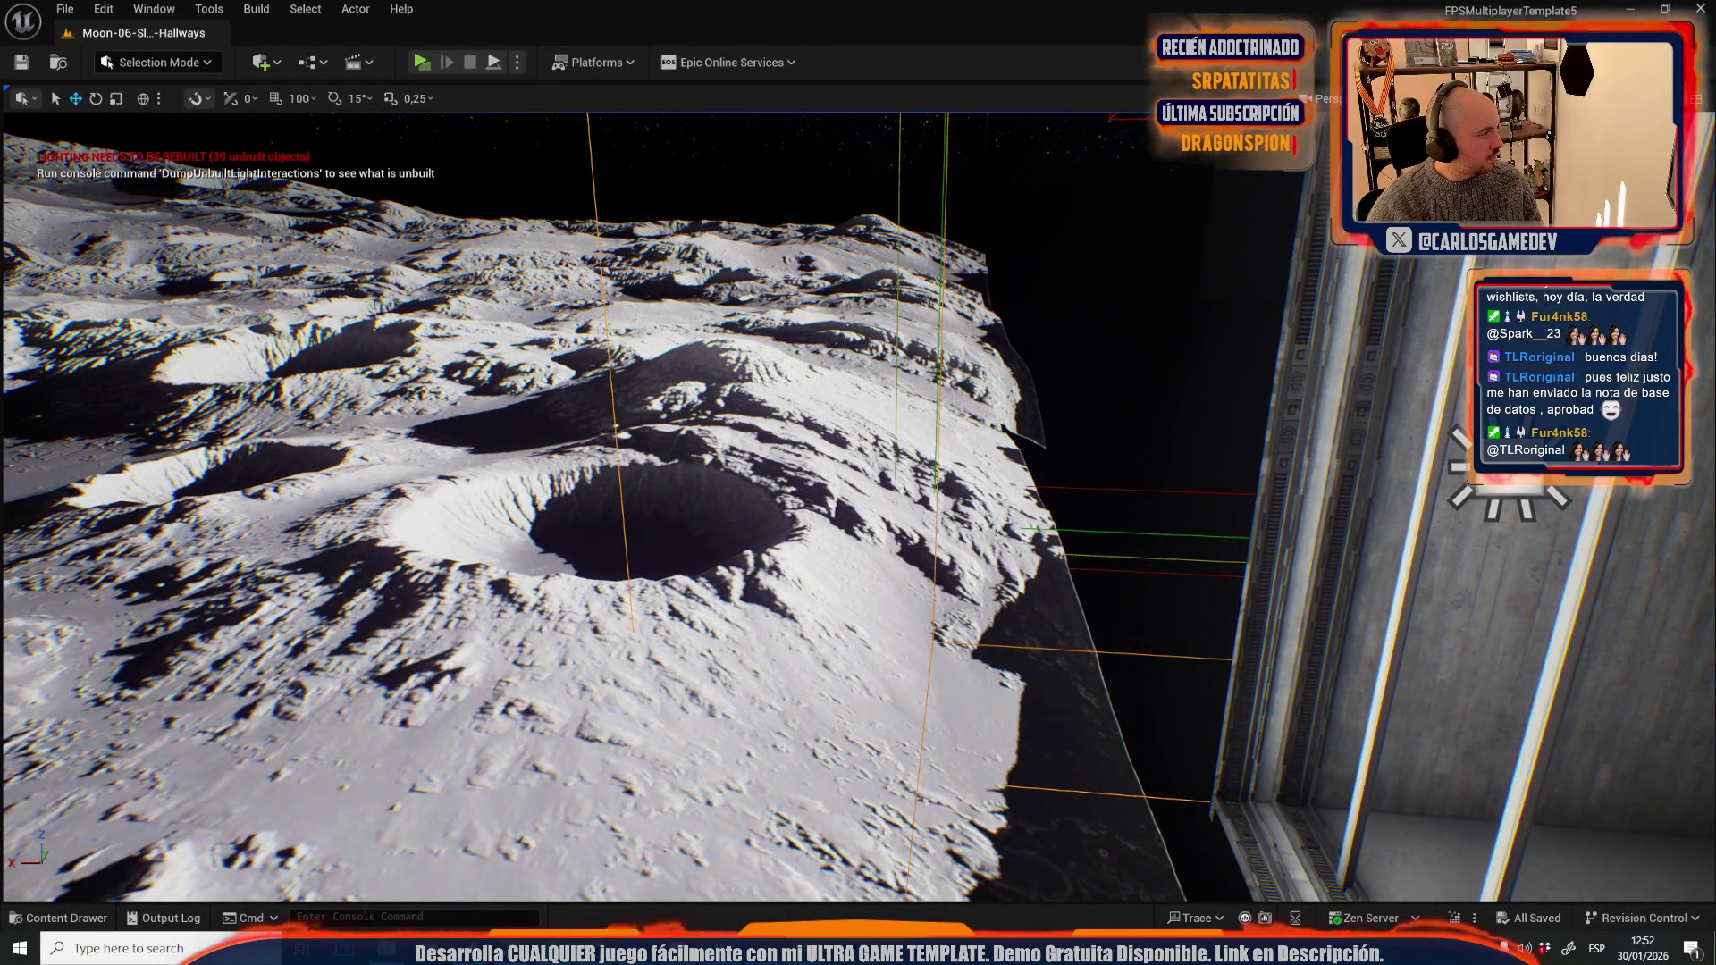
drag(1153, 413, 1269, 420)
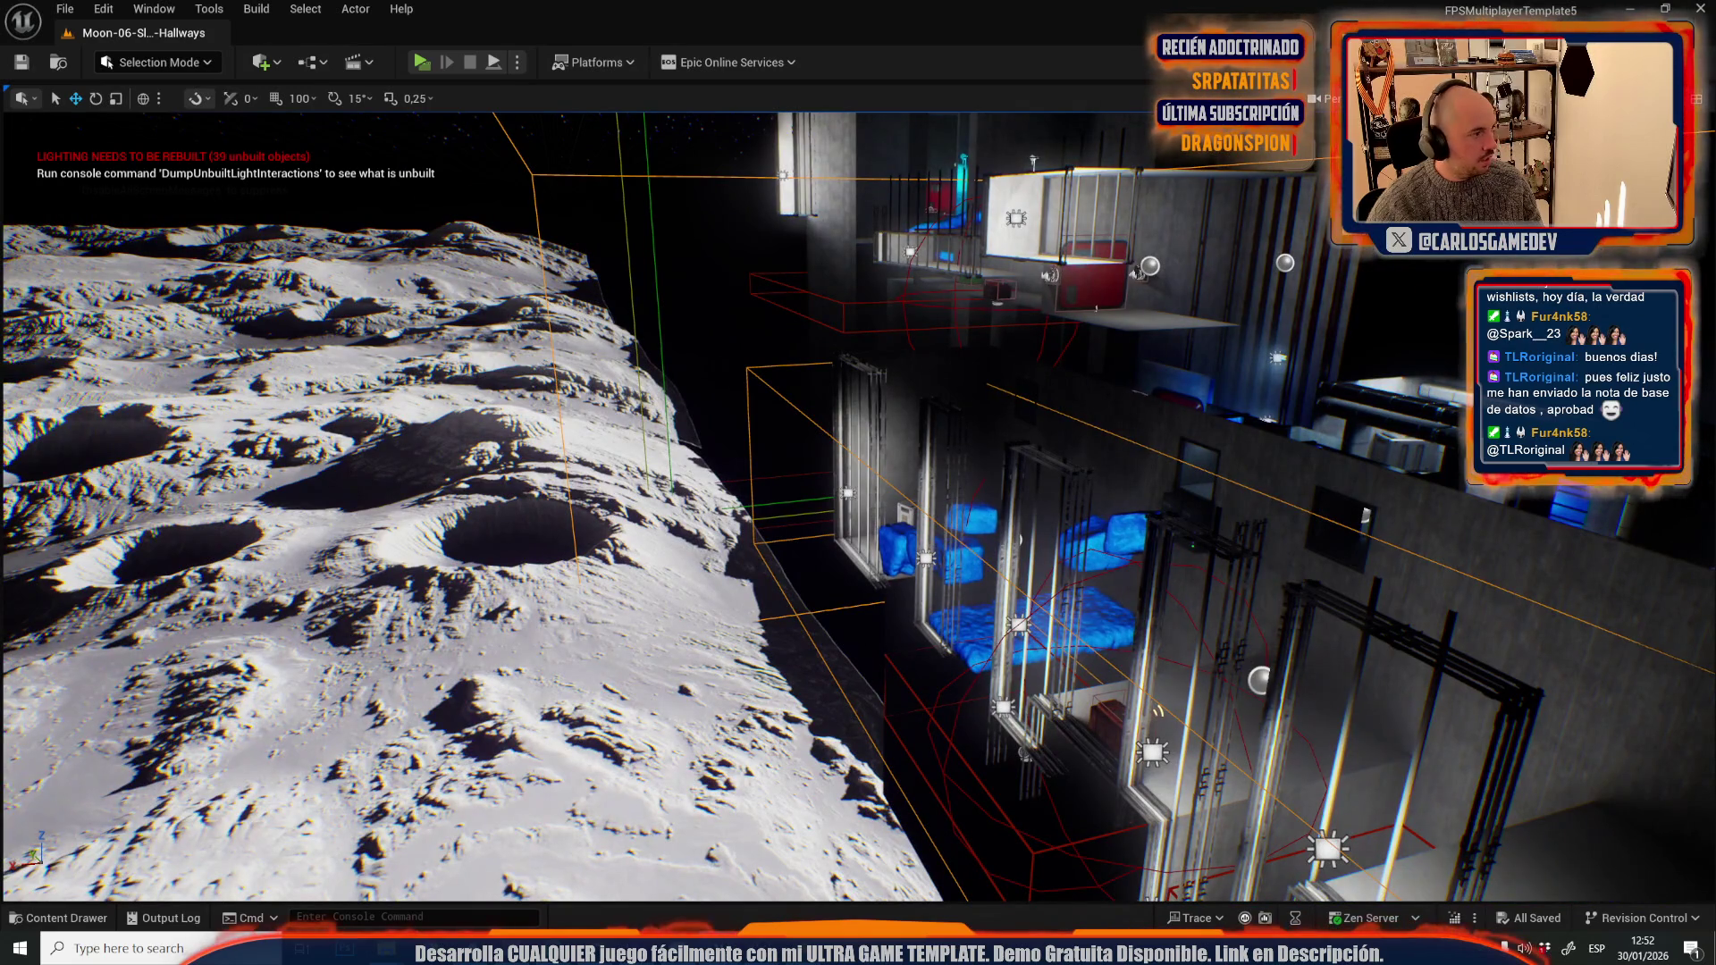
click(64, 9)
- Open Moon-07-Slime-Offices and fly into the office building
mouse_move(238, 132)
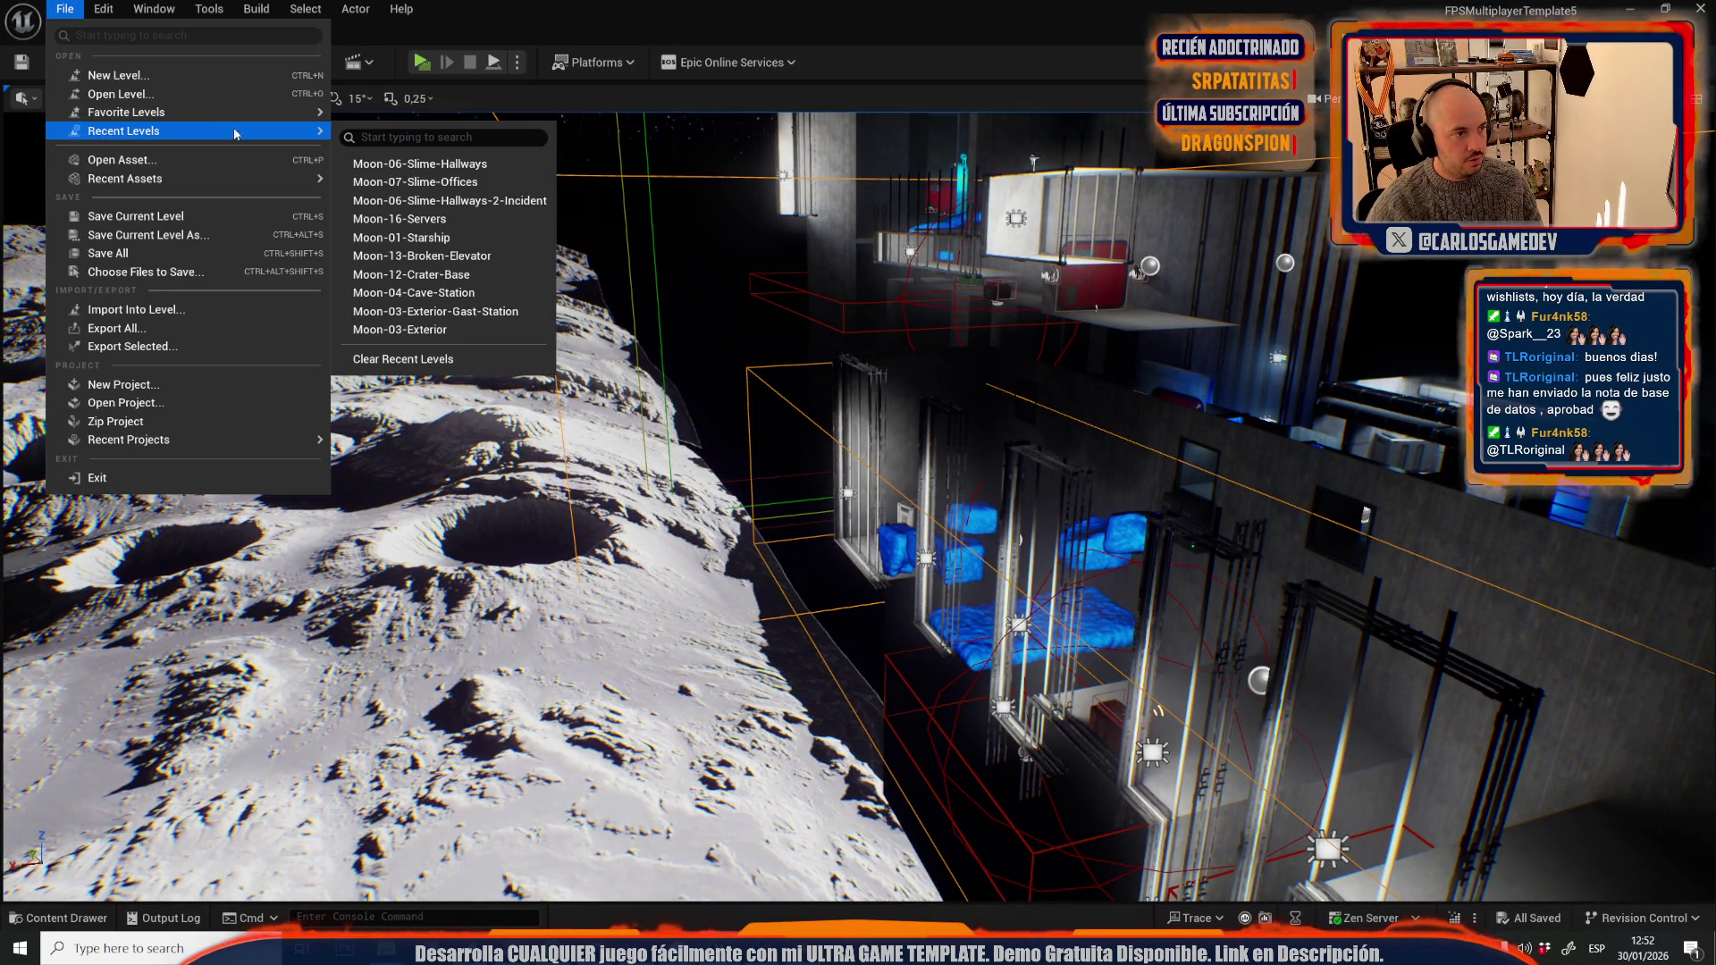
click(433, 182)
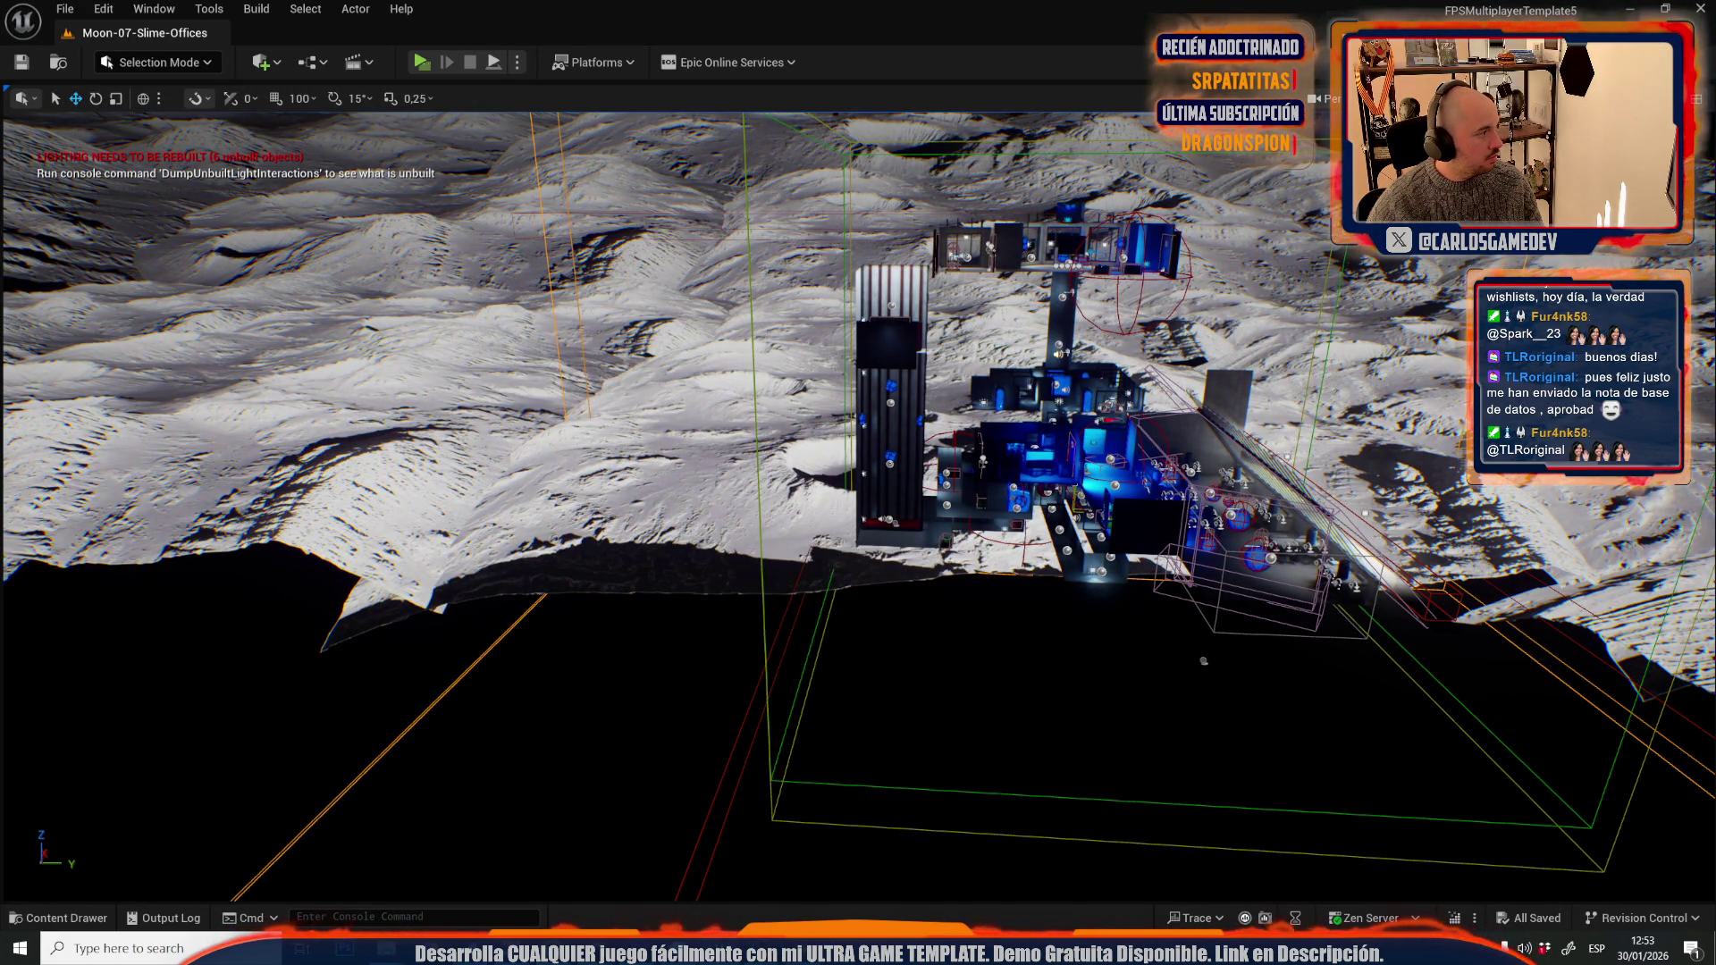
mouse_move(523, 361)
mouse_down()
mouse_move(501, 376)
mouse_move(536, 349)
mouse_move(519, 366)
mouse_move(527, 348)
mouse_move(509, 340)
mouse_up()
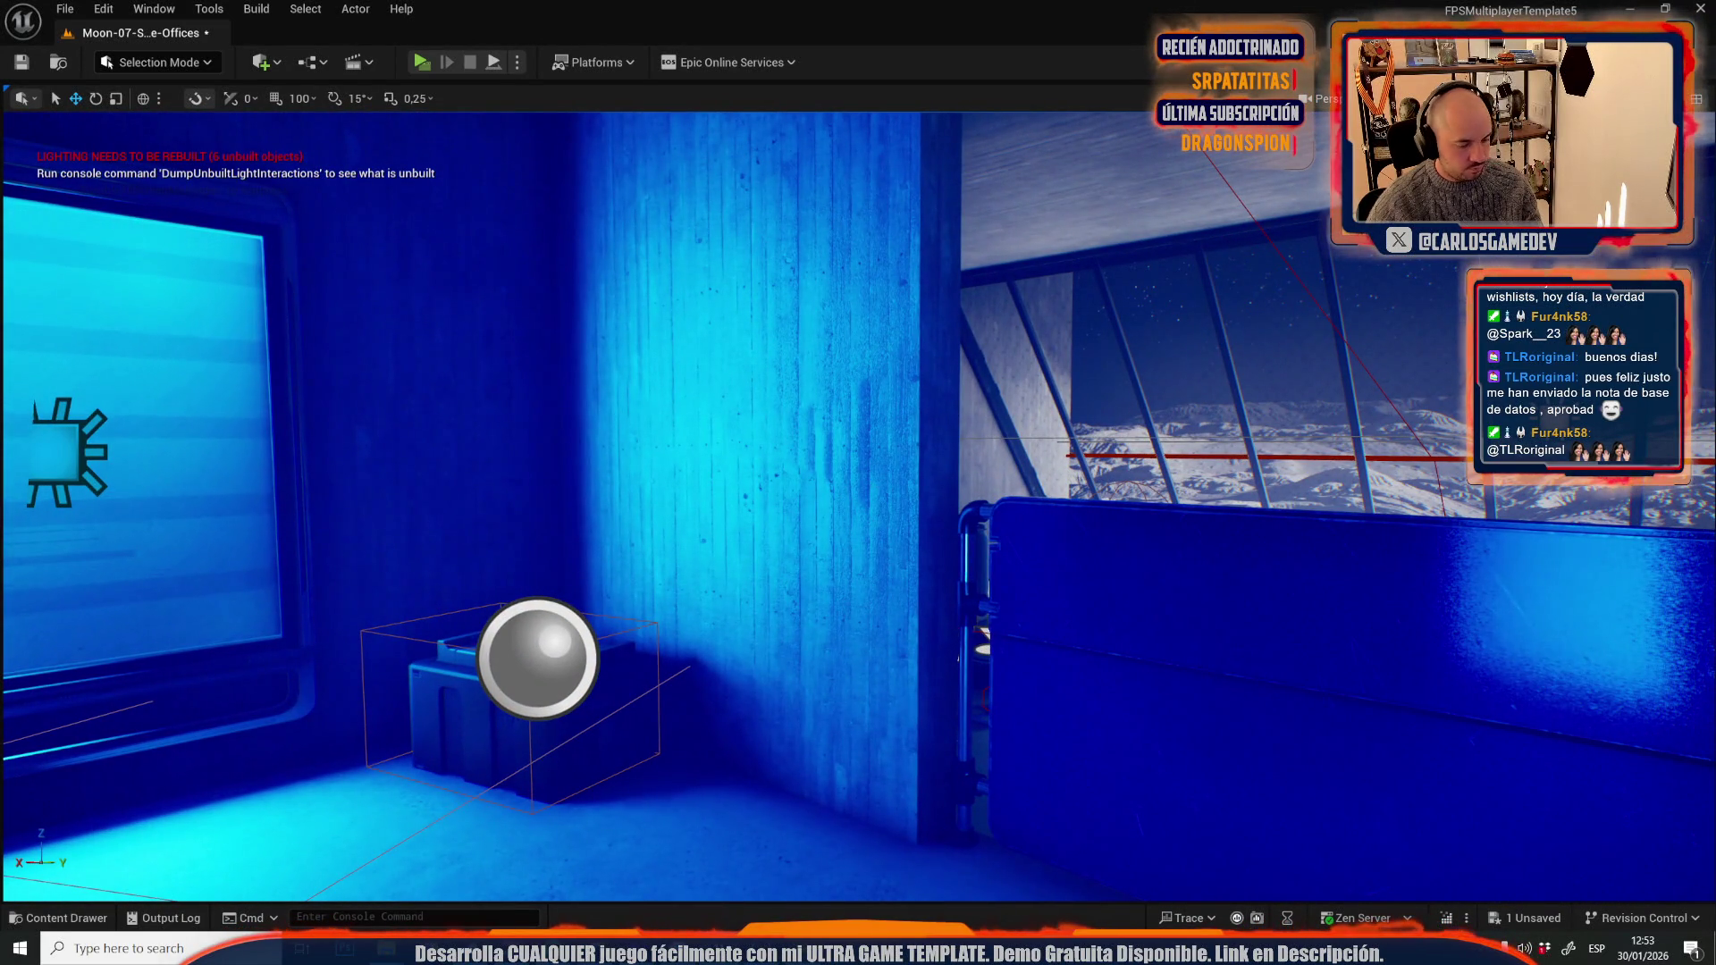
- Fly into the windowed office and blue room, then back out above the facility
key(w)
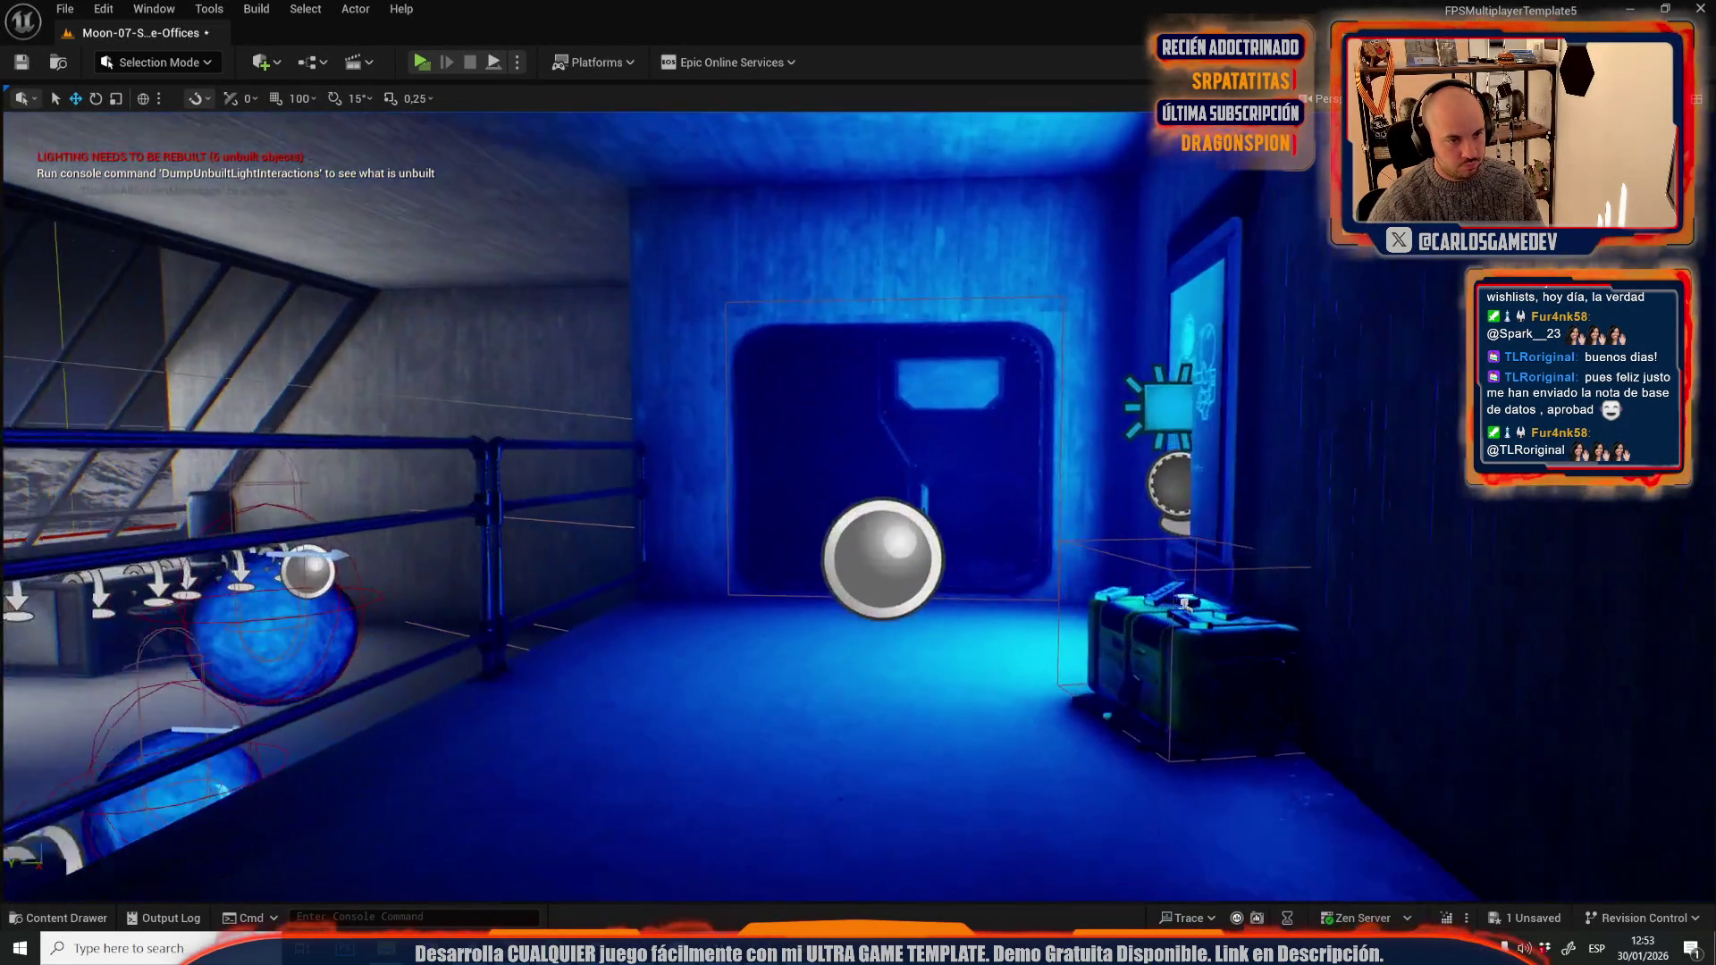
key(s)
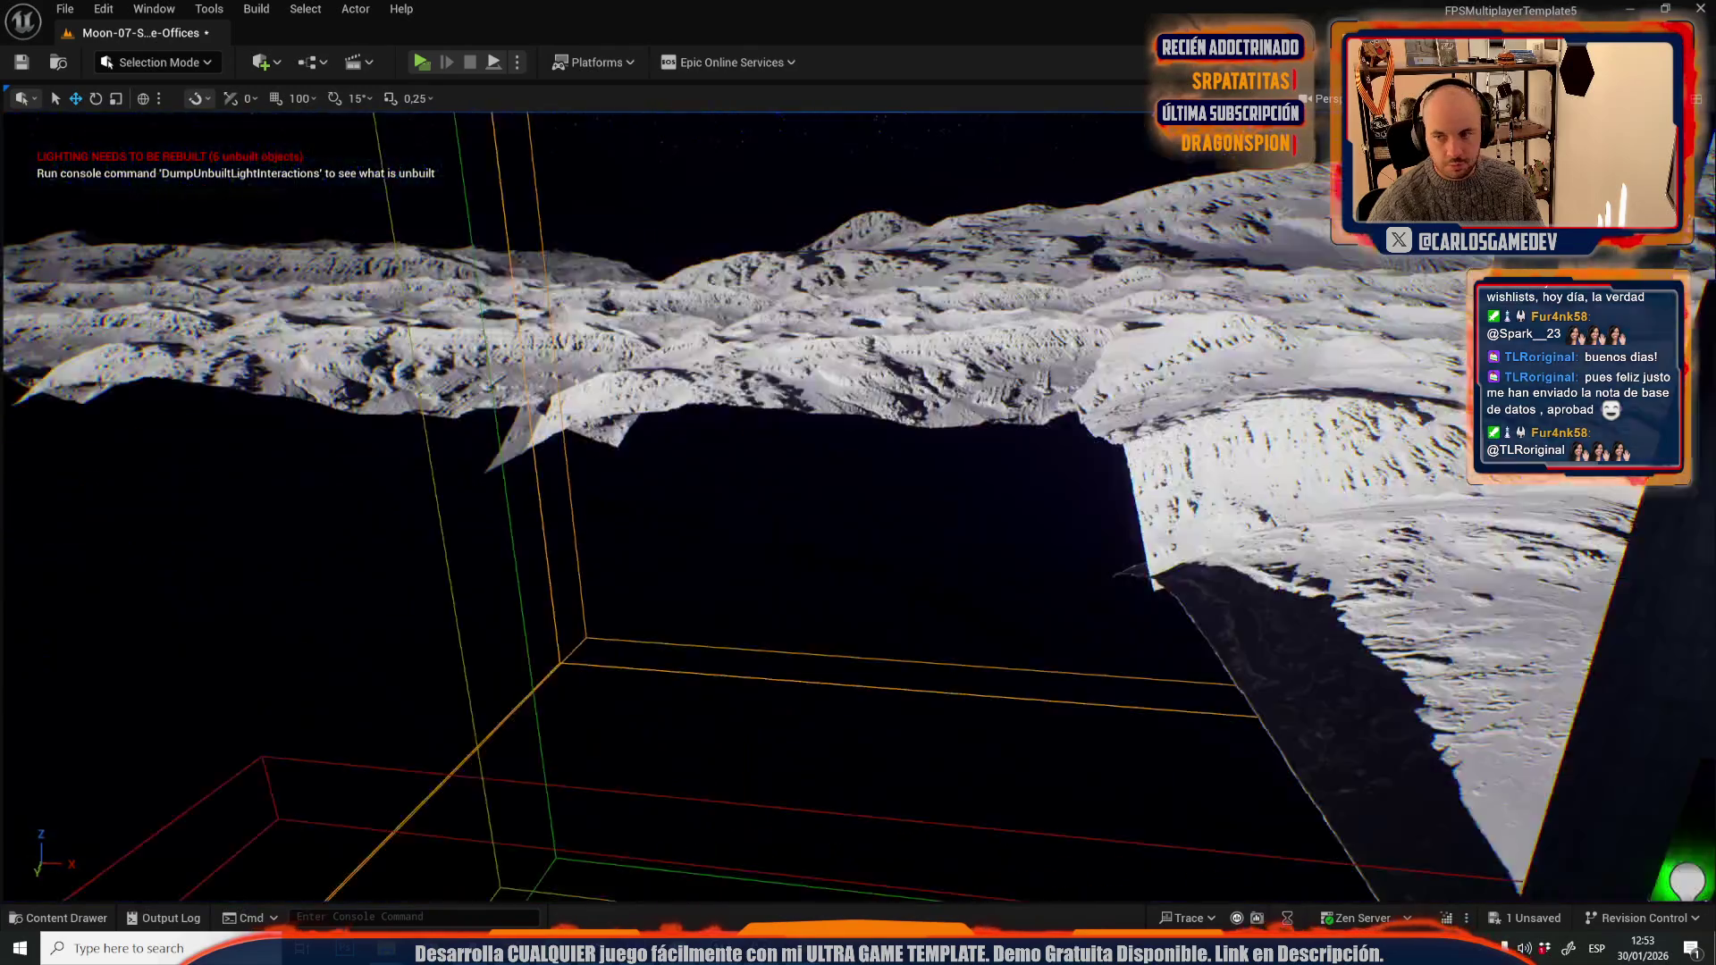
key(w)
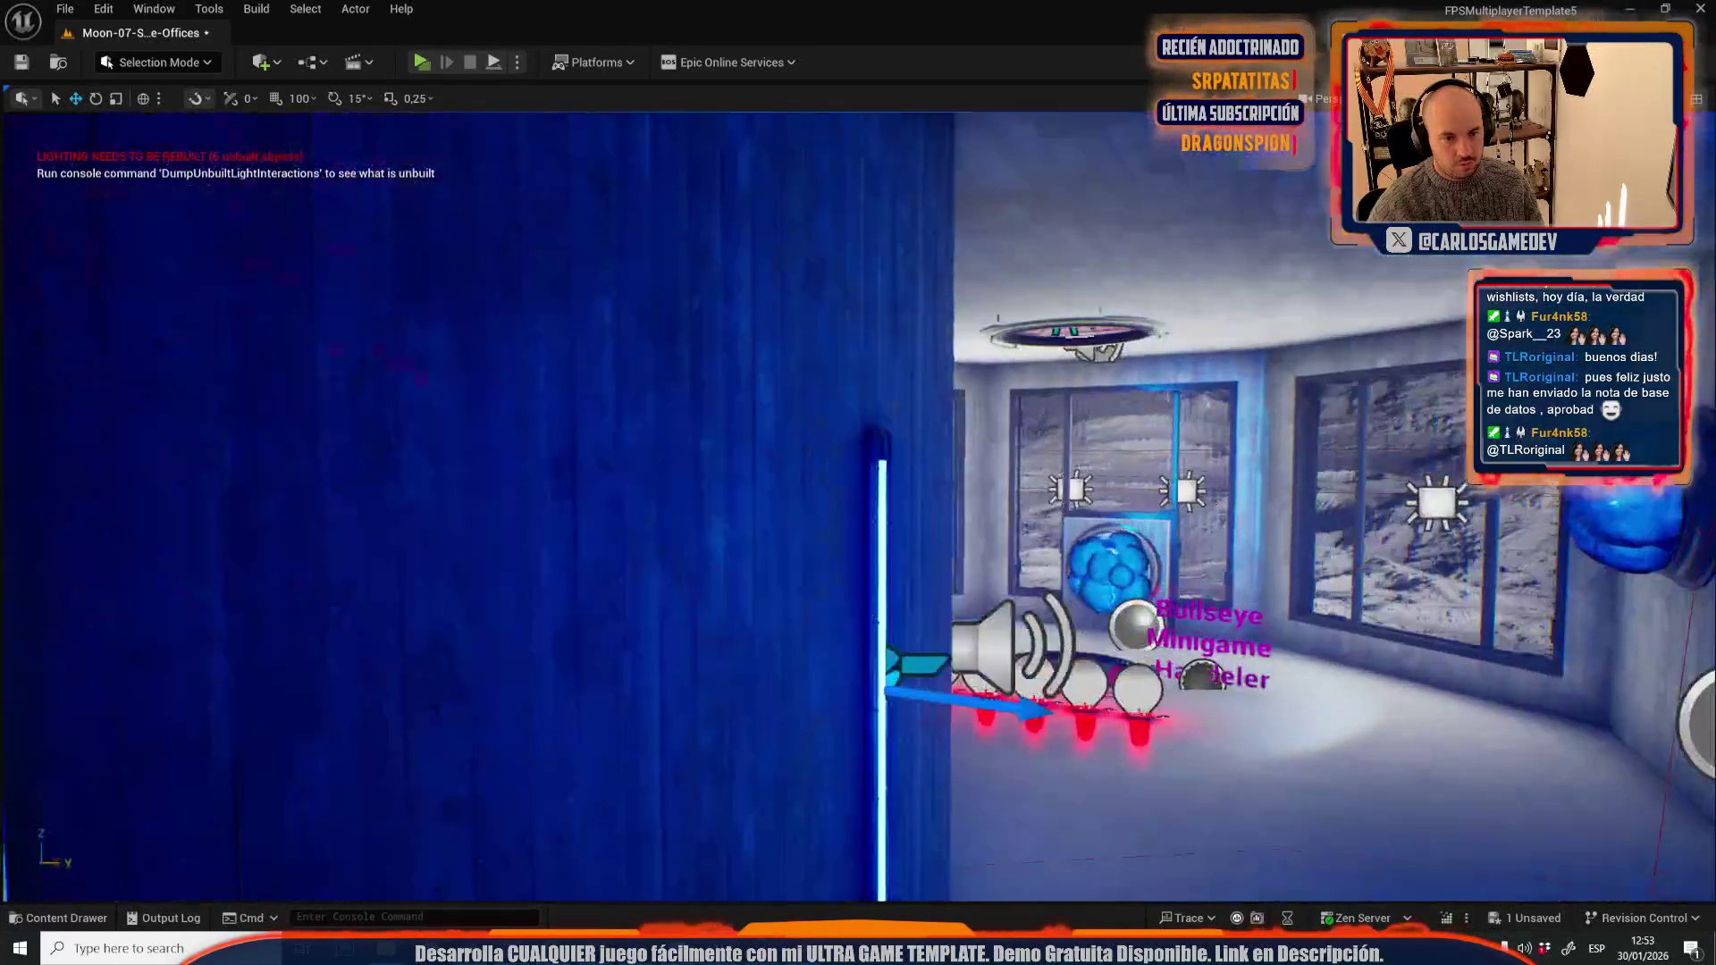
key(w)
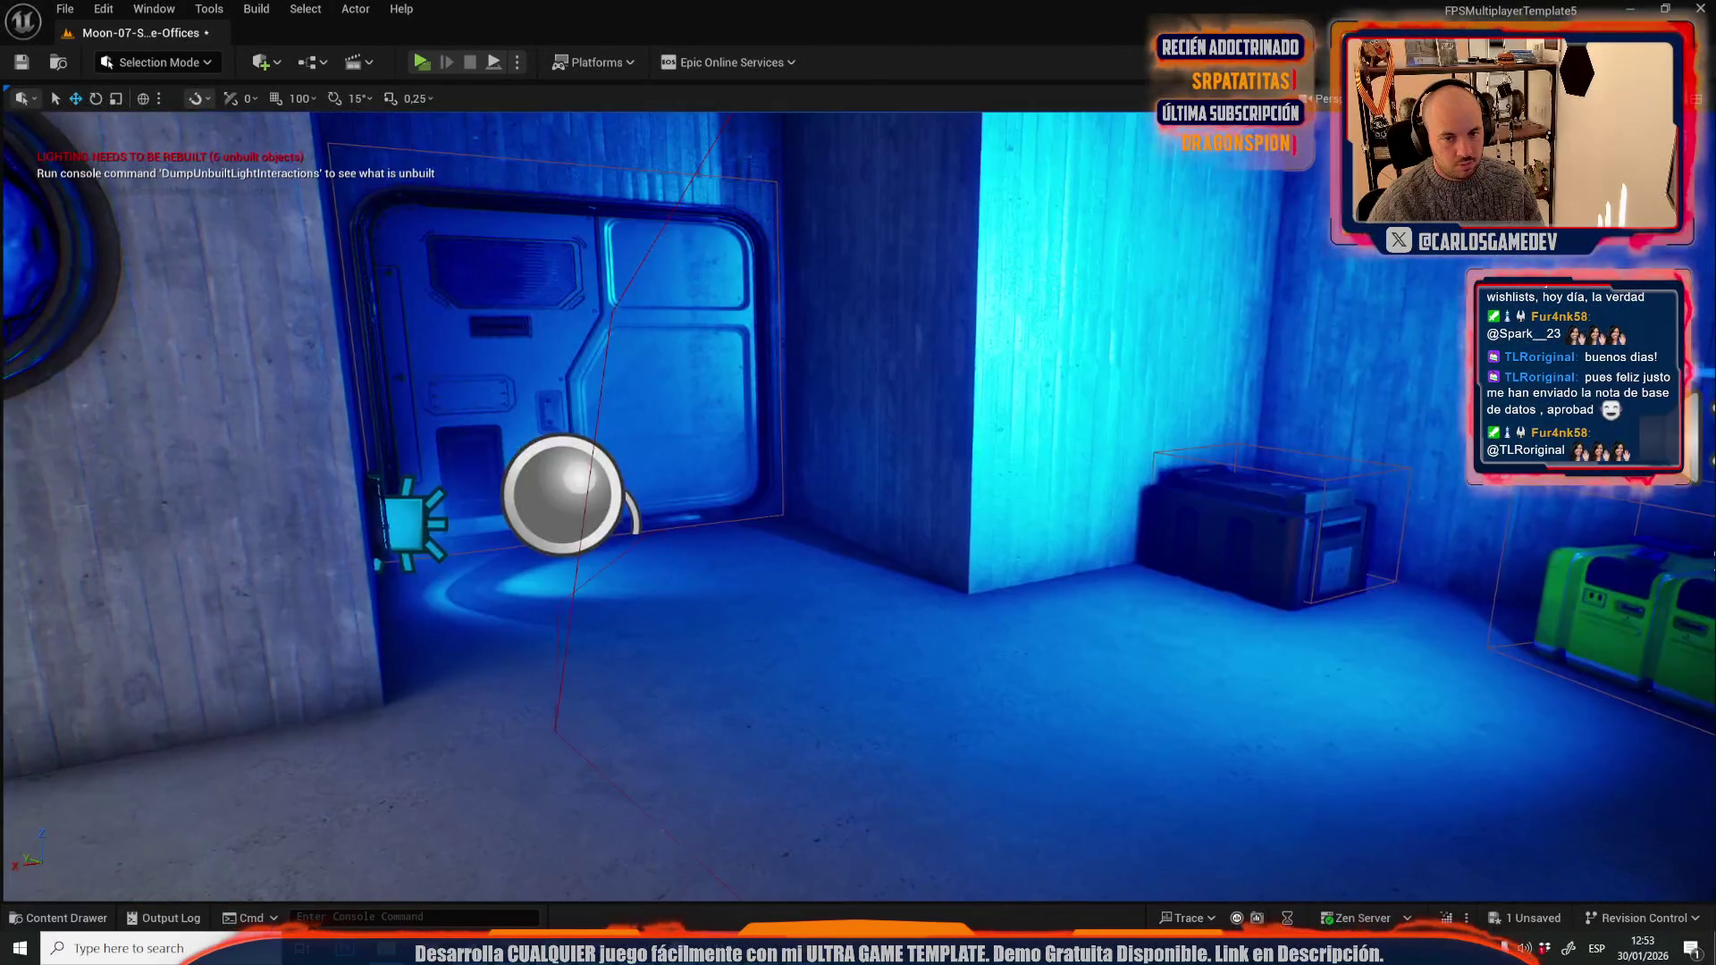
key(s)
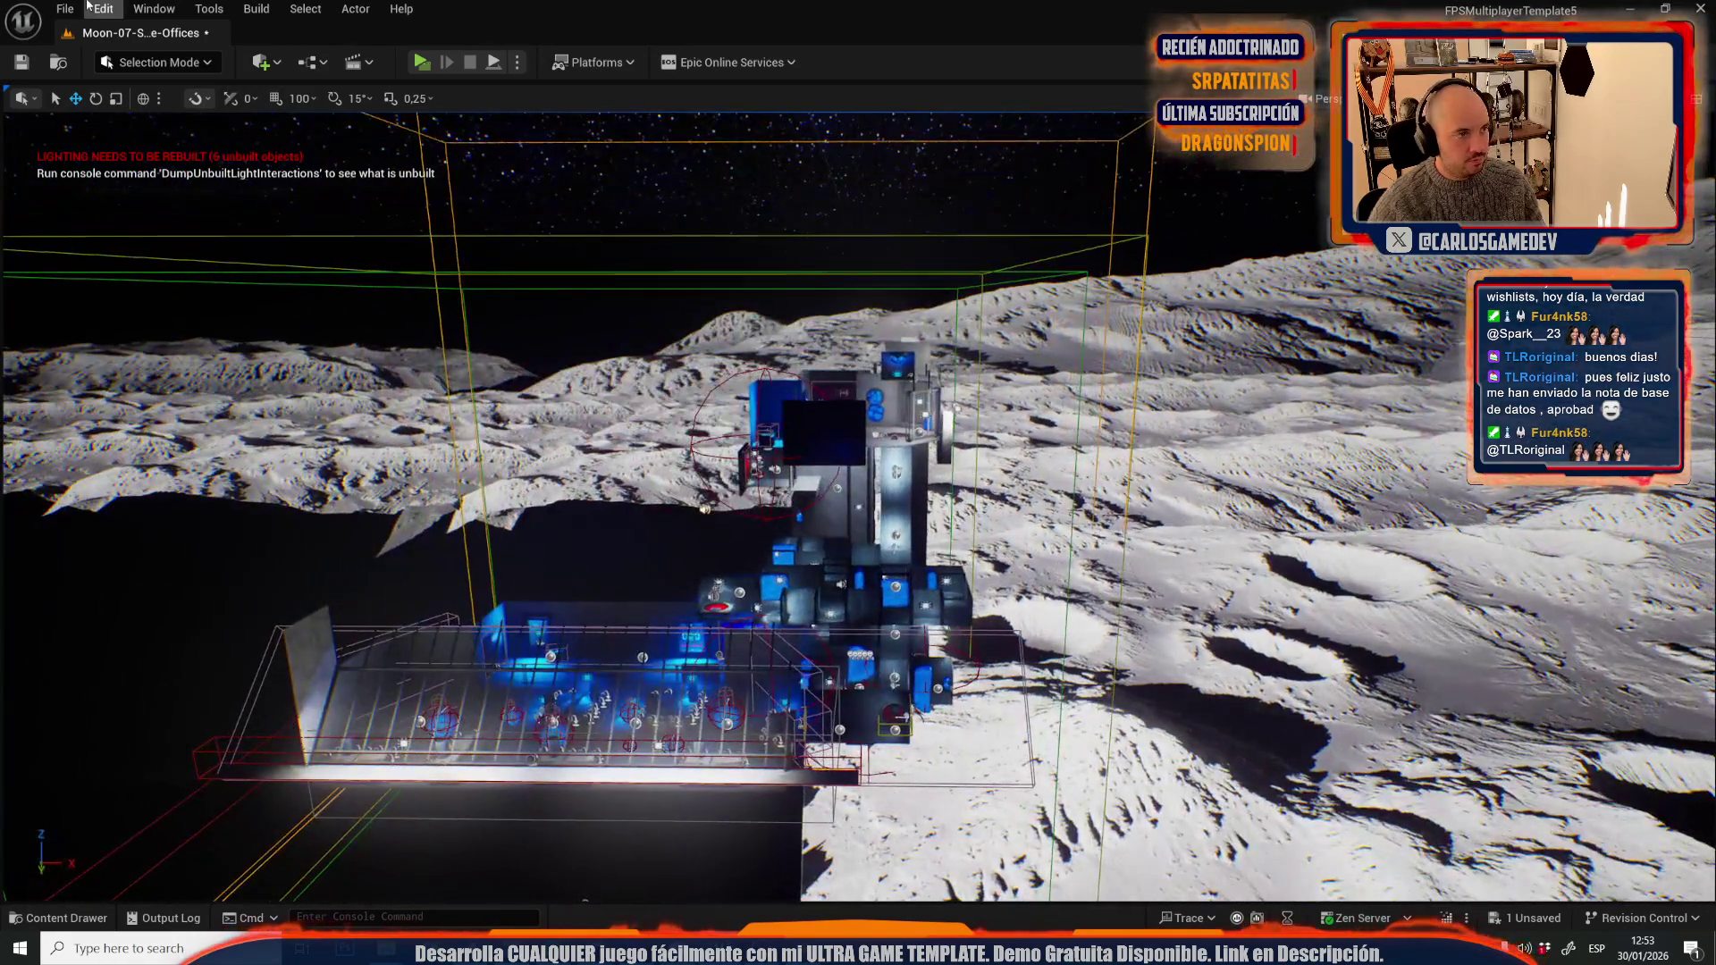
click(64, 9)
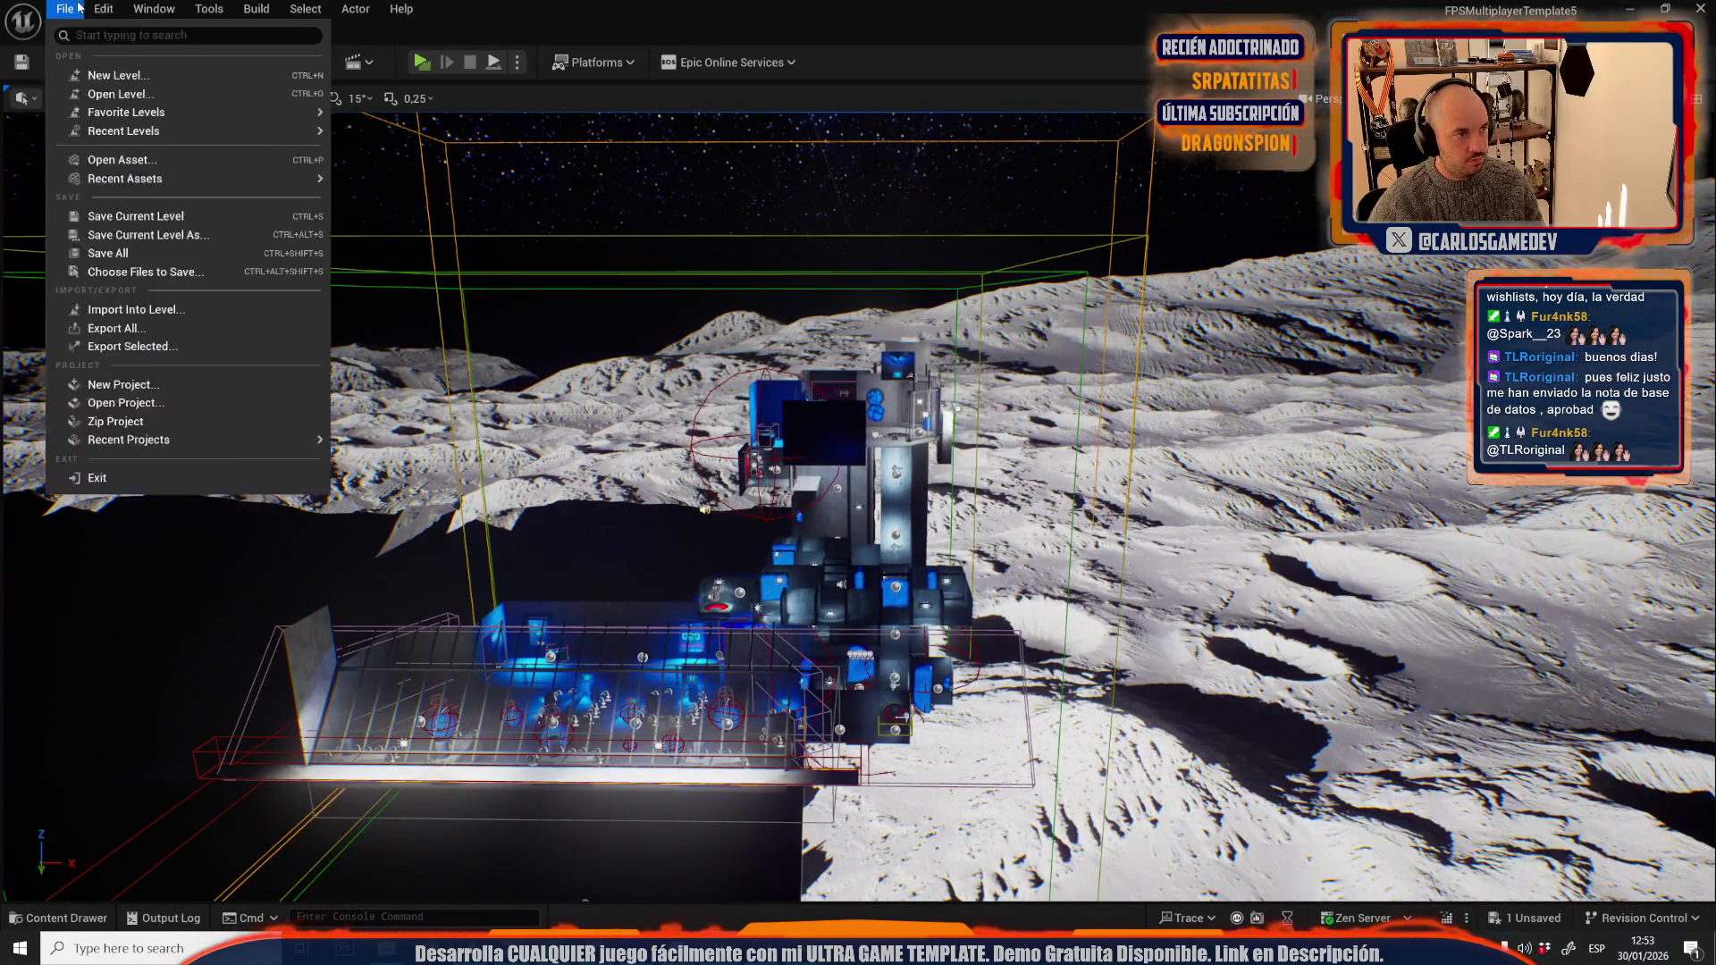
- Open the Moon-08-Slime-Gymcana level and frame the selected actor
click(116, 93)
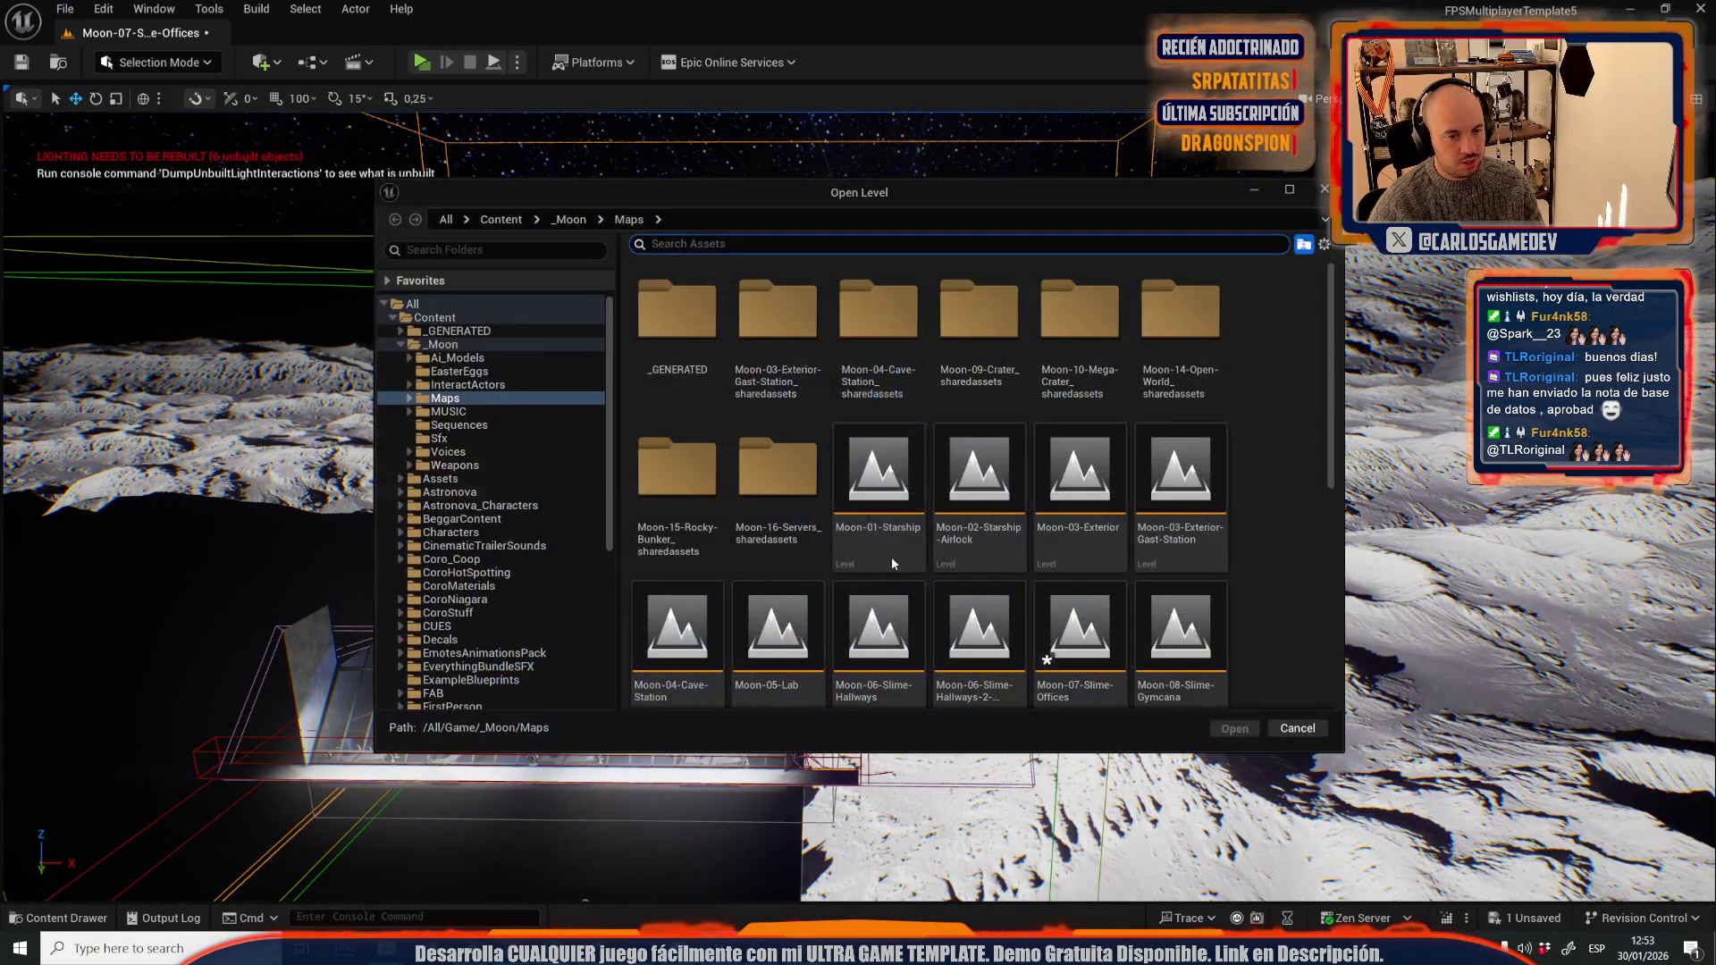
scroll(1081, 501, down, 1)
double_click(1180, 545)
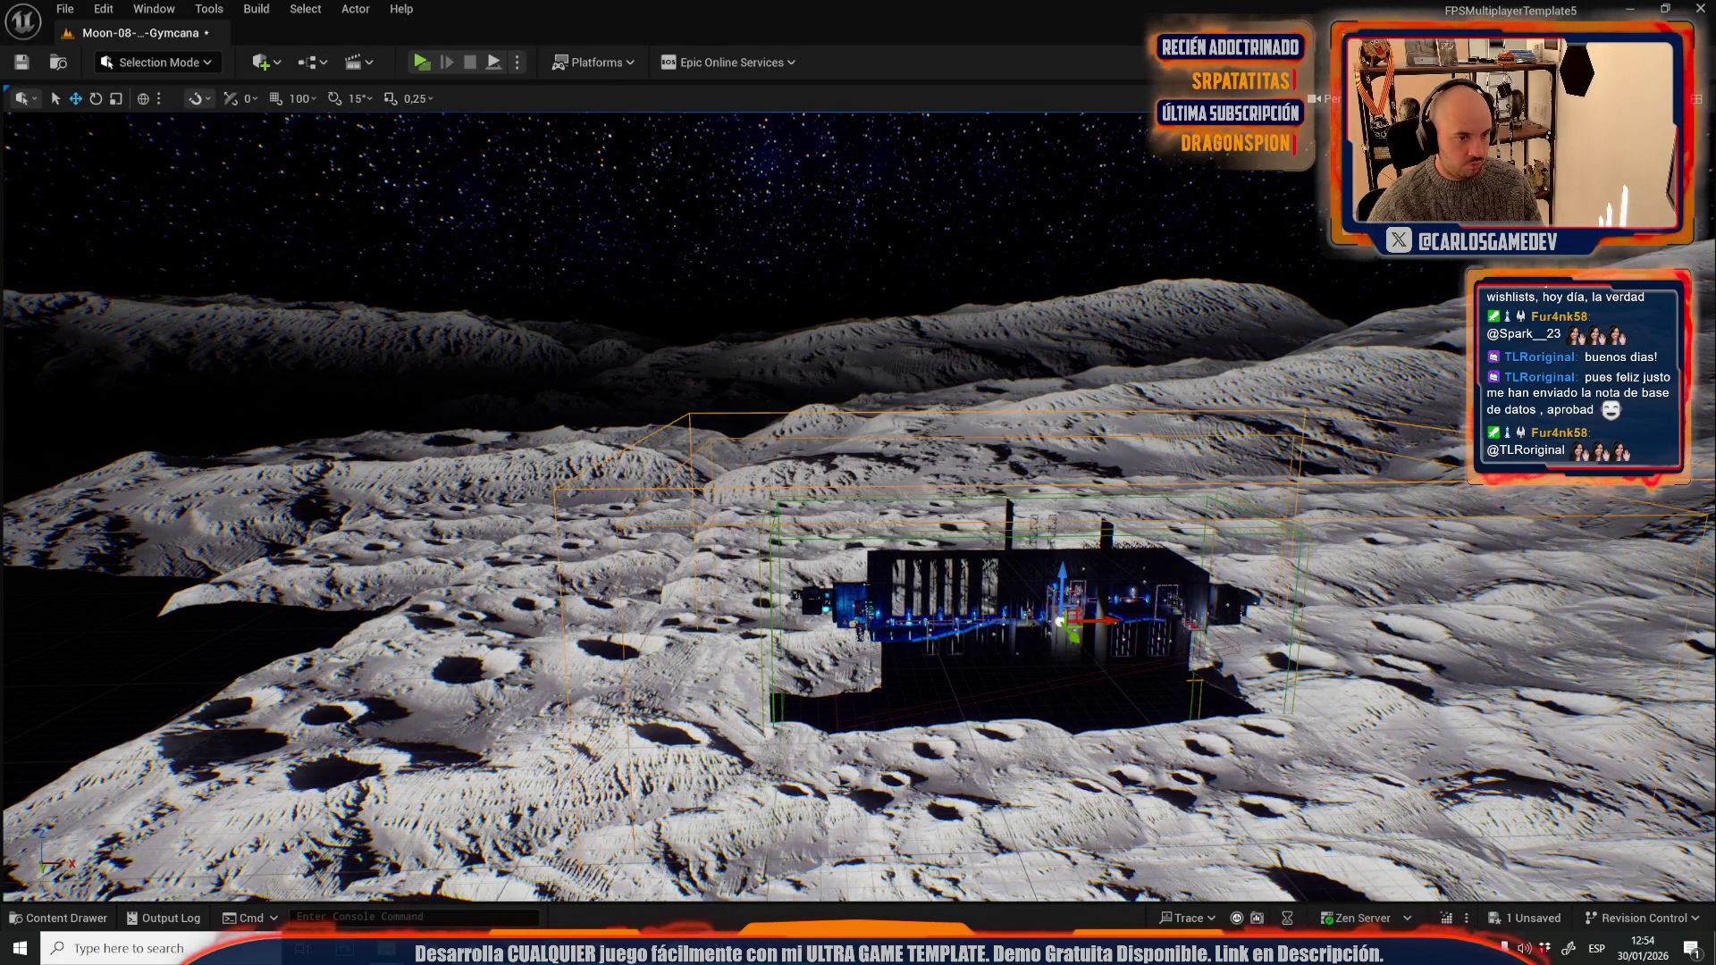
key(f)
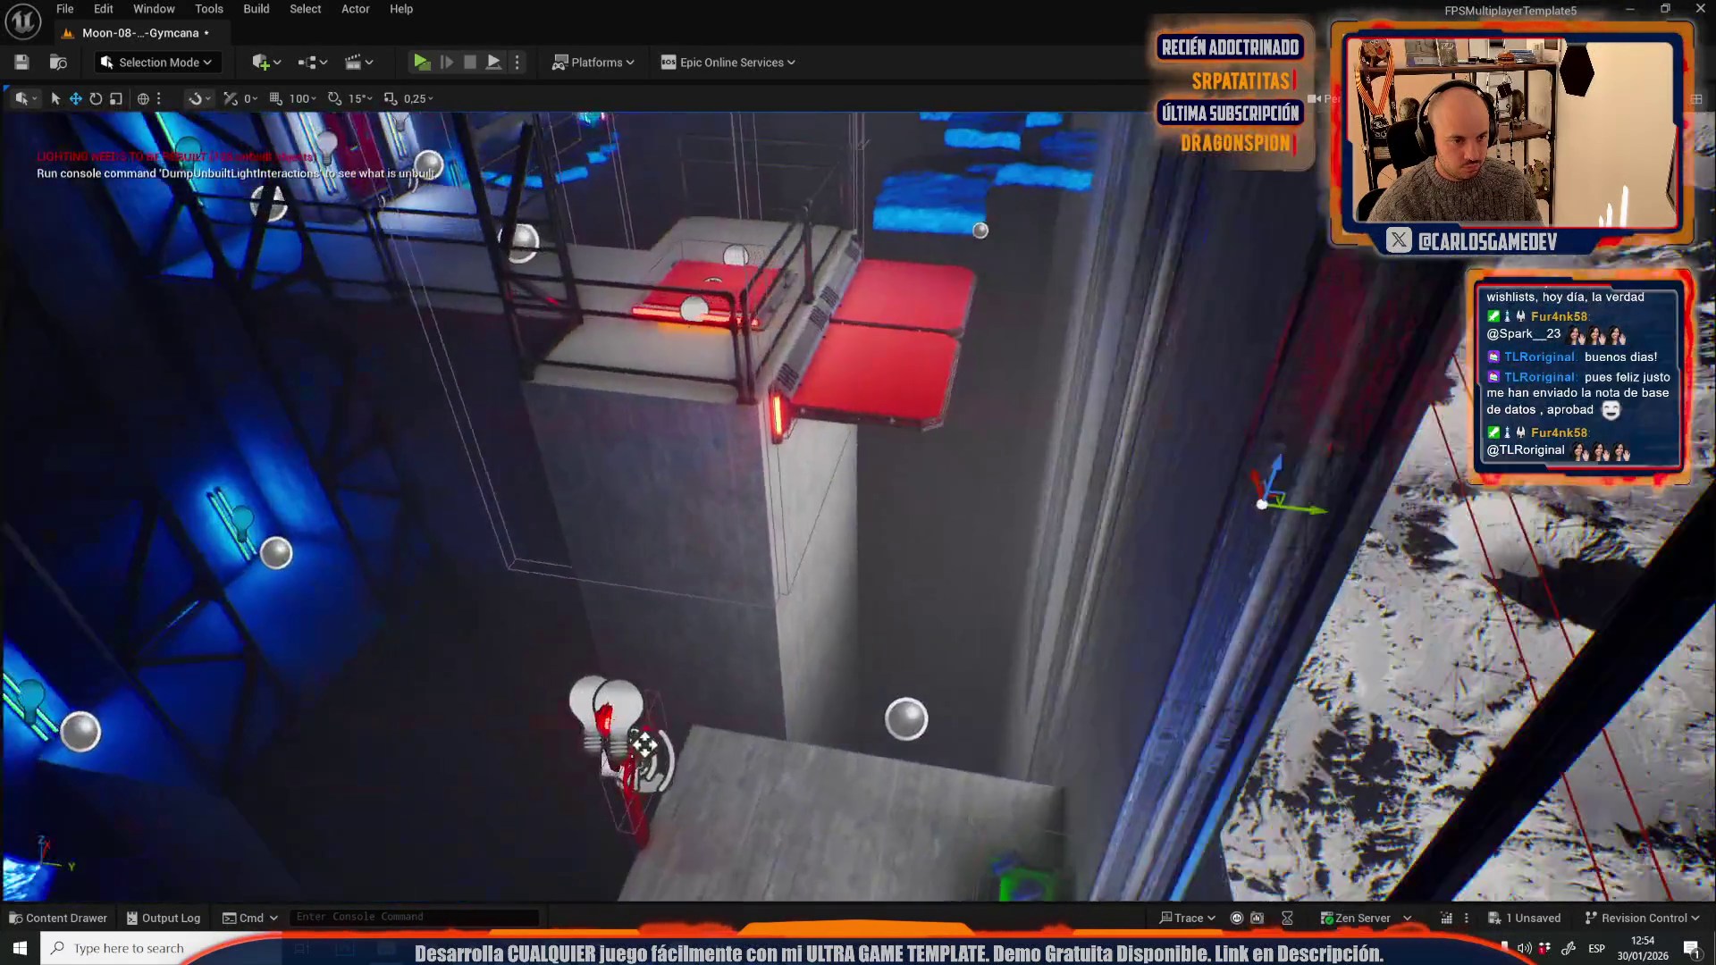
scroll(1535, 527, down, 5)
- Move the light actor up and left along the wall, then fly toward the concrete shaft
drag(1535, 527, 1262, 404)
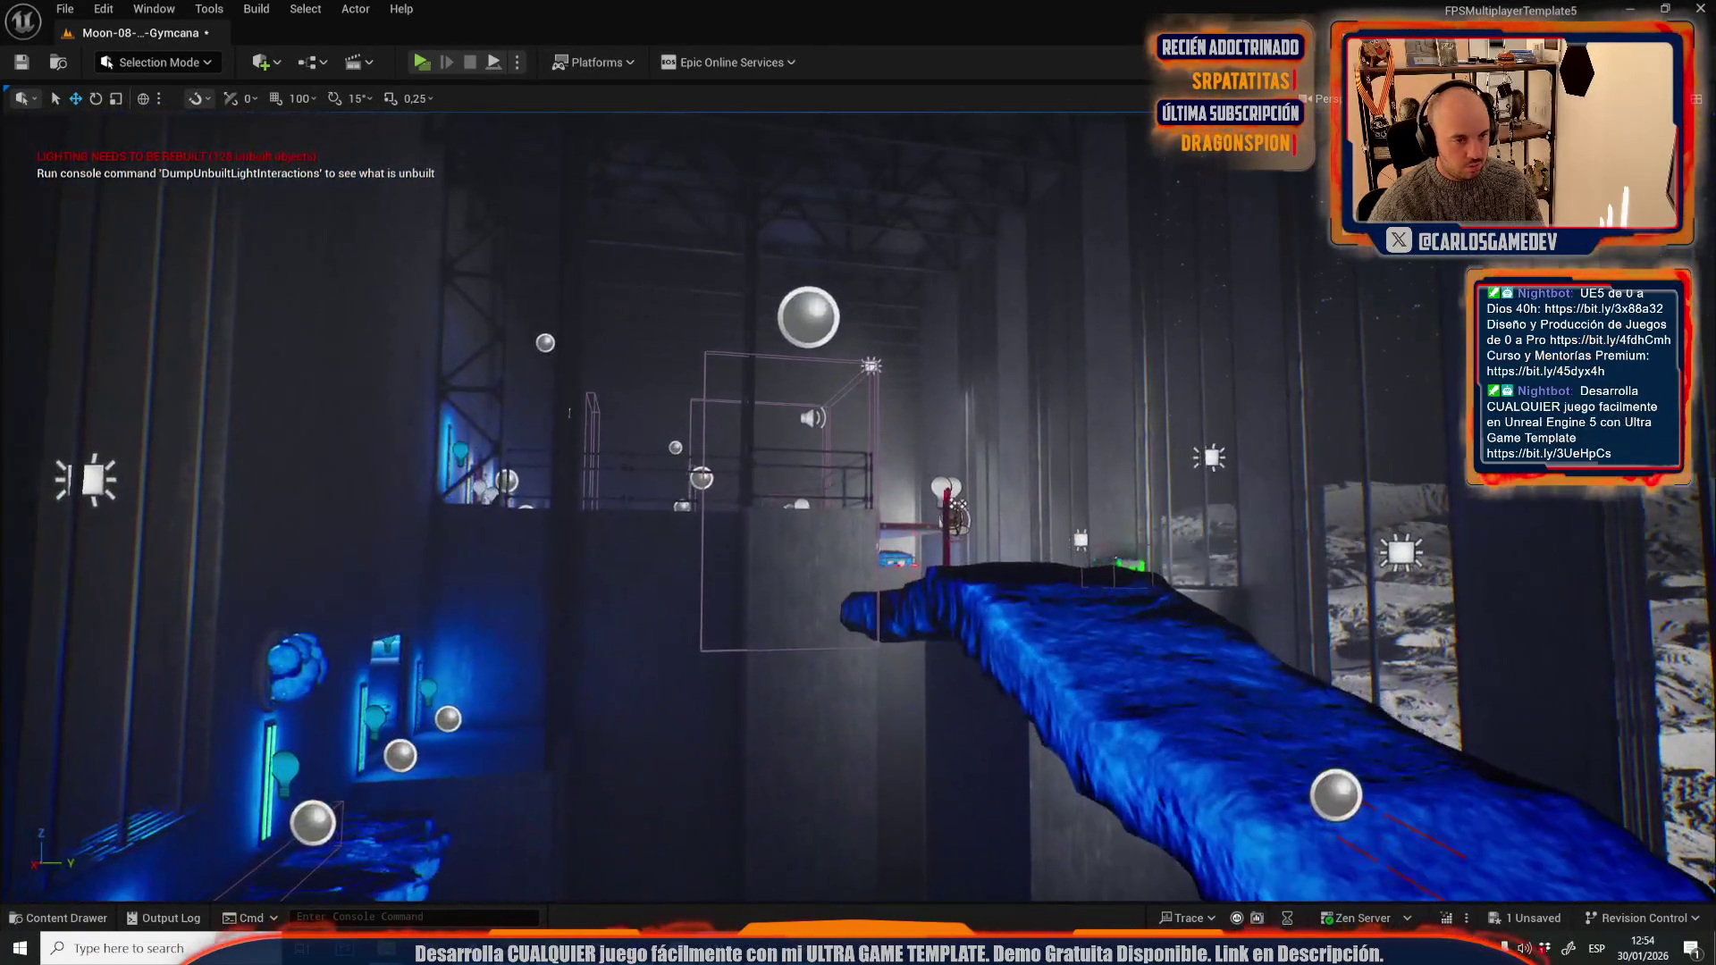
mouse_move(569, 412)
mouse_down()
mouse_move(513, 430)
mouse_move(474, 505)
mouse_up()
mouse_move(1008, 693)
mouse_down()
mouse_move(984, 700)
mouse_move(1043, 626)
mouse_move(725, 603)
mouse_up()
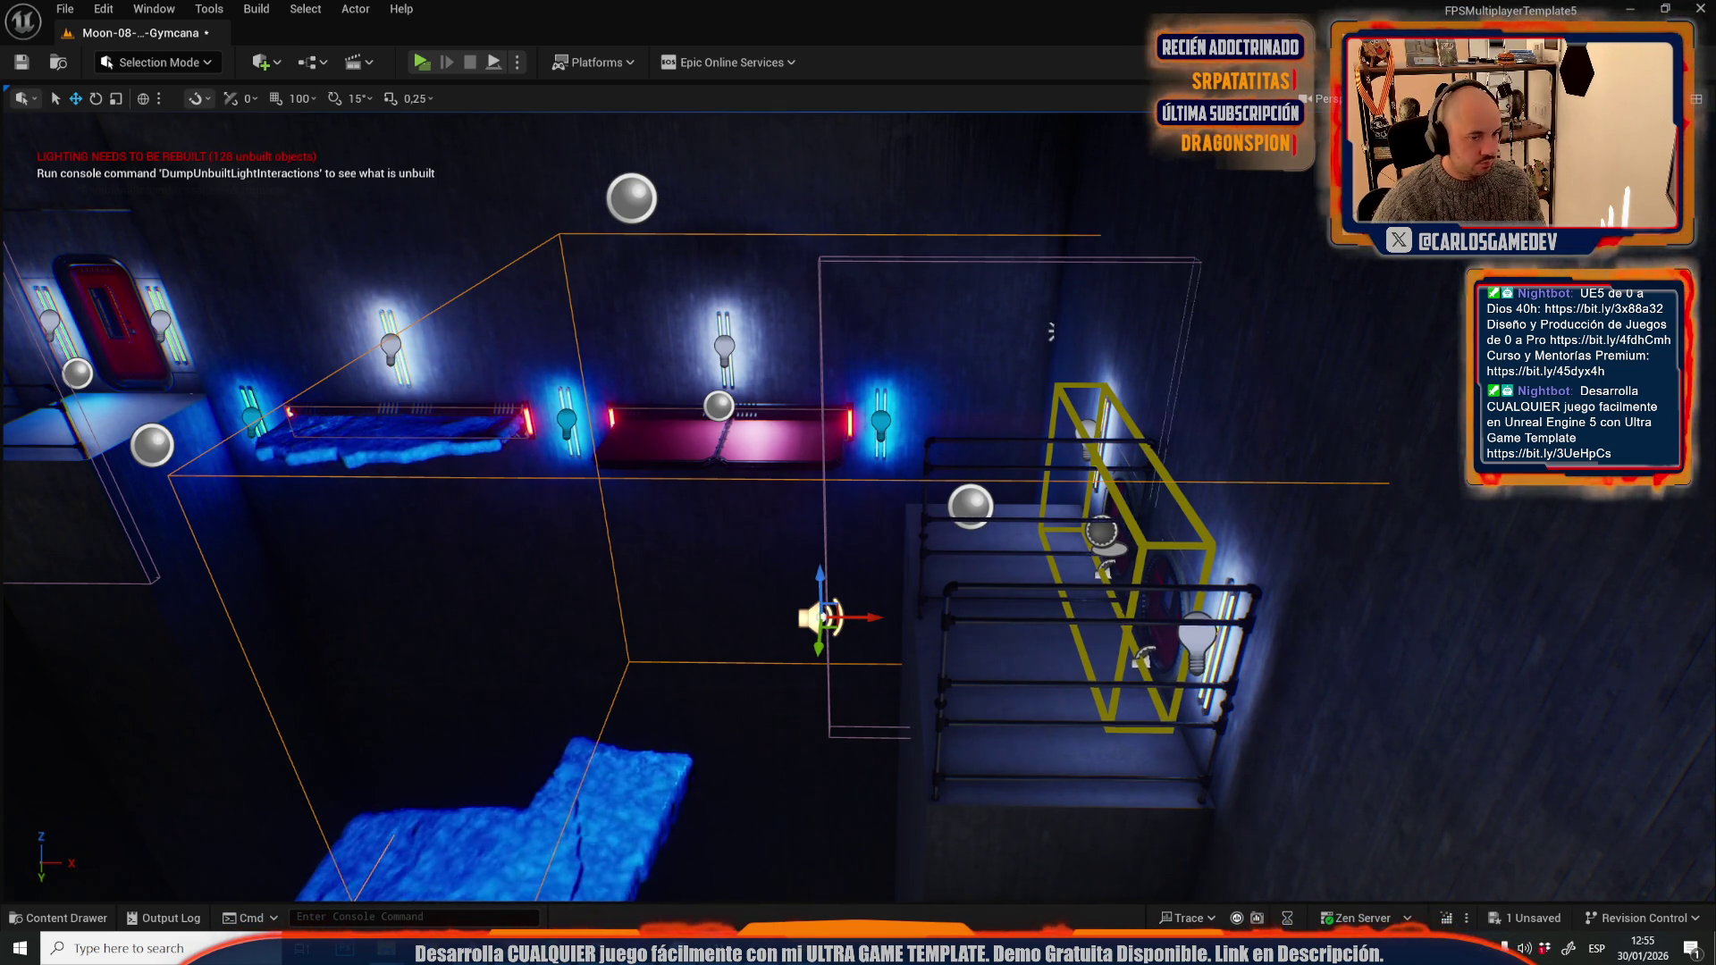
- Fly to the red pad and drag the speaker actor up out of the platform floor
scroll(671, 575, up, 3)
scroll(858, 508, up, 3)
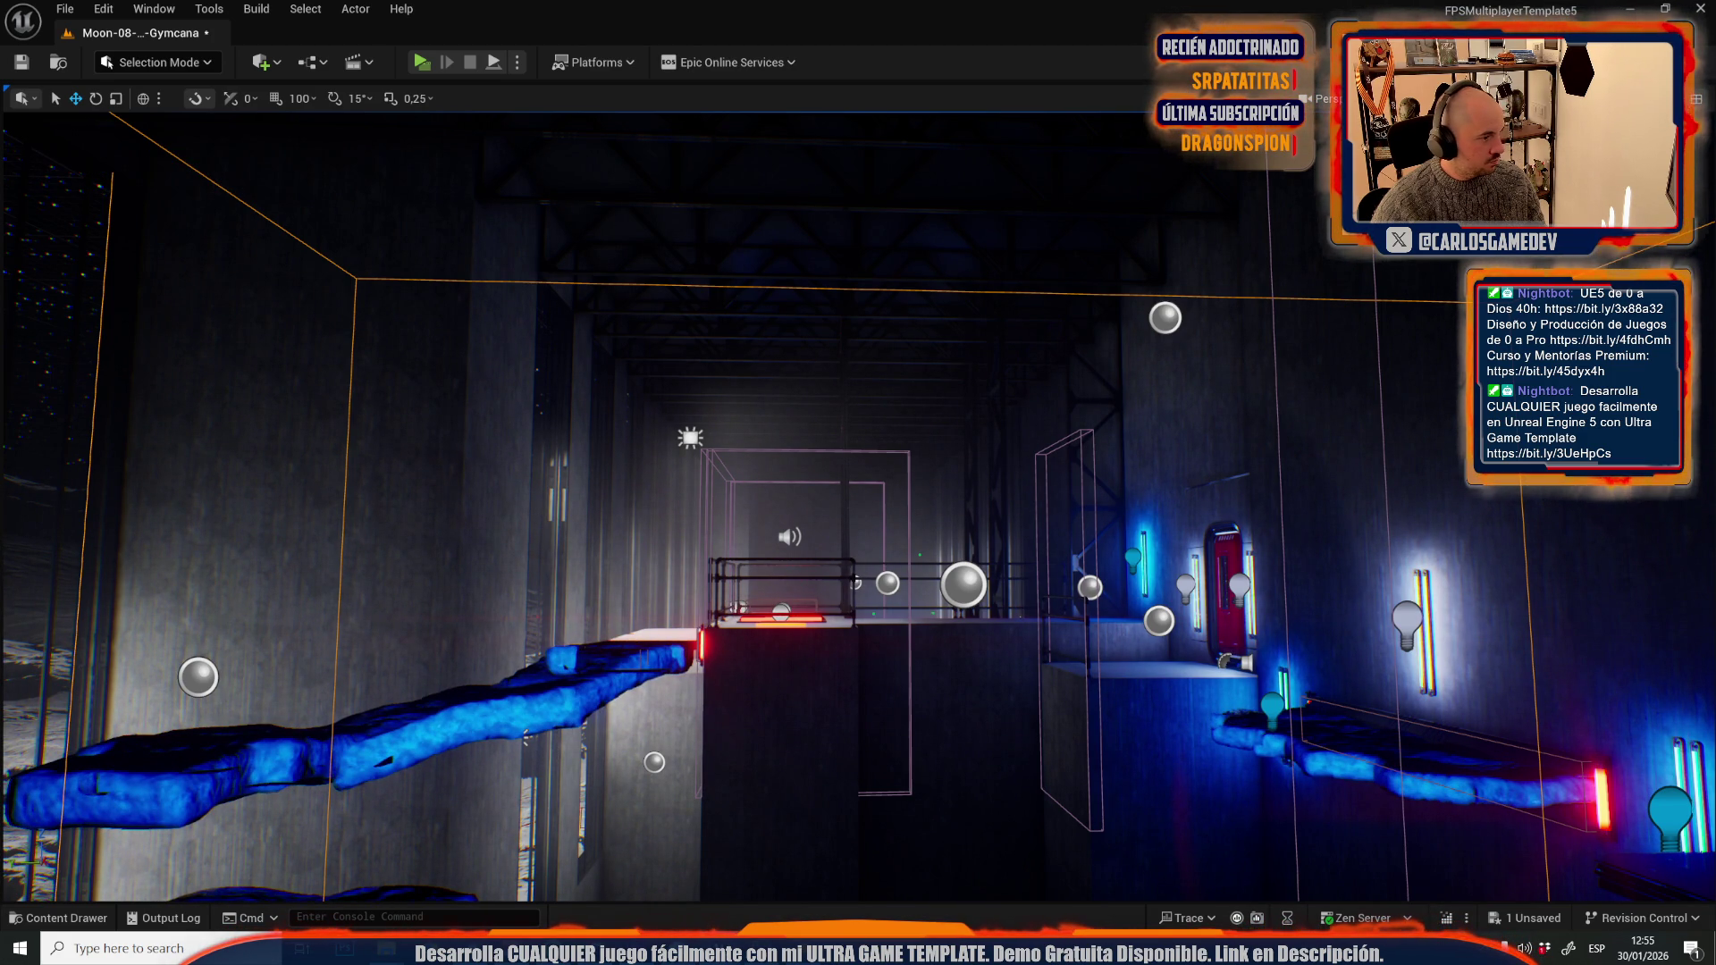
key(w)
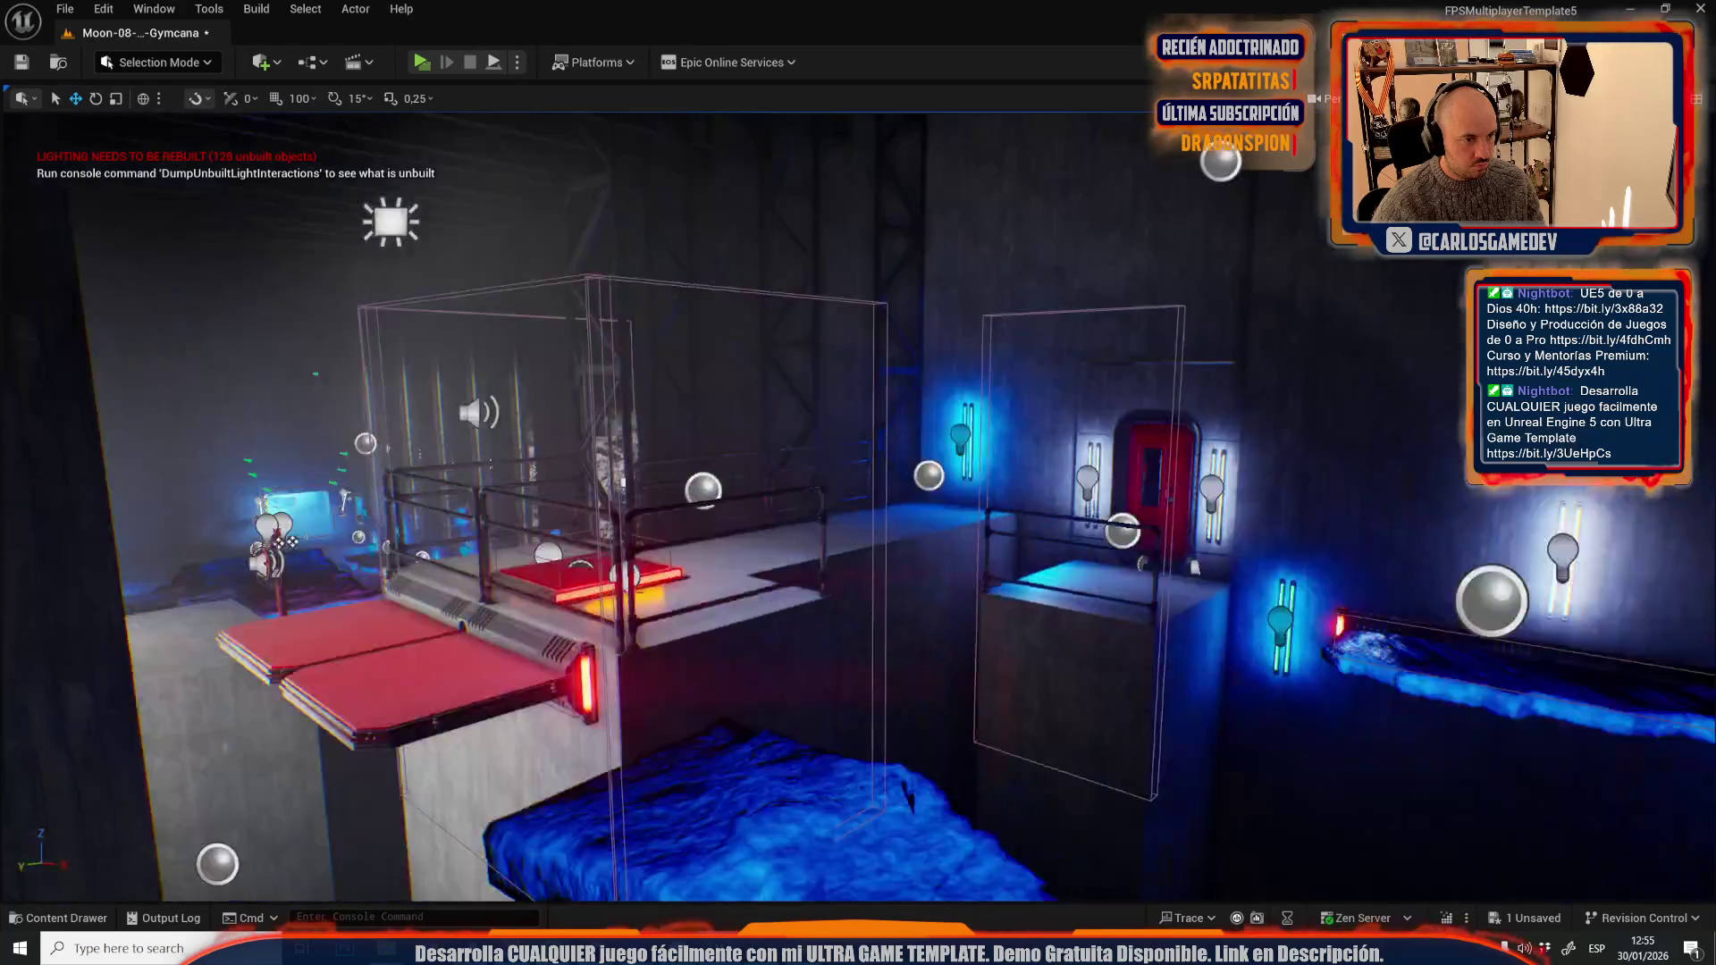
key(w)
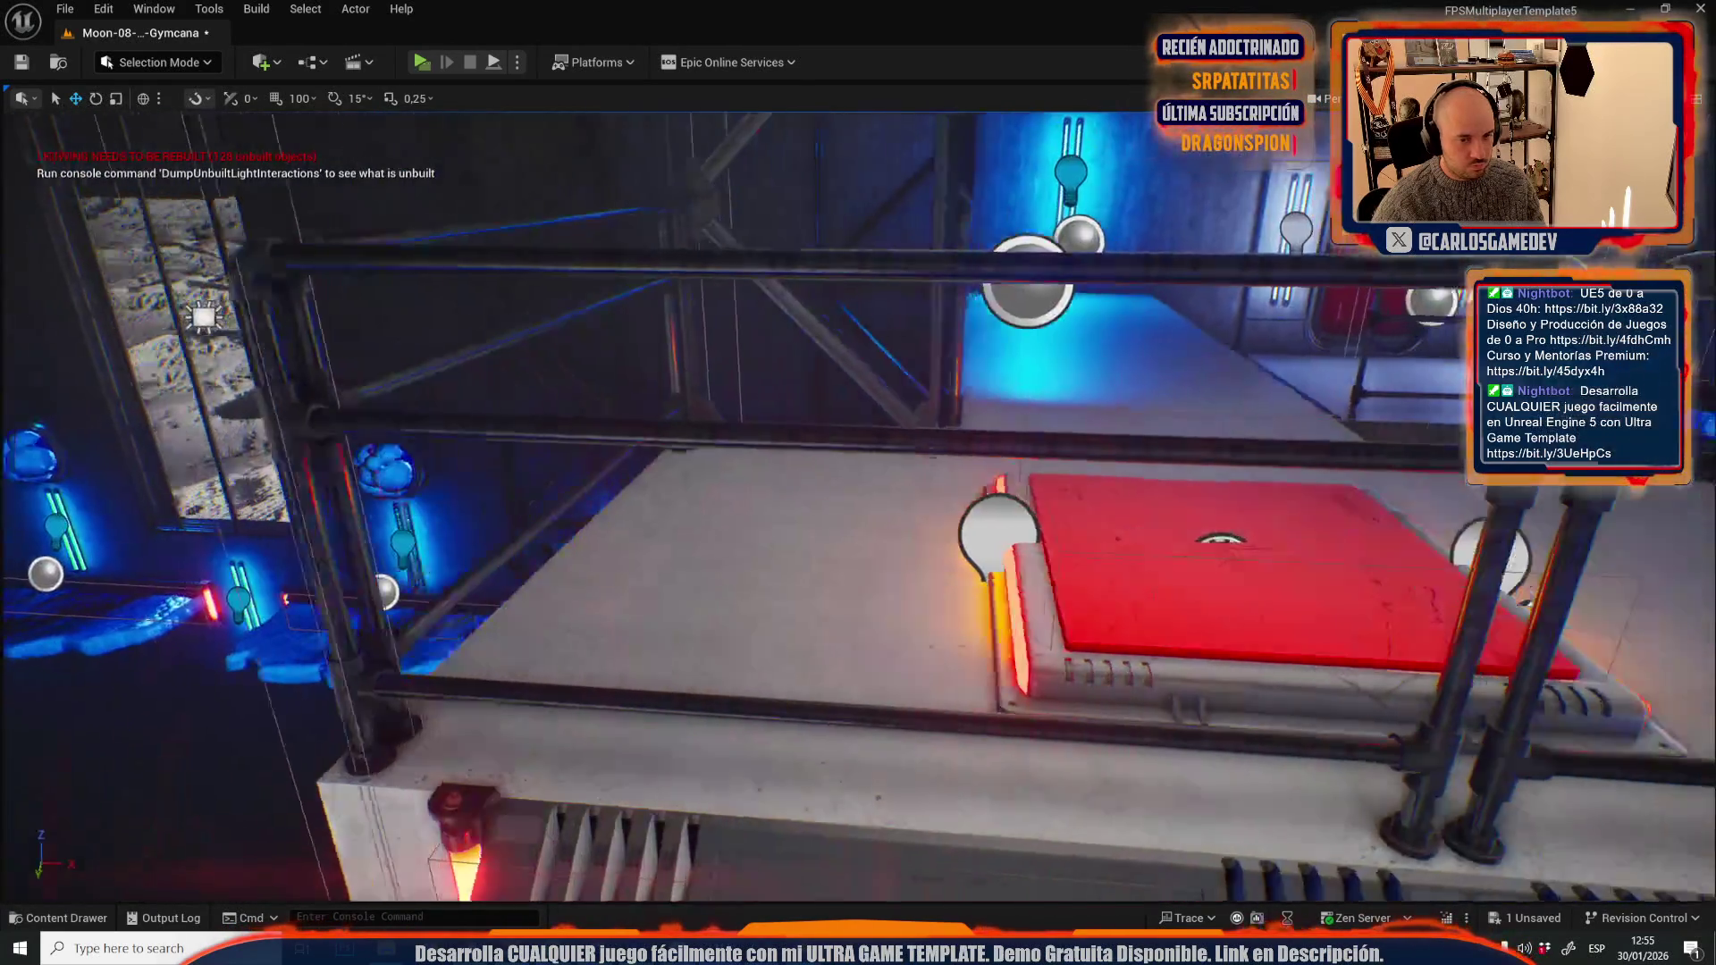
key(w)
drag(954, 696, 965, 598)
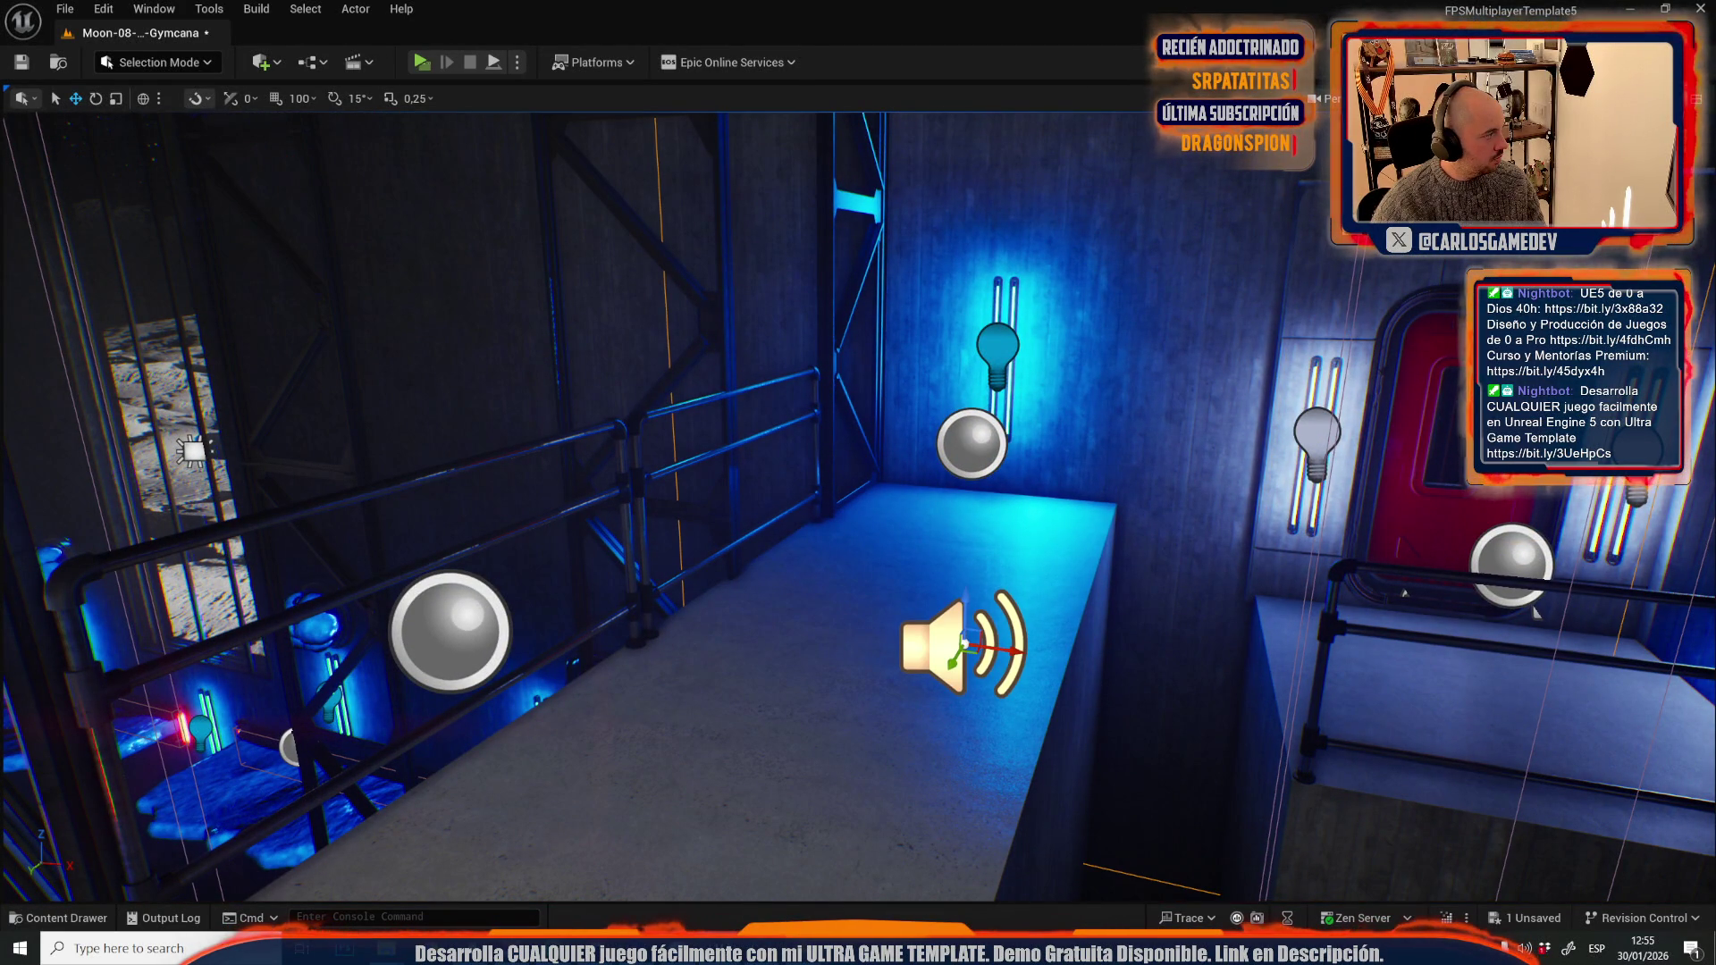
key(w)
key(a)
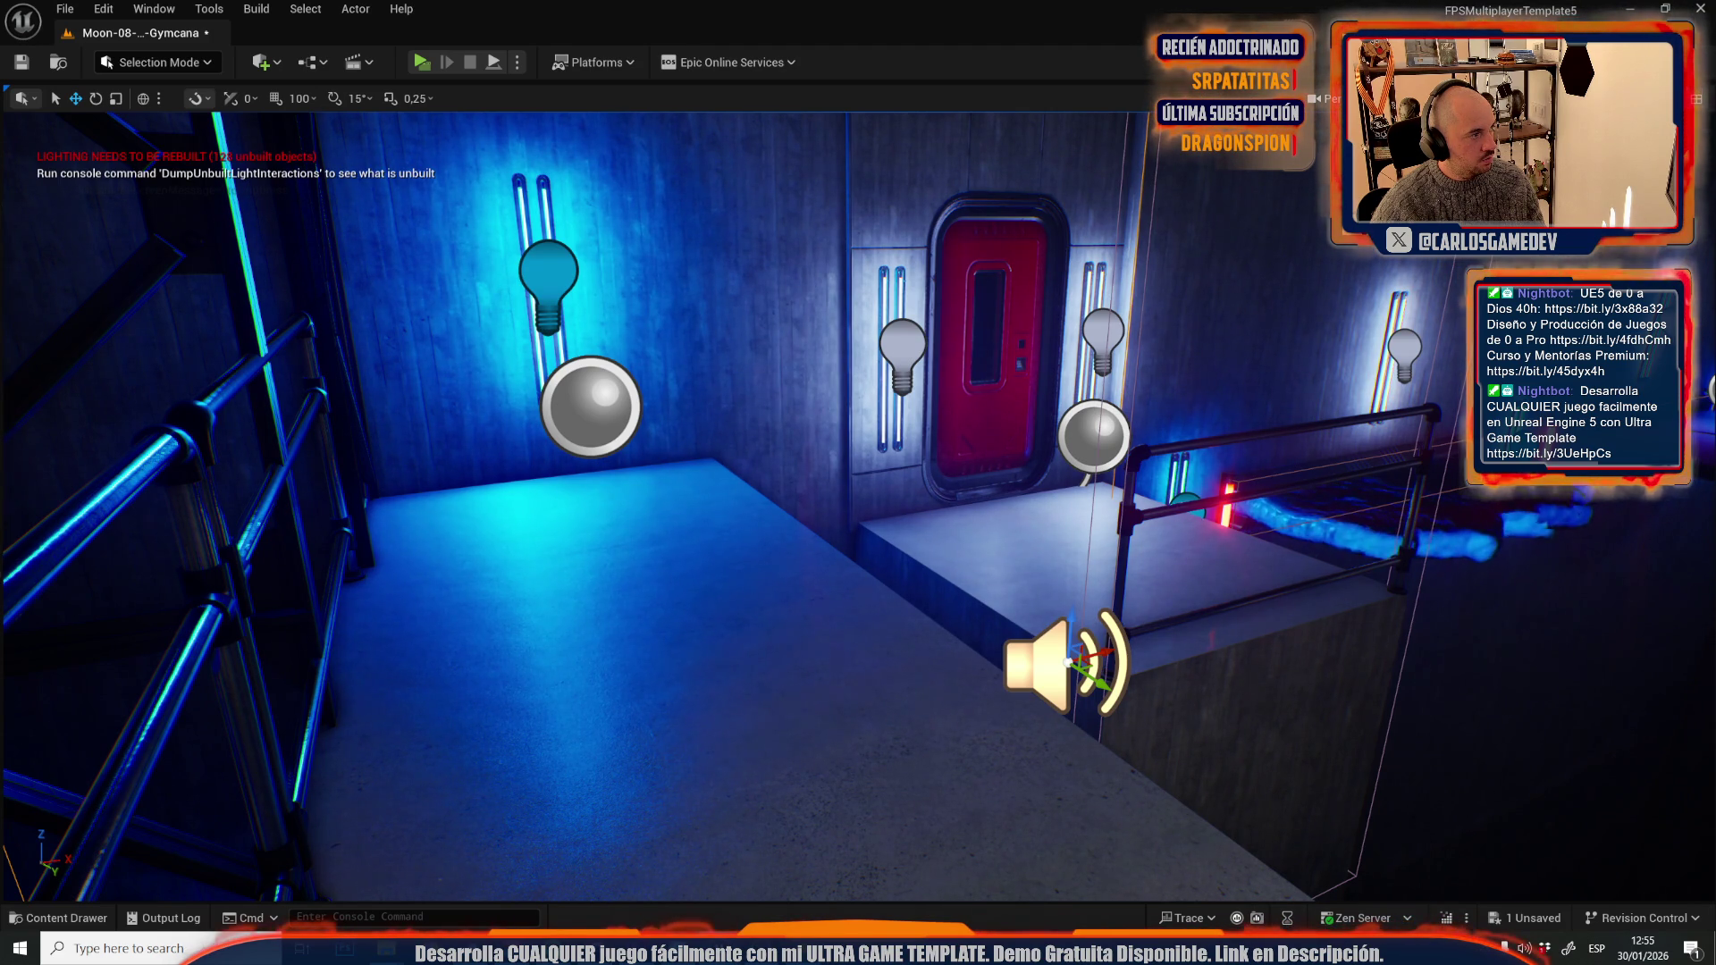
key(f)
key(f)
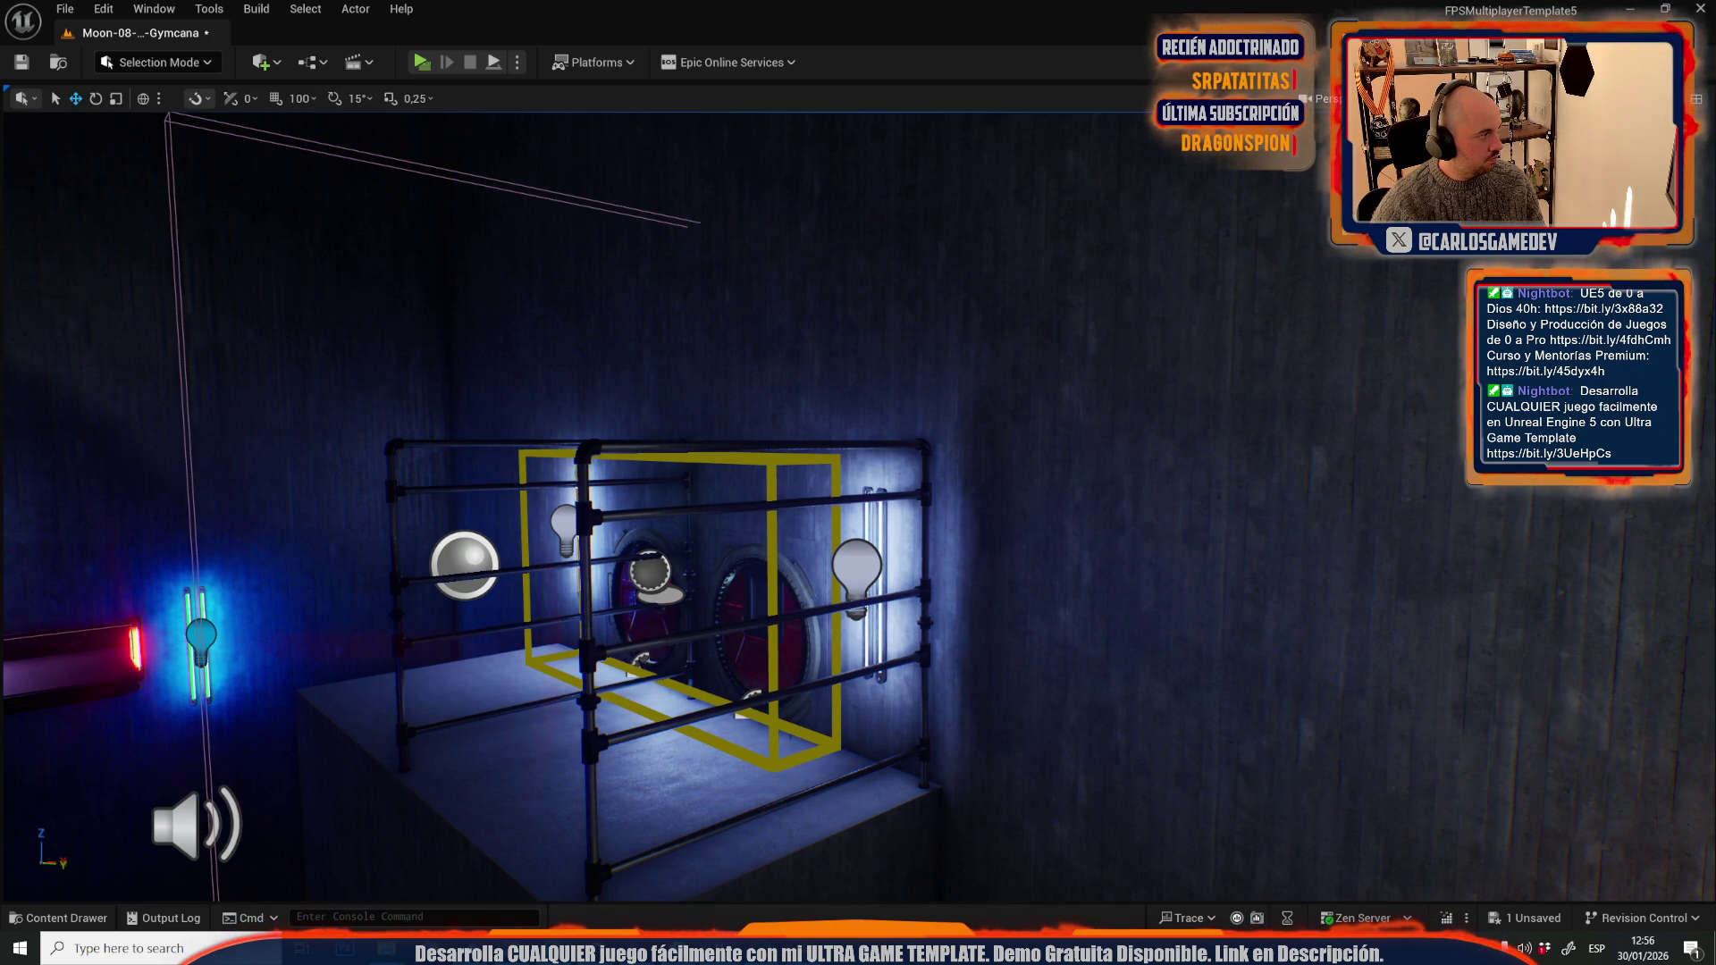
drag(489, 457, 489, 458)
mouse_move(554, 625)
mouse_down()
mouse_move(554, 642)
mouse_move(774, 500)
mouse_move(774, 527)
mouse_move(600, 489)
mouse_move(843, 491)
mouse_up()
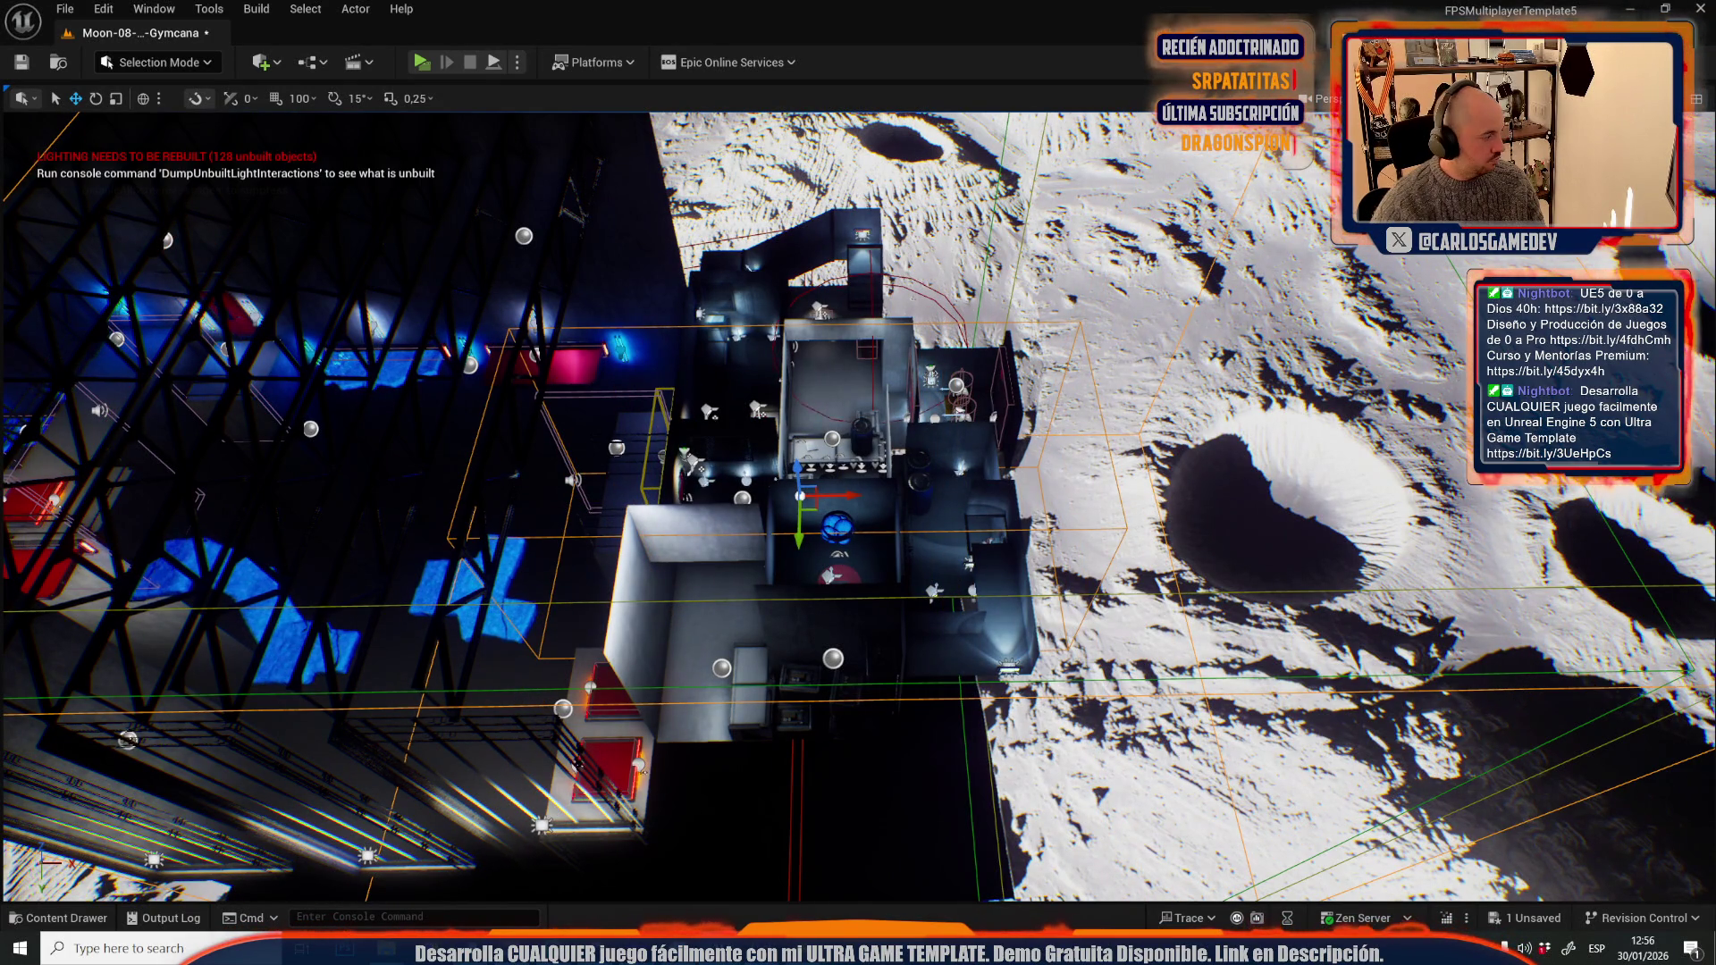
drag(778, 516, 778, 375)
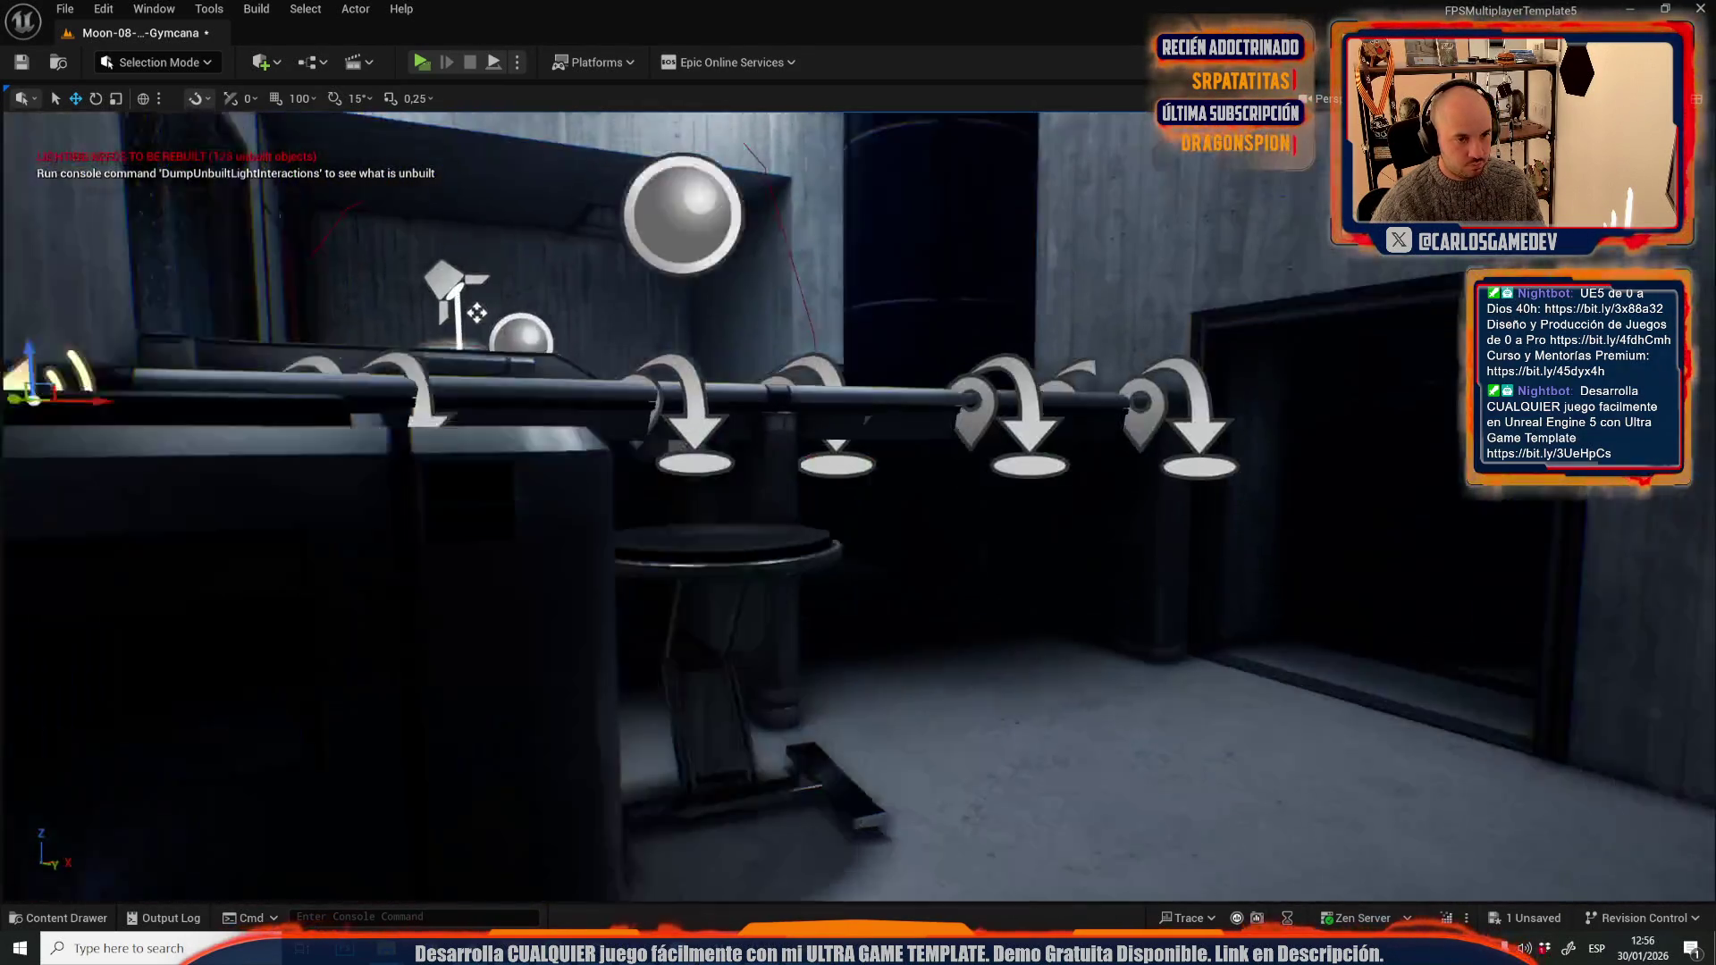
mouse_move(725, 518)
mouse_down()
mouse_move(724, 420)
mouse_move(778, 420)
mouse_move(707, 420)
mouse_move(688, 438)
mouse_move(572, 420)
mouse_move(572, 375)
mouse_move(572, 429)
mouse_move(555, 429)
mouse_move(581, 394)
mouse_move(634, 376)
mouse_up()
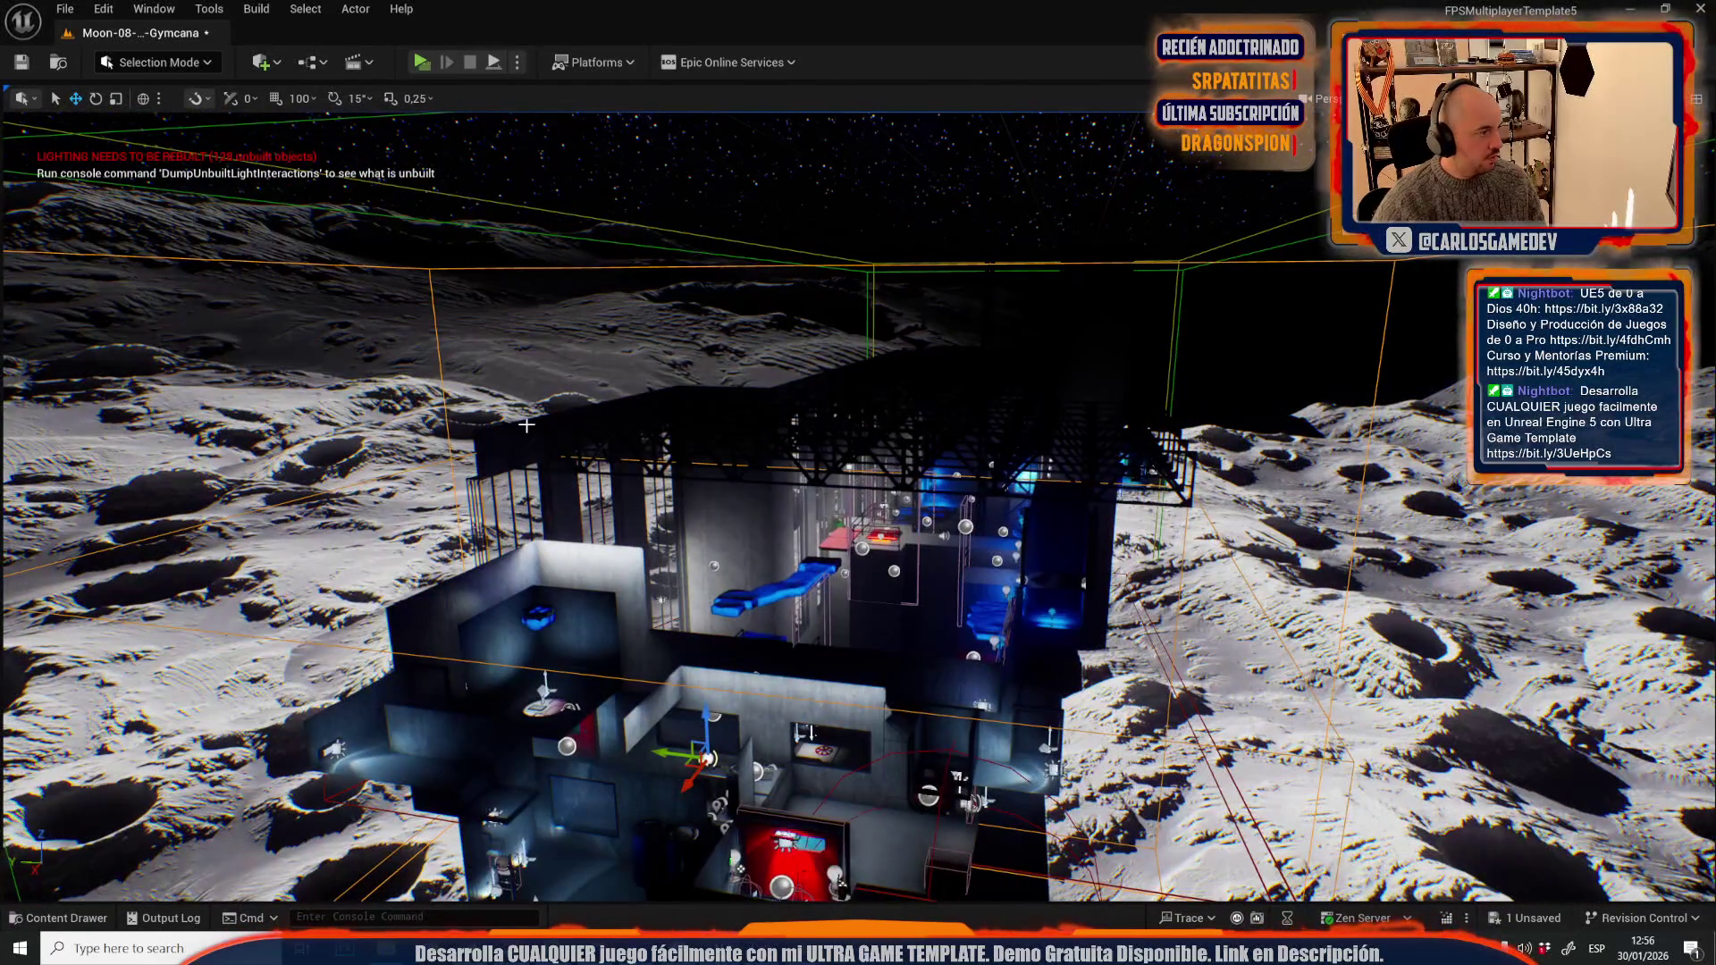
- Browse the Open Level picker to Moon-09-Crater, then close it without opening anything
click(64, 9)
click(174, 94)
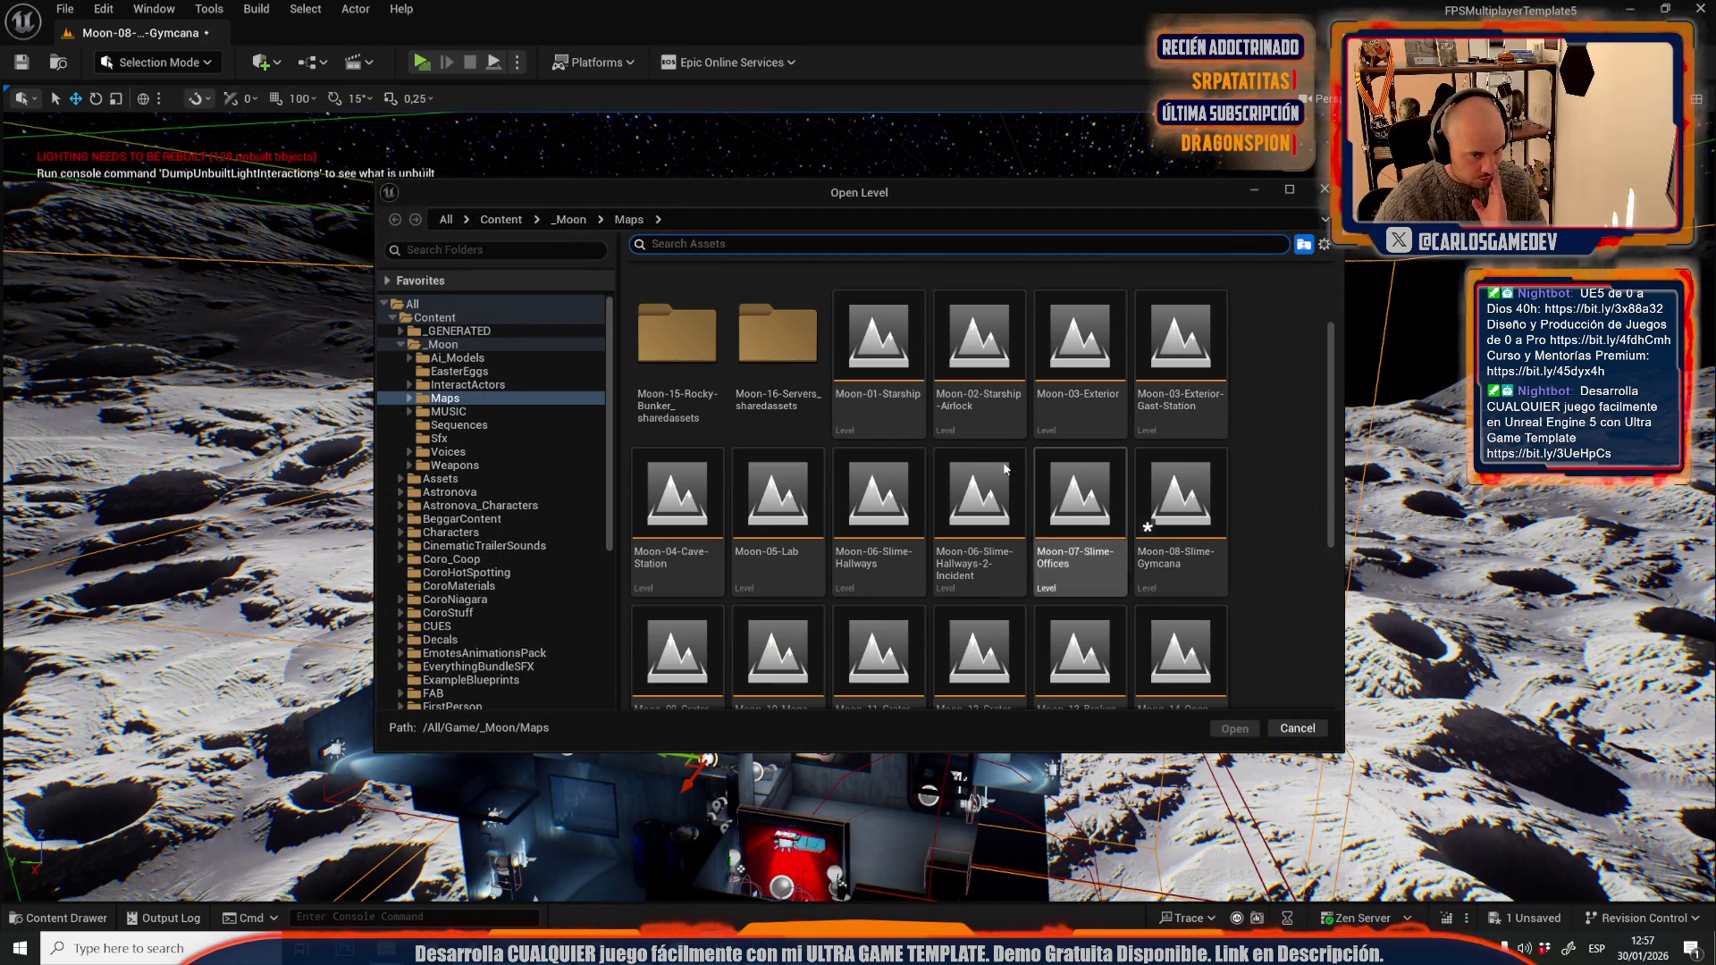
scroll(914, 644, down, 2)
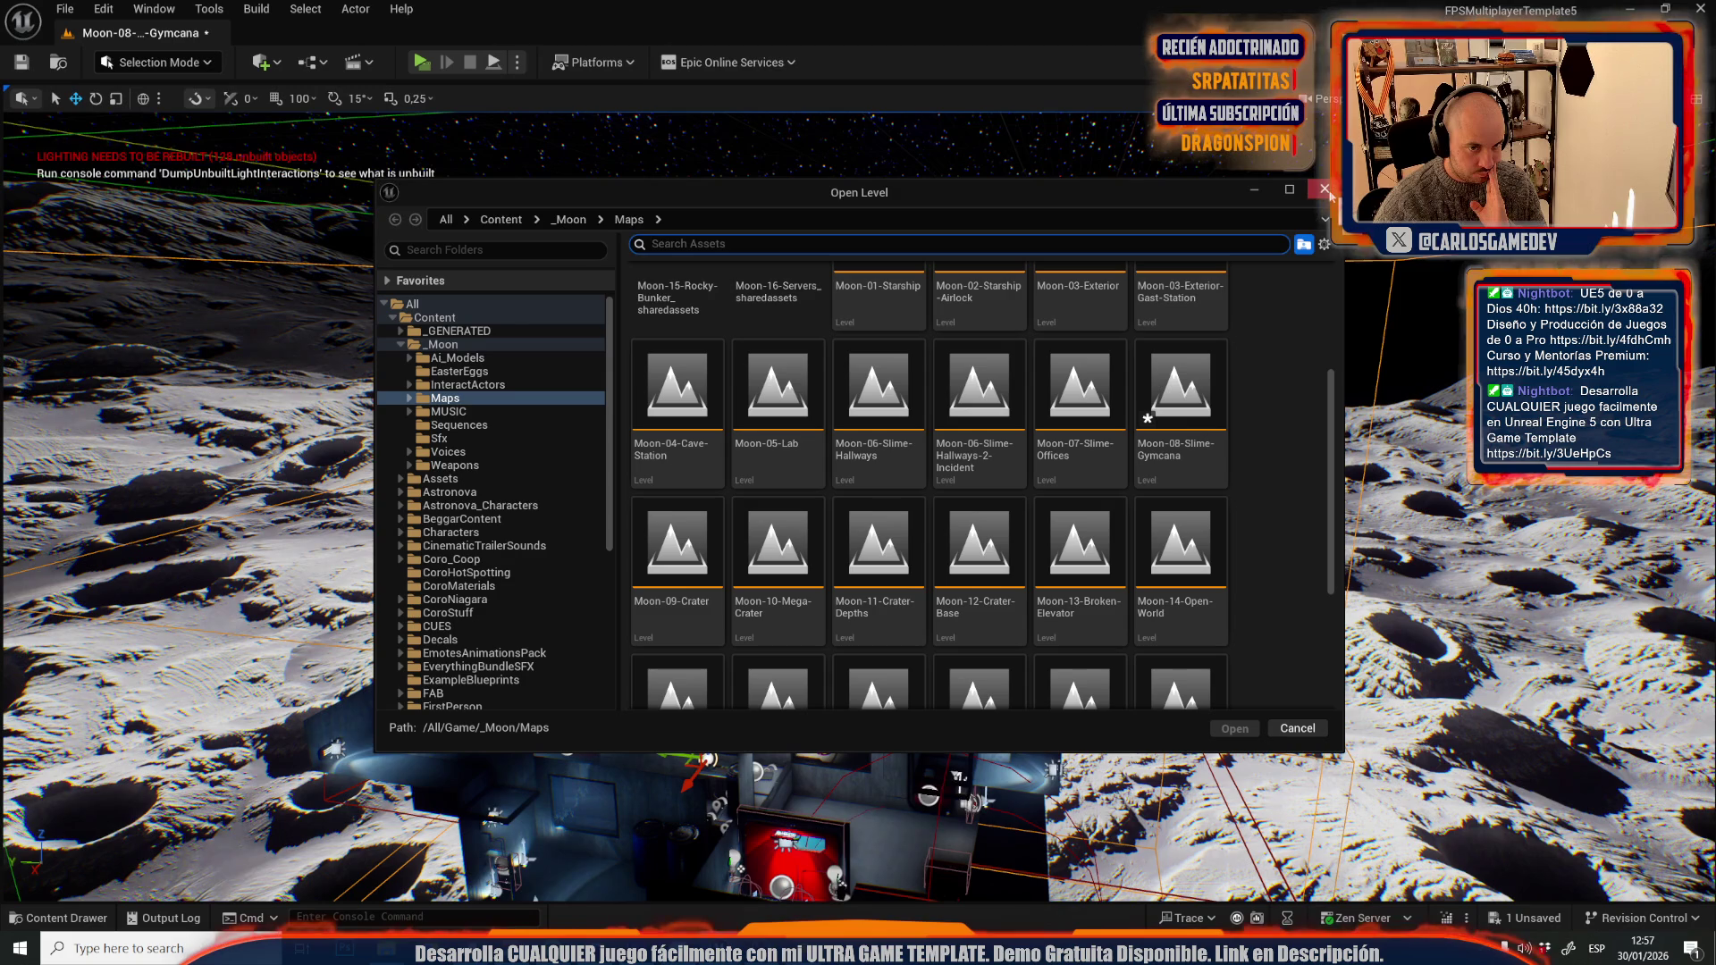
click(712, 605)
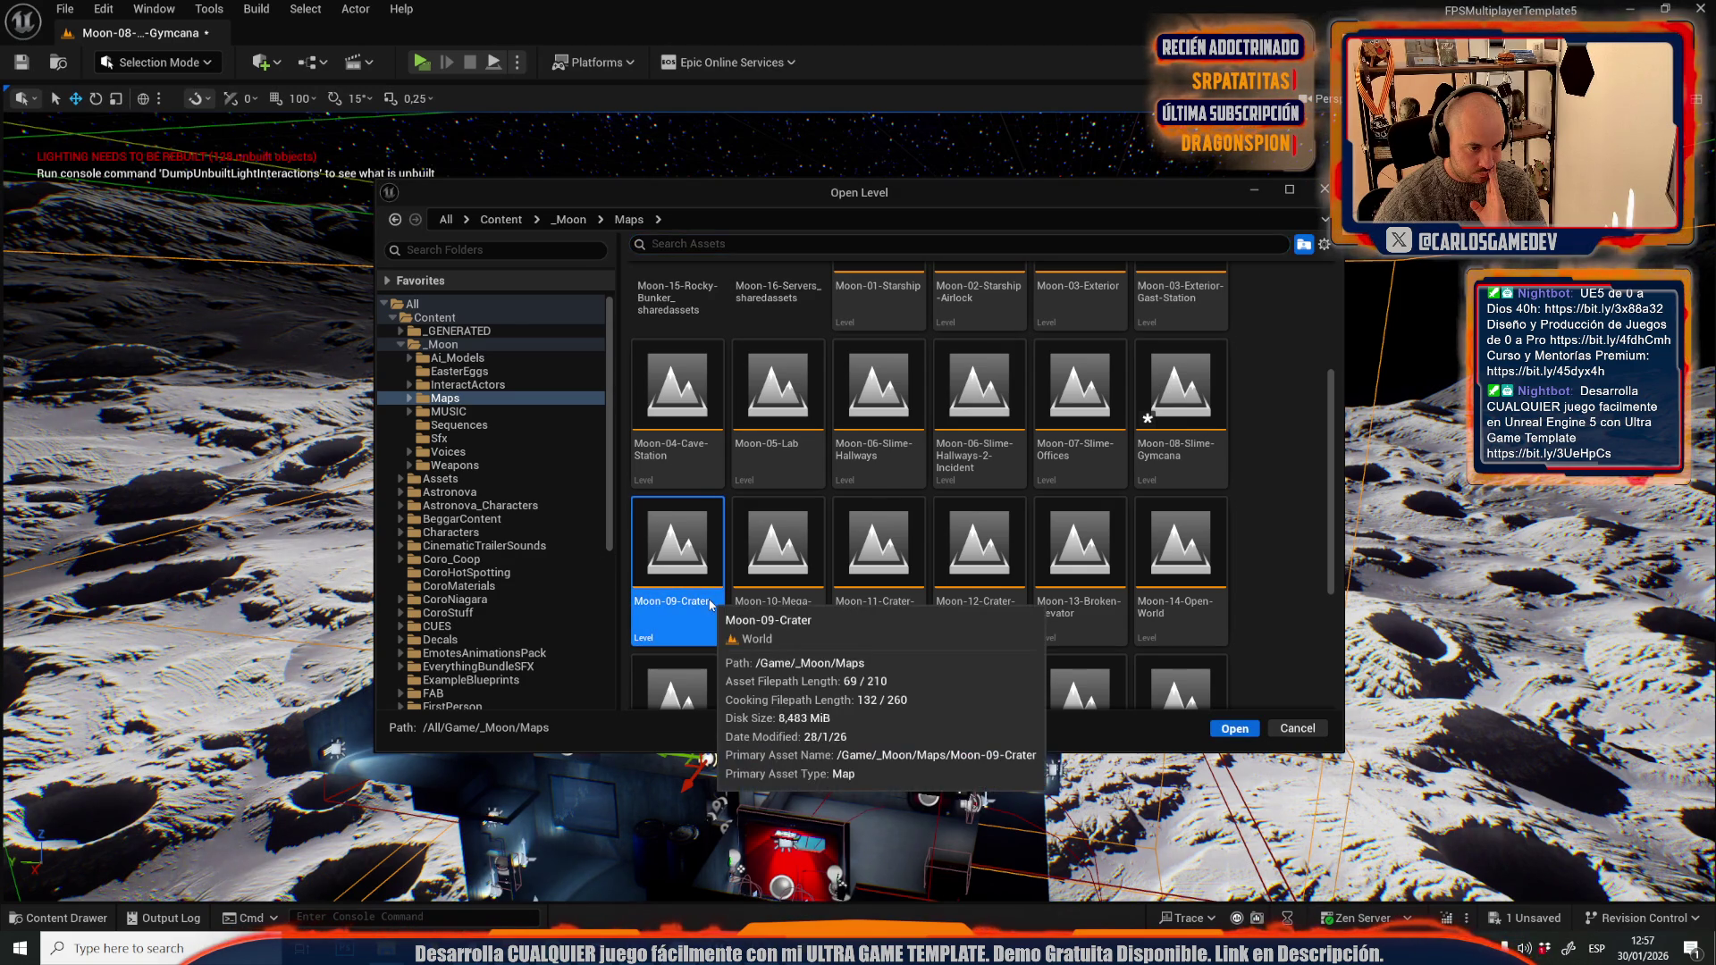
click(711, 604)
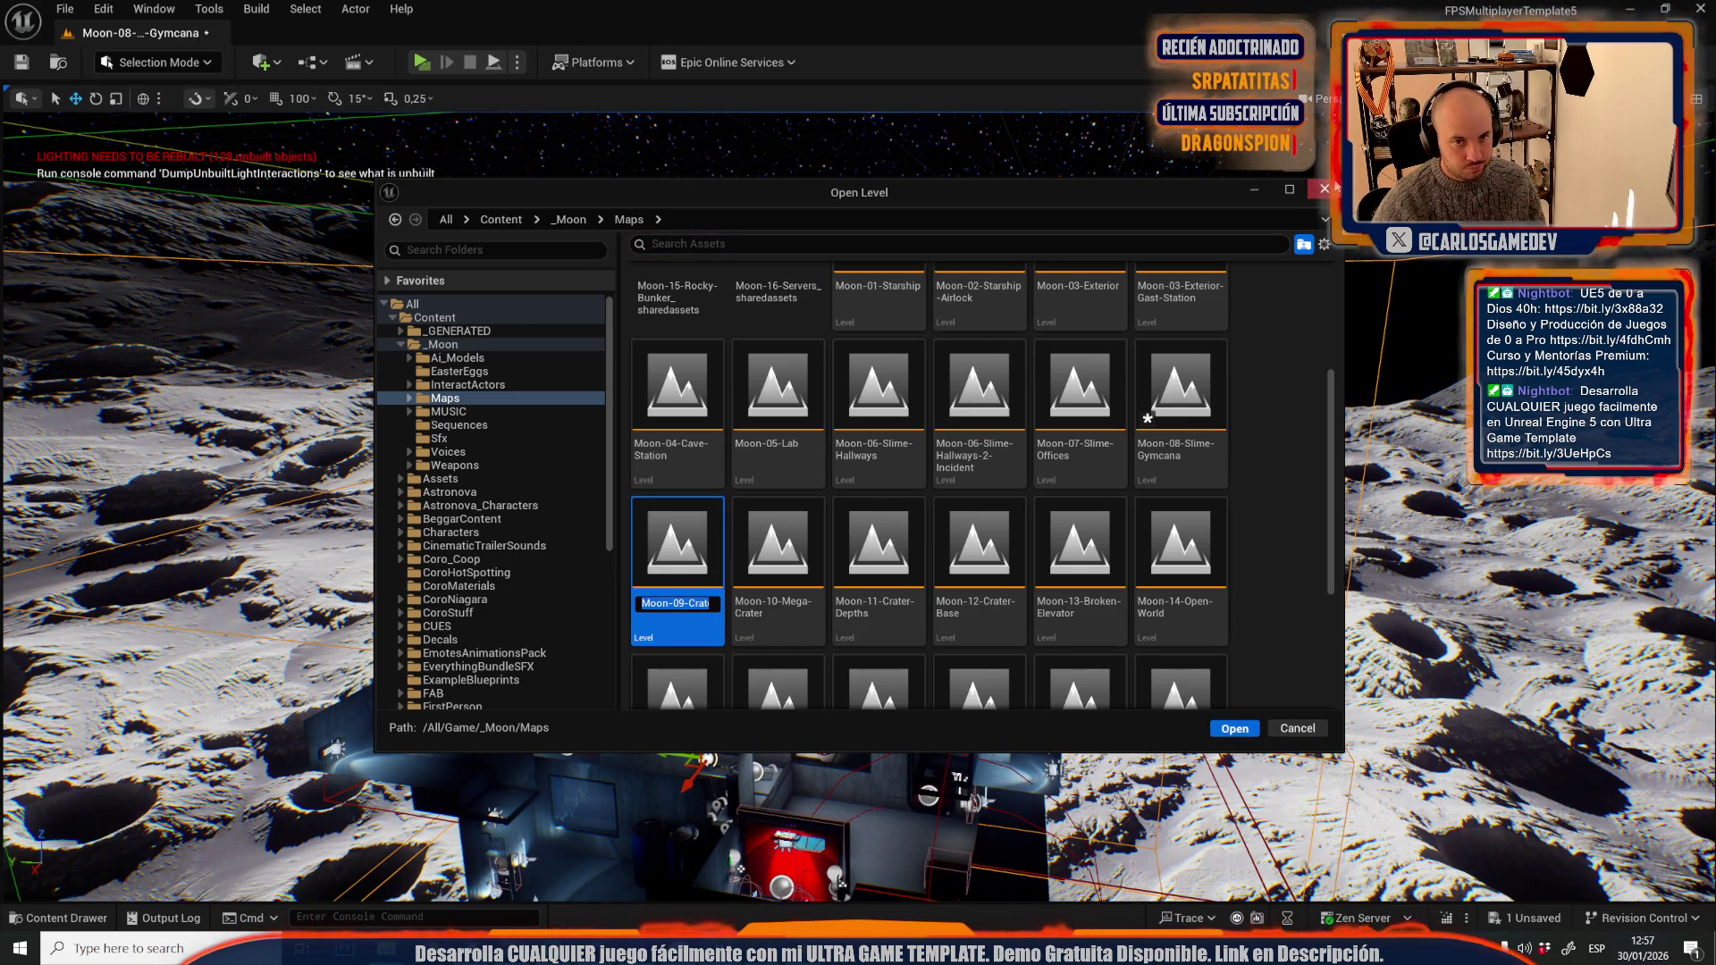
click(1325, 189)
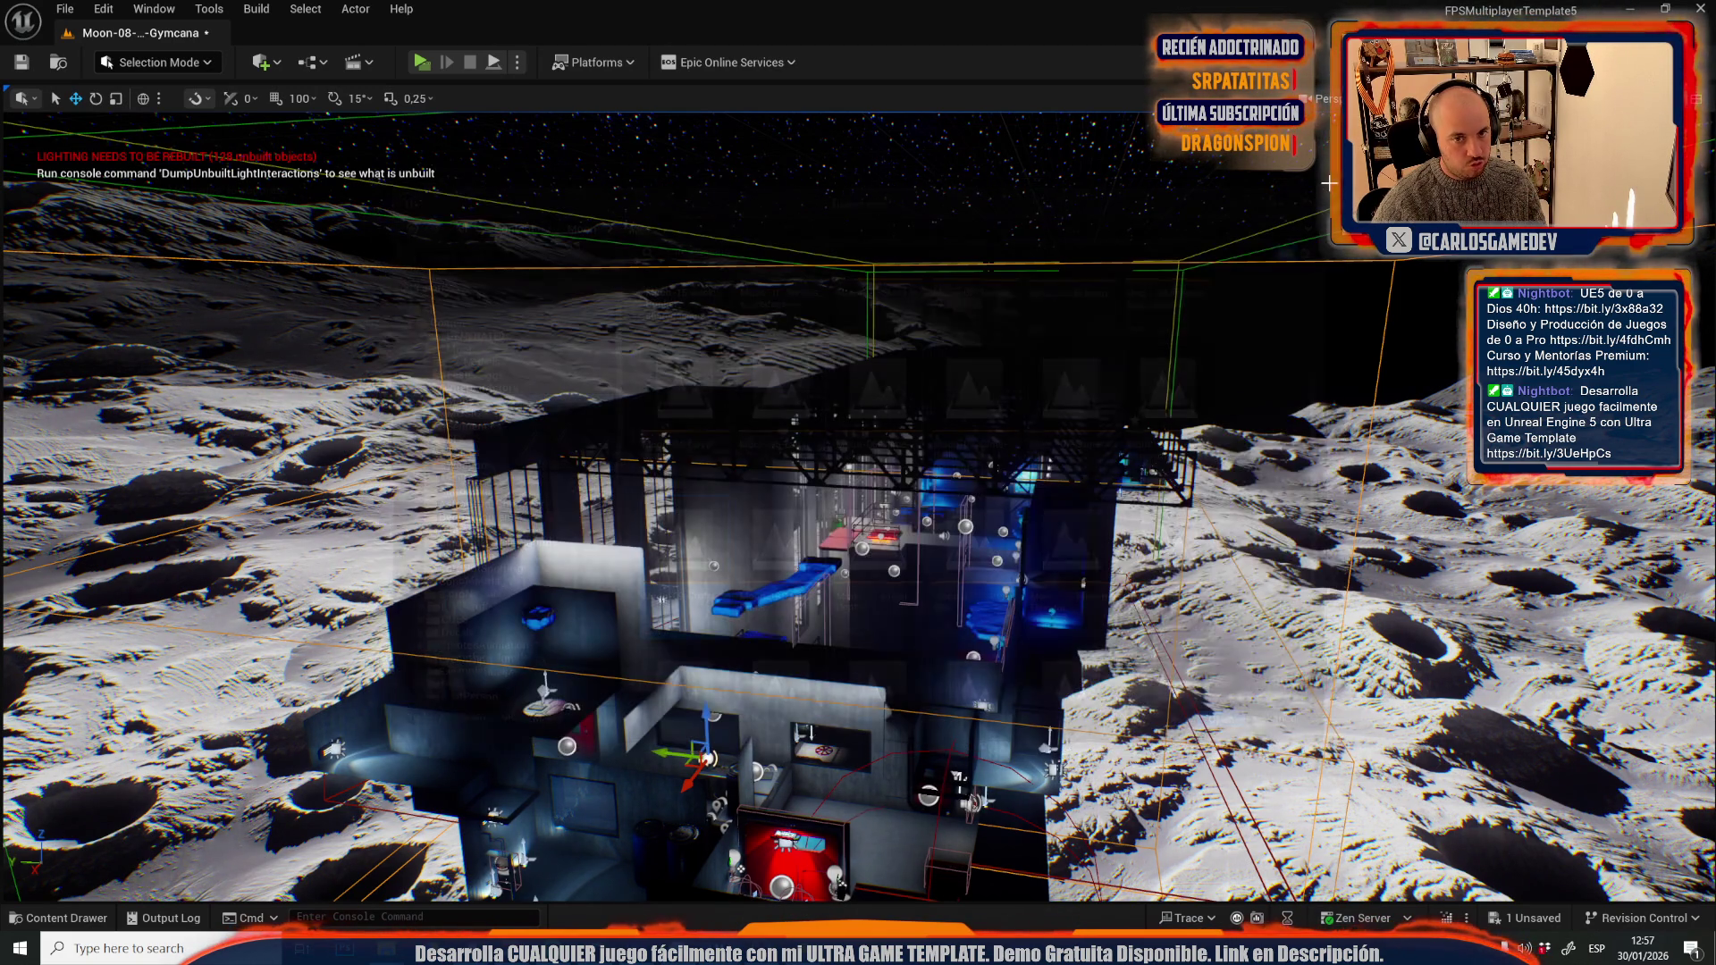
- Open the Moon-09-Crater level, saving the modified Gymcana level first
click(69, 9)
mouse_move(137, 108)
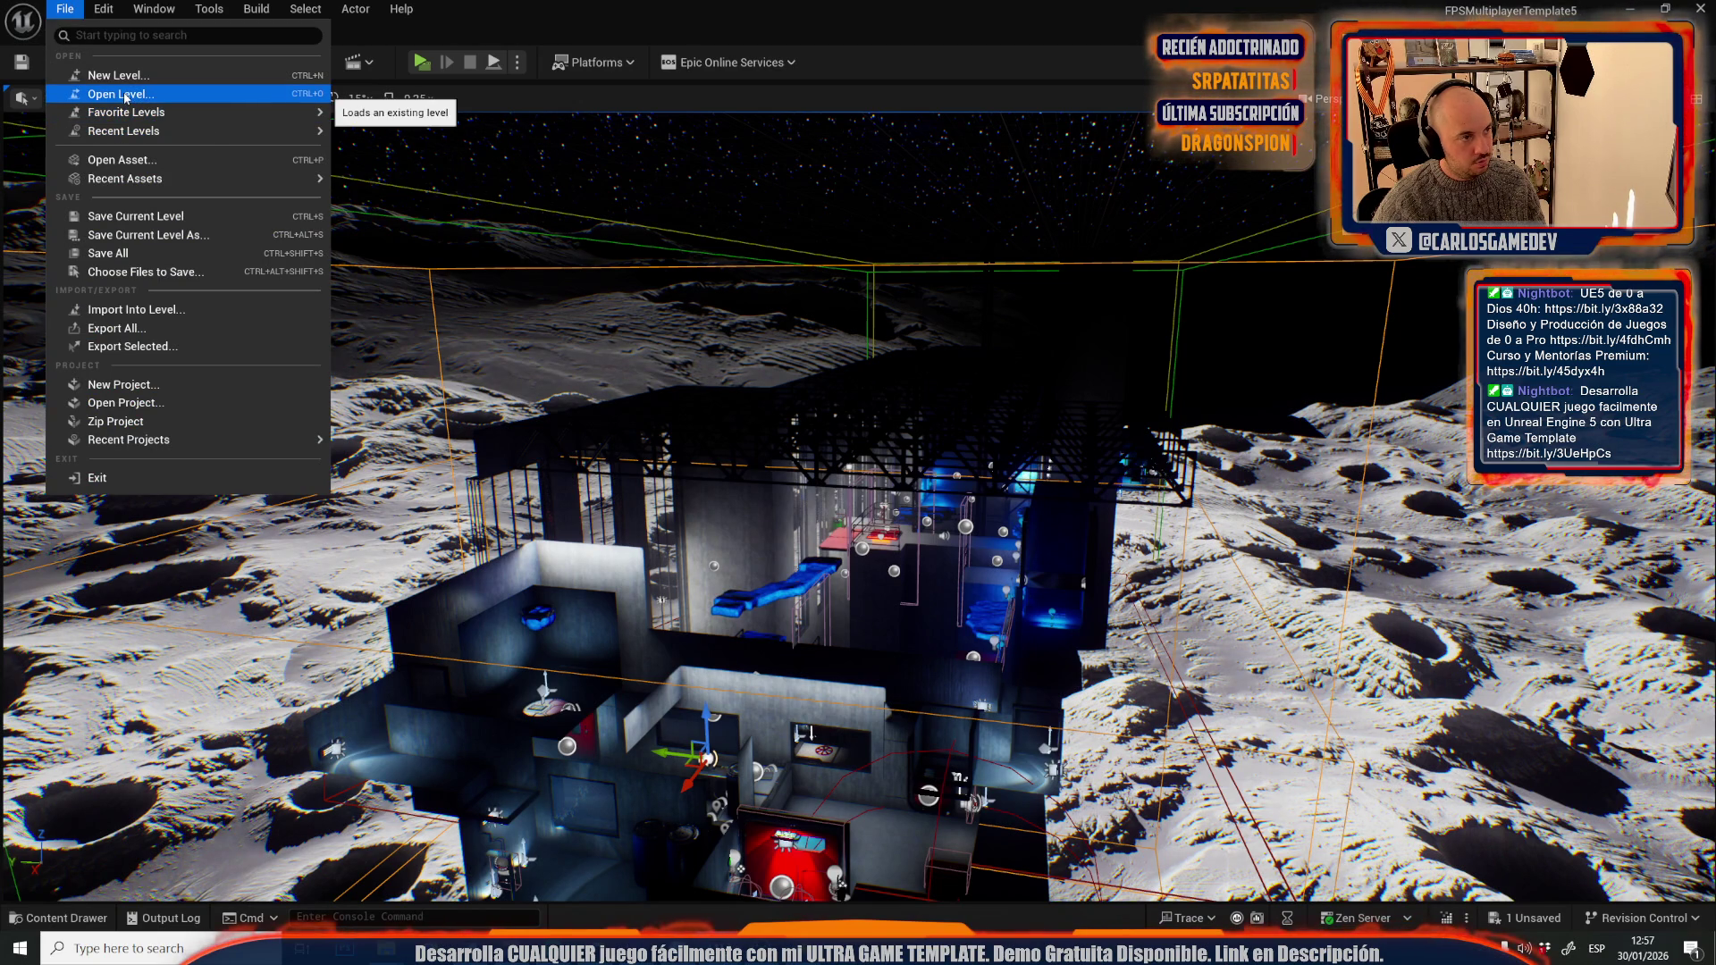
mouse_move(181, 132)
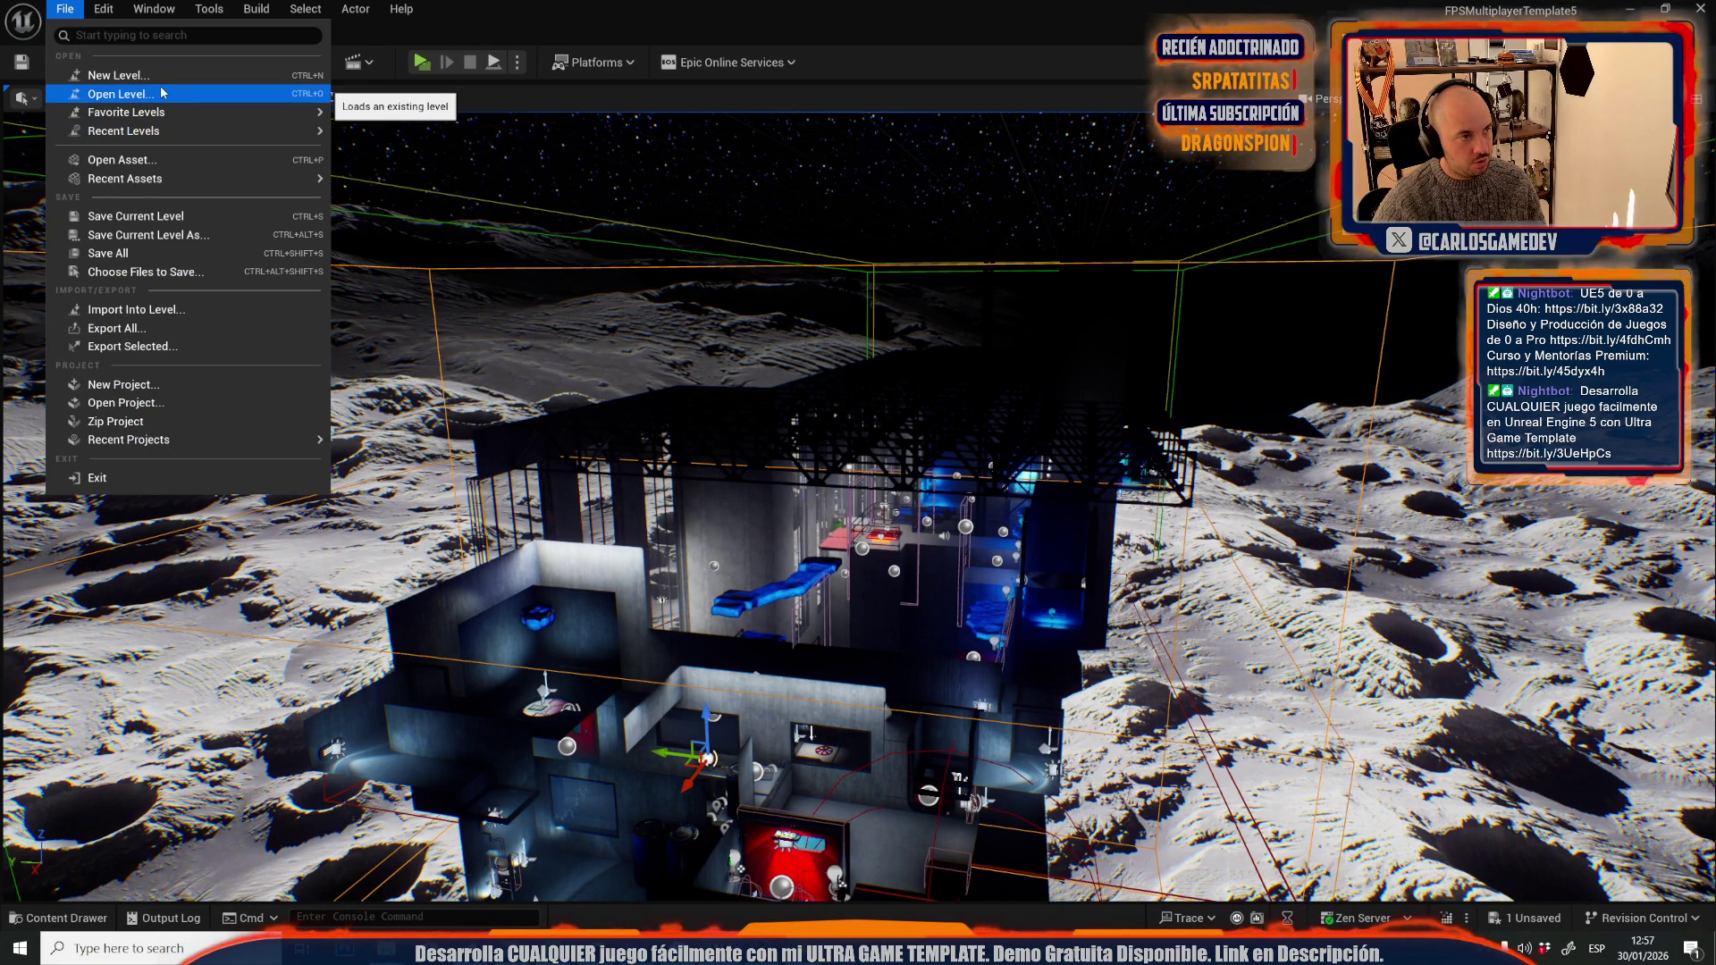
click(164, 93)
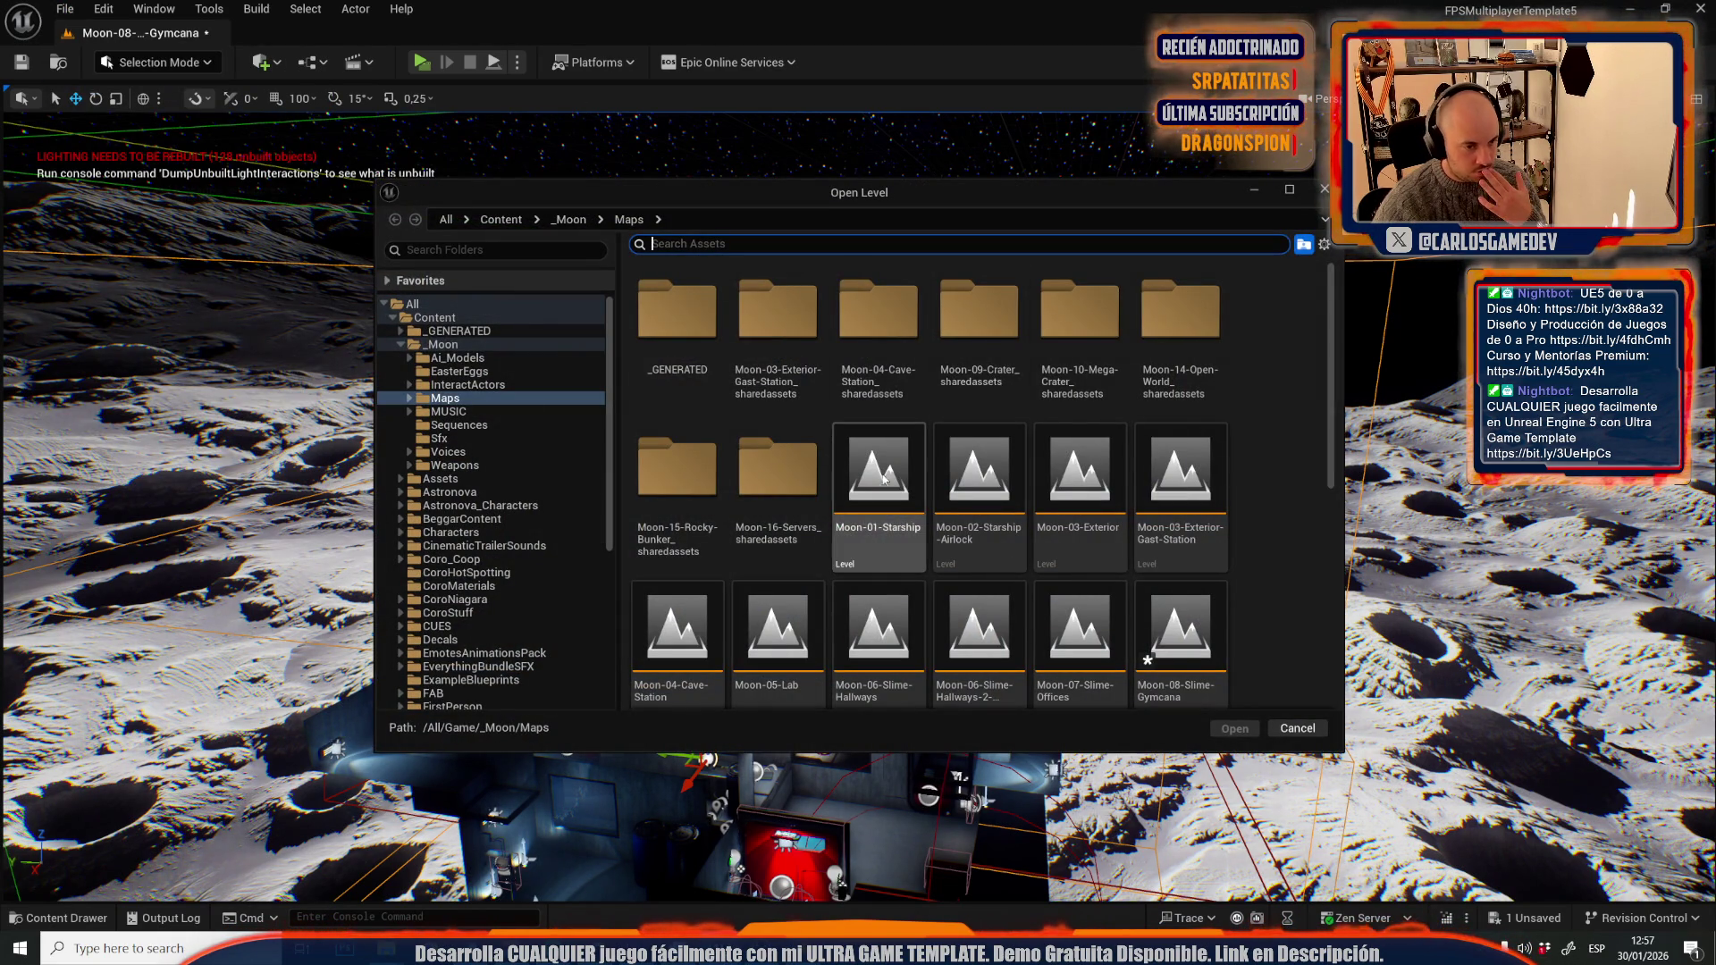
scroll(869, 541, down, 2)
double_click(715, 608)
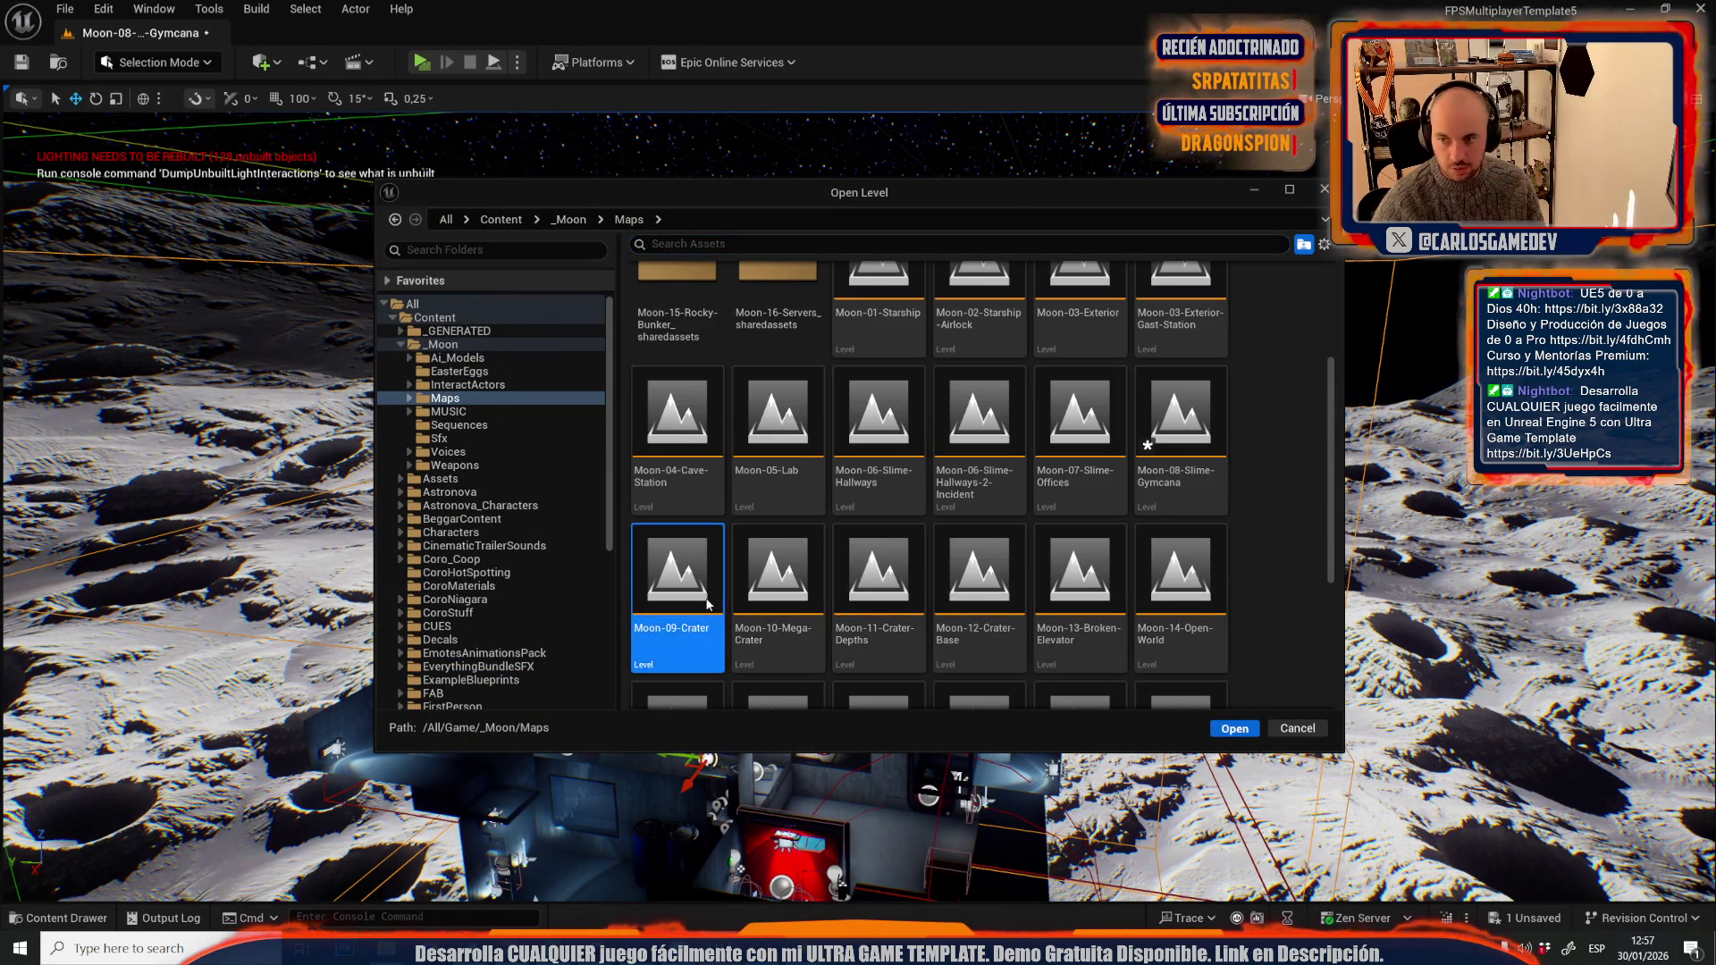
click(915, 666)
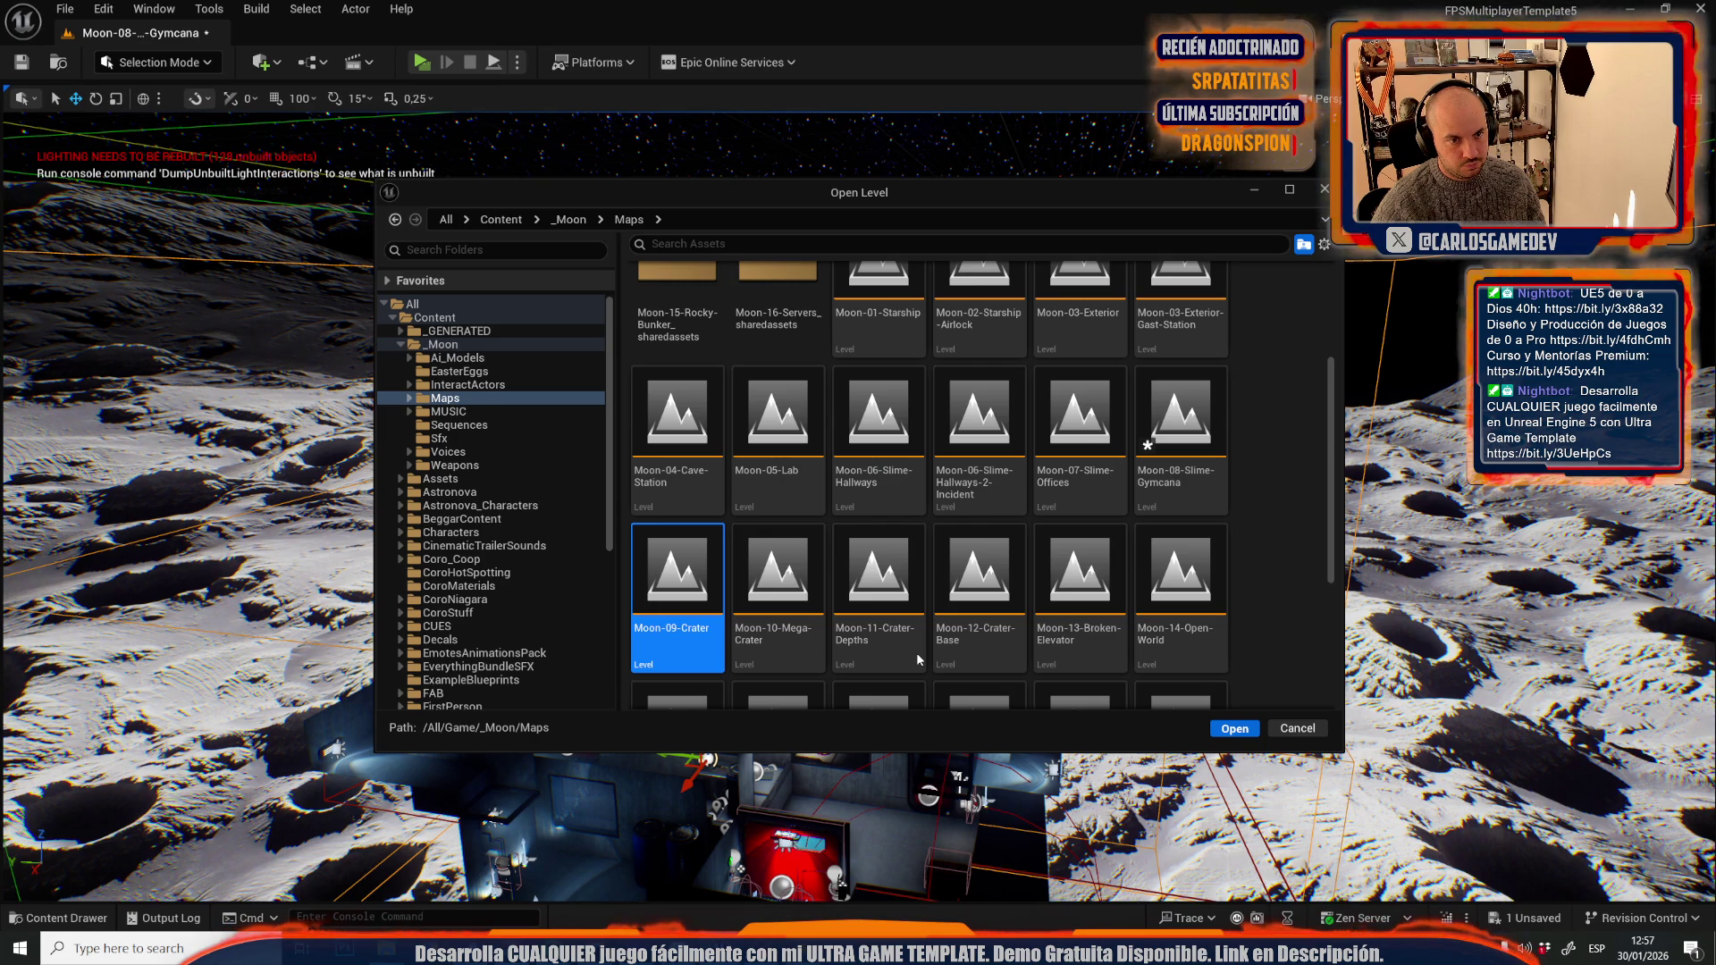
scroll(858, 501, down, 10)
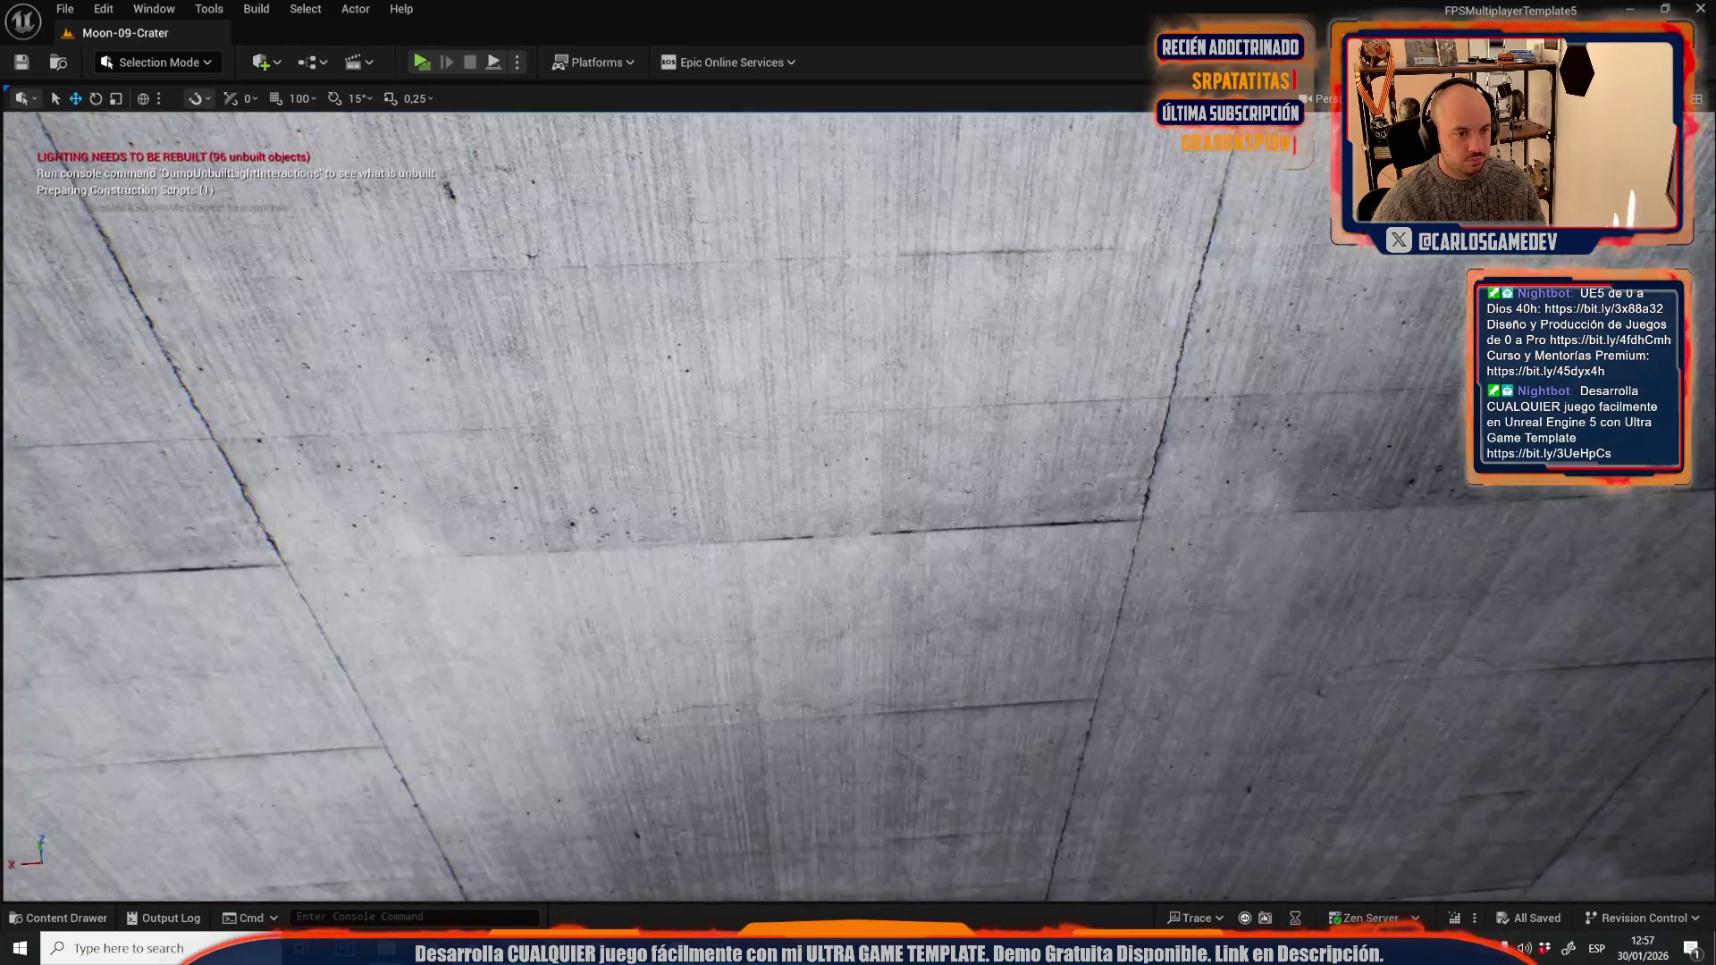
- Zoom around the Moon-09-Crater level and focus the view on the selected actor
scroll(1119, 396, up, 15)
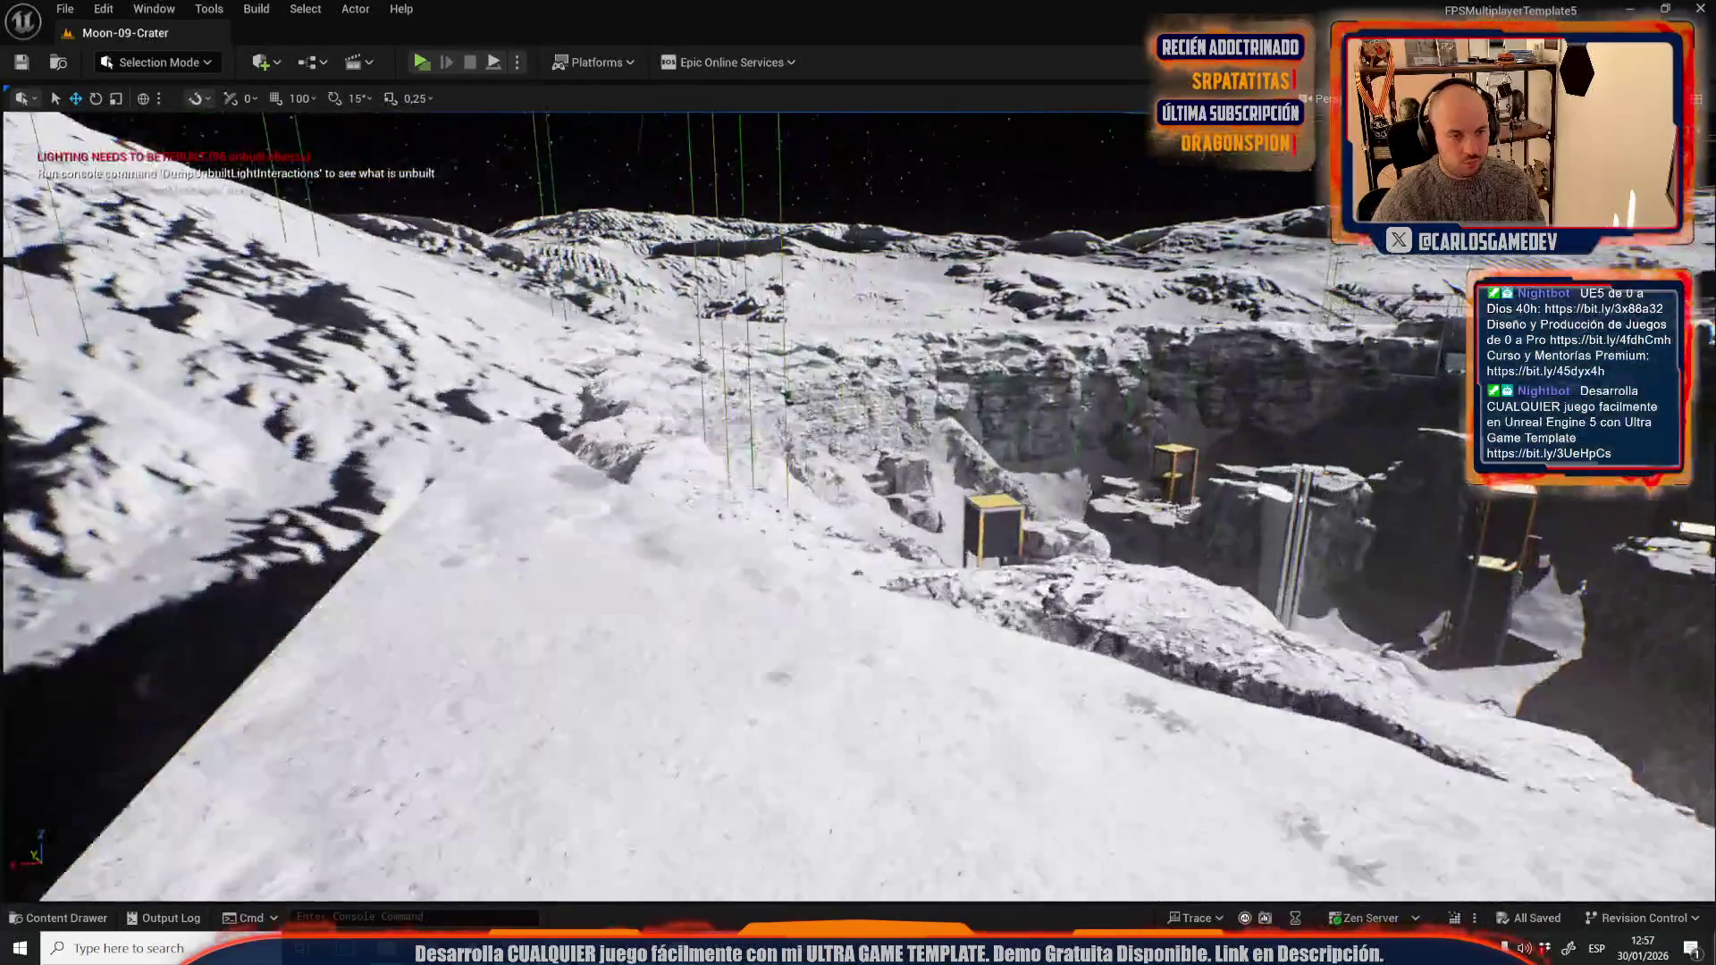
scroll(1119, 396, up, 5)
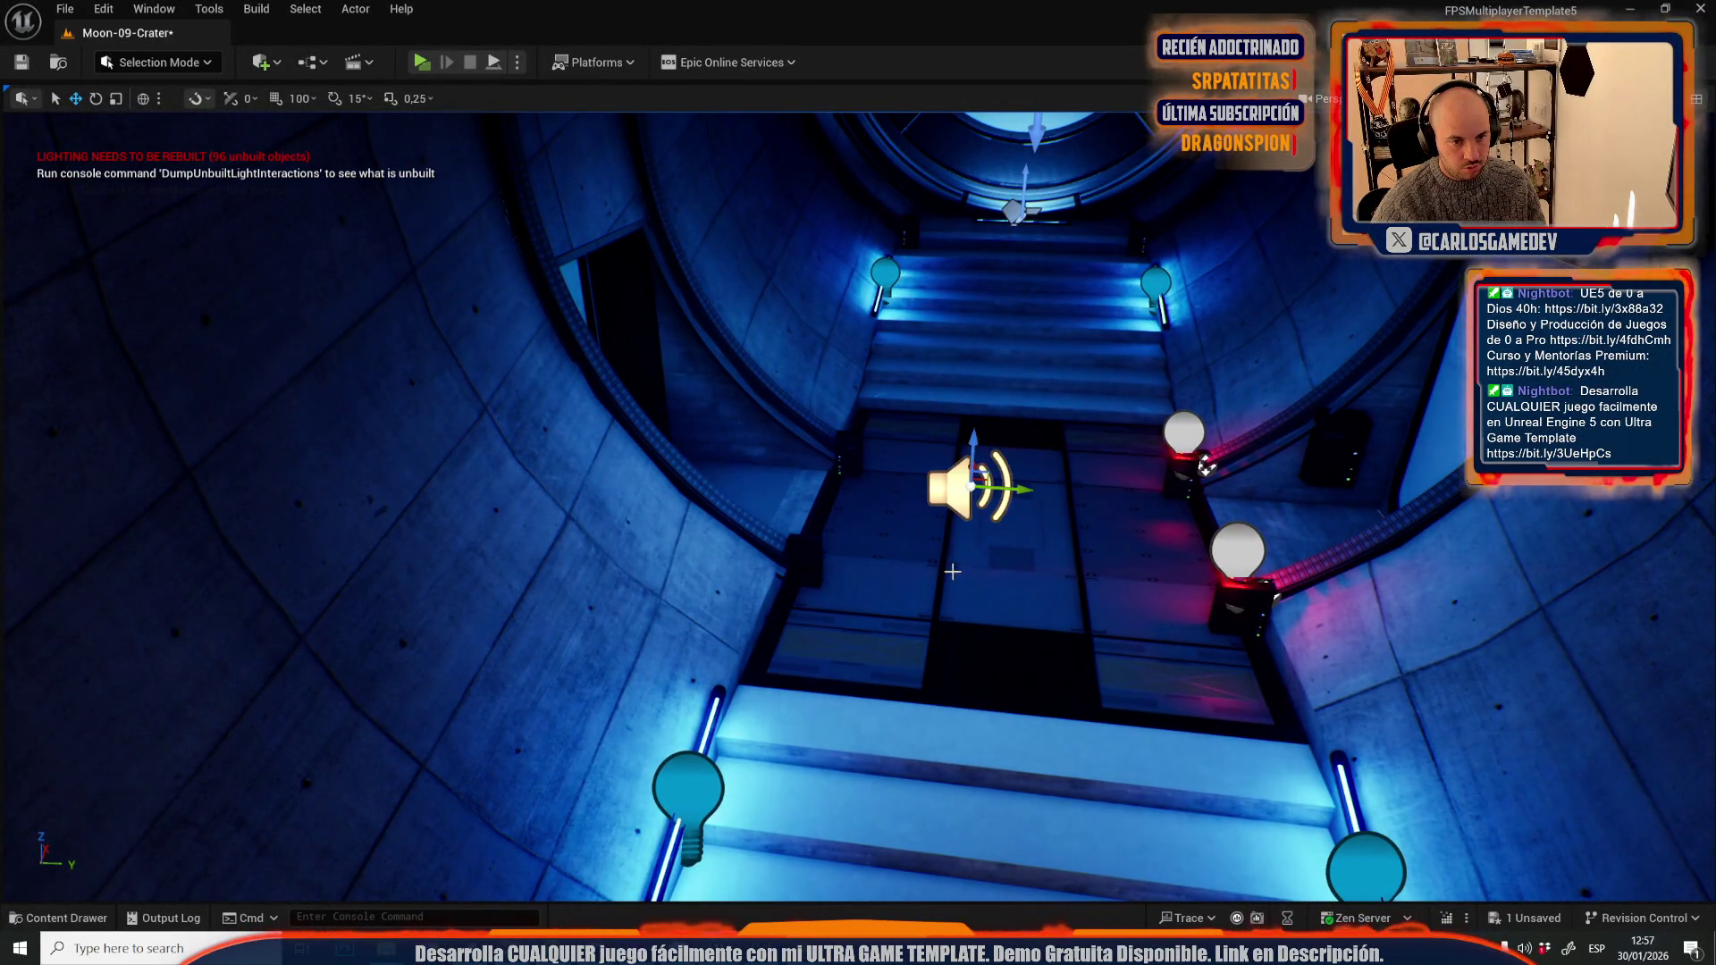
scroll(955, 551, down, 15)
key(f)
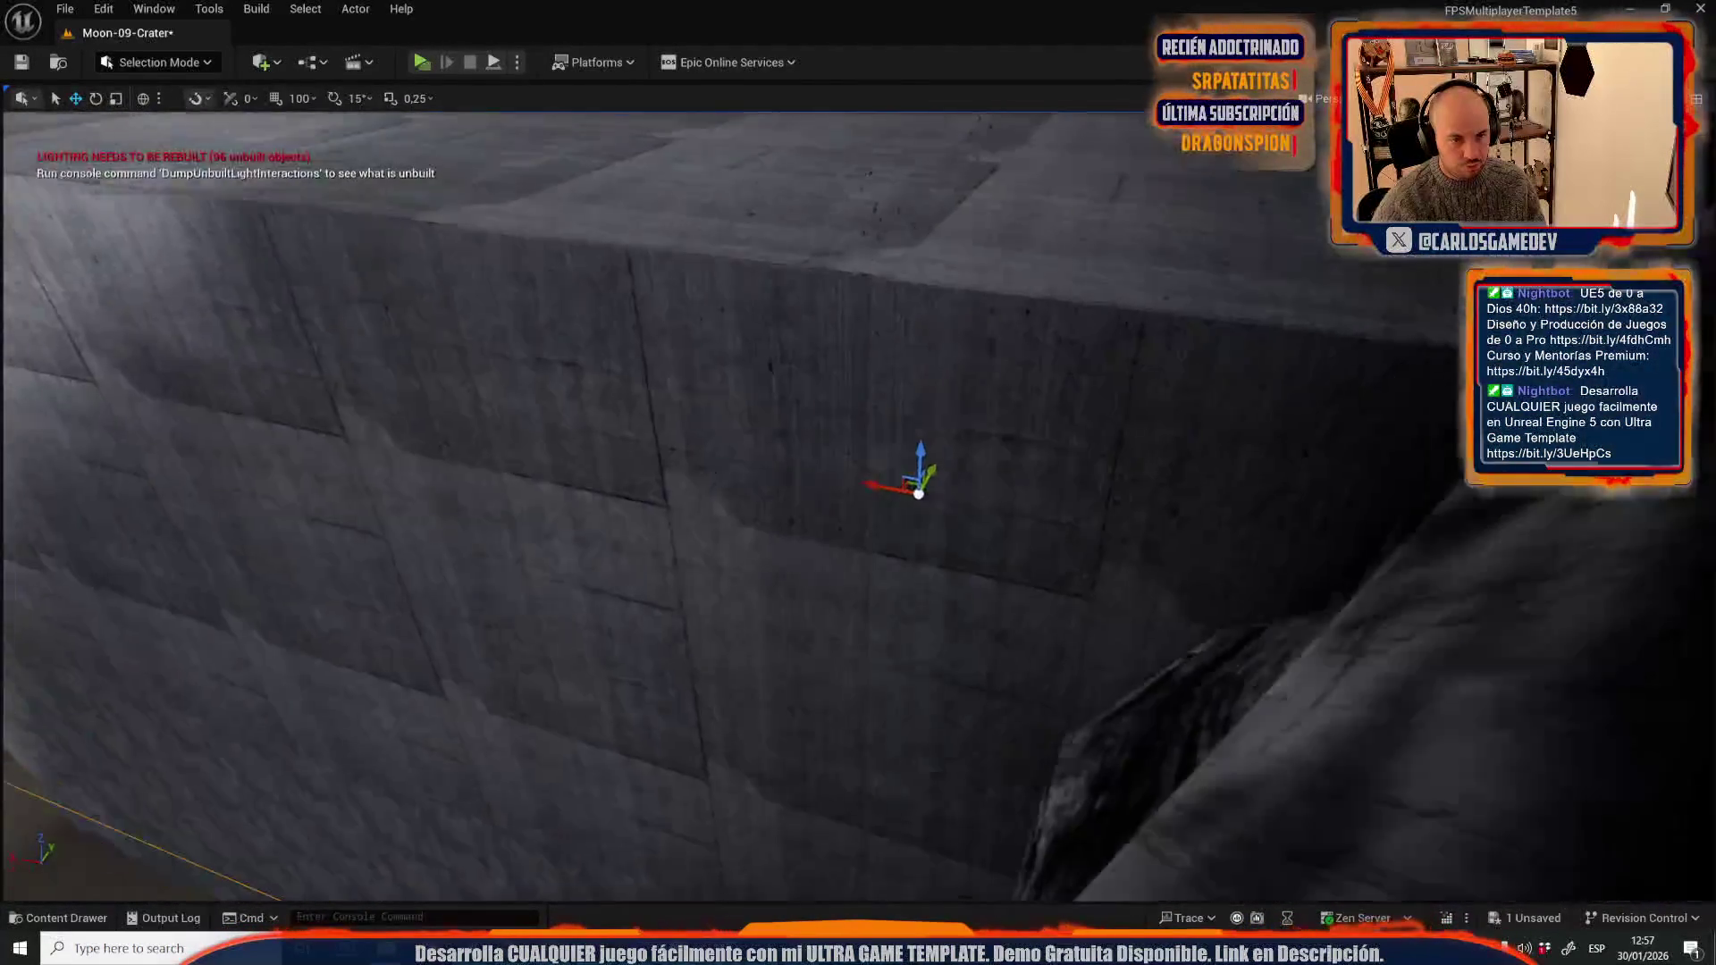
scroll(859, 500, up, 10)
scroll(858, 501, up, 10)
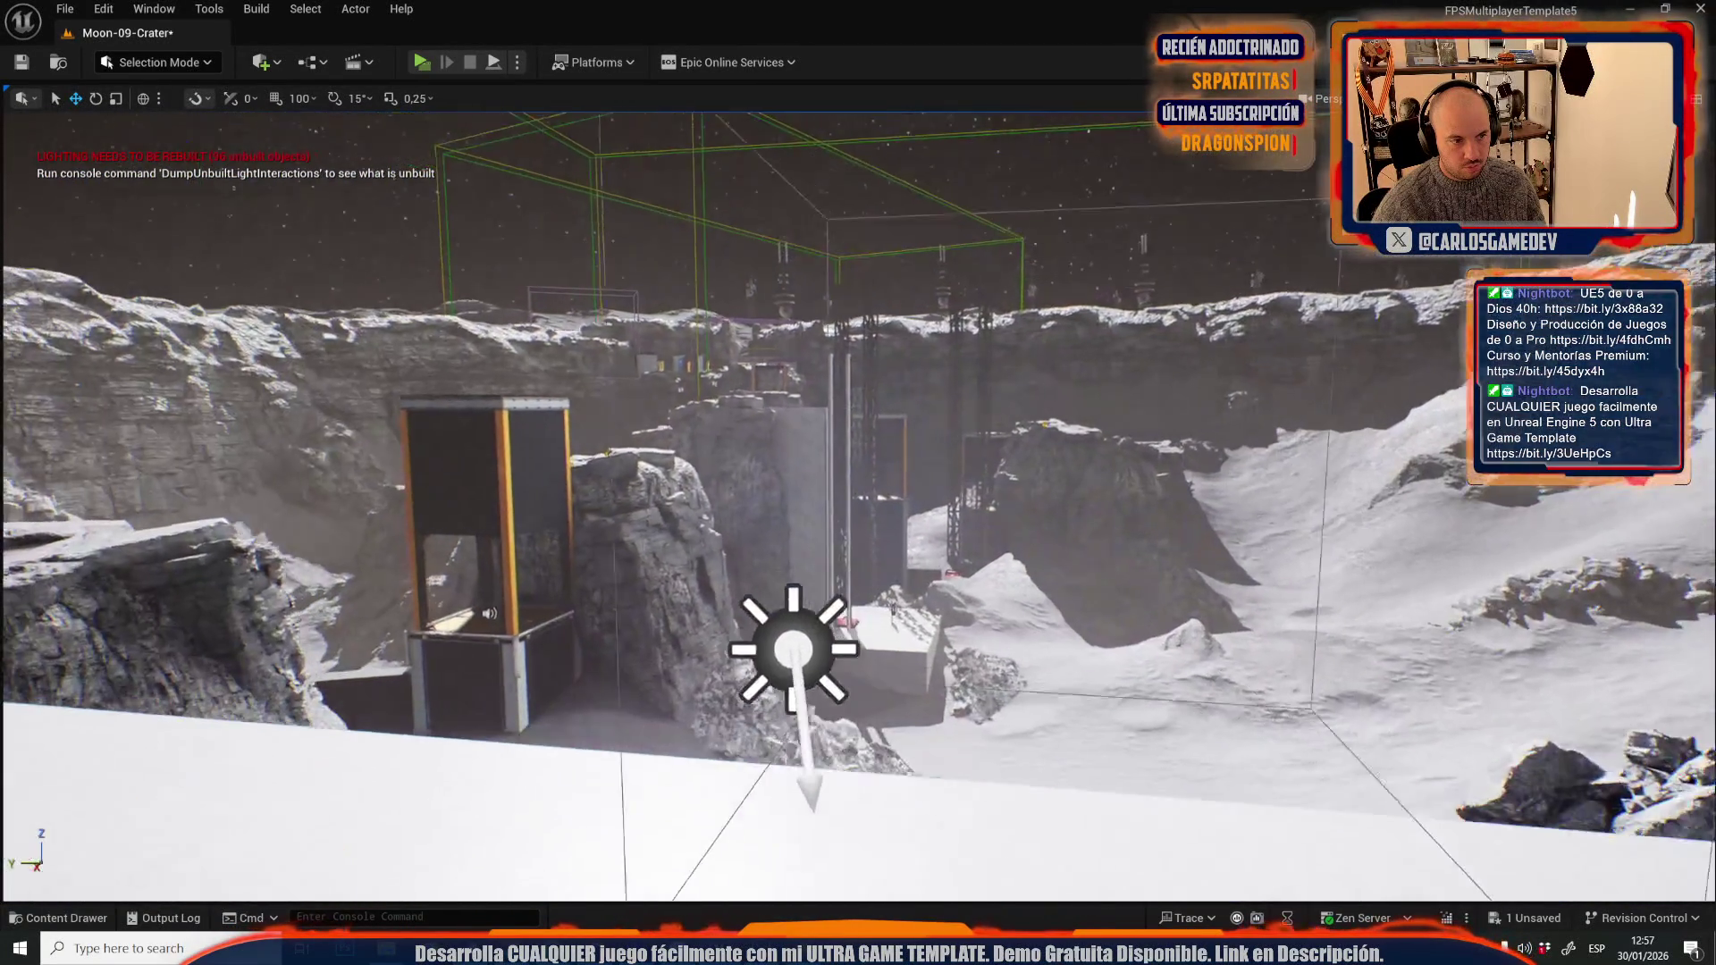
scroll(858, 500, down, 10)
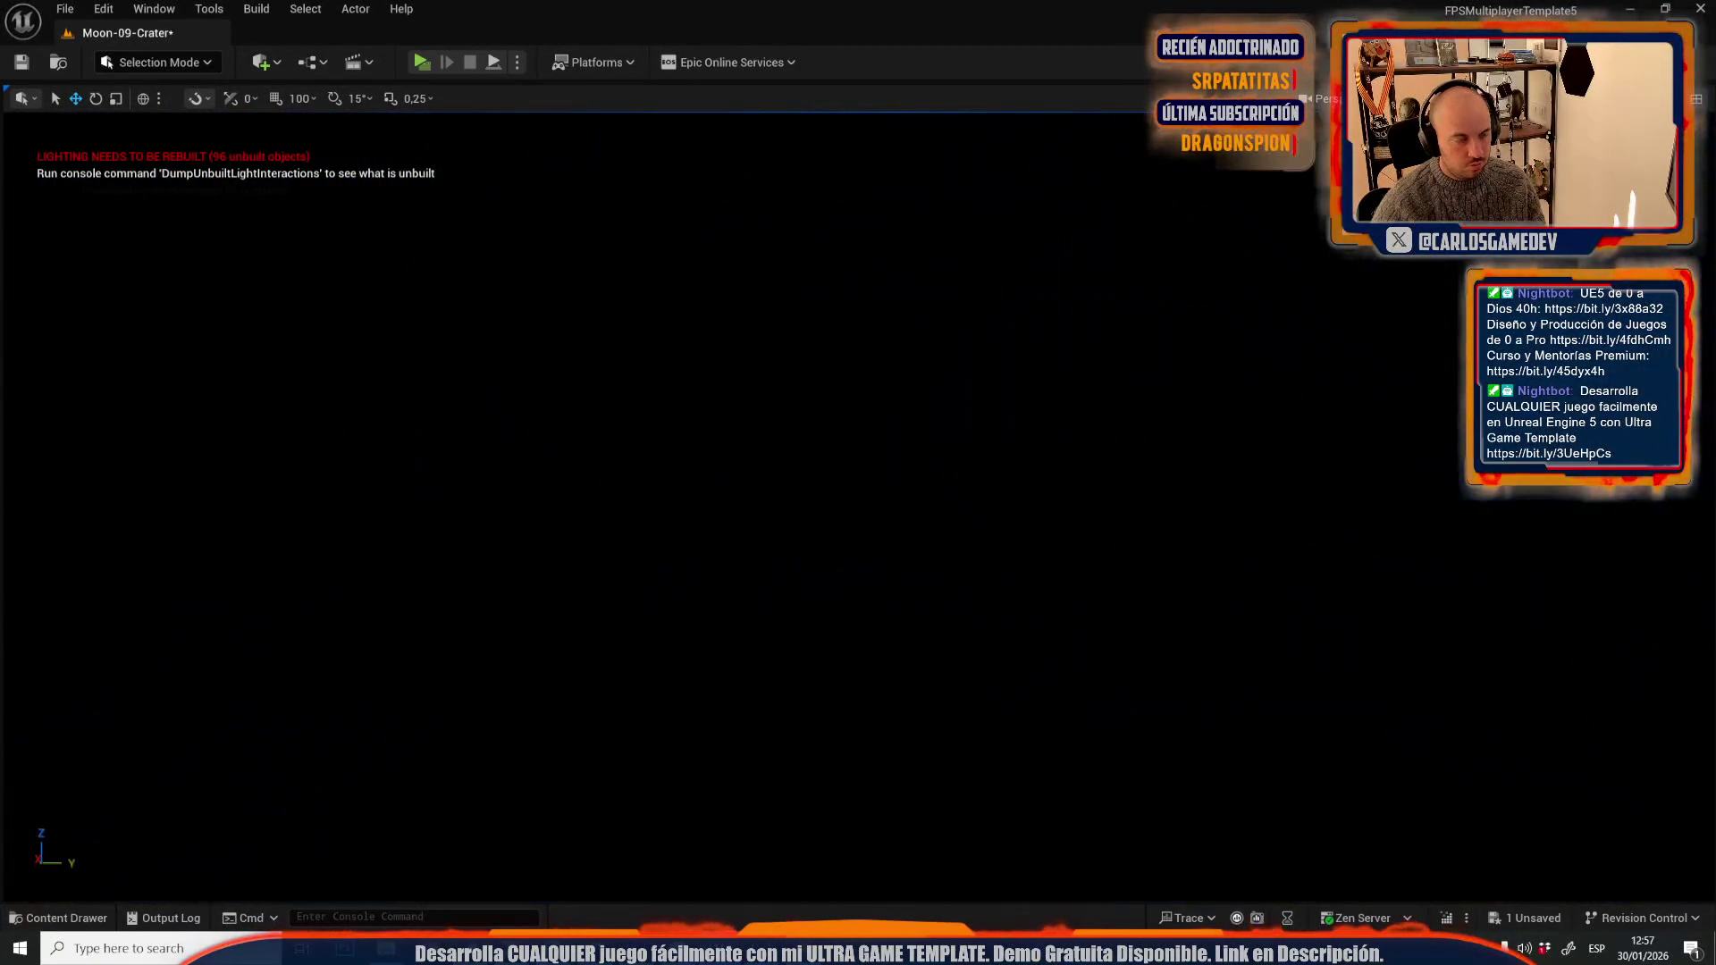
scroll(858, 501, down, 10)
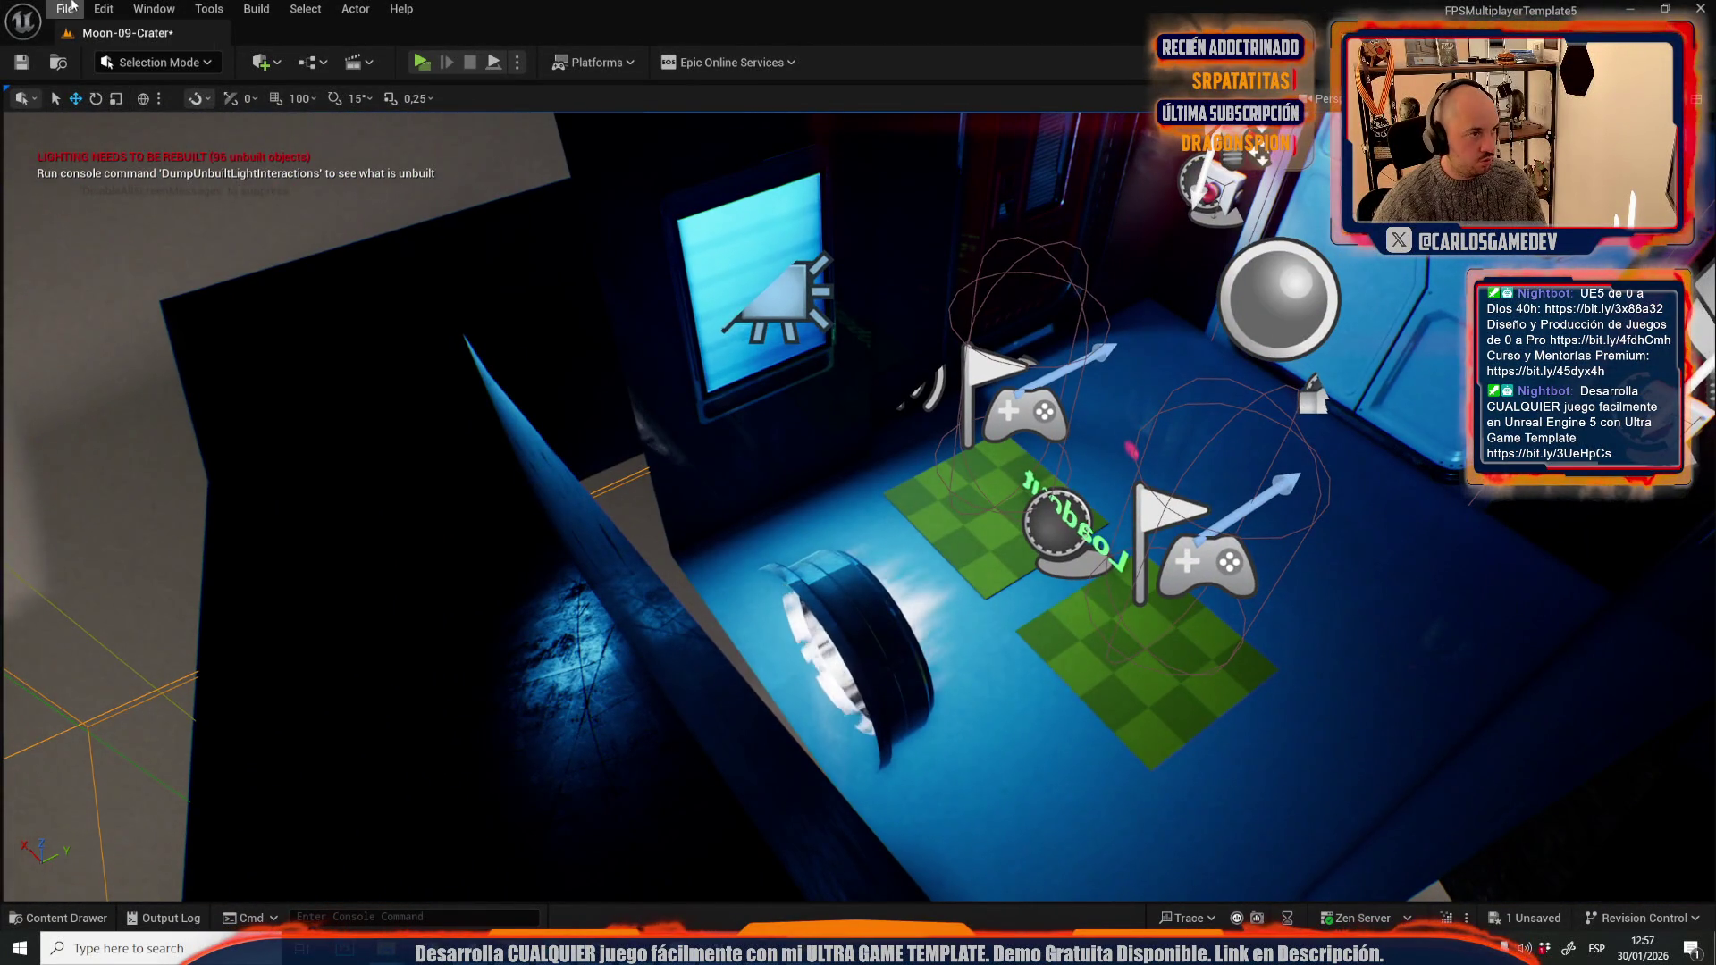
- Switch to Moon-01-Starship from the Recent Levels list
click(76, 6)
mouse_move(198, 139)
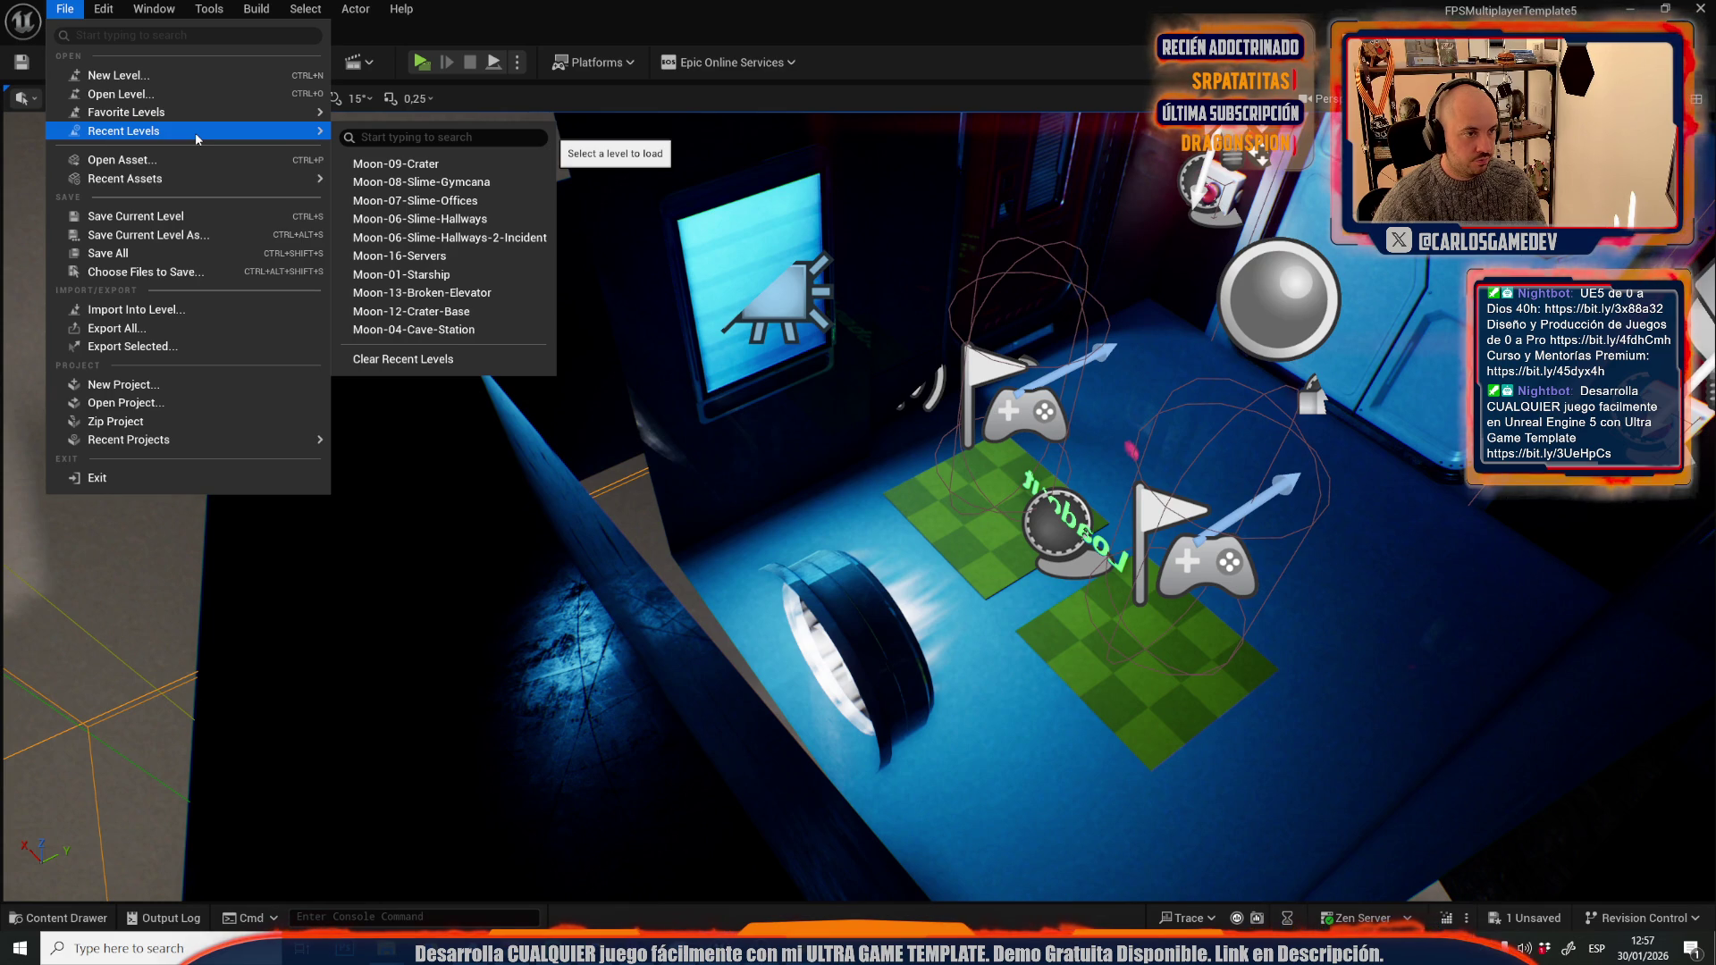
click(399, 274)
- Save the crater level, then select the floor sound actor in Moon-01-Starship
click(872, 660)
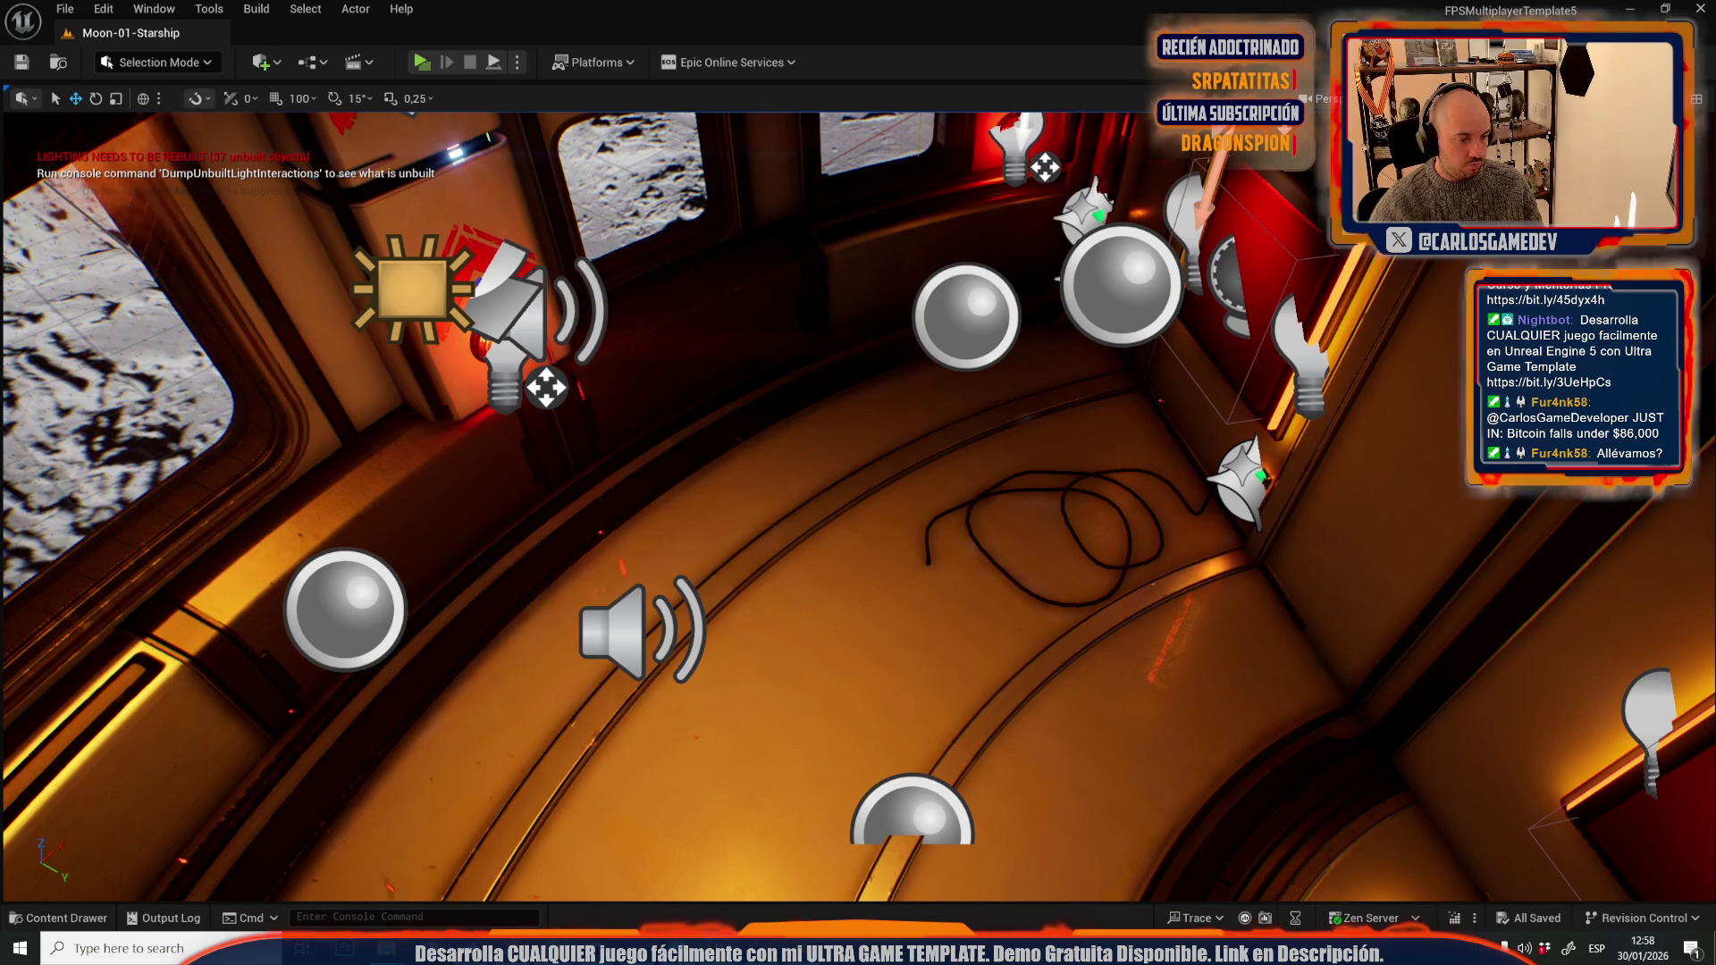
click(644, 627)
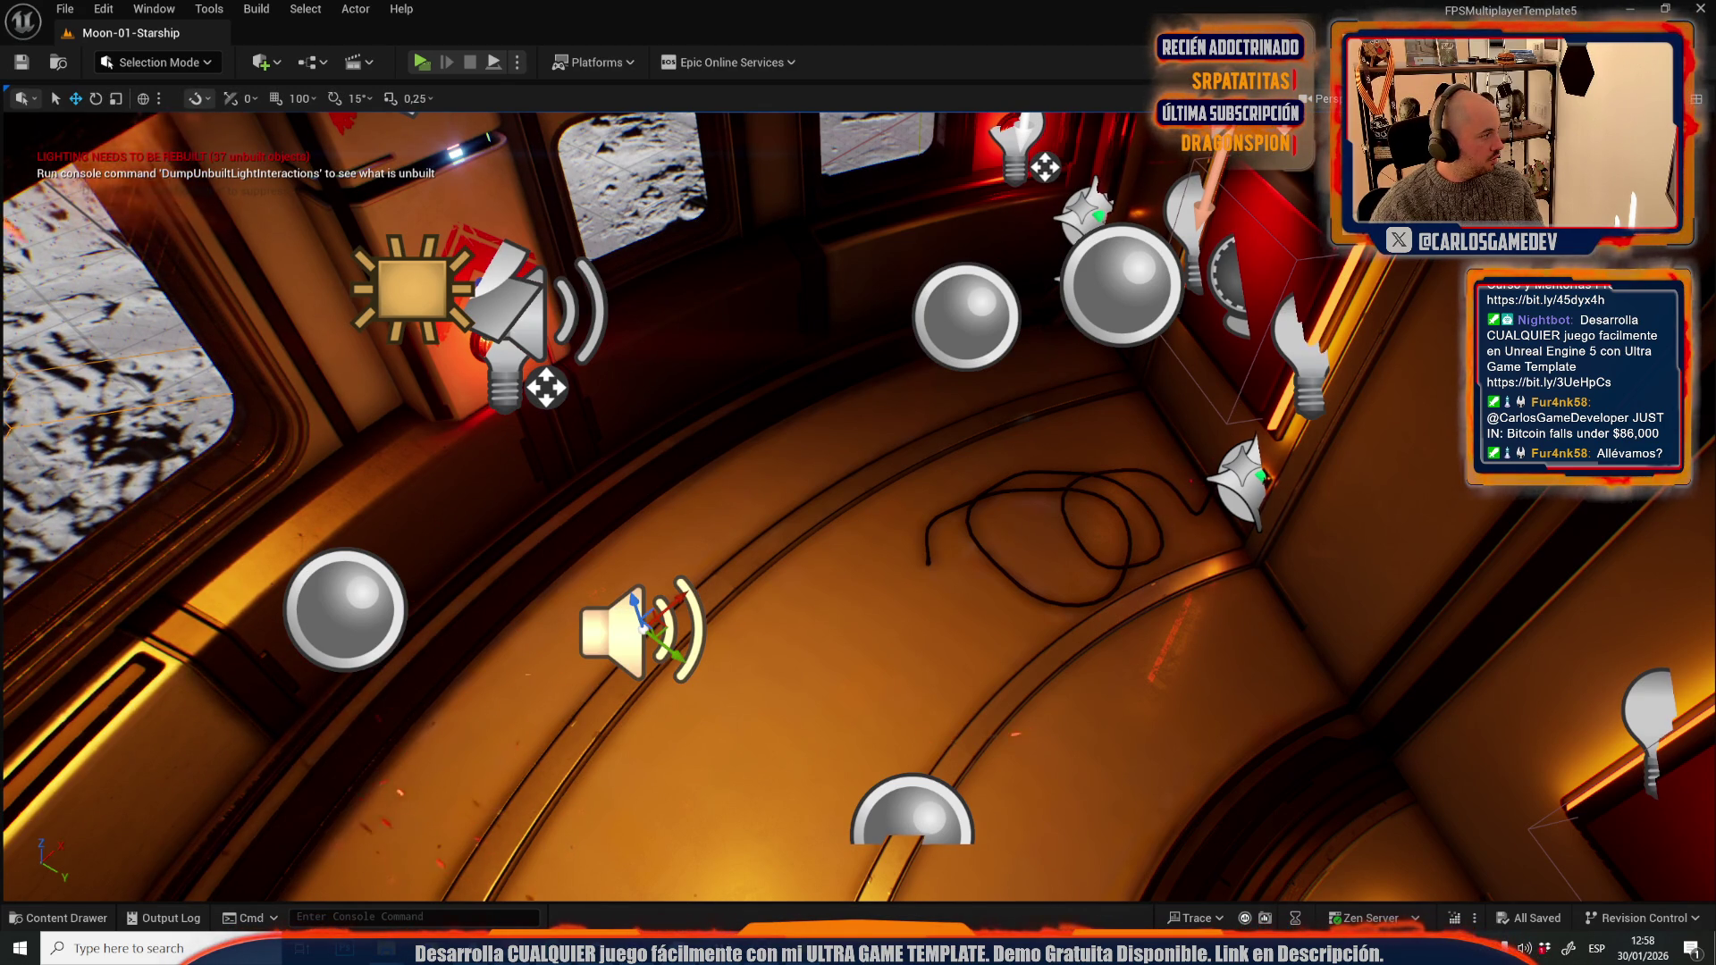
scroll(858, 500, down, 10)
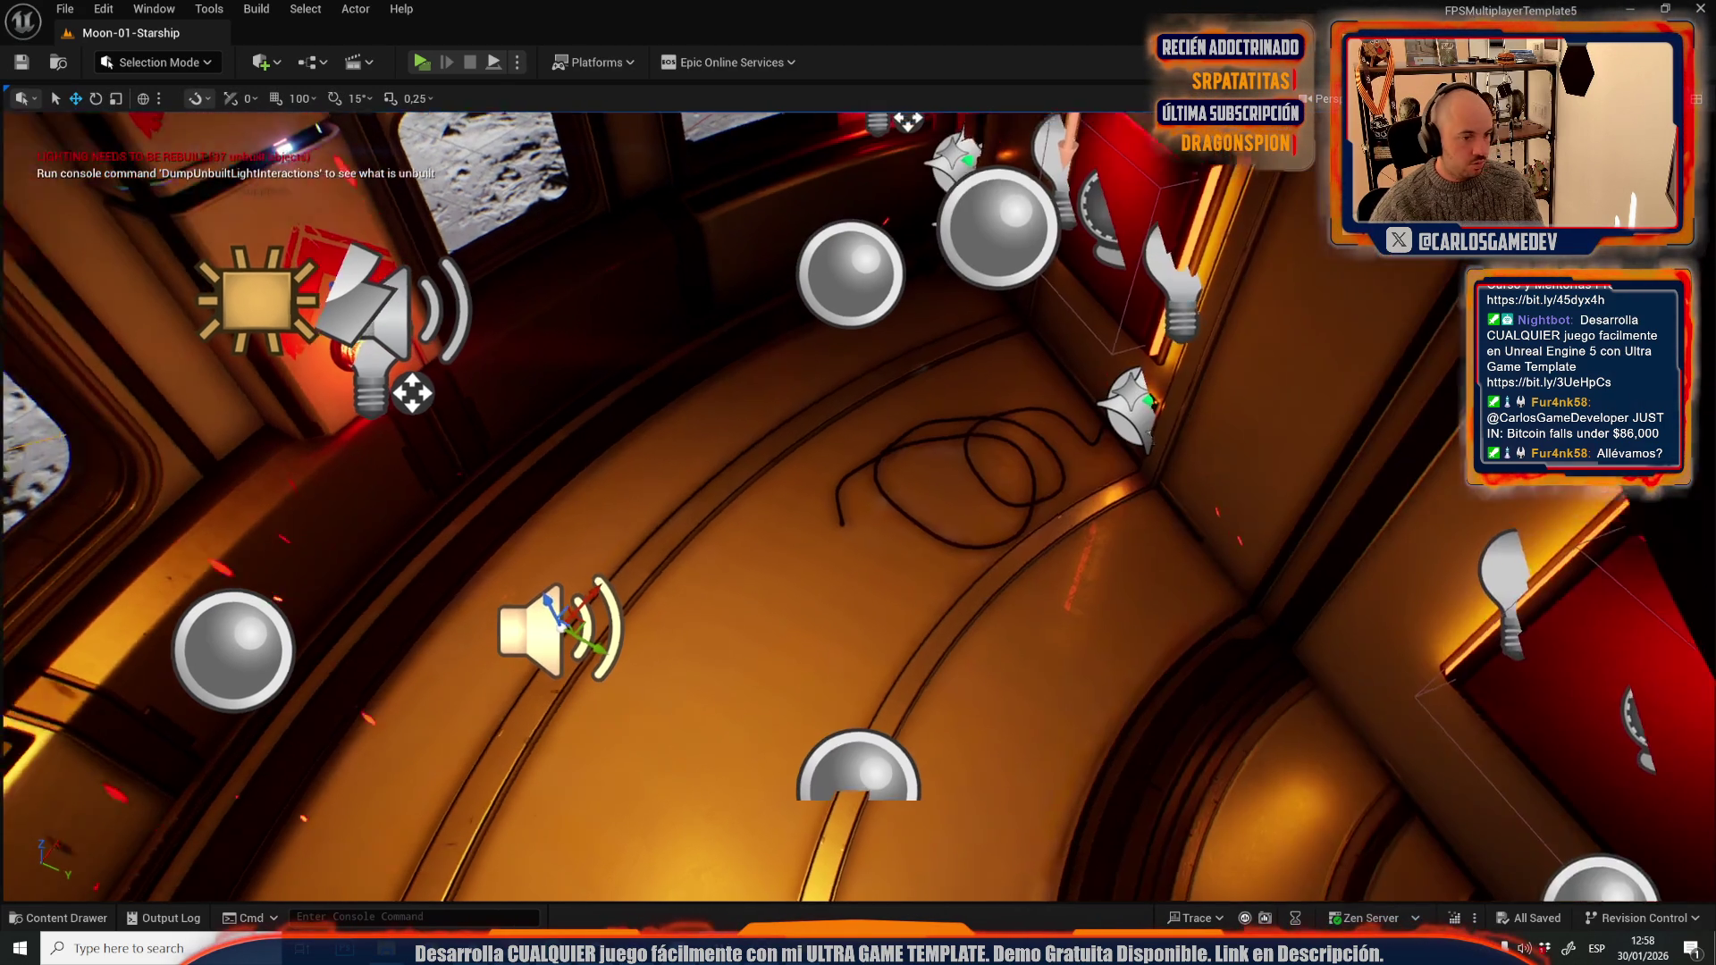
scroll(858, 500, down, 10)
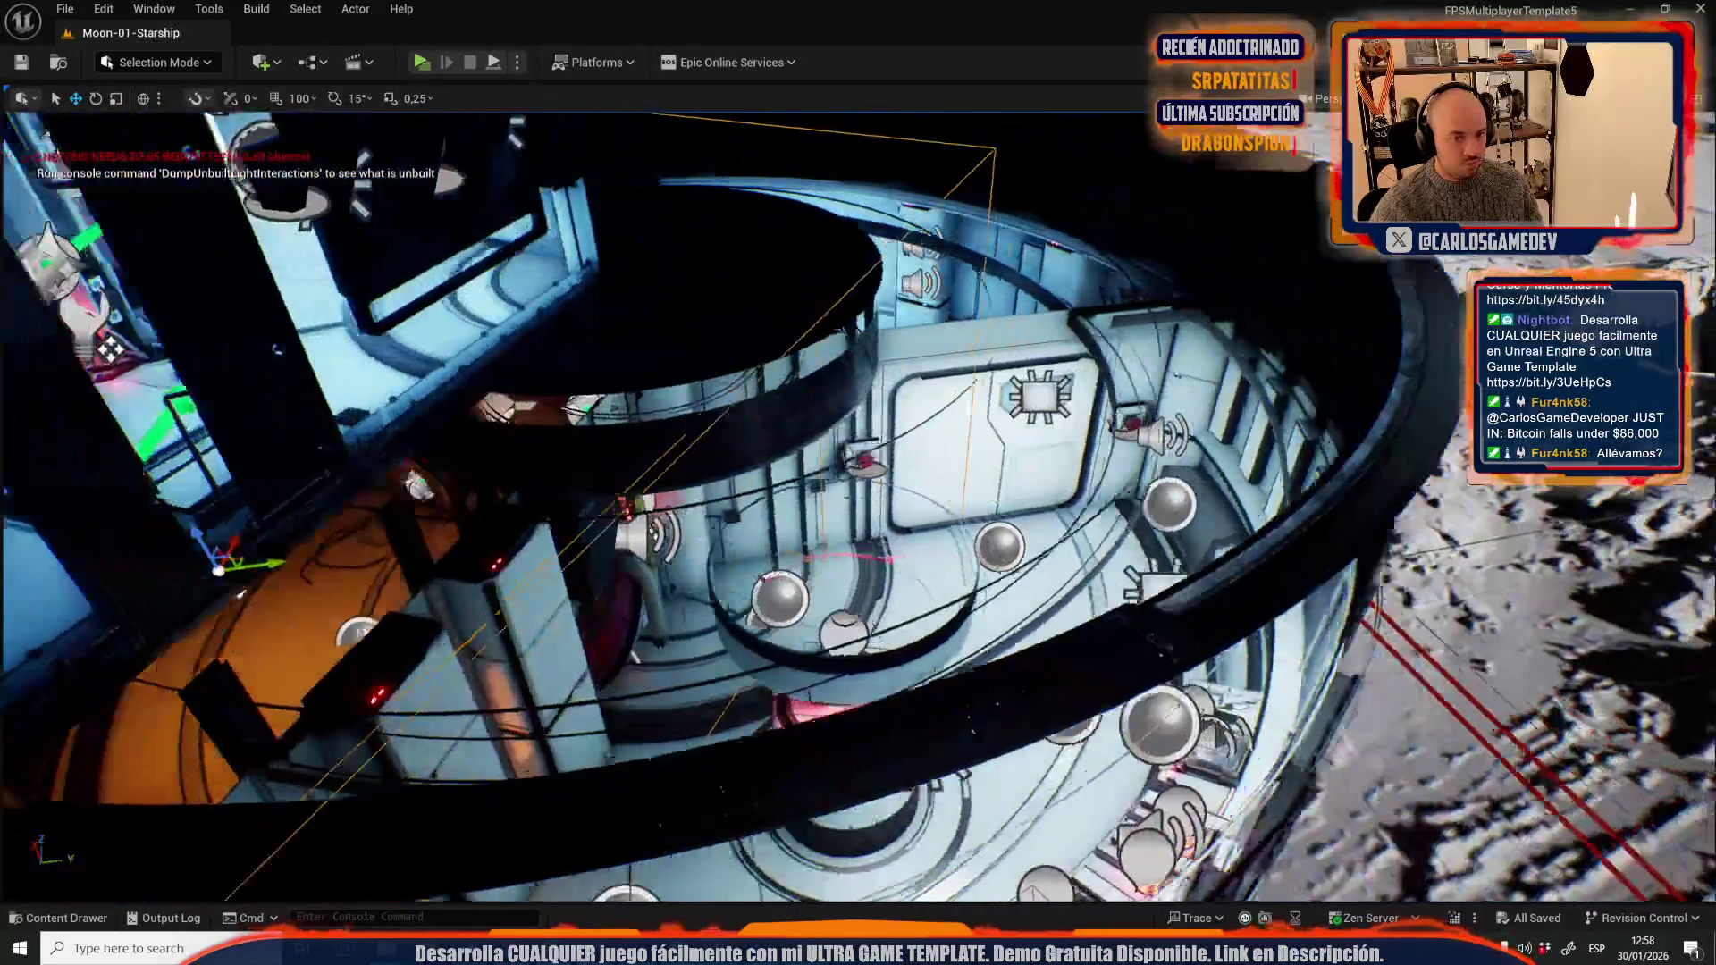
scroll(252, 476, up, 10)
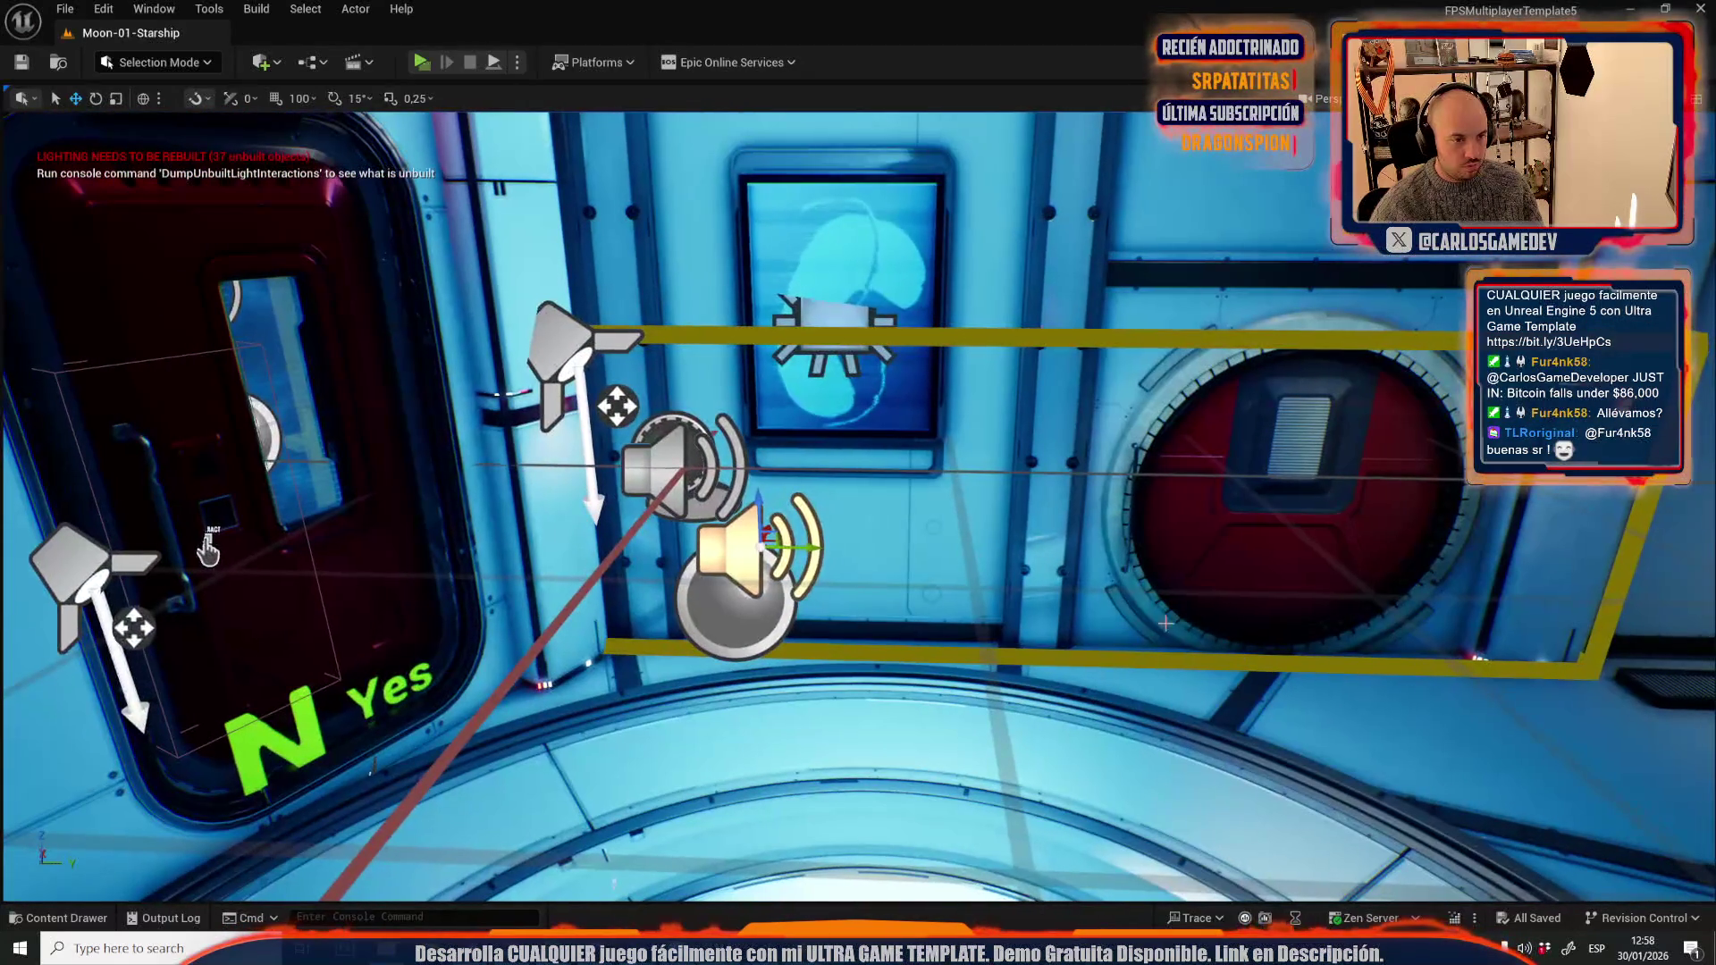
- Focus on the upper sound actor by the wall and orbit around the wall speakers
click(681, 465)
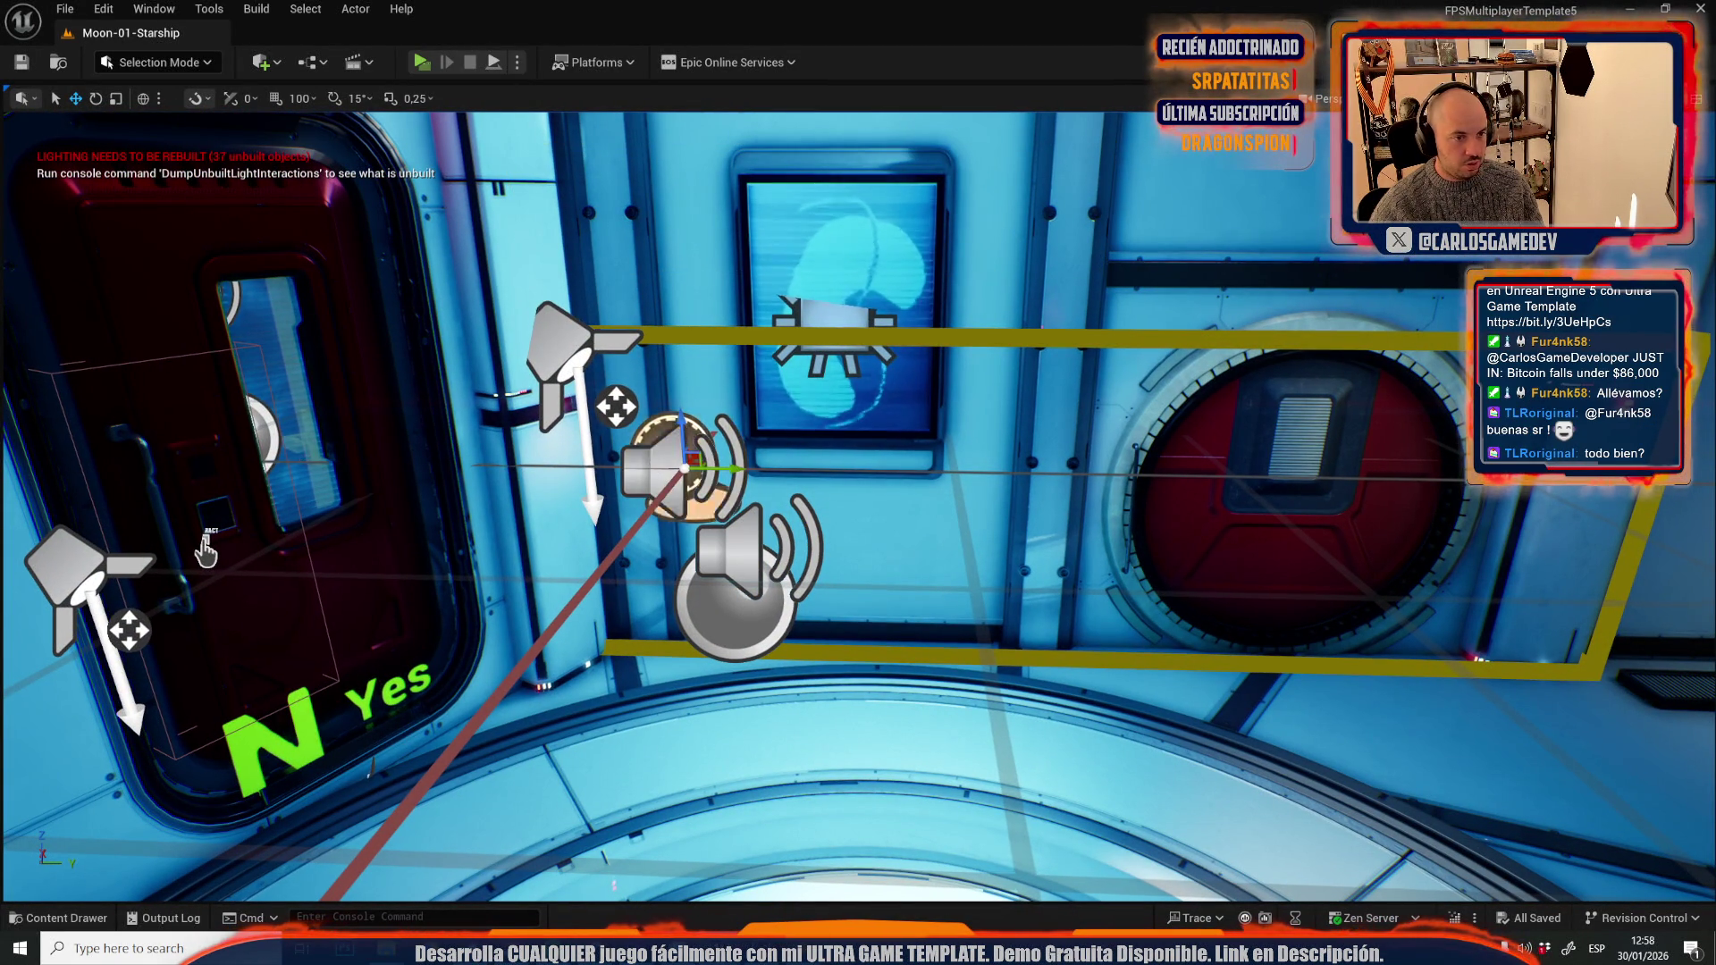
key(f)
scroll(268, 715, down, 5)
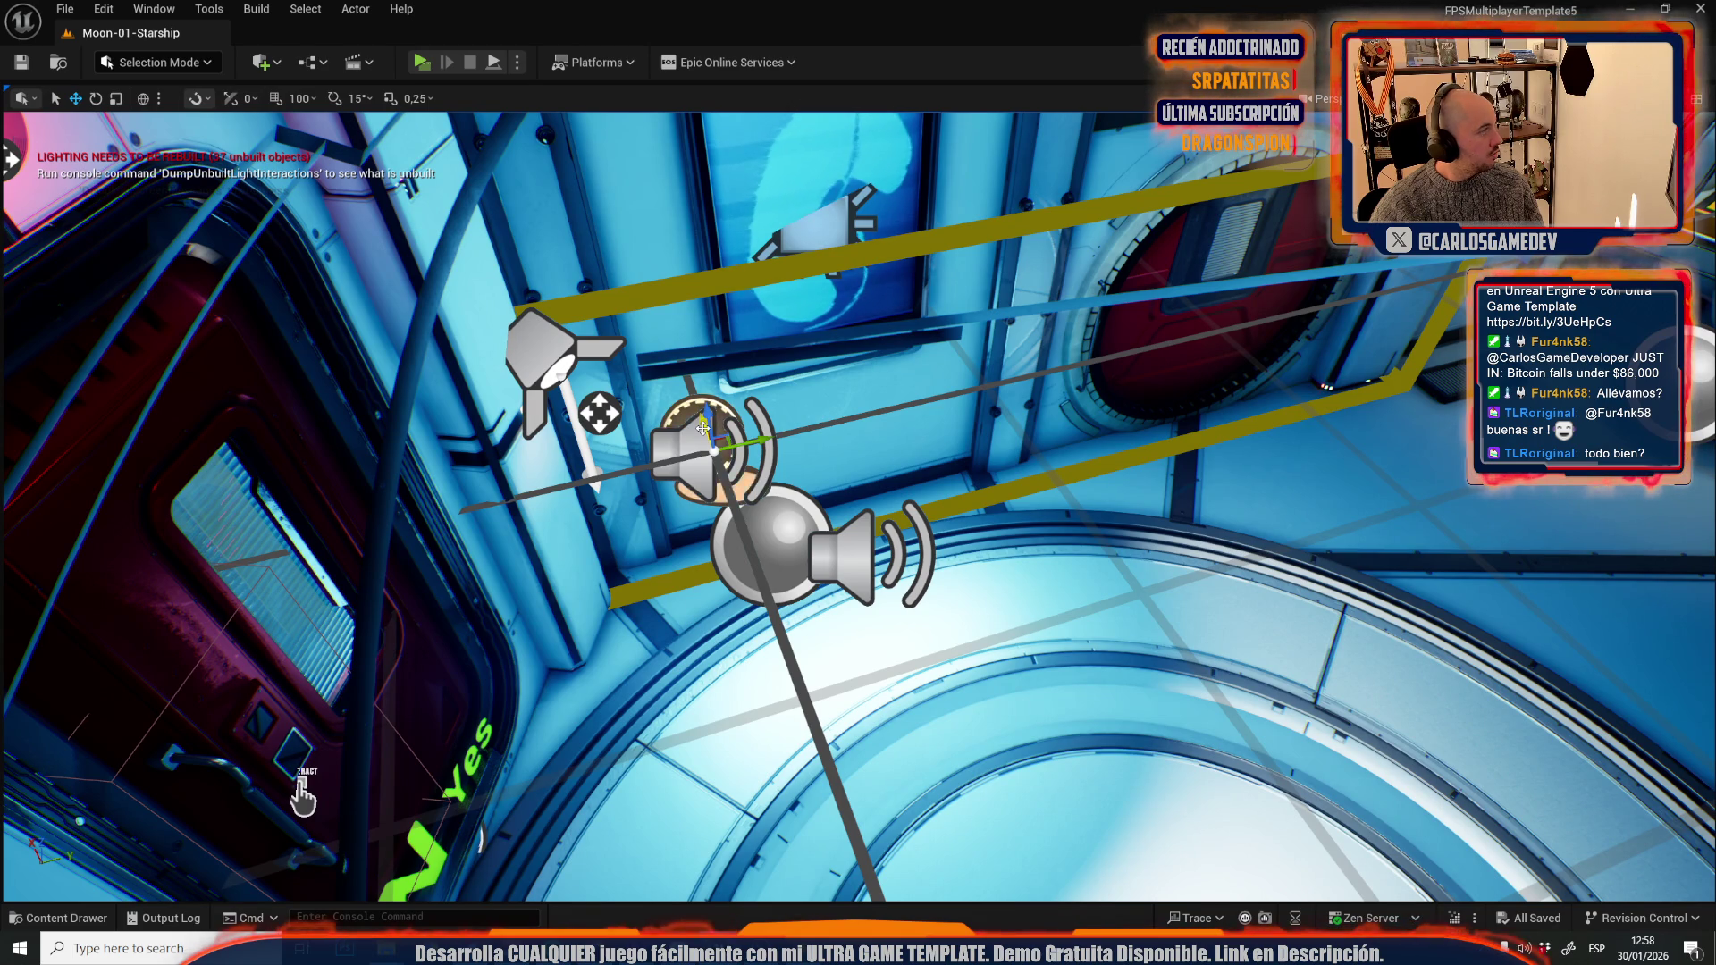
drag(302, 795, 302, 796)
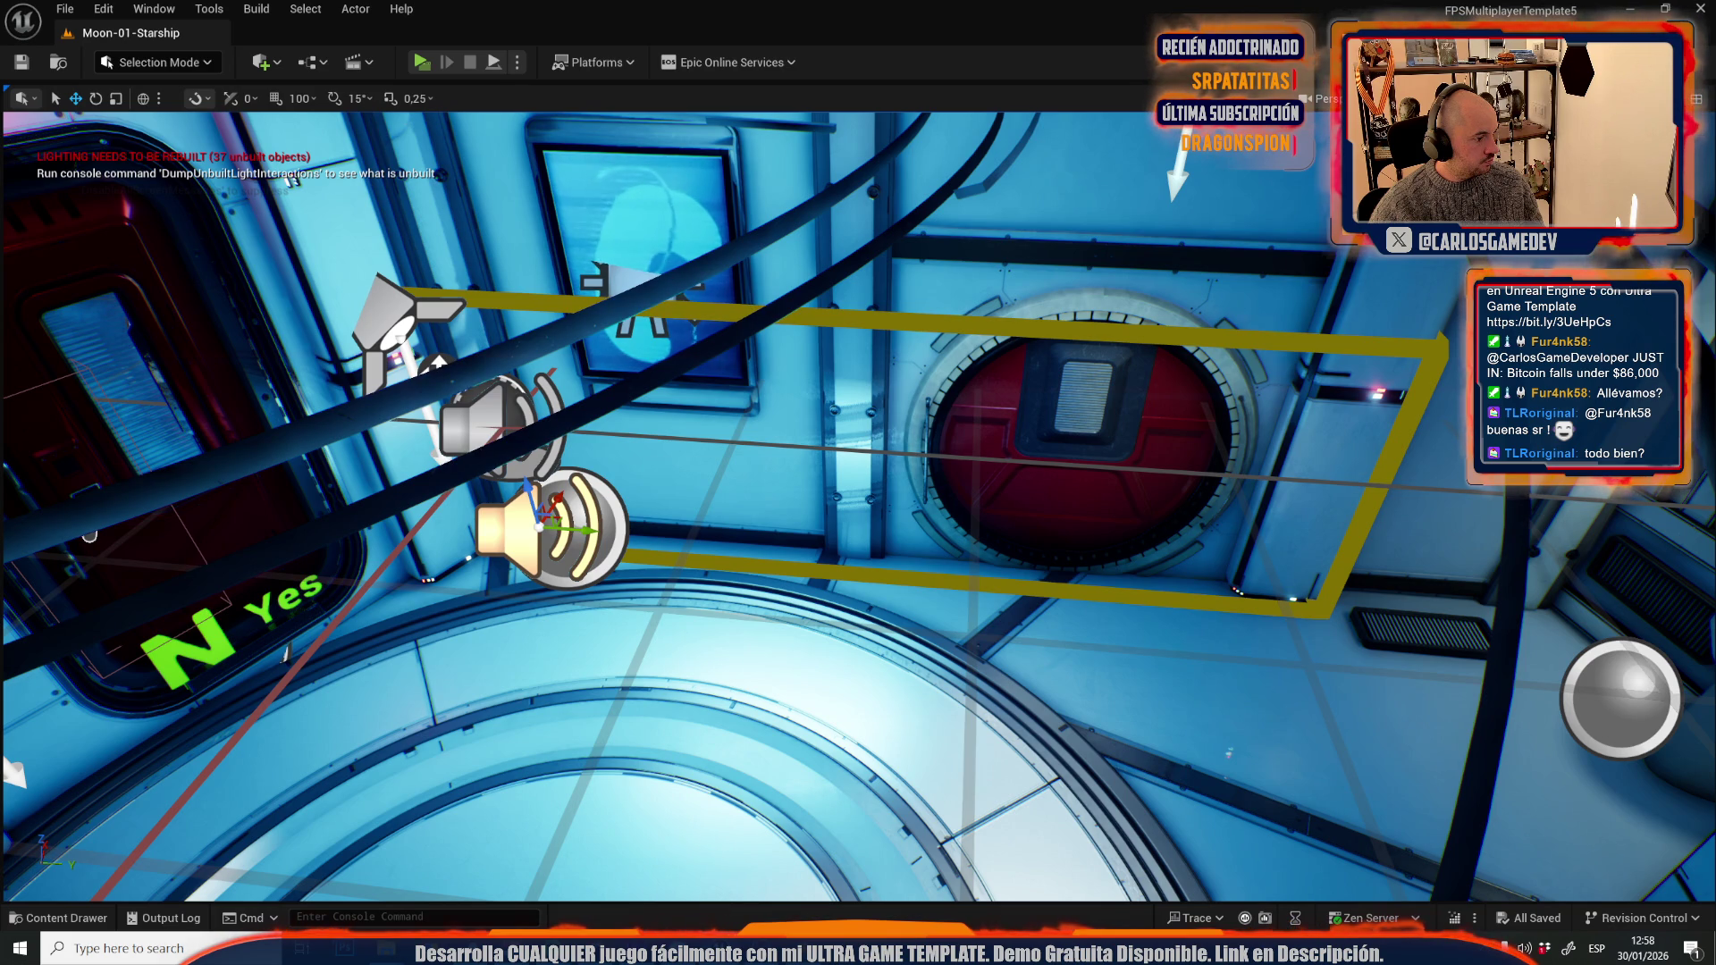
drag(302, 795, 302, 795)
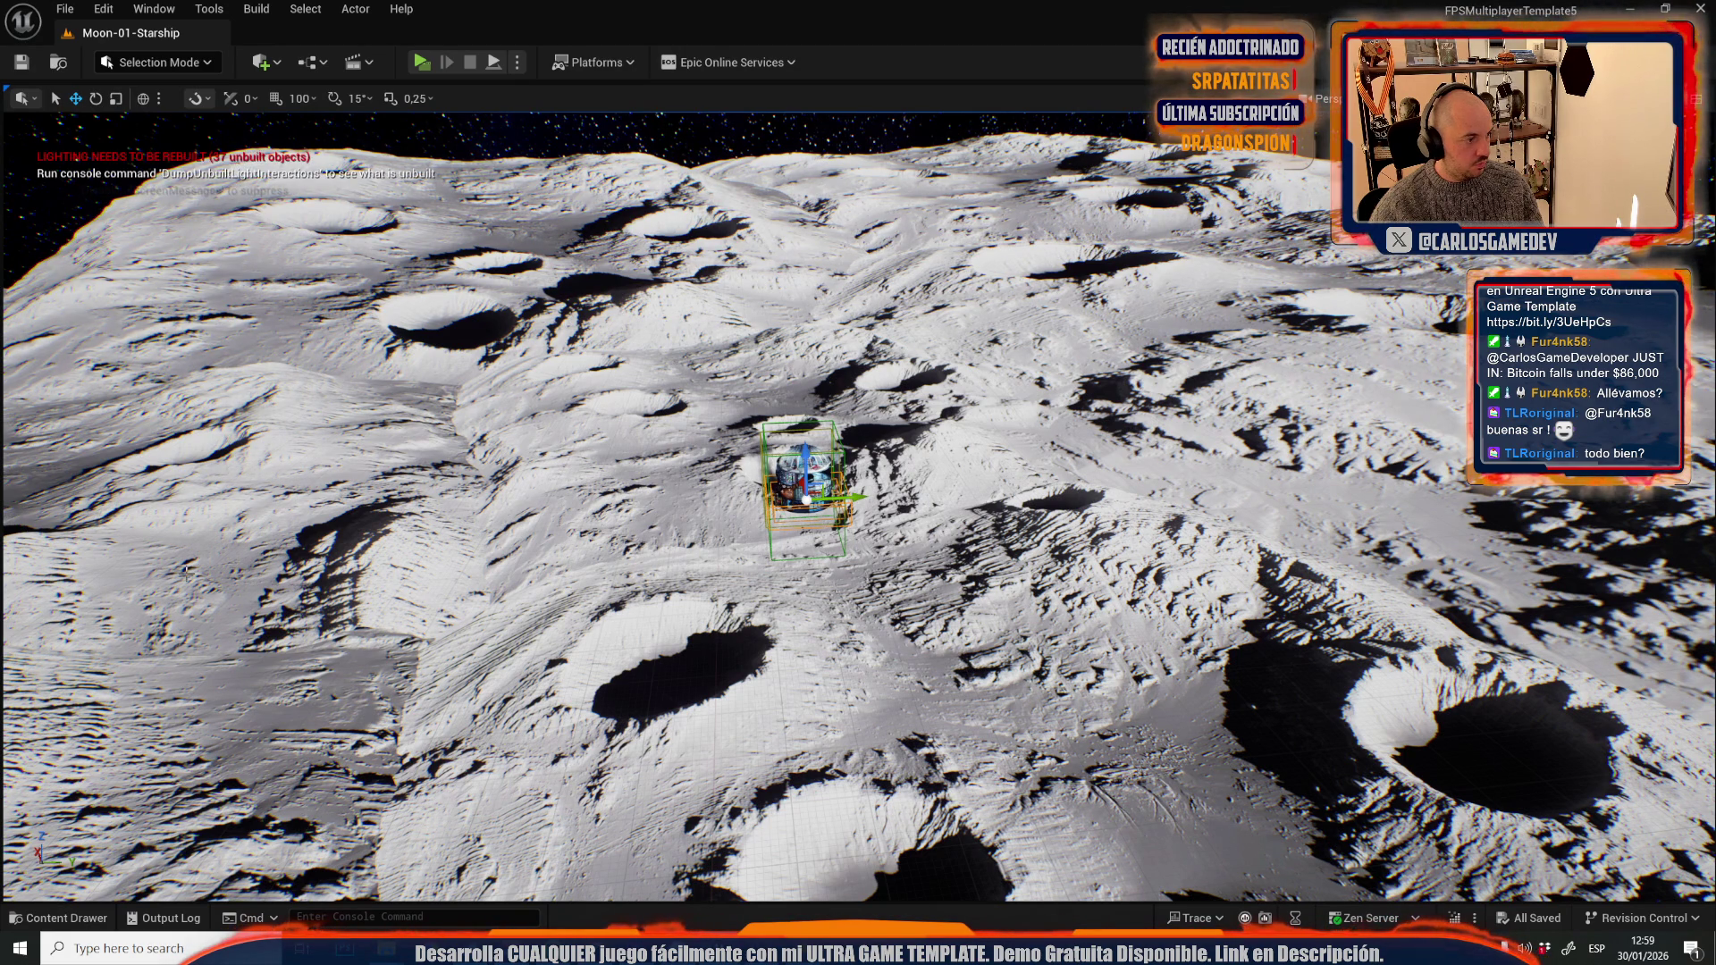
drag(10, 608, 4, 625)
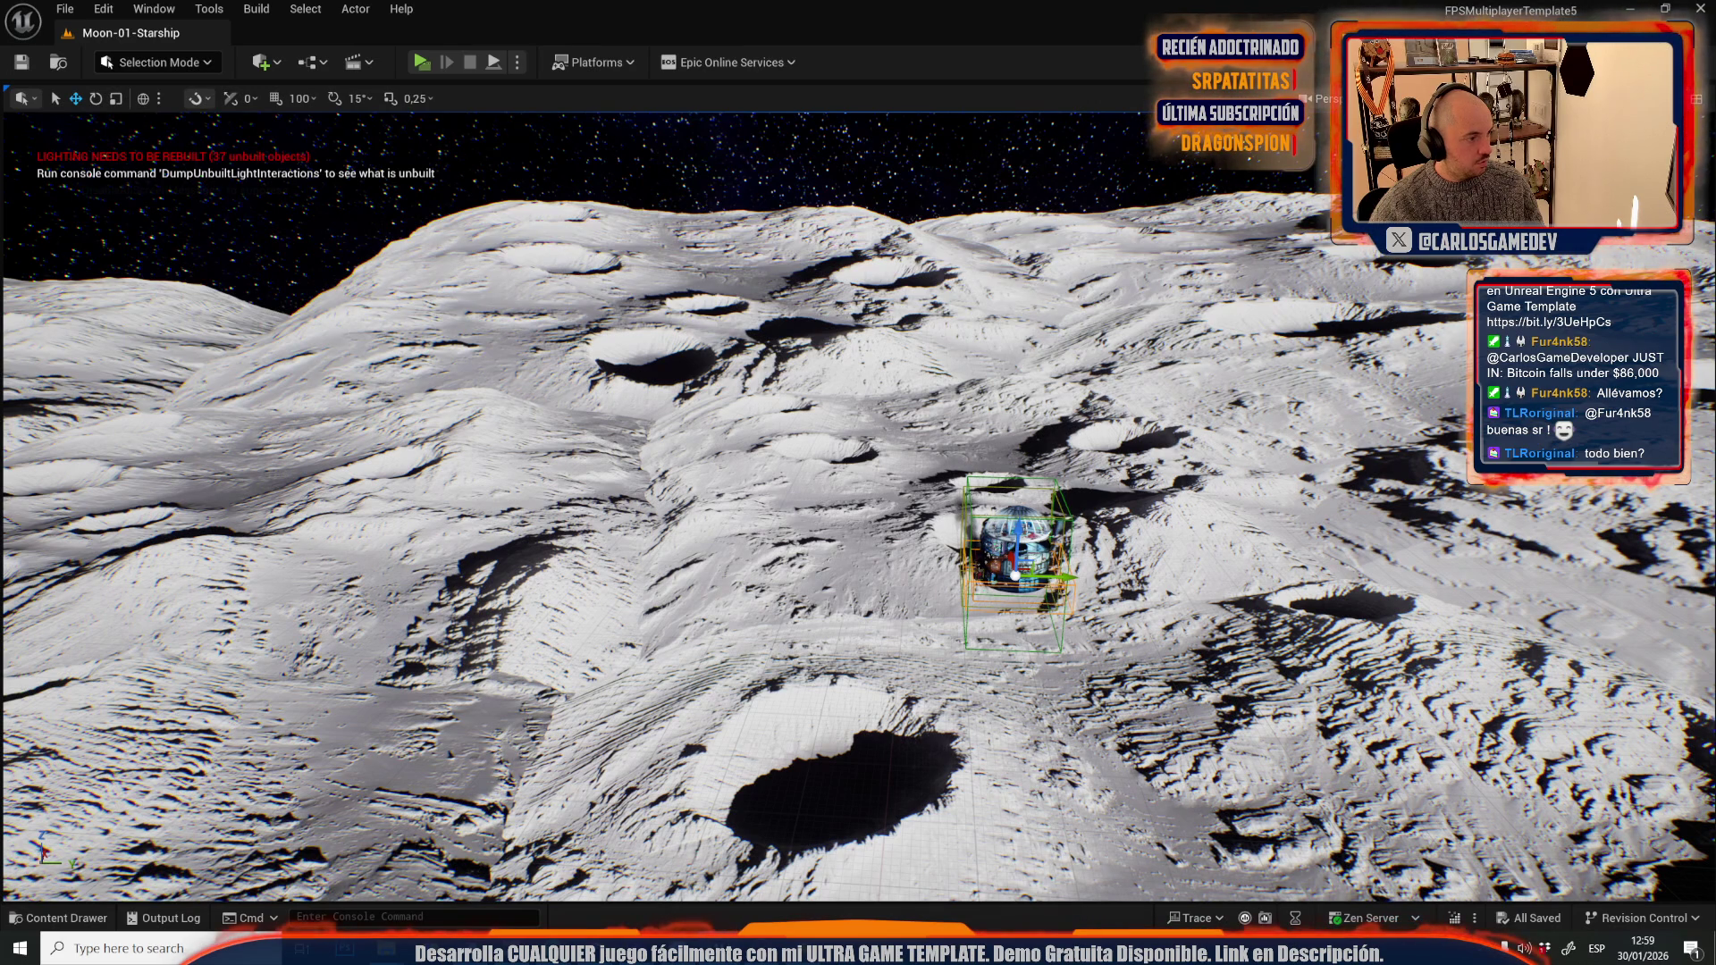
drag(843, 440, 834, 444)
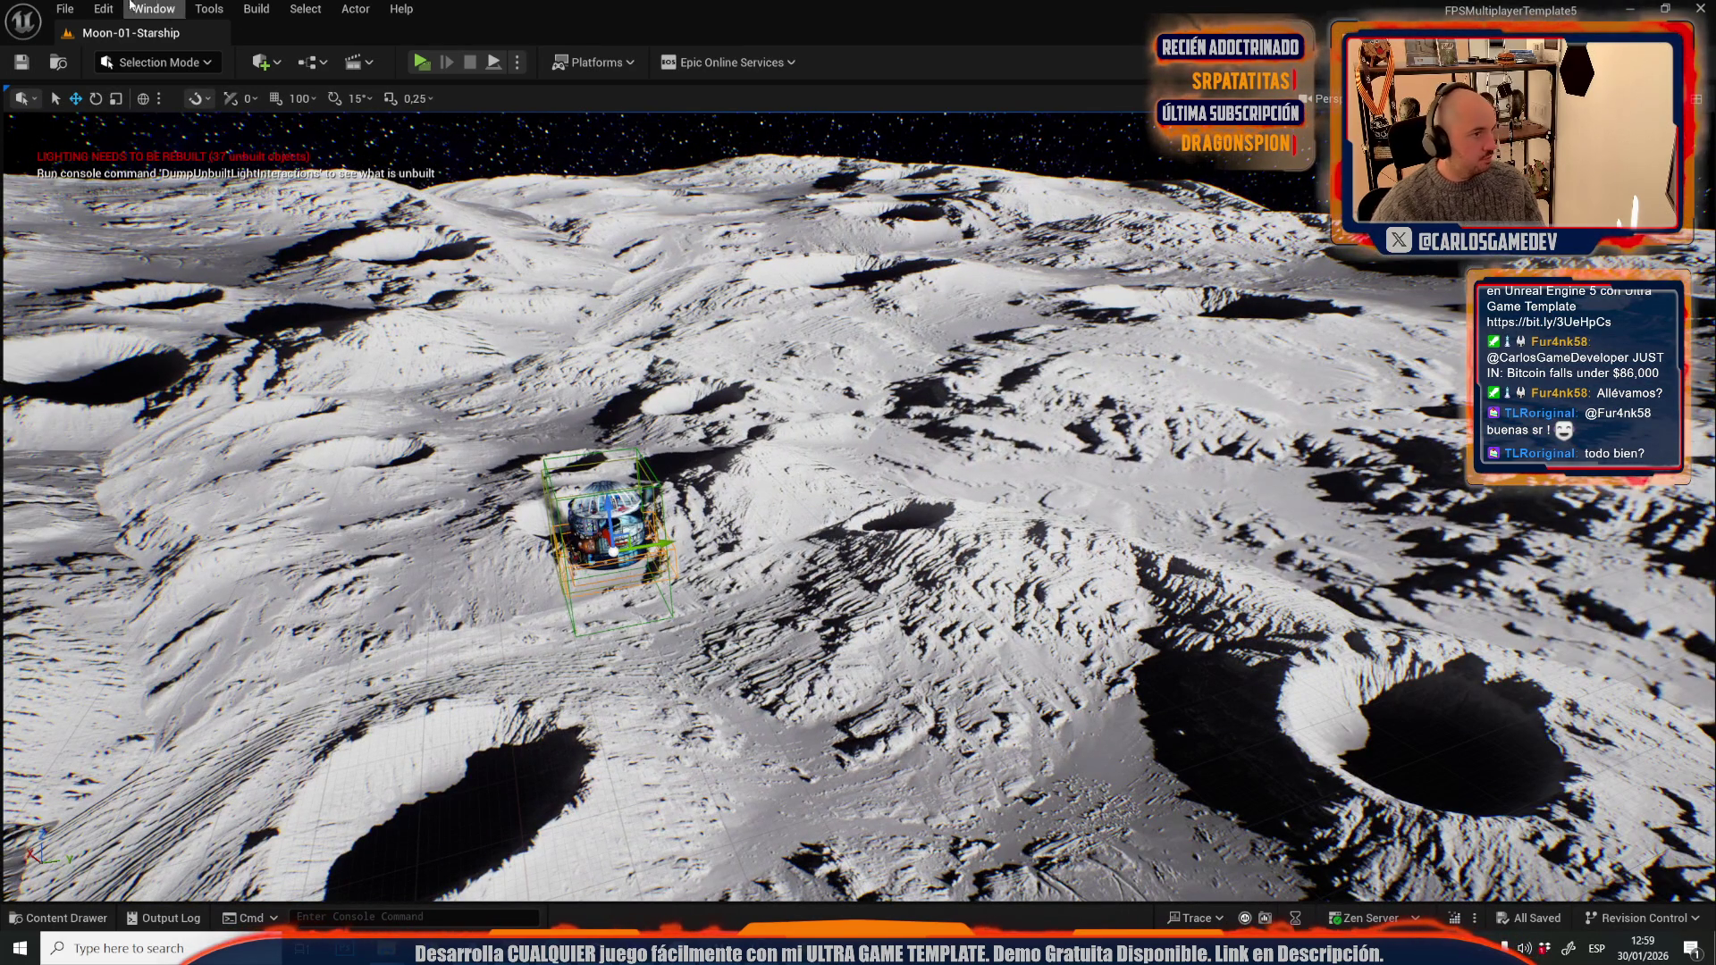
- Load Moon-08-Slime-Gymcana from the Maps folder in the Open Level browser
click(66, 9)
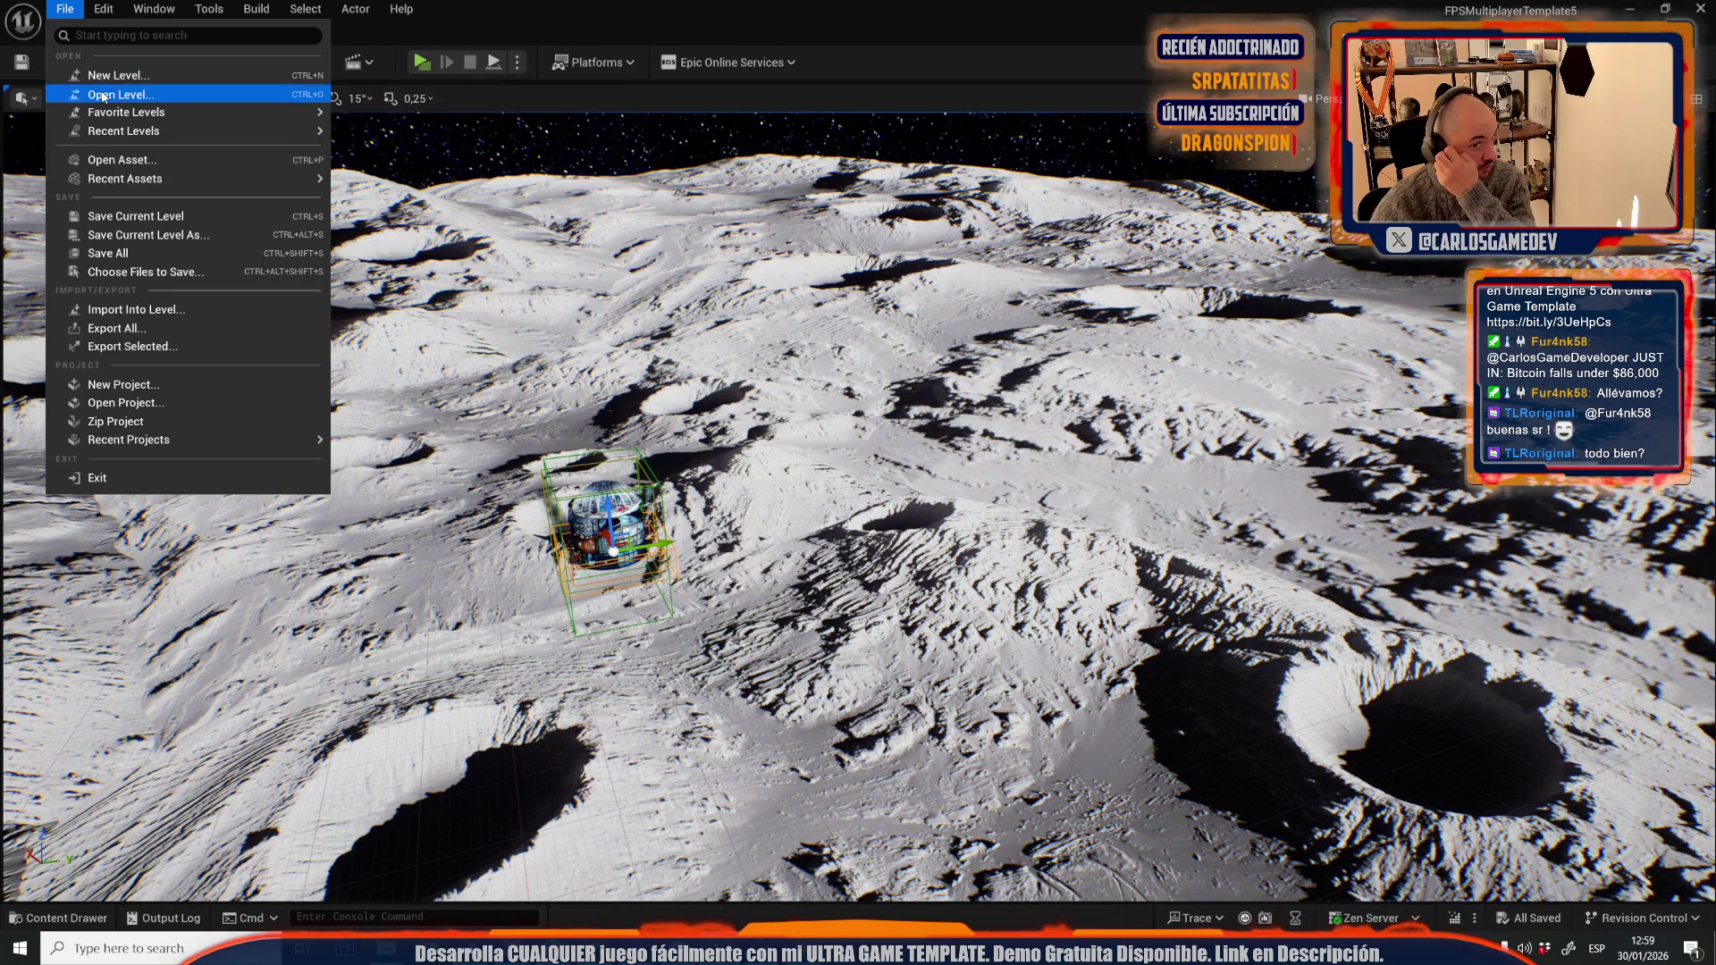
click(116, 94)
scroll(901, 573, down, 3)
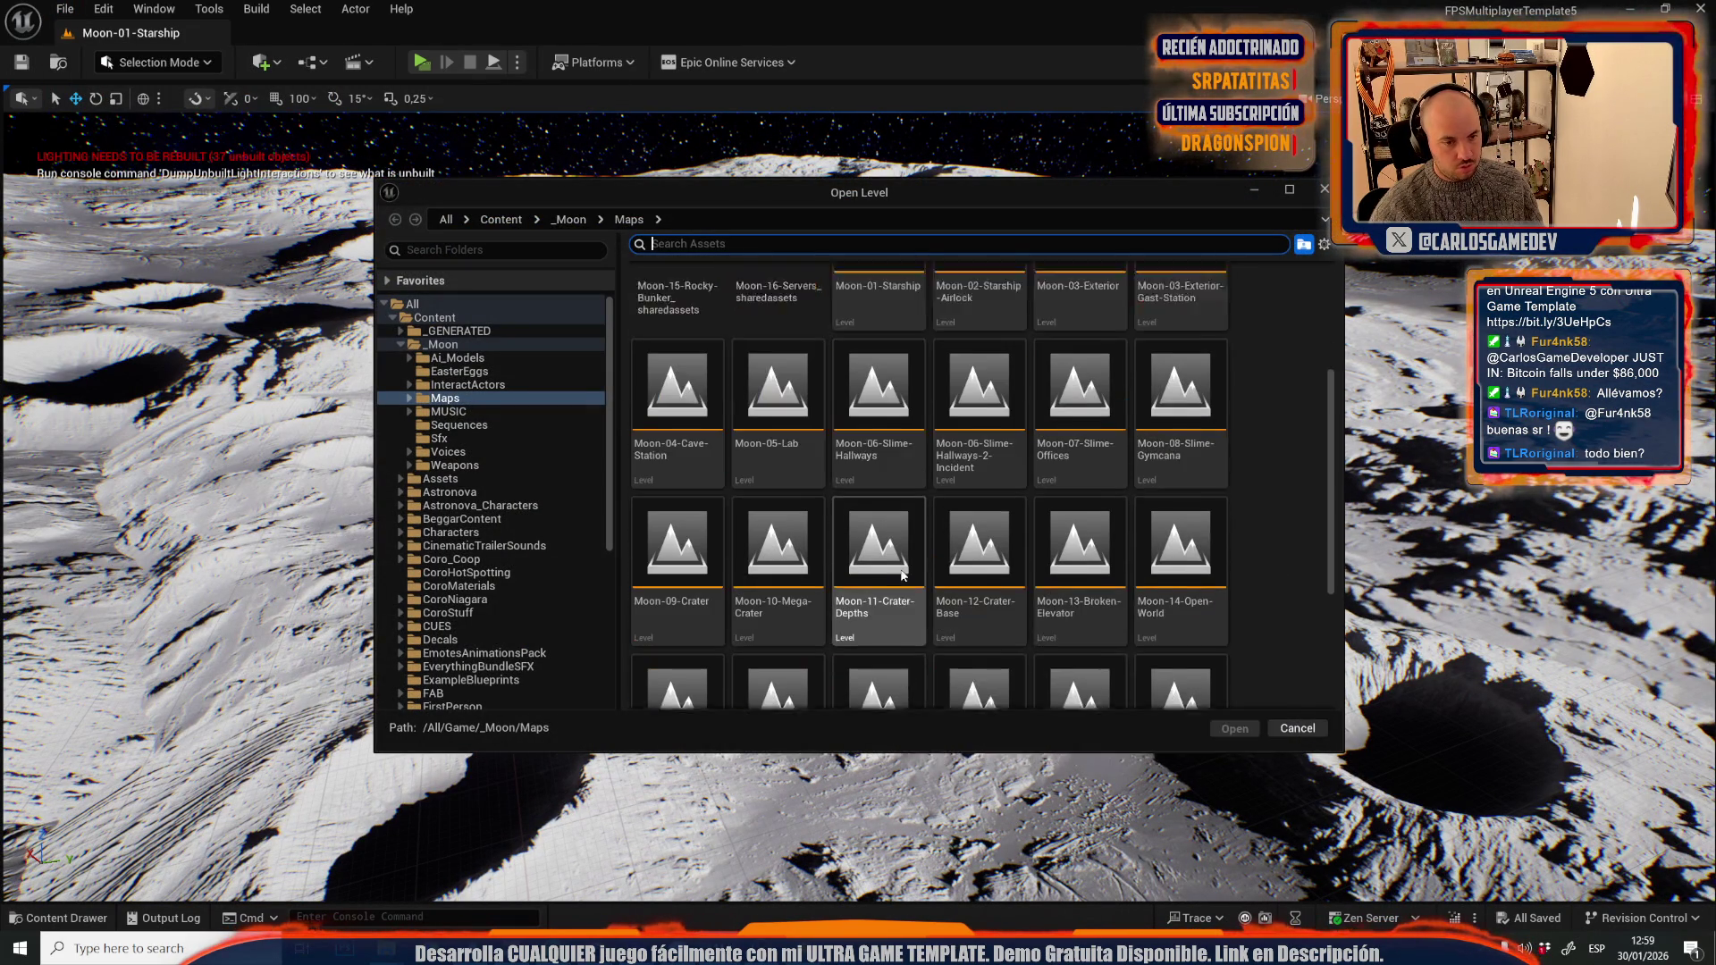
scroll(807, 431, up, 1)
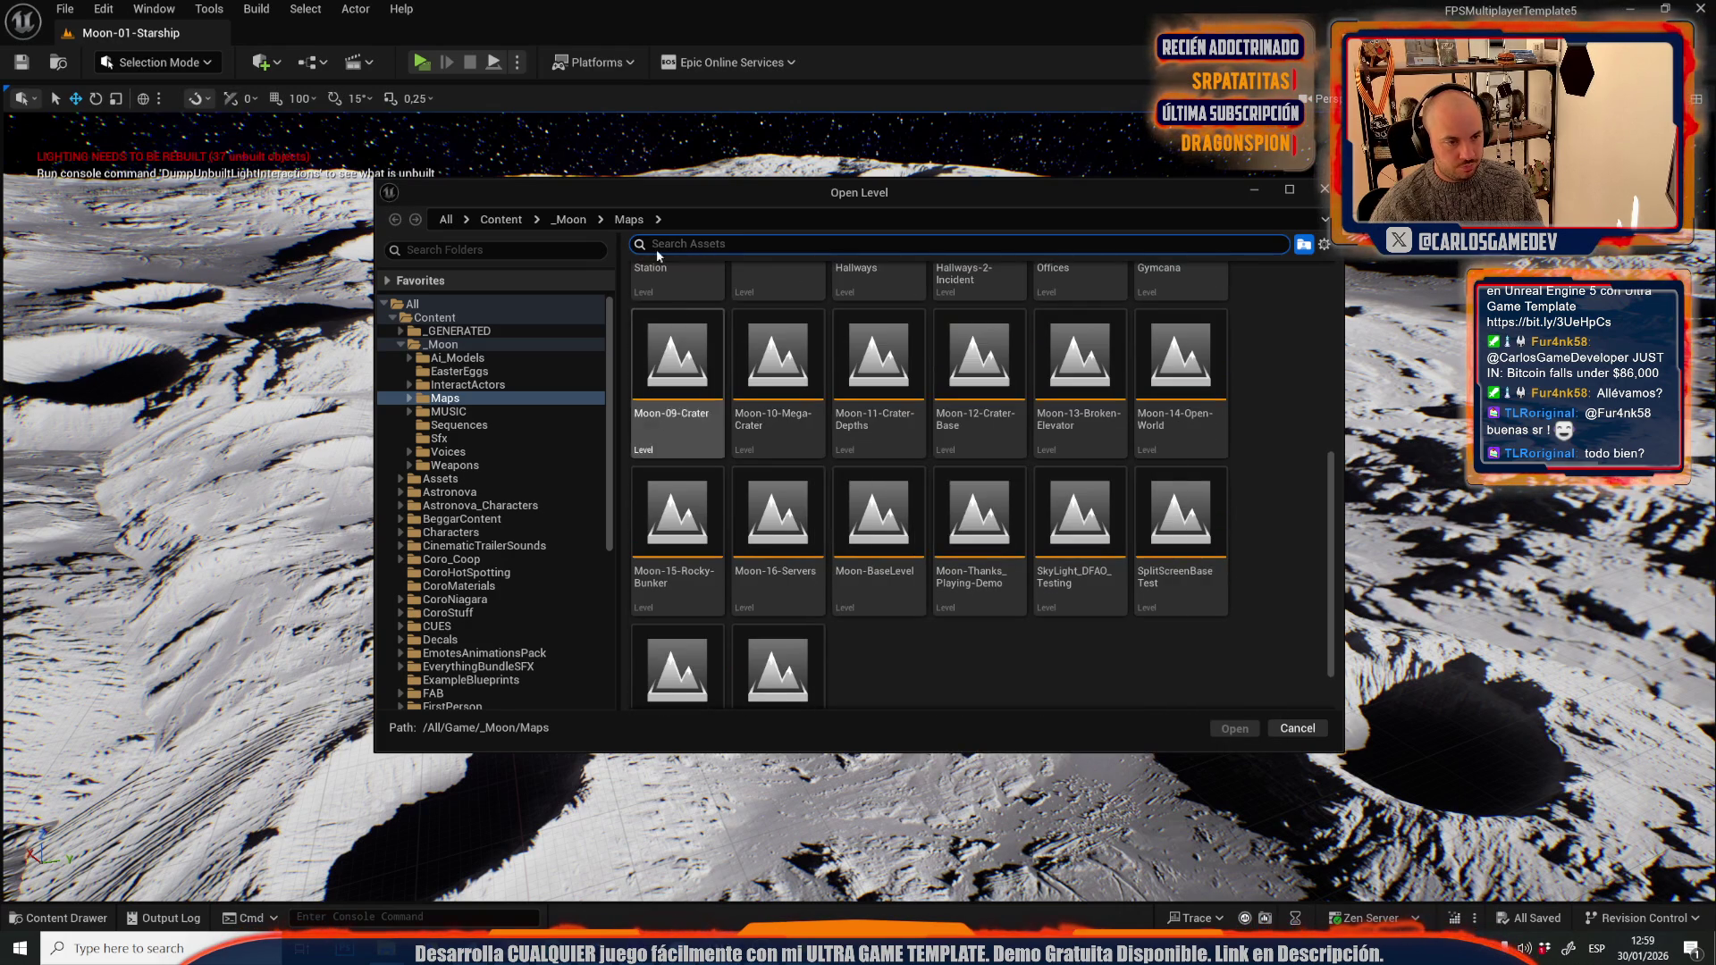
click(1195, 416)
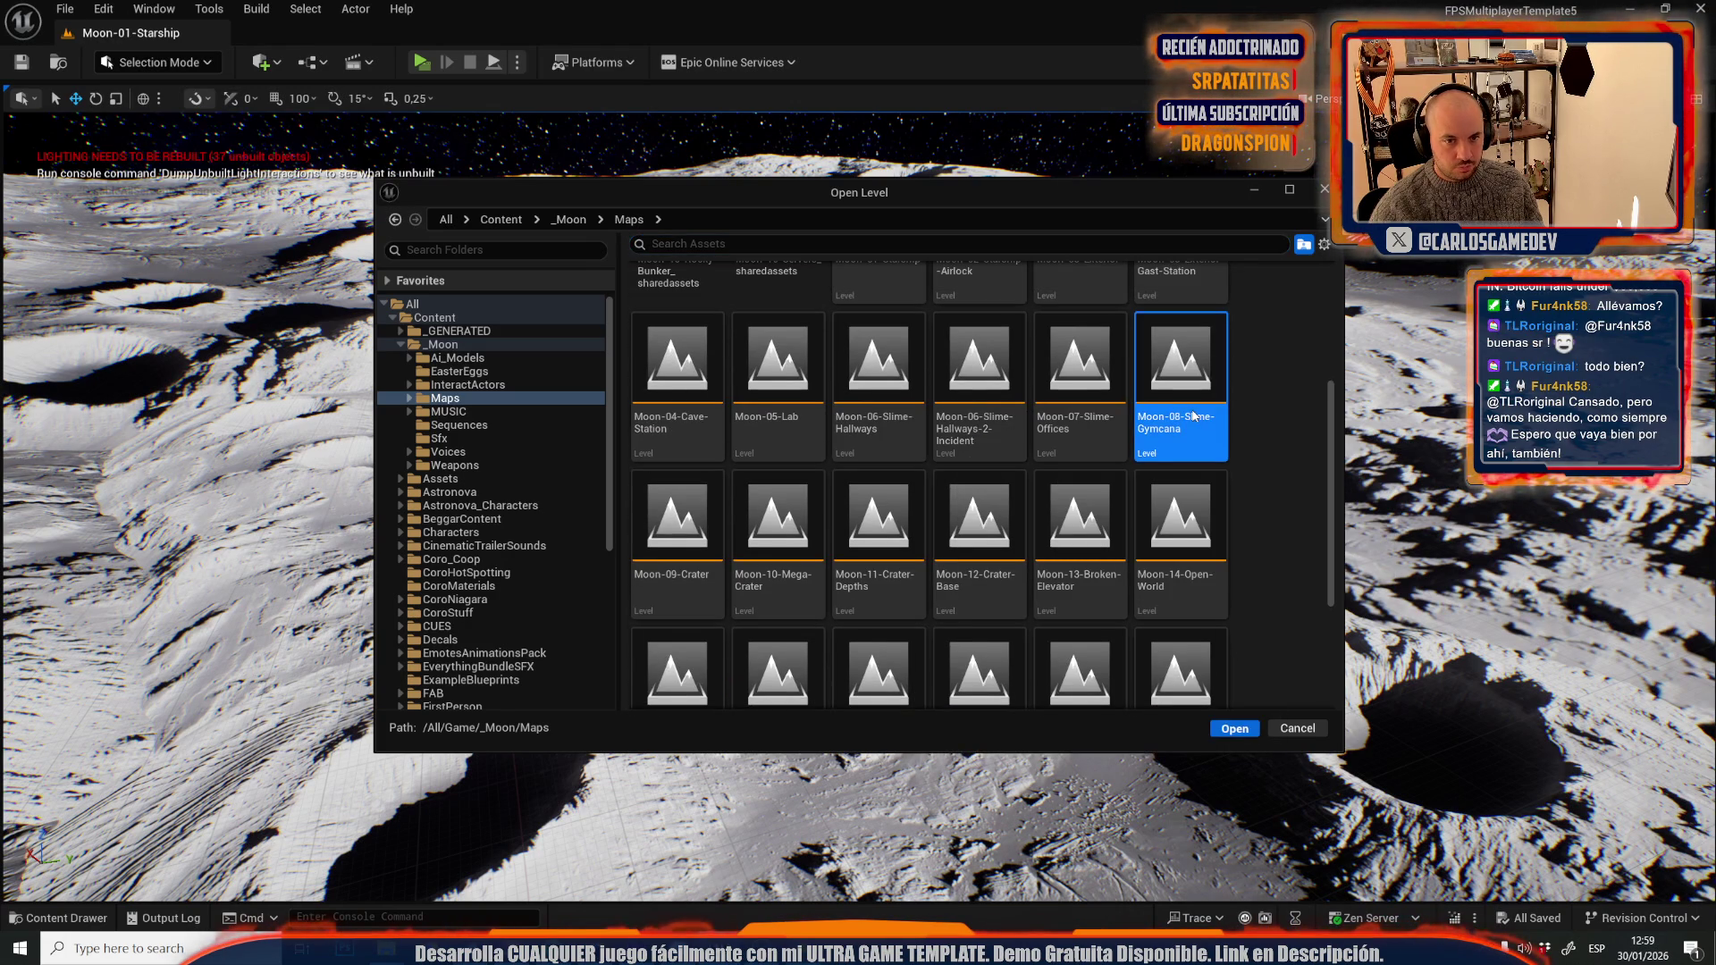
key(Return)
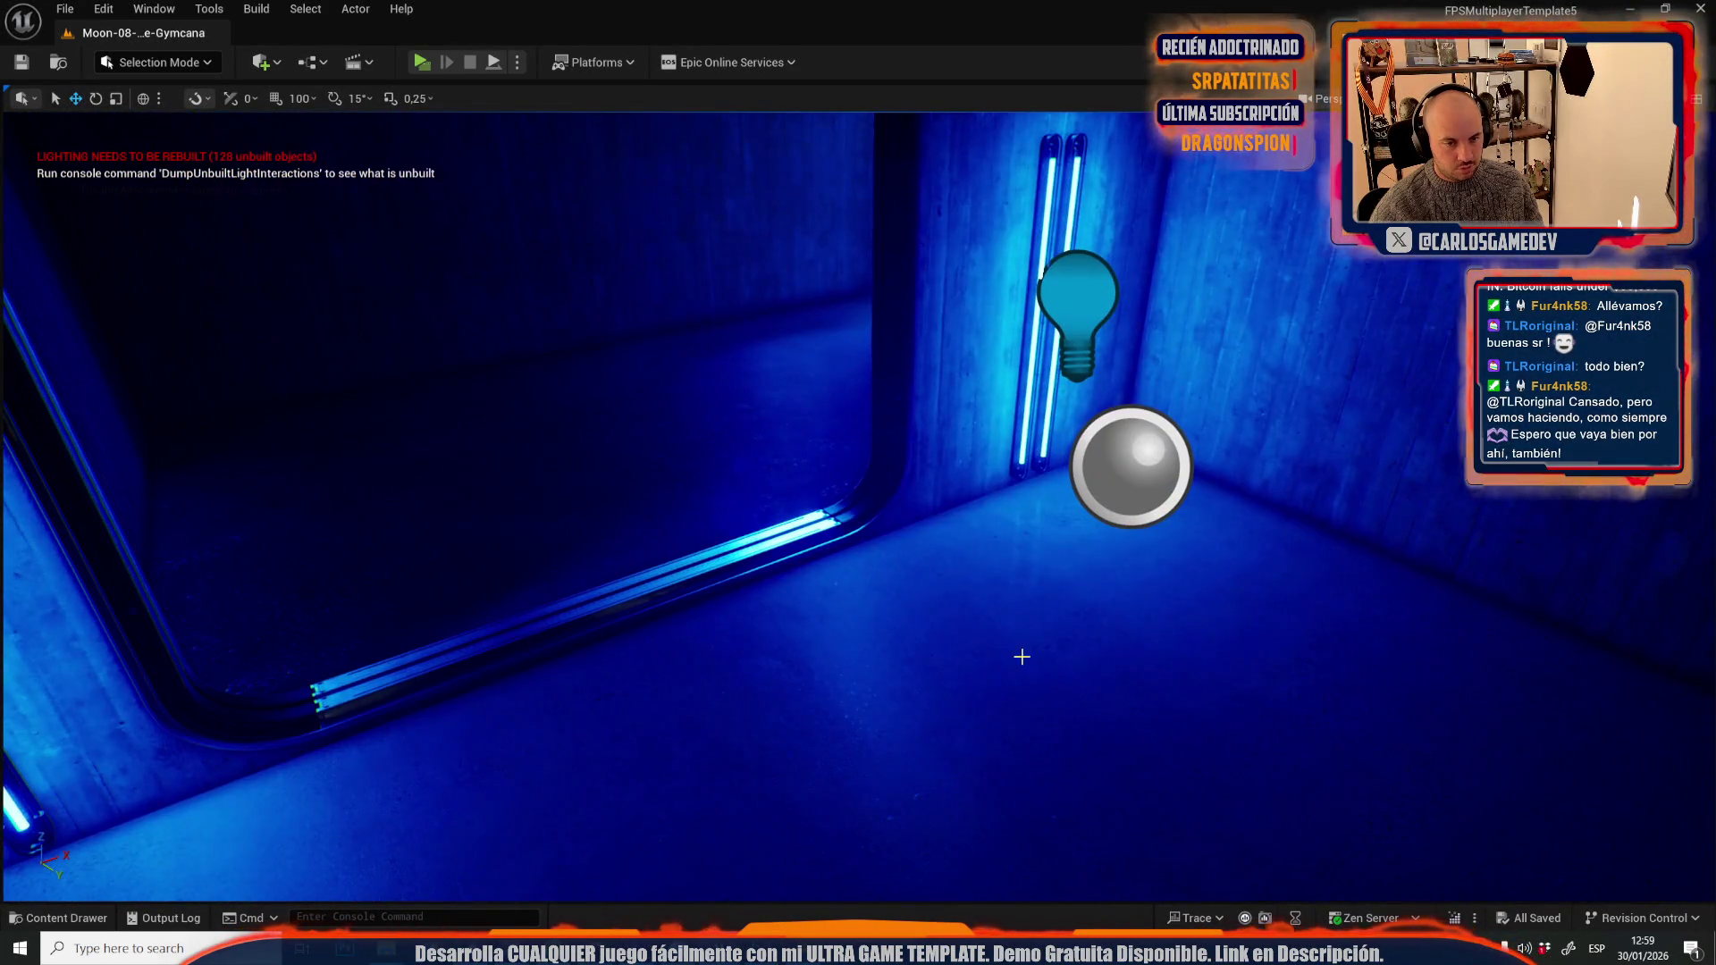
- Move the sound actor up and left so it sits beside the wall light
mouse_move(1022, 657)
mouse_down()
mouse_move(996, 632)
mouse_move(1035, 514)
mouse_up()
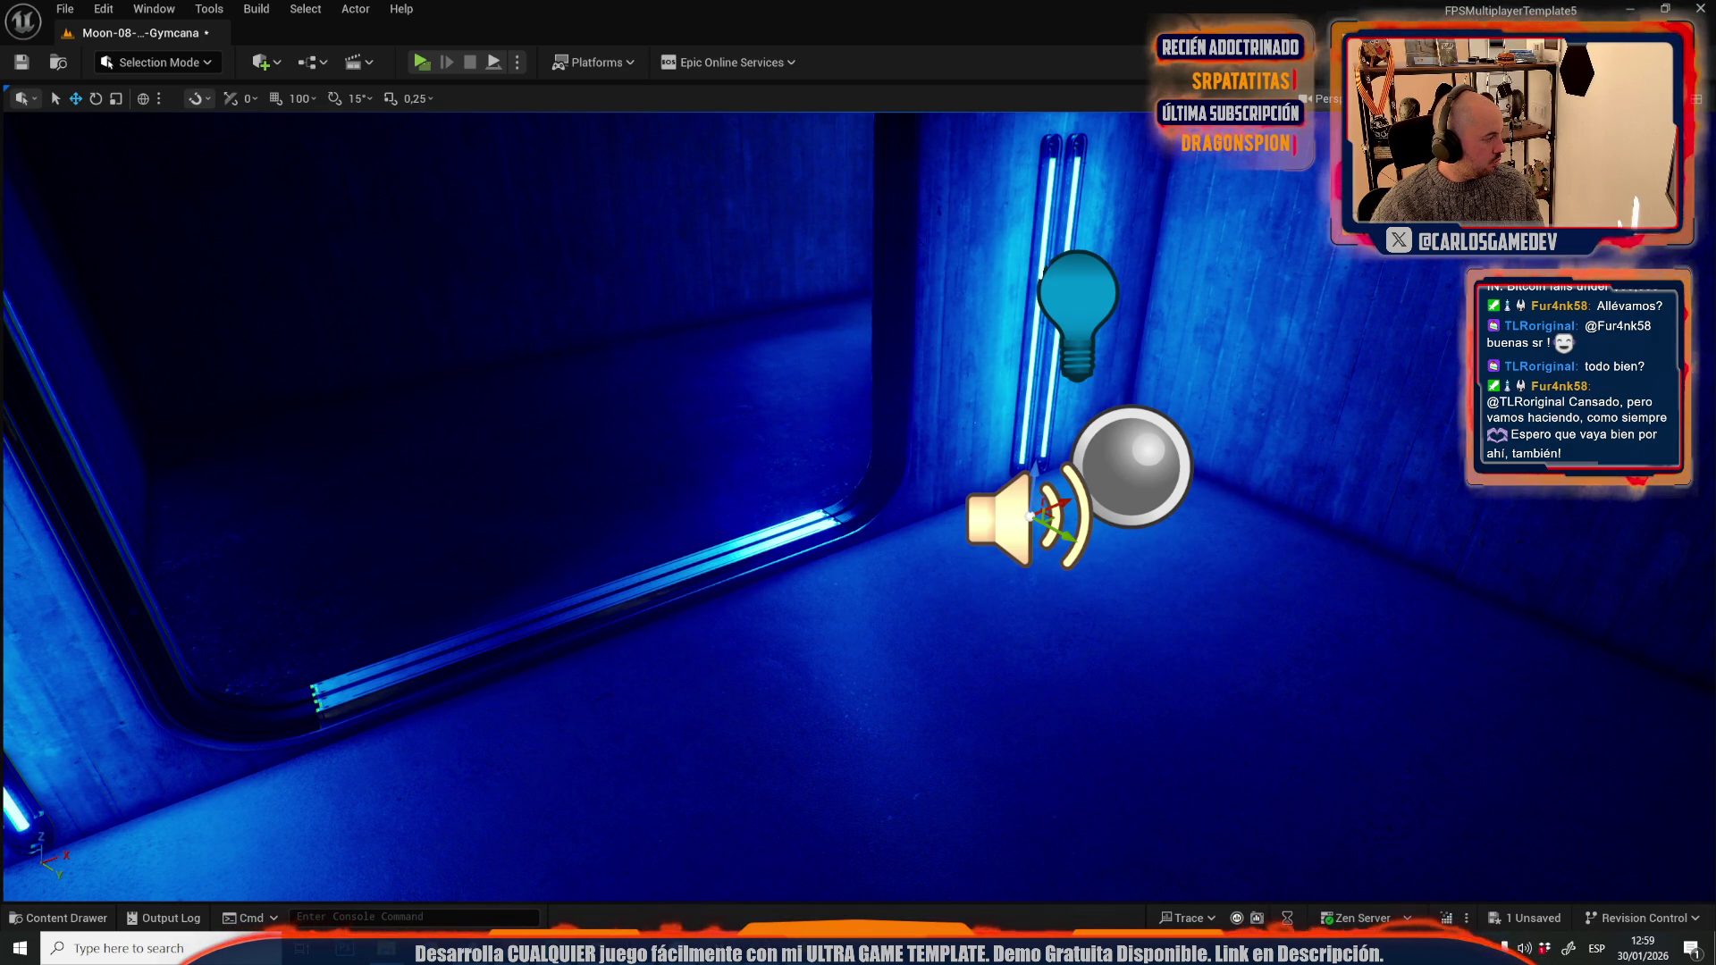
scroll(676, 419, down, 10)
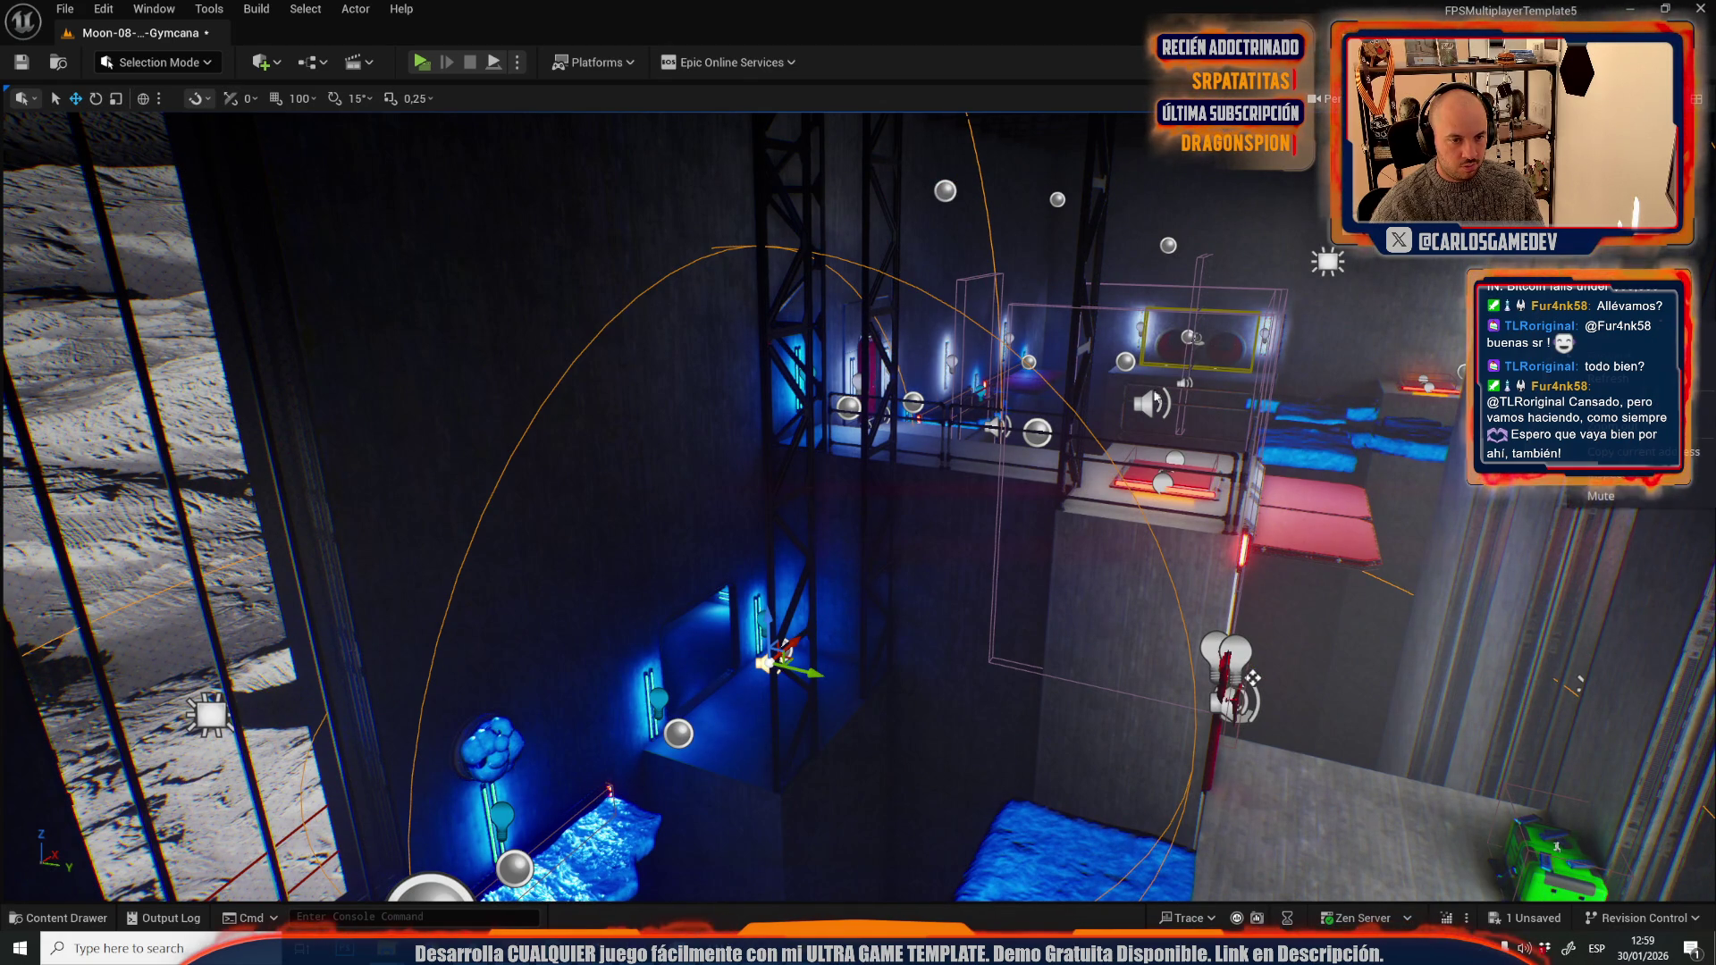
key(f)
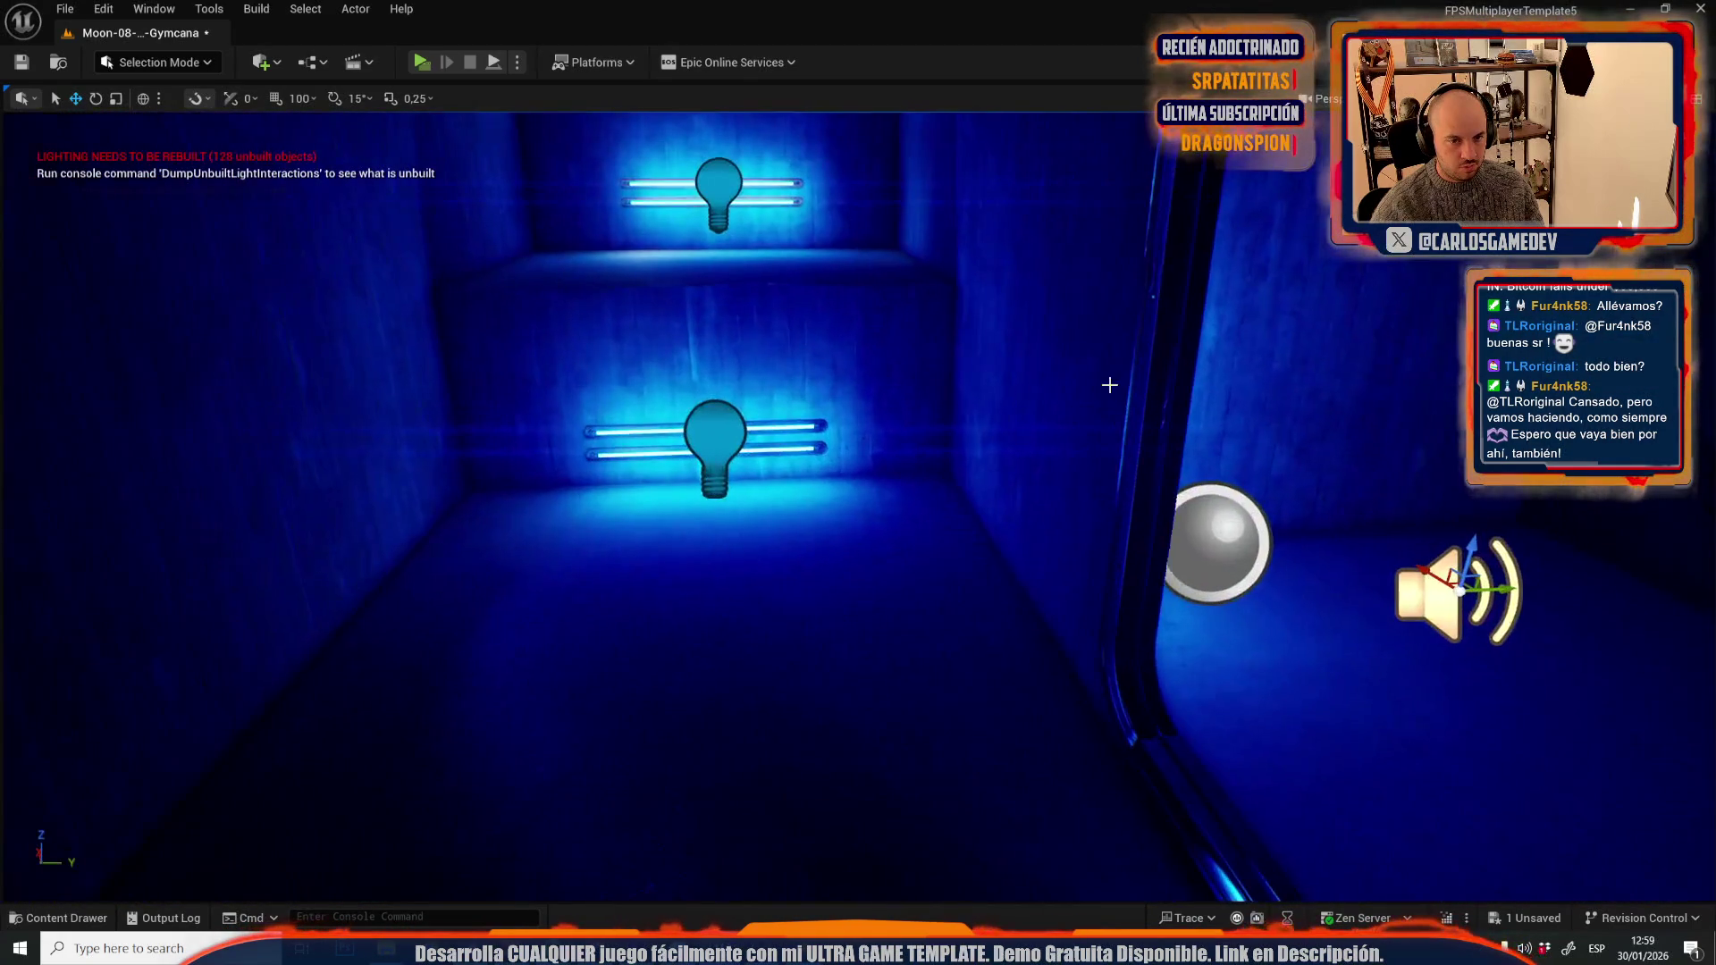
drag(1502, 590, 1091, 552)
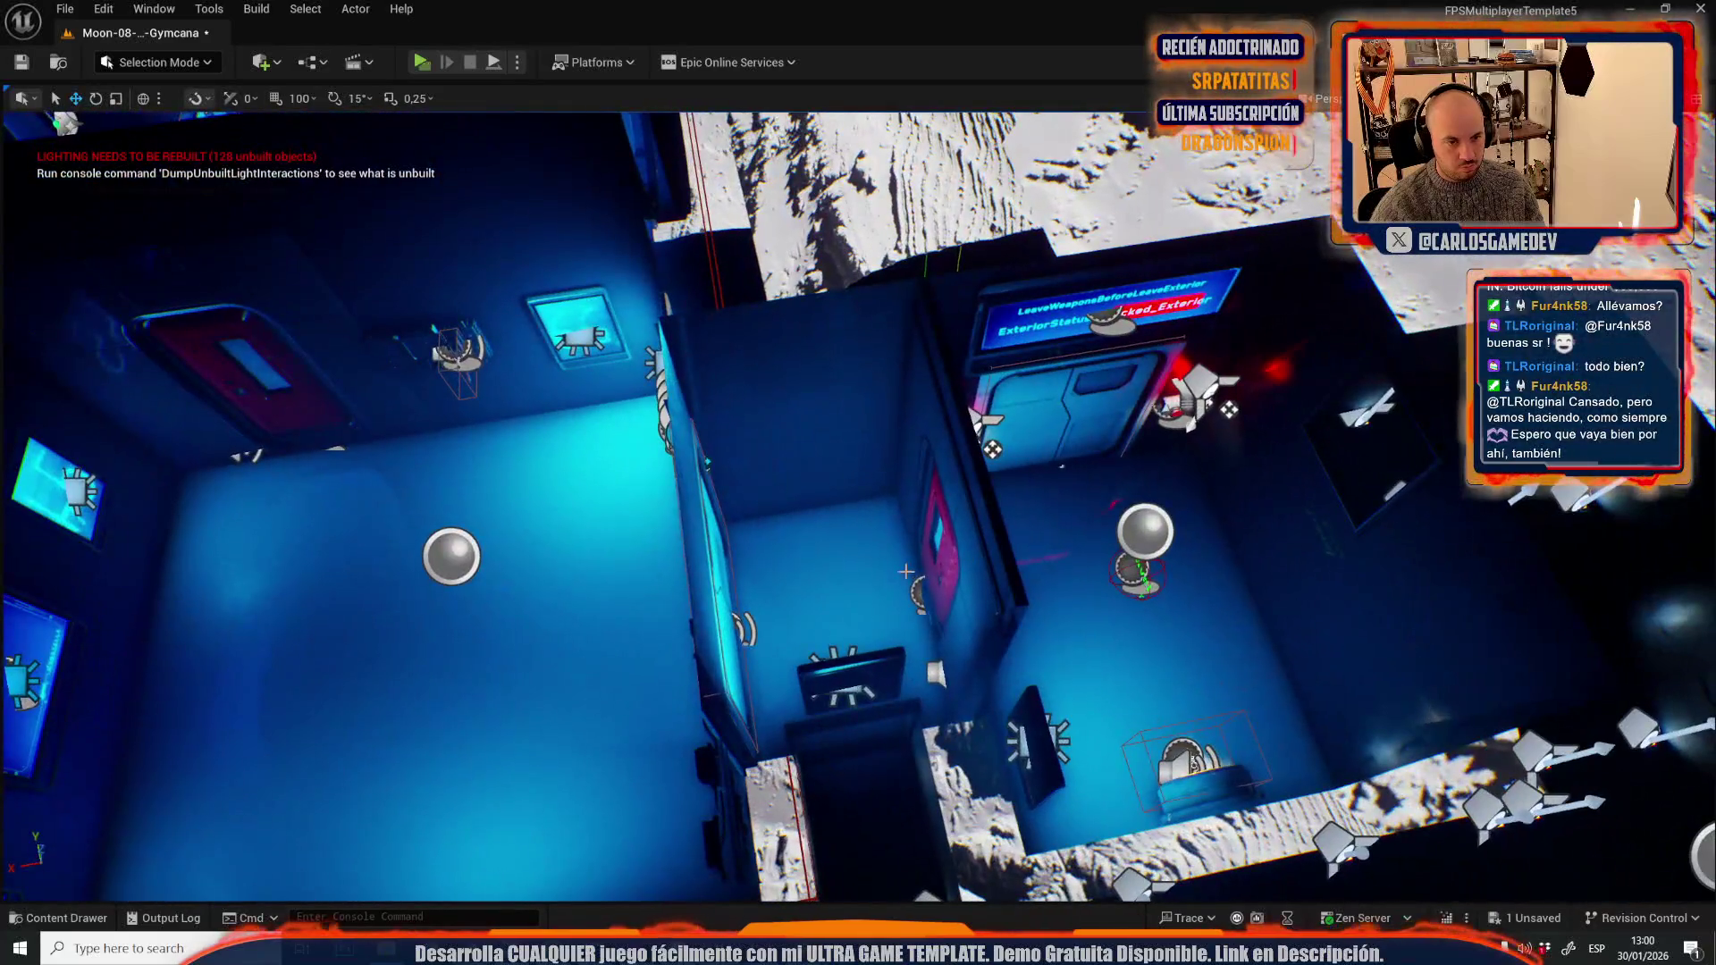
- Select an actor in the blue-lit rooms, focus it, and fly through to a door
click(907, 561)
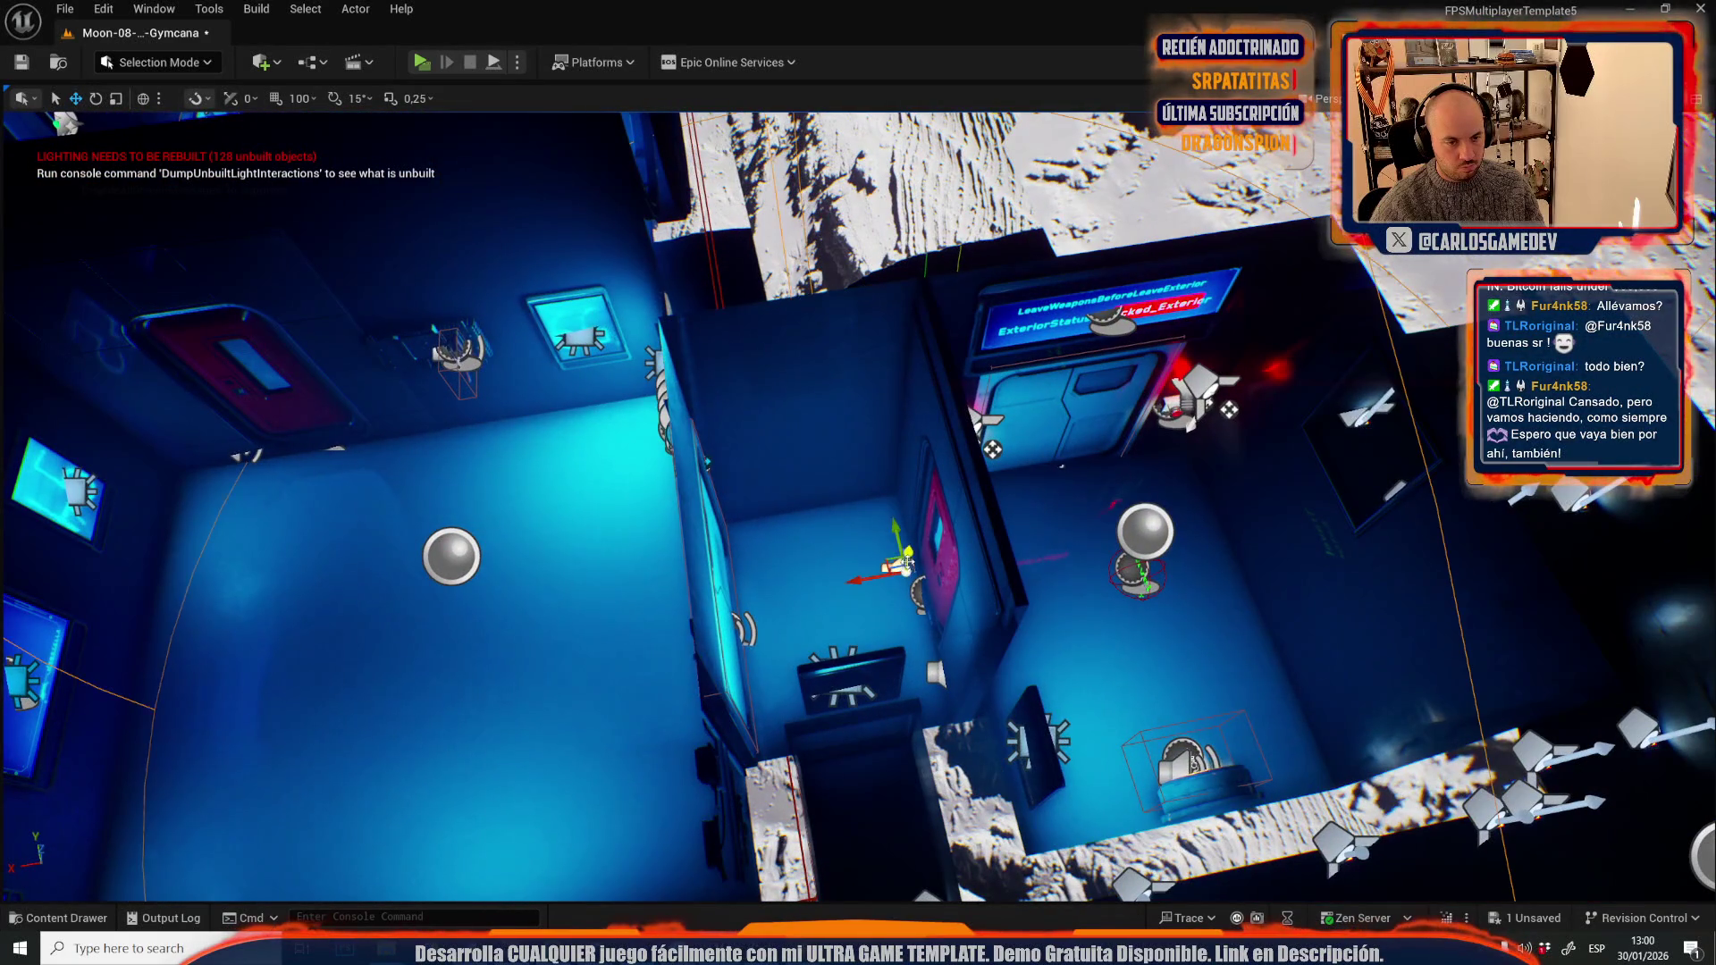
key(f)
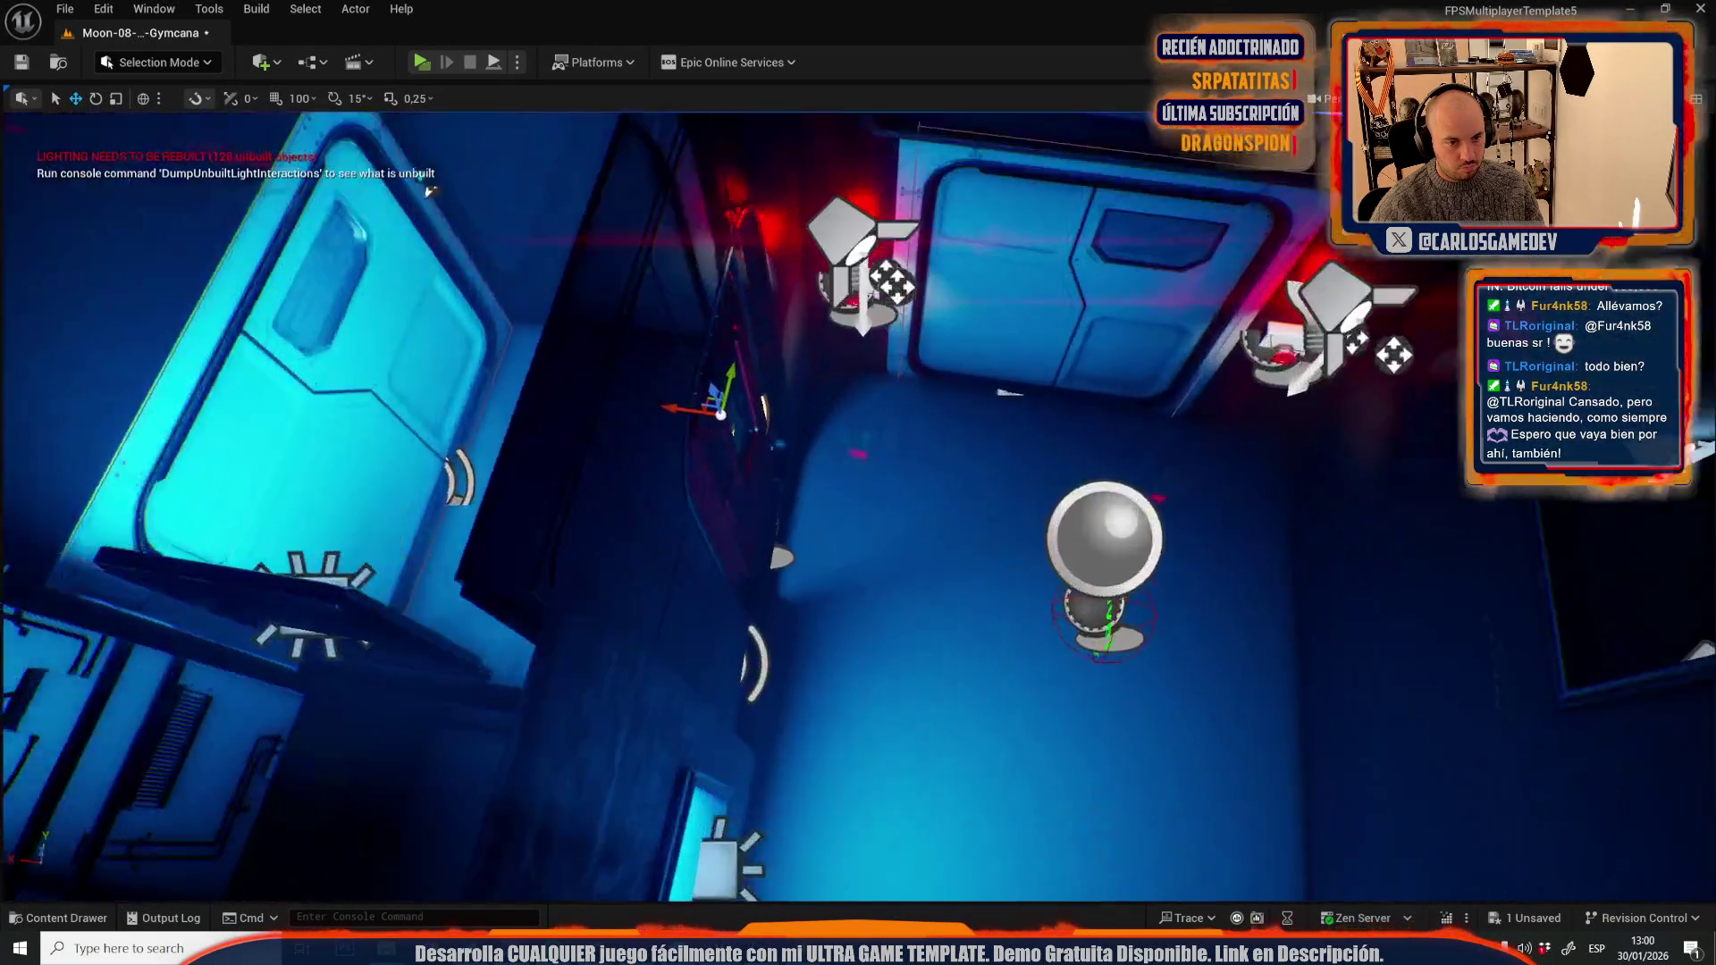
mouse_move(430, 191)
mouse_down()
mouse_move(1140, 254)
mouse_move(615, 352)
mouse_up()
click(64, 9)
- Open Moon-07-Slime-Offices, saving the modified Gymcana level when prompted
click(85, 95)
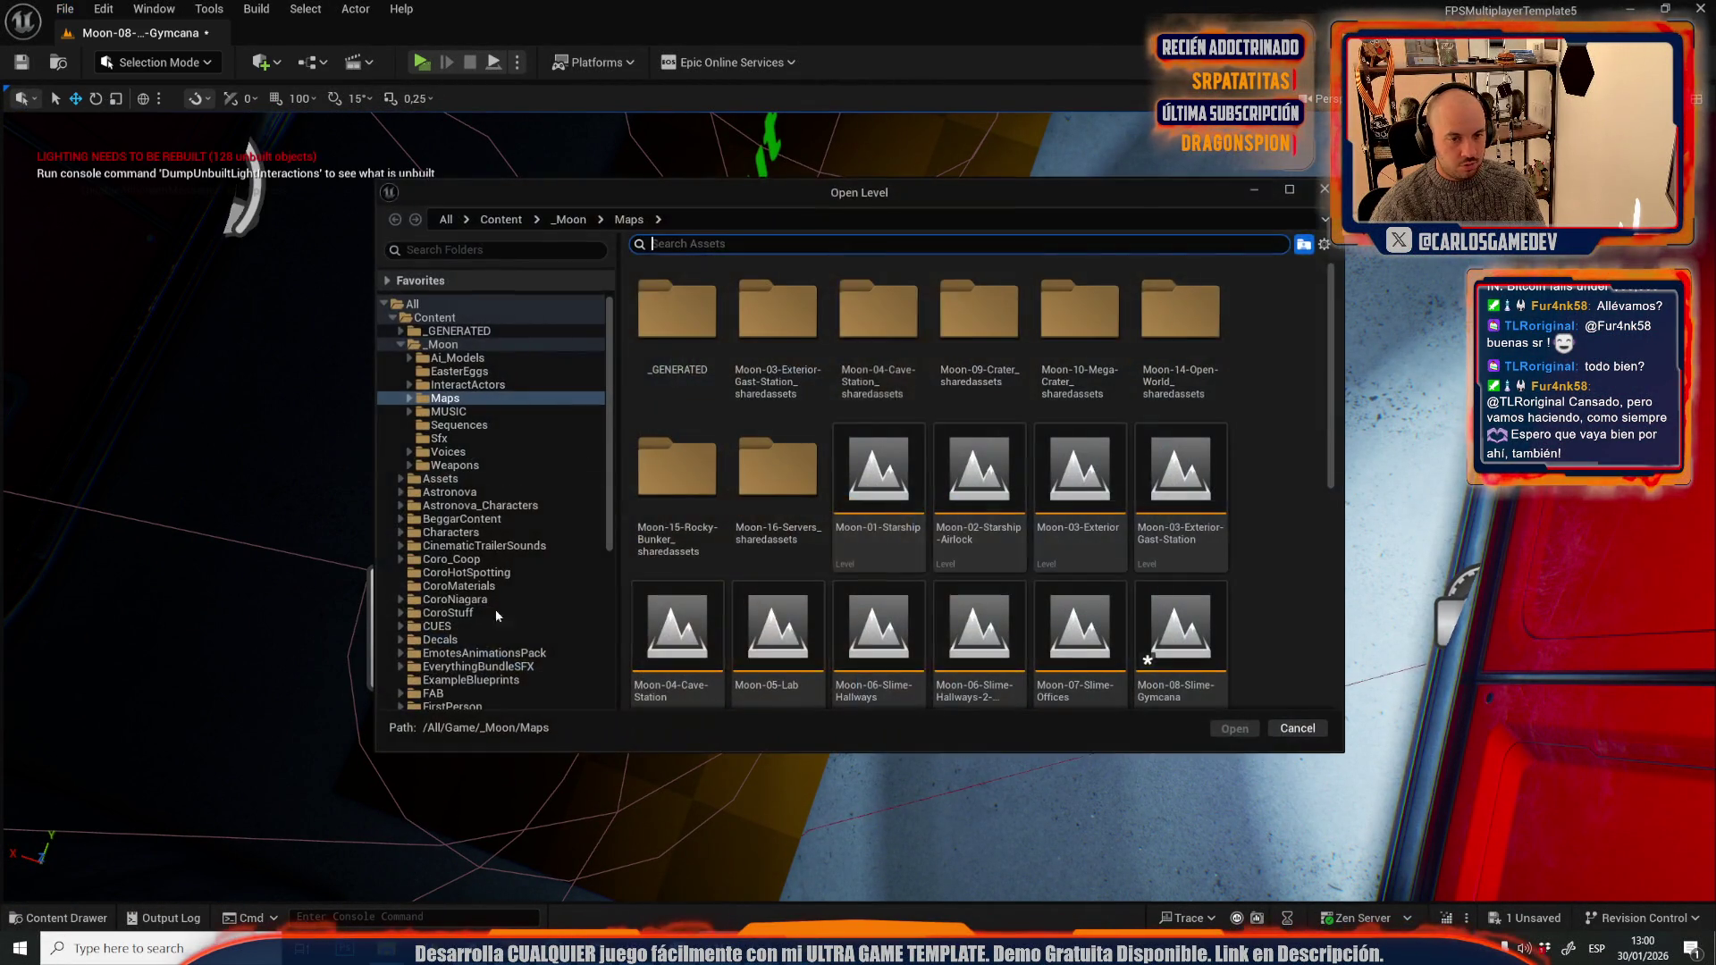
scroll(740, 575, down, 2)
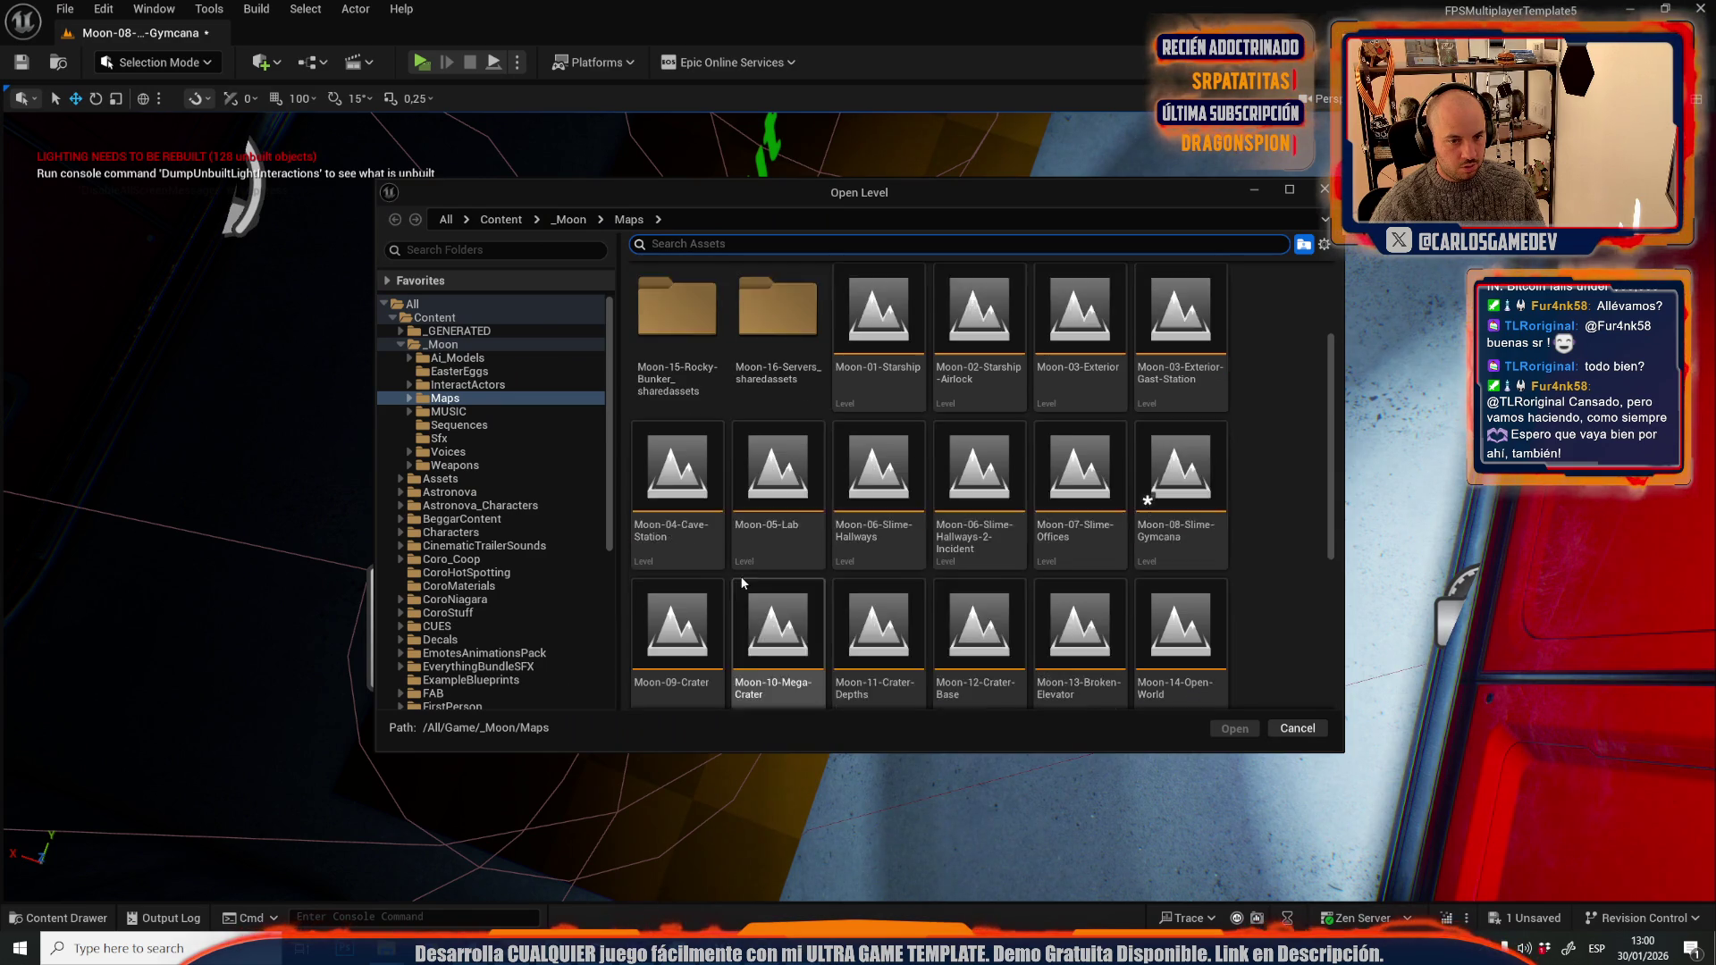
double_click(1085, 479)
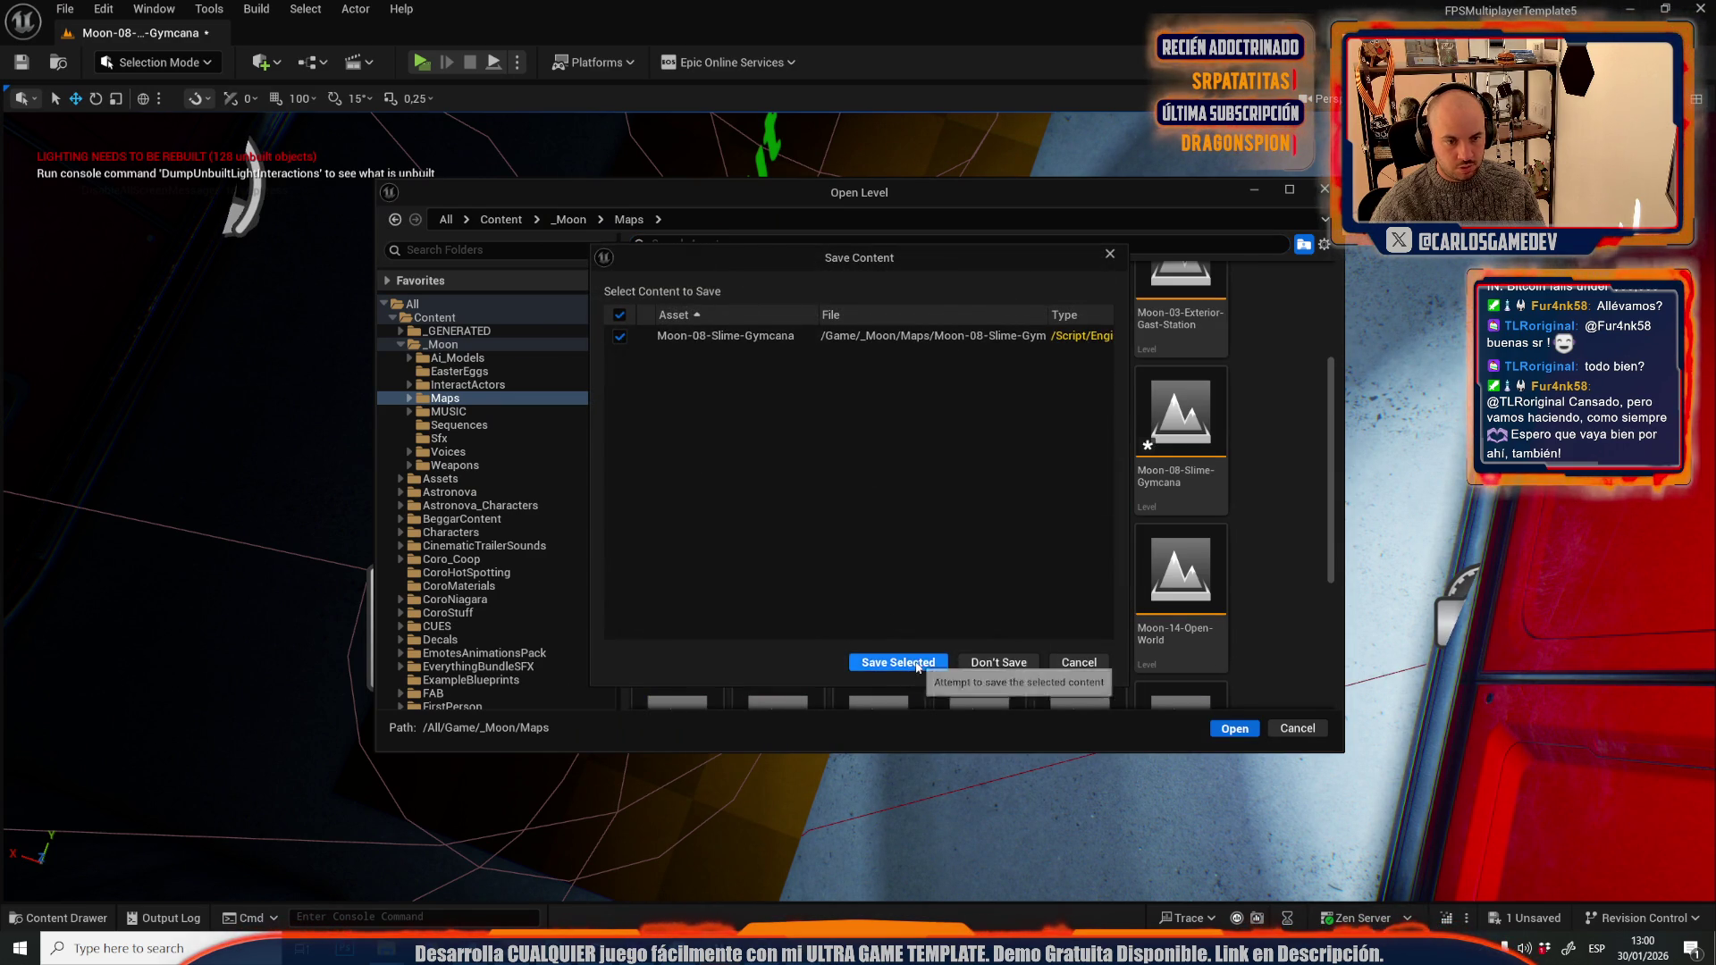
click(915, 661)
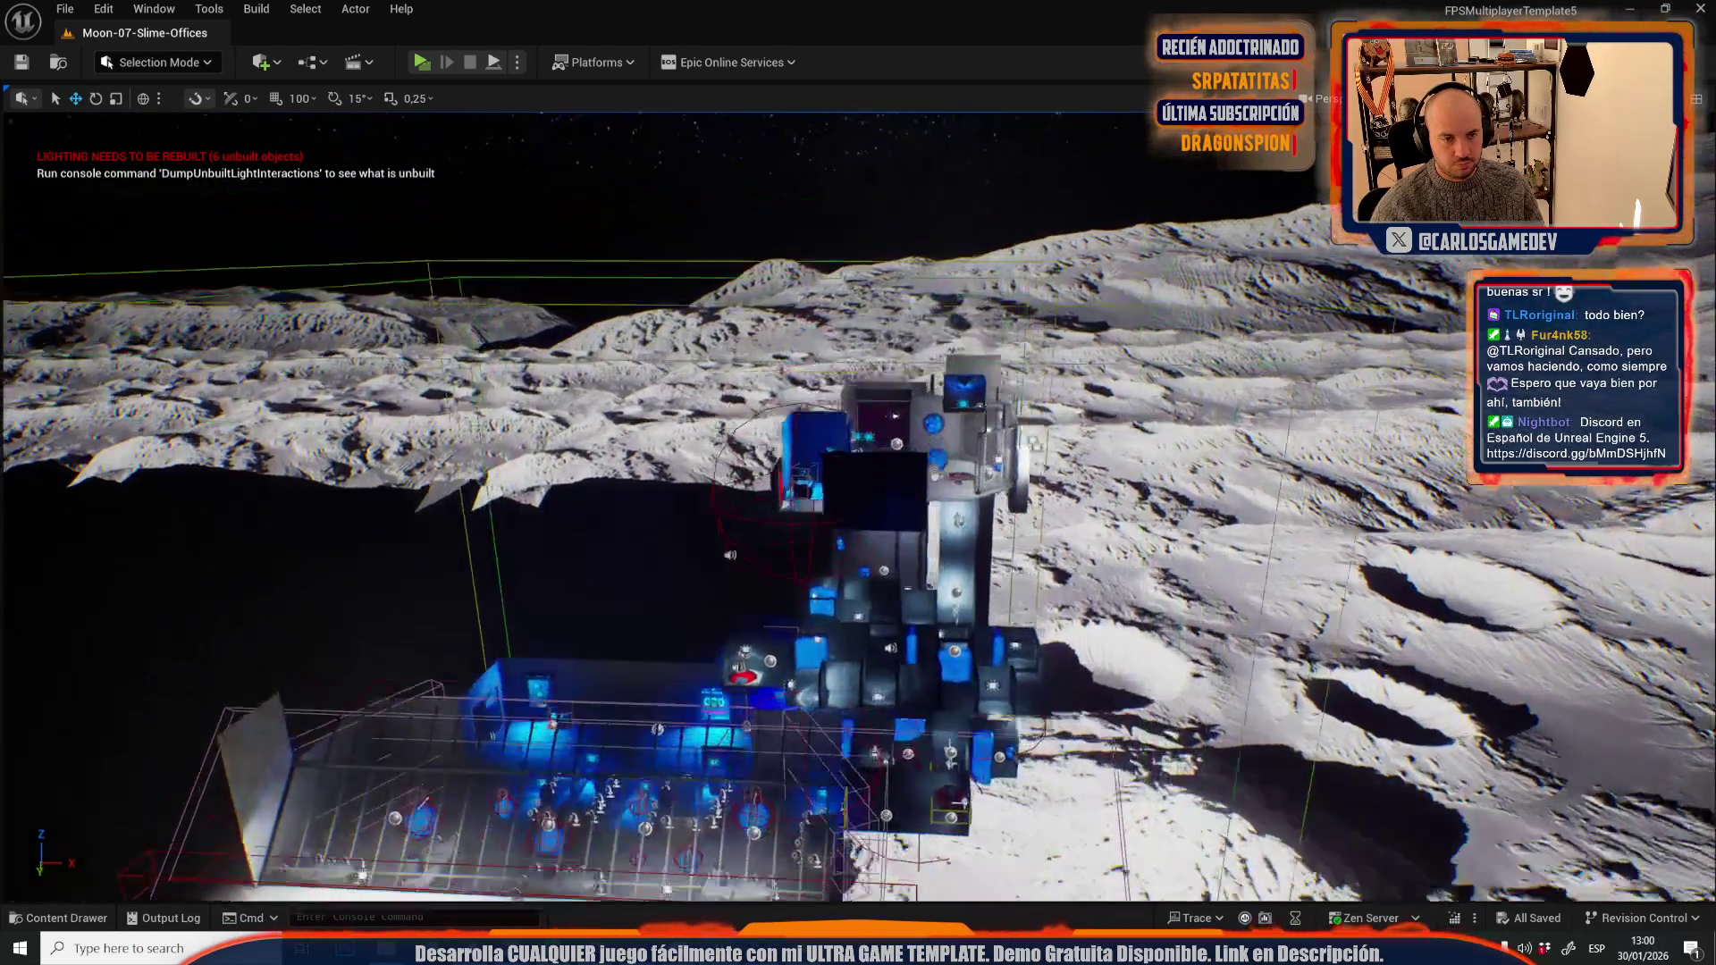
scroll(1111, 821, up, 10)
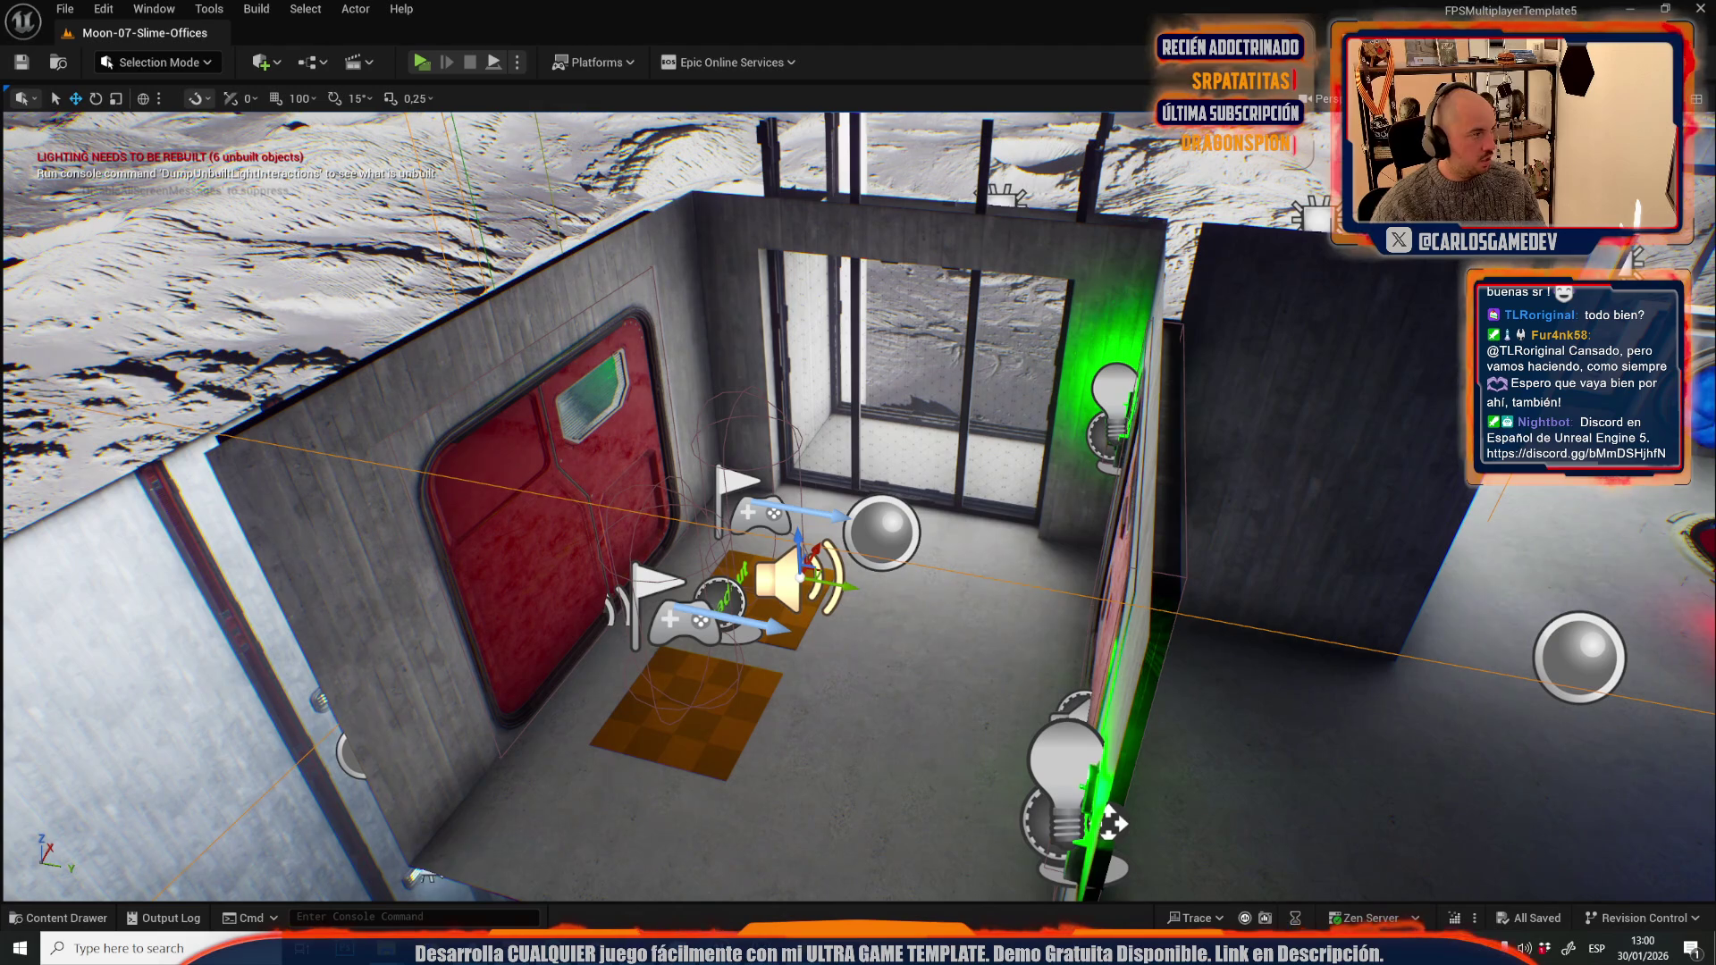
scroll(1111, 821, down, 10)
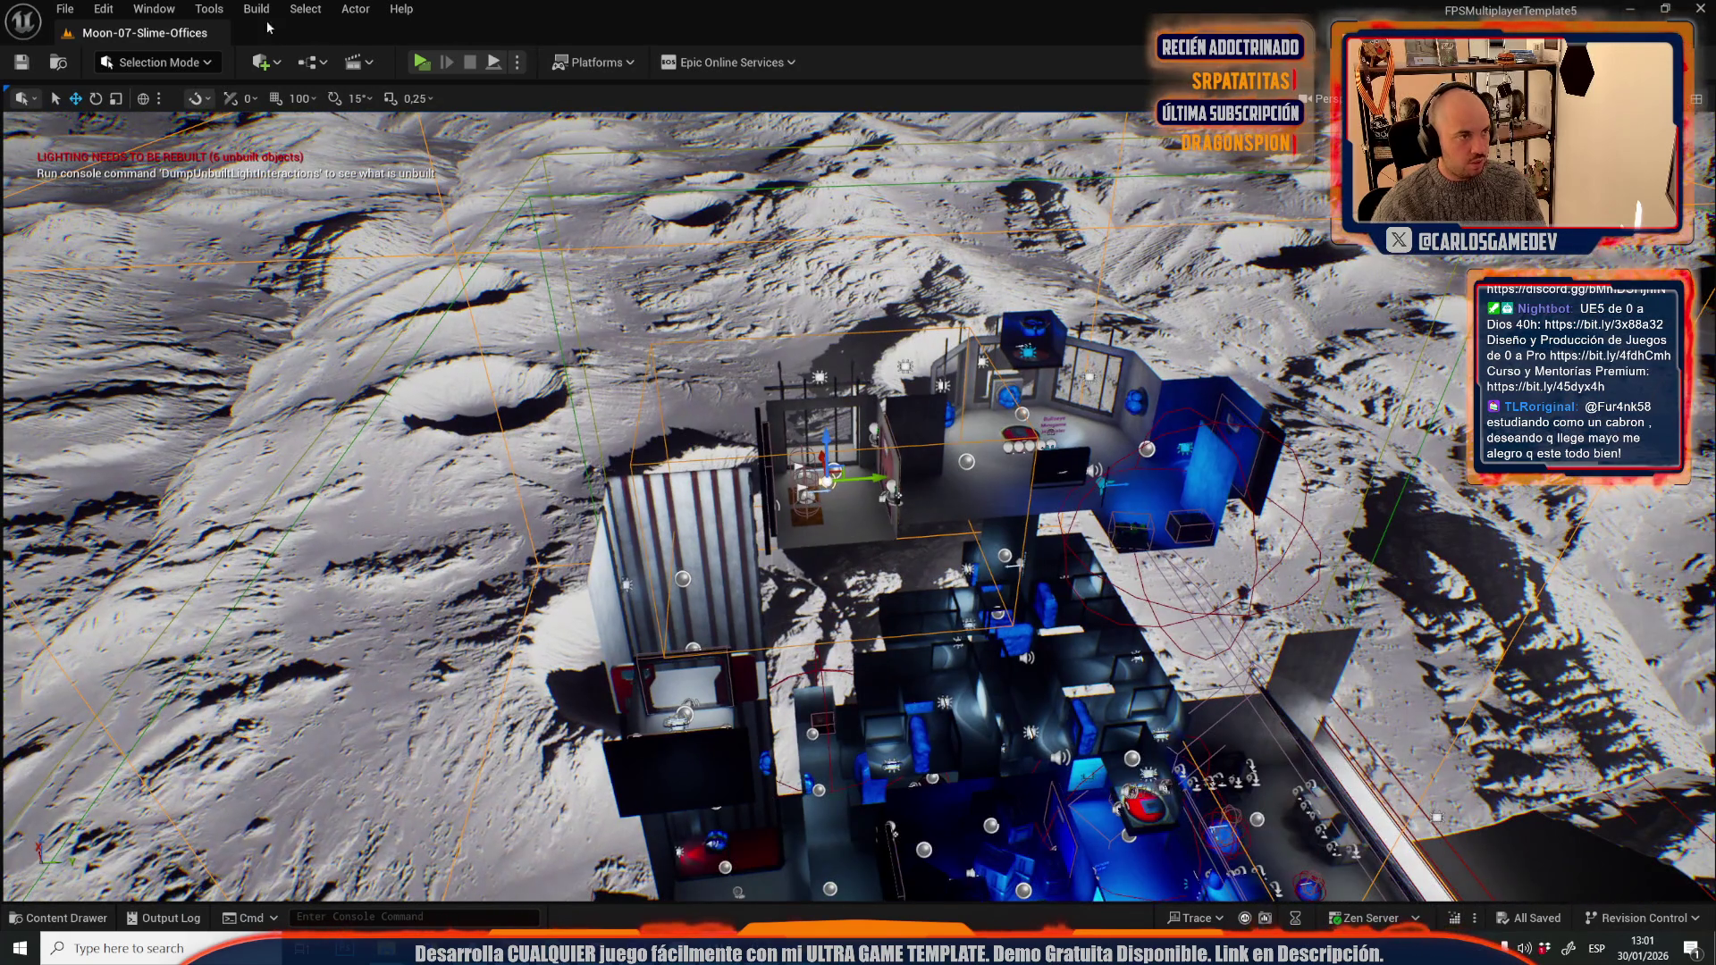
click(58, 6)
- Reopen Moon-08-Slime-Gymcana from Recent Levels and place a sound actor in the room
mouse_move(268, 130)
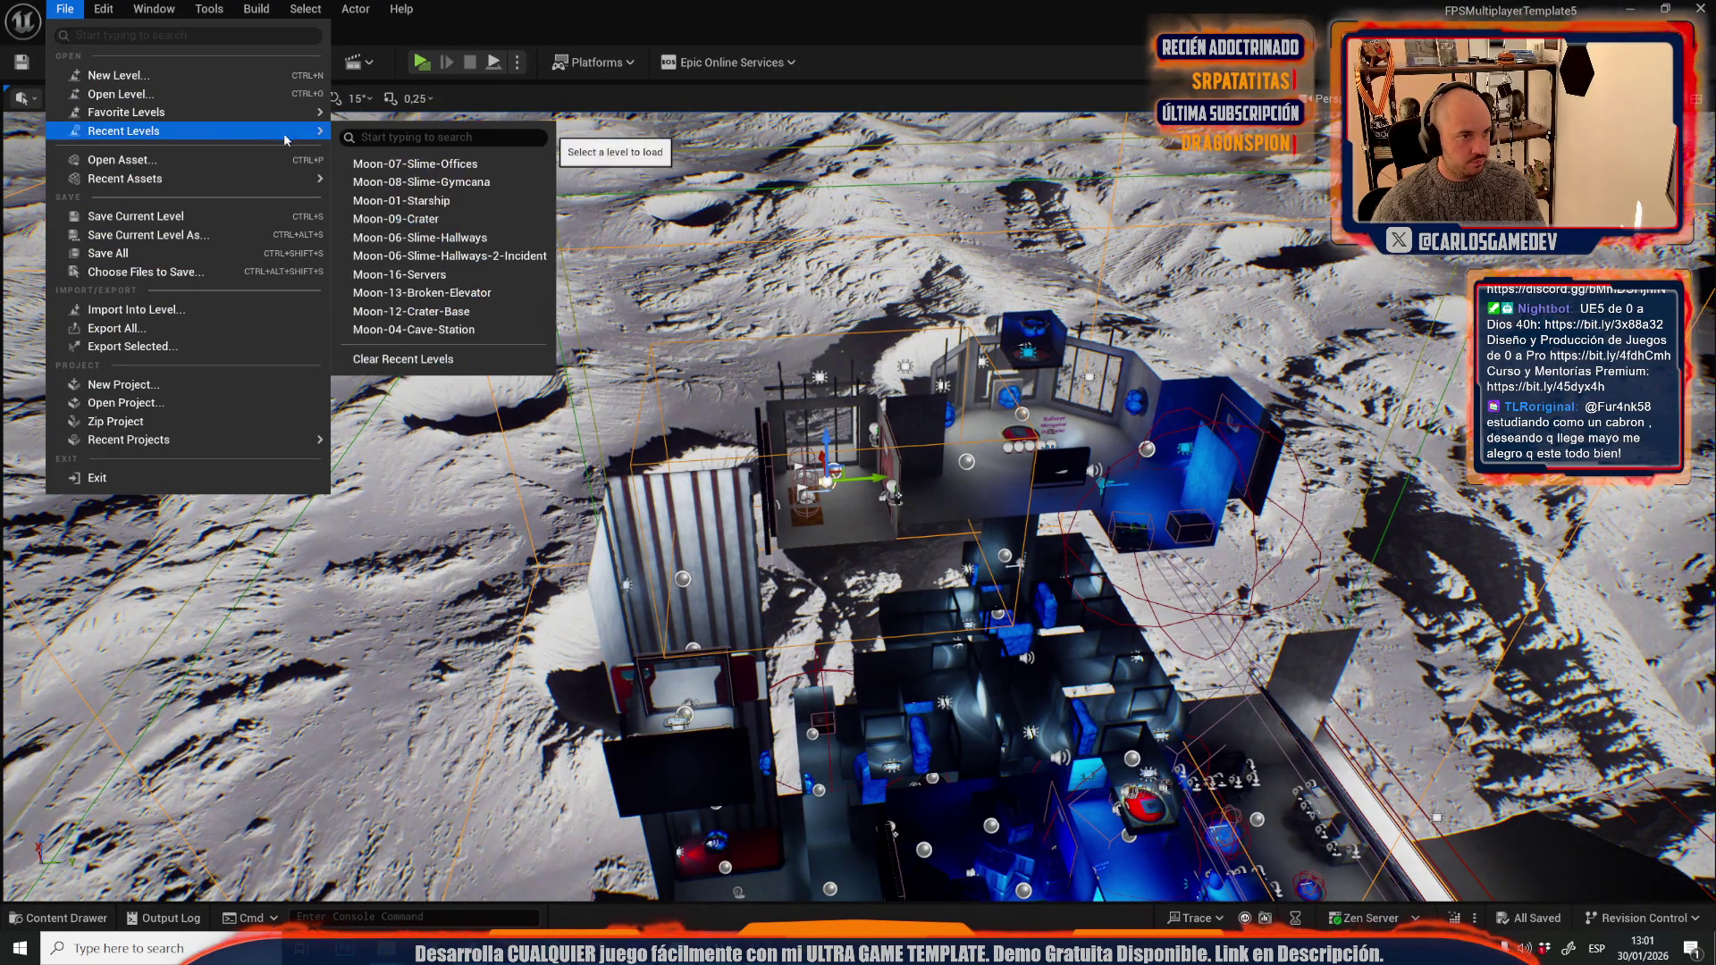
click(424, 188)
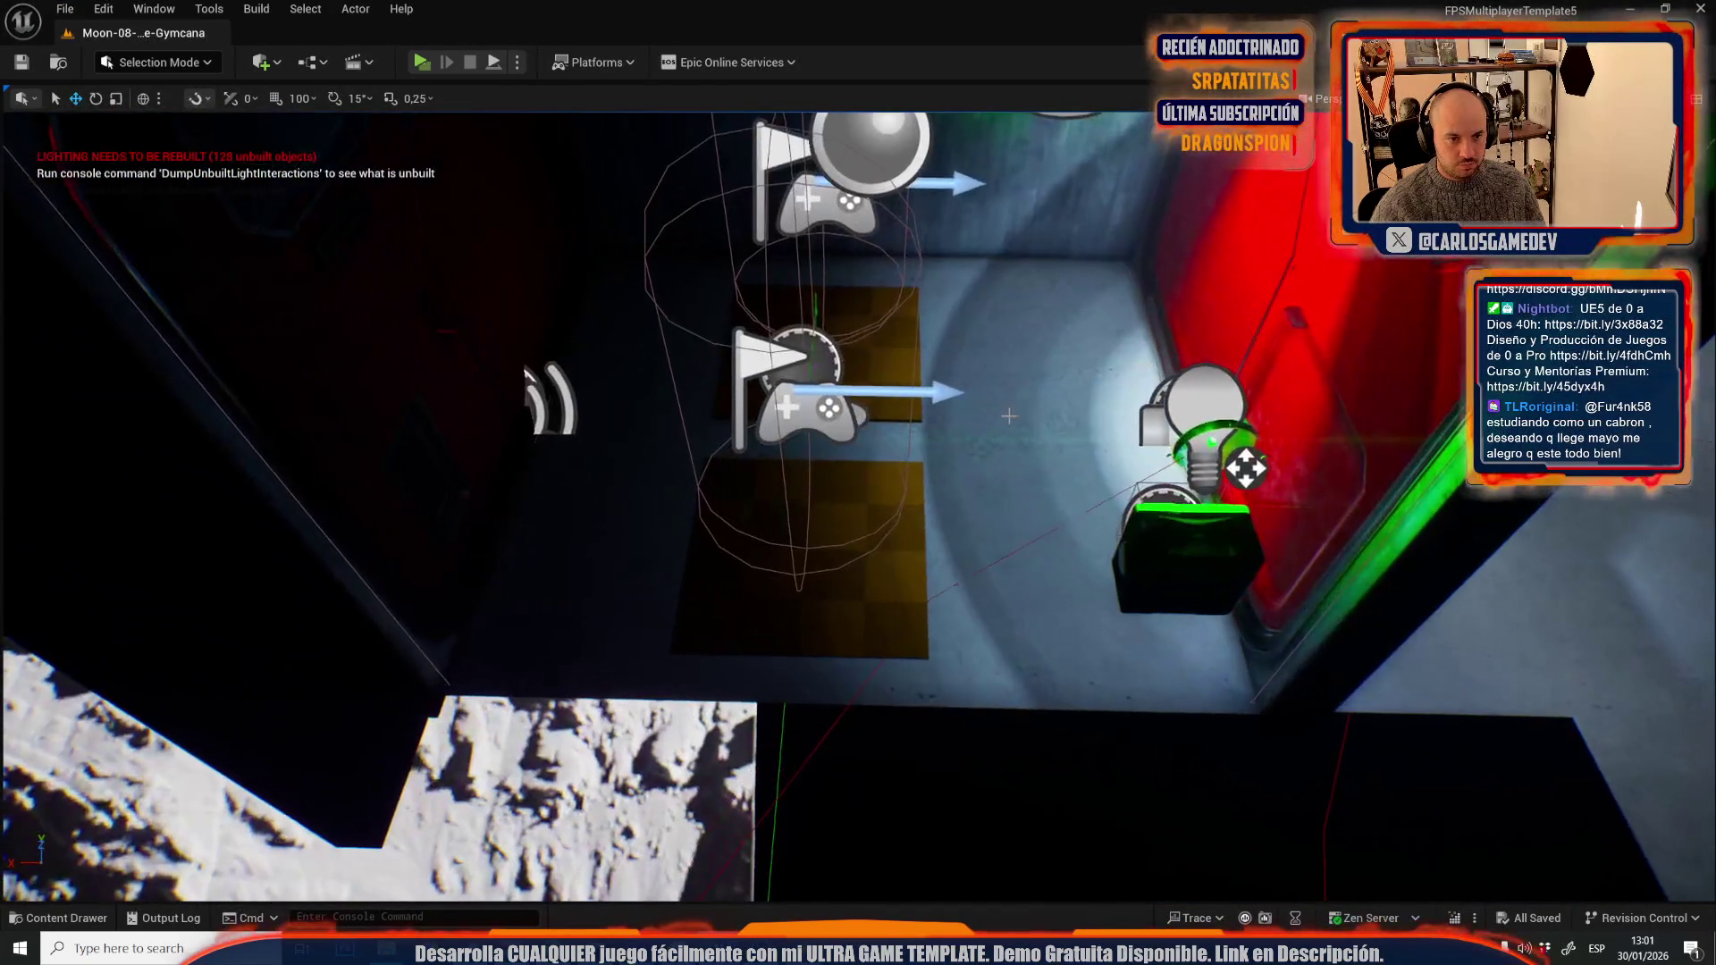
click(1009, 413)
drag(1009, 408, 1019, 359)
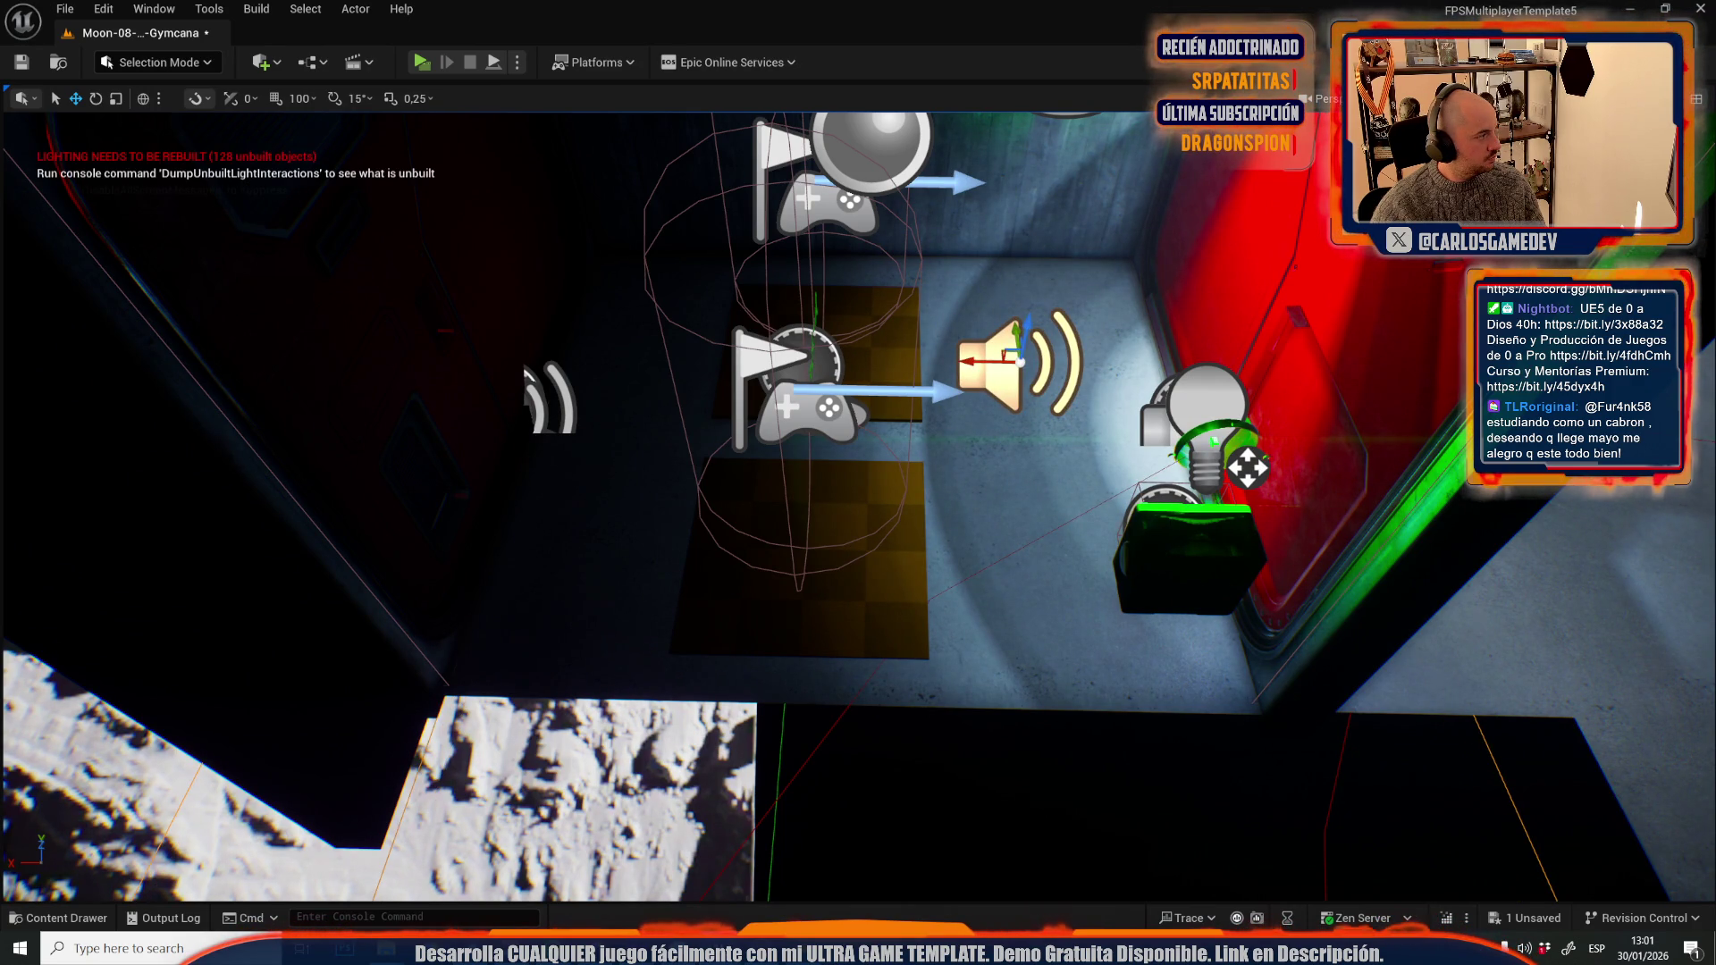
- Fly the view around the room toward the red door and wall, then focus the new sound actor
mouse_move(787, 444)
mouse_down()
mouse_move(805, 421)
mouse_move(889, 491)
mouse_move(831, 483)
mouse_move(805, 500)
mouse_move(918, 619)
mouse_up()
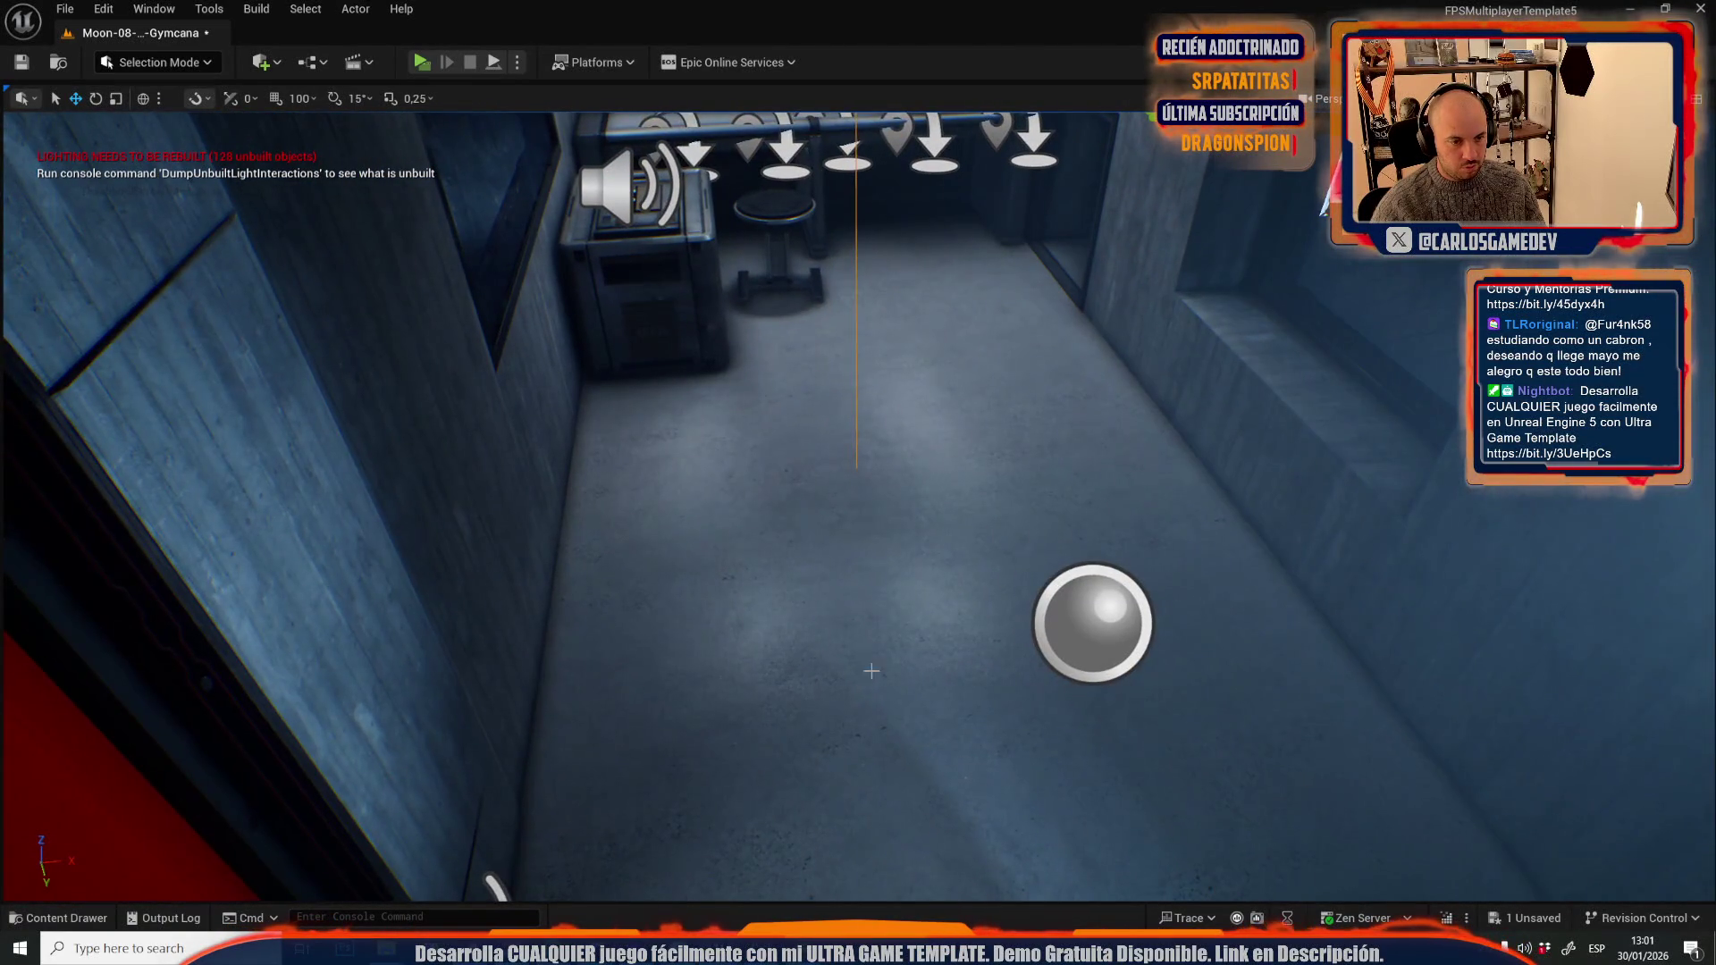
mouse_move(878, 497)
mouse_down()
mouse_move(849, 481)
mouse_move(861, 559)
mouse_up()
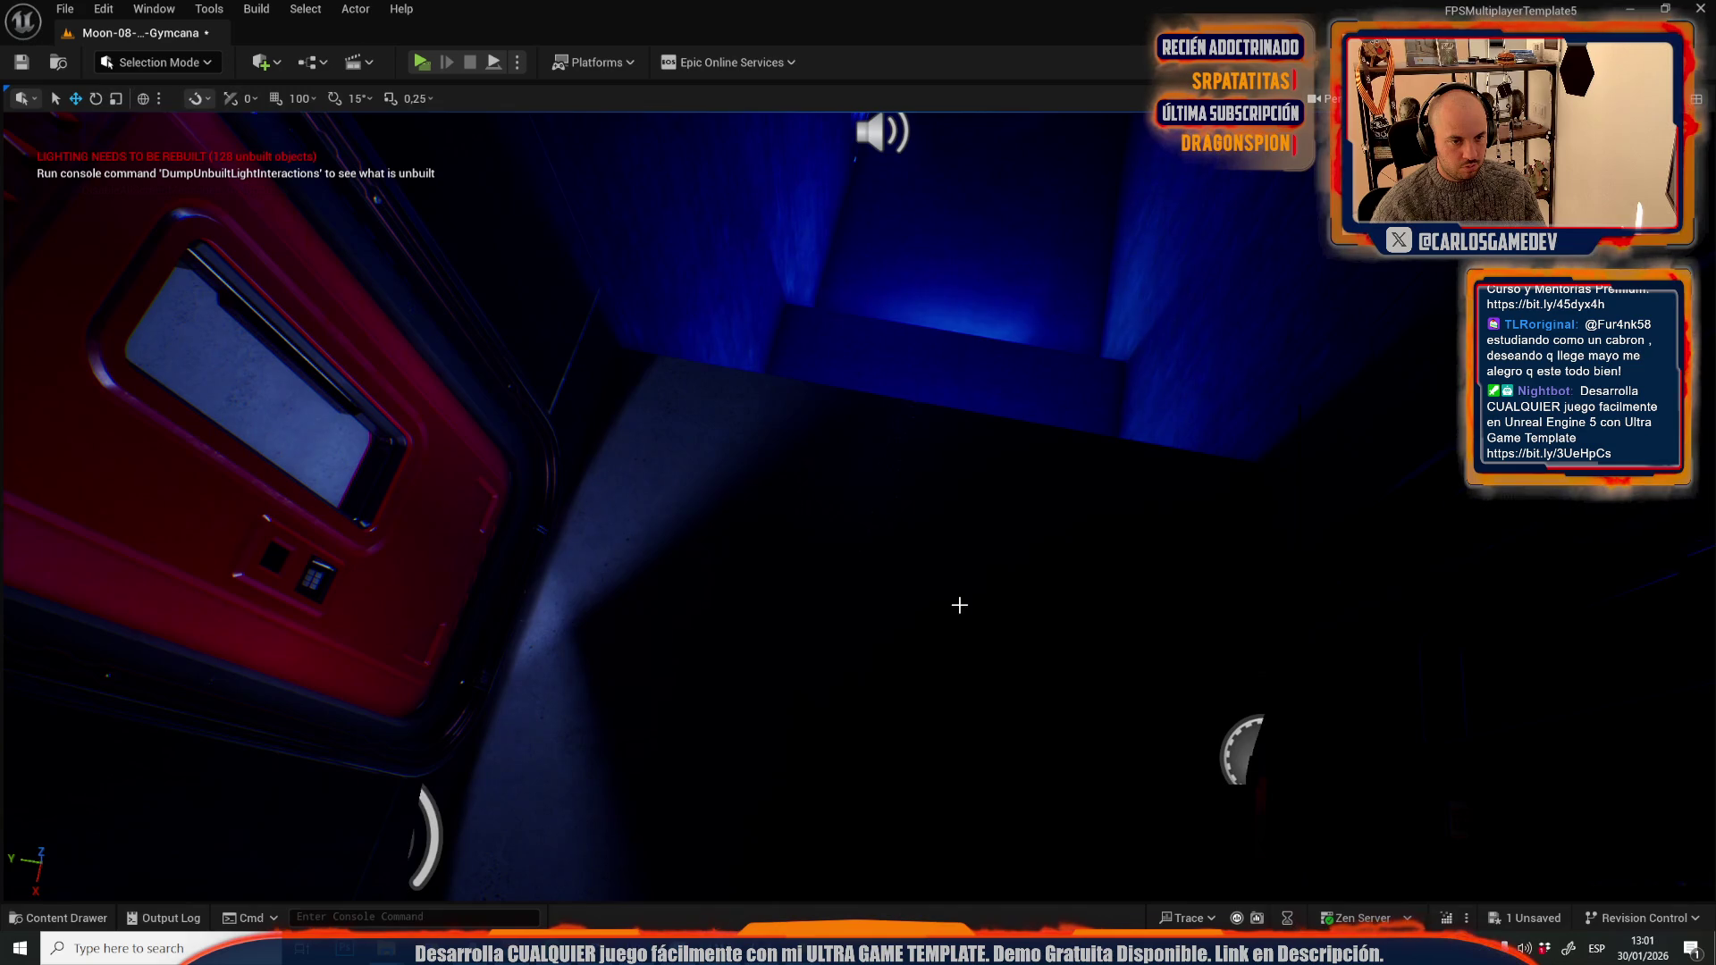
mouse_move(968, 615)
mouse_down()
mouse_move(964, 564)
mouse_move(934, 563)
mouse_move(928, 503)
mouse_move(908, 507)
mouse_up()
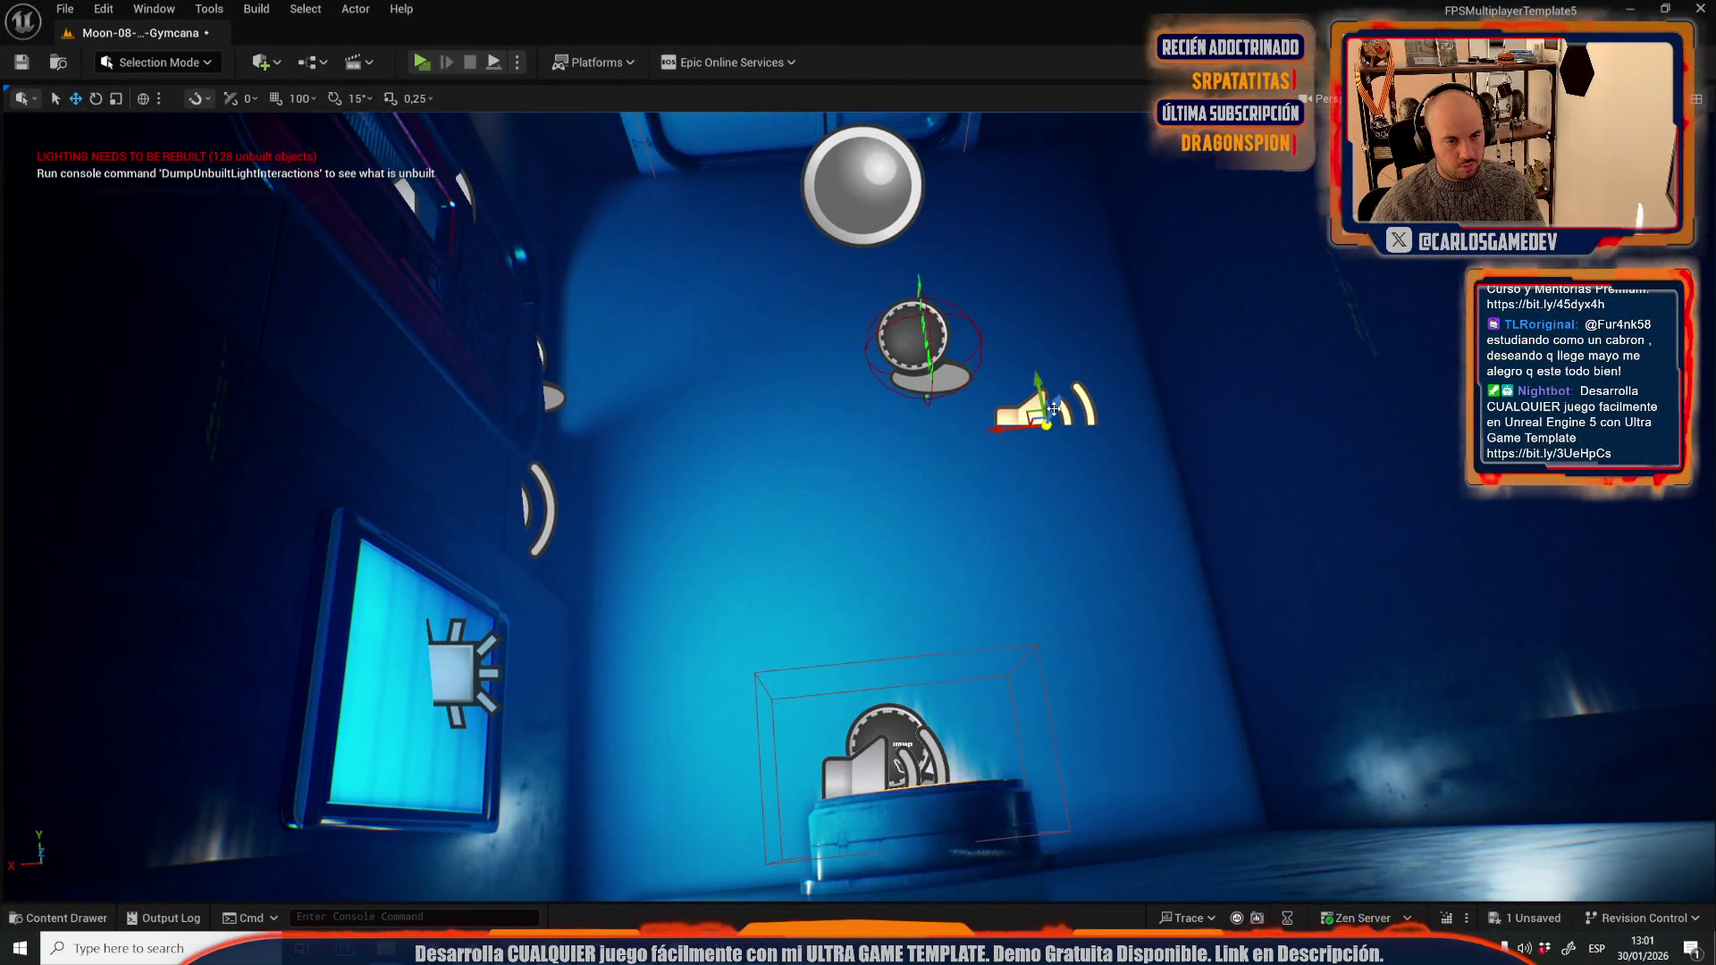
mouse_move(626, 501)
mouse_down()
mouse_move(439, 874)
mouse_move(1056, 487)
mouse_move(978, 420)
mouse_up()
key(f)
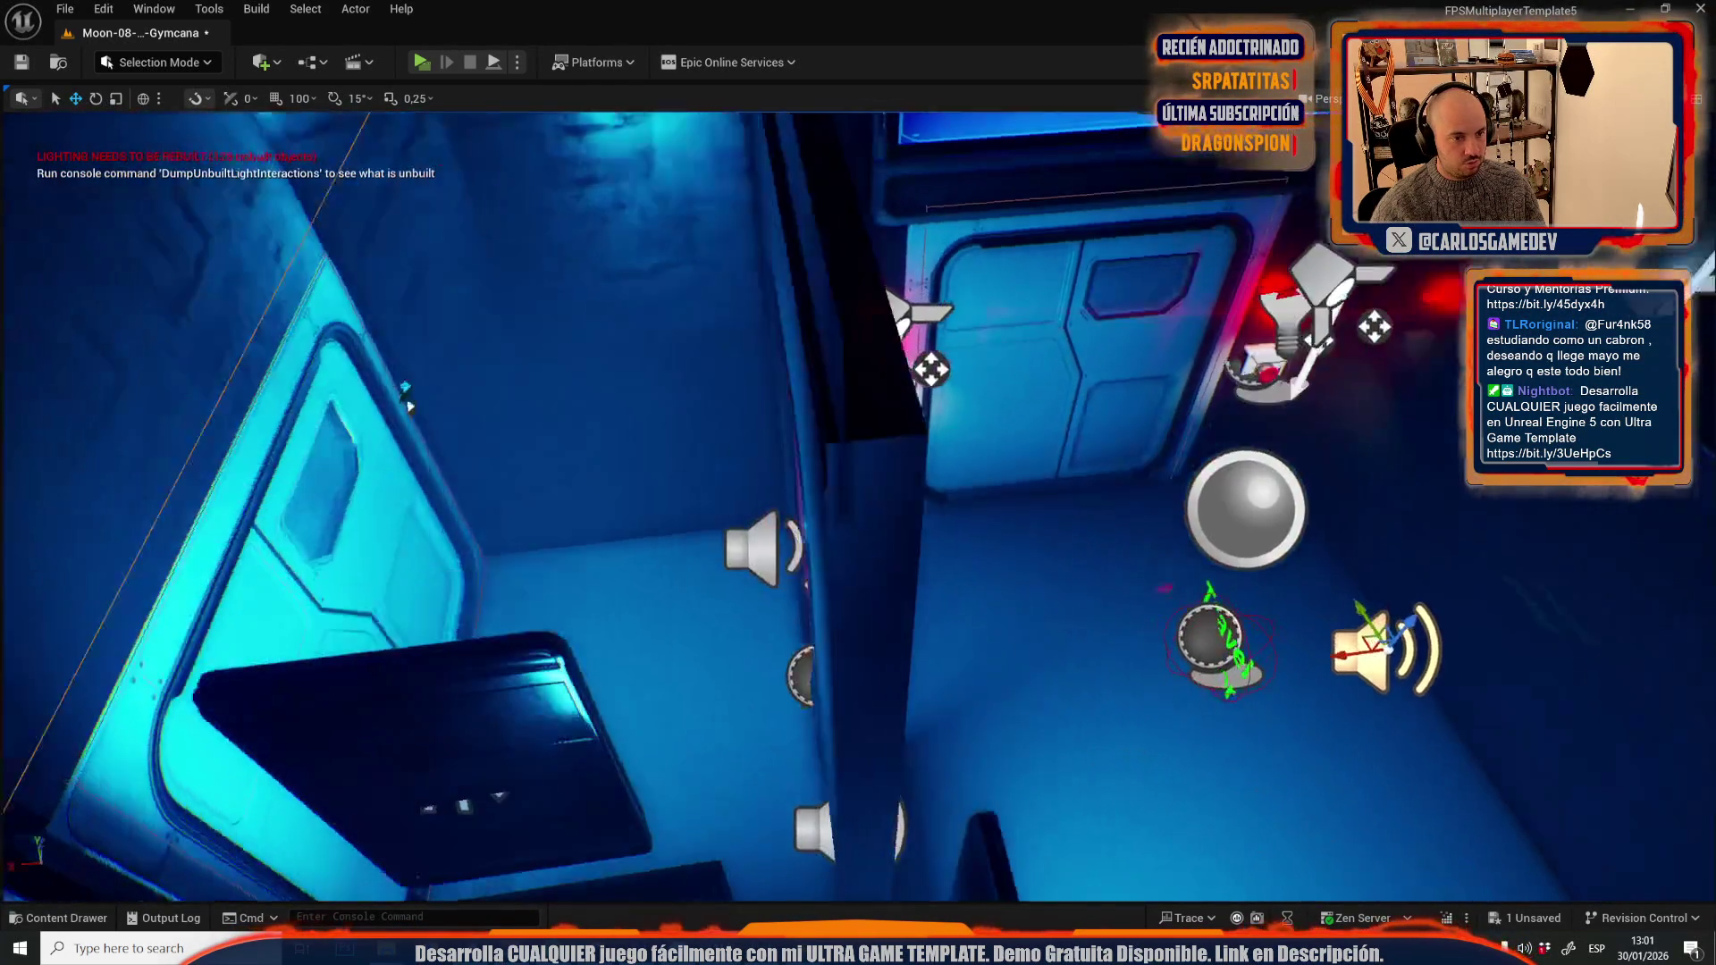
- Open Moon-10-Mega-Crater via Open Level, saving the Gymcana changes first
click(65, 8)
click(107, 97)
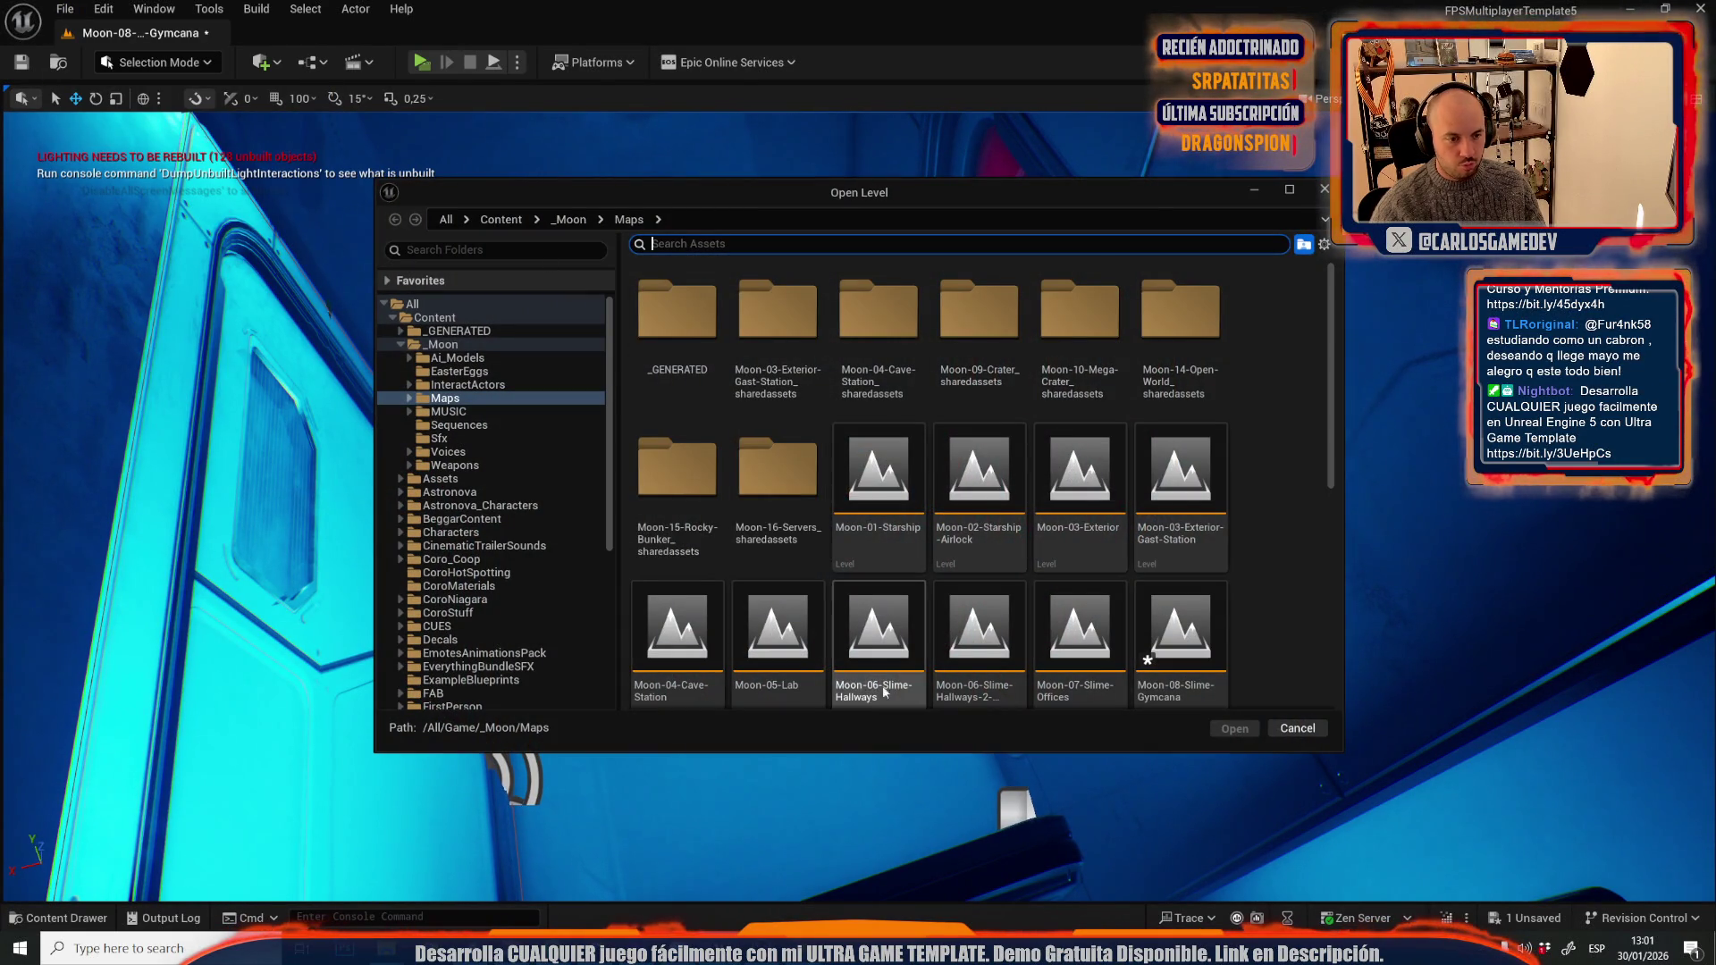
scroll(889, 696, down, 3)
double_click(776, 553)
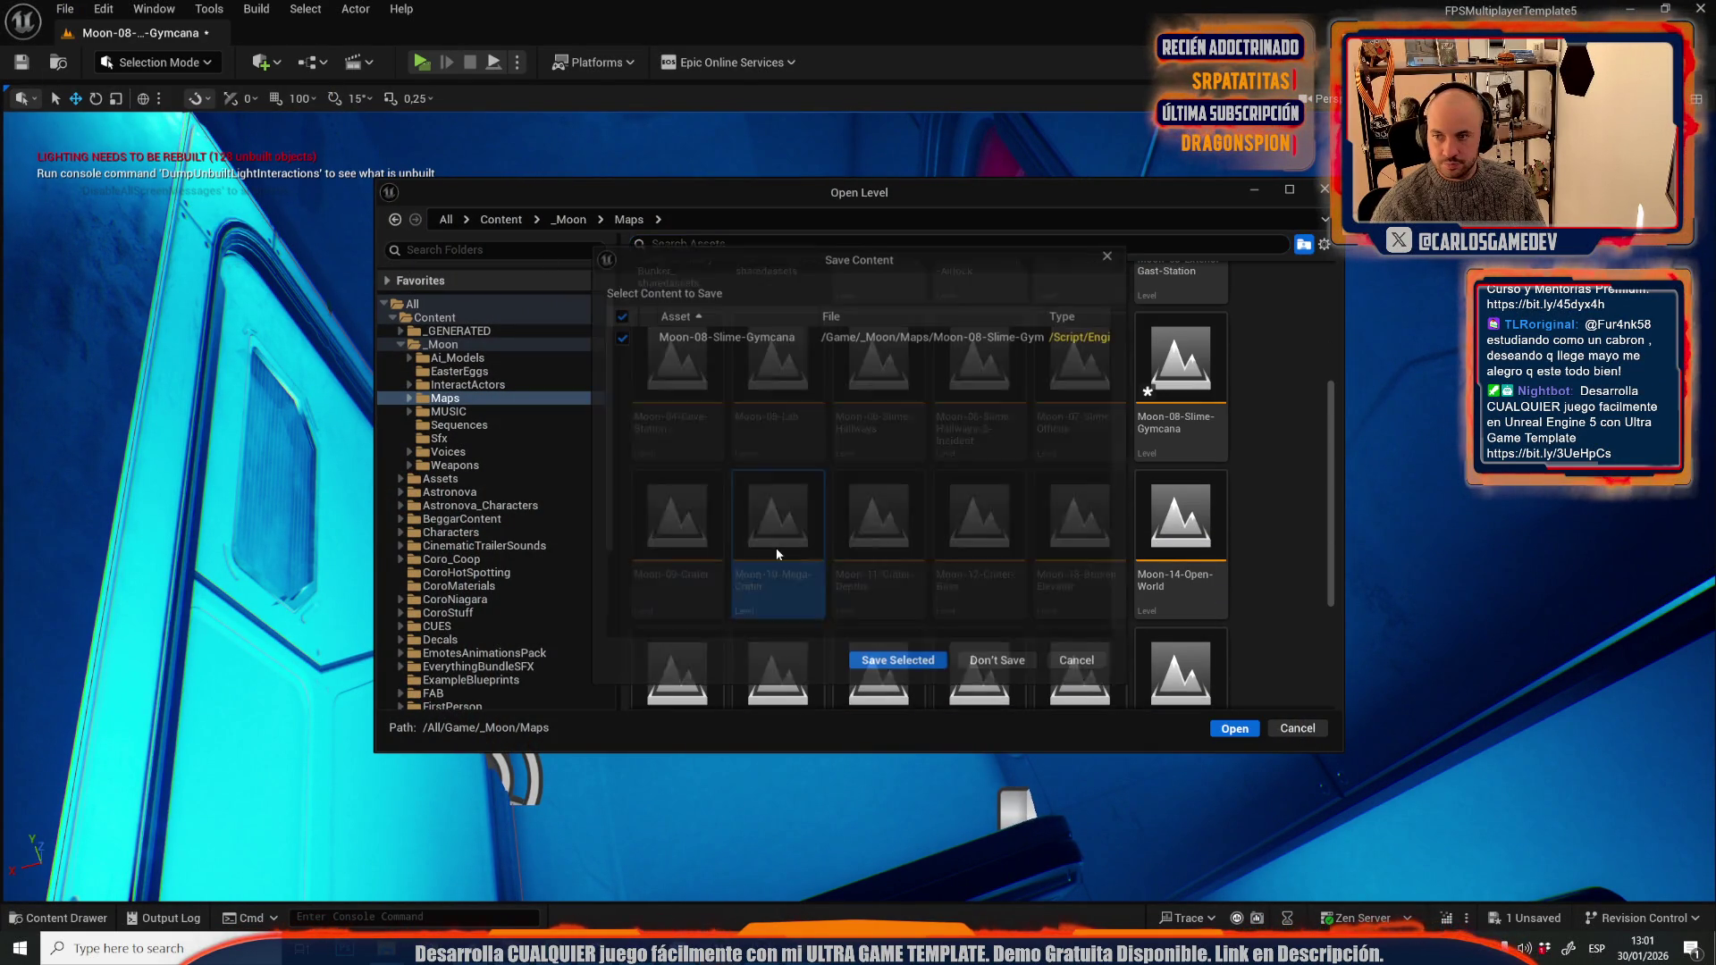
click(911, 664)
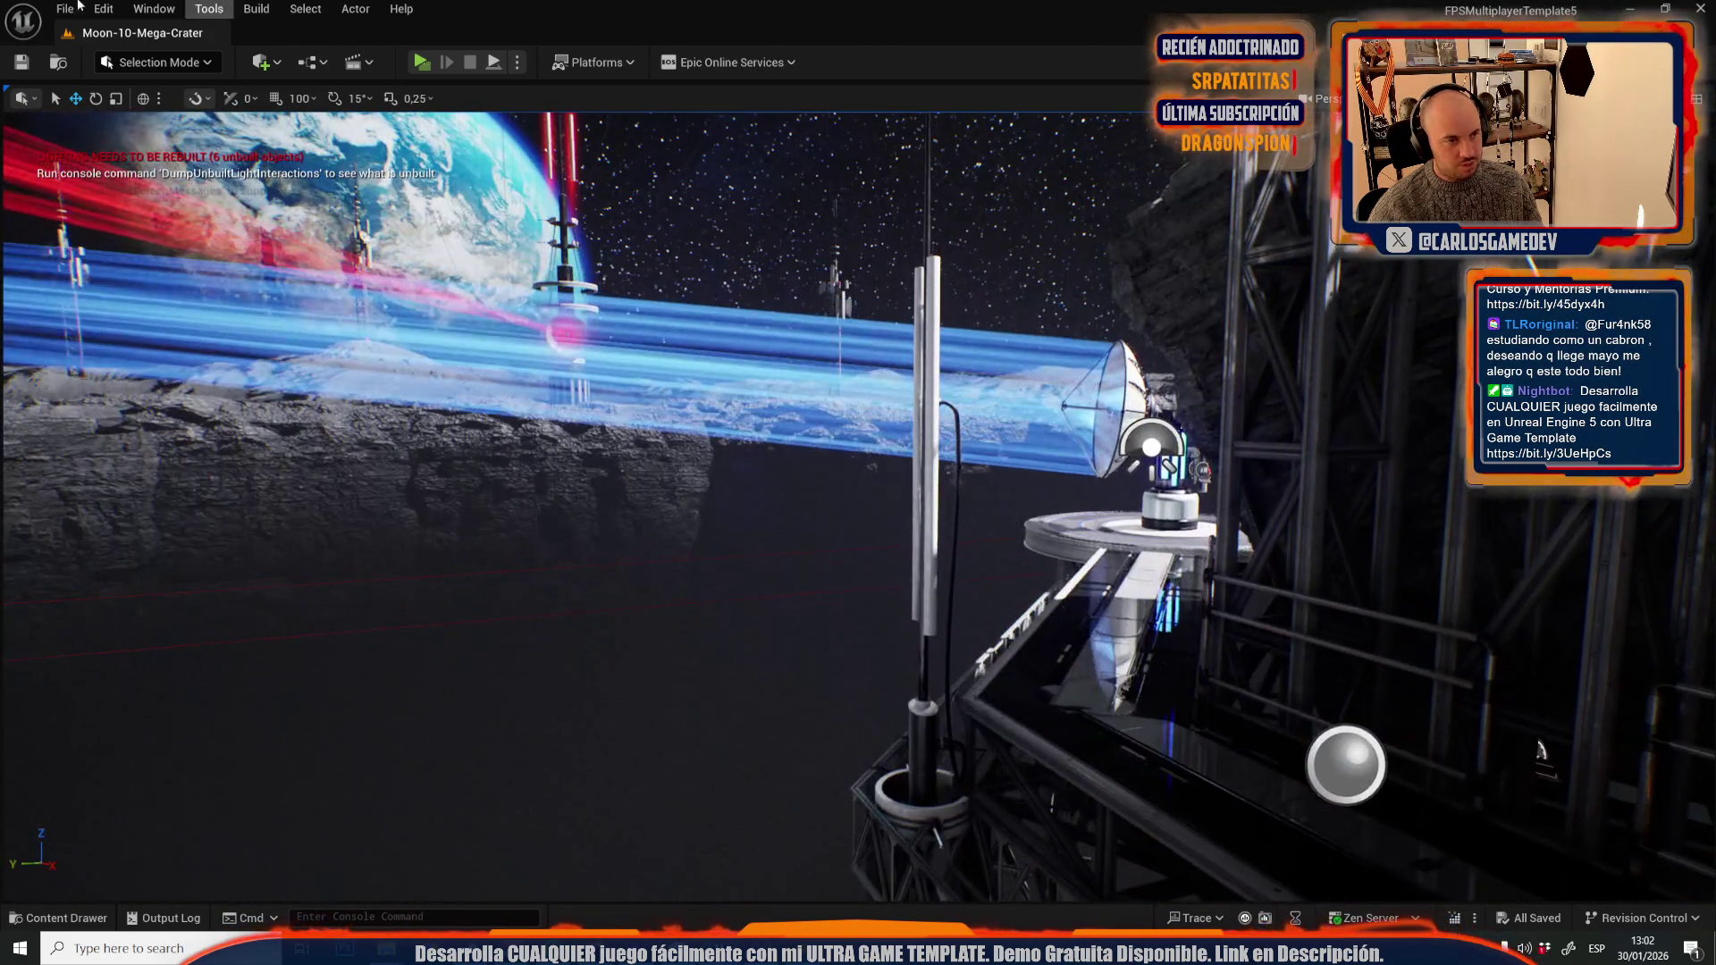
click(63, 8)
- Open Moon-09-Crater from Recent Levels and fly into the blue-lit structure toward the red wall
mouse_move(243, 132)
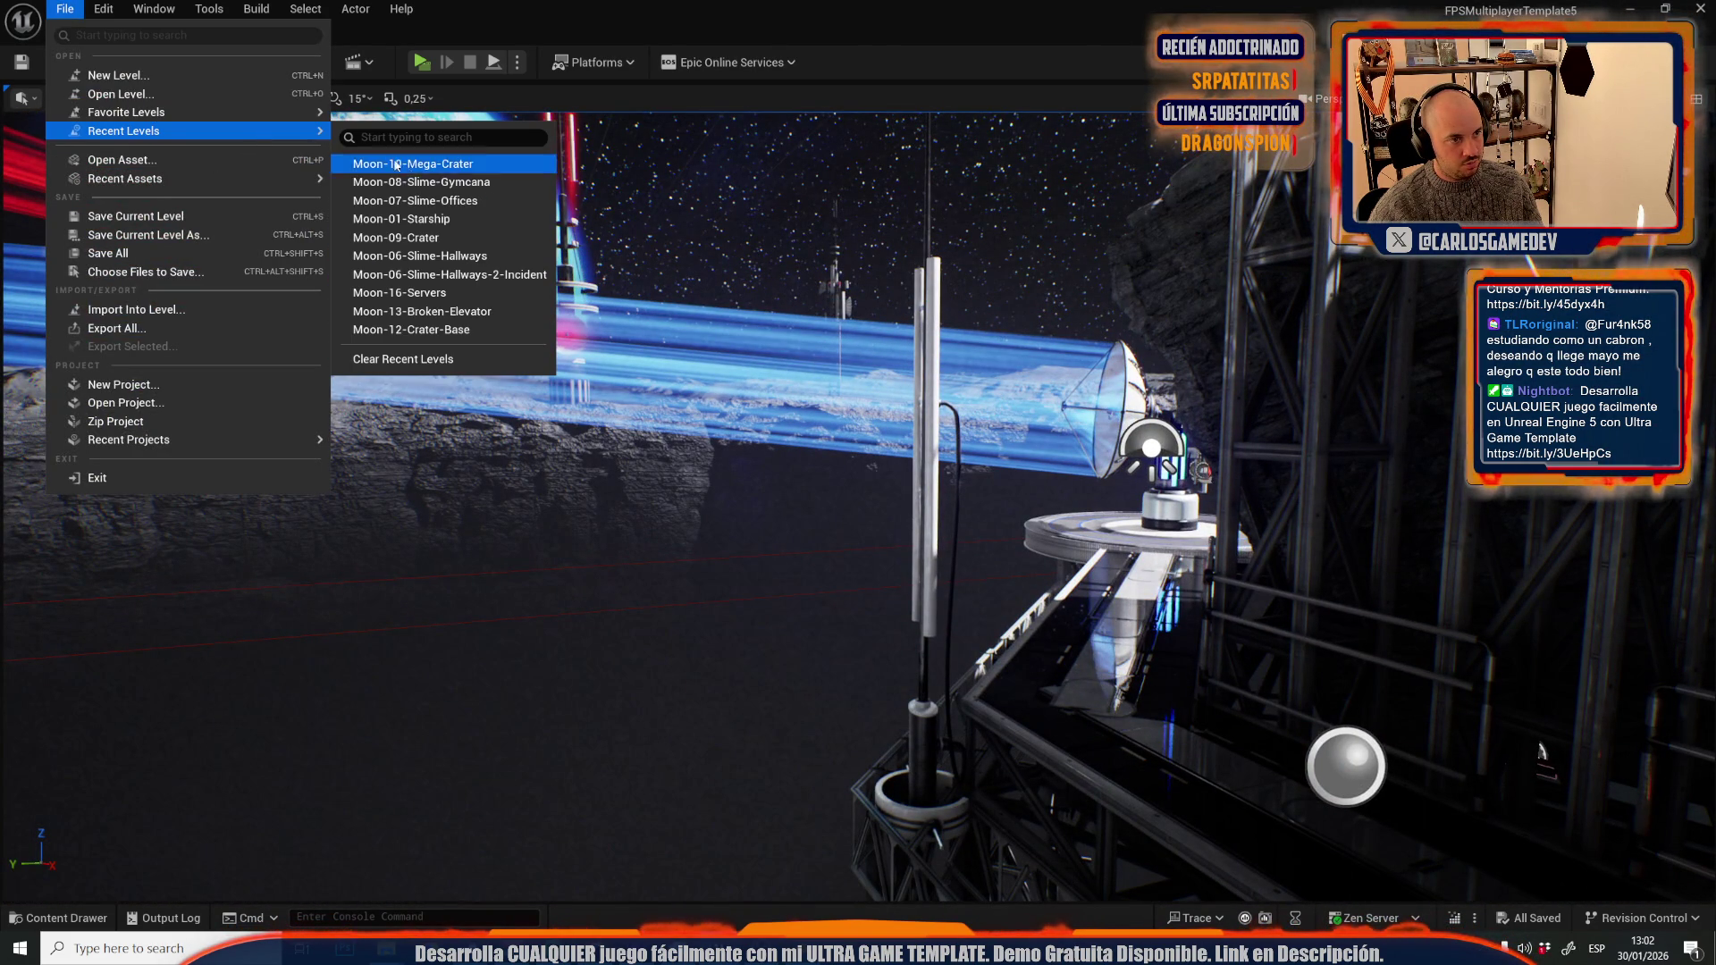
click(440, 232)
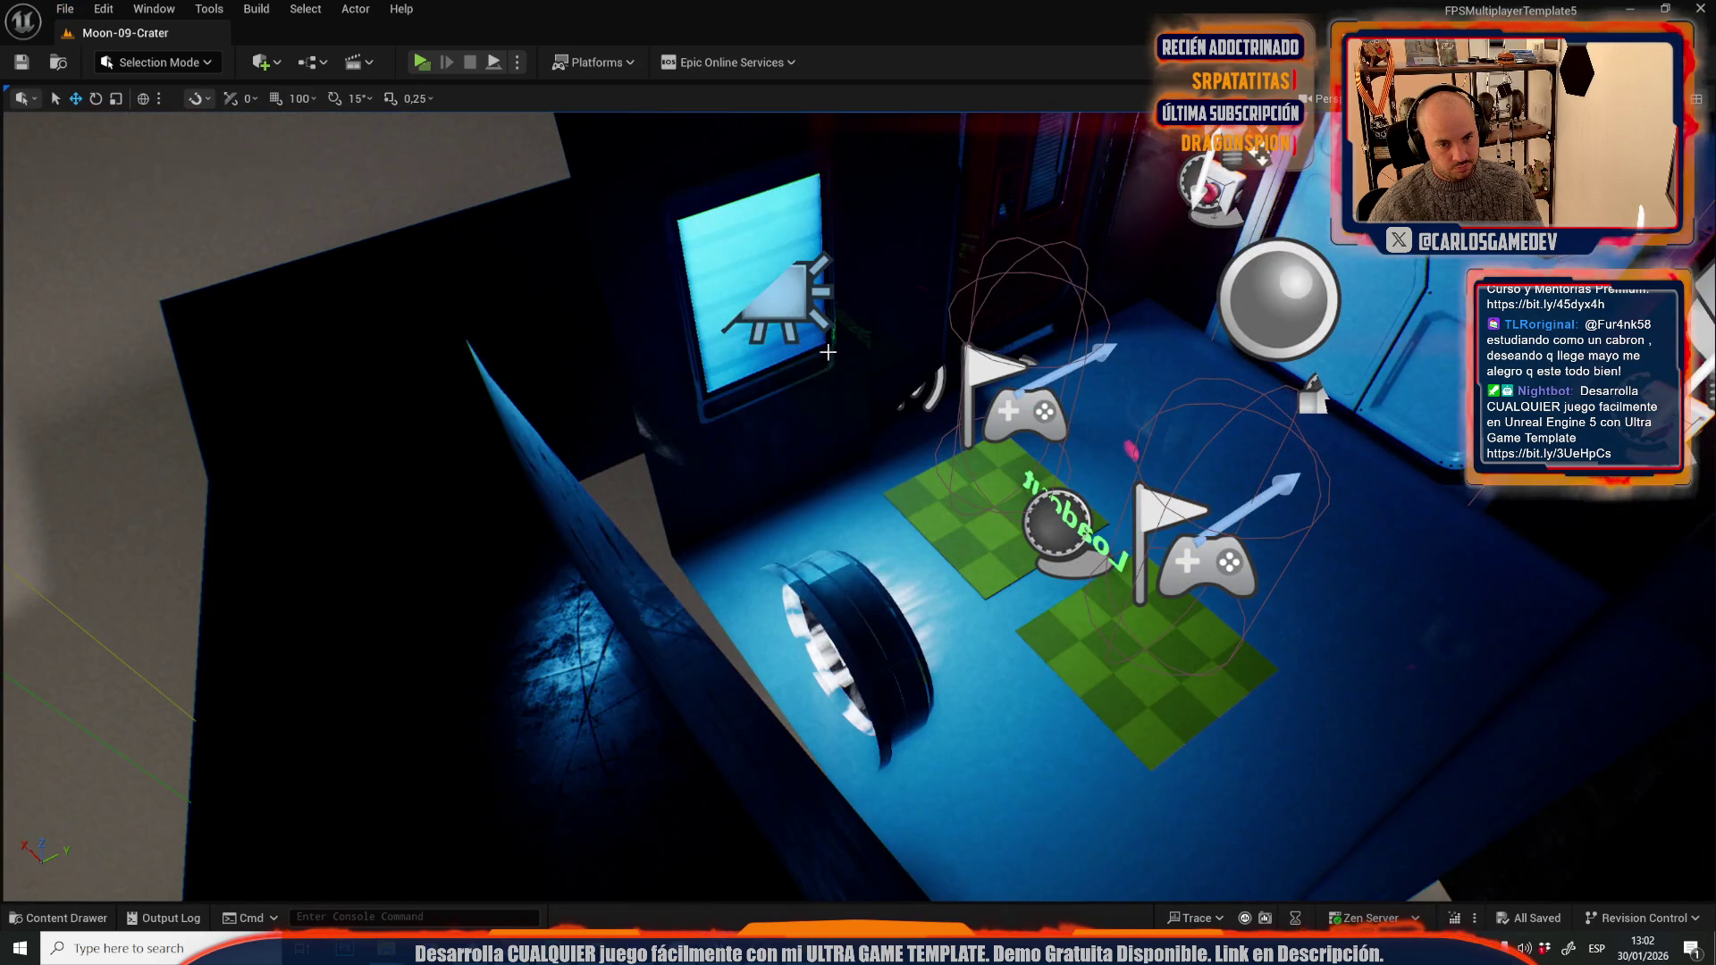
scroll(768, 461, down, 5)
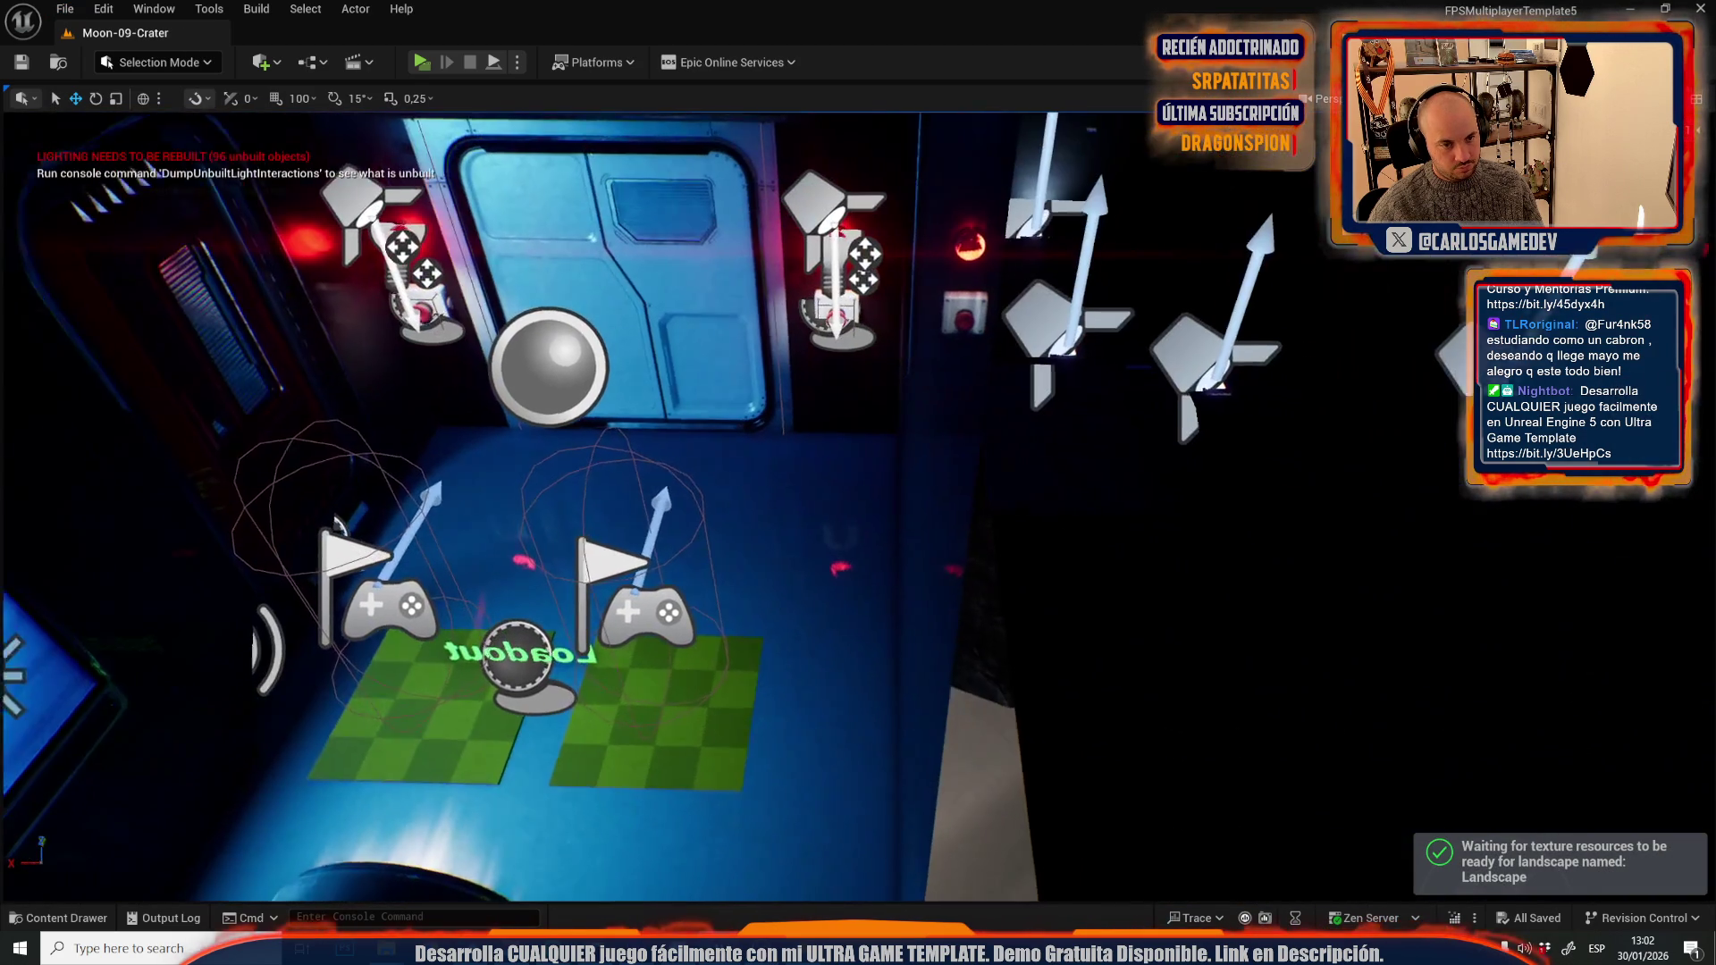
scroll(920, 496, down, 10)
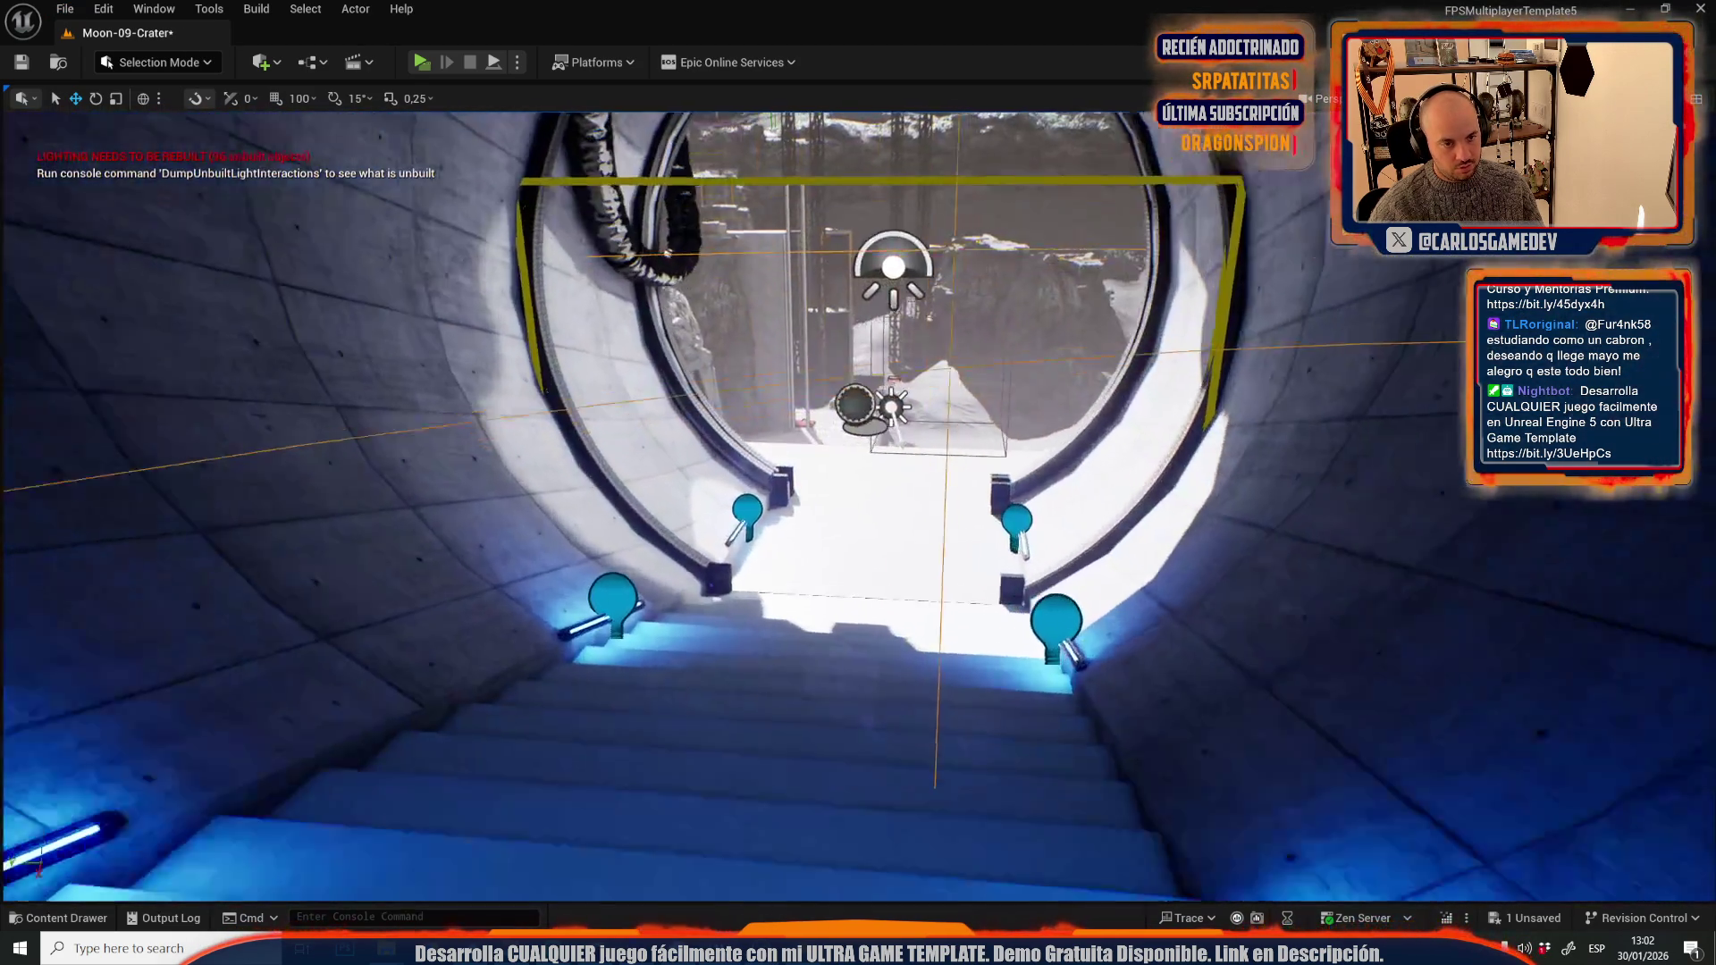
drag(920, 496, 920, 496)
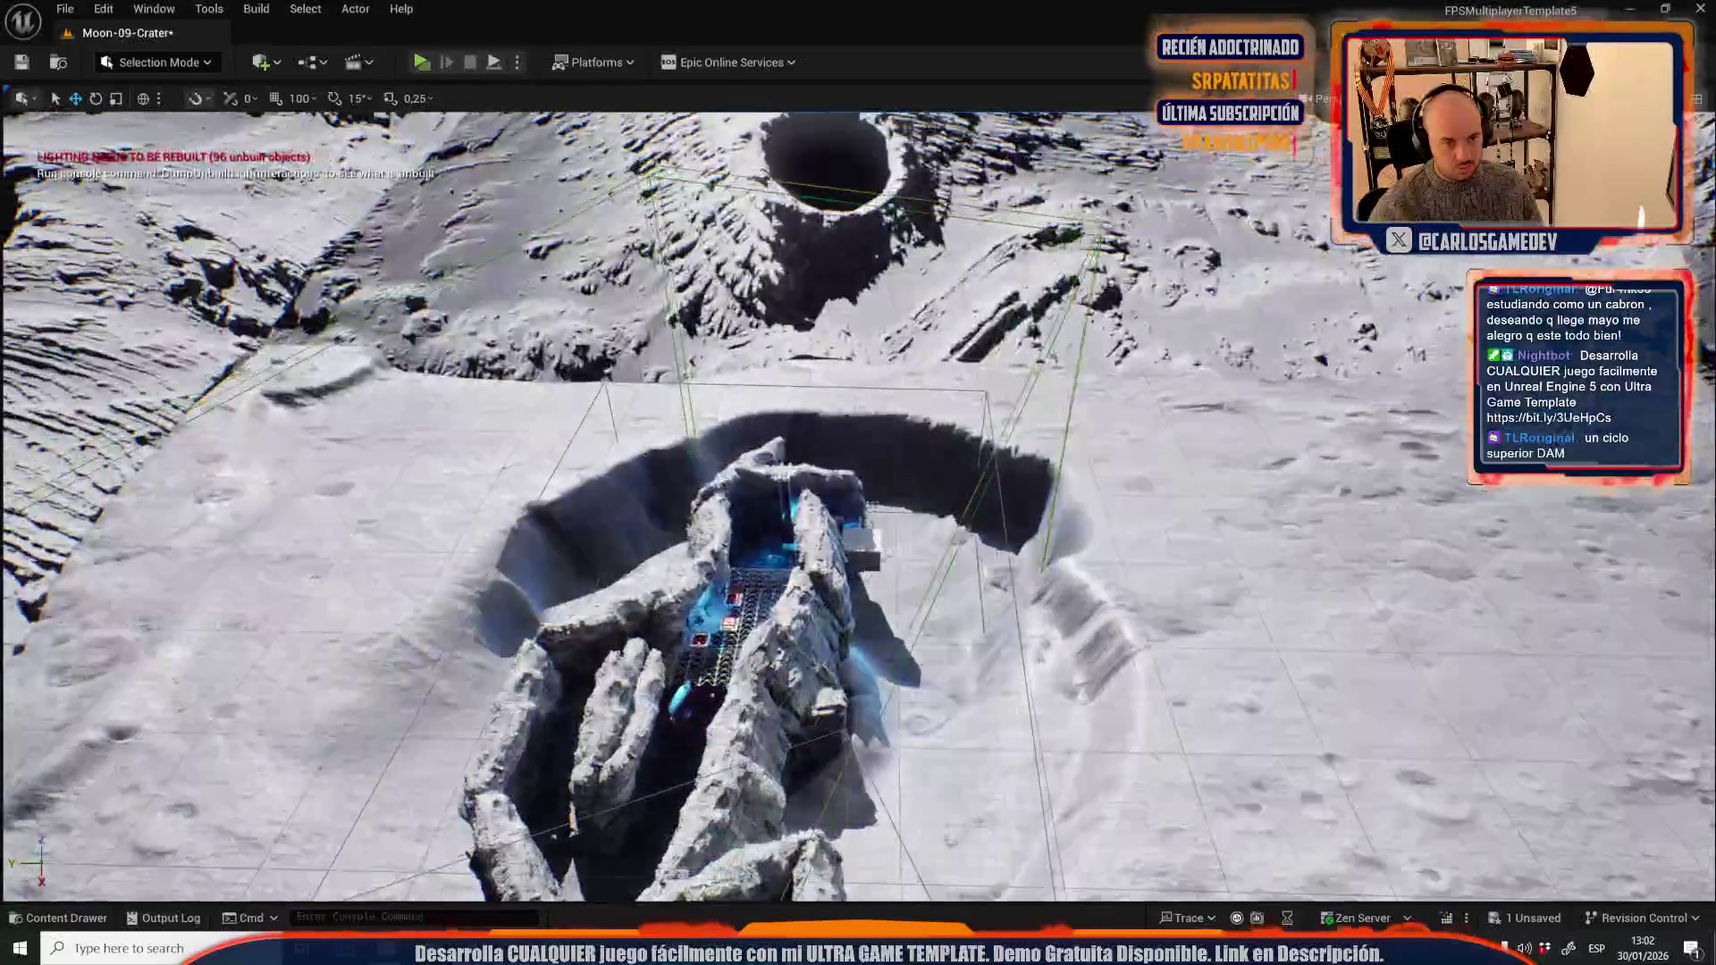
mouse_move(920, 496)
mouse_down()
mouse_move(769, 546)
mouse_move(626, 644)
mouse_move(697, 599)
mouse_up()
drag(1360, 755, 1162, 536)
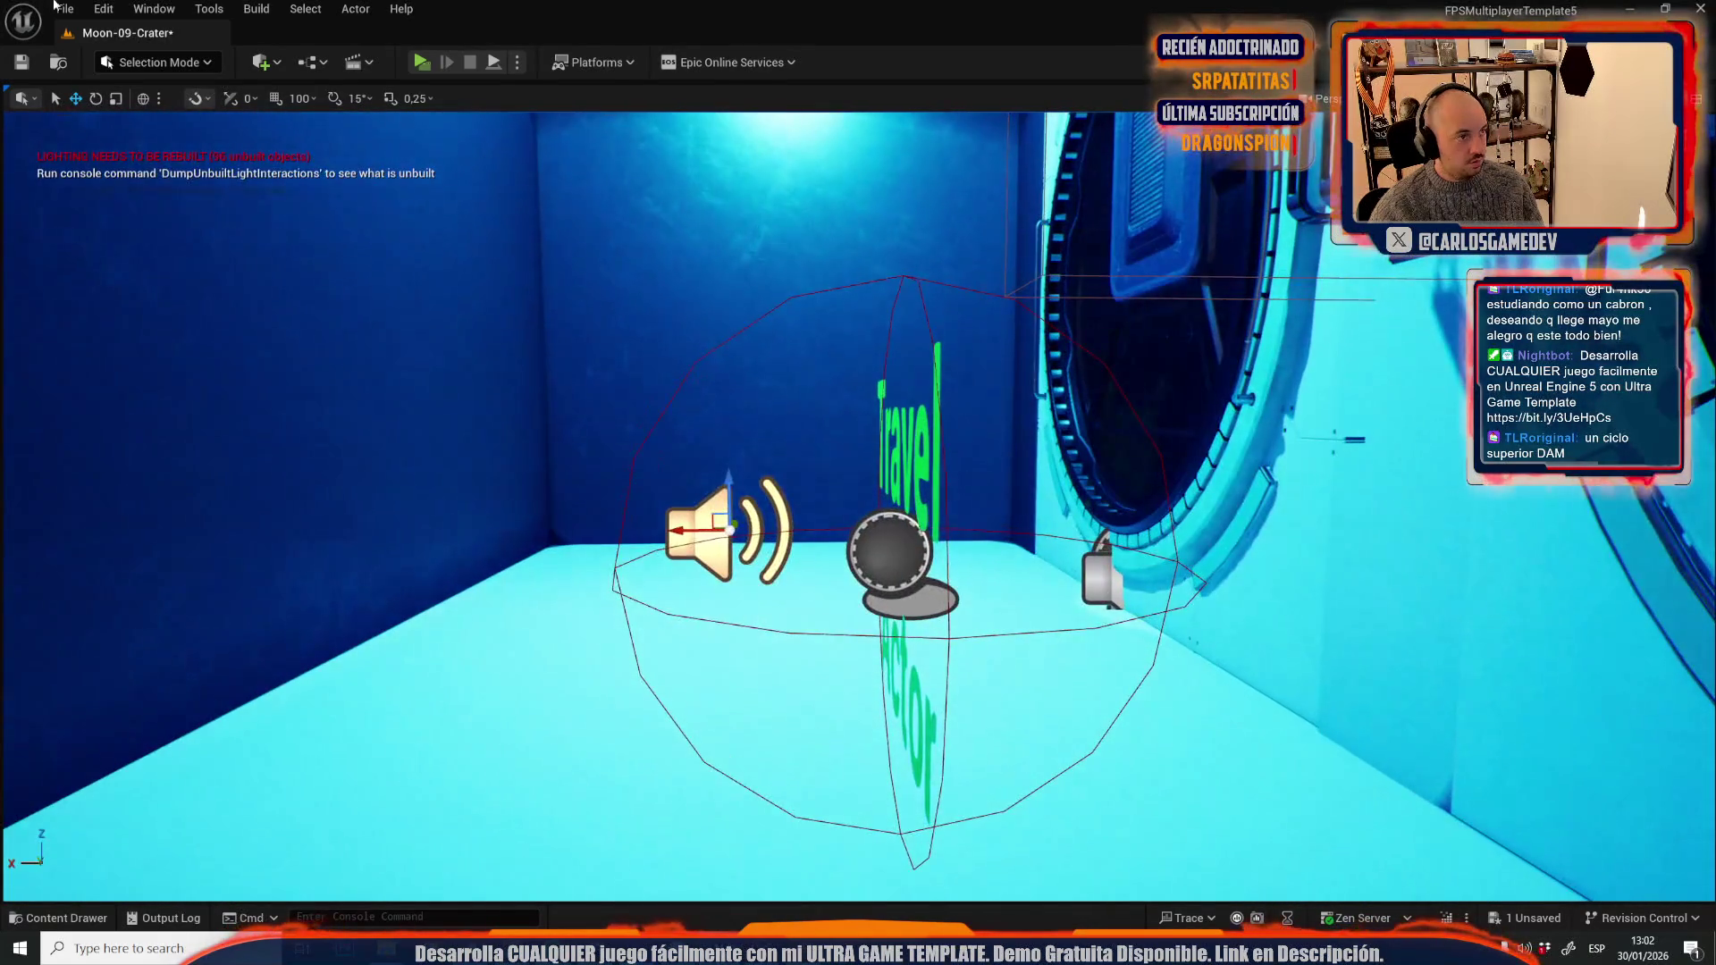
- Return to Moon-10-Mega-Crater from Recent Levels, saving the Moon-09-Crater changes
click(65, 9)
mouse_move(258, 132)
click(396, 164)
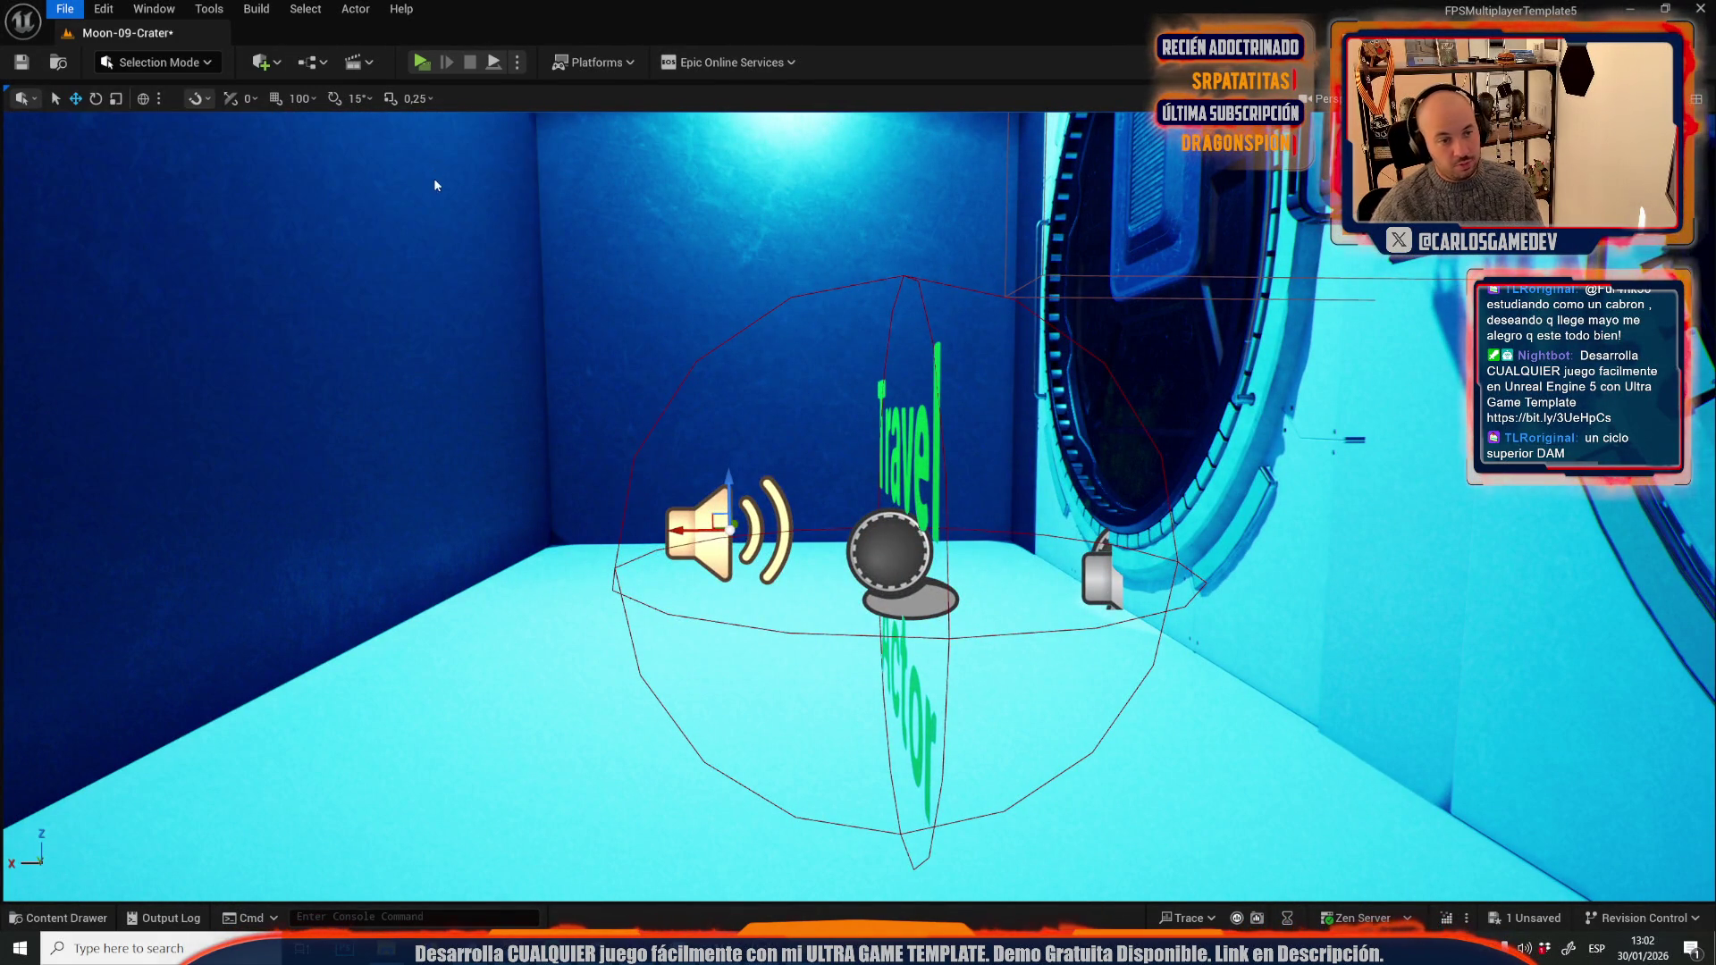
click(918, 659)
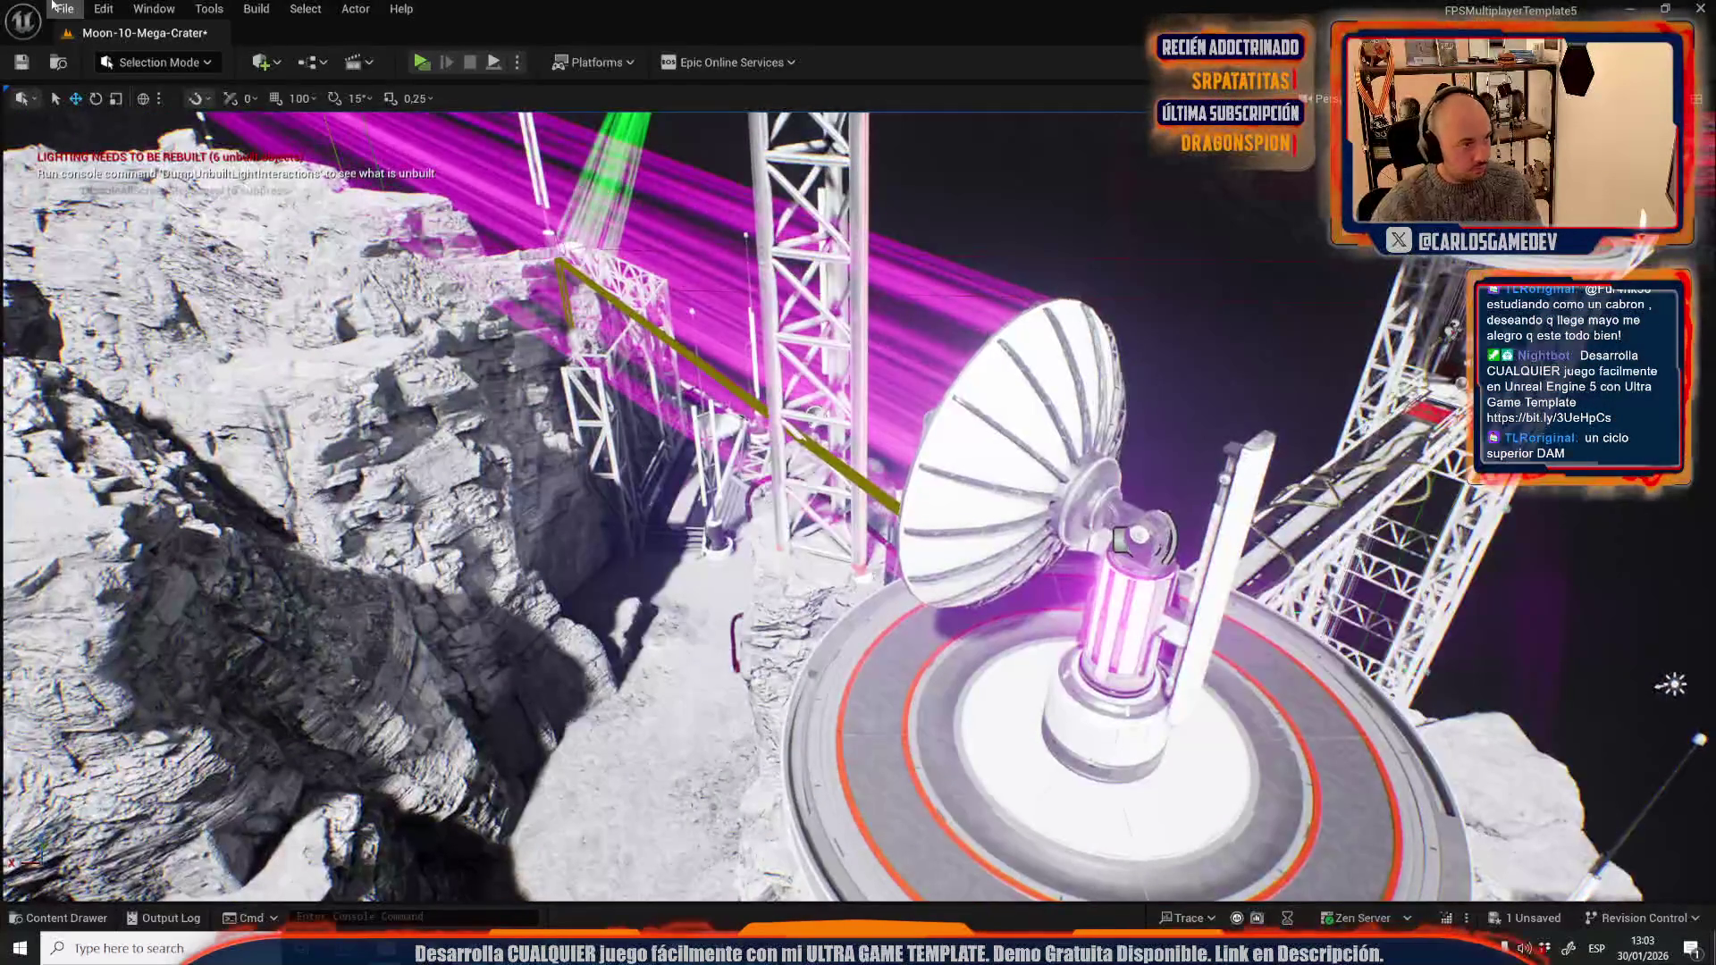
- Open Moon-06-Slime-Hallways-2, saving the Moon-10-Mega-Crater changes first
click(64, 9)
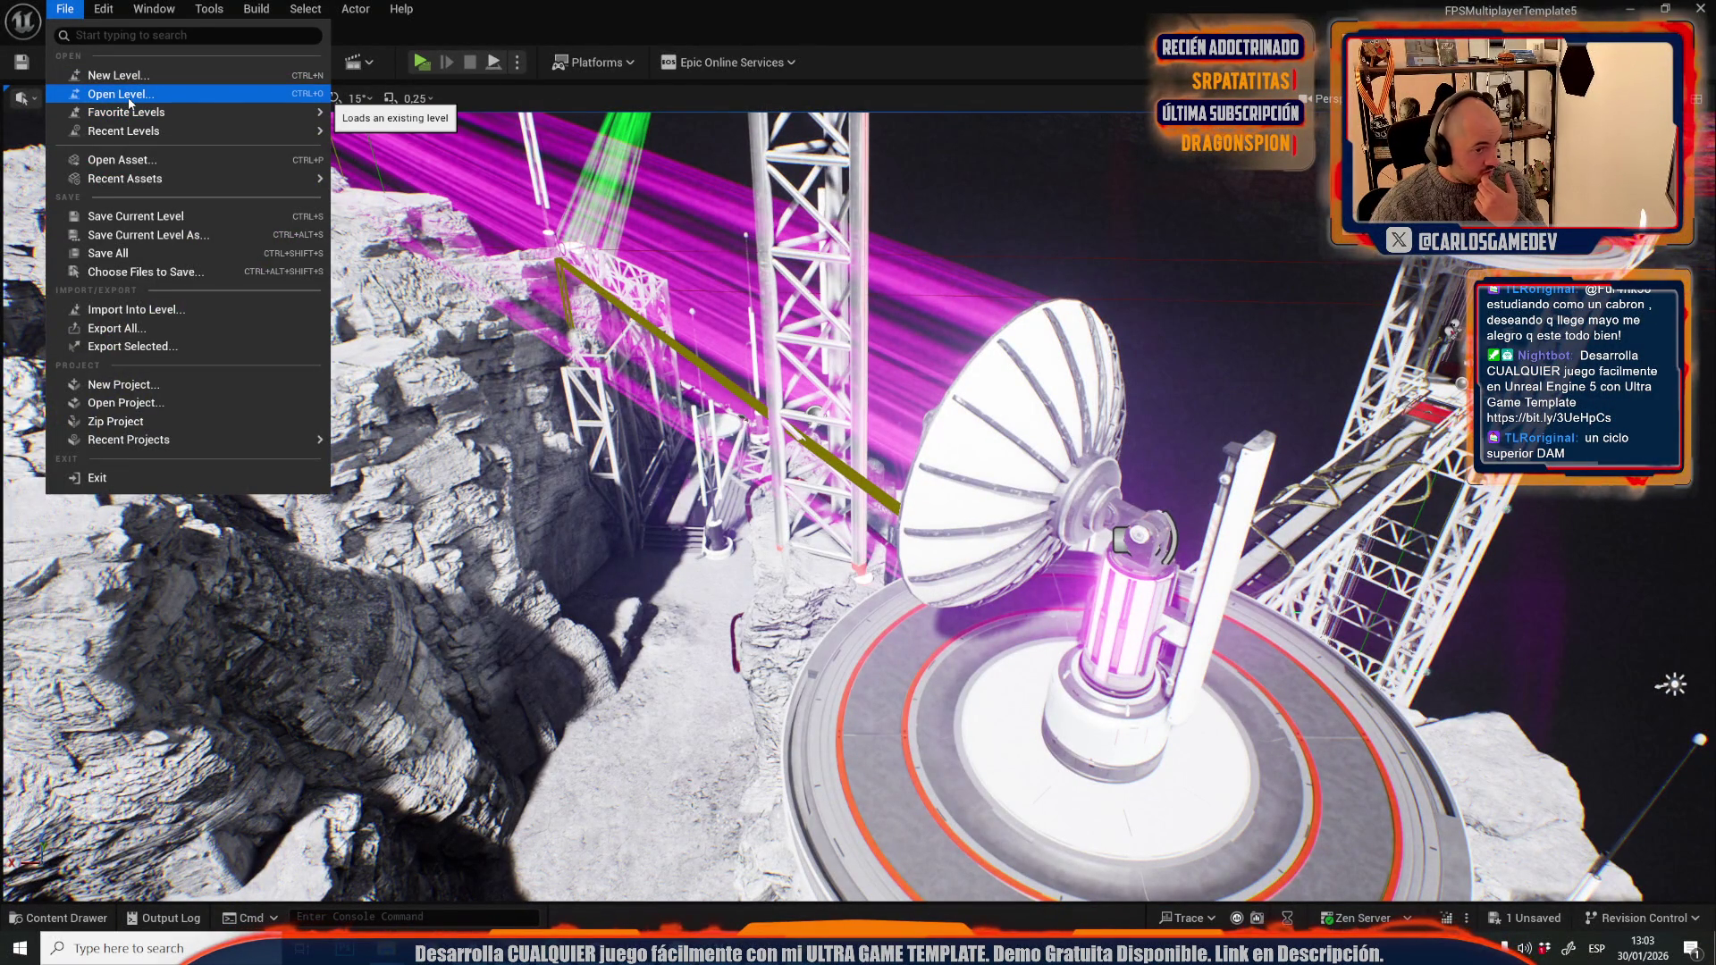
click(125, 95)
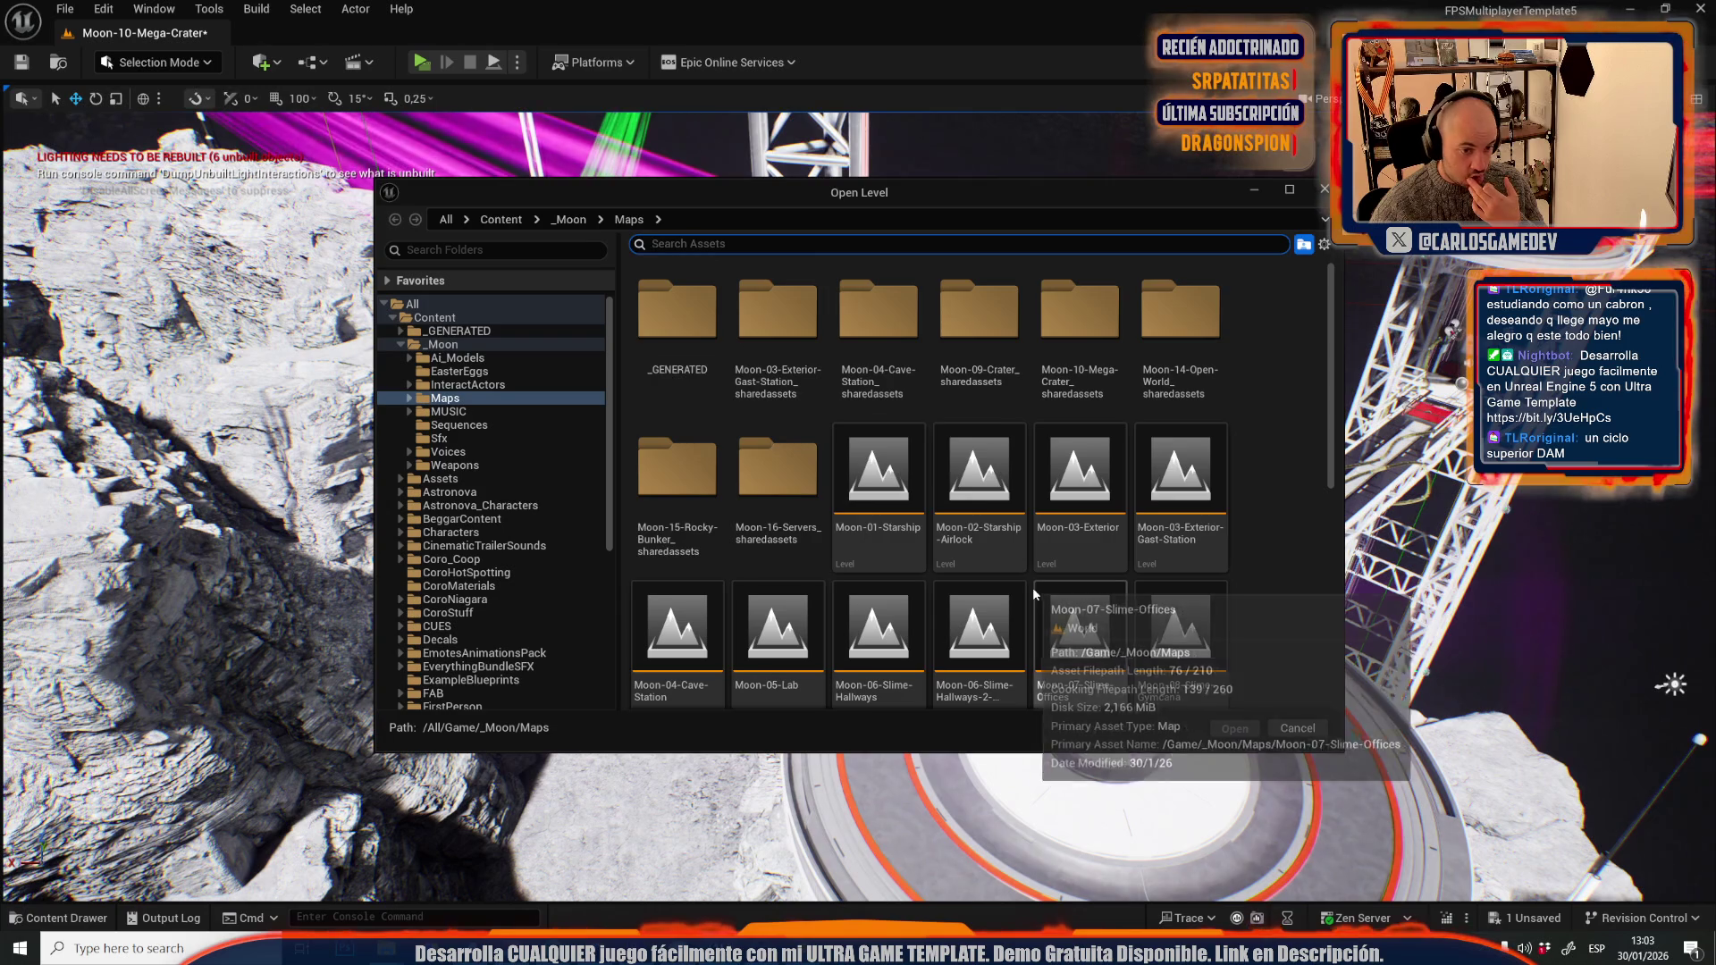
double_click(986, 615)
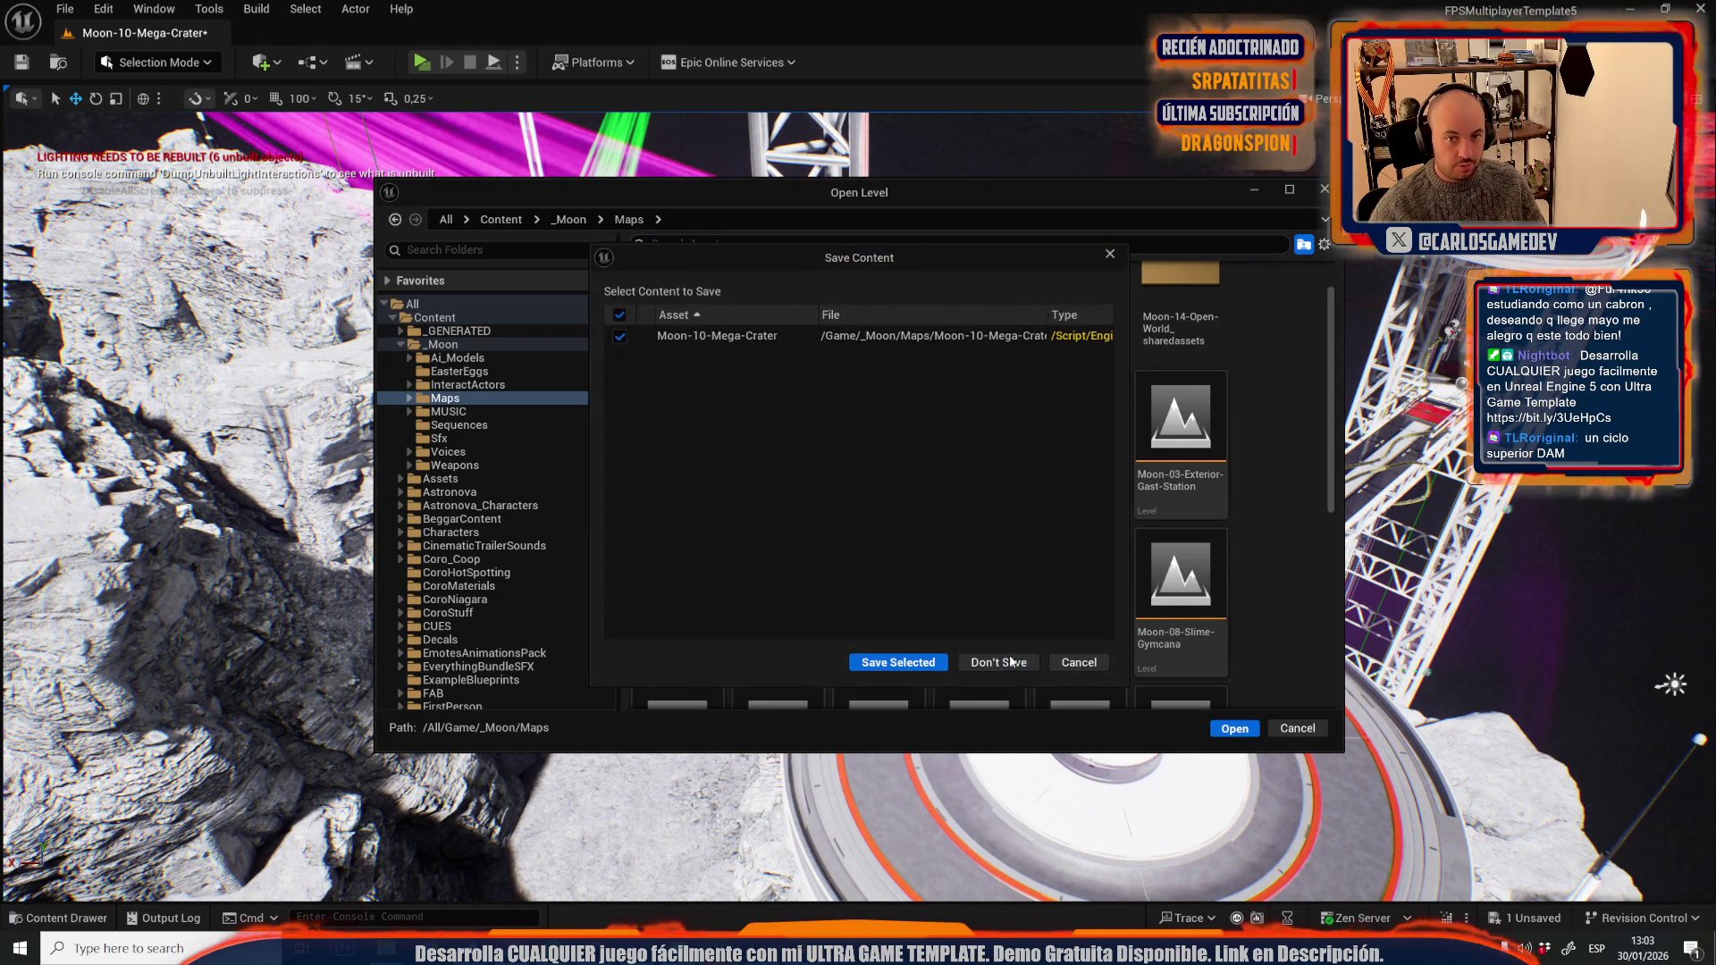
click(915, 665)
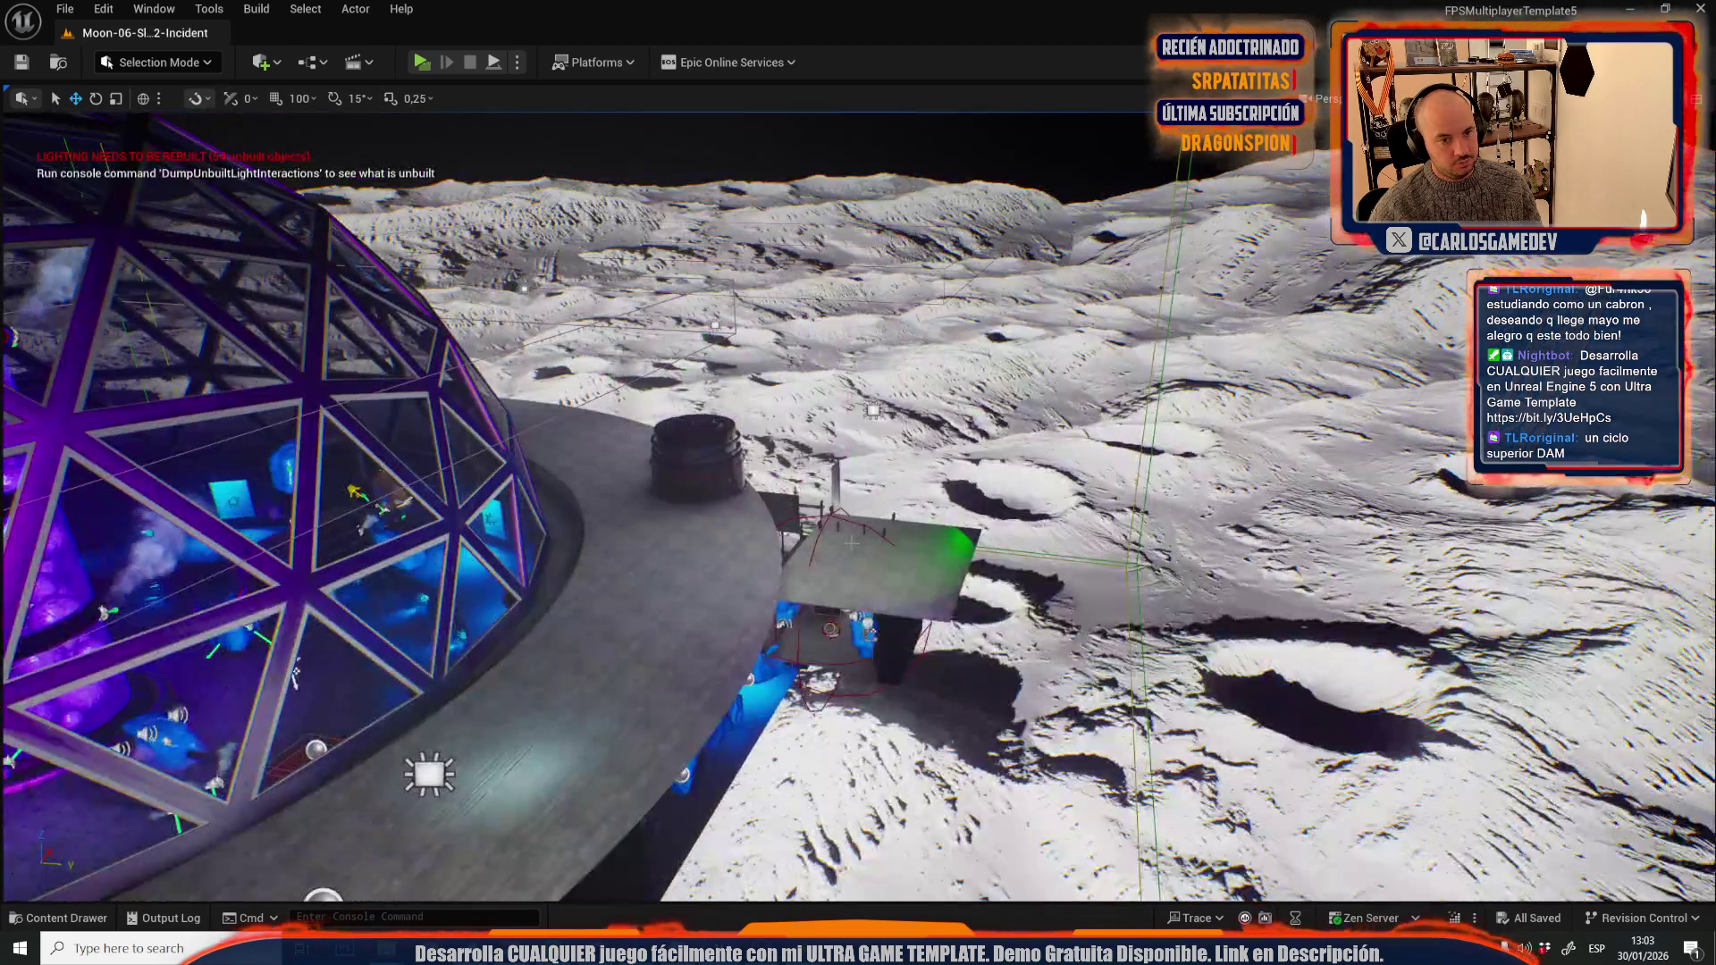
- Fly to the yellow-lit column, select its sound actor, then reopen Moon-10-Mega-Crater
key(w)
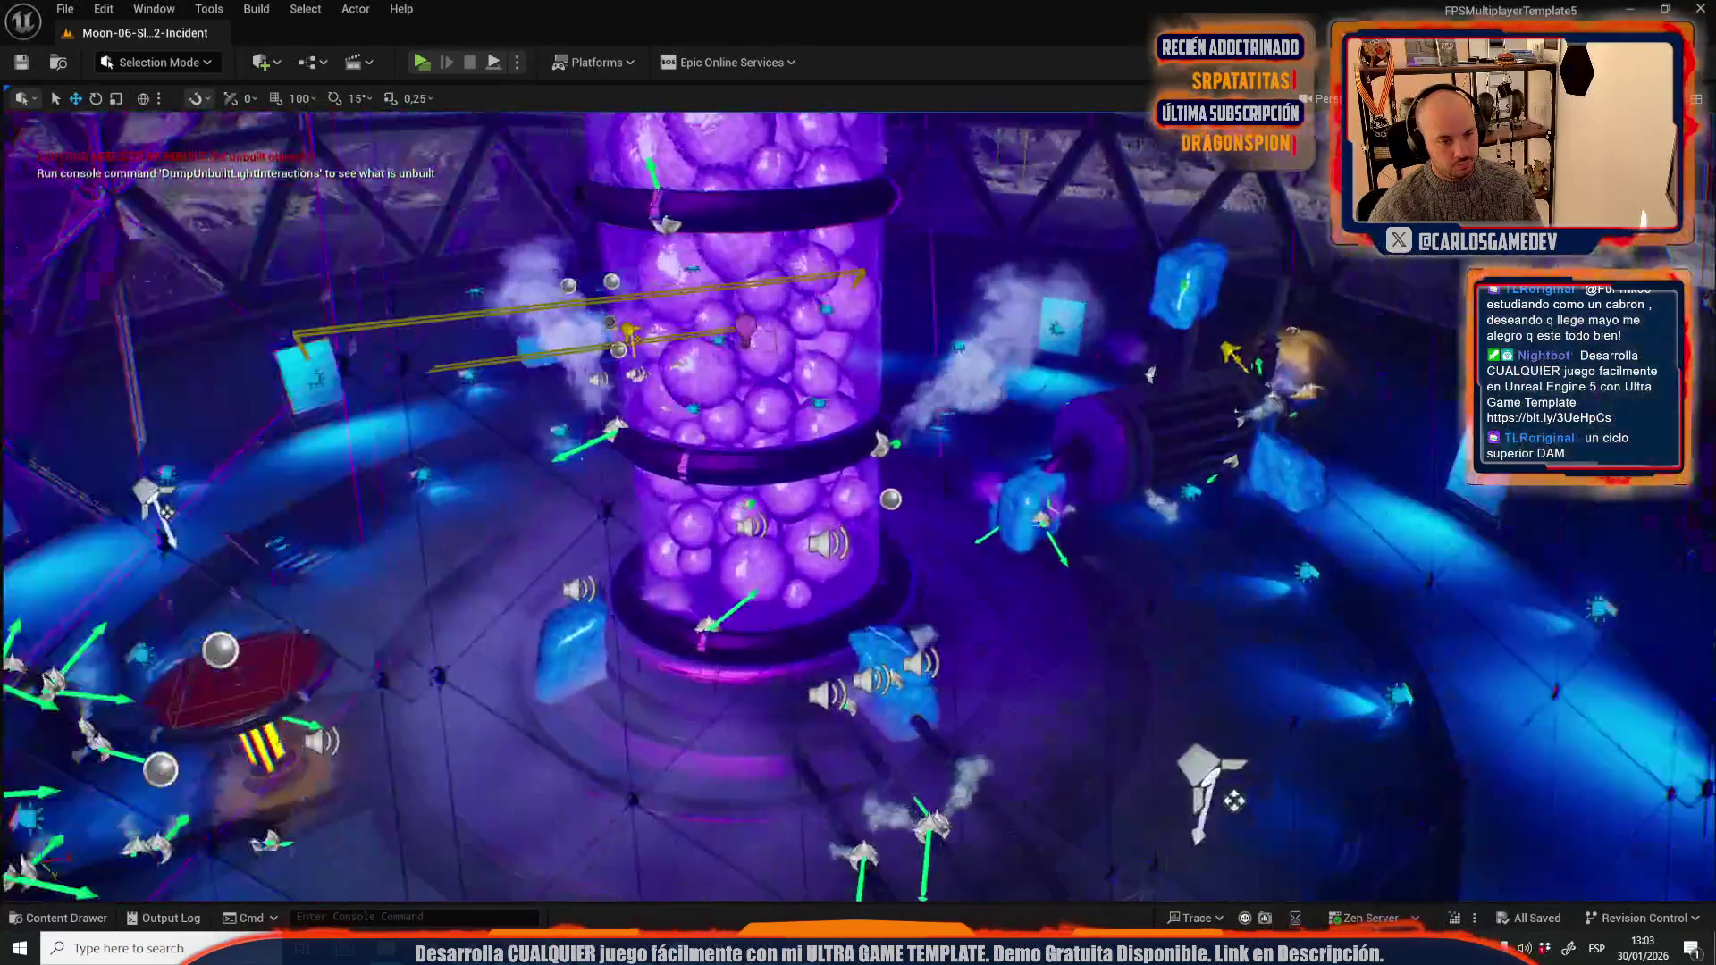
key(w)
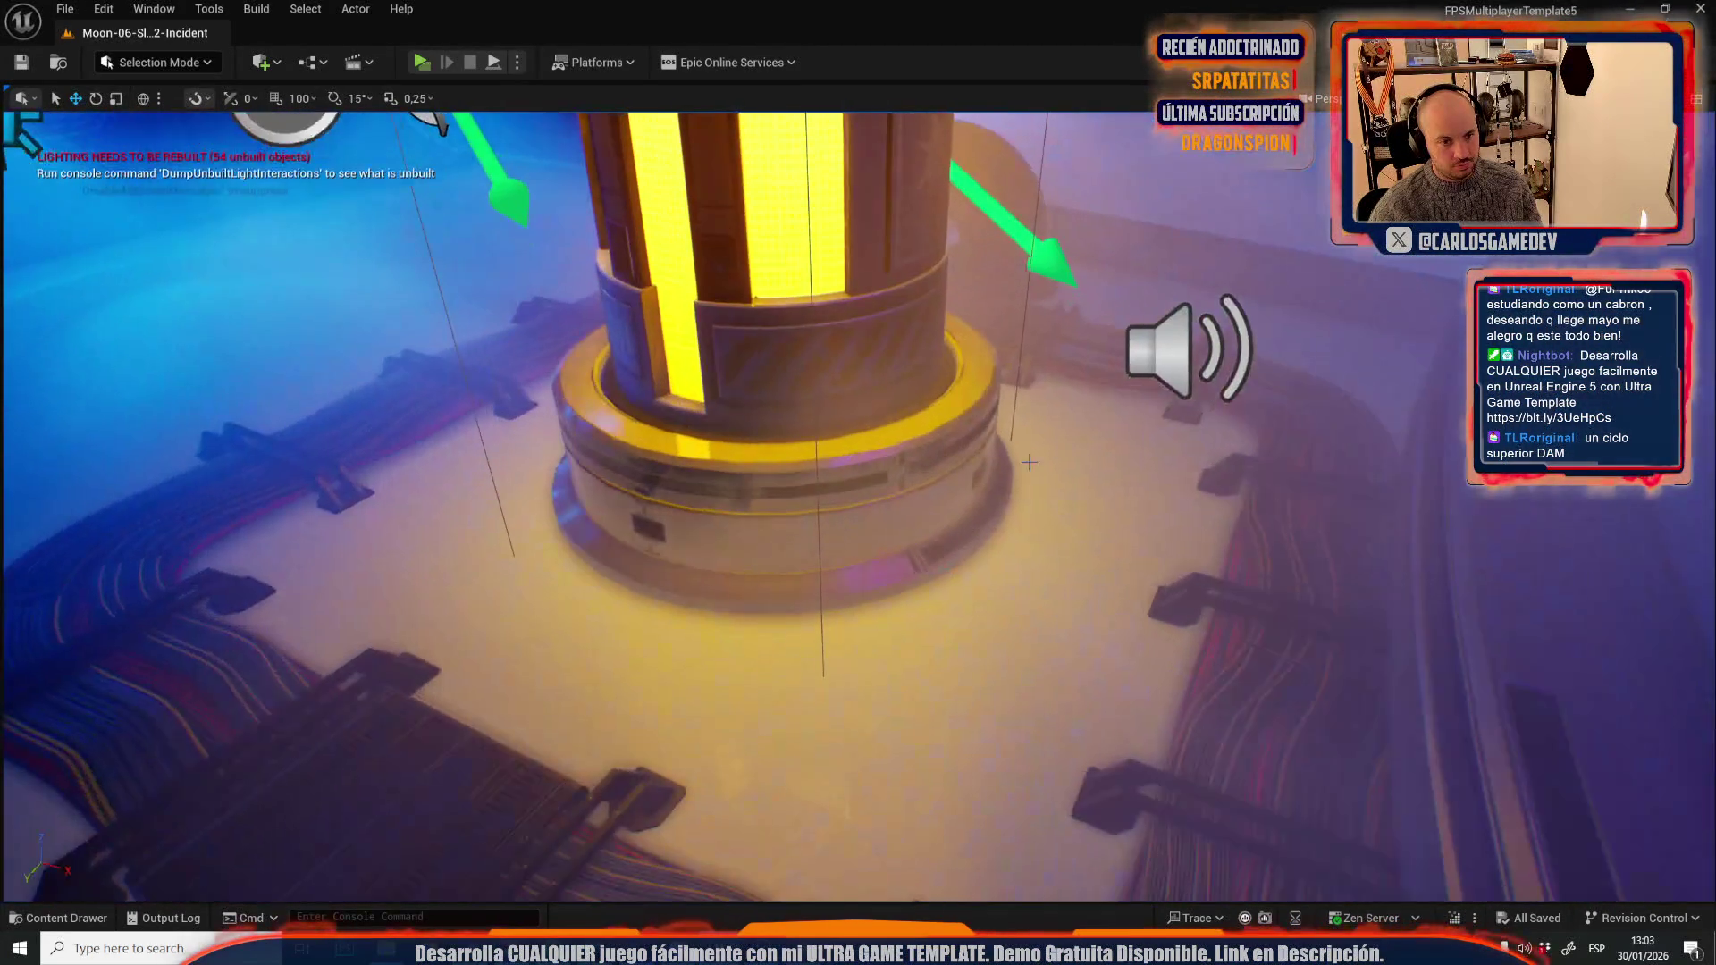
click(1189, 349)
click(64, 9)
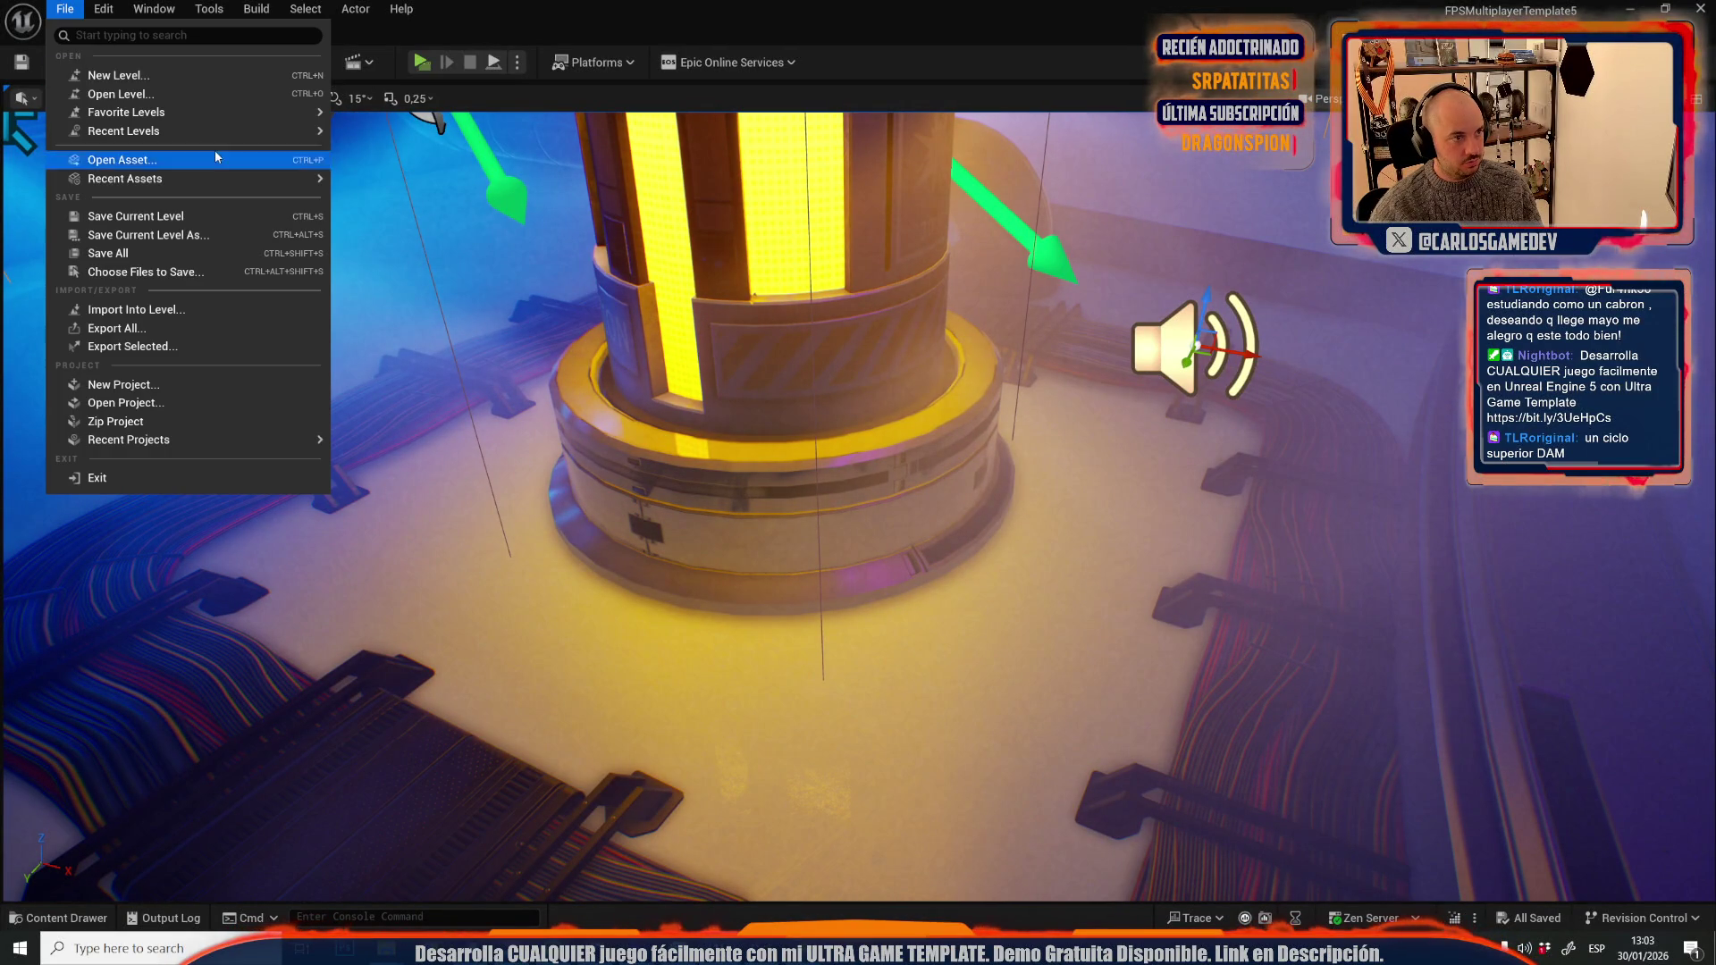
mouse_move(271, 130)
click(496, 165)
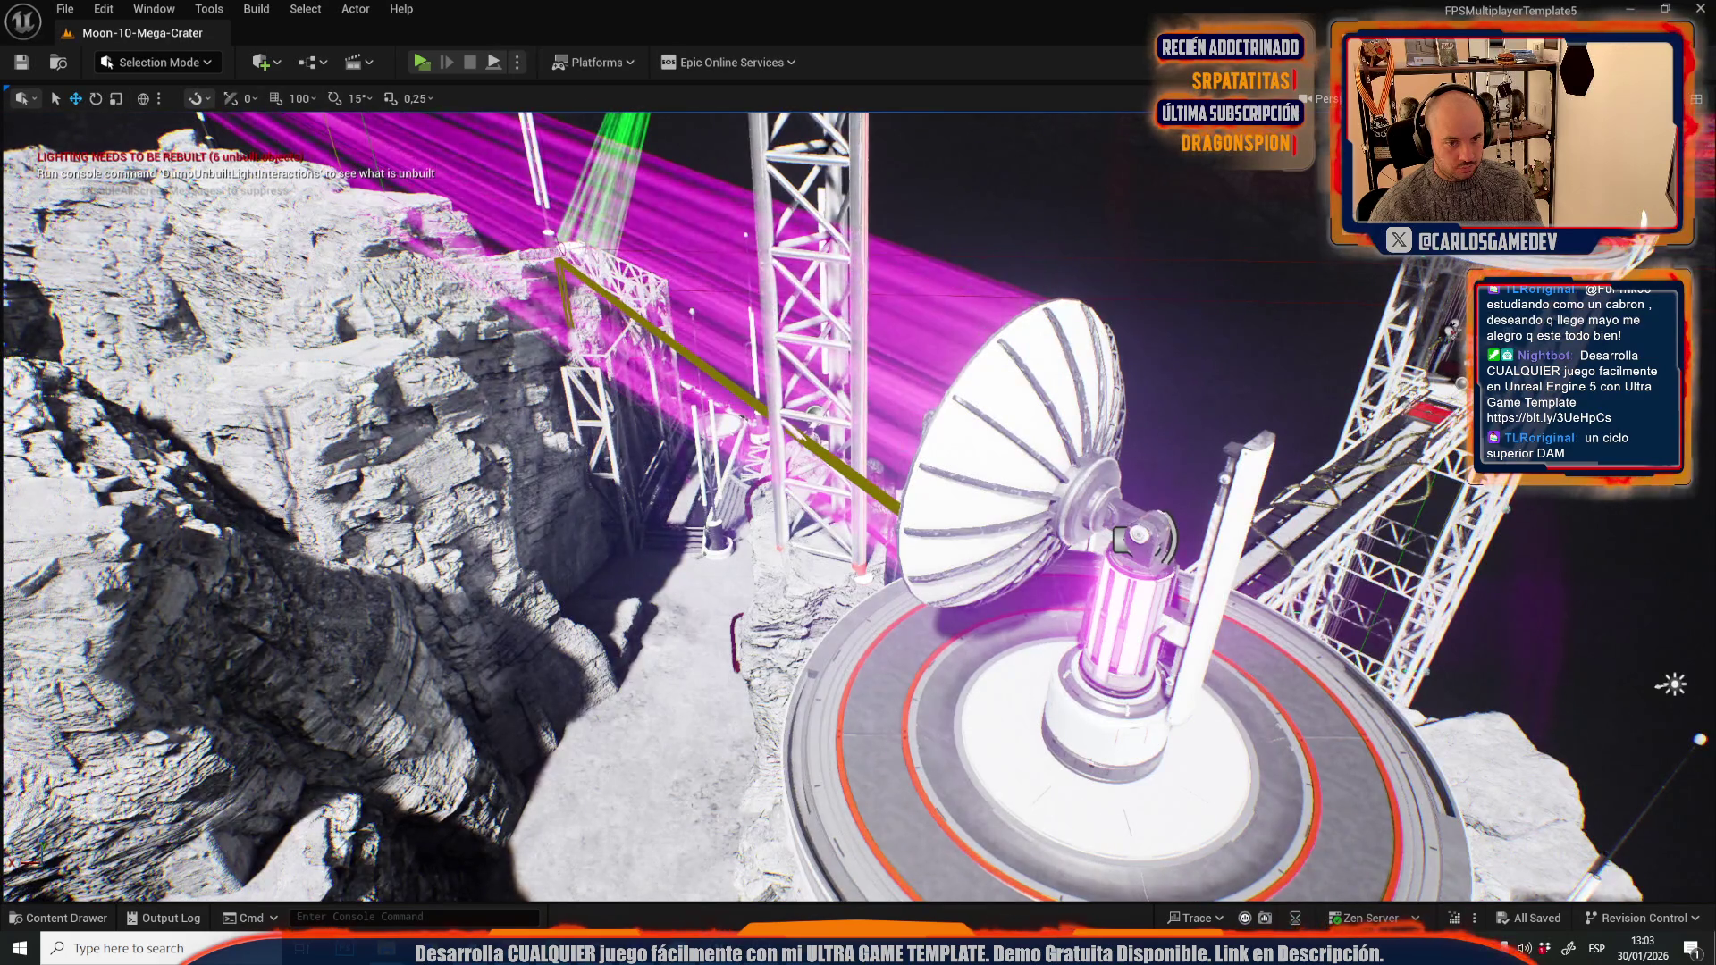
- Fly the viewport past the dish tower's CAUTION base to the crater floor and scaffolding
key(w)
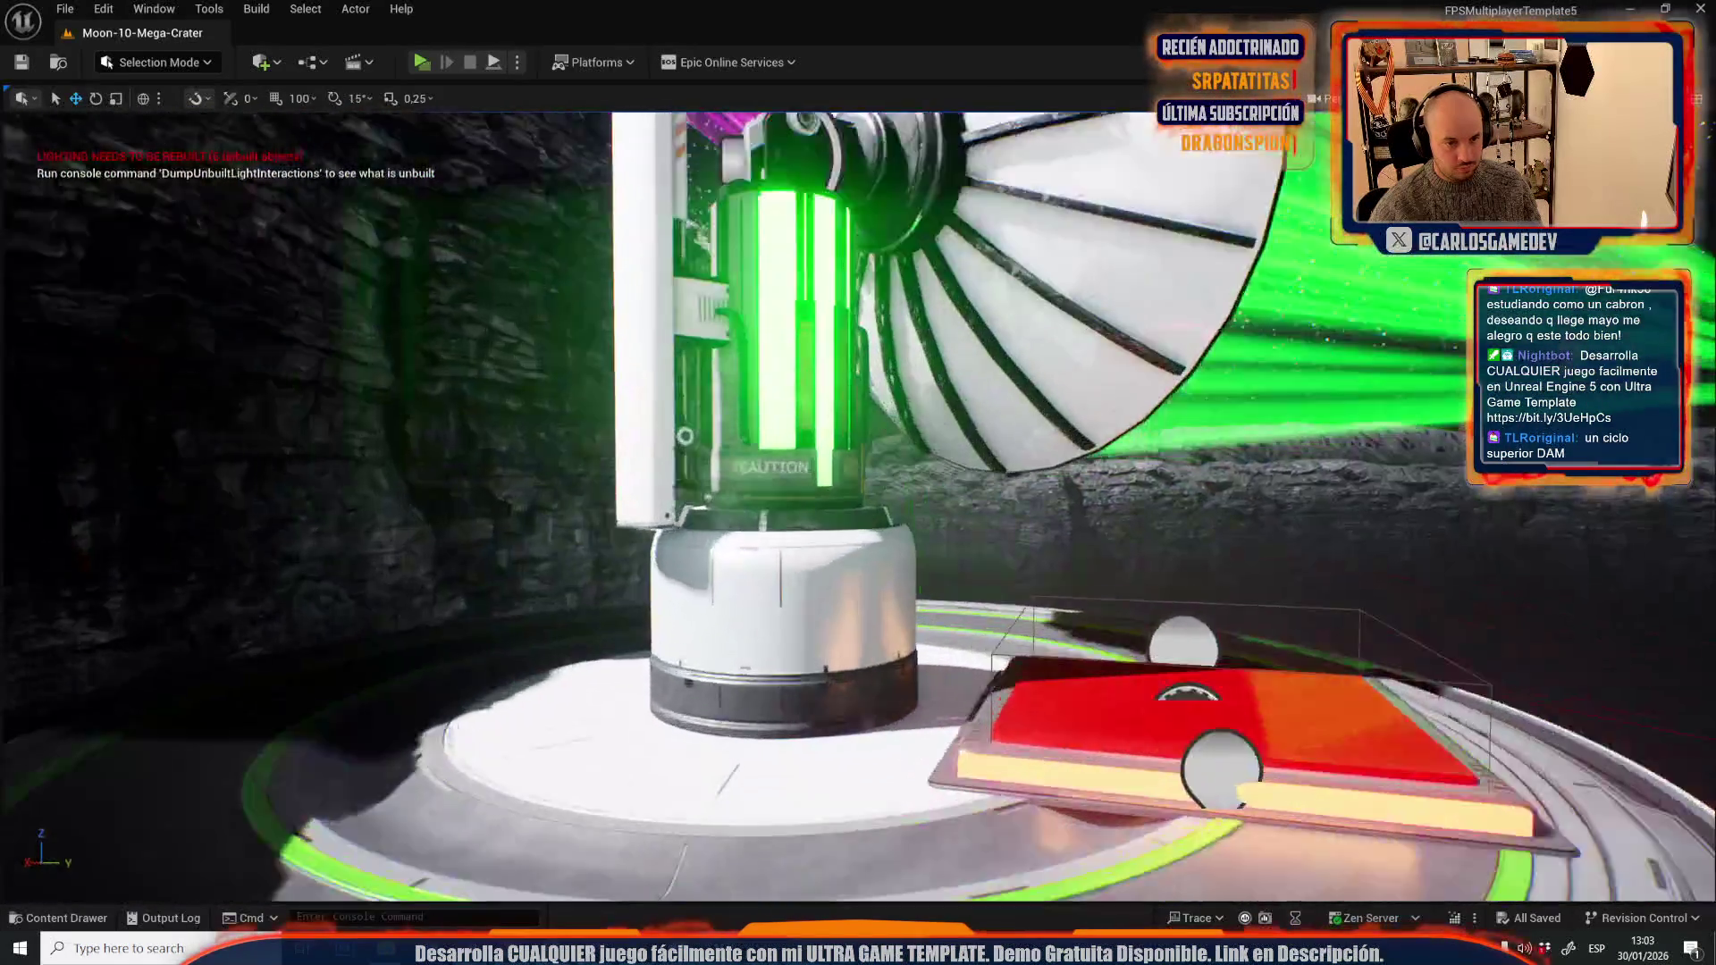
key(w)
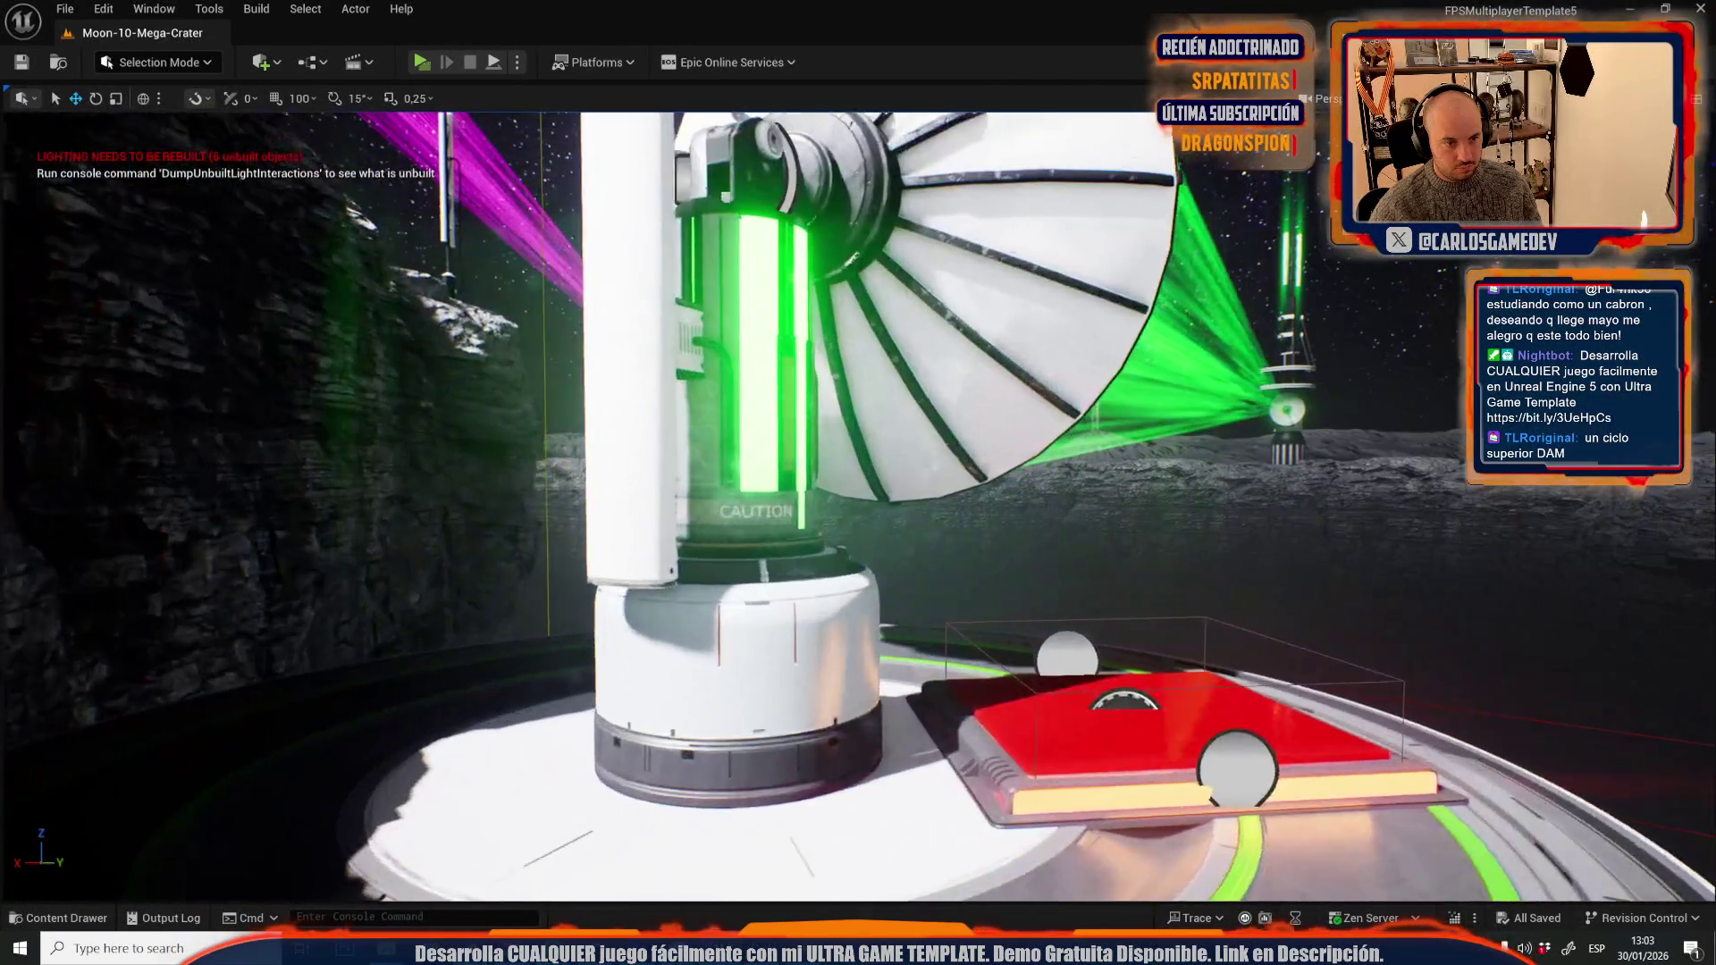
key(s)
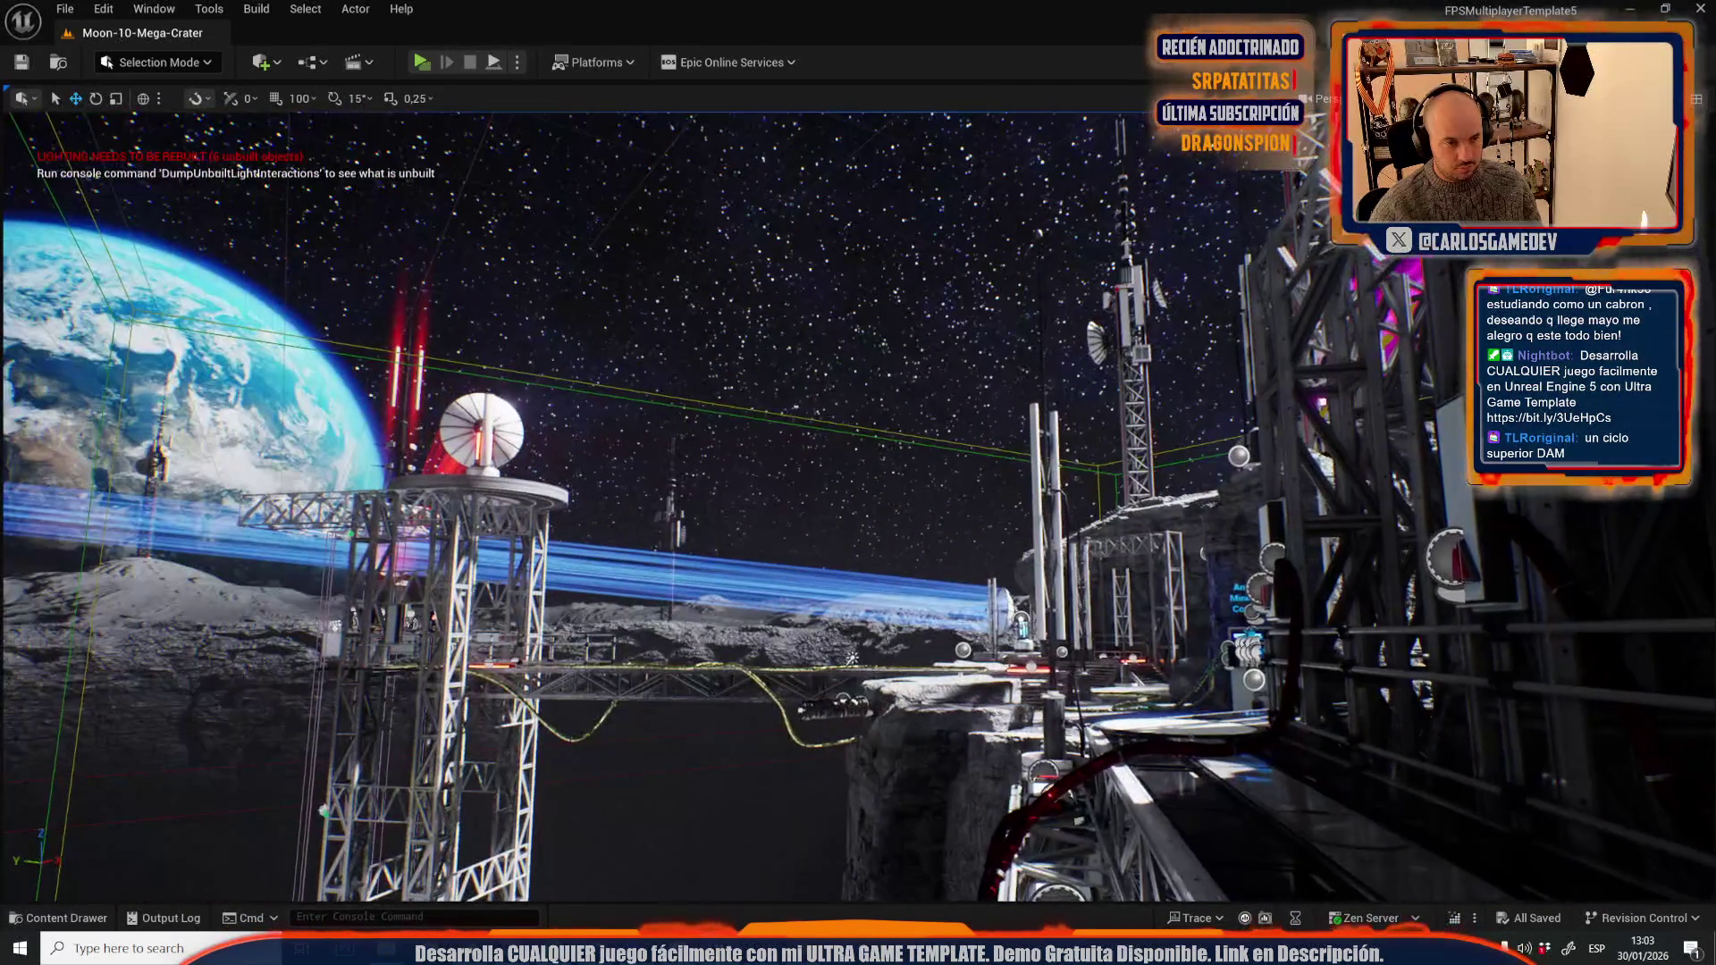
key(w)
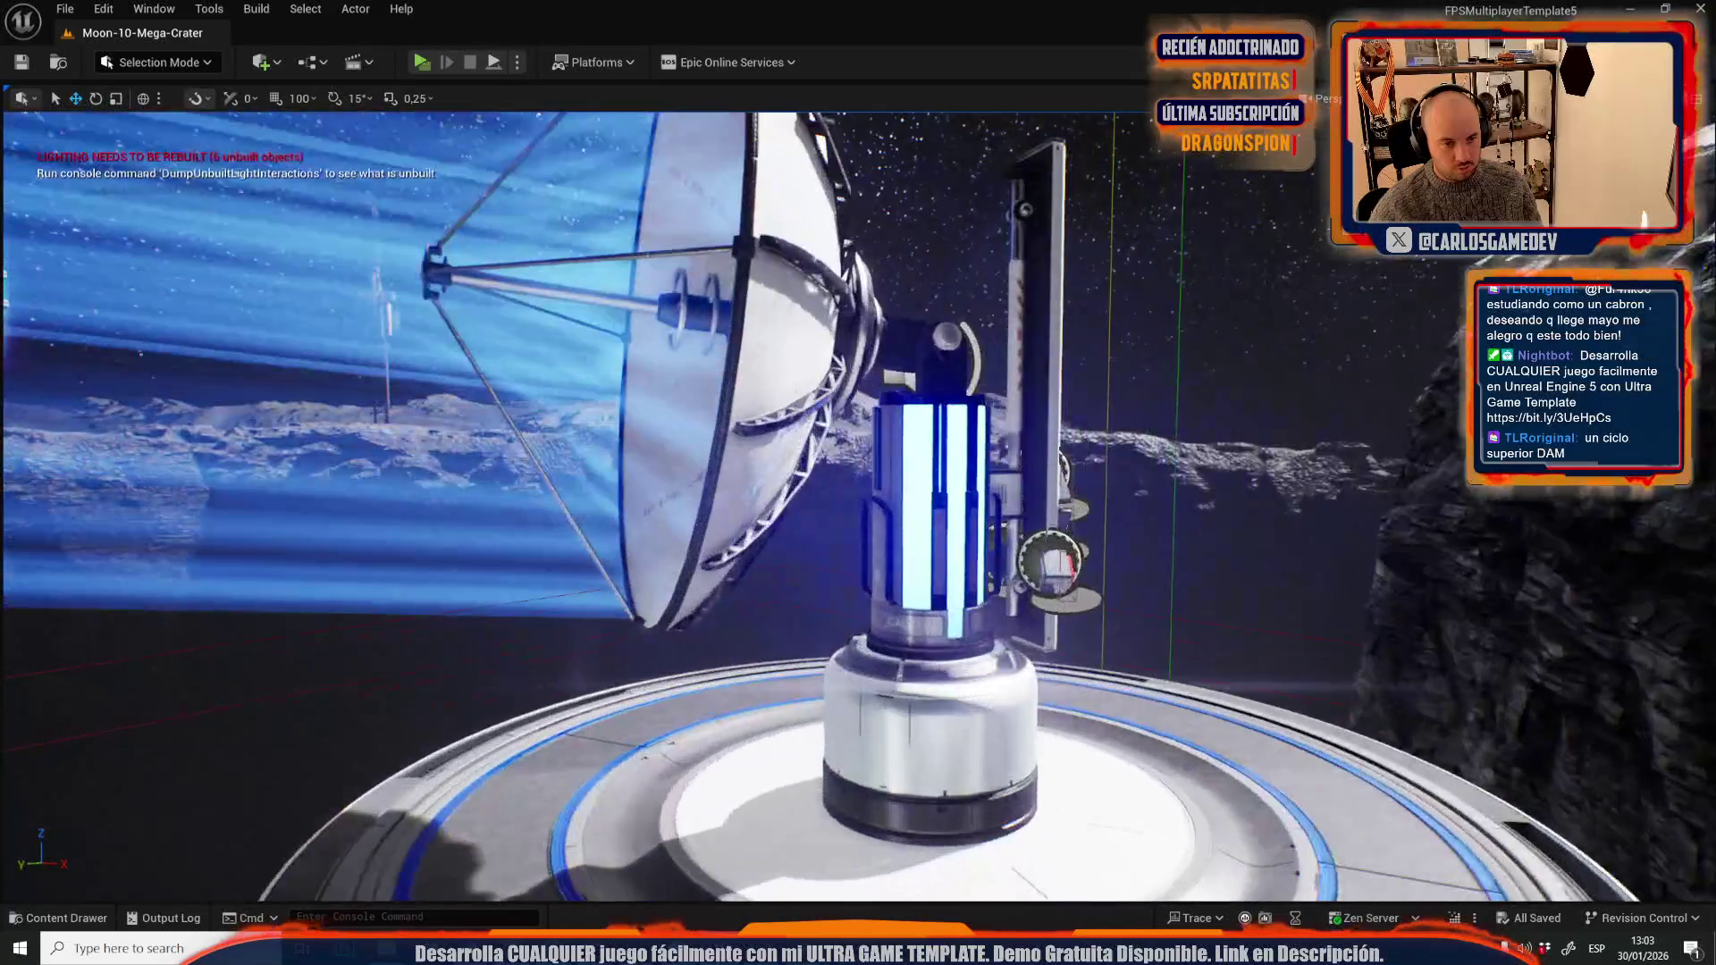
key(w)
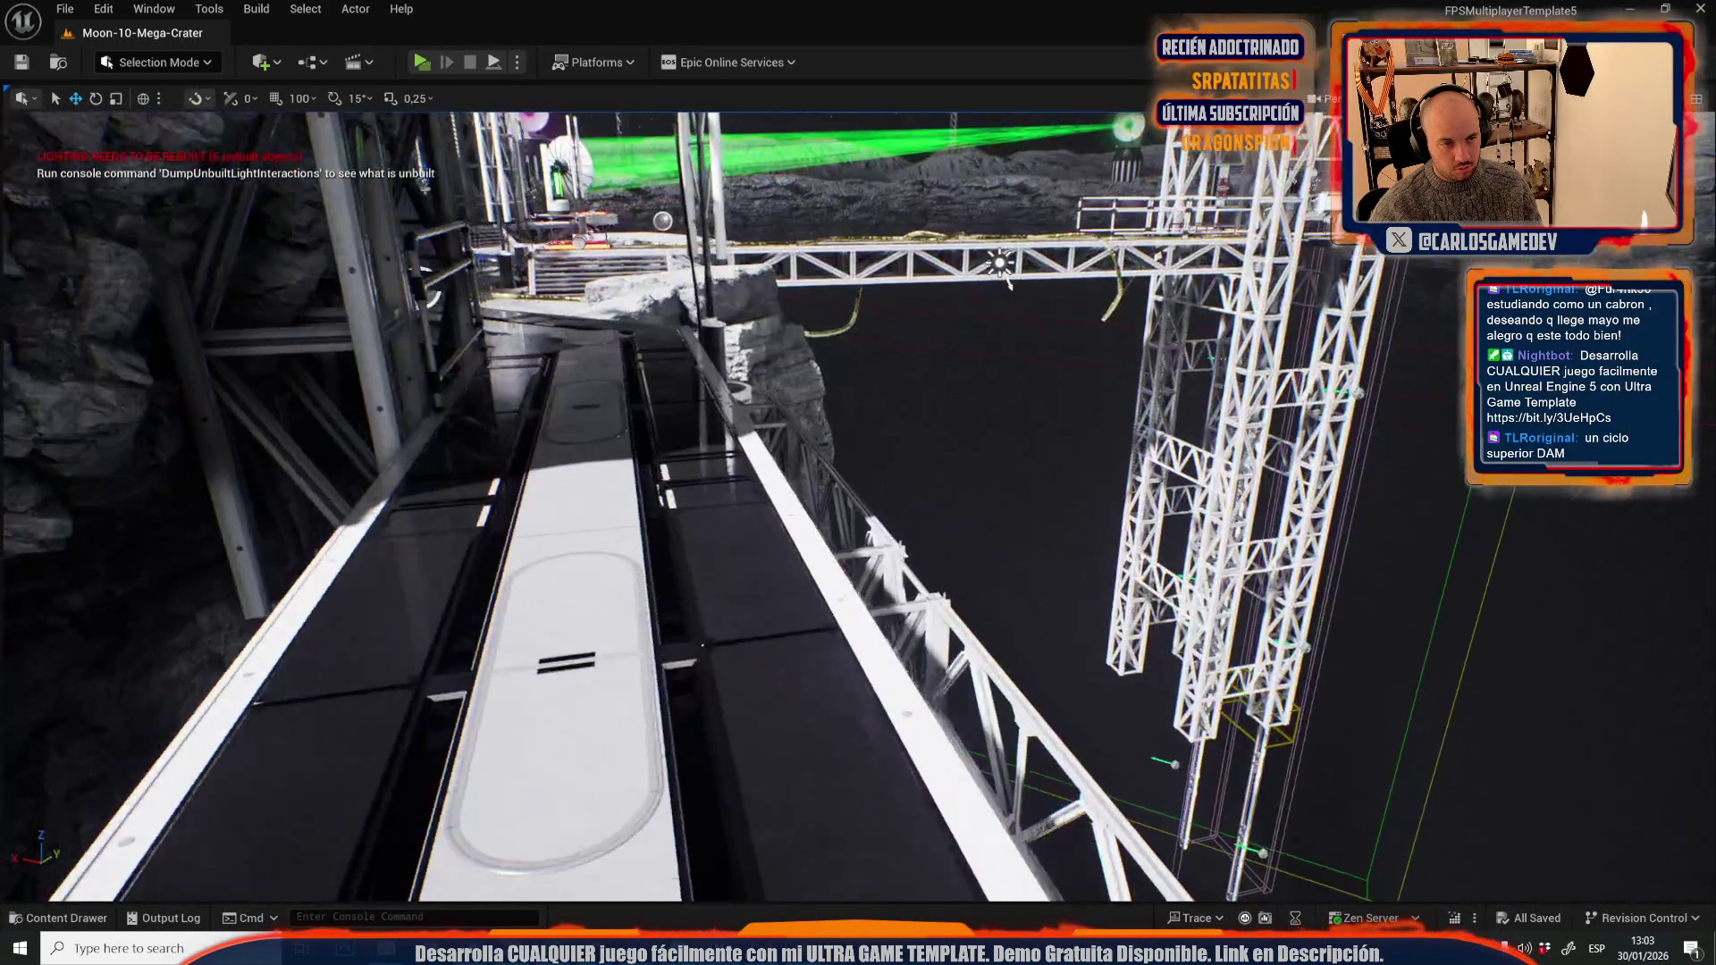
- Frame the Ambient Sound actor at the electrical panel's base, inspect it, and start a play test
key(f)
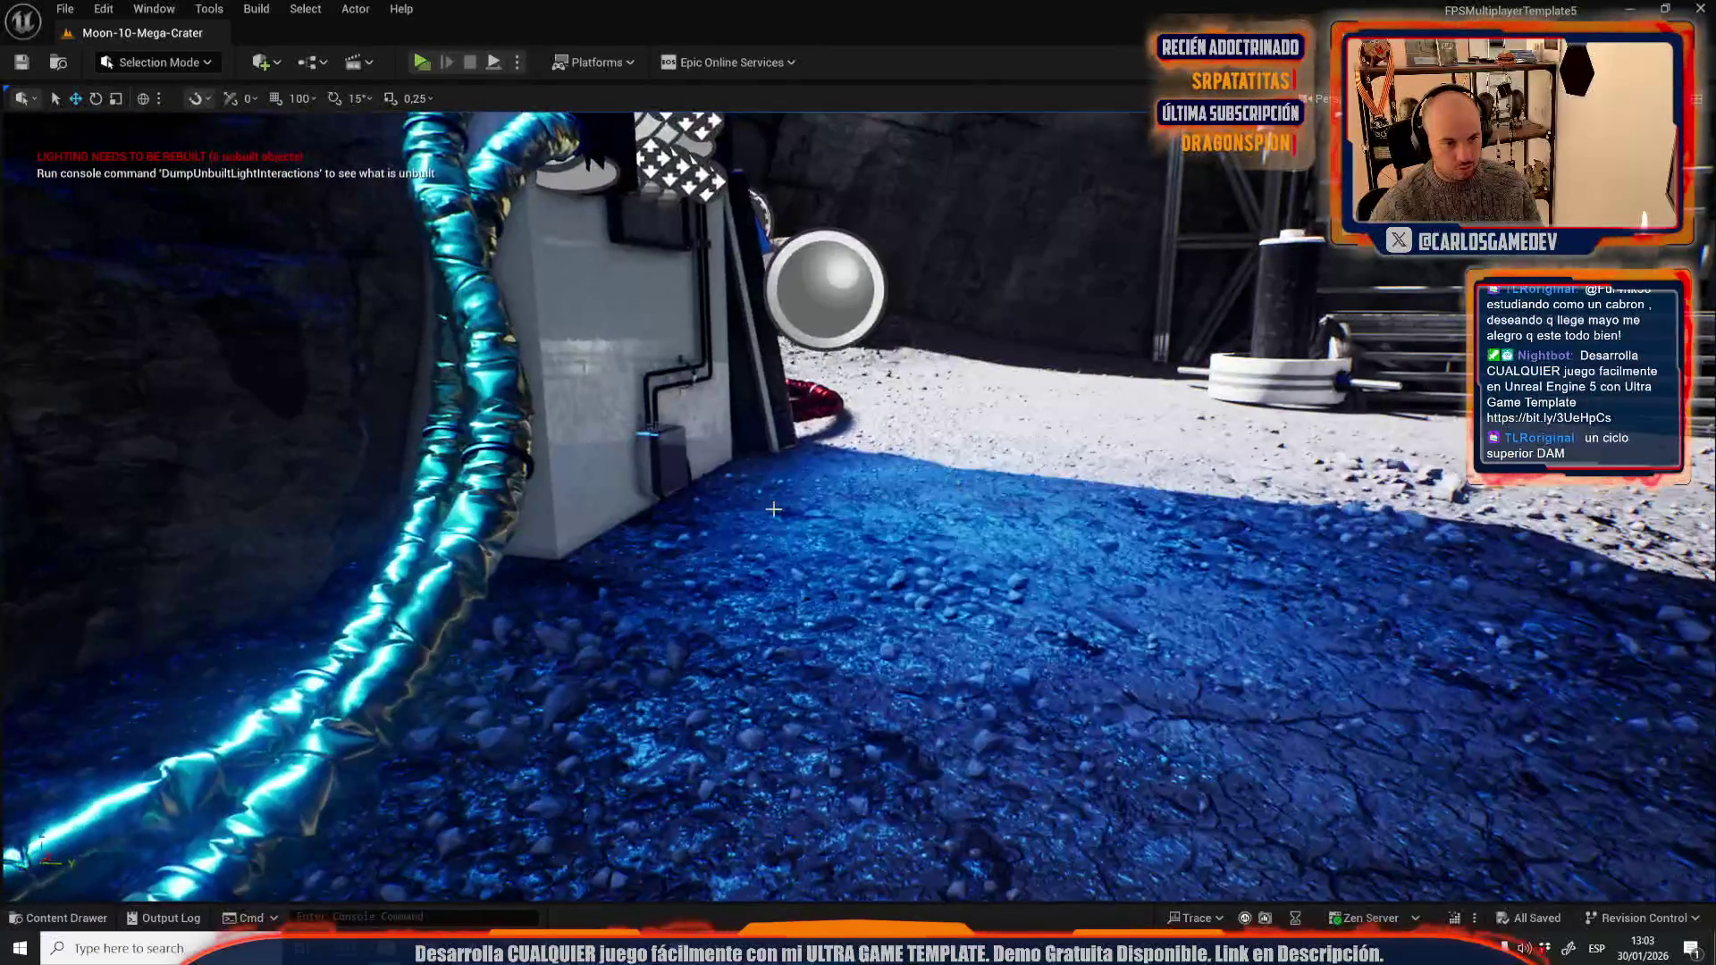
key(s)
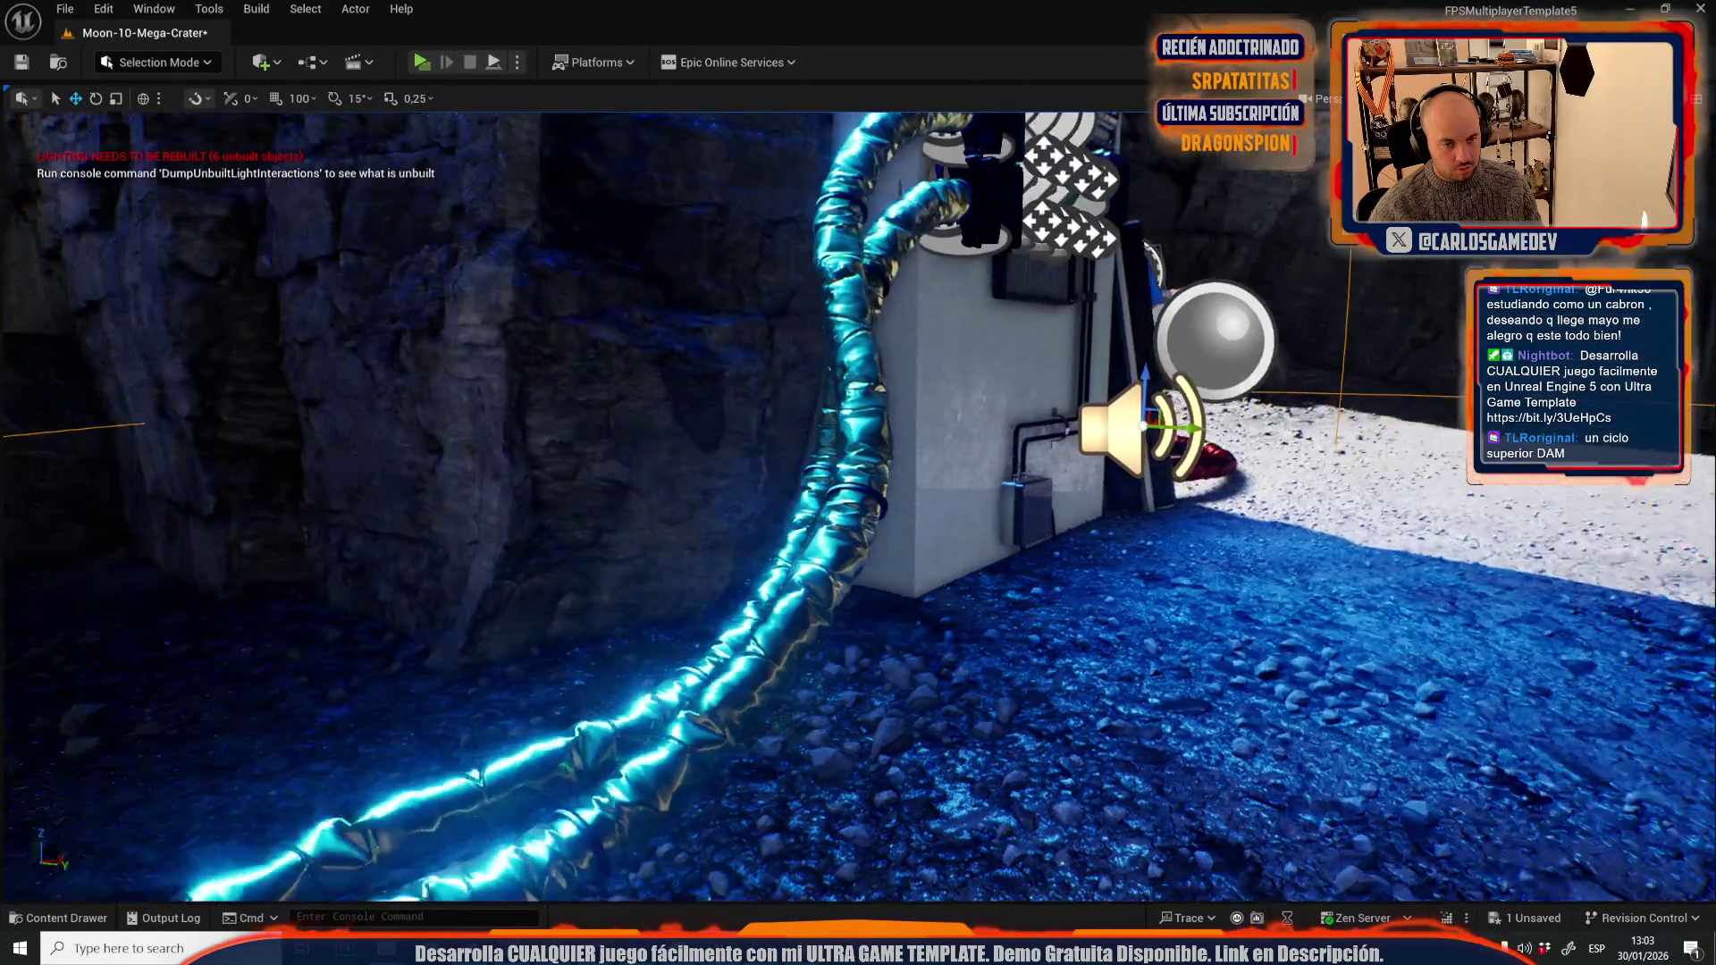
key(w)
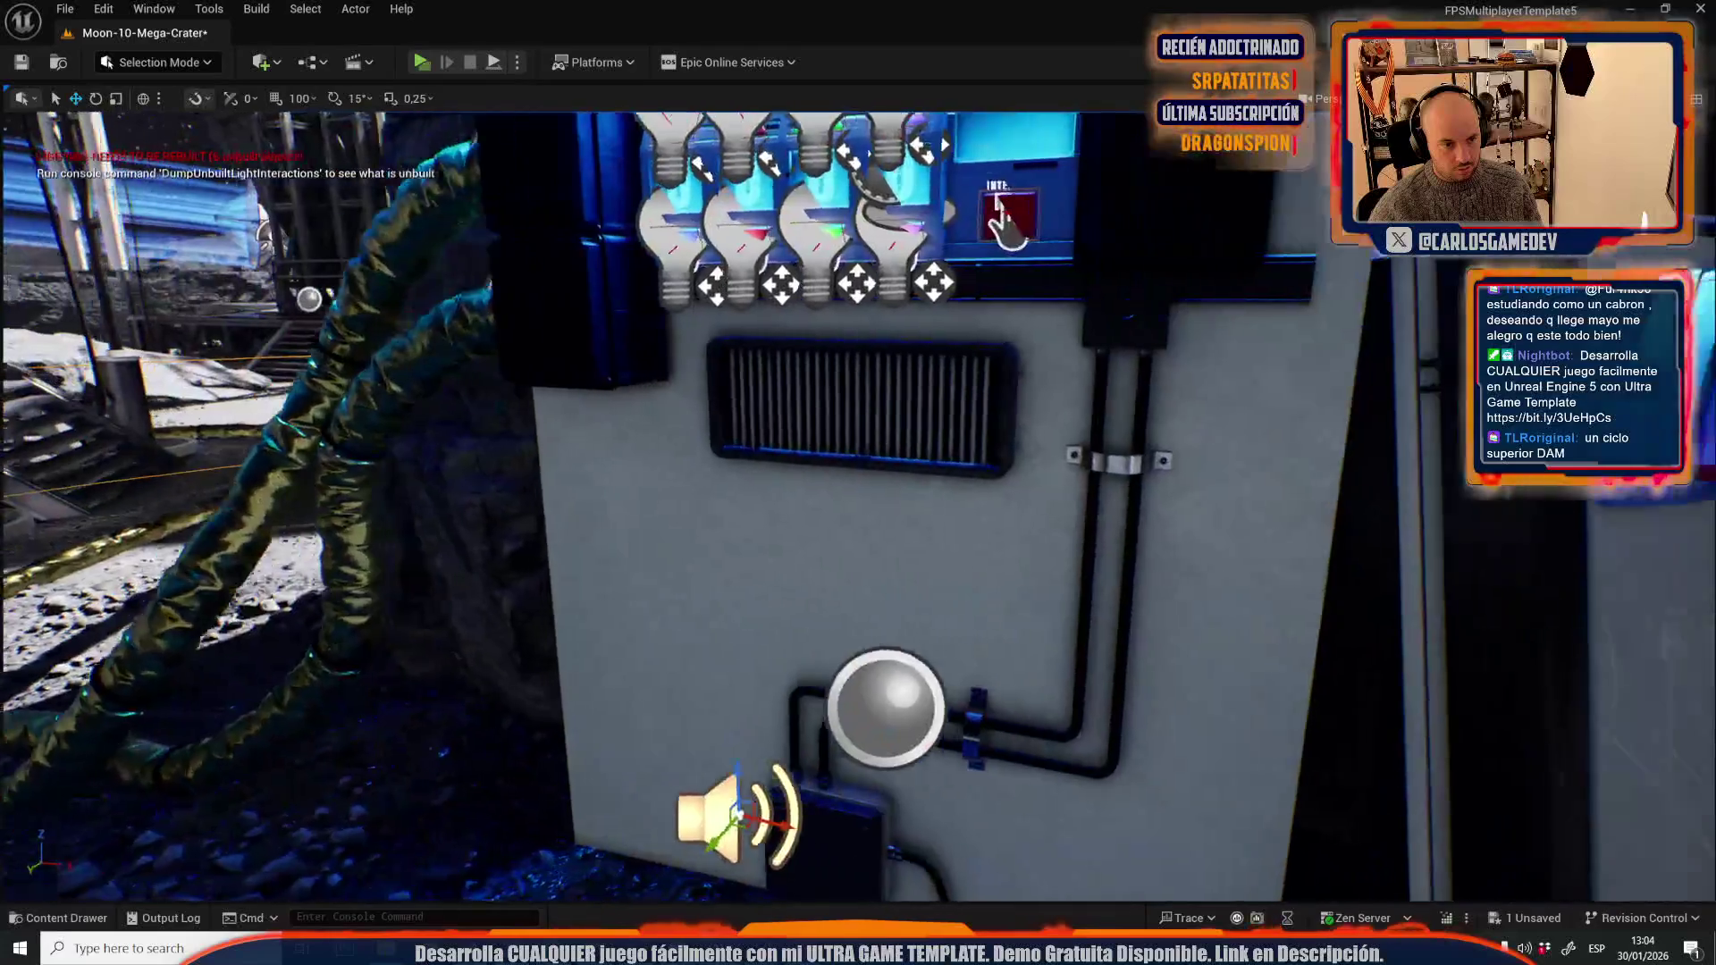
key(s)
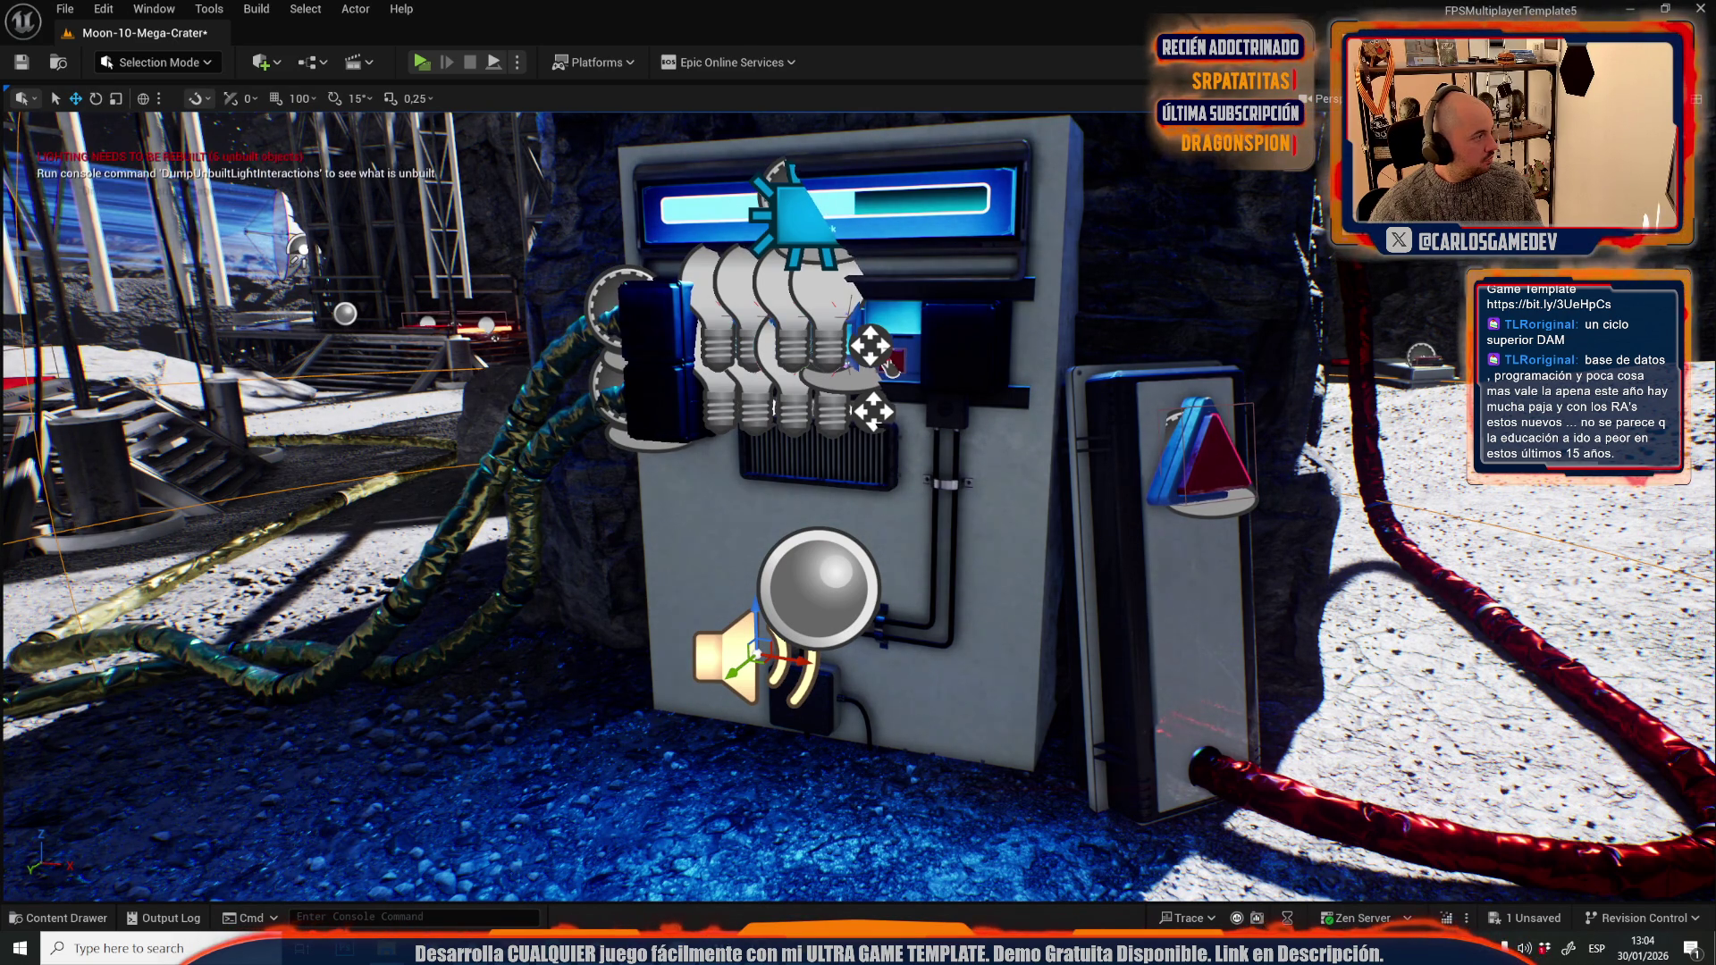
scroll(695, 449, down, 10)
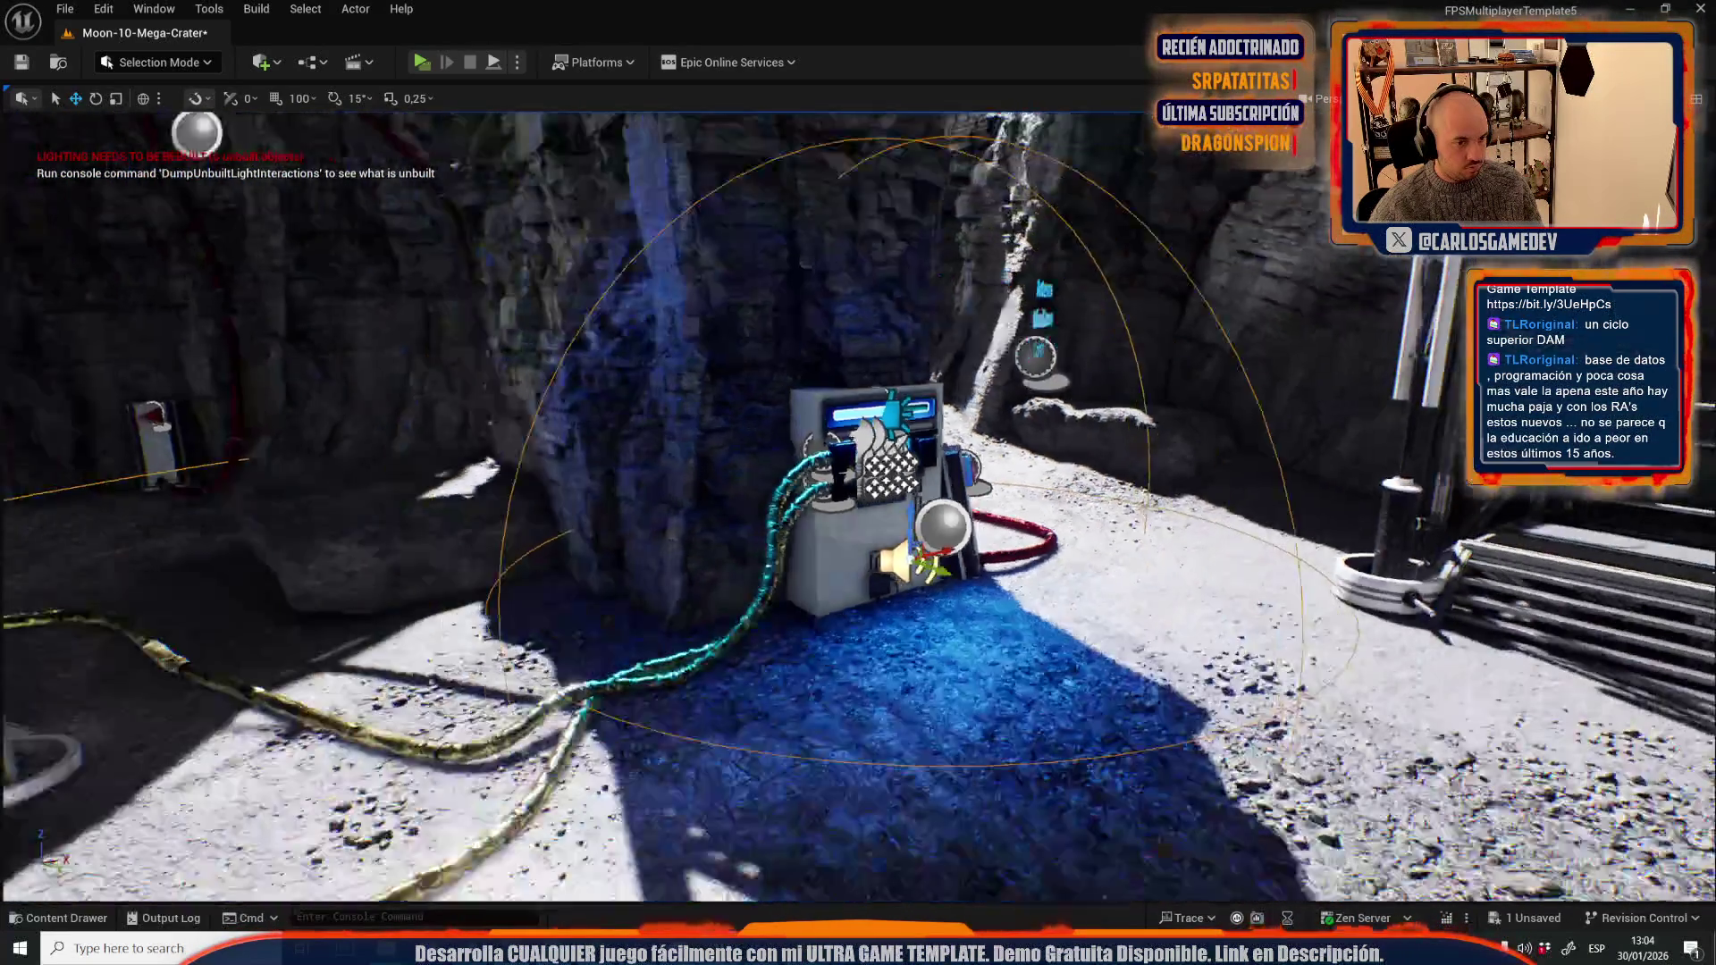
scroll(689, 452, up, 2)
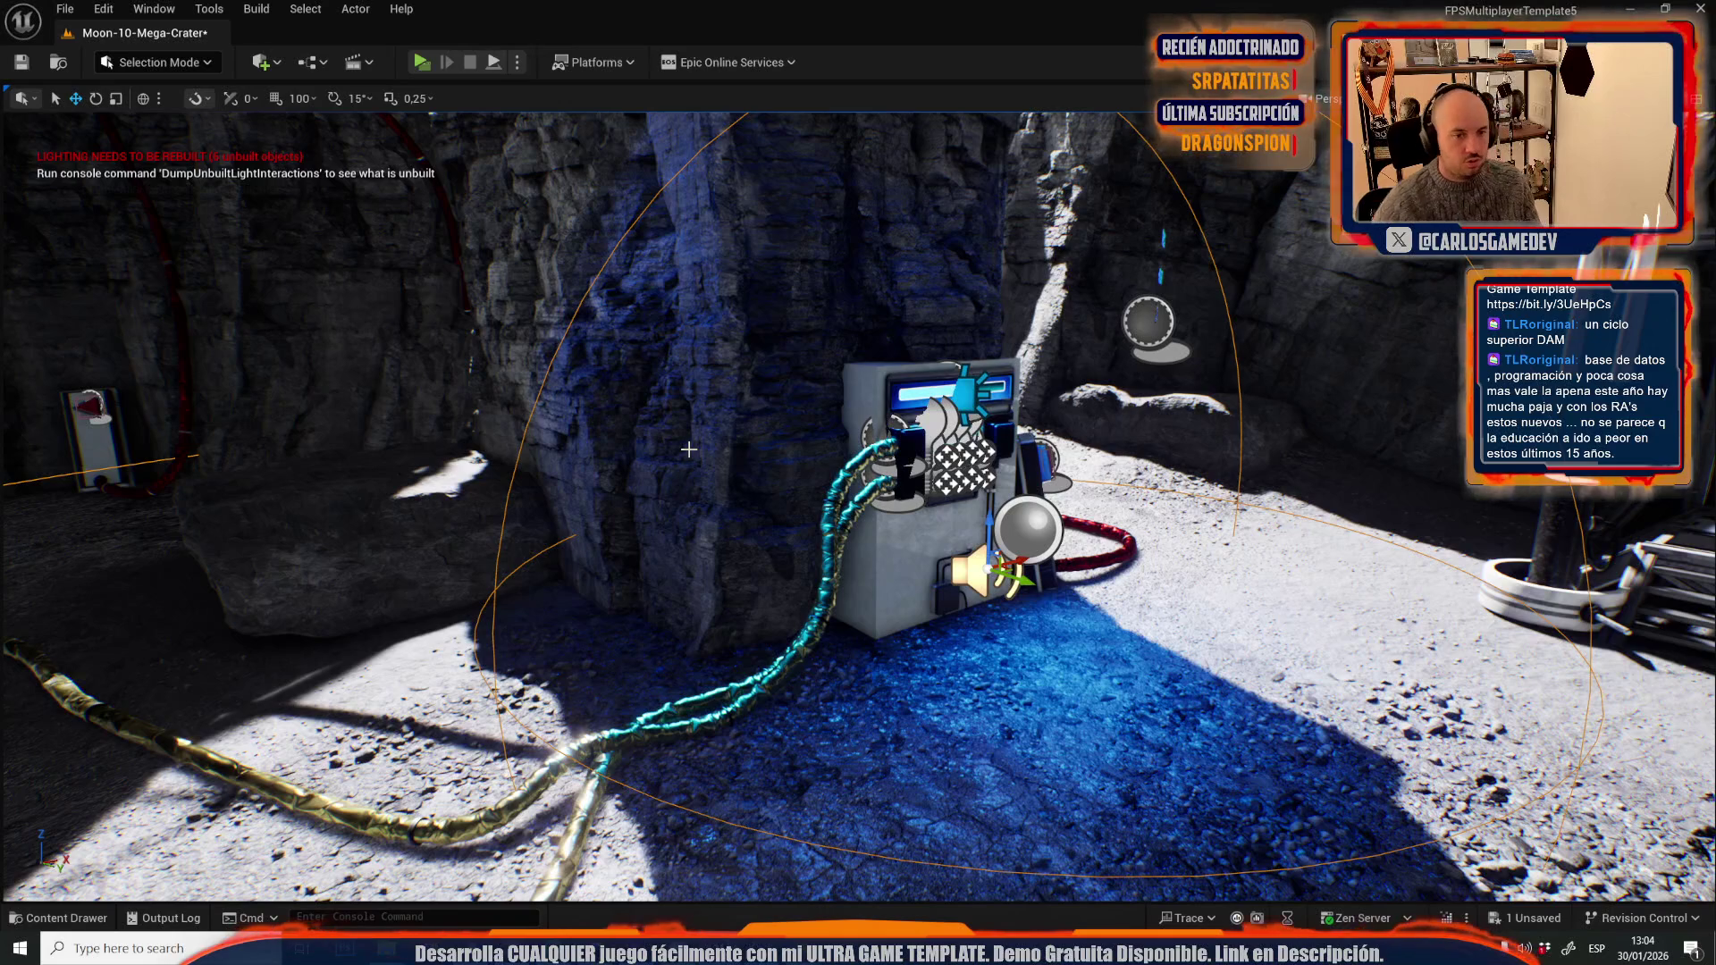
key(alt+p)
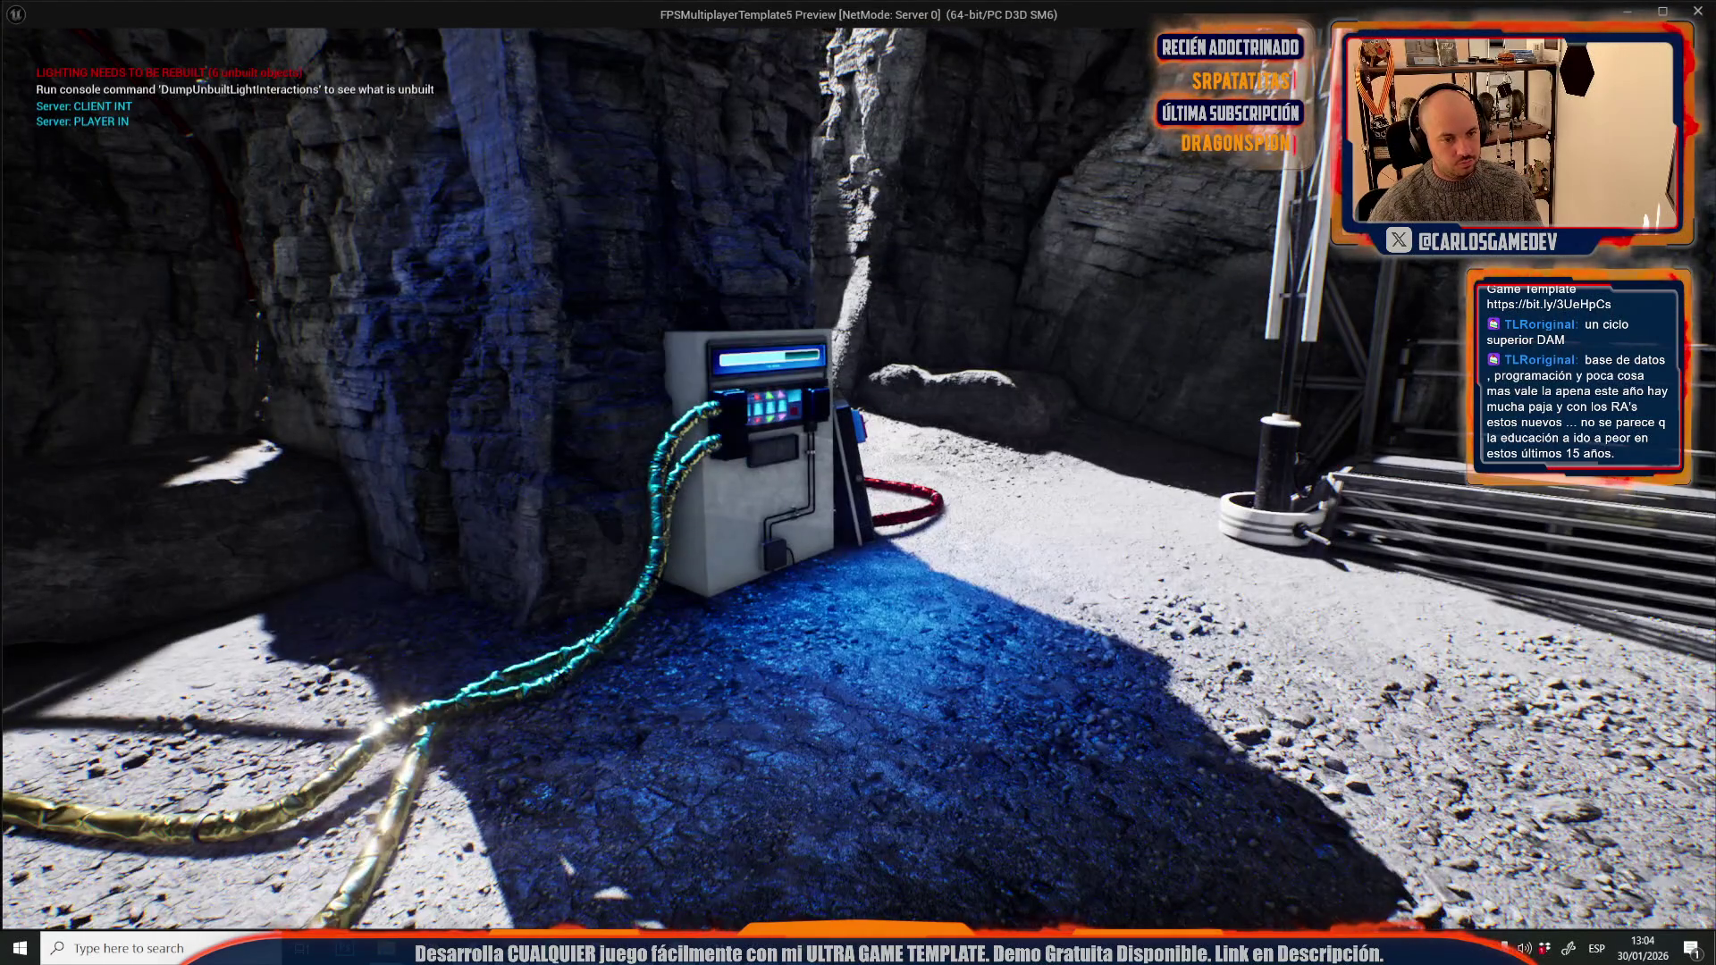
- Walk the player to the electrical panel, use its keypad, step back and approach again
key(w)
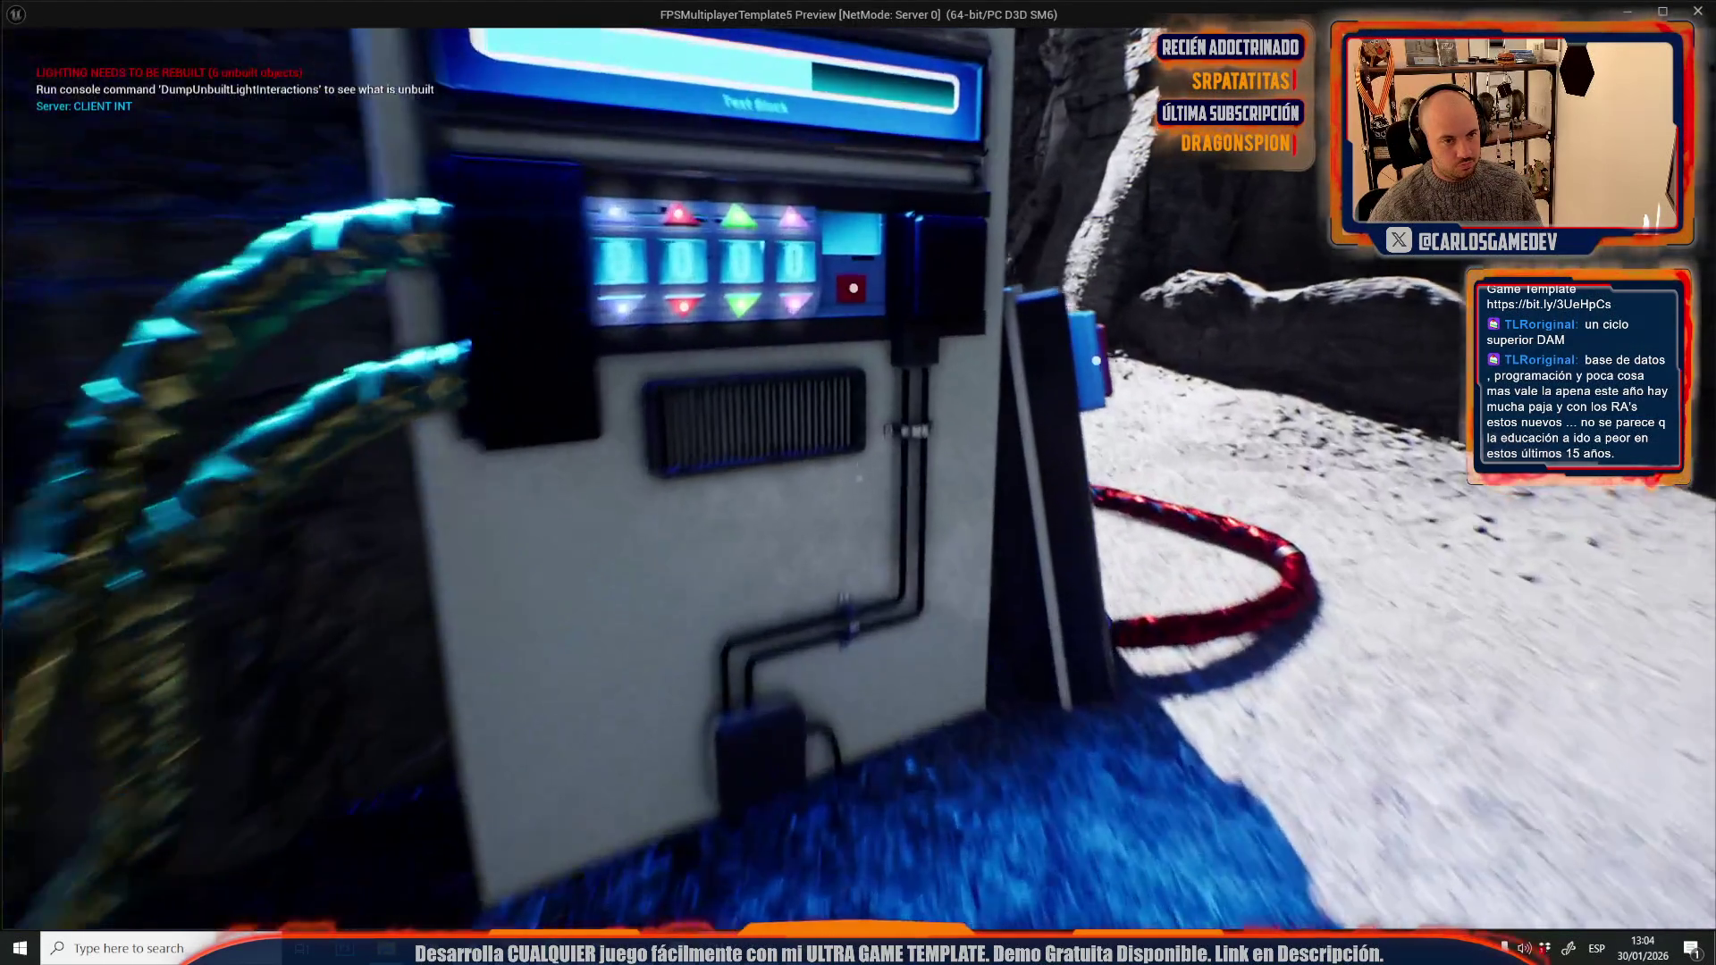
key(e)
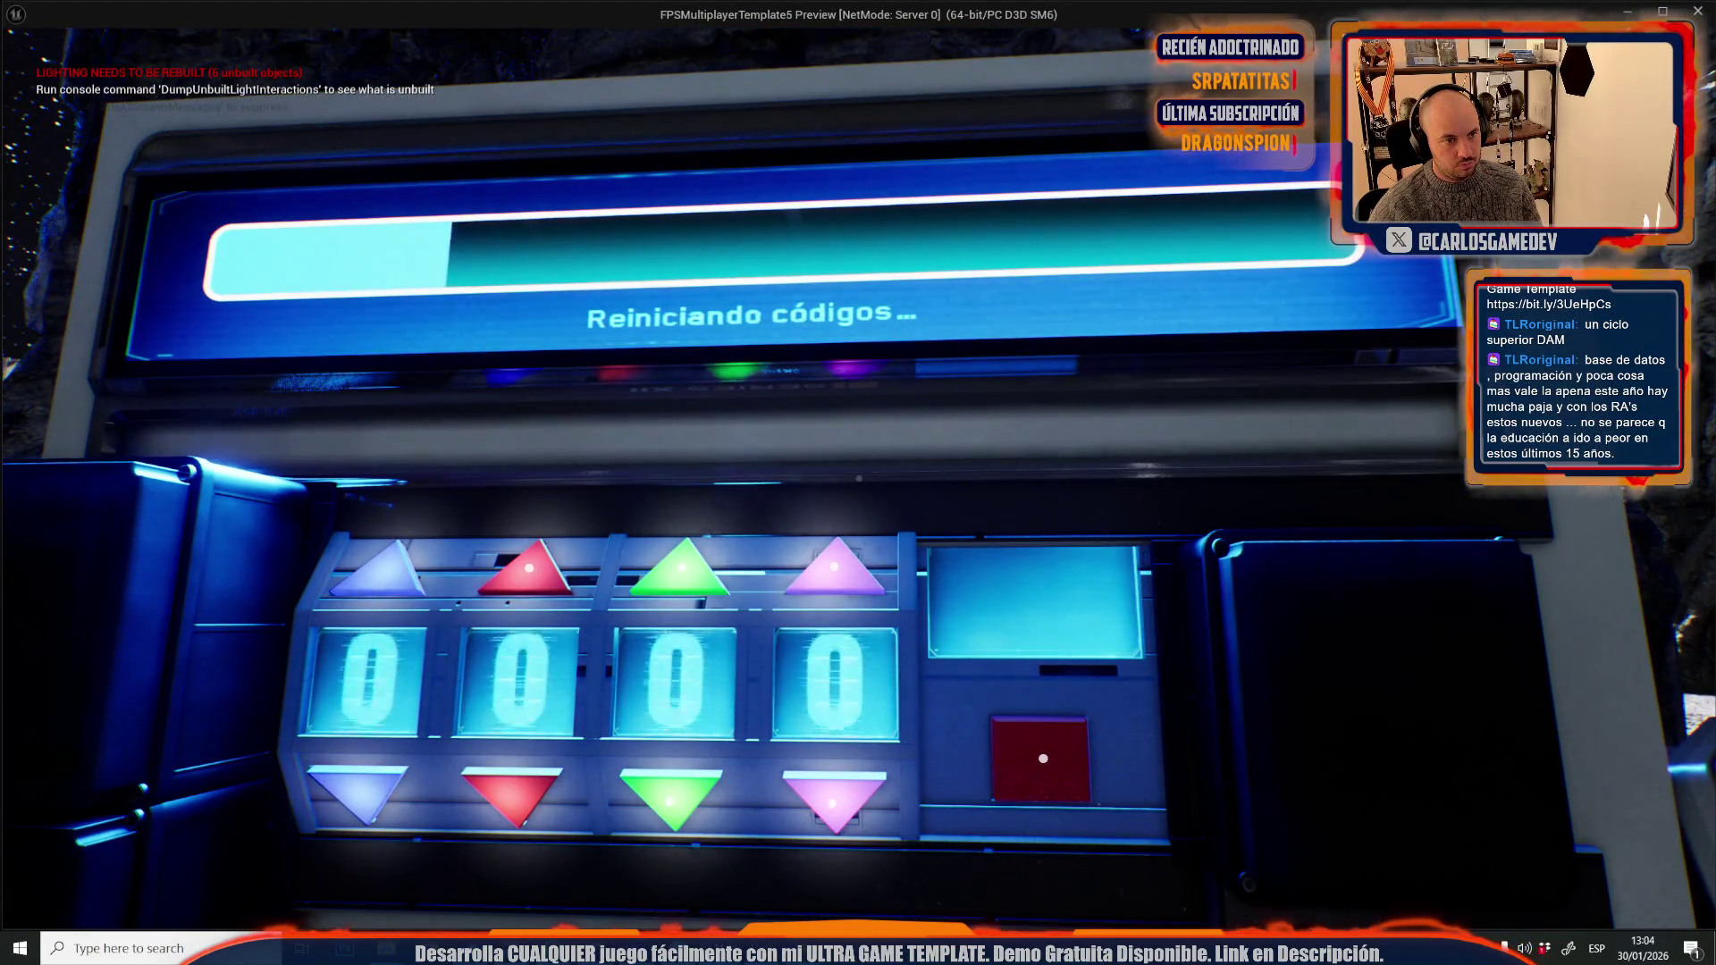
key(e)
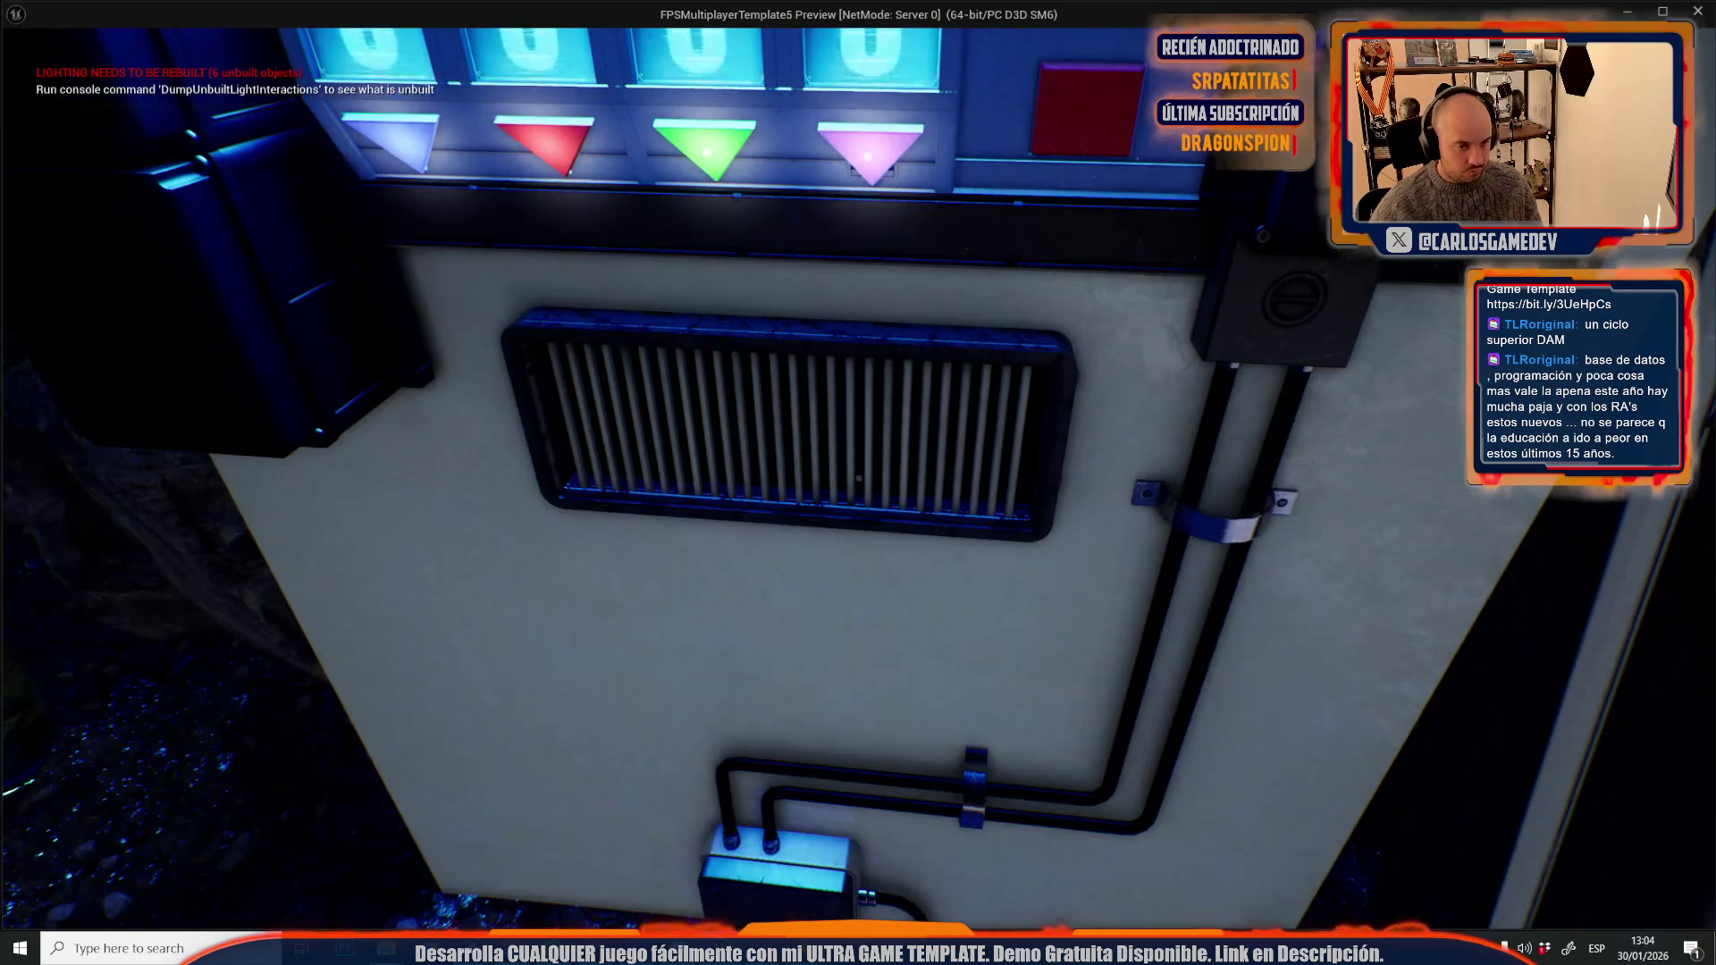
key(s)
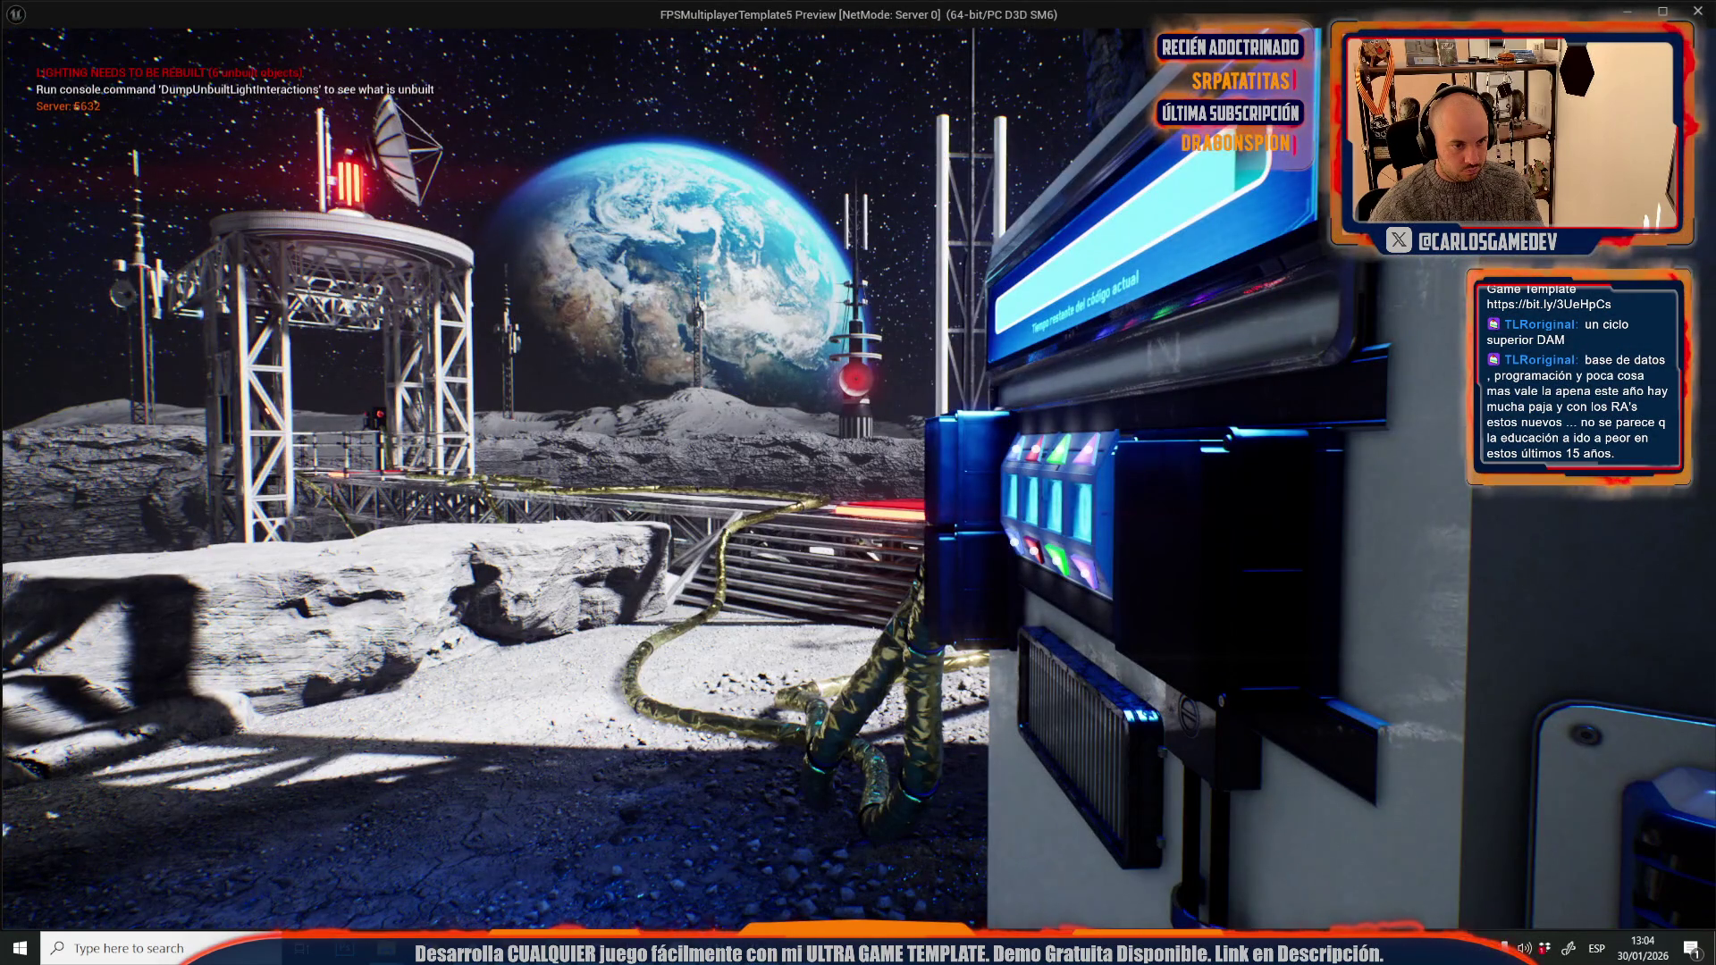
key(w)
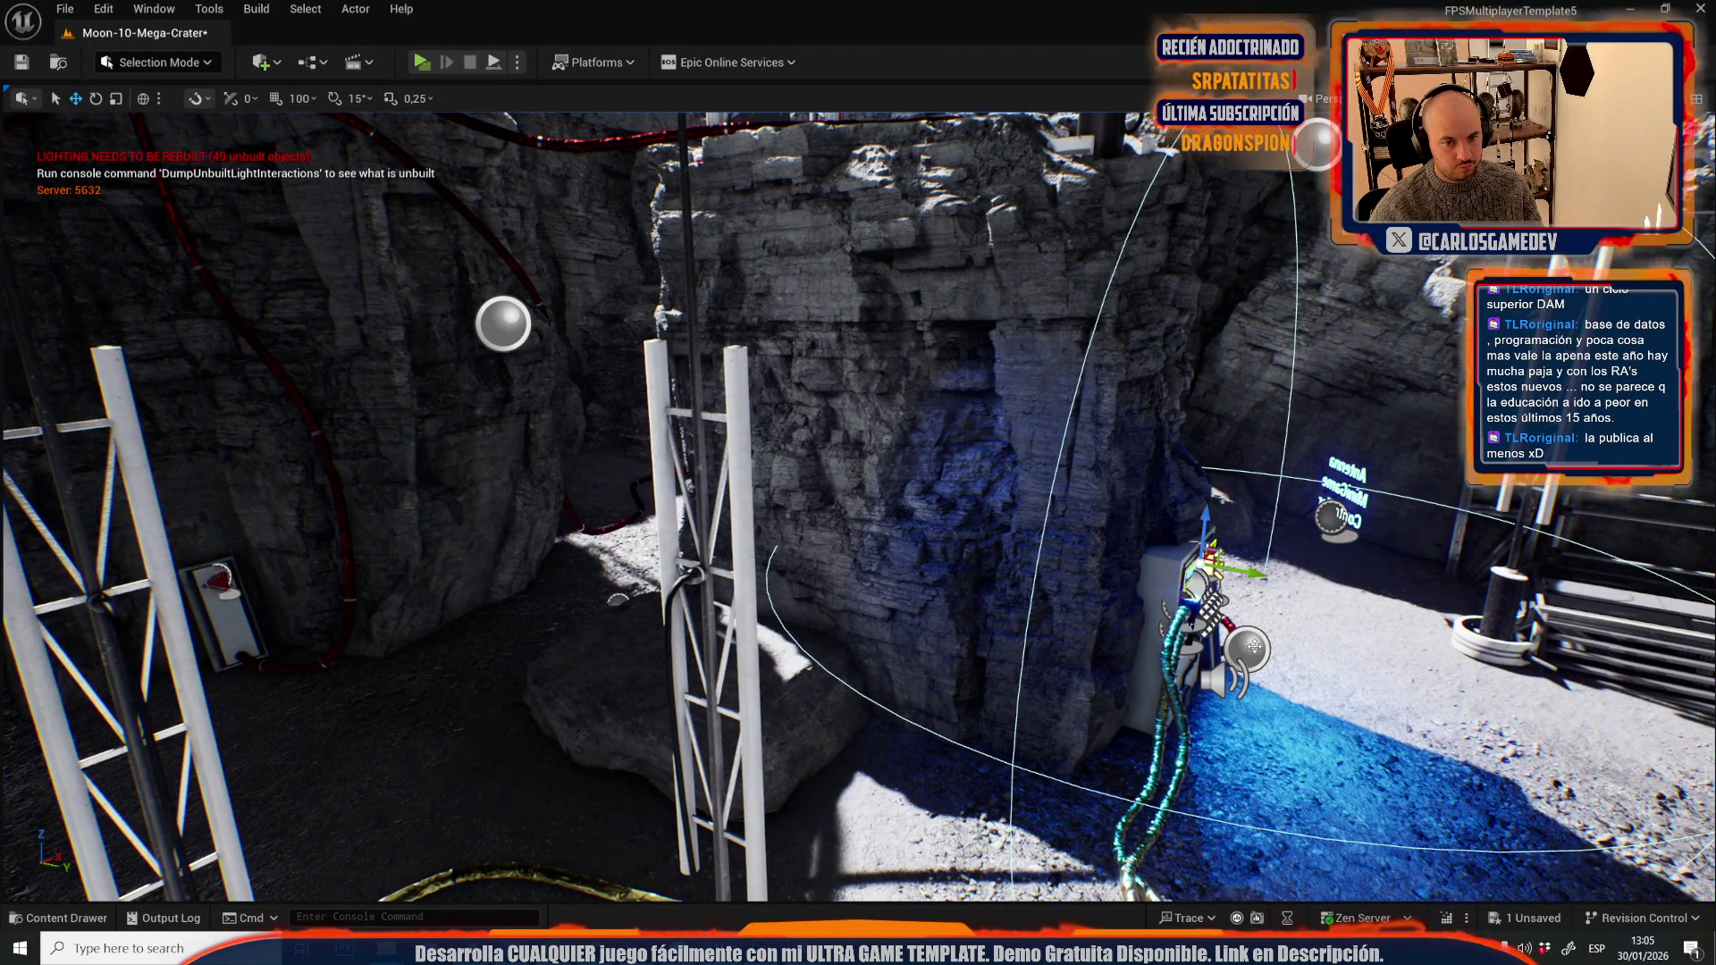
- Alt-drag a copy of the panel's Ambient Sound actor onto the rock by the tower, then Build Reflection Captures
click(1254, 646)
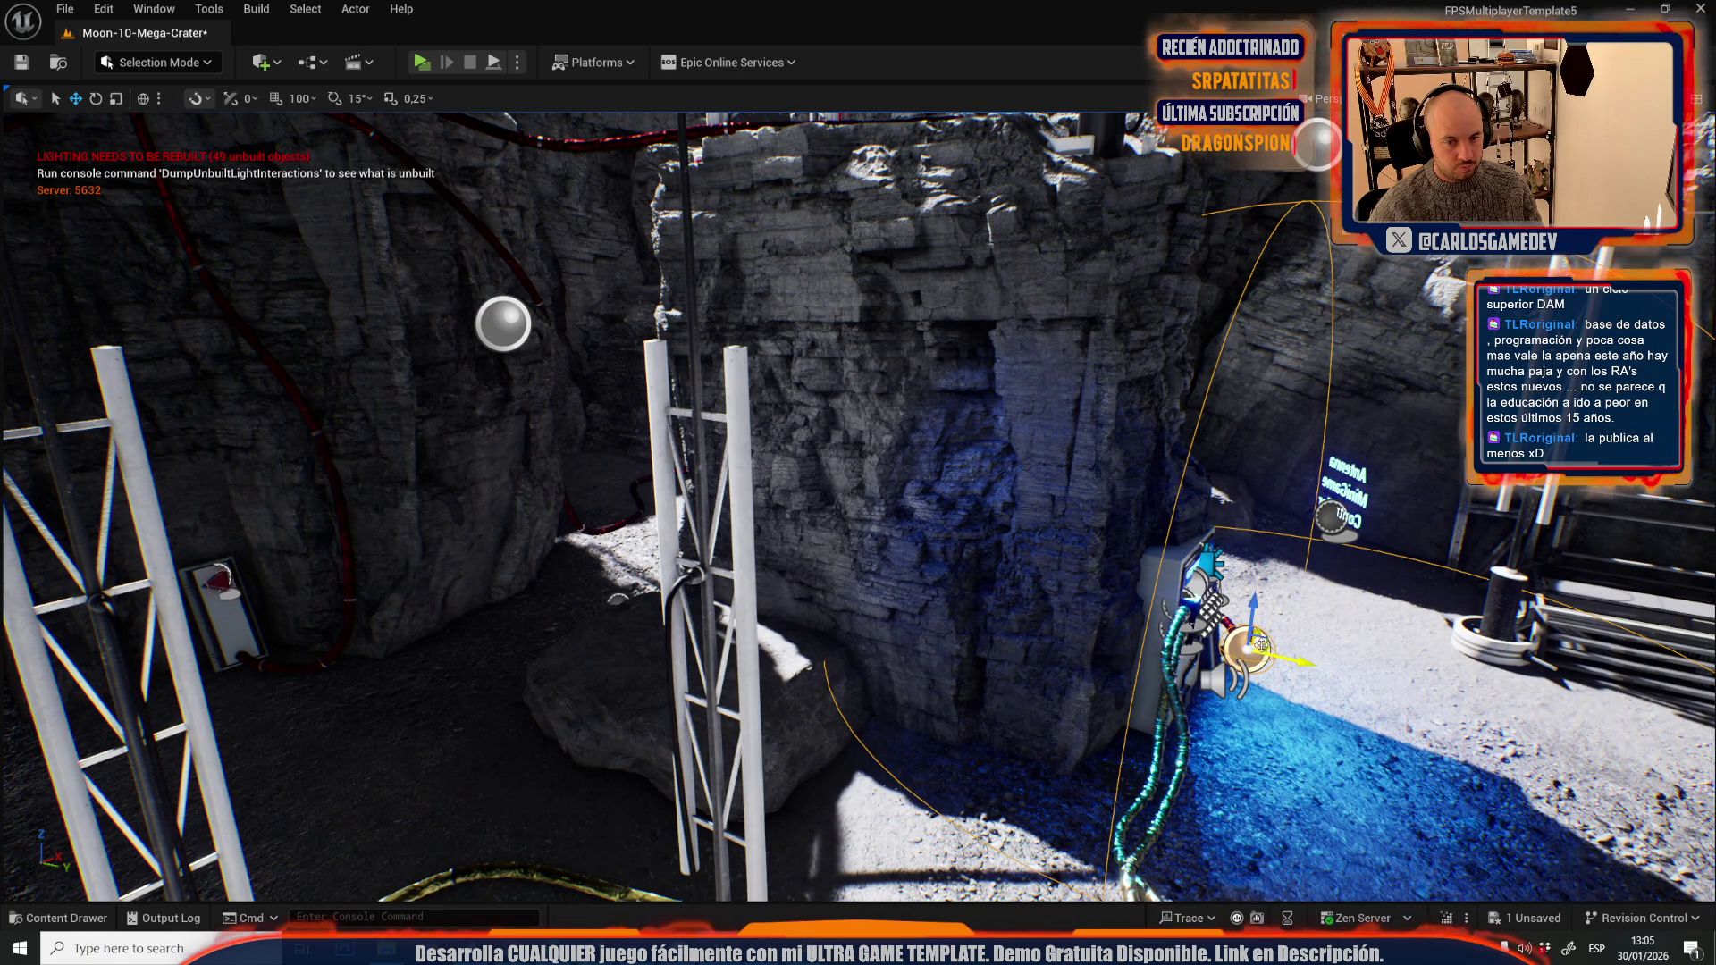
mouse_move(1254, 647)
mouse_down()
mouse_move(736, 669)
mouse_move(736, 461)
mouse_move(737, 499)
mouse_up()
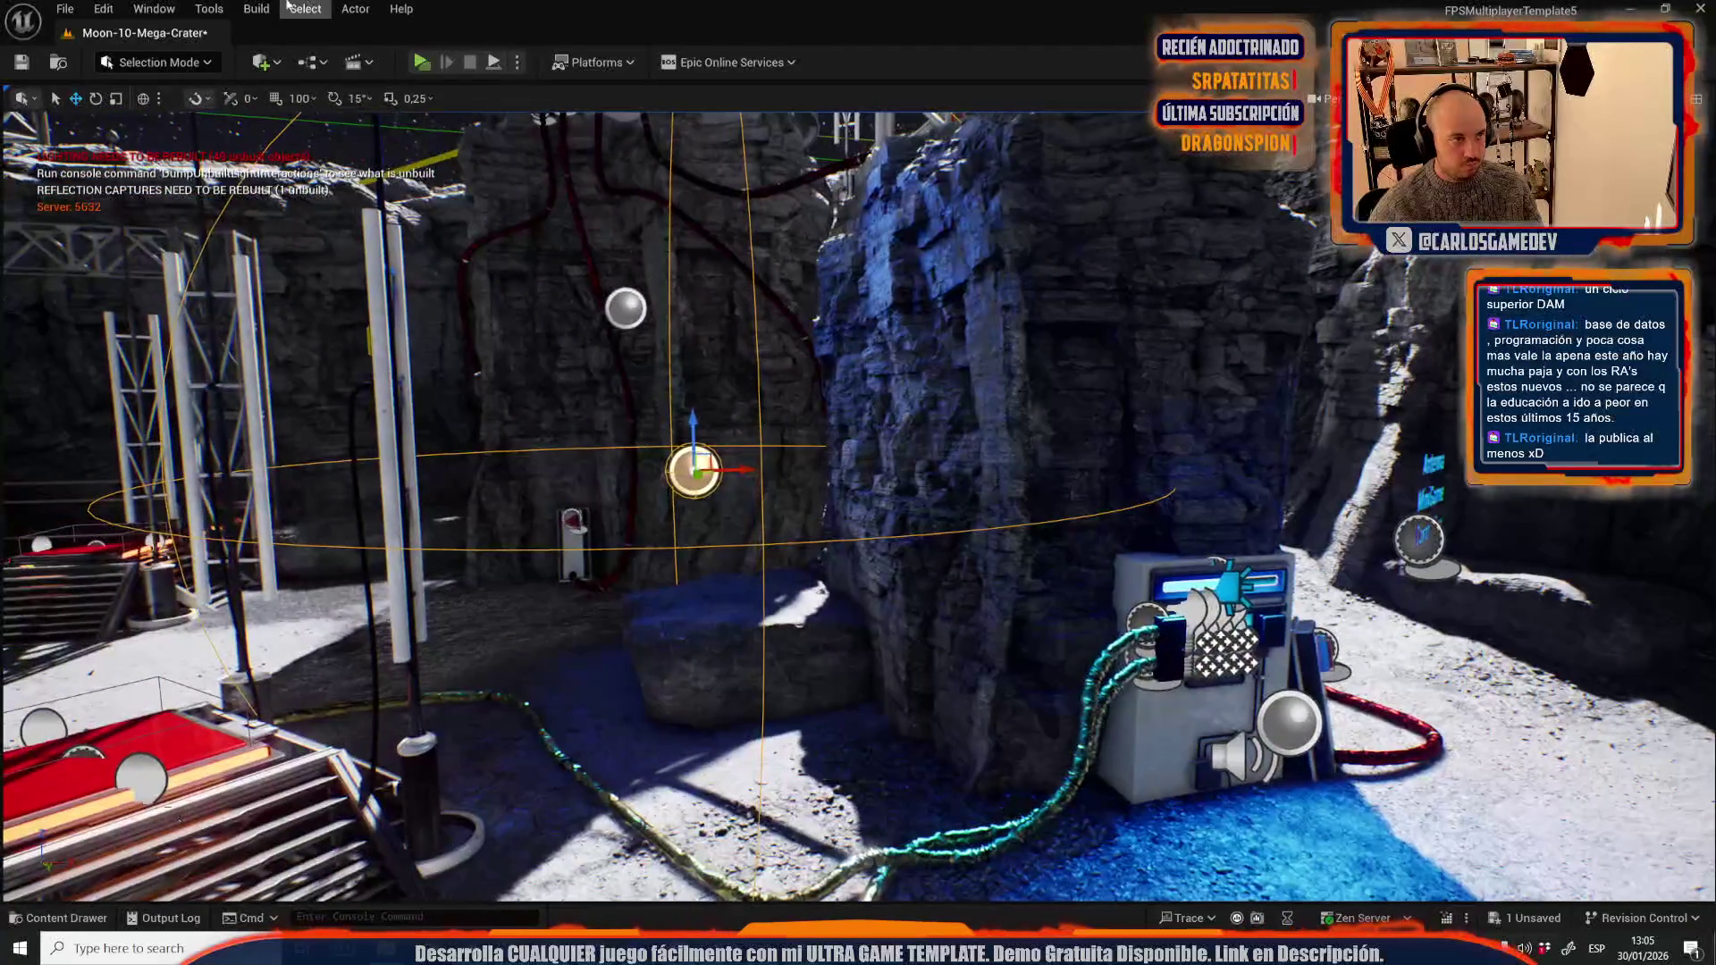
click(257, 9)
click(326, 255)
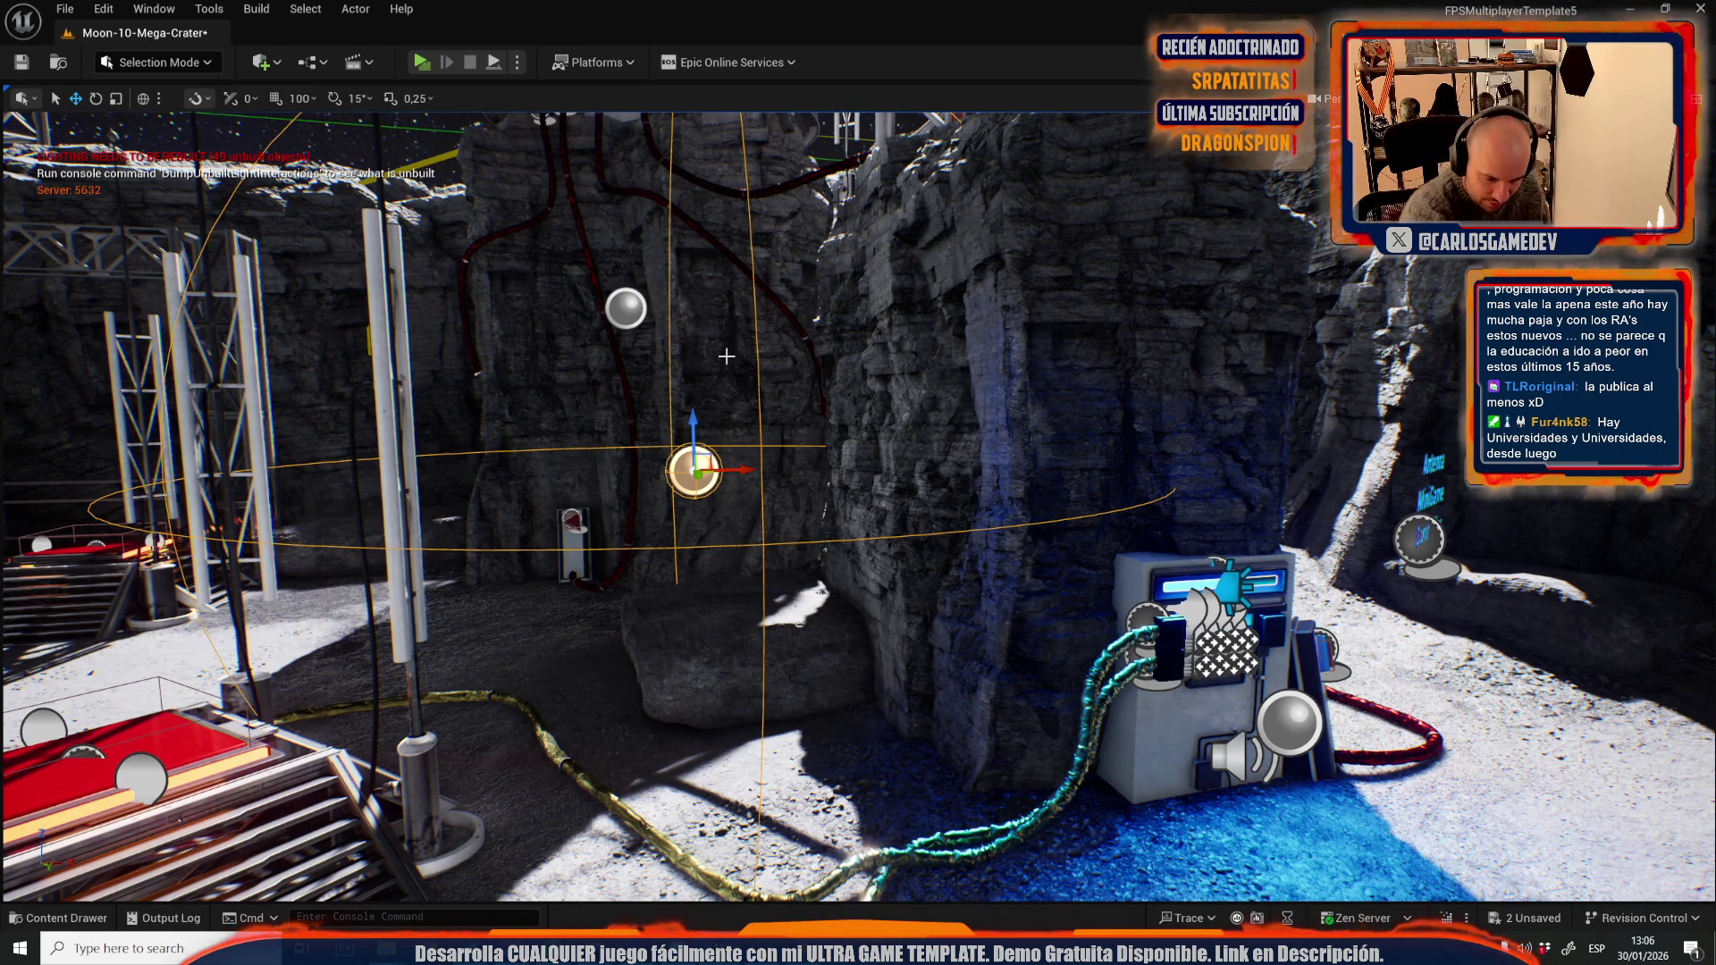
- Focus the duplicated sound actor and drag its Z arrow down the rock pillar
key(f)
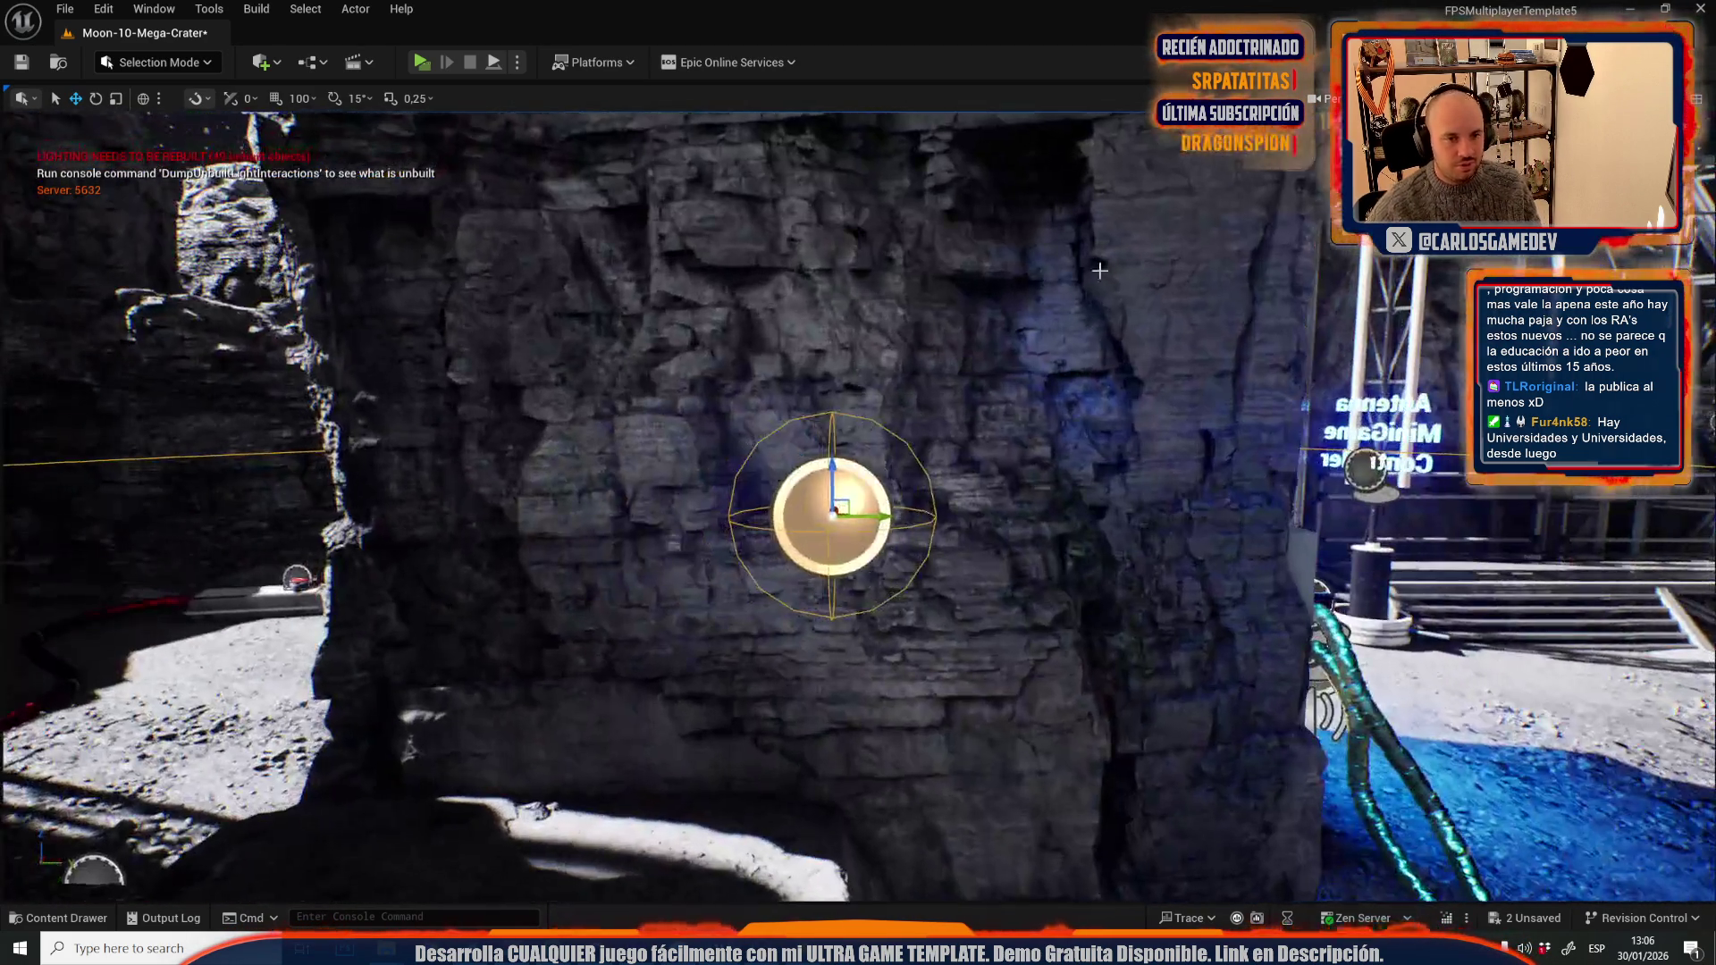
drag(1099, 270, 698, 277)
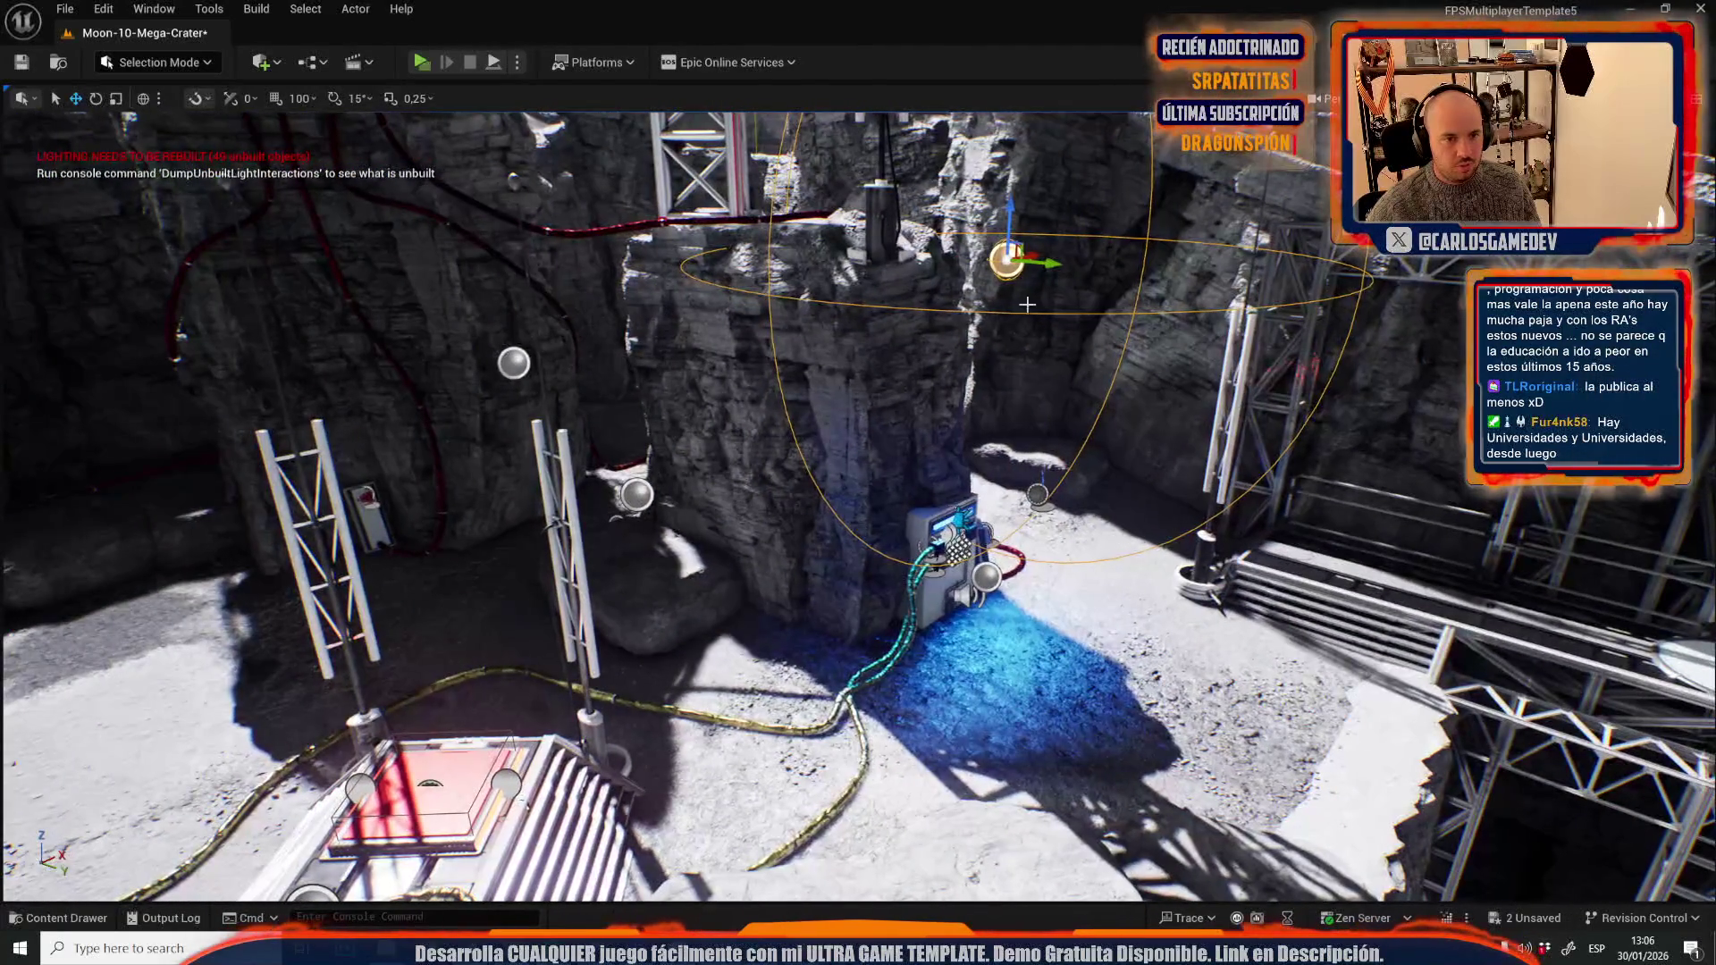
drag(1014, 243, 1012, 280)
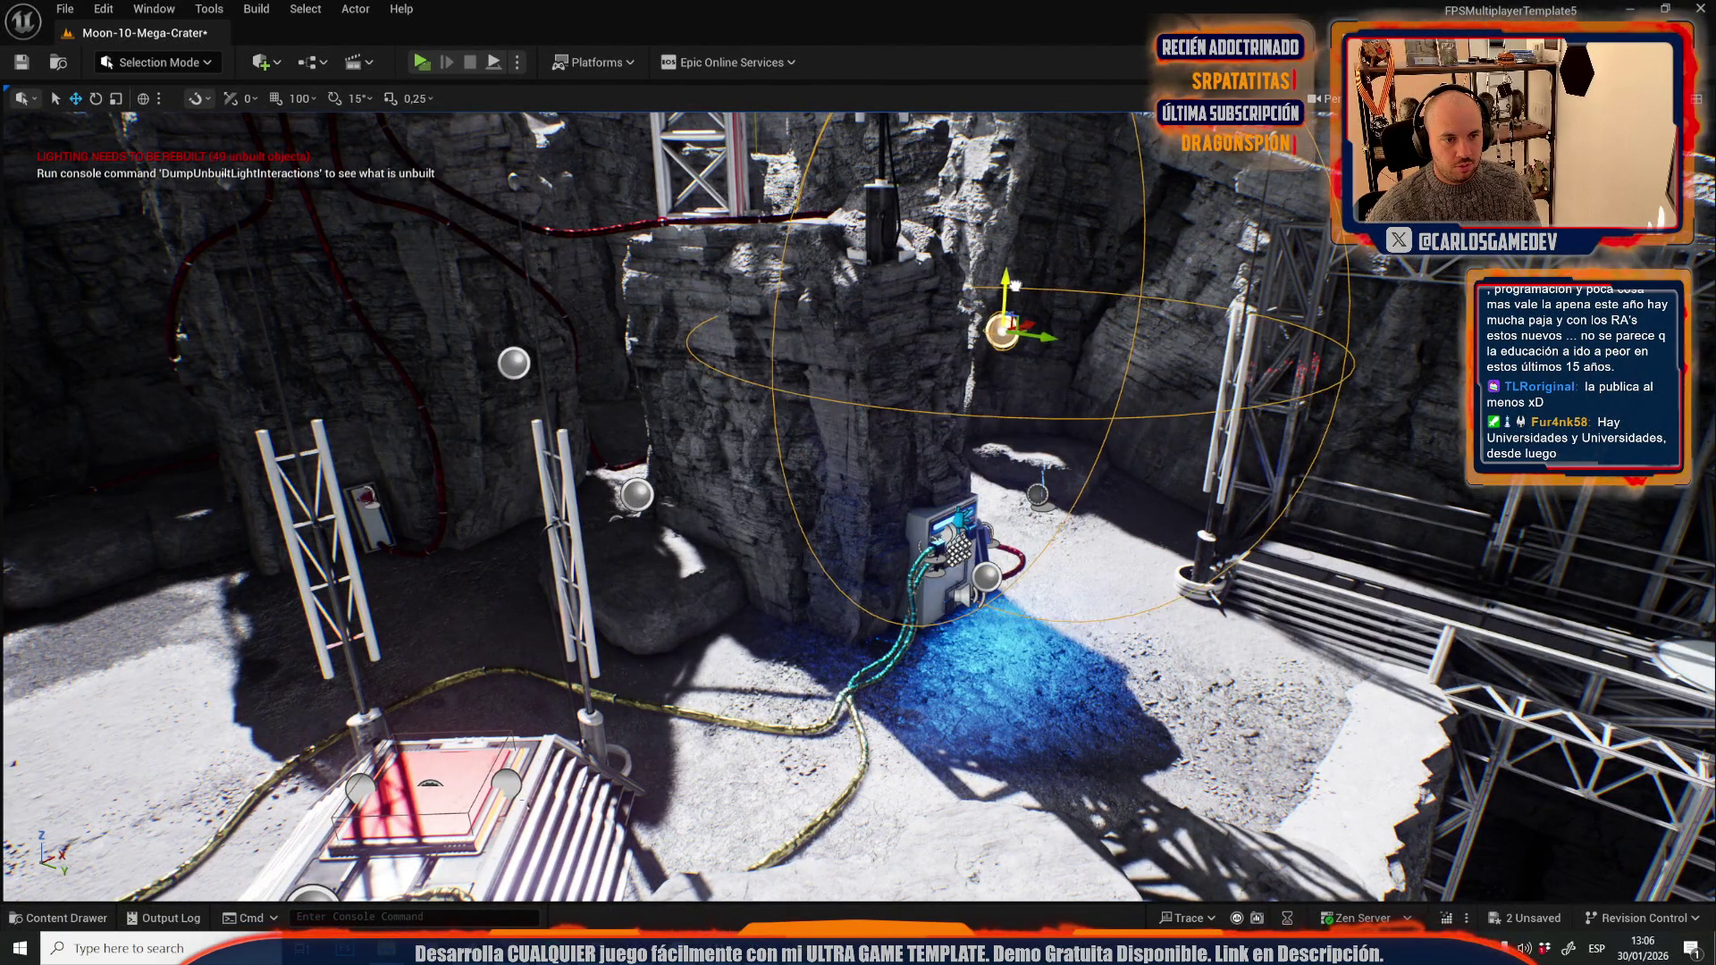
- Rebuild the reflection captures and fly the view toward the blue-lit machine
click(257, 9)
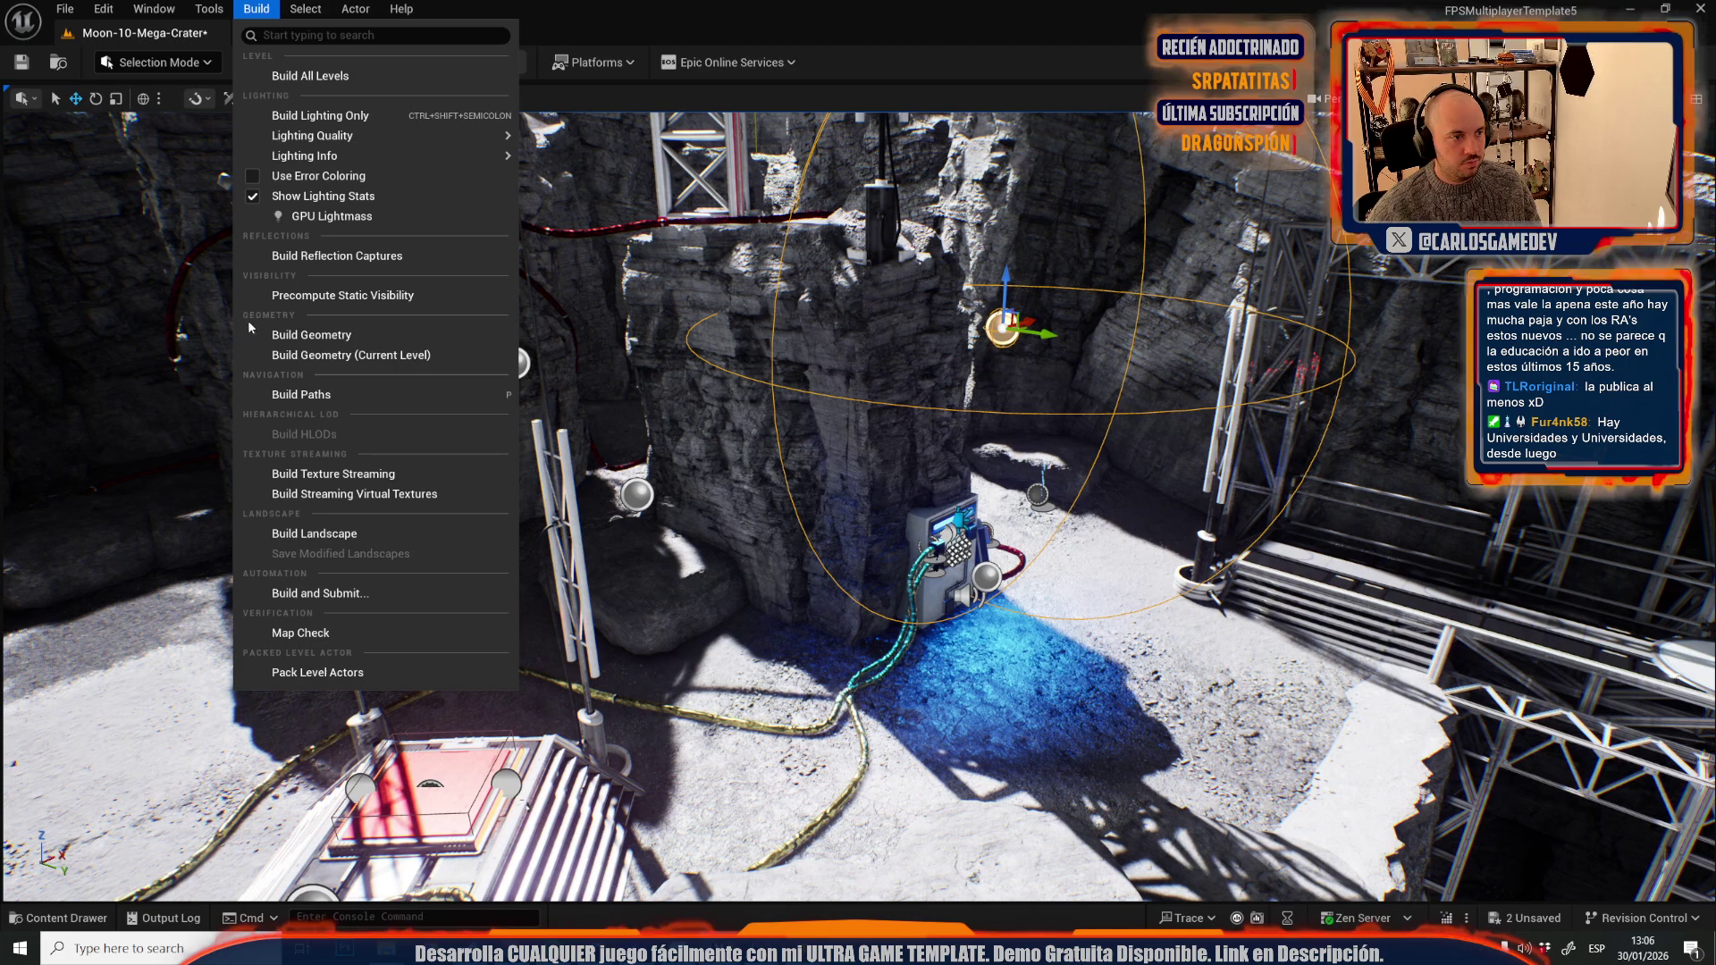
click(304, 259)
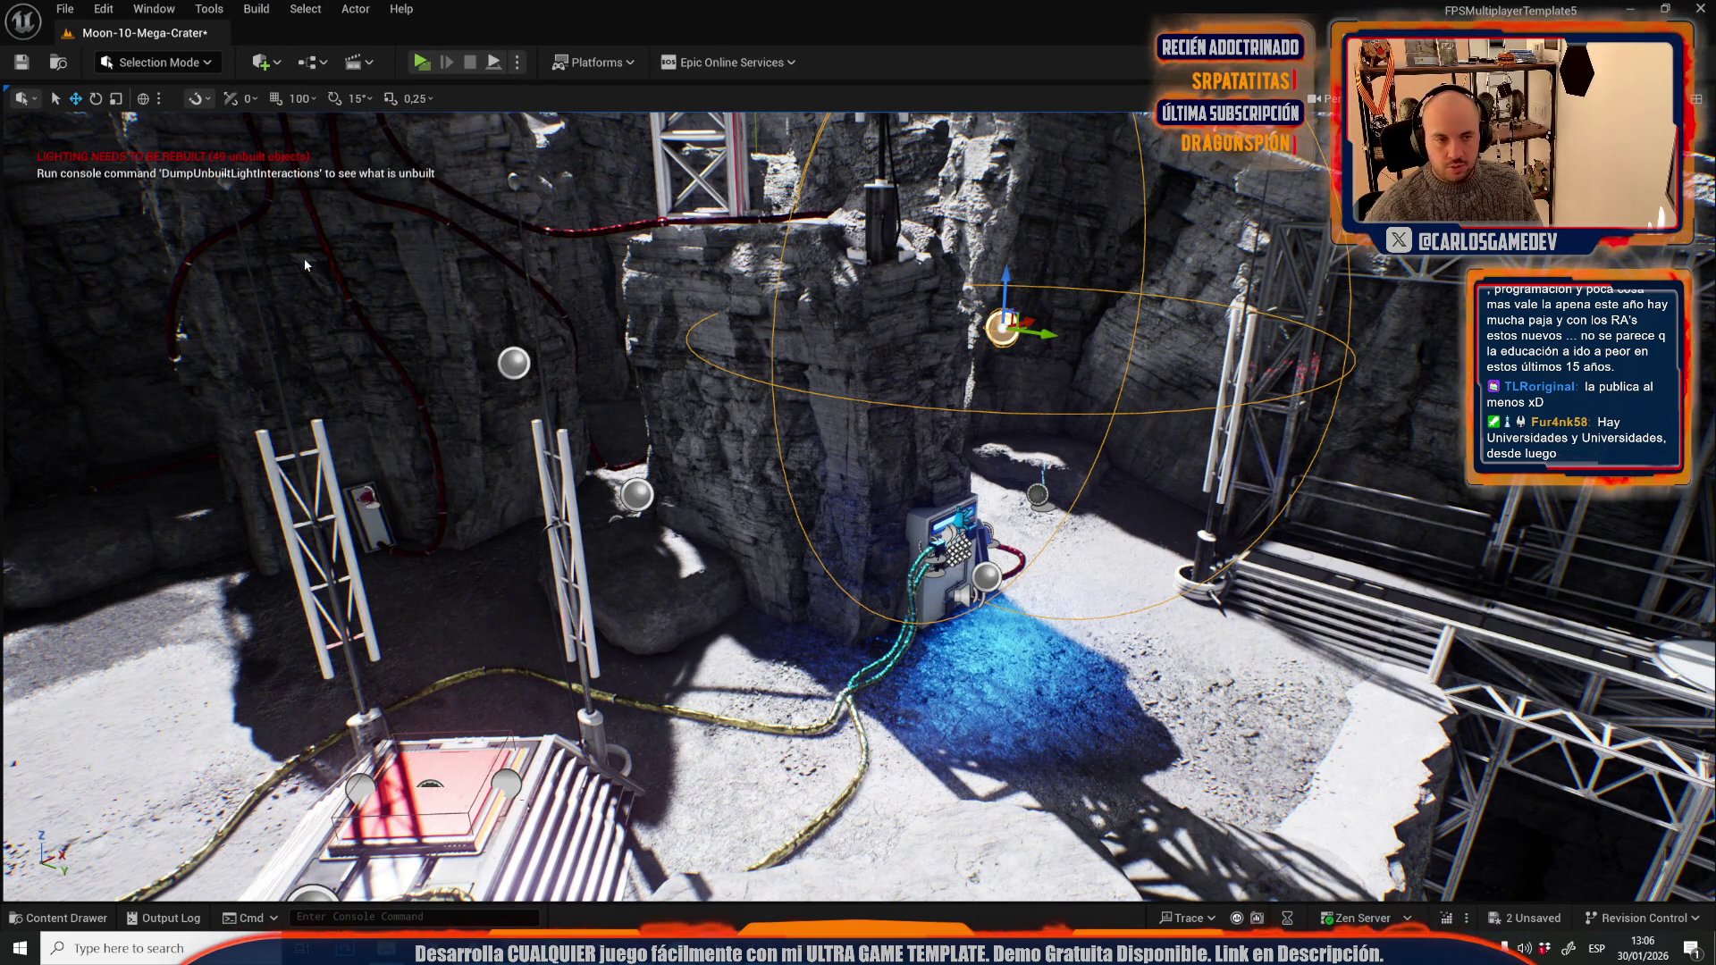
mouse_move(320, 221)
mouse_down()
mouse_move(376, 179)
mouse_move(357, 161)
mouse_move(295, 205)
mouse_move(724, 549)
mouse_move(825, 568)
mouse_move(860, 511)
mouse_move(831, 542)
mouse_up()
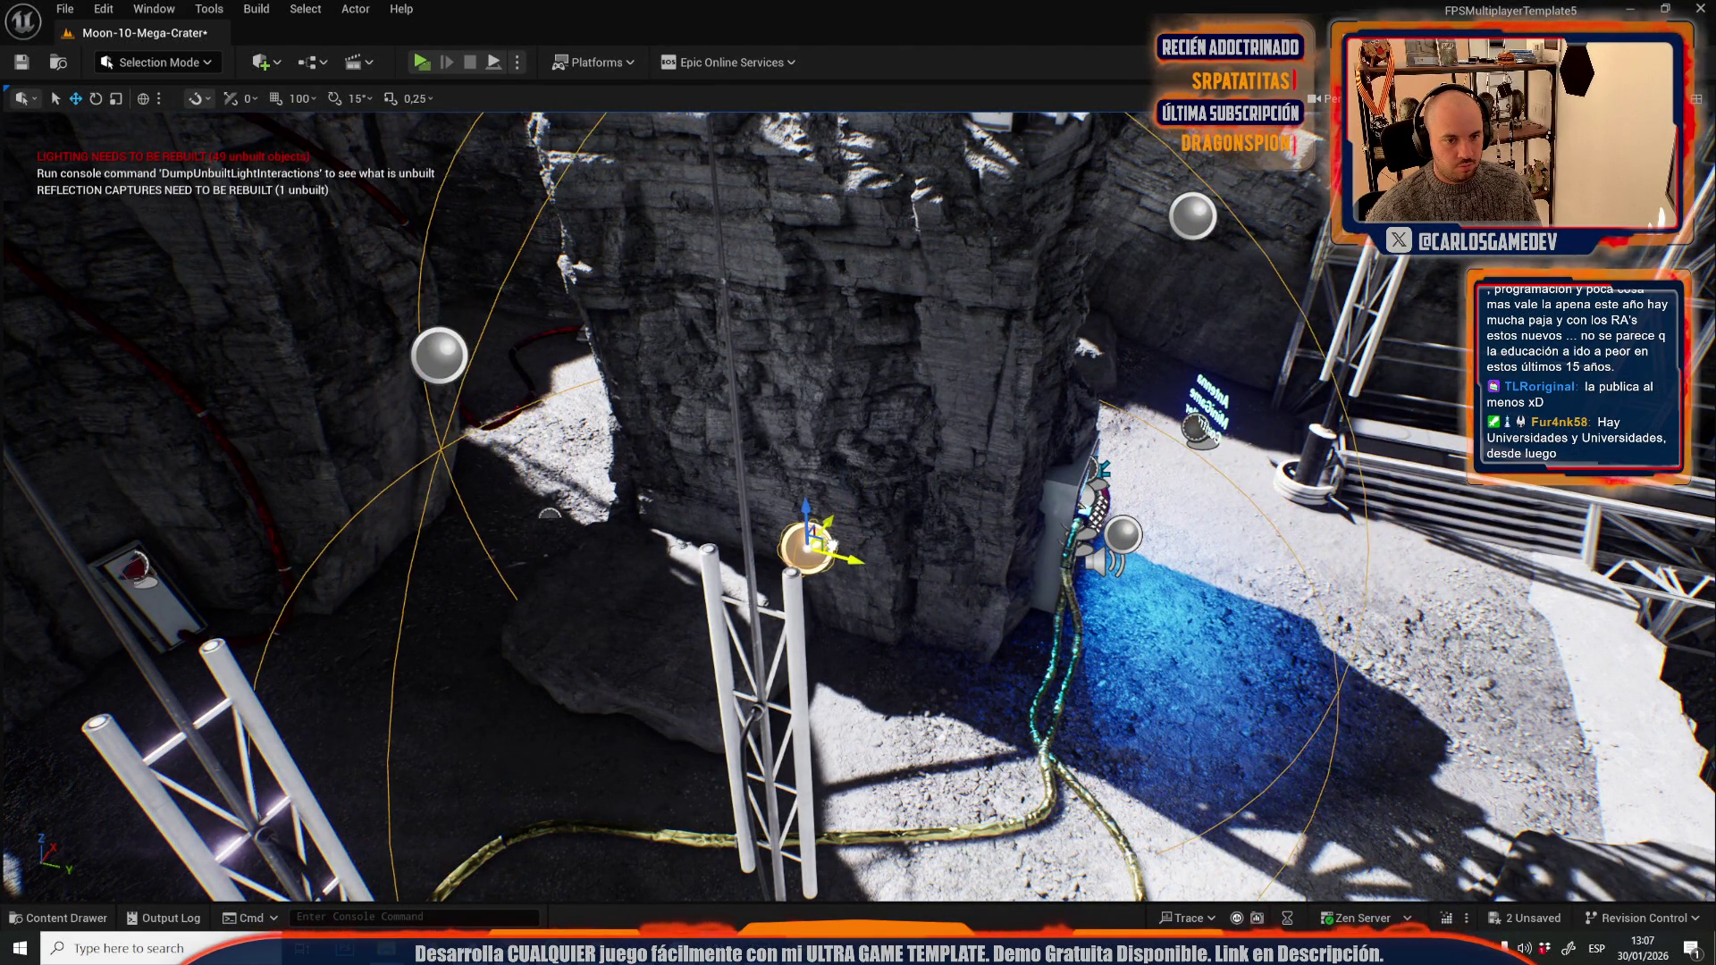